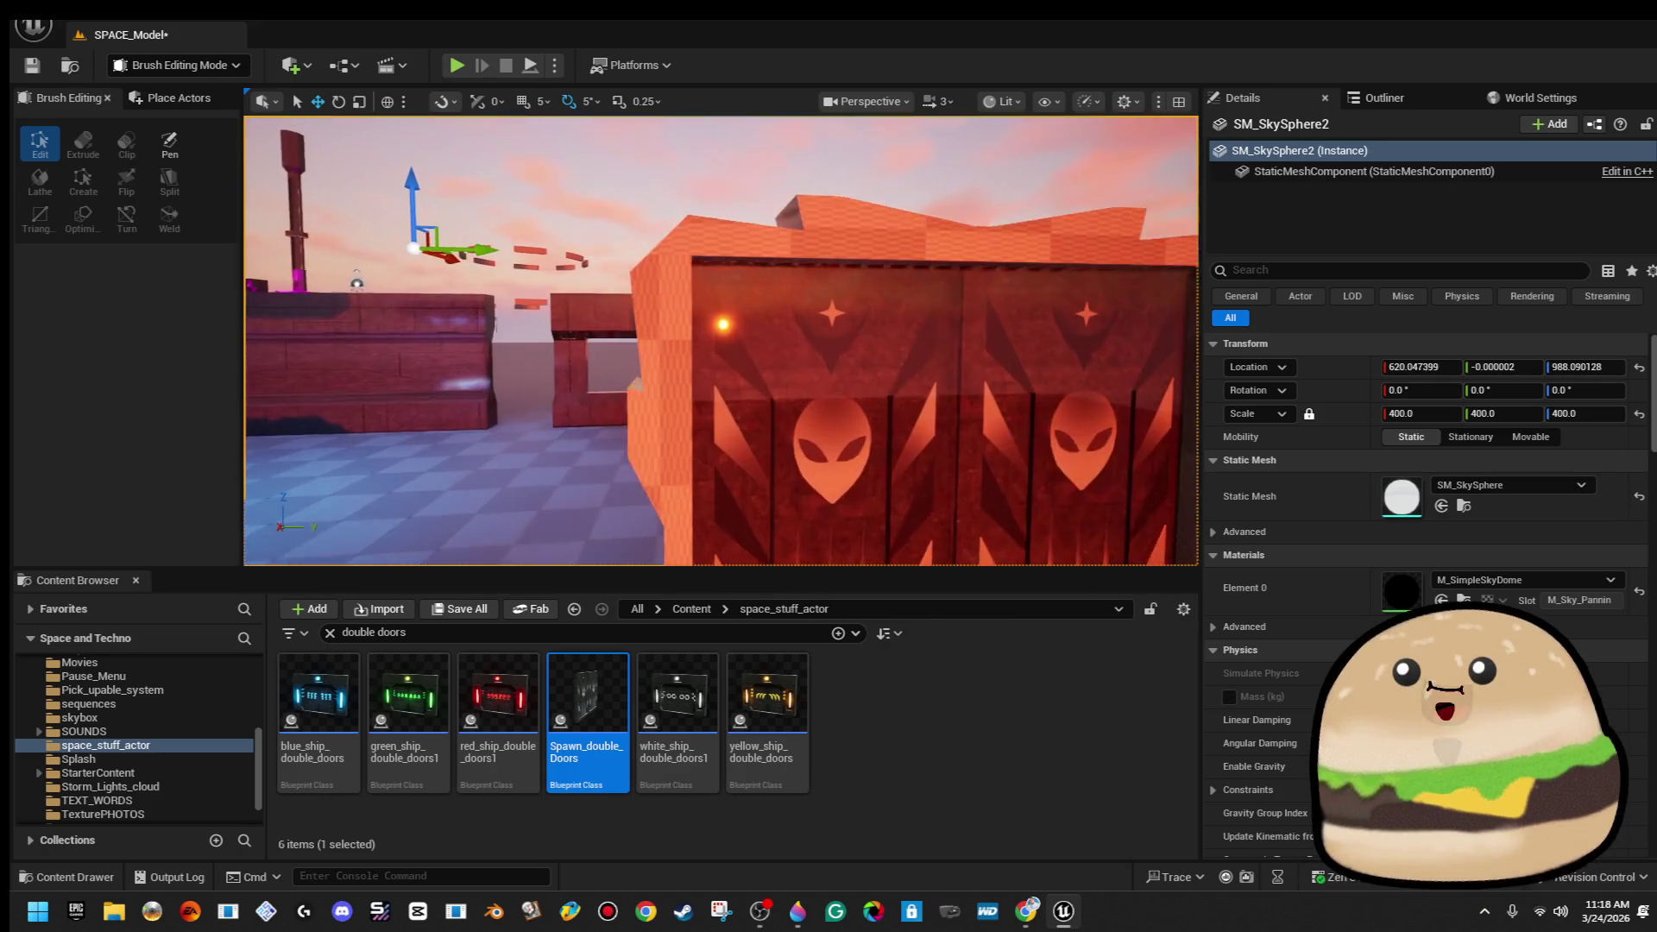
Select the thin column, roof and orange pillar brushes of the door frame
{"action": "left_click", "coordinate": [643, 362]}
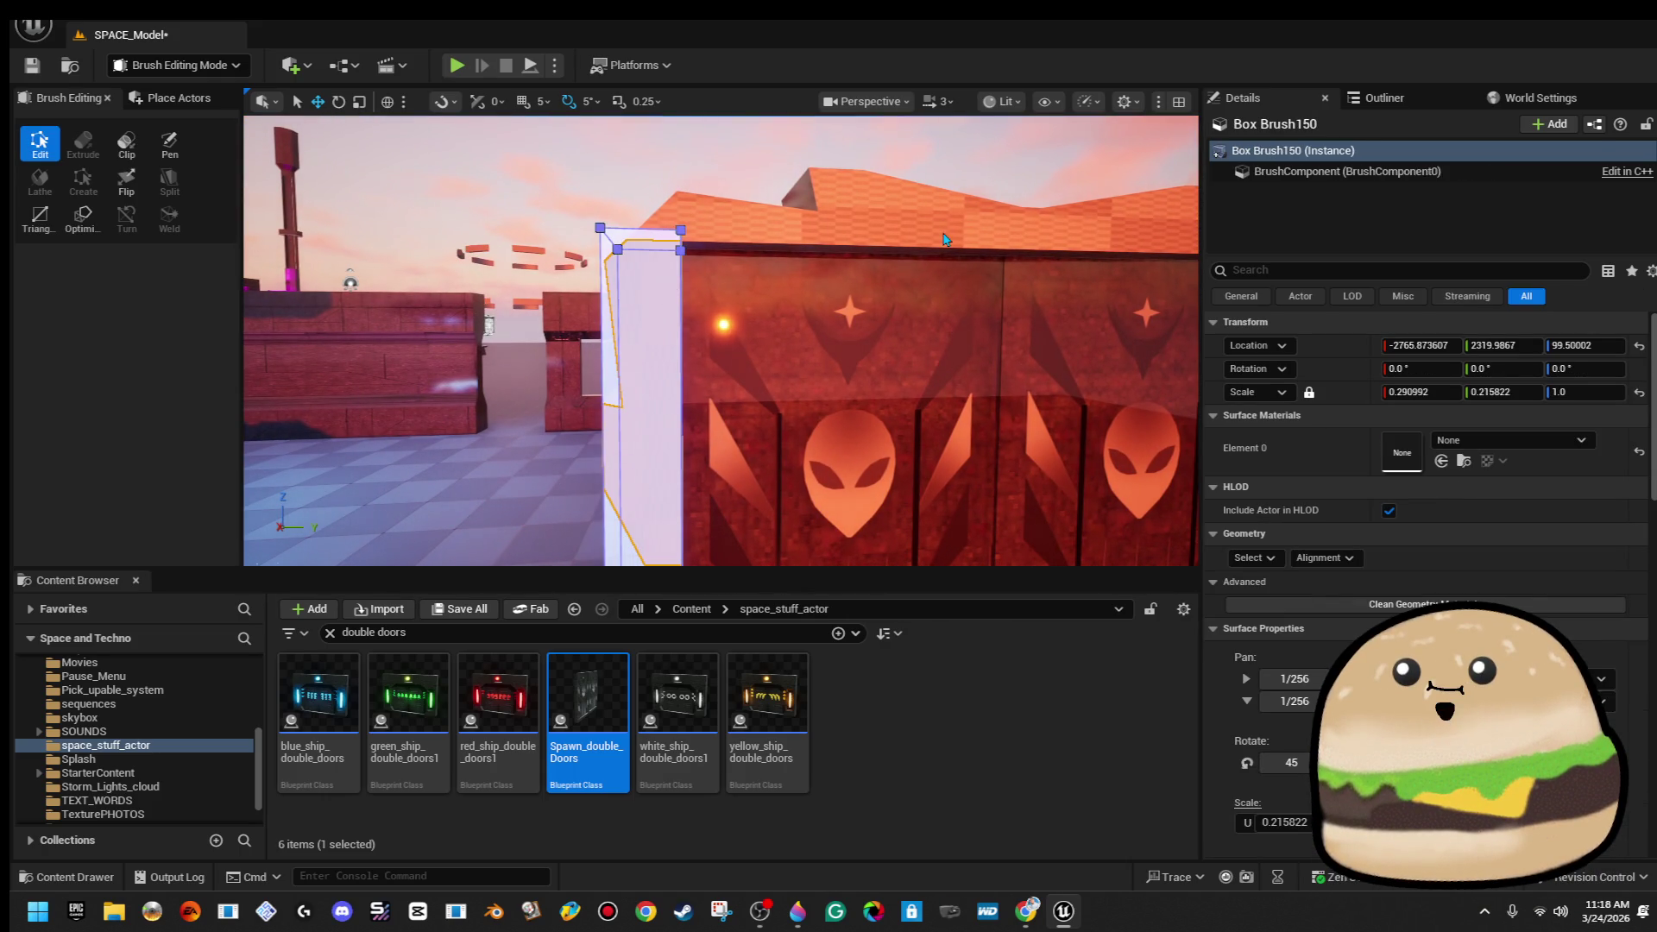
{"action": "left_click", "coordinate": [942, 232], "text": "ctrl"}
{"action": "left_click_drag", "start_coordinate": [942, 231], "coordinate": [859, 260]}
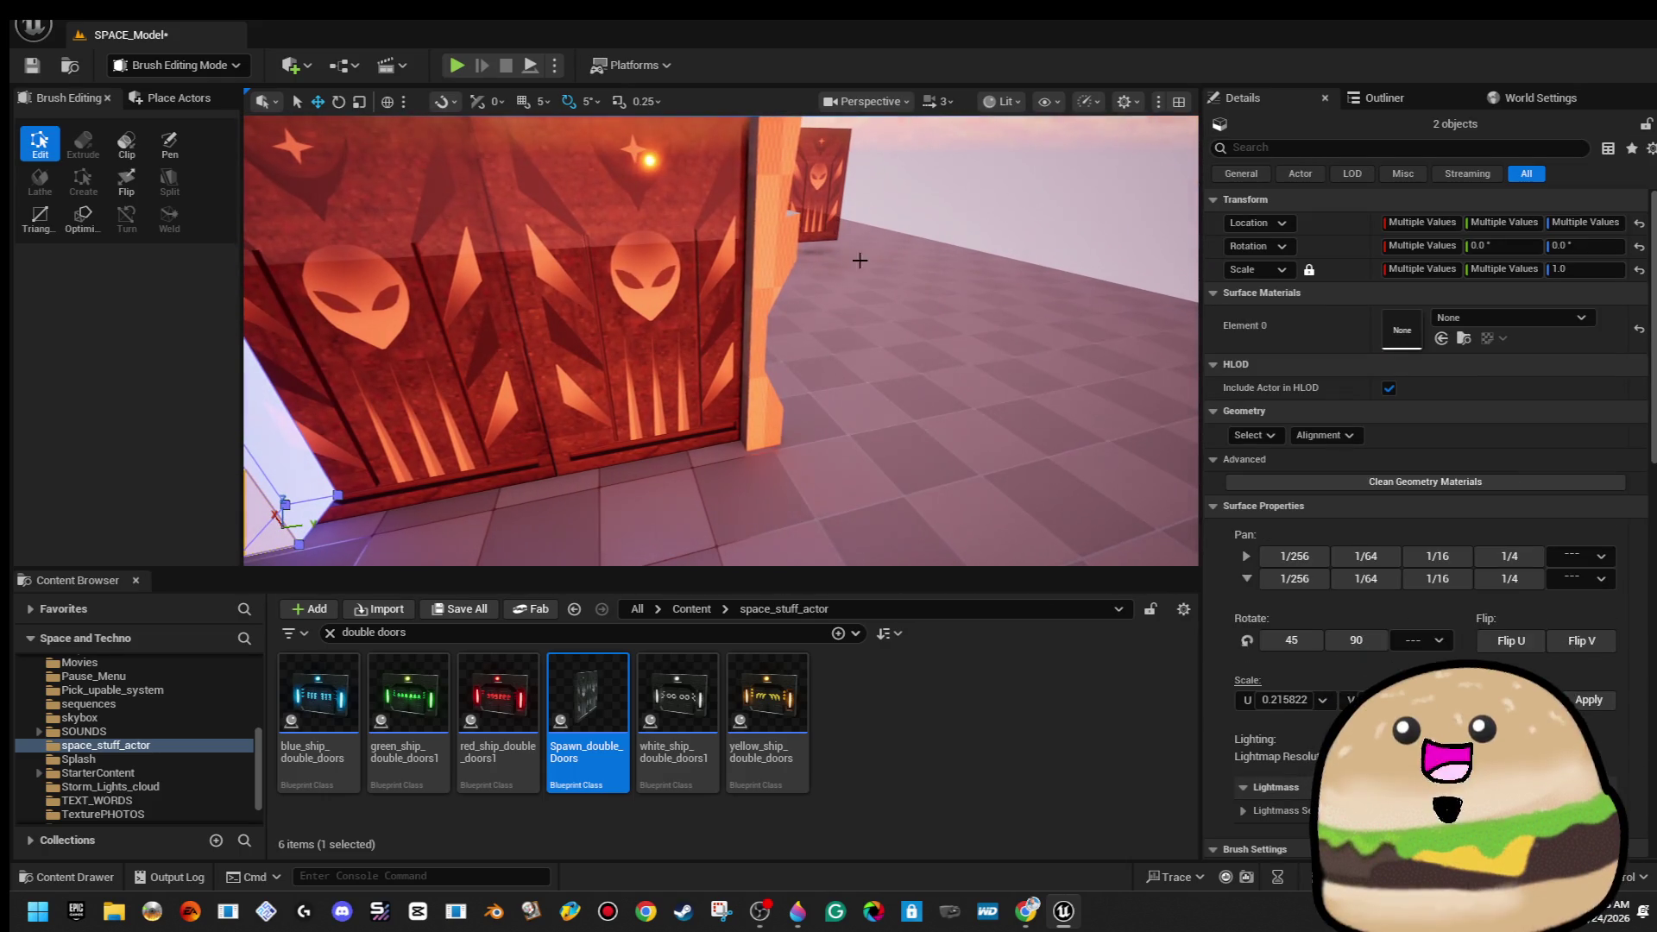
{"action": "left_click", "coordinate": [778, 247], "text": "ctrl"}
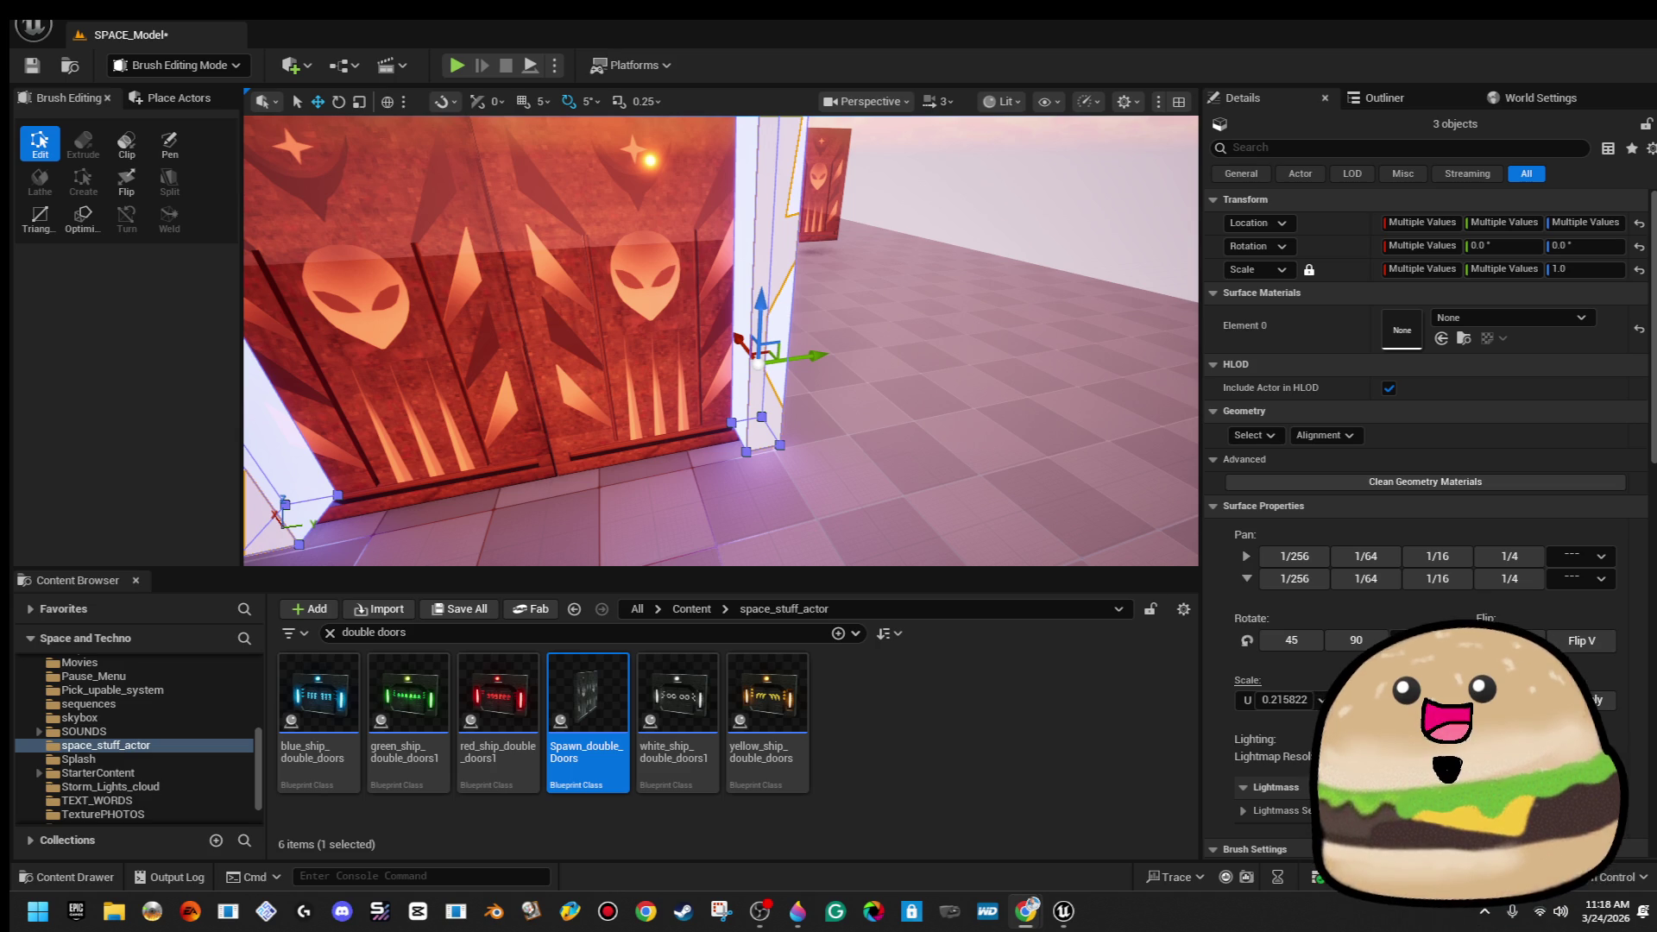
{"action": "key", "text": "f"}
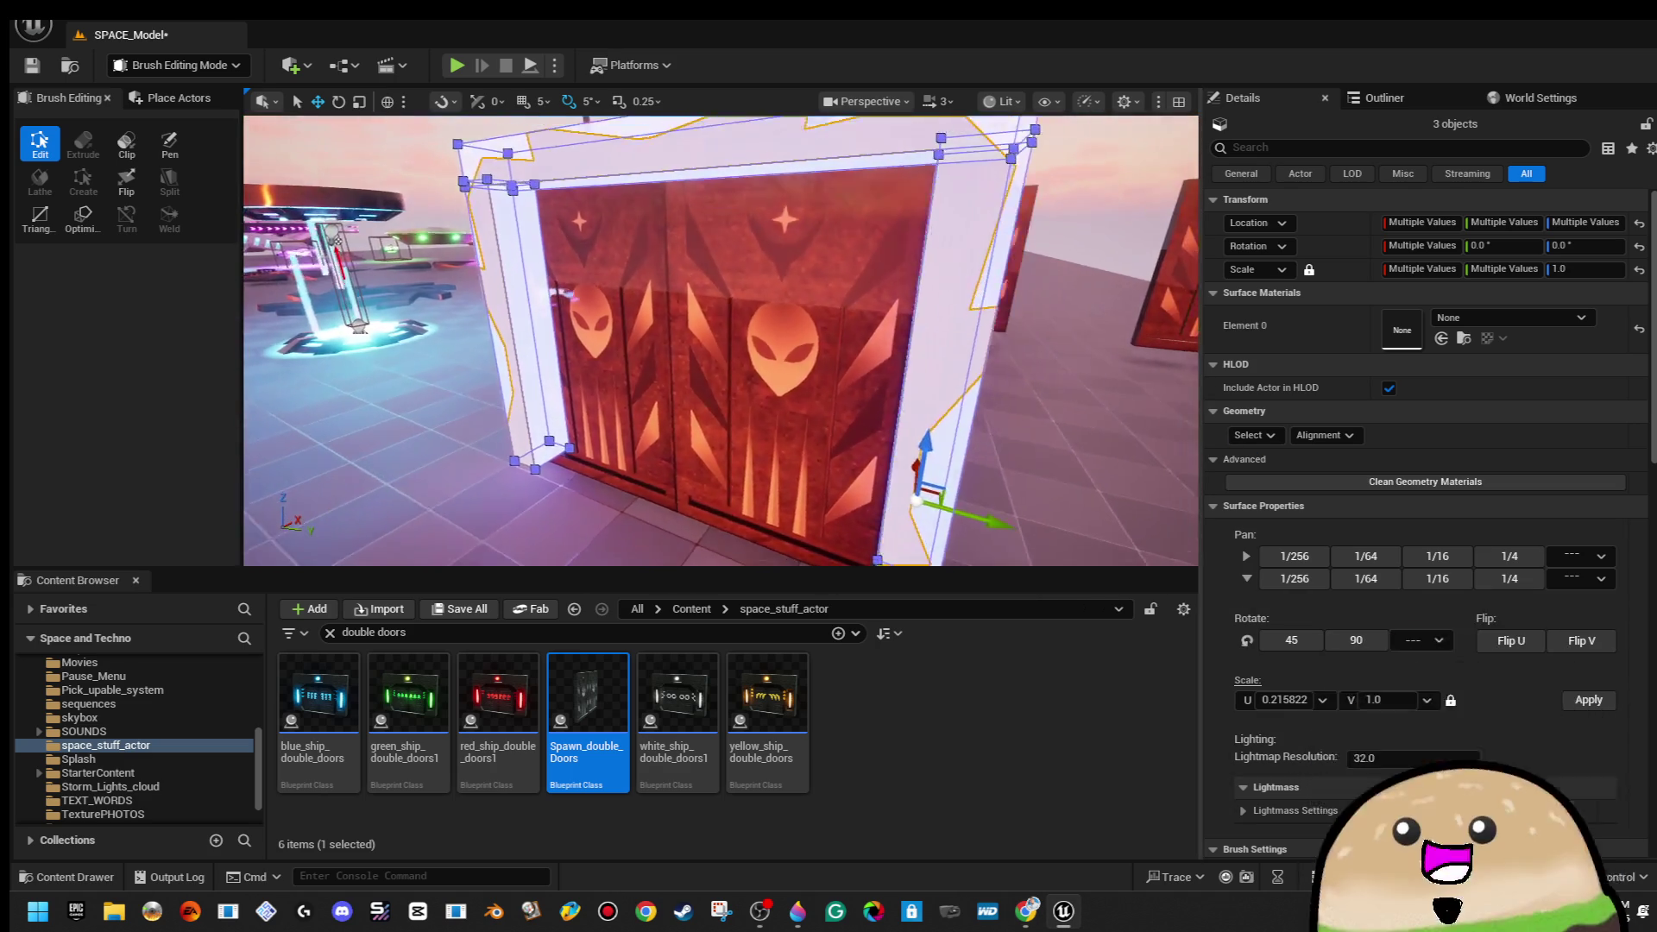
Select all matching brush surfaces and apply Align Surface Fit to them
{"action": "left_click", "coordinate": [1254, 435]}
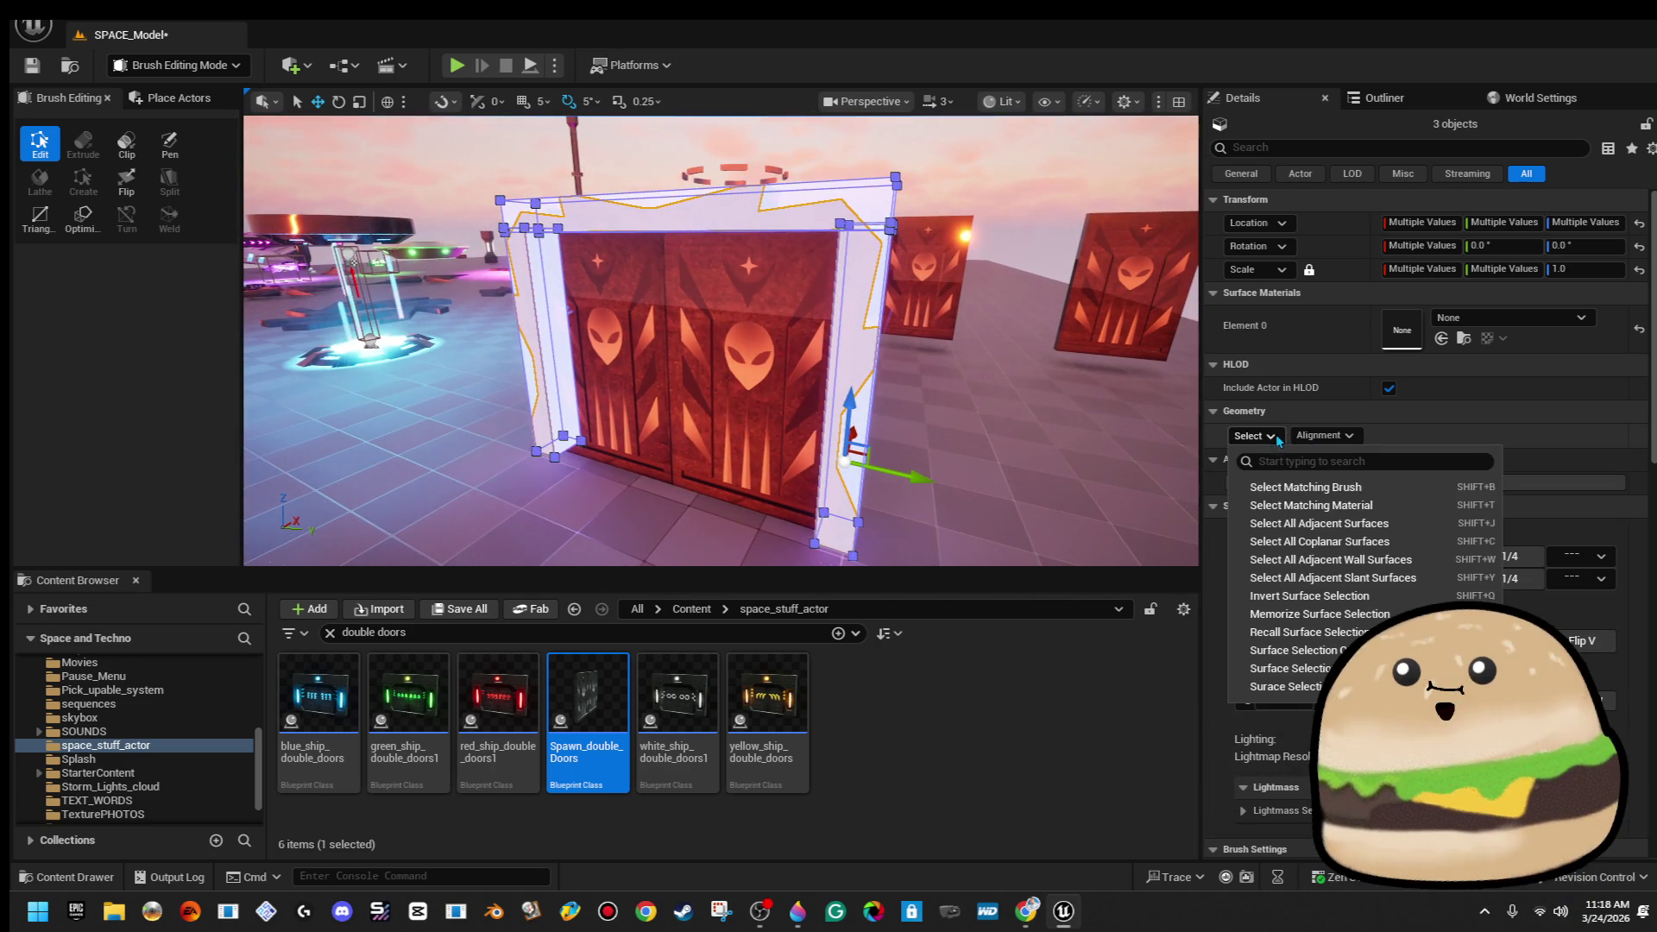
{"action": "left_click", "coordinate": [1330, 489]}
{"action": "left_click", "coordinate": [1342, 438]}
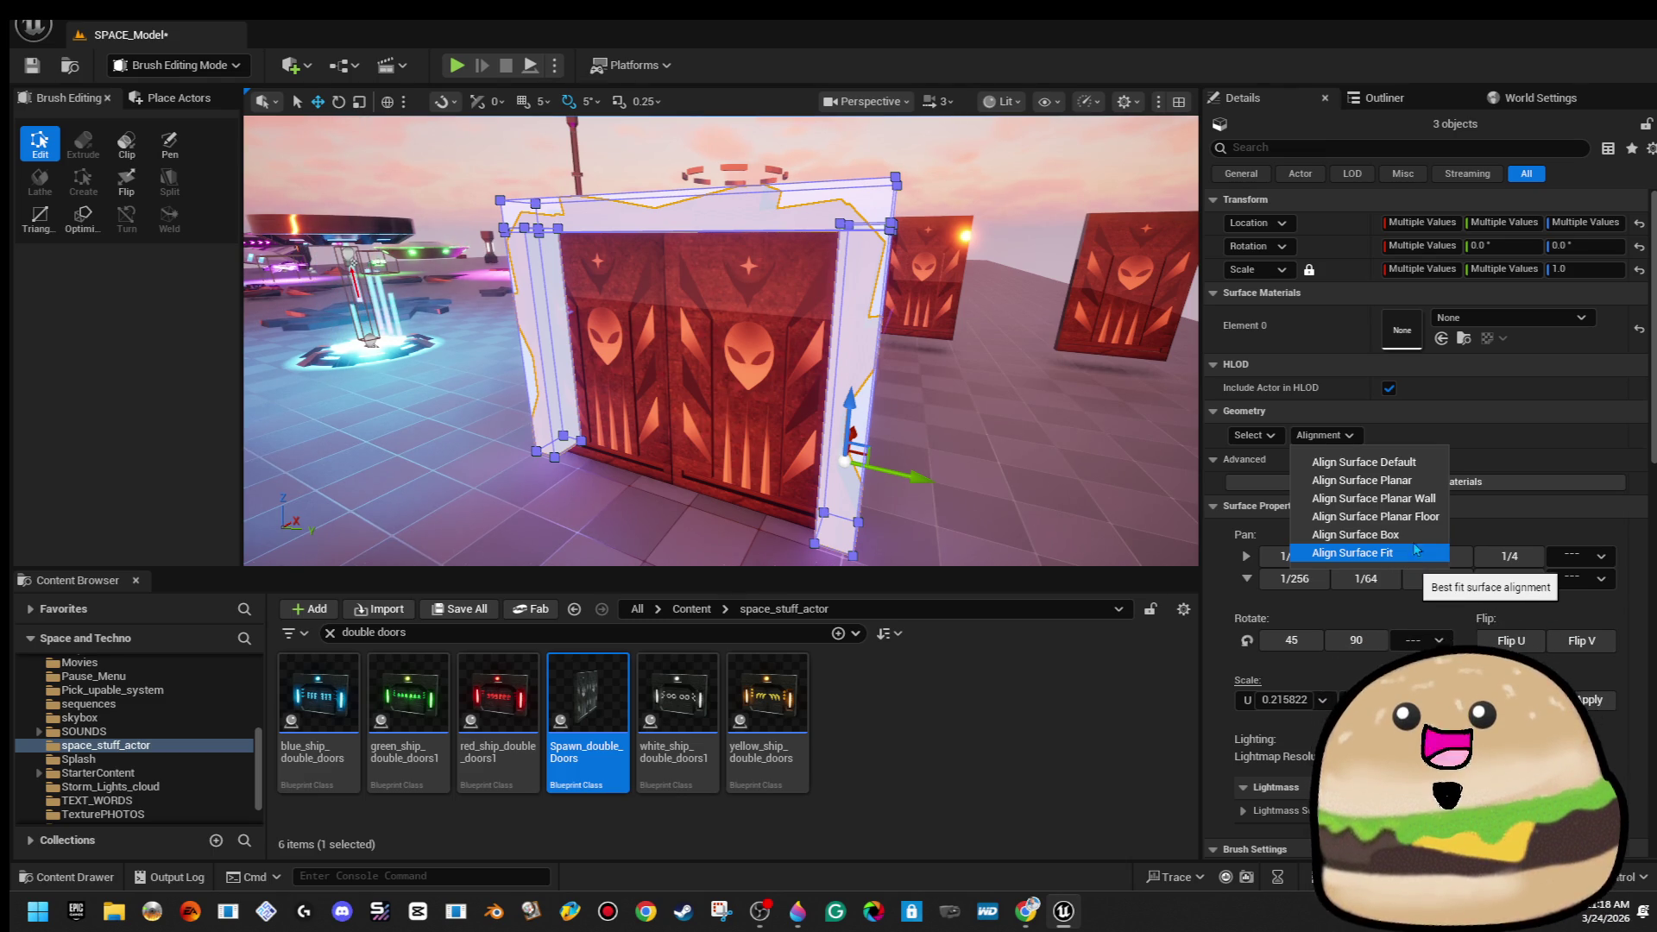
{"action": "left_click", "coordinate": [1413, 553]}
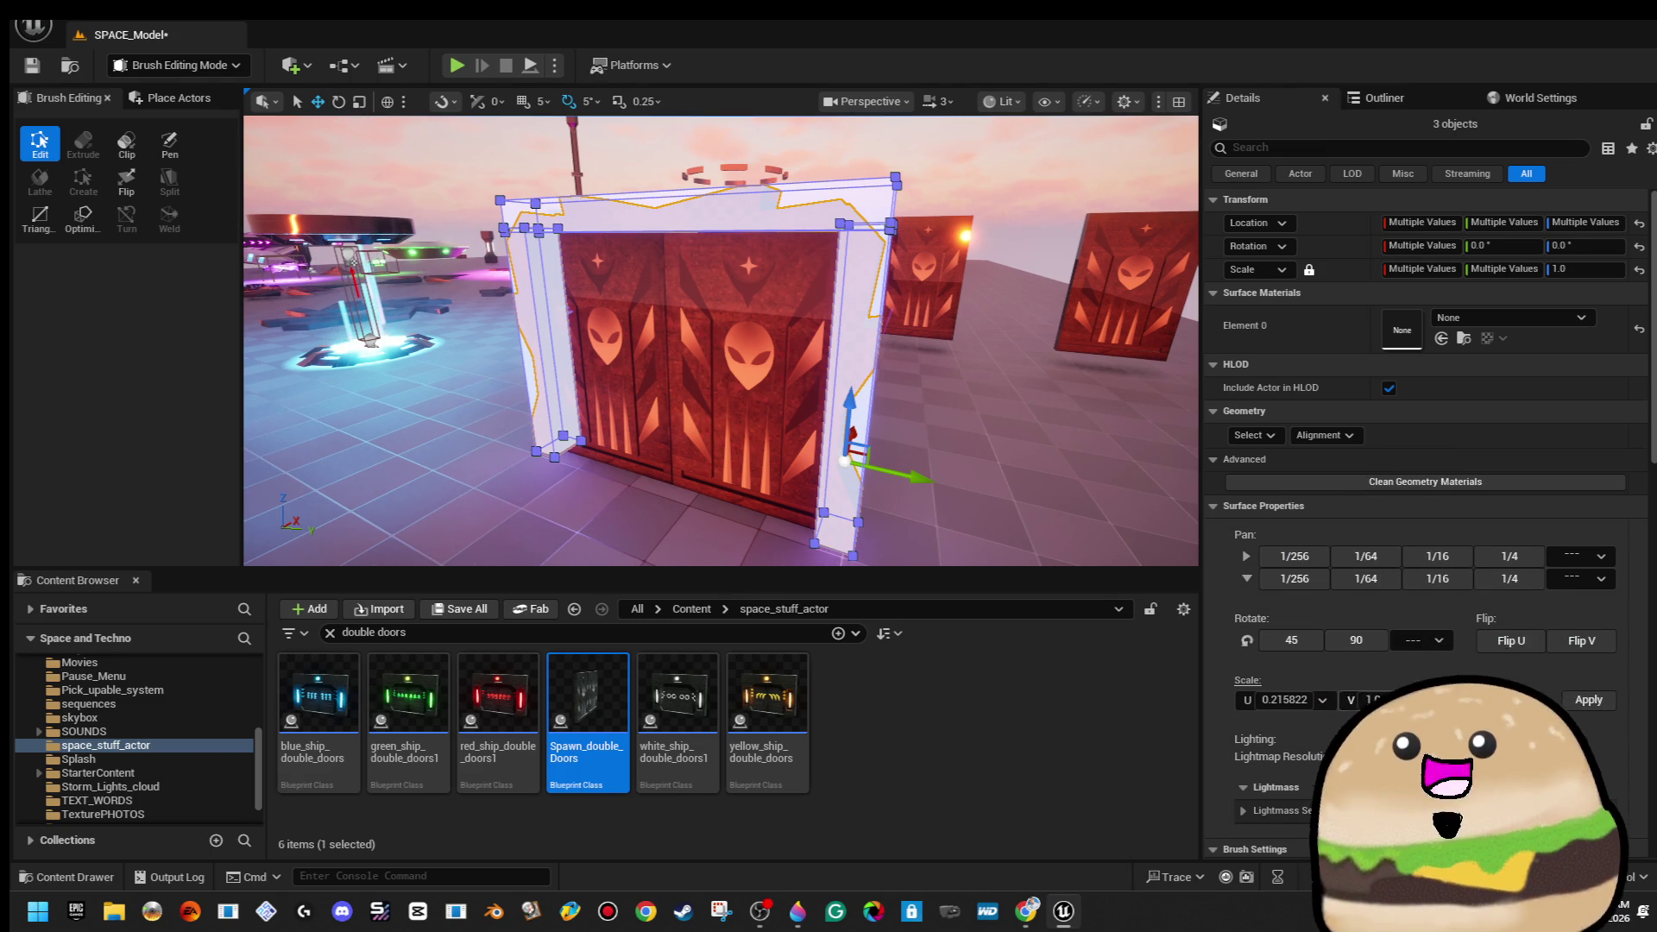
{"action": "left_click", "coordinate": [1325, 435]}
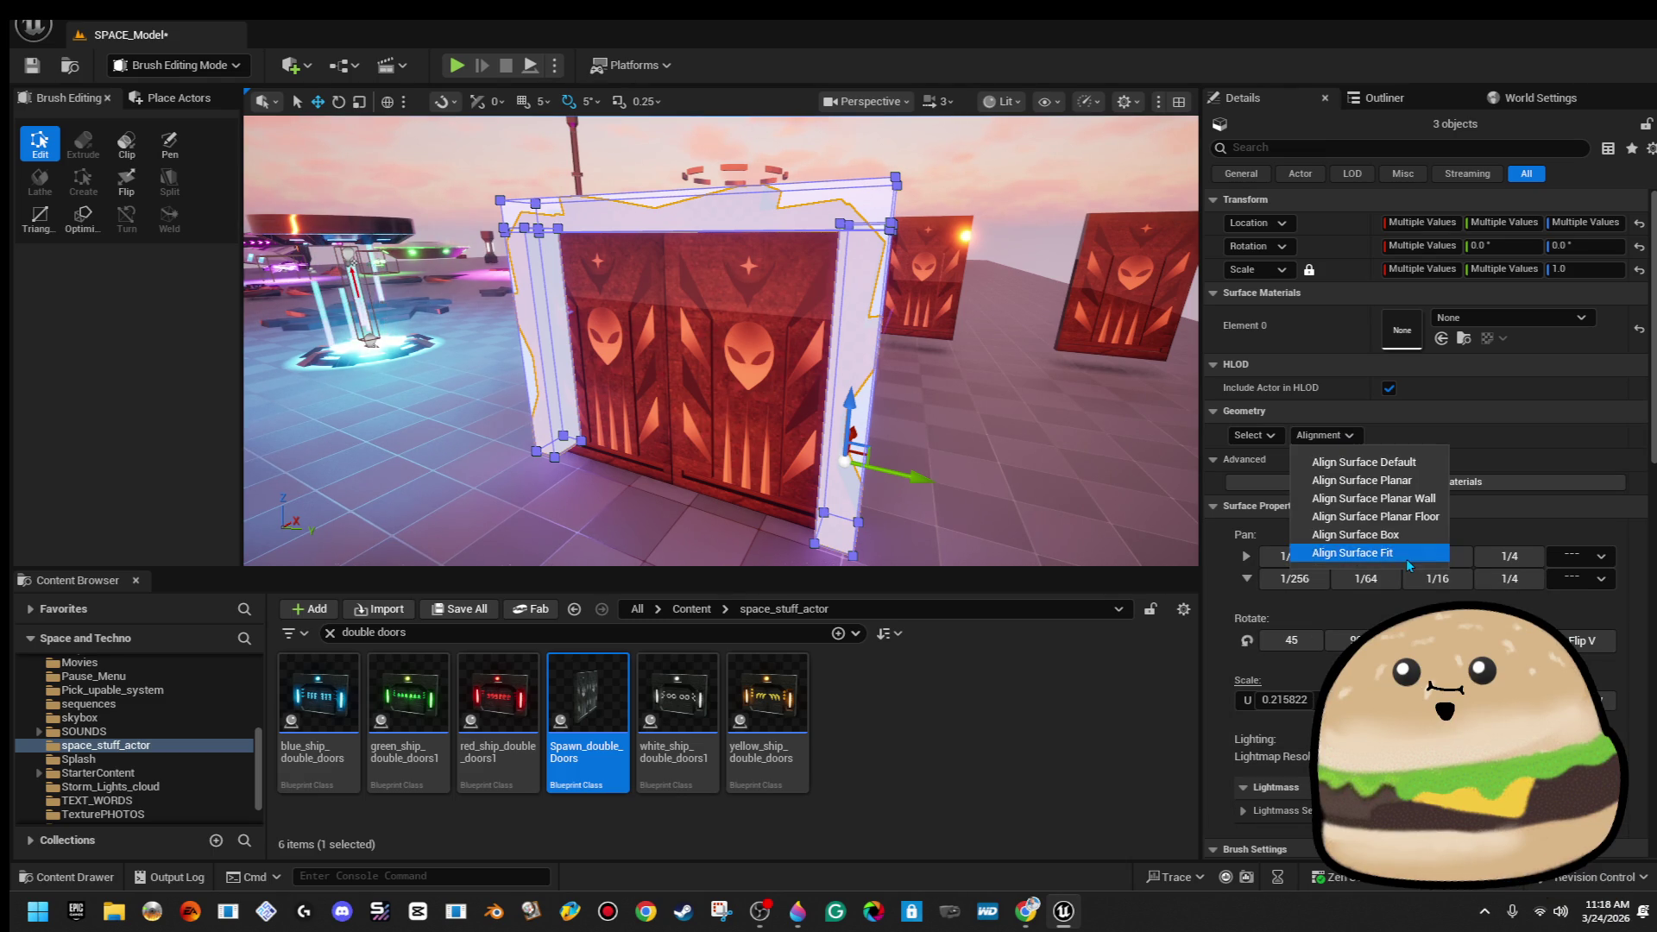
{"action": "left_click", "coordinate": [1412, 555]}
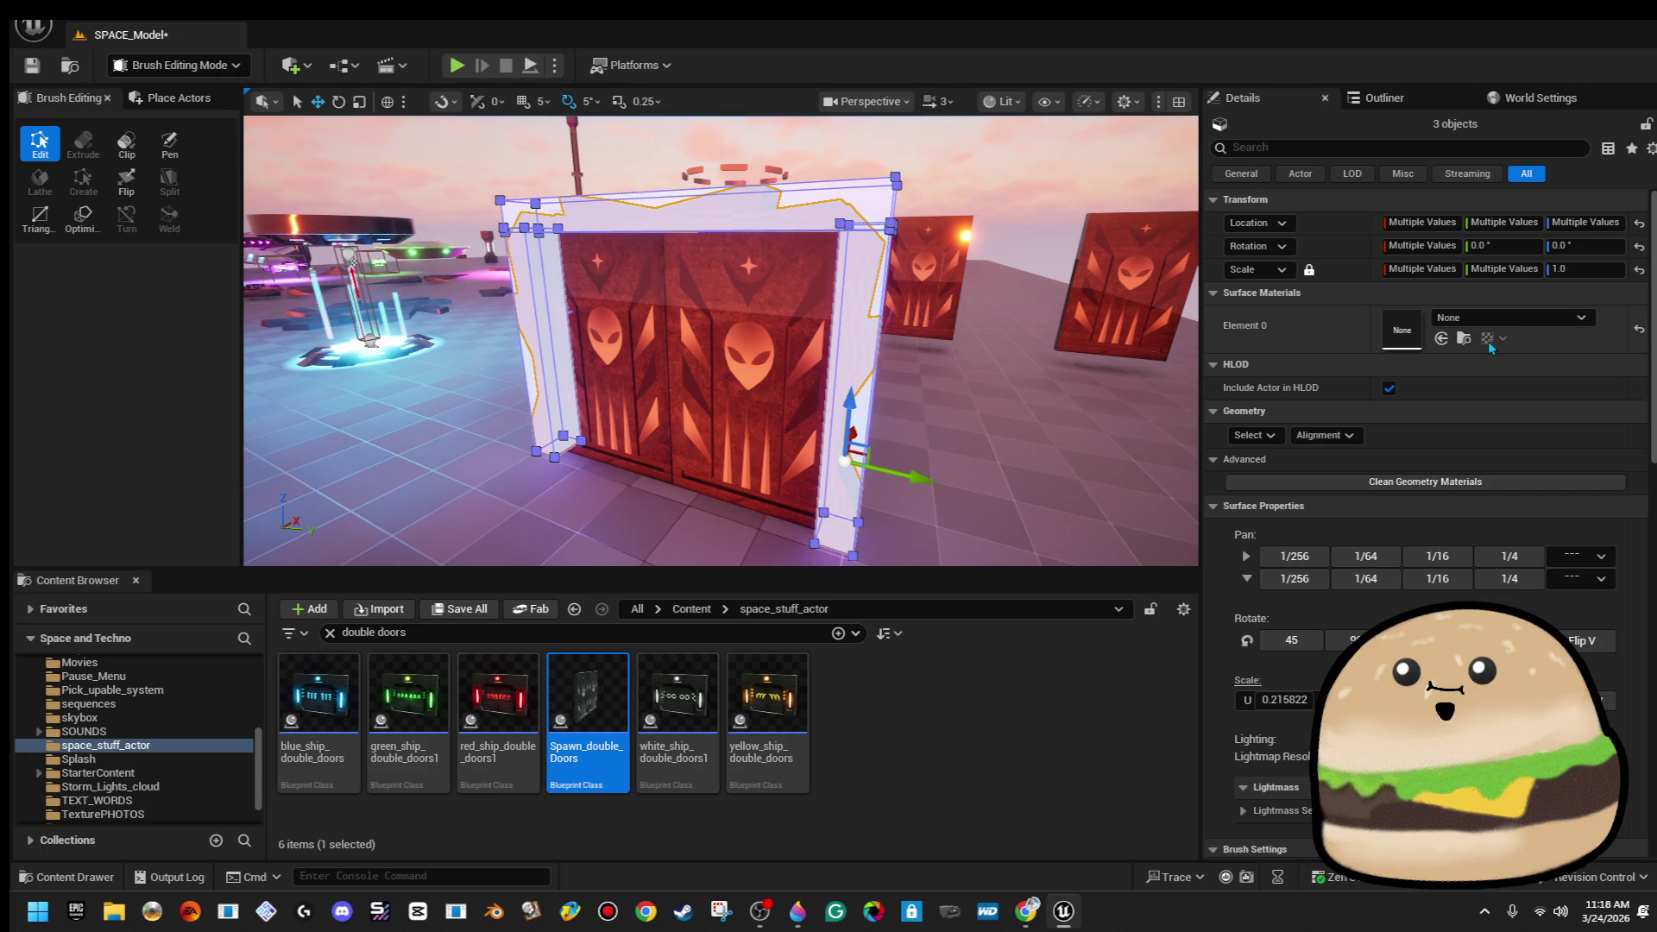
Assign inside_ship_metal_texture_Mat as the brushes' Element 0 material
{"action": "left_click", "coordinate": [1514, 318]}
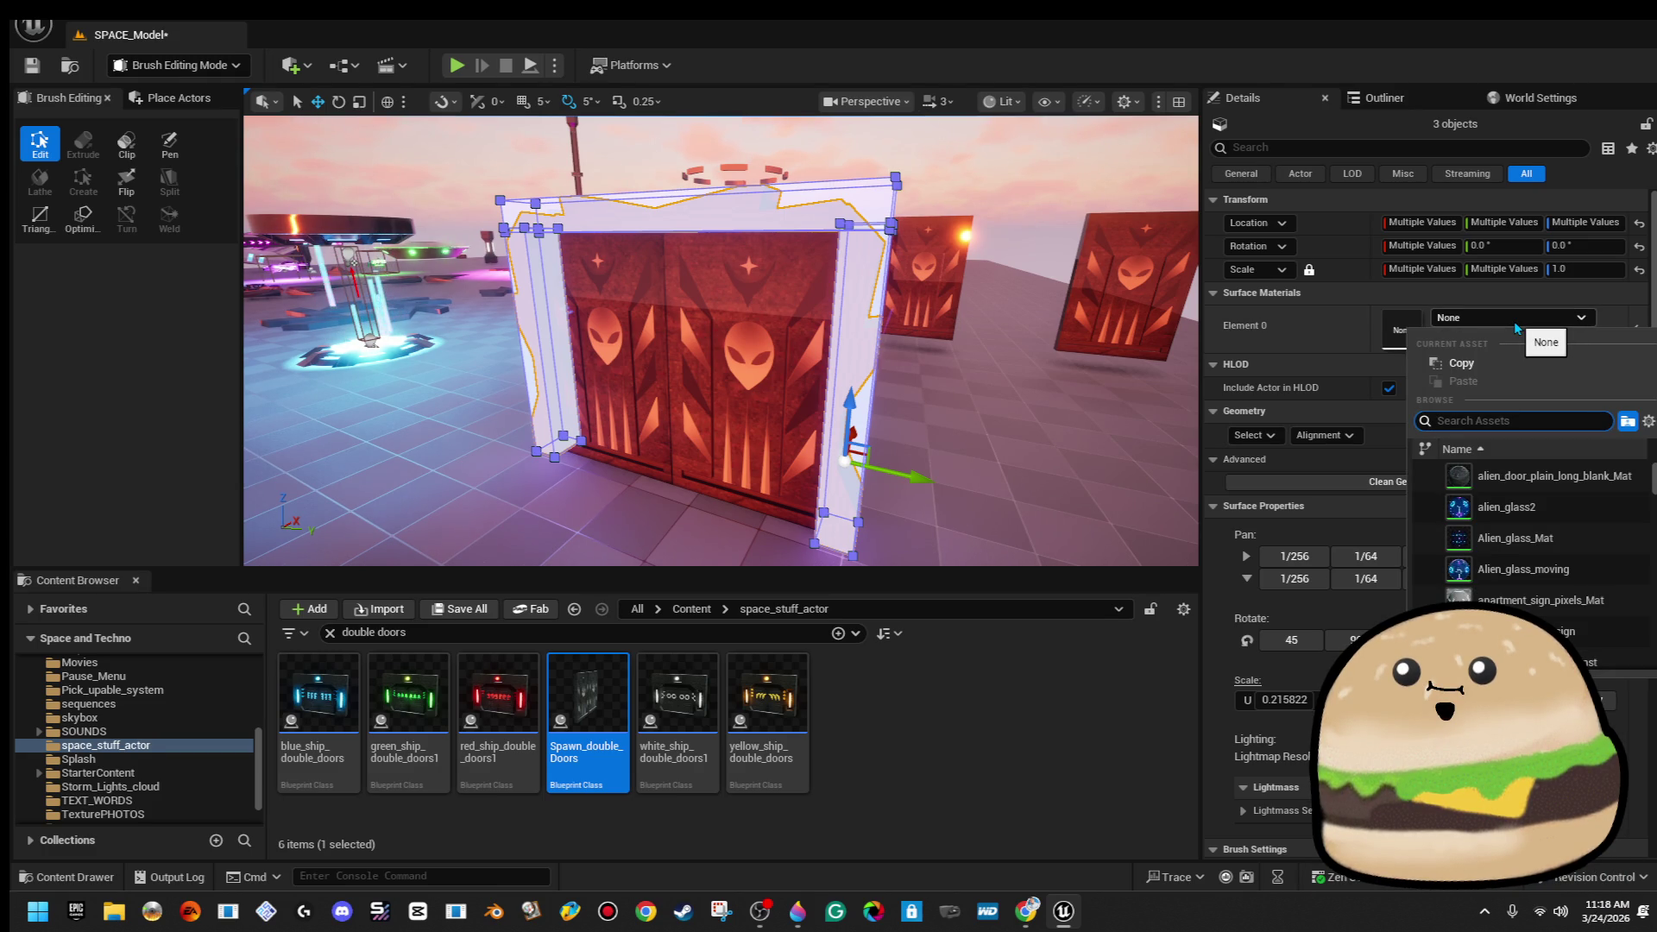
{"action": "type", "text": "insi"}
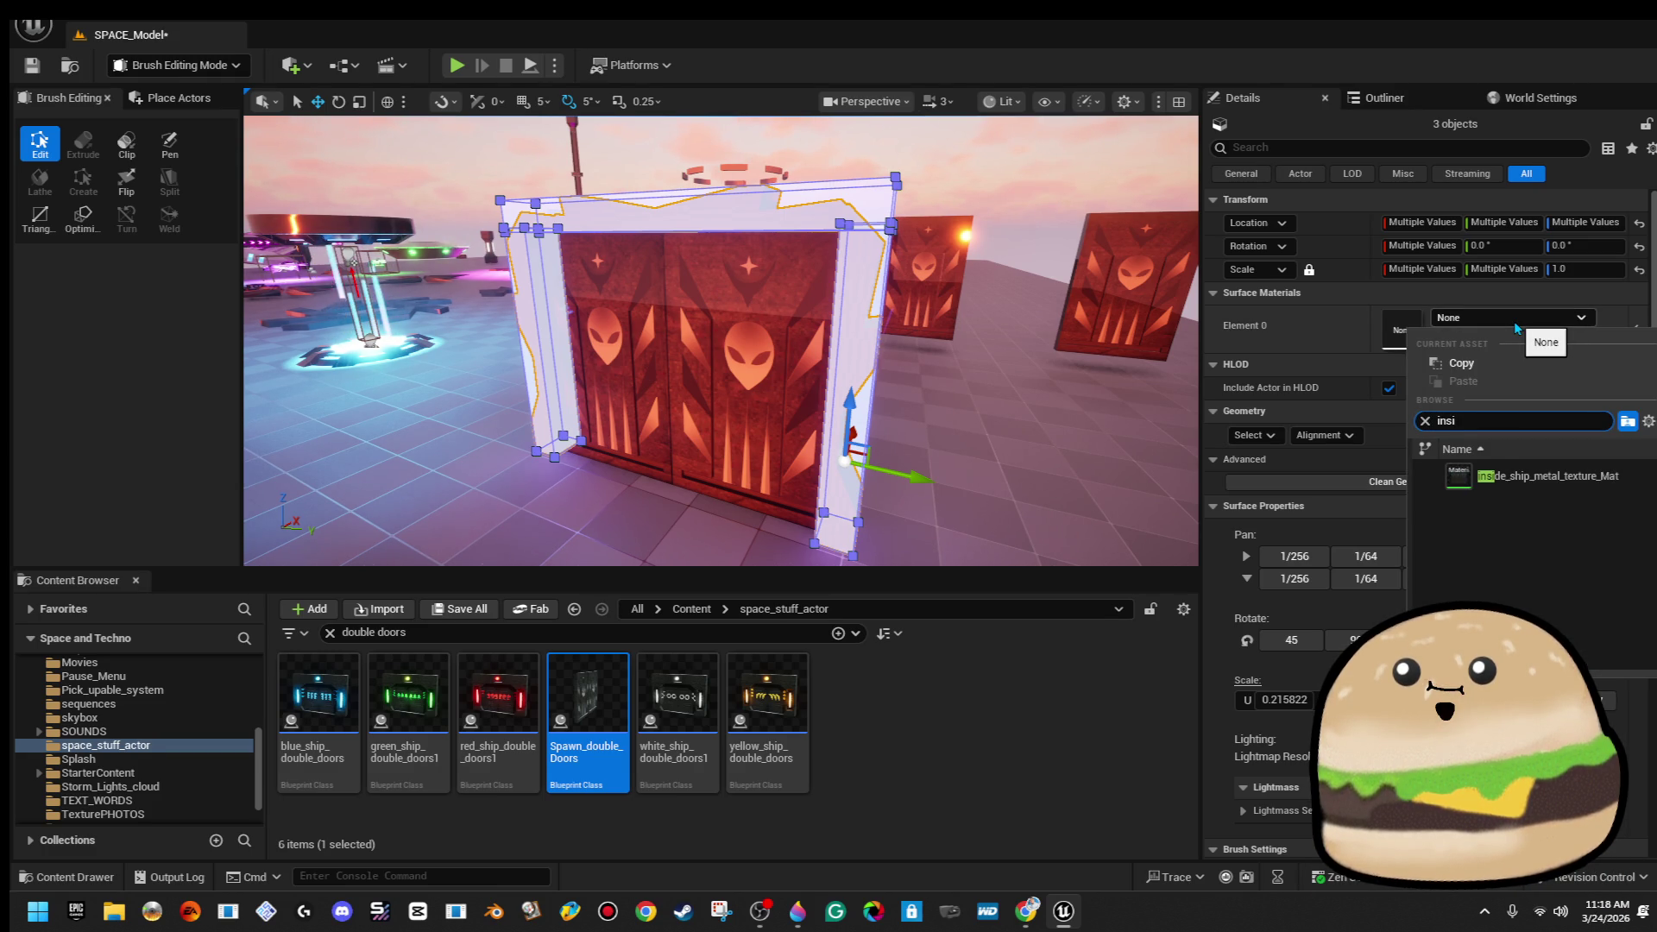
{"action": "key", "text": "Return"}
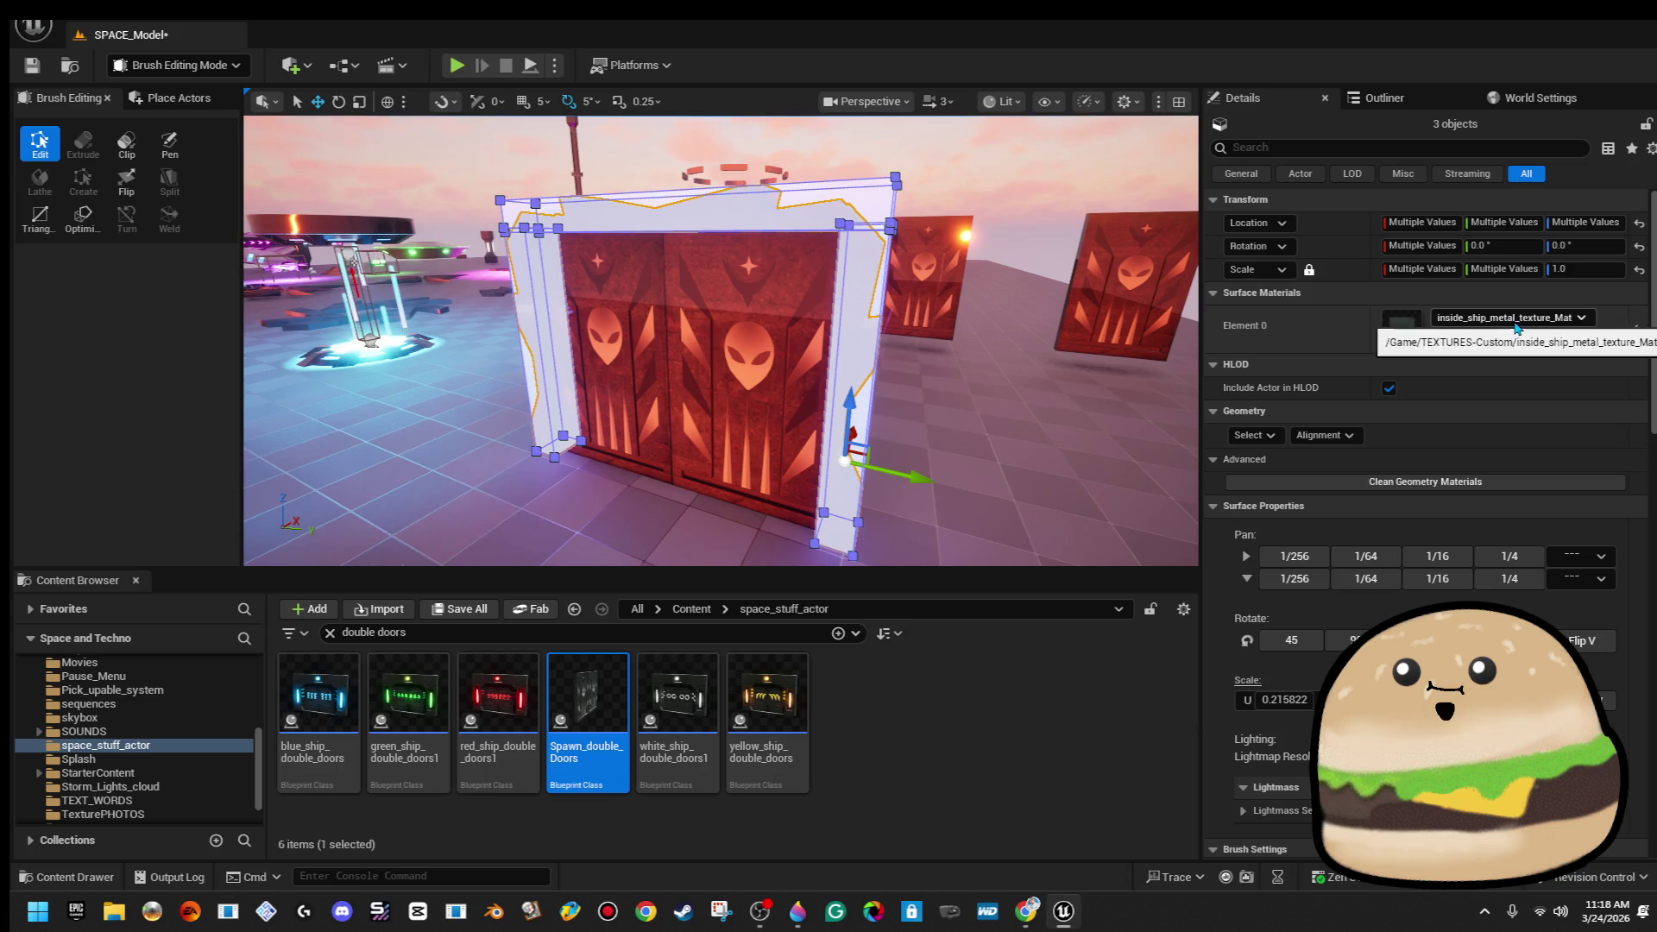
{"action": "left_click", "coordinate": [863, 156]}
{"action": "mouse_move", "coordinate": [863, 156]}
{"action": "left_mouse_down"}
{"action": "mouse_move", "coordinate": [863, 198]}
{"action": "mouse_move", "coordinate": [768, 160]}
{"action": "mouse_move", "coordinate": [760, 203]}
{"action": "mouse_move", "coordinate": [665, 200]}
{"action": "left_mouse_up"}
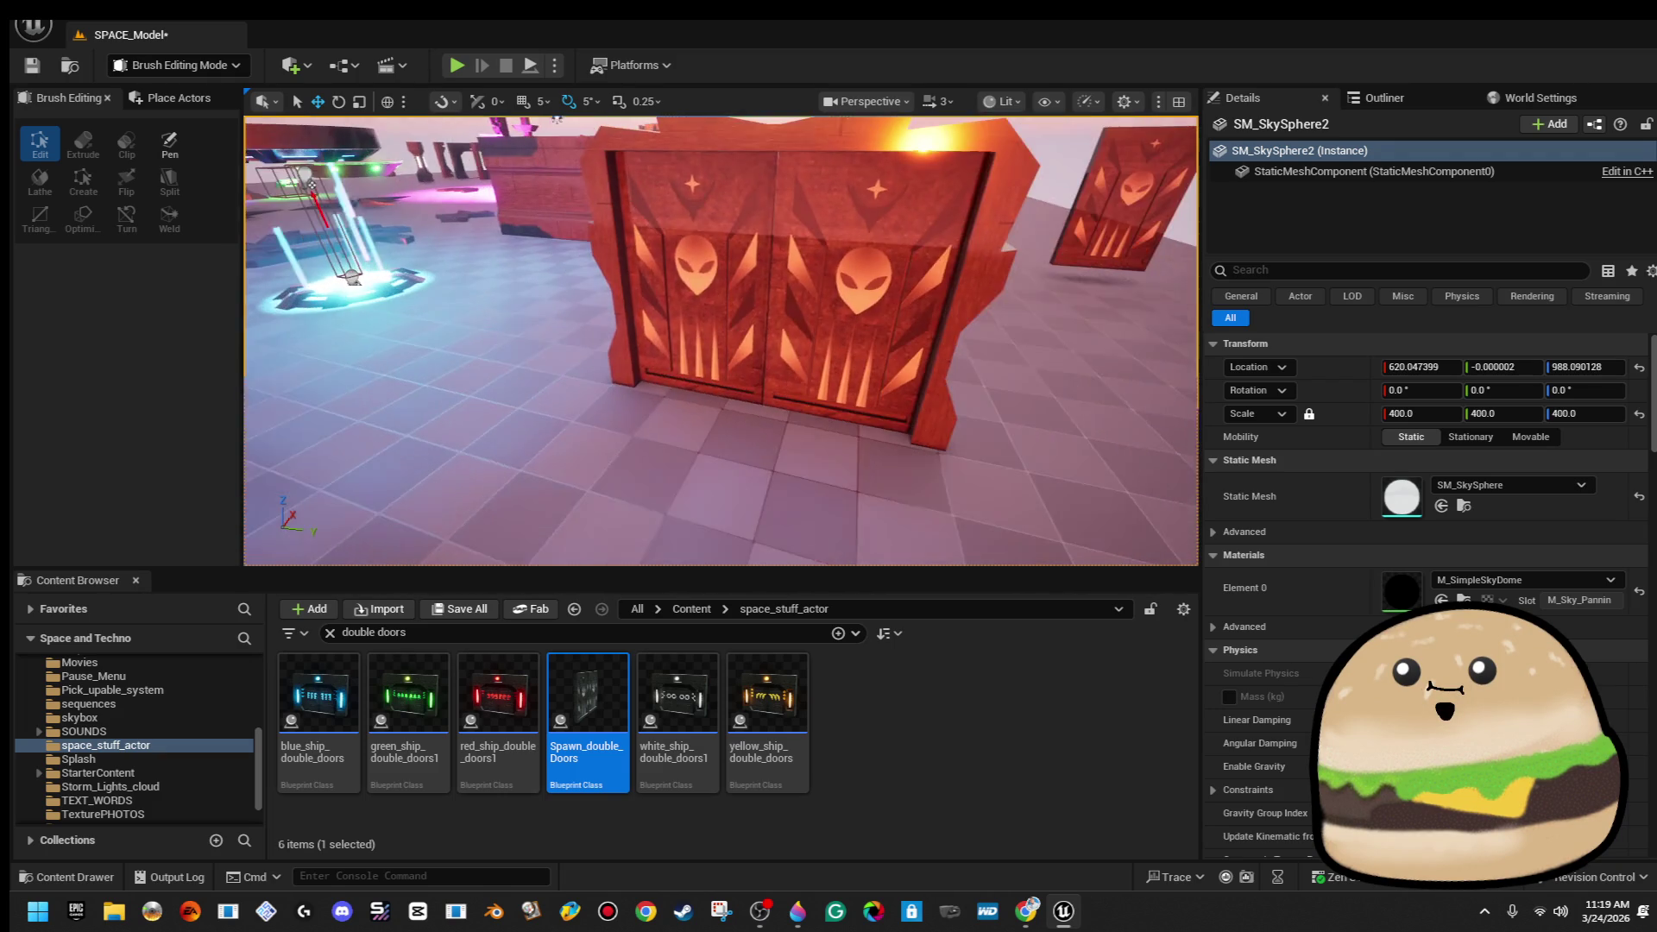
Marquee-select all eight door-frame brushes, restoring the selection with undo after a stray click
{"action": "left_click", "coordinate": [791, 407]}
{"action": "mouse_move", "coordinate": [791, 406]}
{"action": "left_mouse_down"}
{"action": "mouse_move", "coordinate": [768, 397]}
{"action": "mouse_move", "coordinate": [750, 450]}
{"action": "left_mouse_up"}
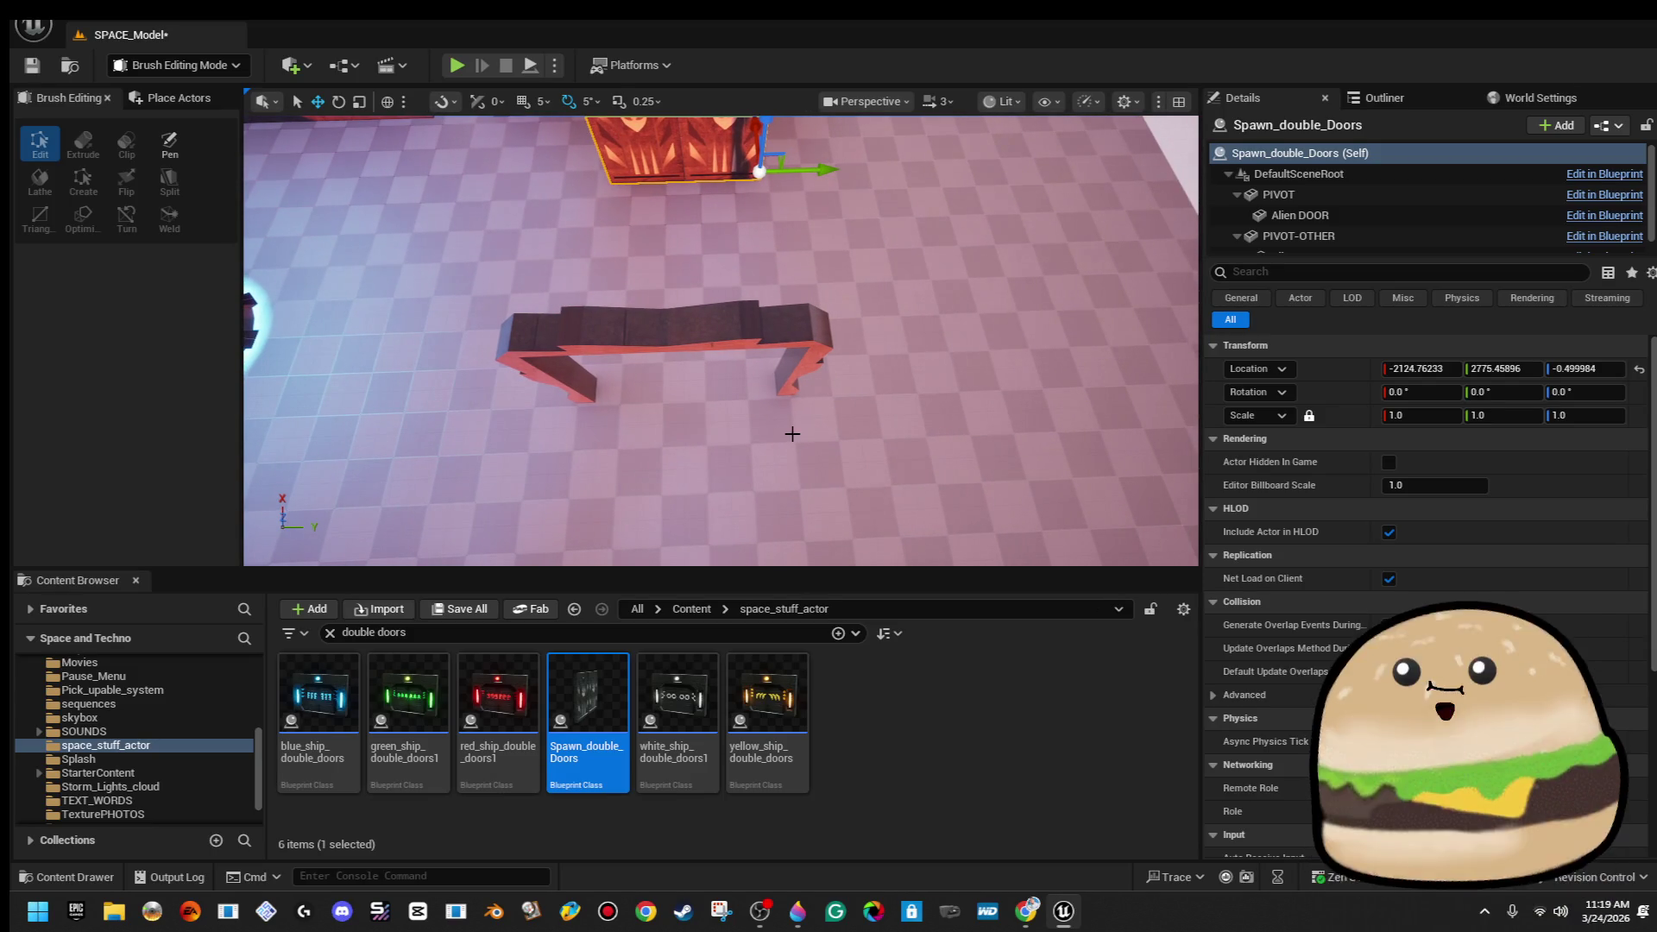
{"action": "mouse_move", "coordinate": [477, 302]}
{"action": "left_mouse_down"}
{"action": "mouse_move", "coordinate": [917, 451]}
{"action": "mouse_move", "coordinate": [915, 405]}
{"action": "left_mouse_up"}
{"action": "left_click_drag", "start_coordinate": [812, 294], "coordinate": [730, 284]}
{"action": "left_click", "coordinate": [514, 229]}
{"action": "left_click_drag", "start_coordinate": [515, 229], "coordinate": [521, 218]}
{"action": "key", "text": "ctrl+z"}
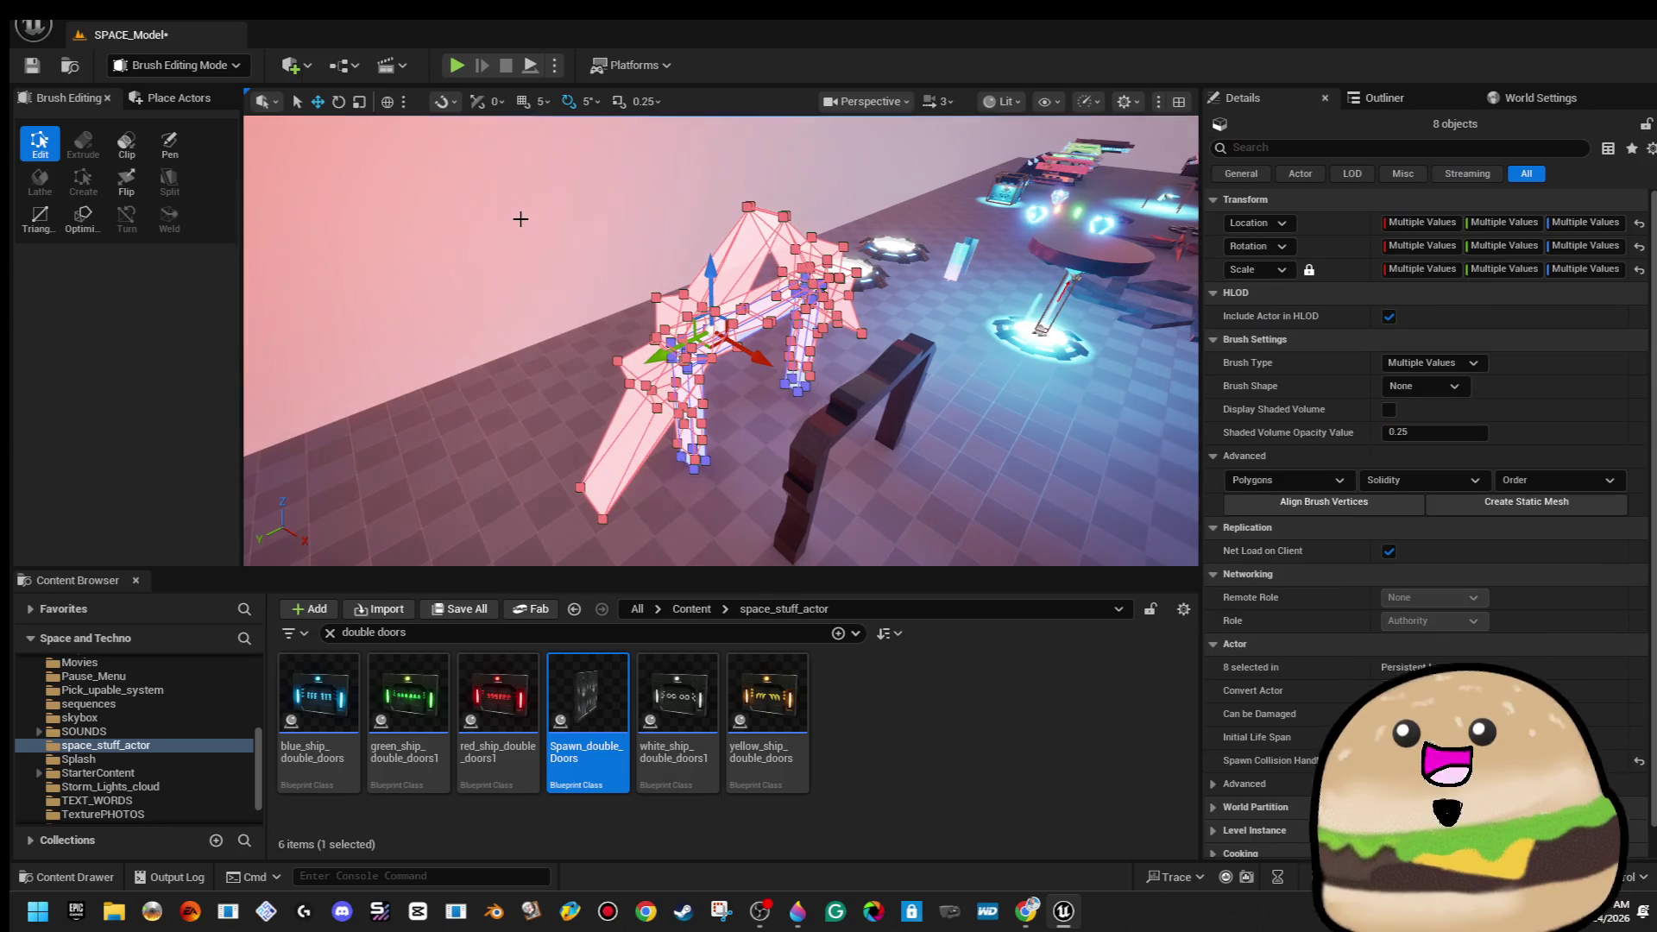
Convert the brushes into space_ship_door_frame_double_spawn_MESH in space_stuff_actor and open it
{"action": "left_click", "coordinate": [1553, 506]}
{"action": "scroll", "coordinate": [901, 446], "scroll_direction": "down", "scroll_amount": 5}
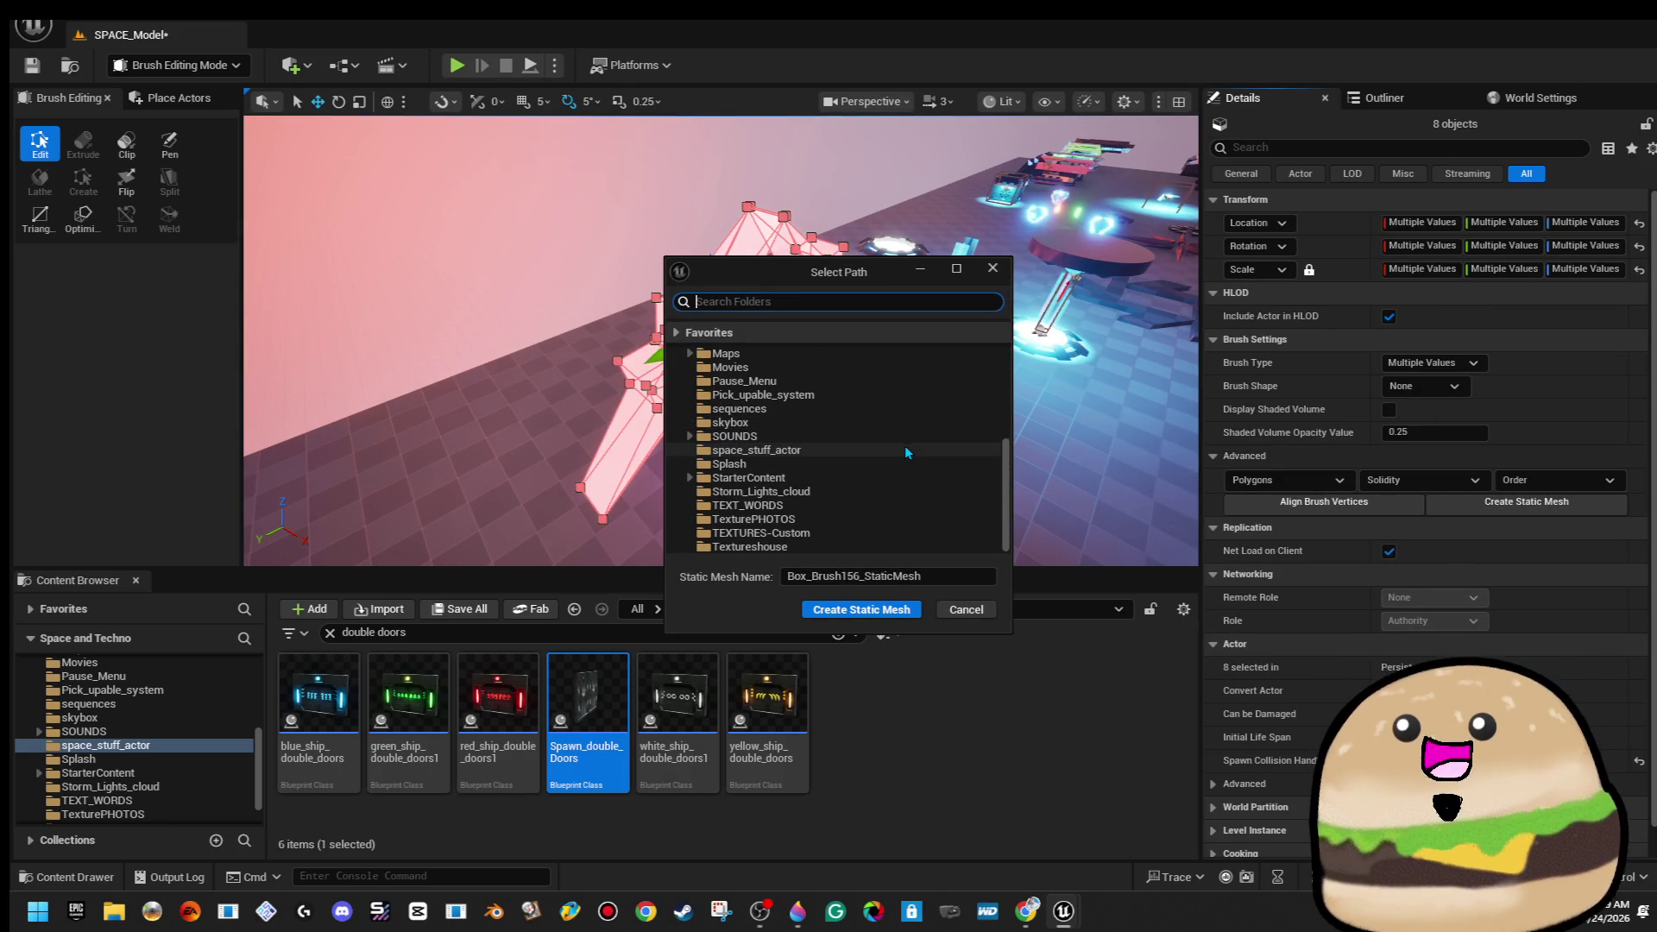
{"action": "left_click", "coordinate": [897, 451]}
{"action": "left_click", "coordinate": [949, 577]}
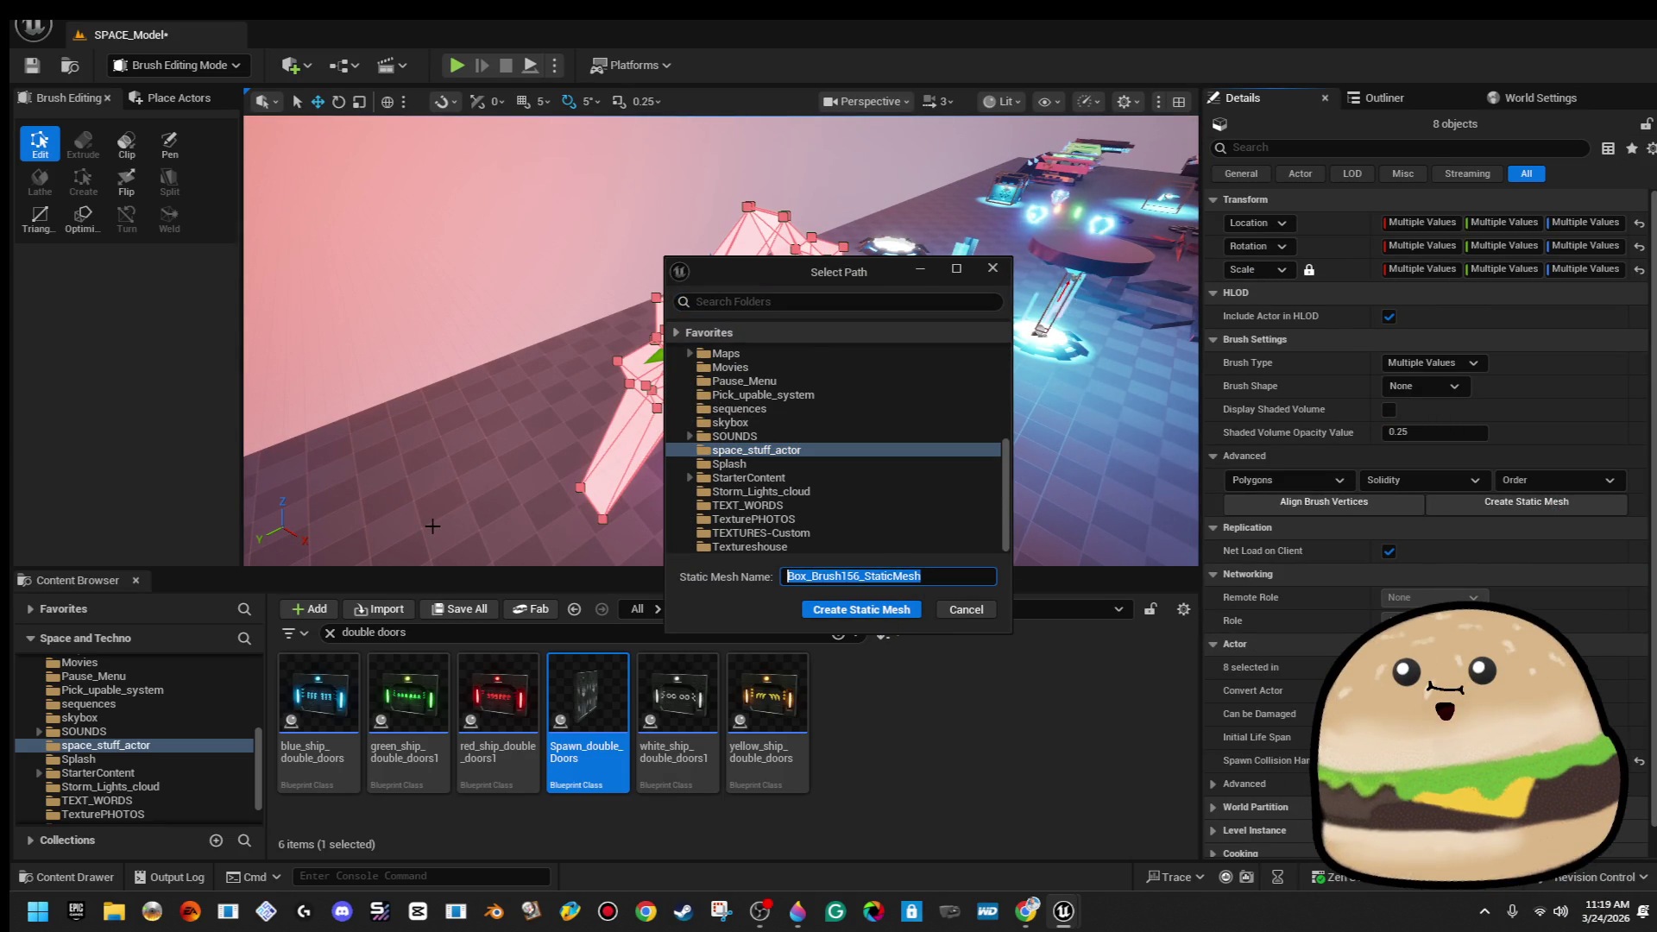
{"action": "type", "text": "sp"}
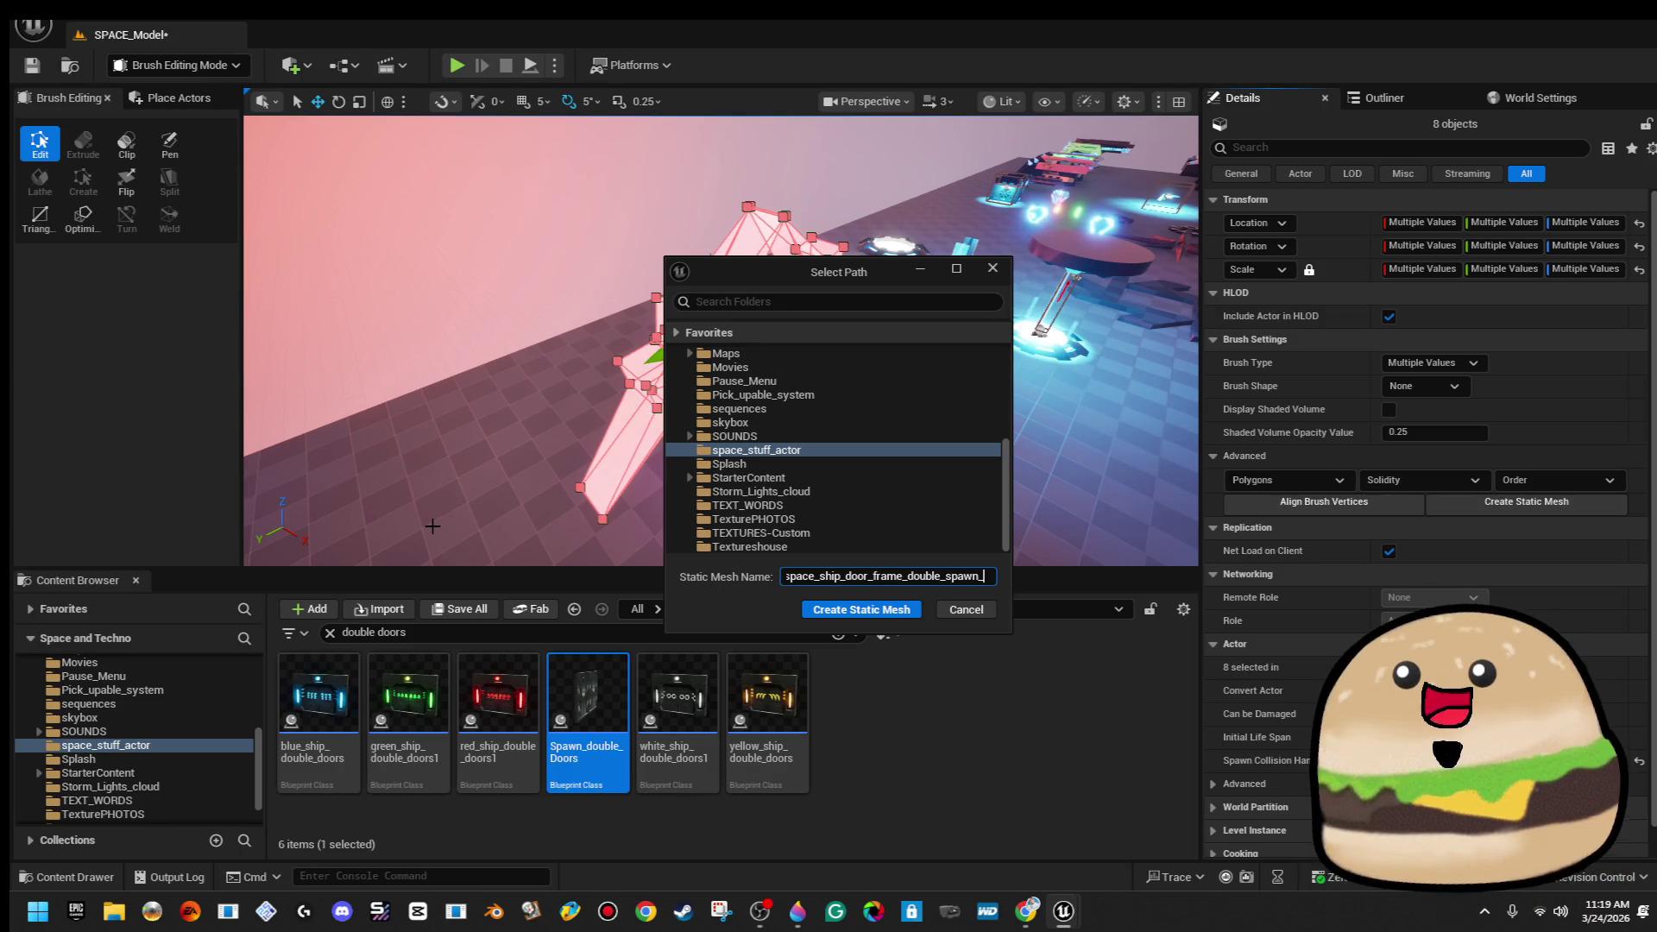
{"action": "type", "text": "MESH"}
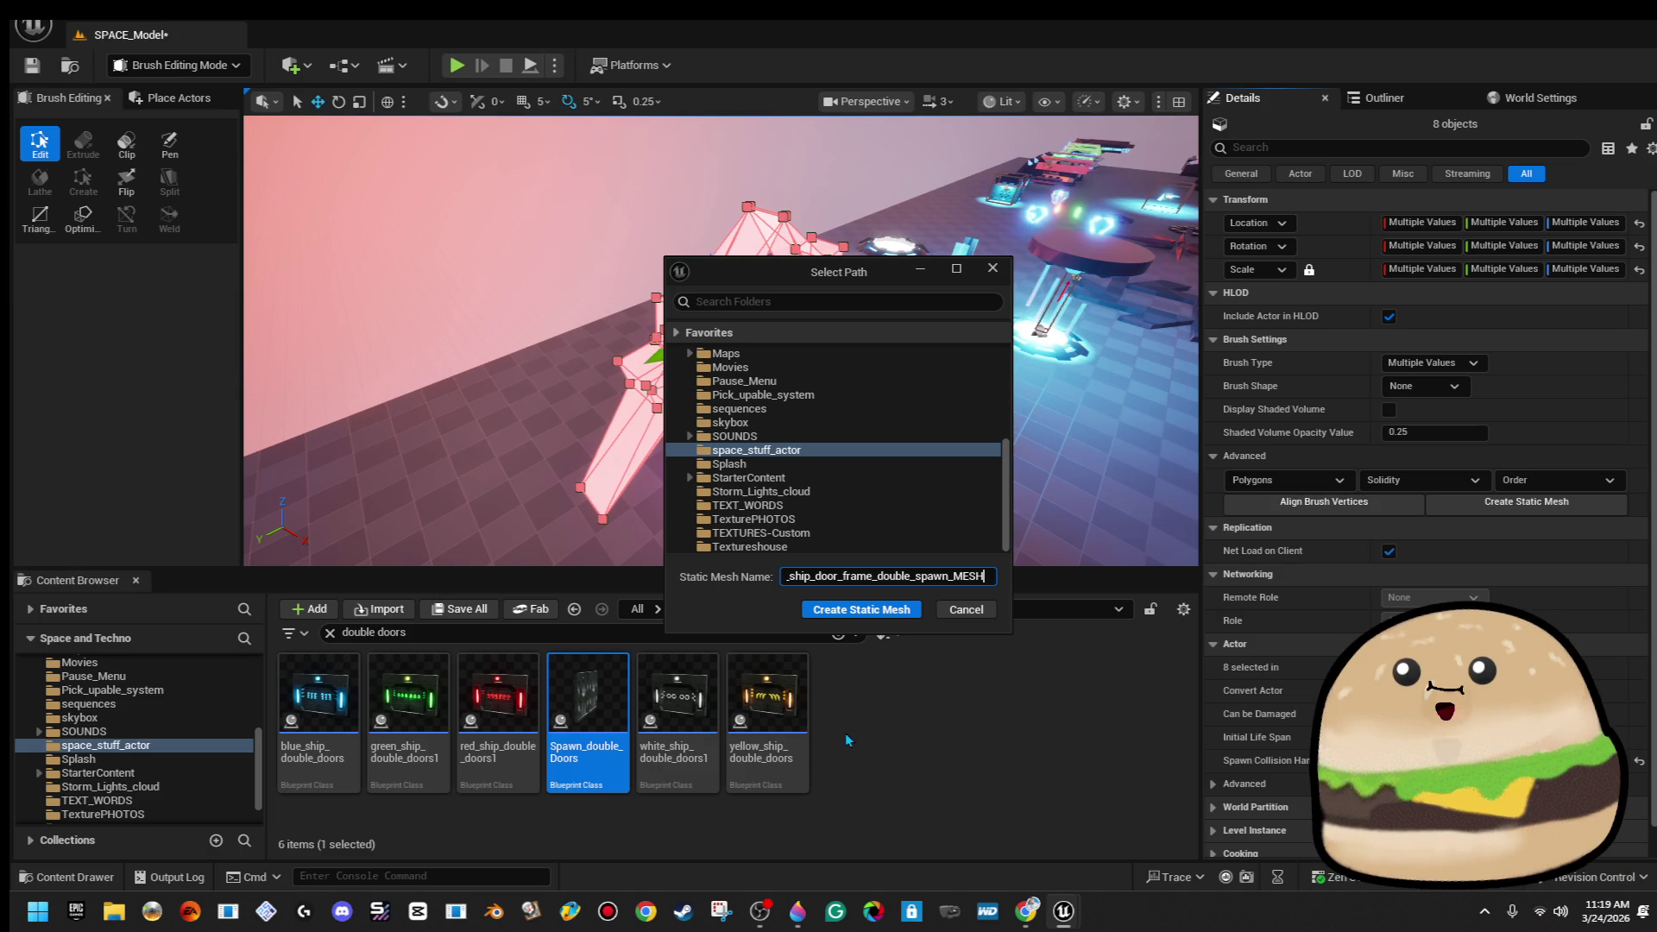
{"action": "left_click", "coordinate": [898, 609]}
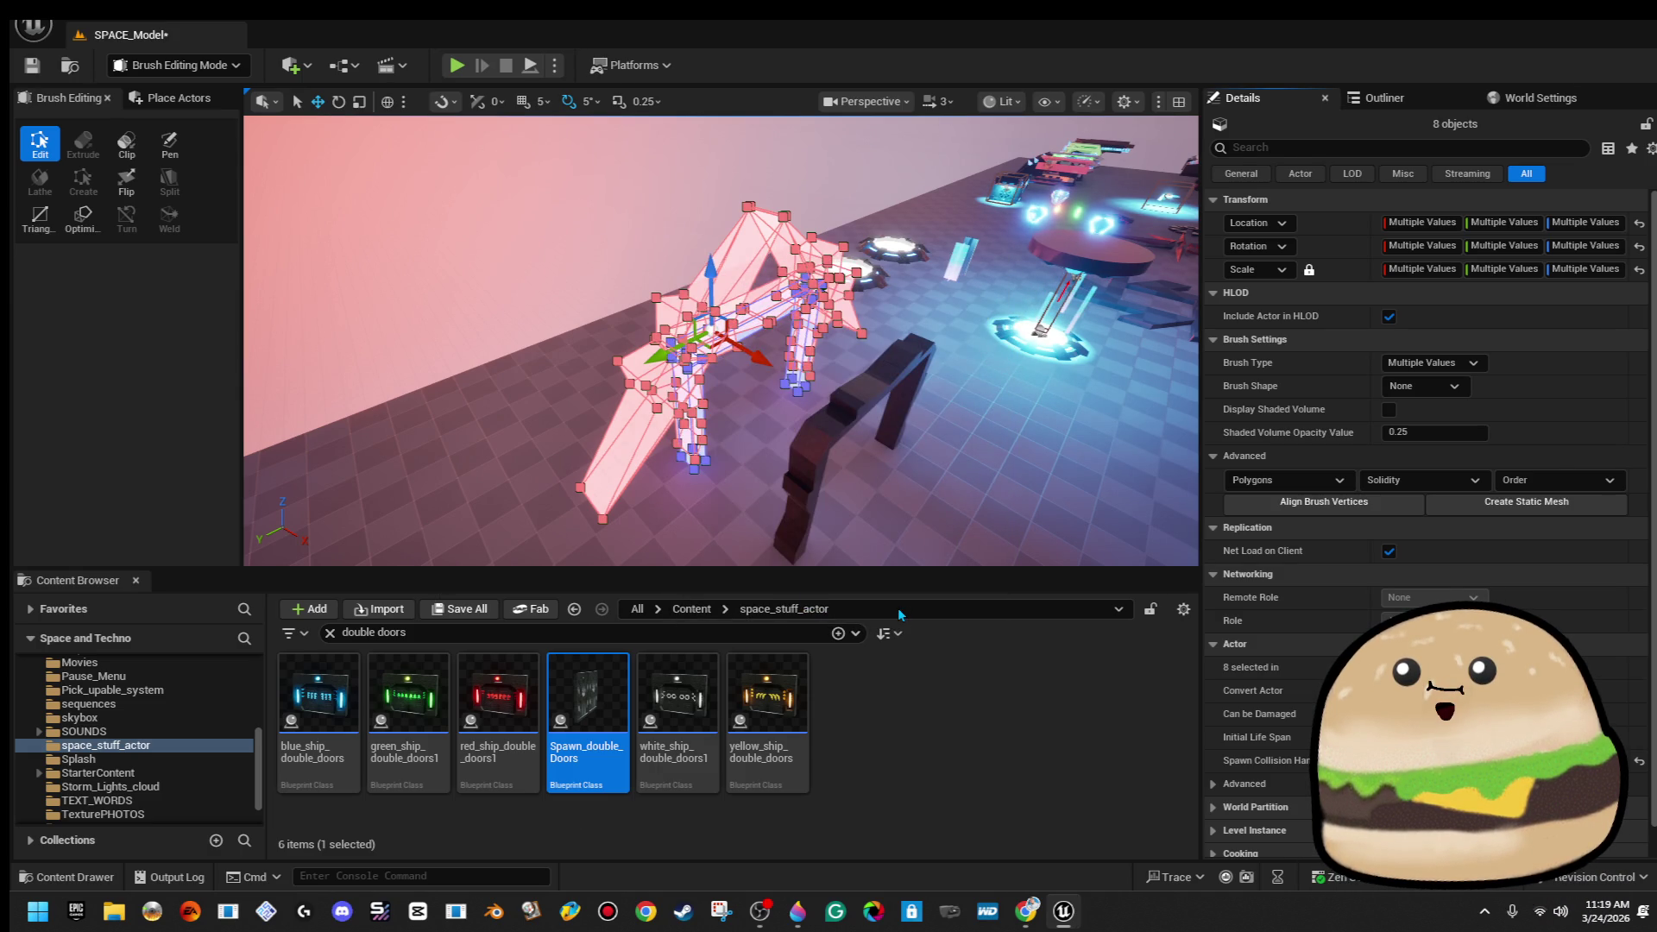
{"action": "double_click", "coordinate": [1412, 495]}
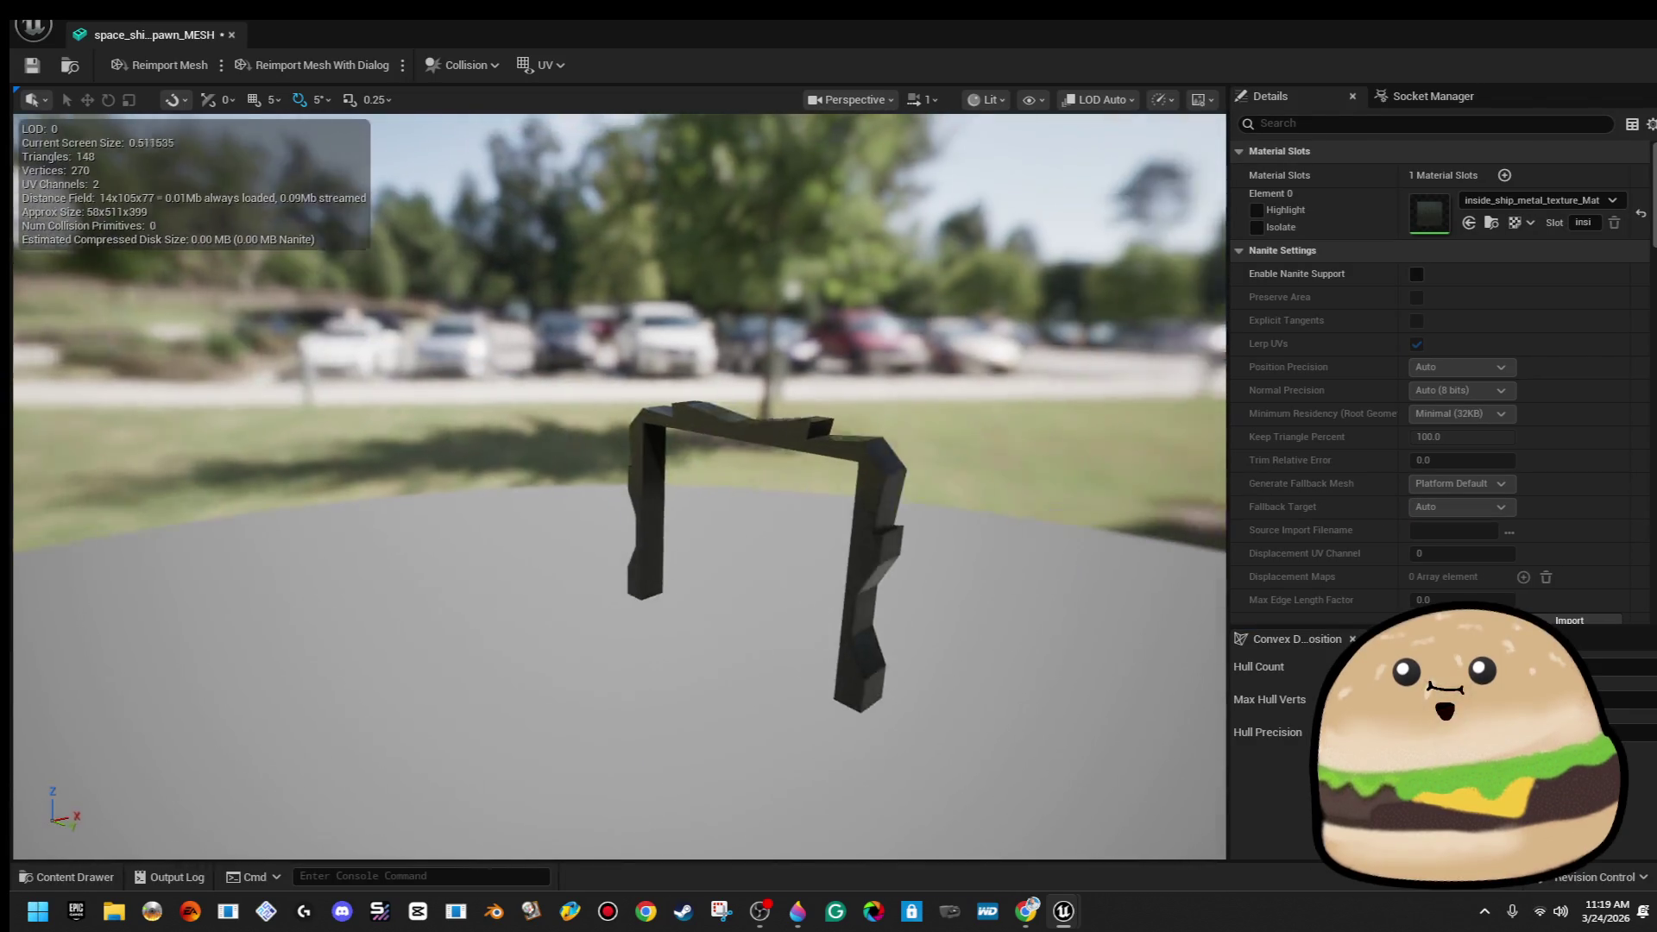
Add a box simplified collision and narrow it to fit one pillar
{"action": "mouse_move", "coordinate": [748, 442]}
{"action": "left_mouse_down"}
{"action": "mouse_move", "coordinate": [708, 435]}
{"action": "mouse_move", "coordinate": [747, 441]}
{"action": "left_mouse_up"}
{"action": "left_click", "coordinate": [229, 17]}
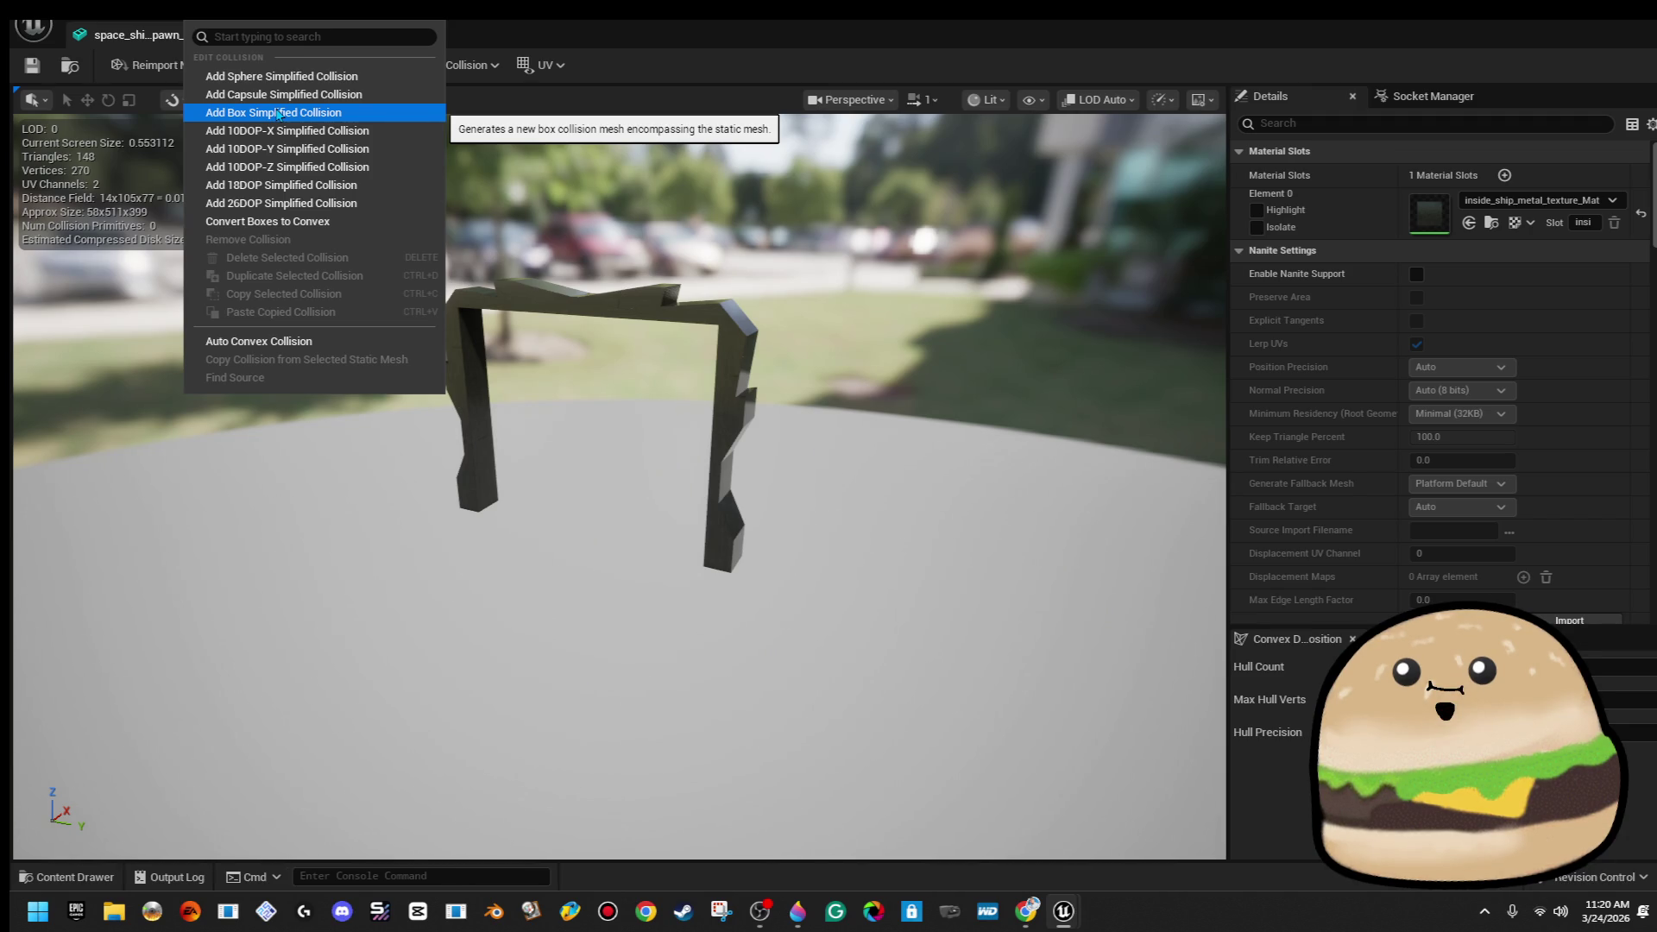
{"action": "left_click", "coordinate": [279, 114]}
{"action": "left_click_drag", "start_coordinate": [518, 346], "coordinate": [604, 369]}
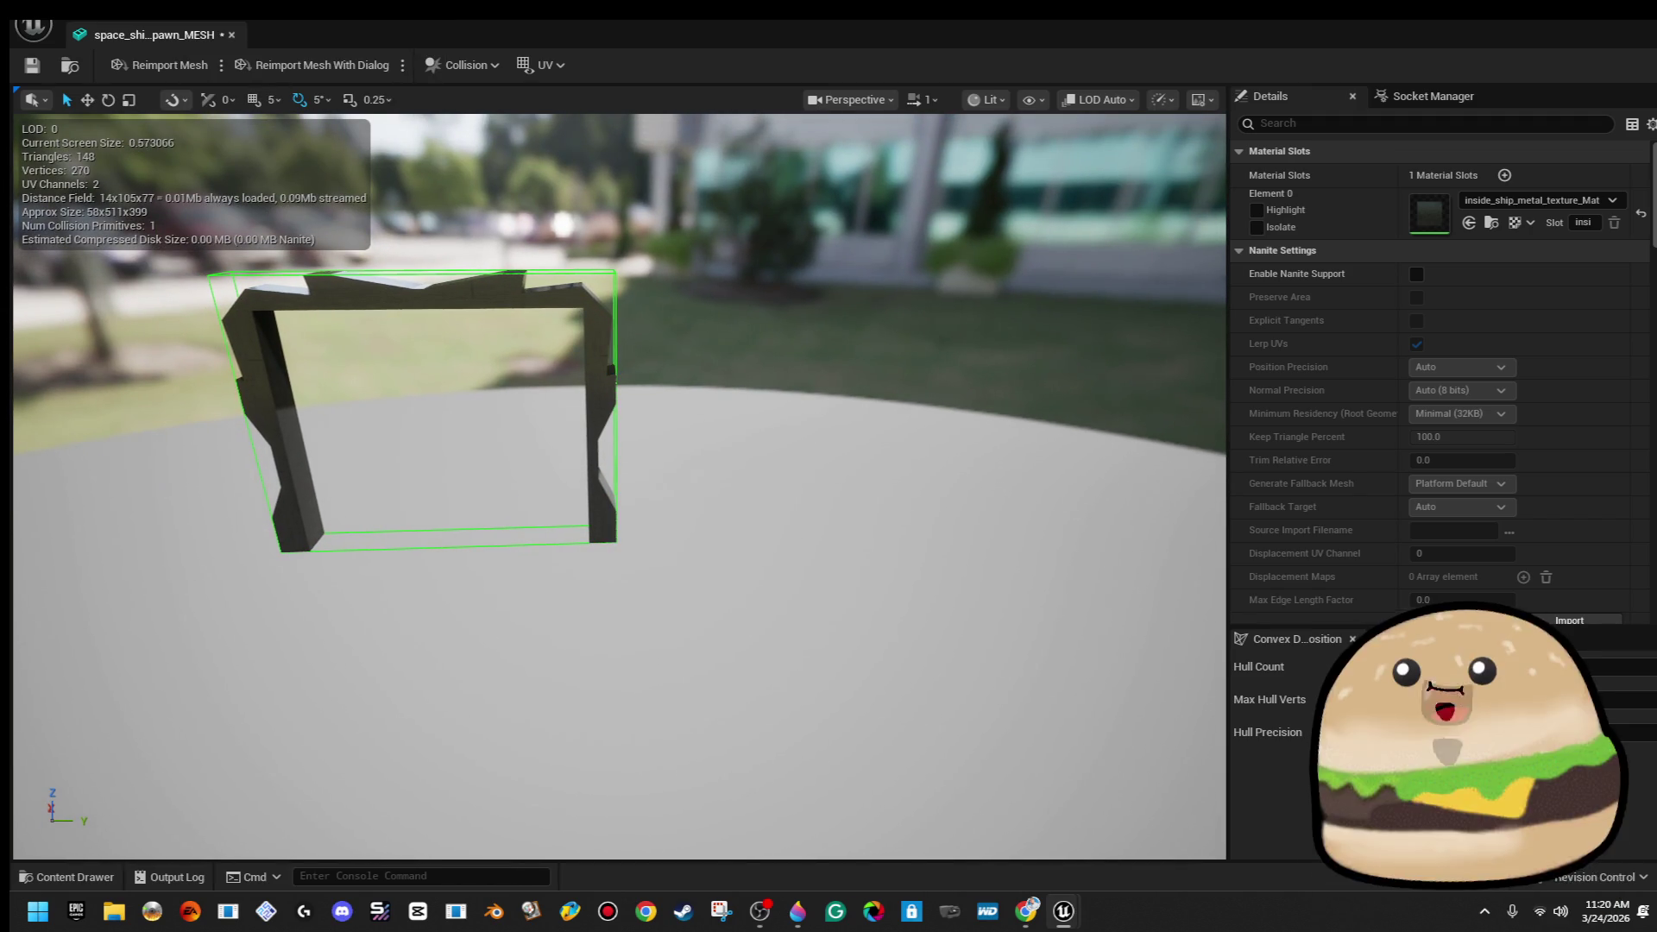
{"action": "left_click", "coordinate": [596, 390]}
{"action": "mouse_move", "coordinate": [499, 405]}
{"action": "left_mouse_down"}
{"action": "mouse_move", "coordinate": [448, 409]}
{"action": "mouse_move", "coordinate": [658, 440]}
{"action": "mouse_move", "coordinate": [704, 413]}
{"action": "mouse_move", "coordinate": [380, 433]}
{"action": "left_mouse_up"}
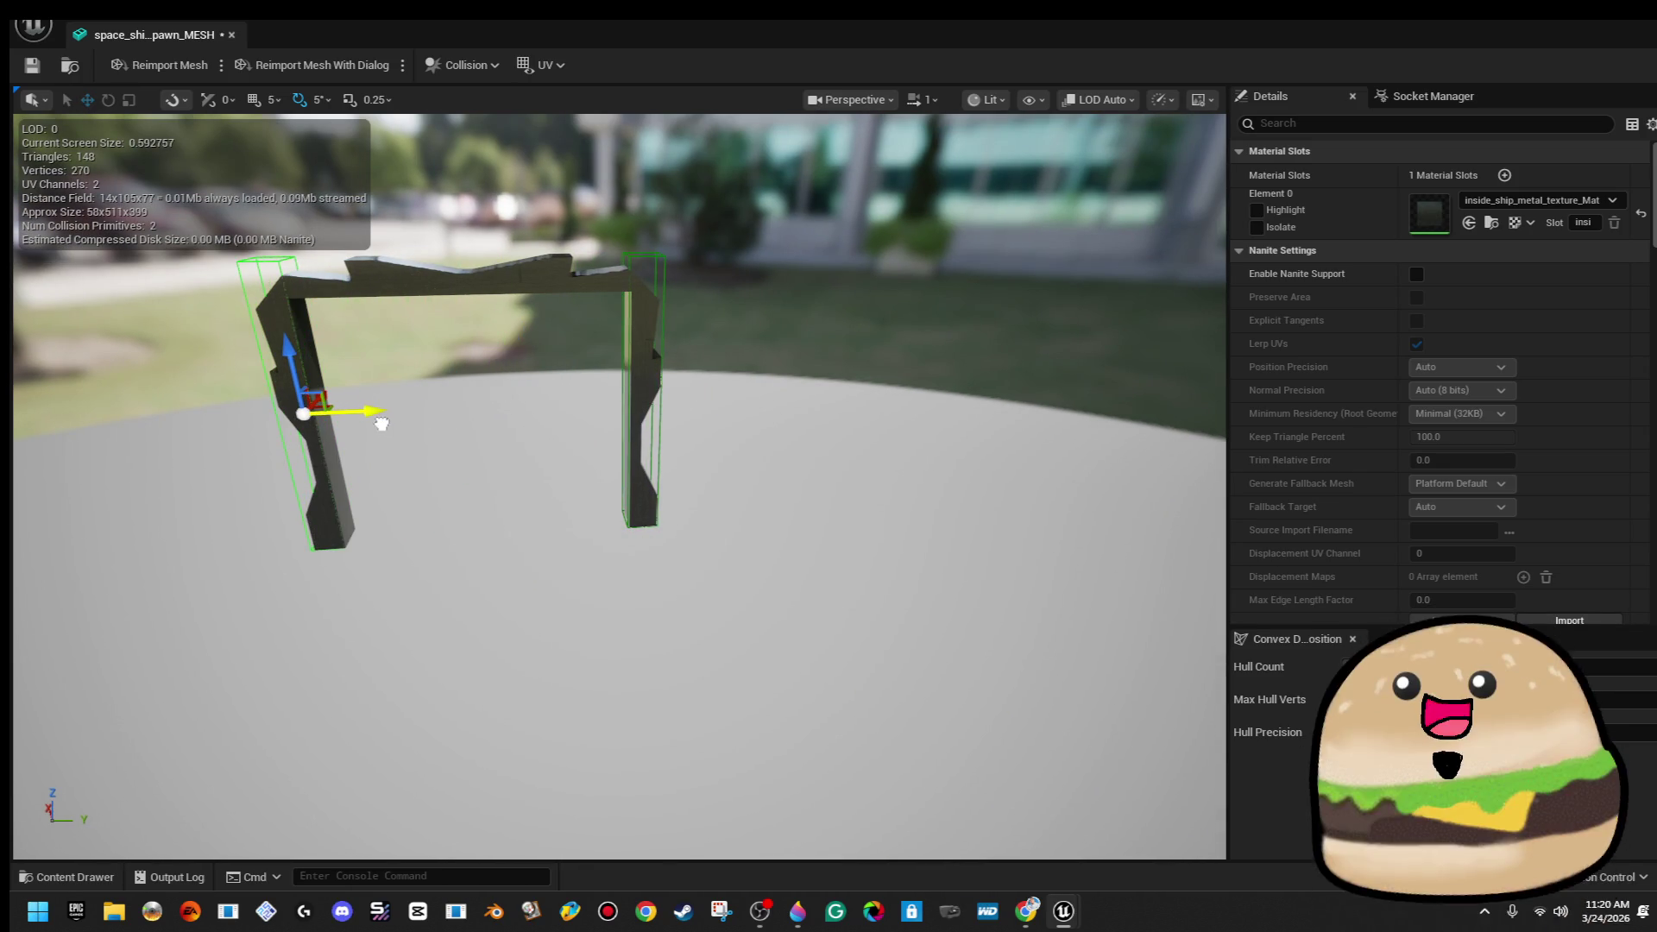
{"action": "key", "text": "f"}
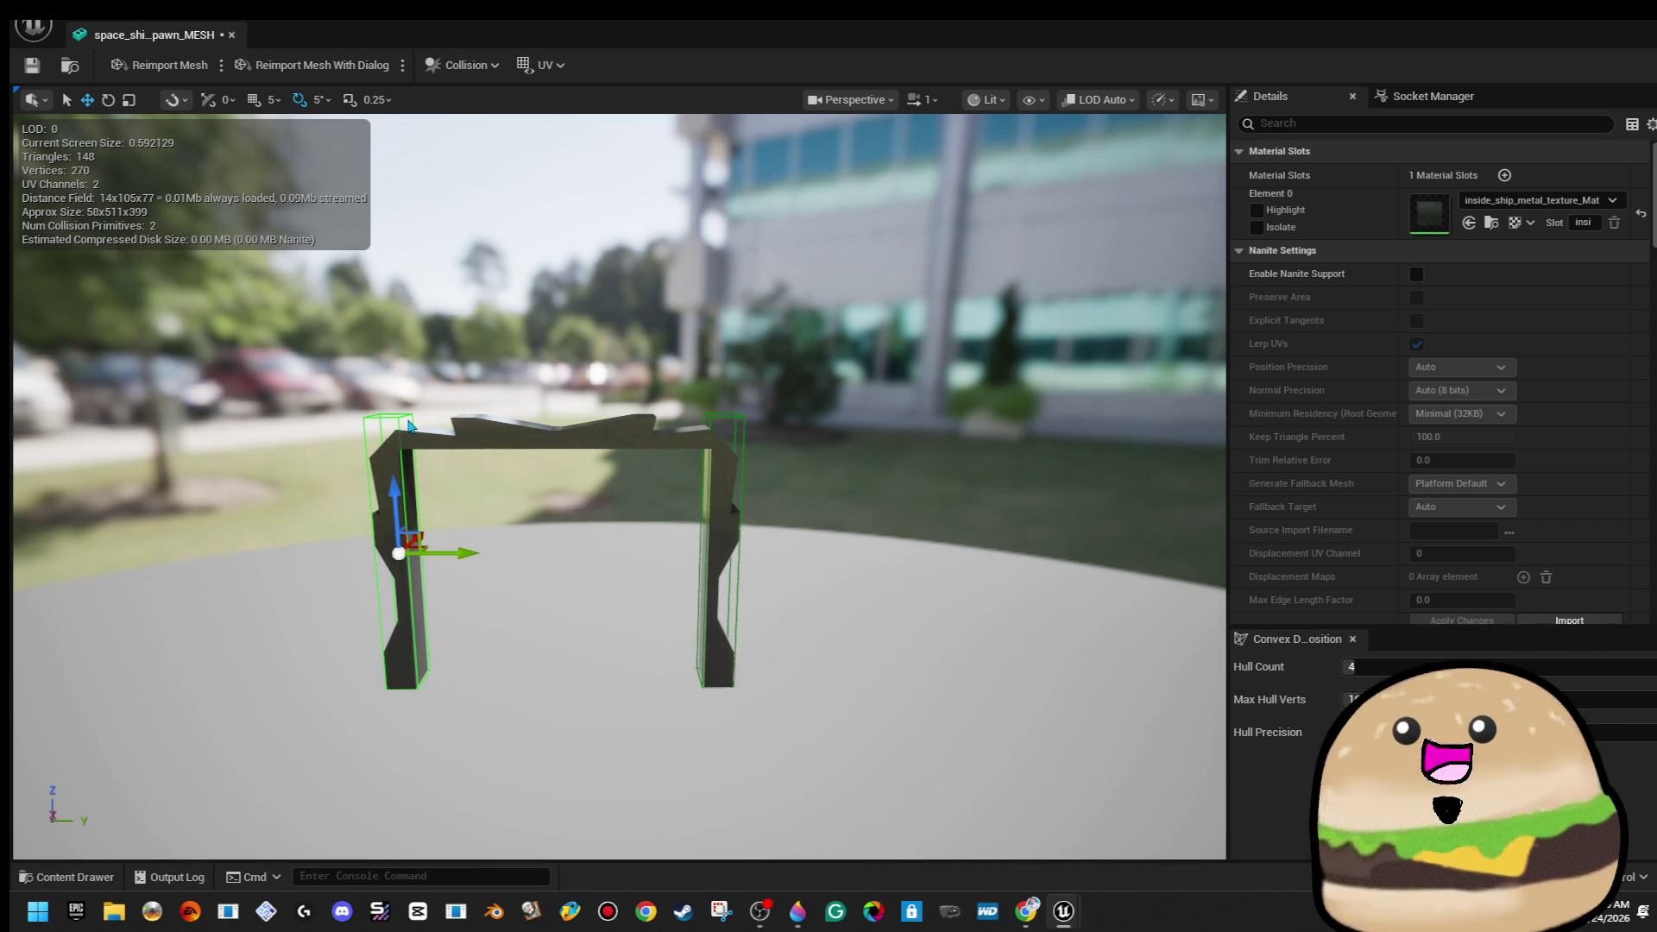
Rotate and resize a collision box onto the top beam, then close the mesh editor
{"action": "mouse_move", "coordinate": [466, 554]}
{"action": "left_mouse_down"}
{"action": "mouse_move", "coordinate": [618, 573]}
{"action": "mouse_move", "coordinate": [596, 479]}
{"action": "mouse_move", "coordinate": [552, 471]}
{"action": "mouse_move", "coordinate": [604, 561]}
{"action": "left_mouse_up"}
{"action": "key", "text": "e"}
{"action": "key", "text": "r"}
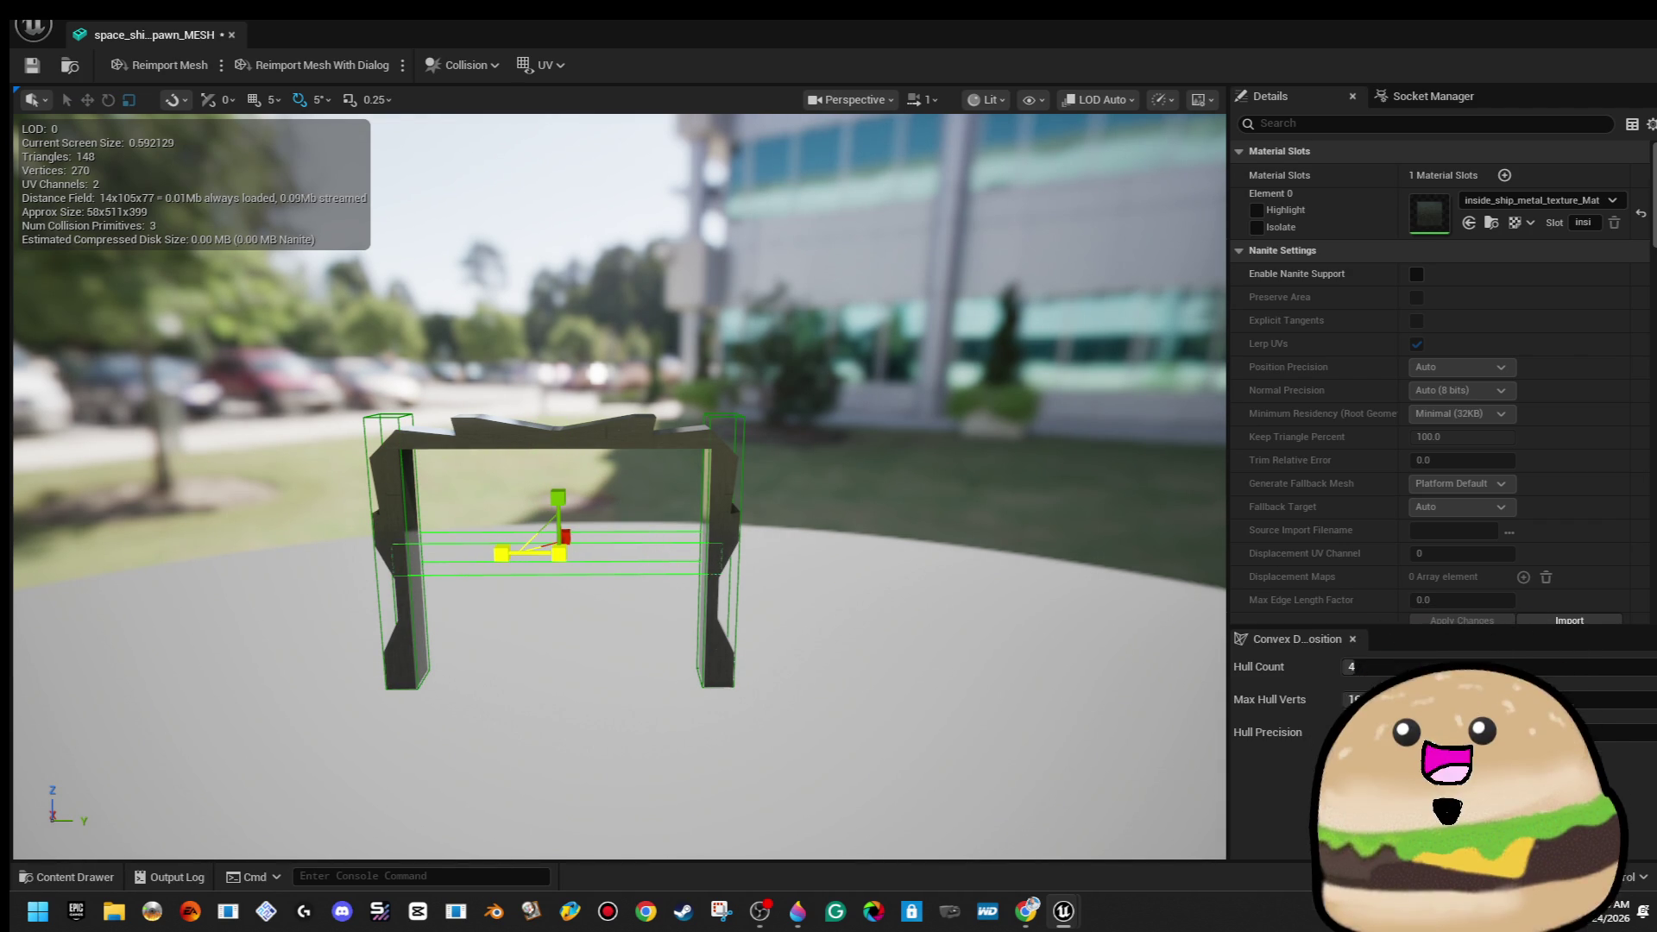
{"action": "left_click_drag", "start_coordinate": [558, 490], "coordinate": [557, 367]}
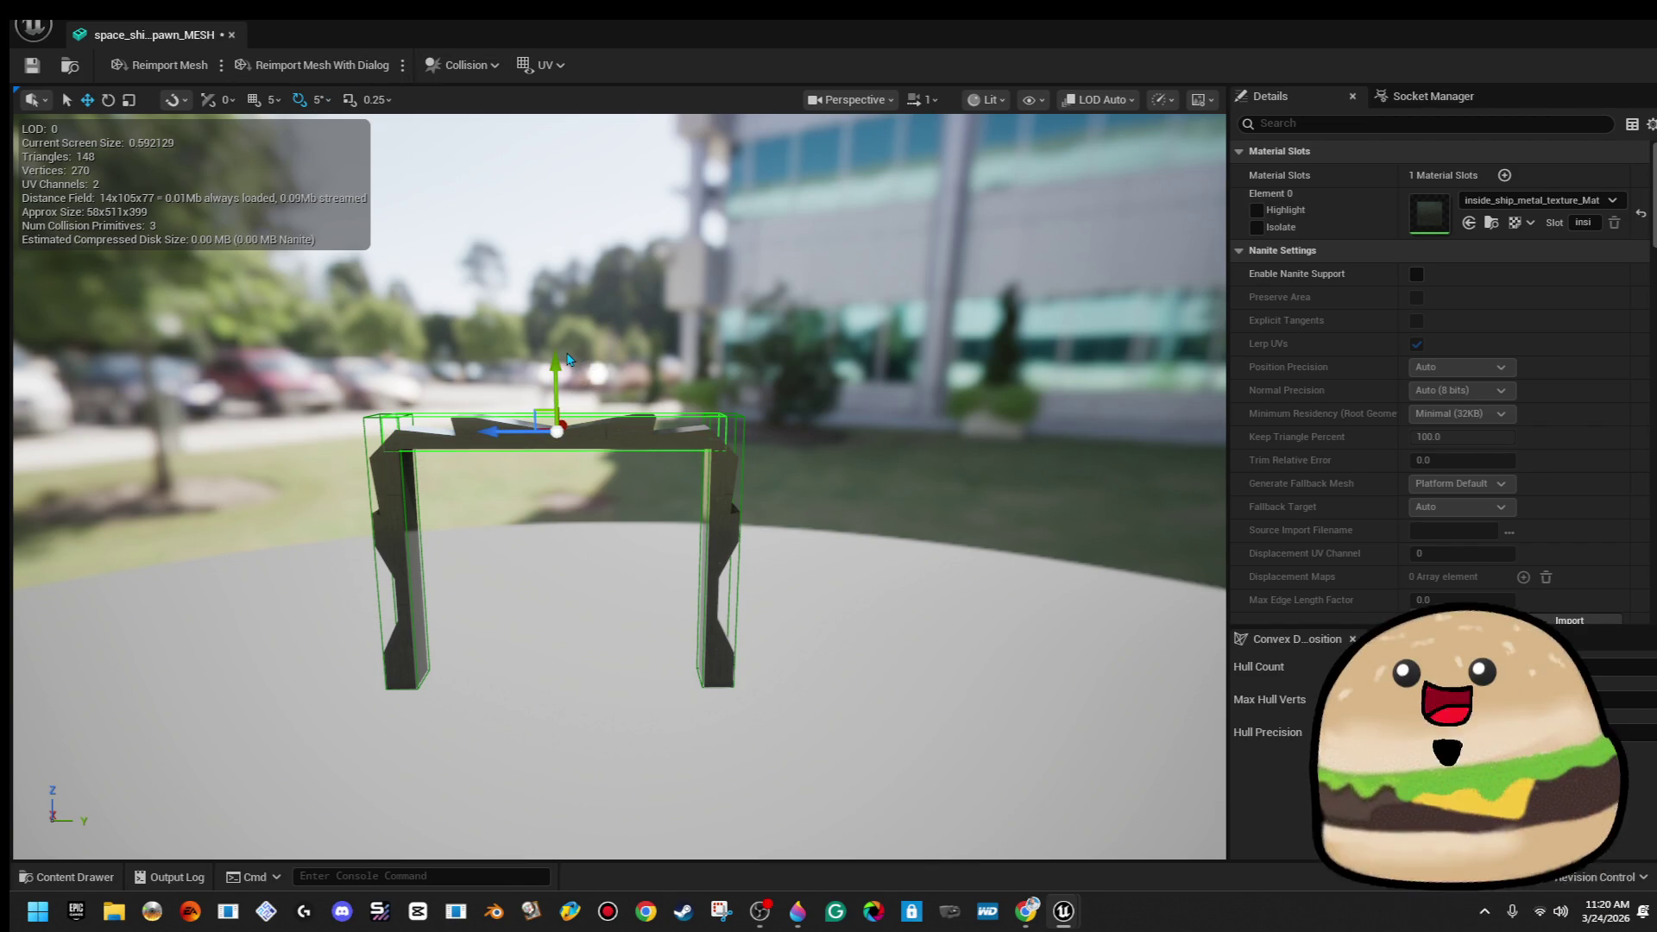
{"action": "left_click", "coordinate": [232, 34]}
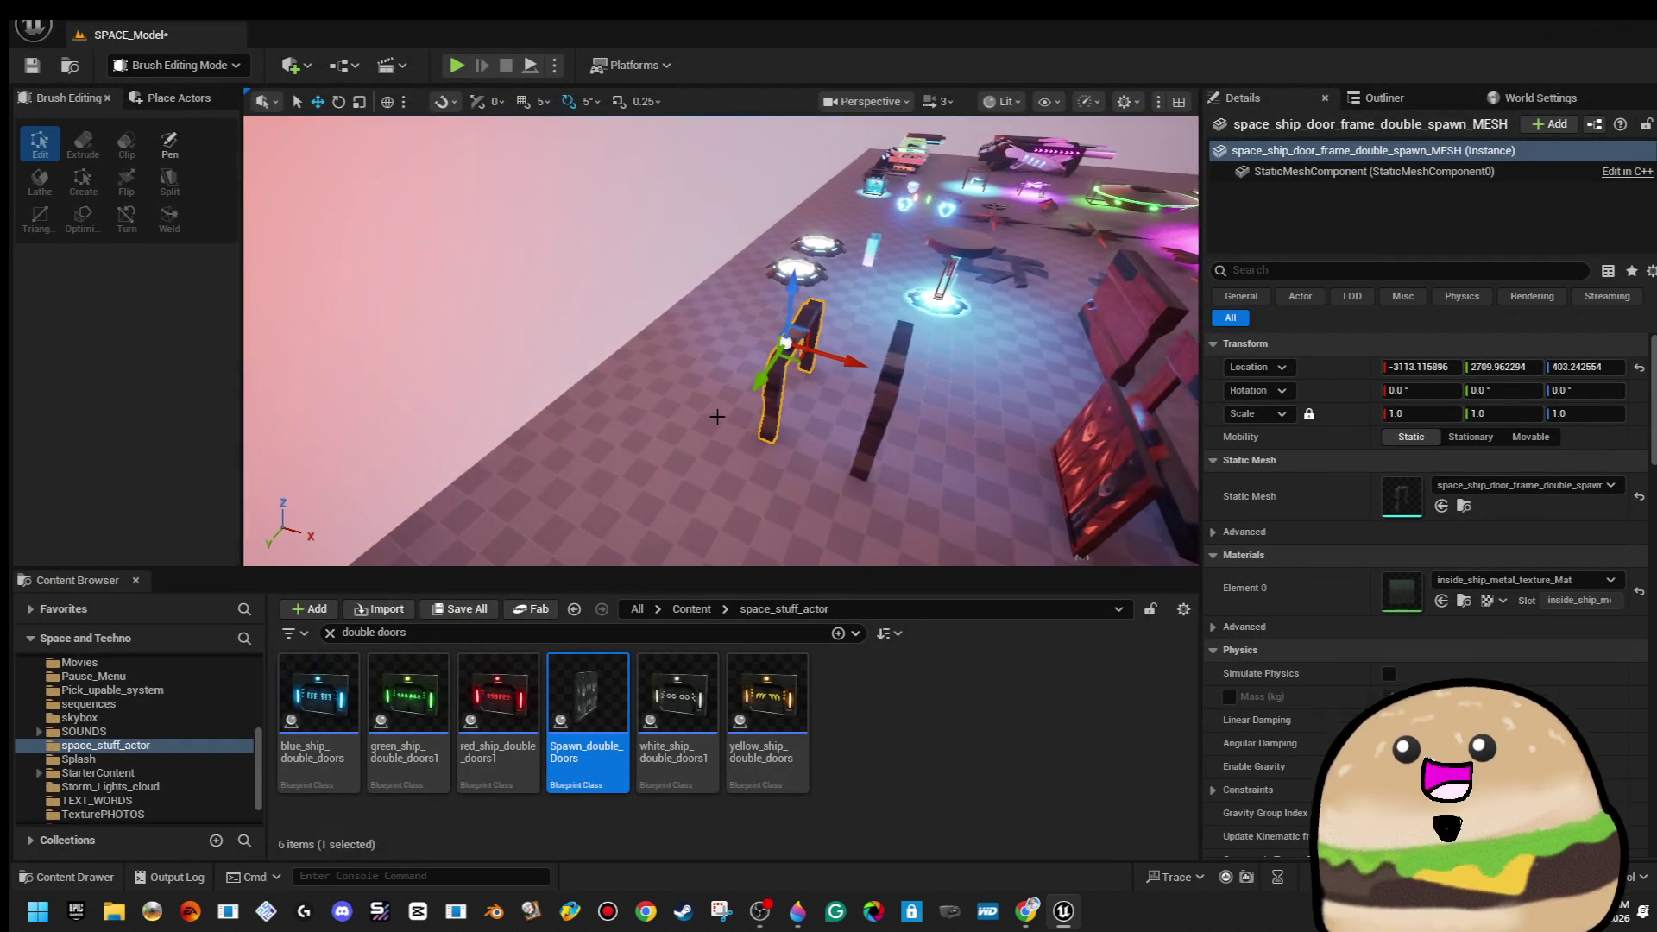
Deselect the frame, dismiss the Open Level window, and select the Spawn_double_Doors actor
{"action": "left_click_drag", "start_coordinate": [708, 406], "coordinate": [719, 418]}
{"action": "left_click", "coordinate": [719, 418]}
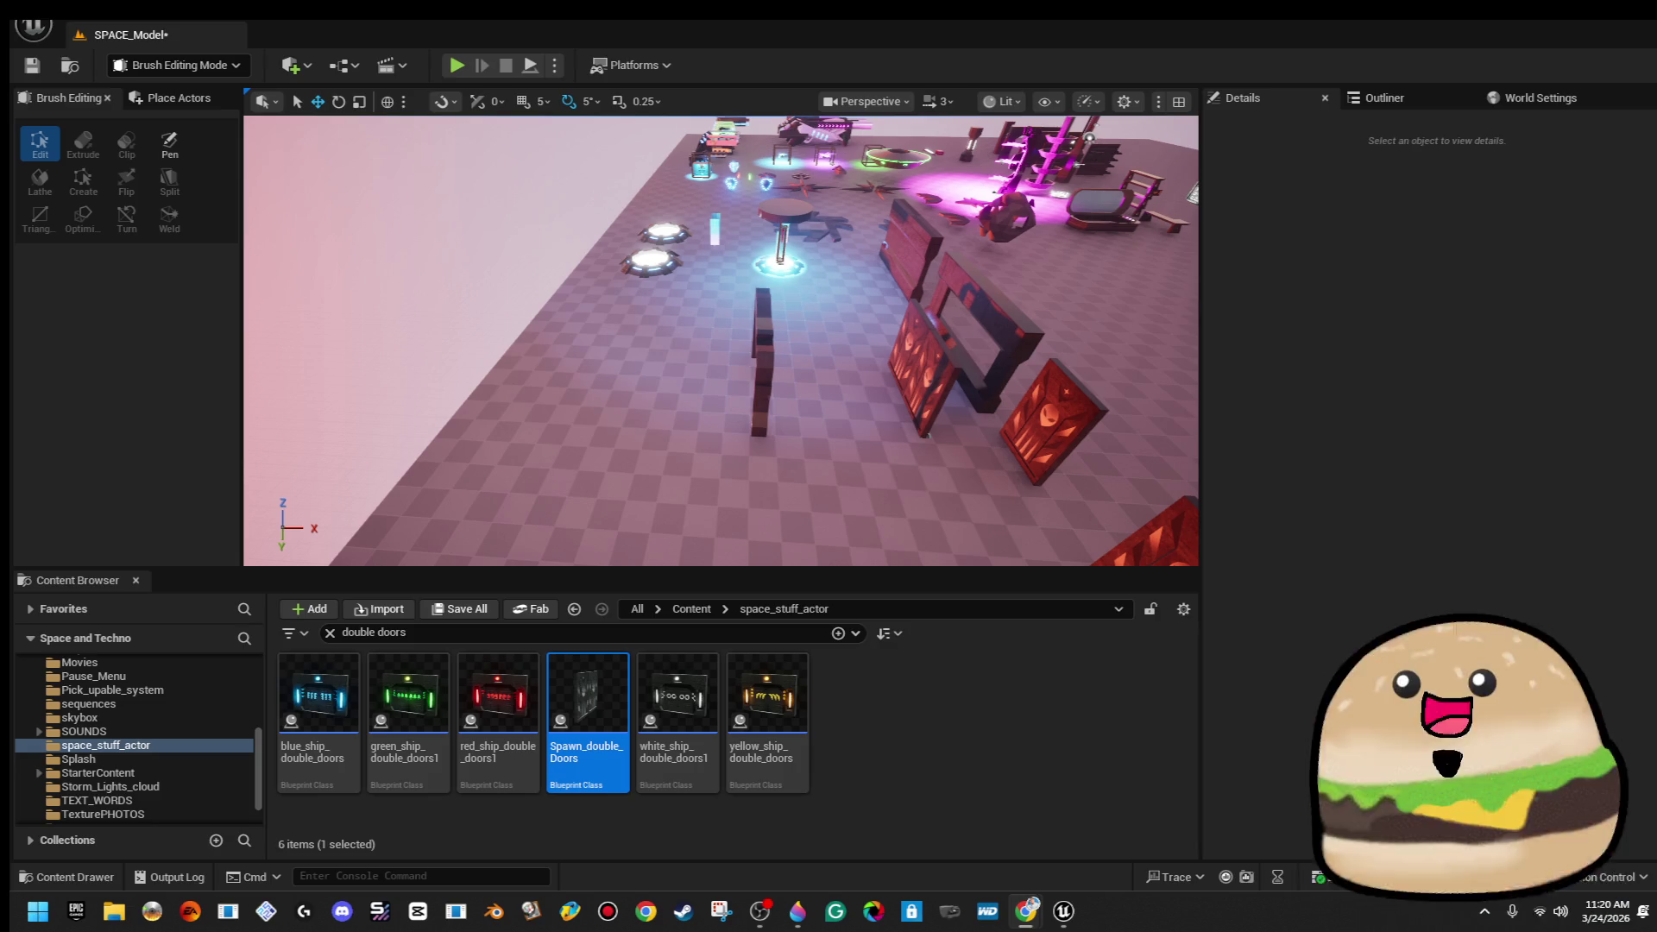
{"action": "mouse_move", "coordinate": [894, 283]}
{"action": "left_mouse_down"}
{"action": "mouse_move", "coordinate": [867, 216]}
{"action": "mouse_move", "coordinate": [862, 273]}
{"action": "left_mouse_up"}
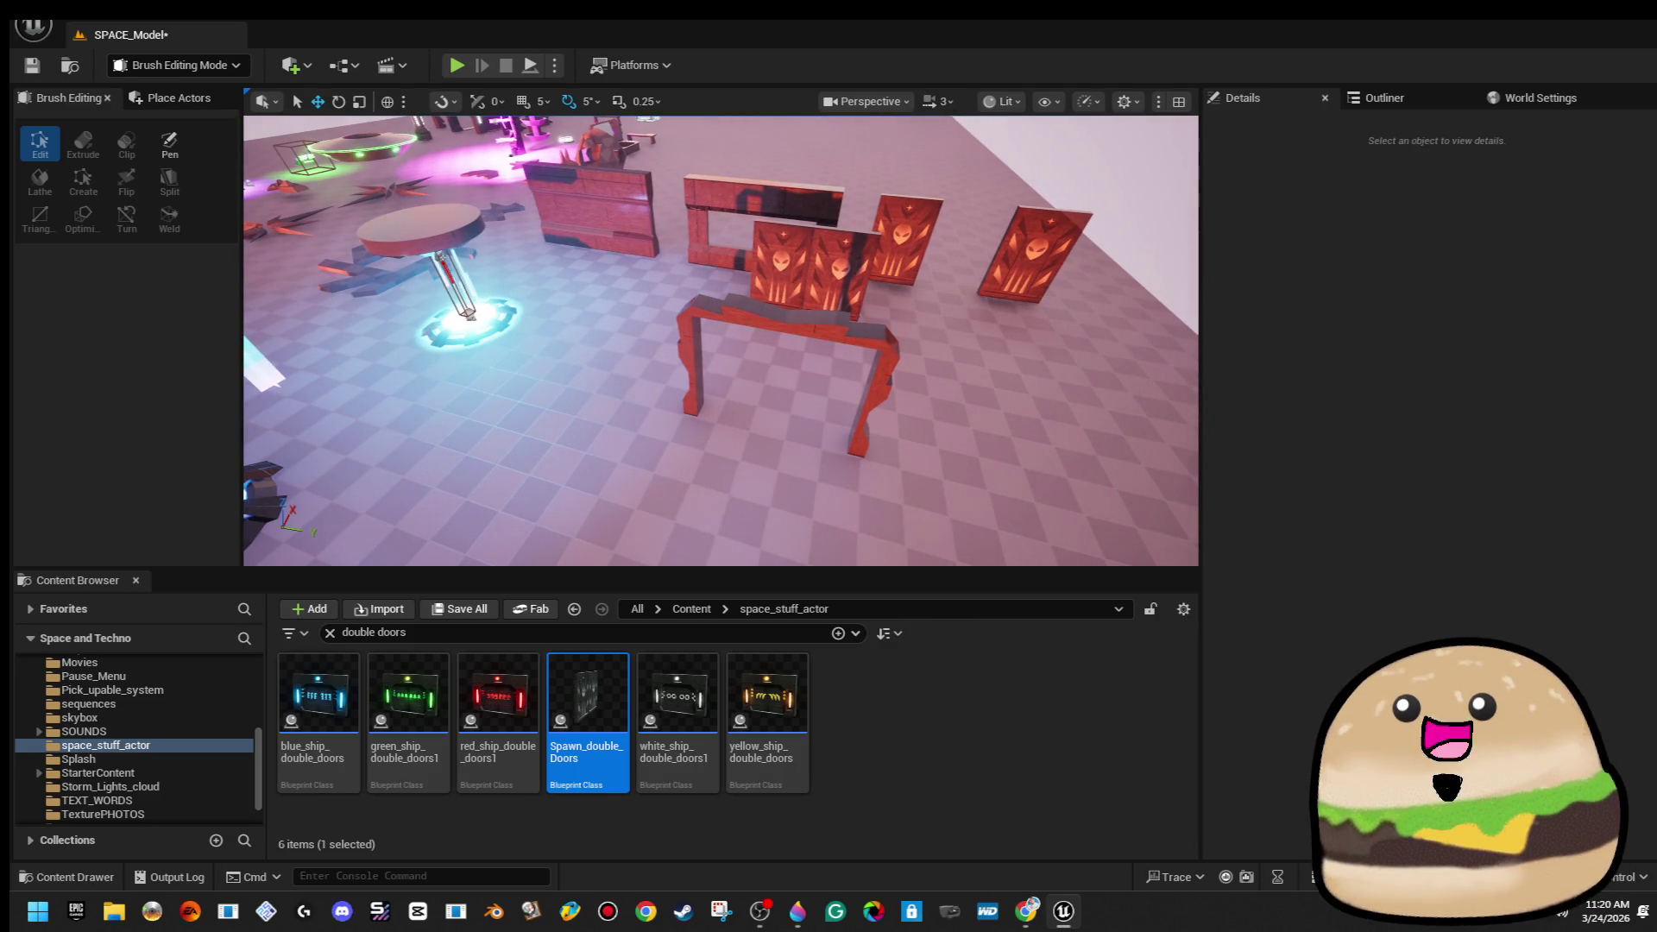
{"action": "left_click", "coordinate": [78, 10]}
{"action": "left_click", "coordinate": [328, 98]}
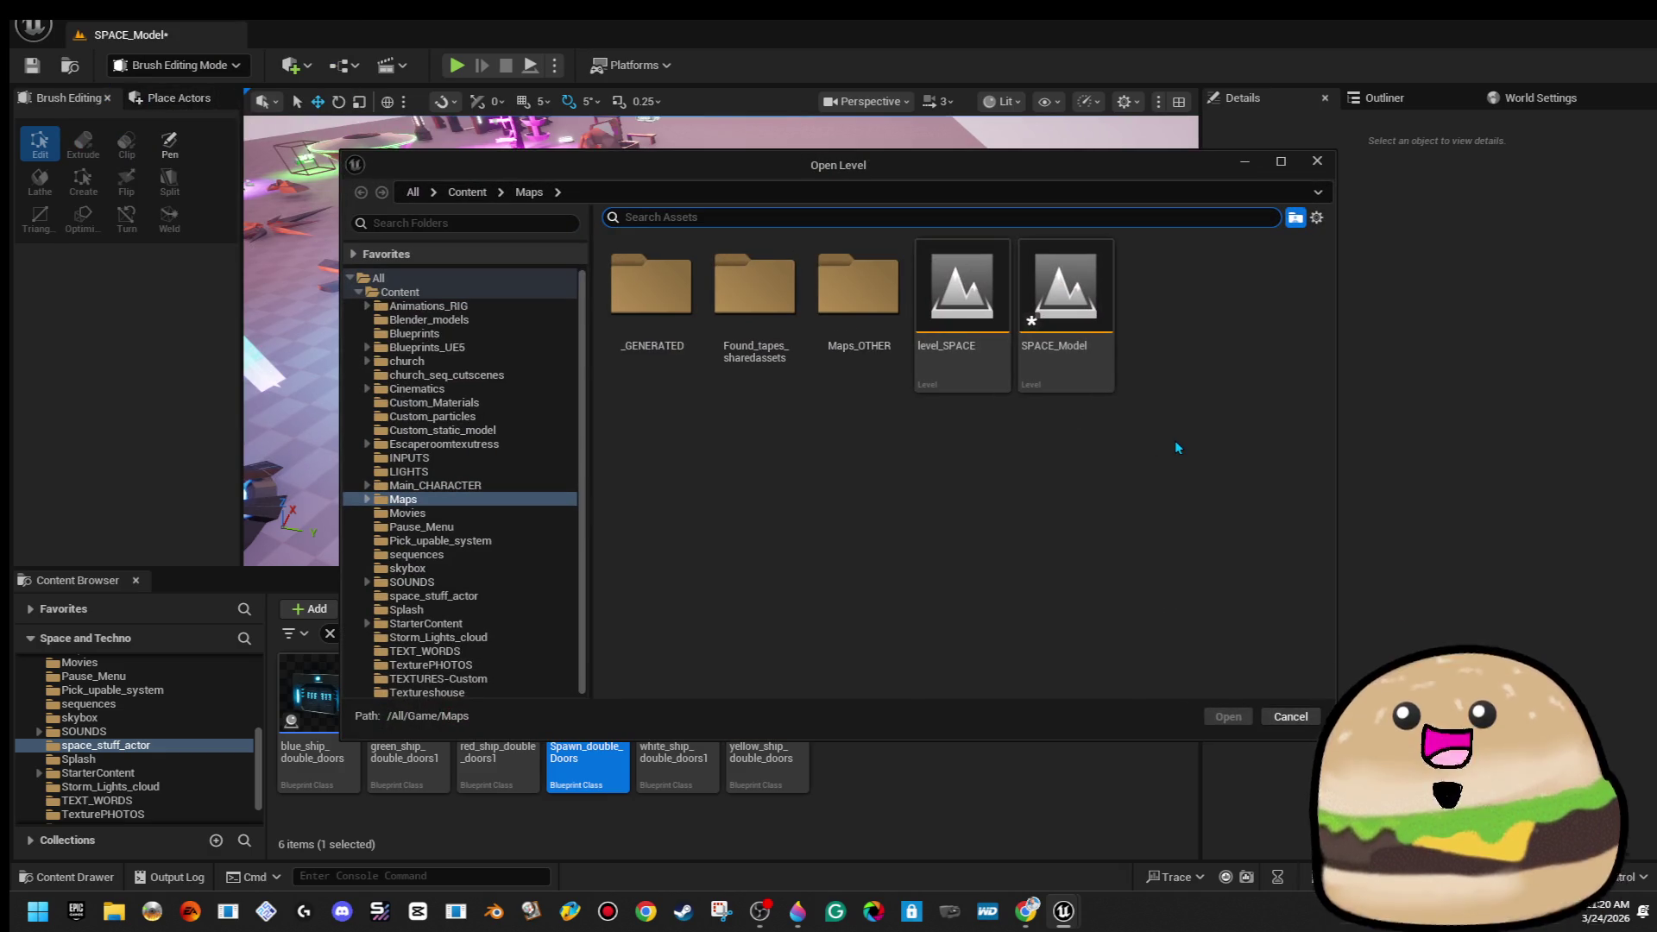
{"action": "mouse_move", "coordinate": [966, 373]}
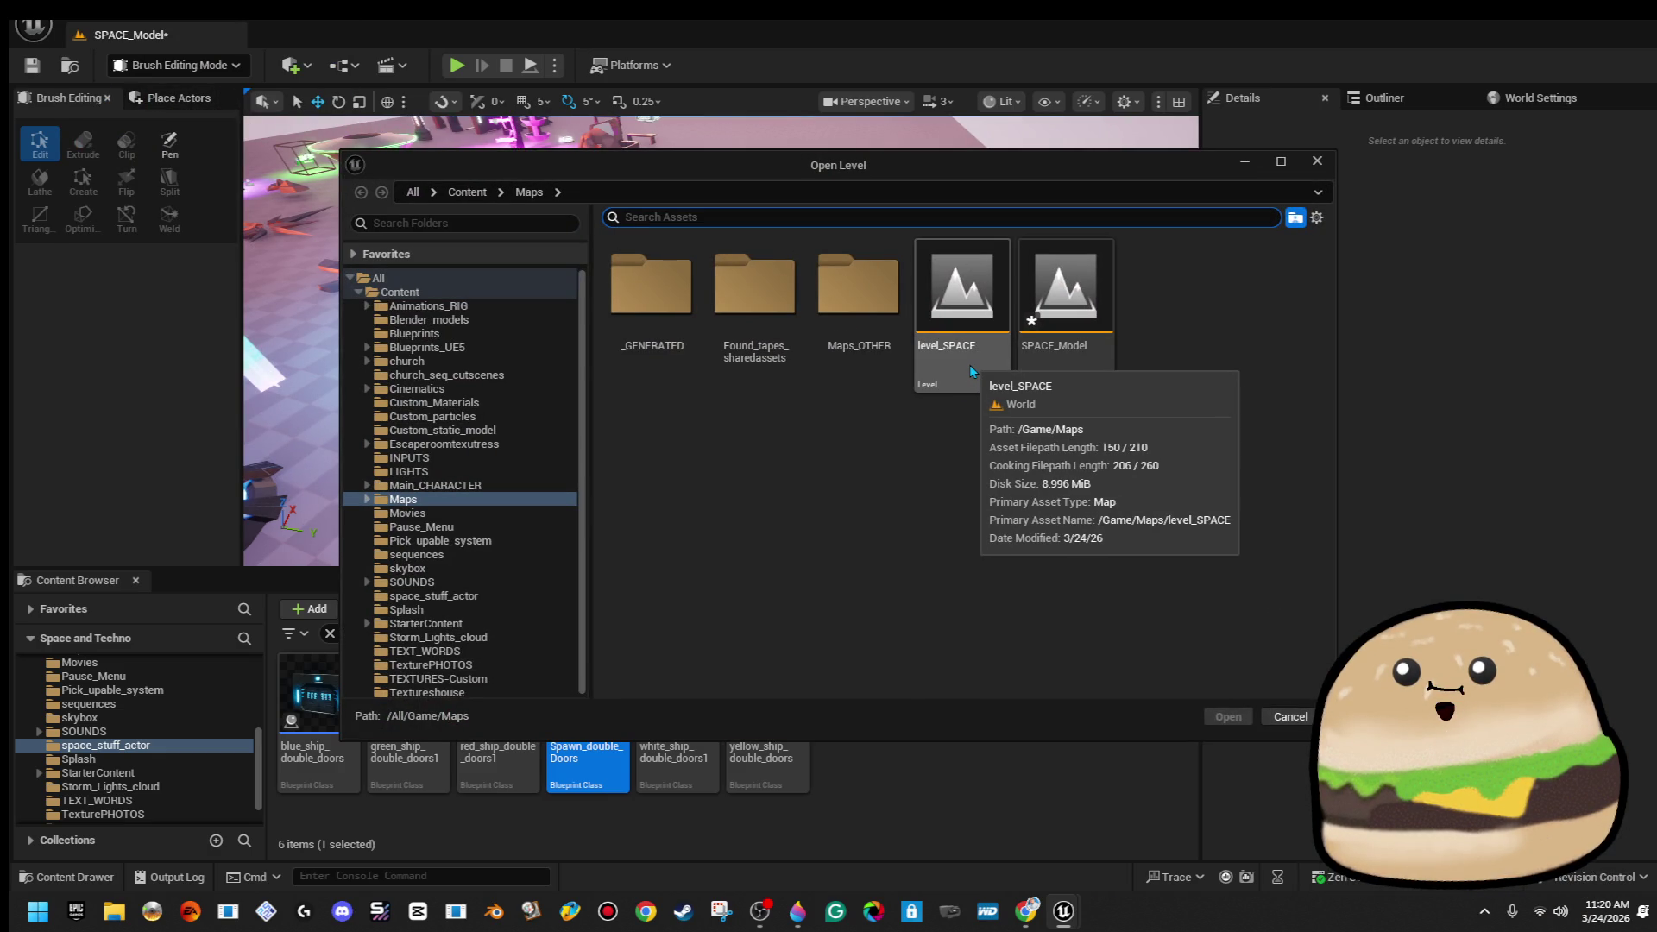
{"action": "left_click", "coordinate": [1318, 169]}
{"action": "left_click", "coordinate": [606, 275]}
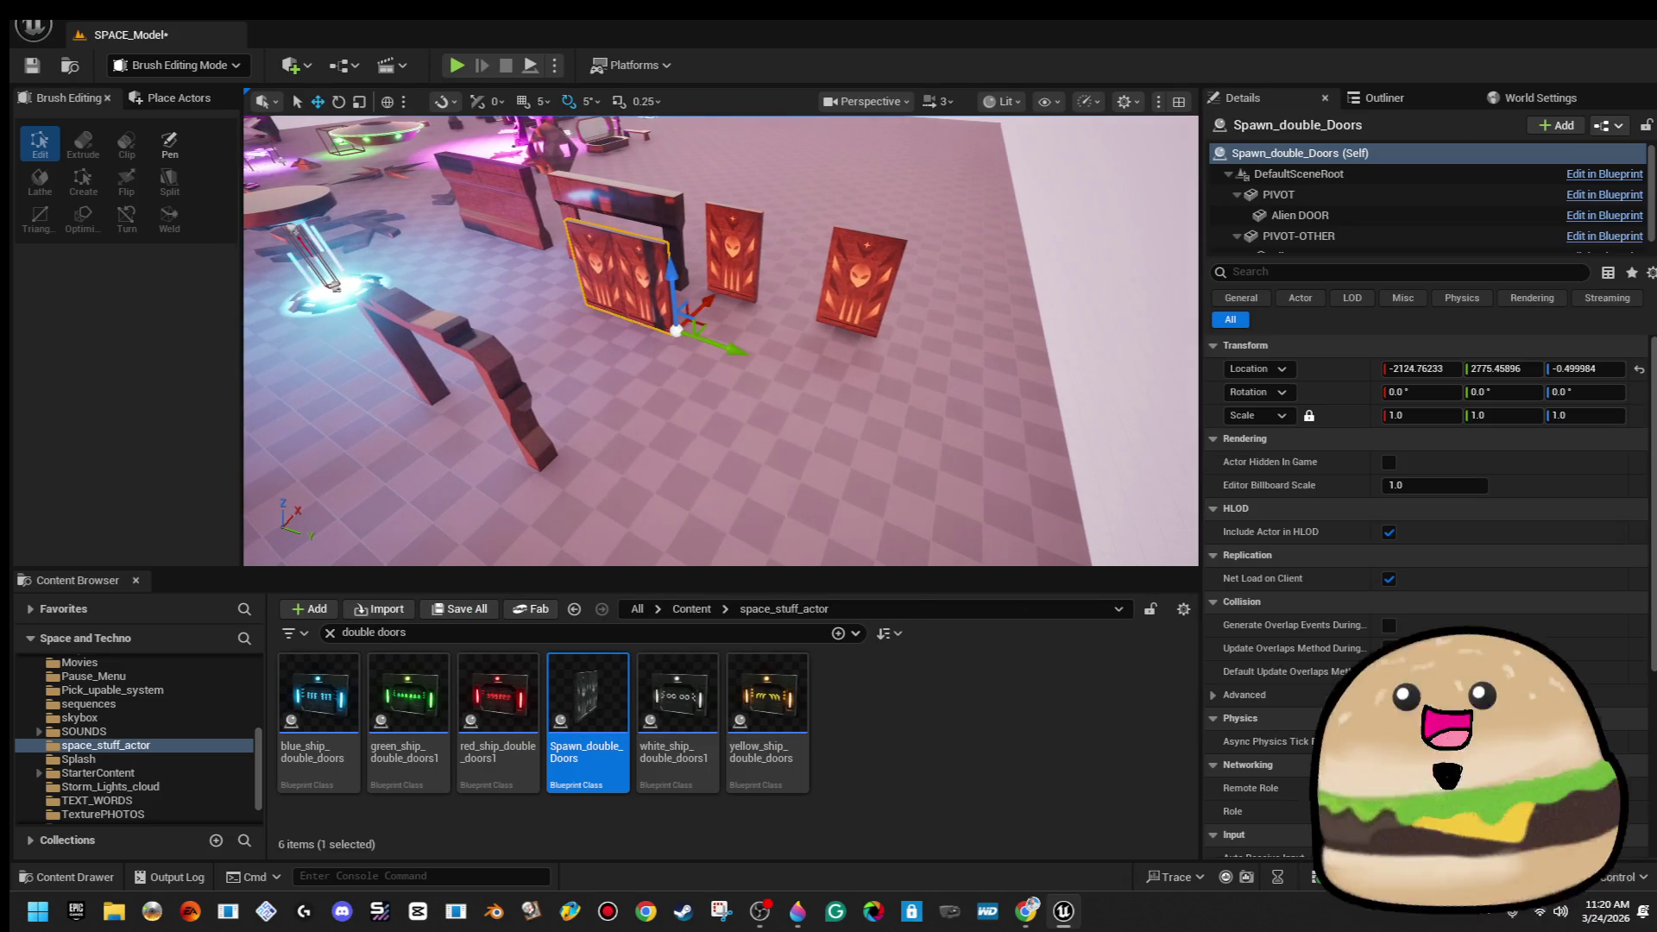
Open the Spawn_double_Doors blueprint from the actor's context menu and show its Viewport
{"action": "right_click", "coordinate": [605, 276]}
{"action": "left_click", "coordinate": [690, 349]}
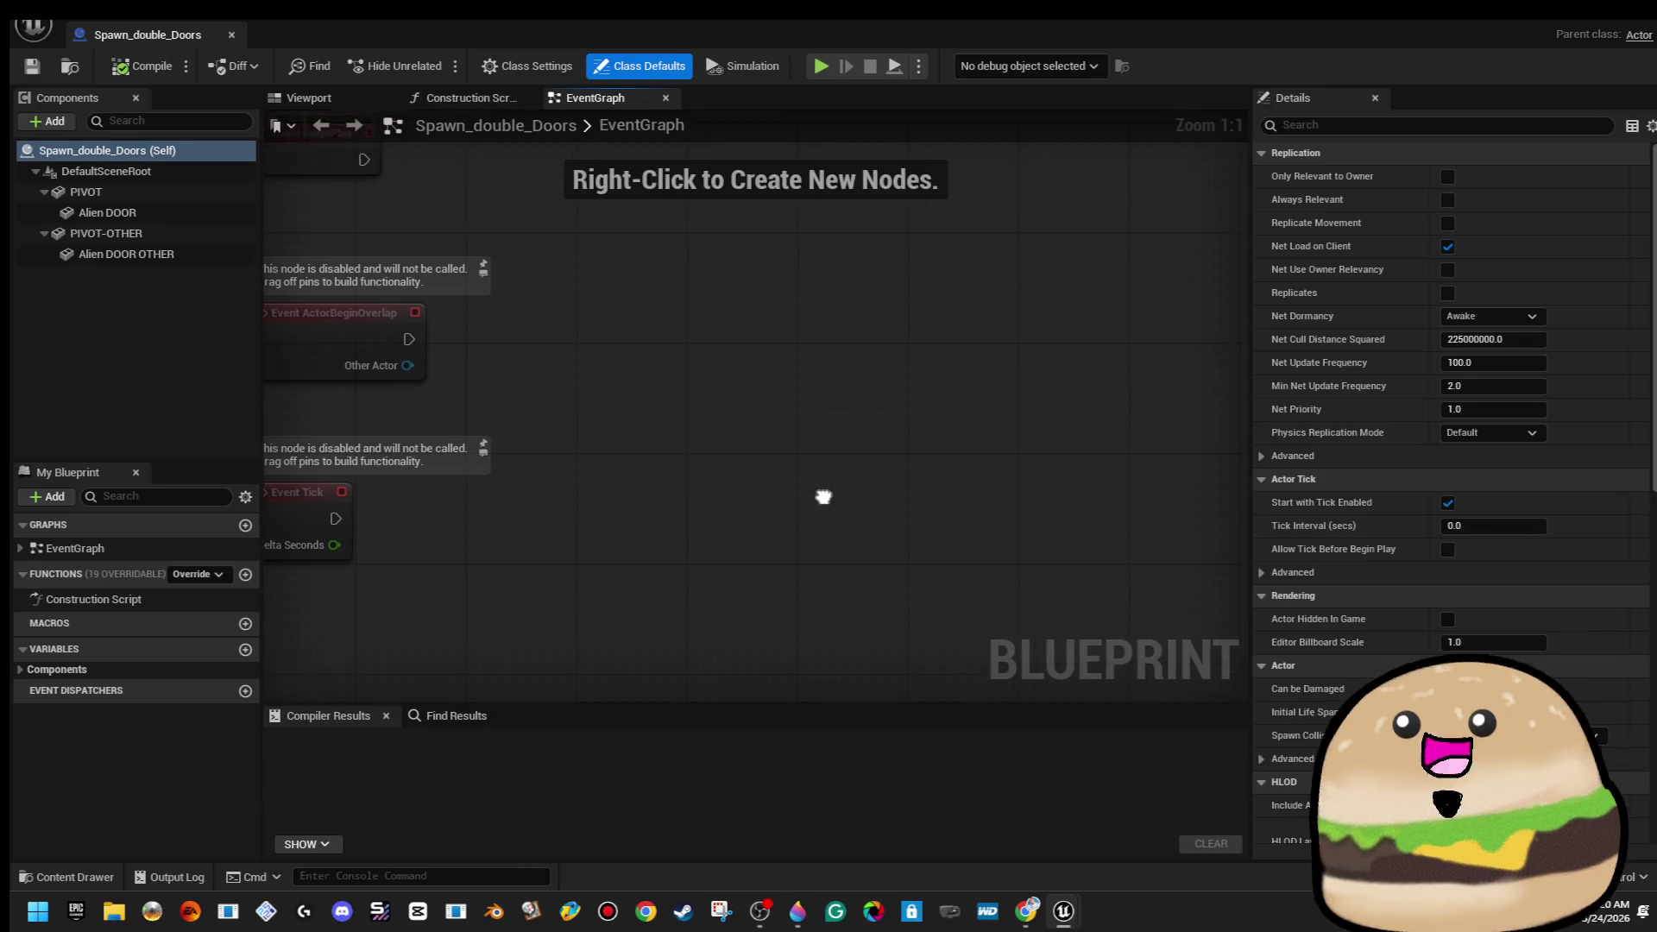
{"action": "left_click", "coordinate": [332, 97]}
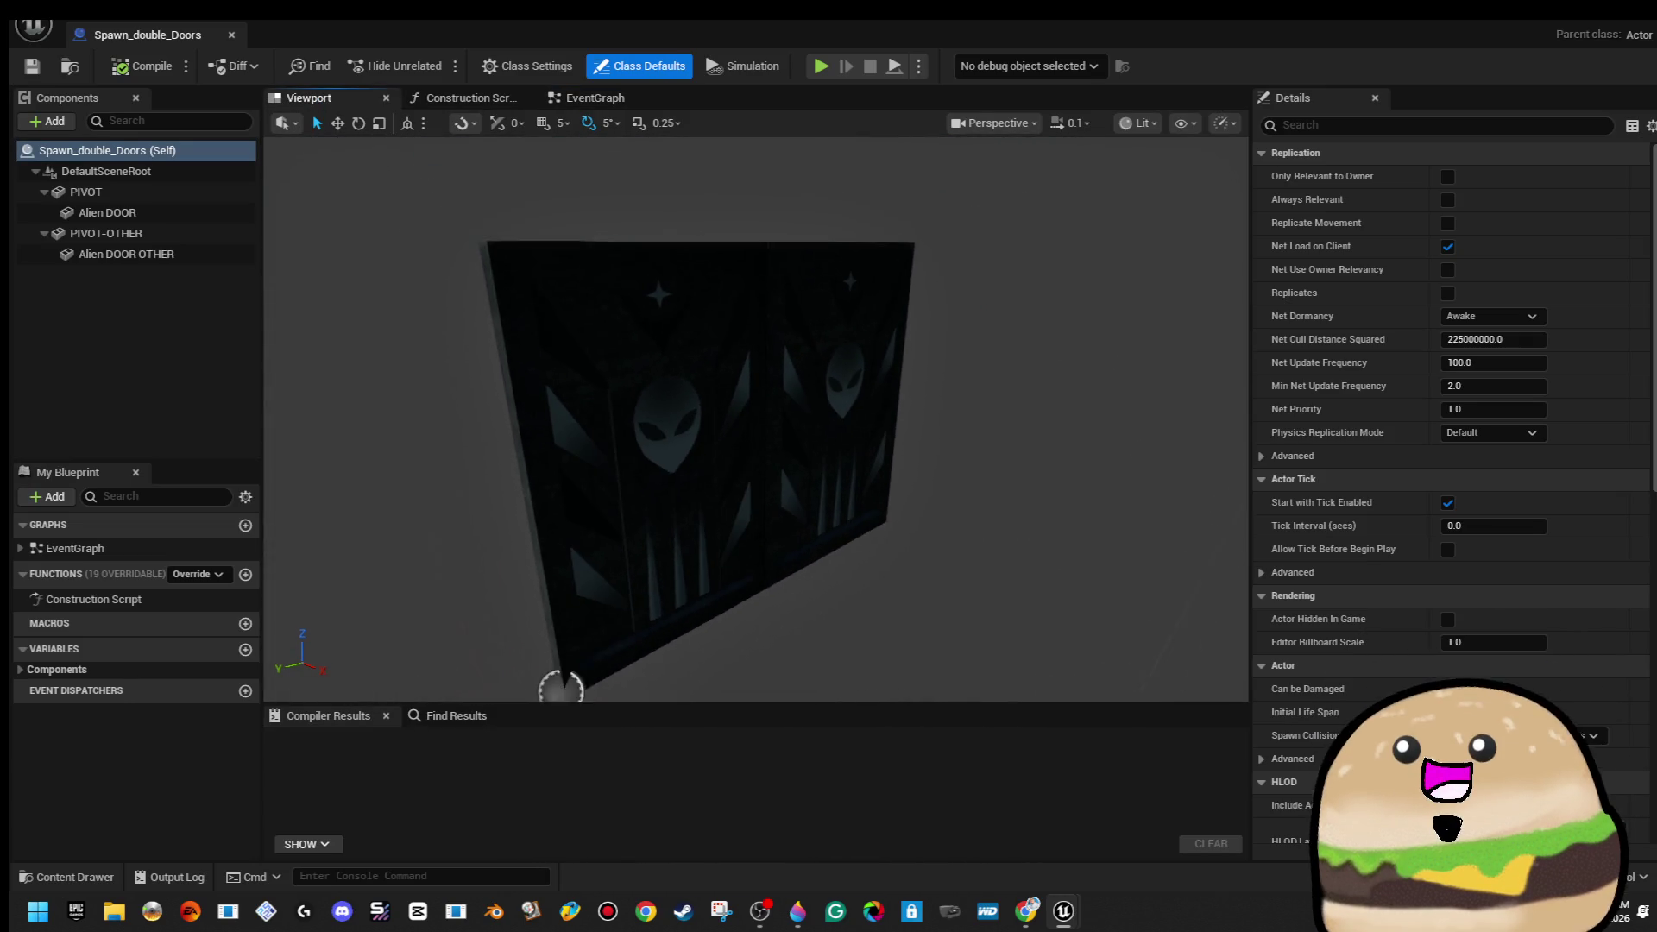
Add a Static Mesh component named FRAME using the spaceship door frame mesh
{"action": "left_click", "coordinate": [67, 128]}
{"action": "type", "text": "stat"}
{"action": "left_click", "coordinate": [130, 326]}
{"action": "type", "text": "FRAME"}
{"action": "key", "text": "Return"}
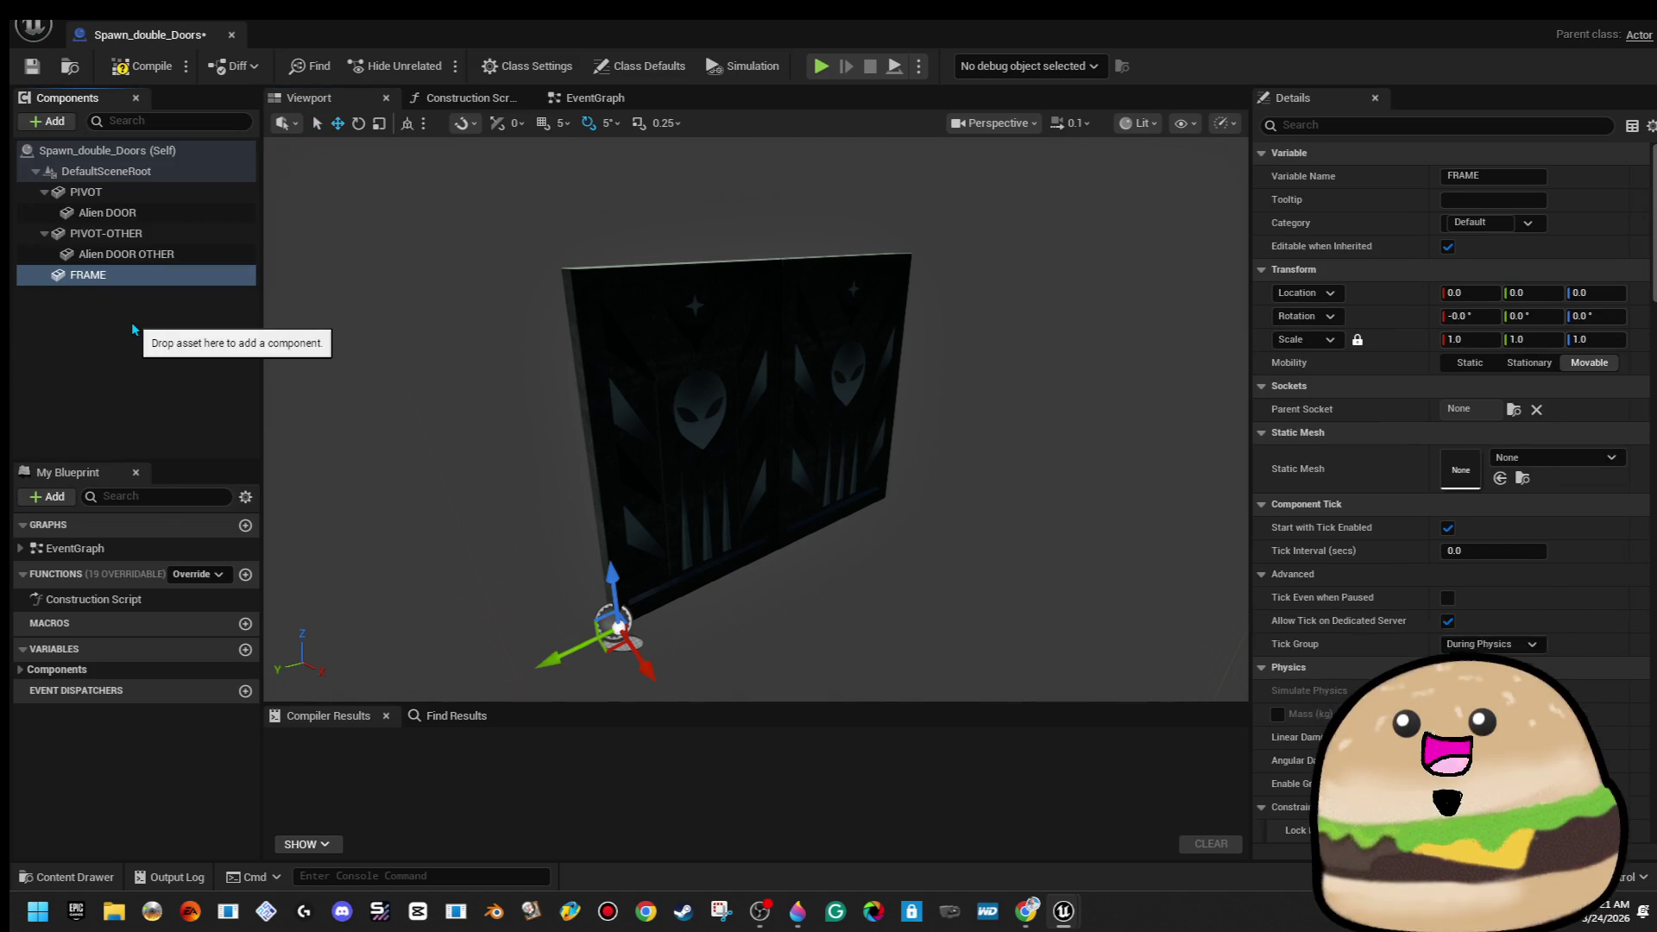
{"action": "left_click", "coordinate": [1572, 462]}
{"action": "type", "text": "fra"}
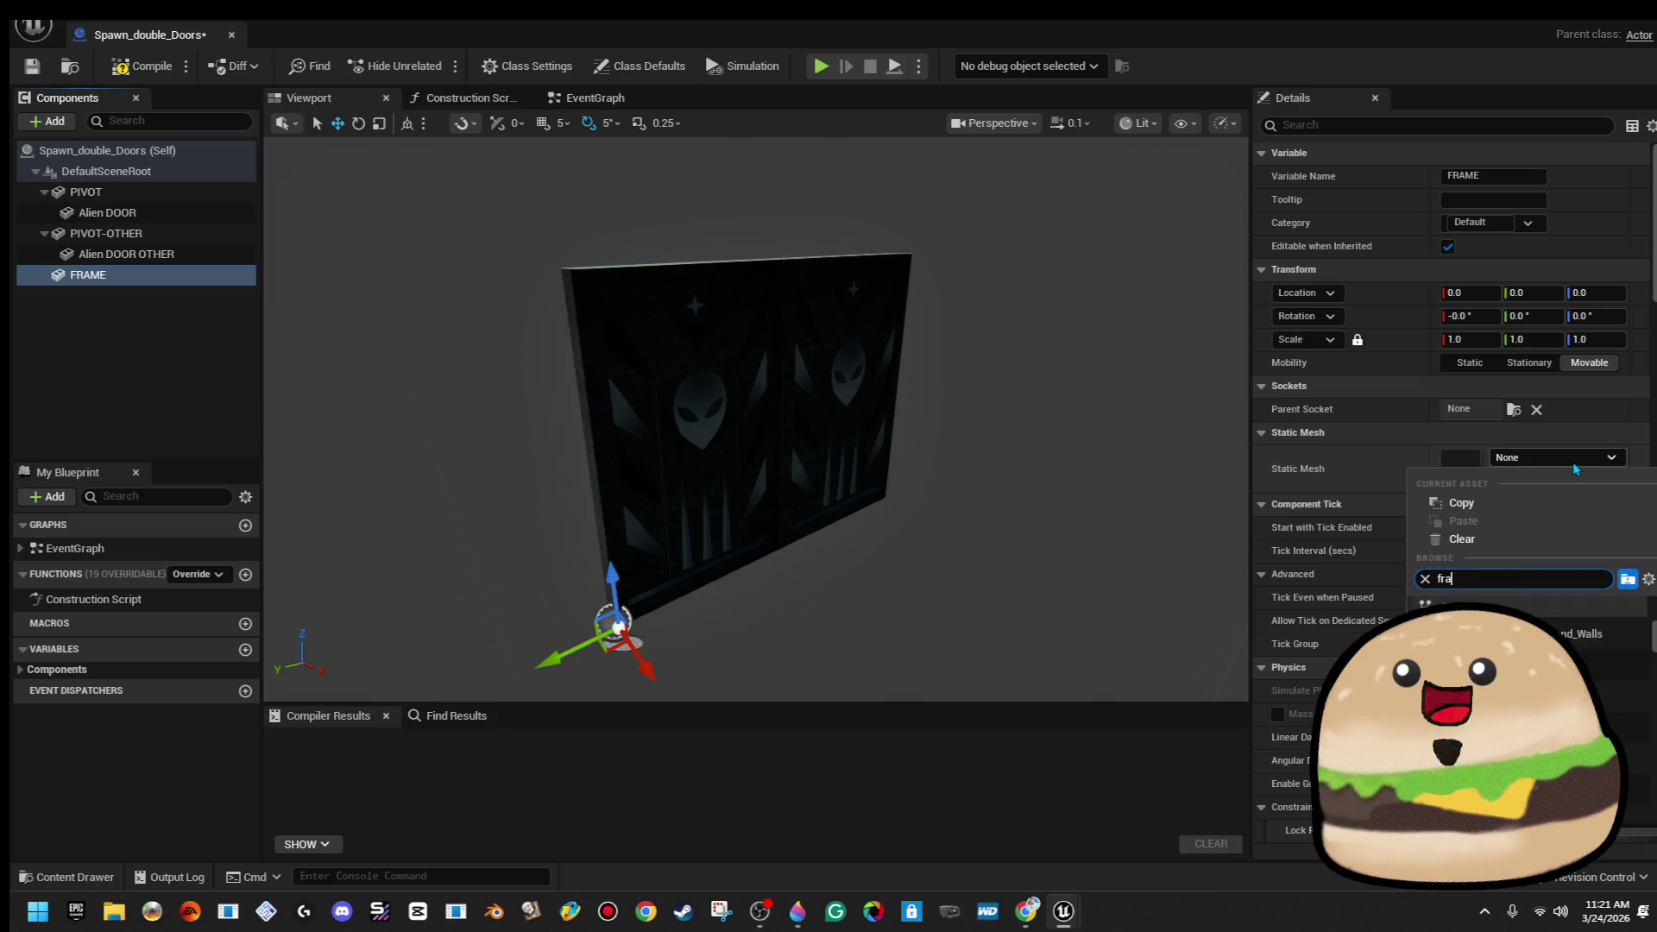
{"action": "type", "text": "me spac"}
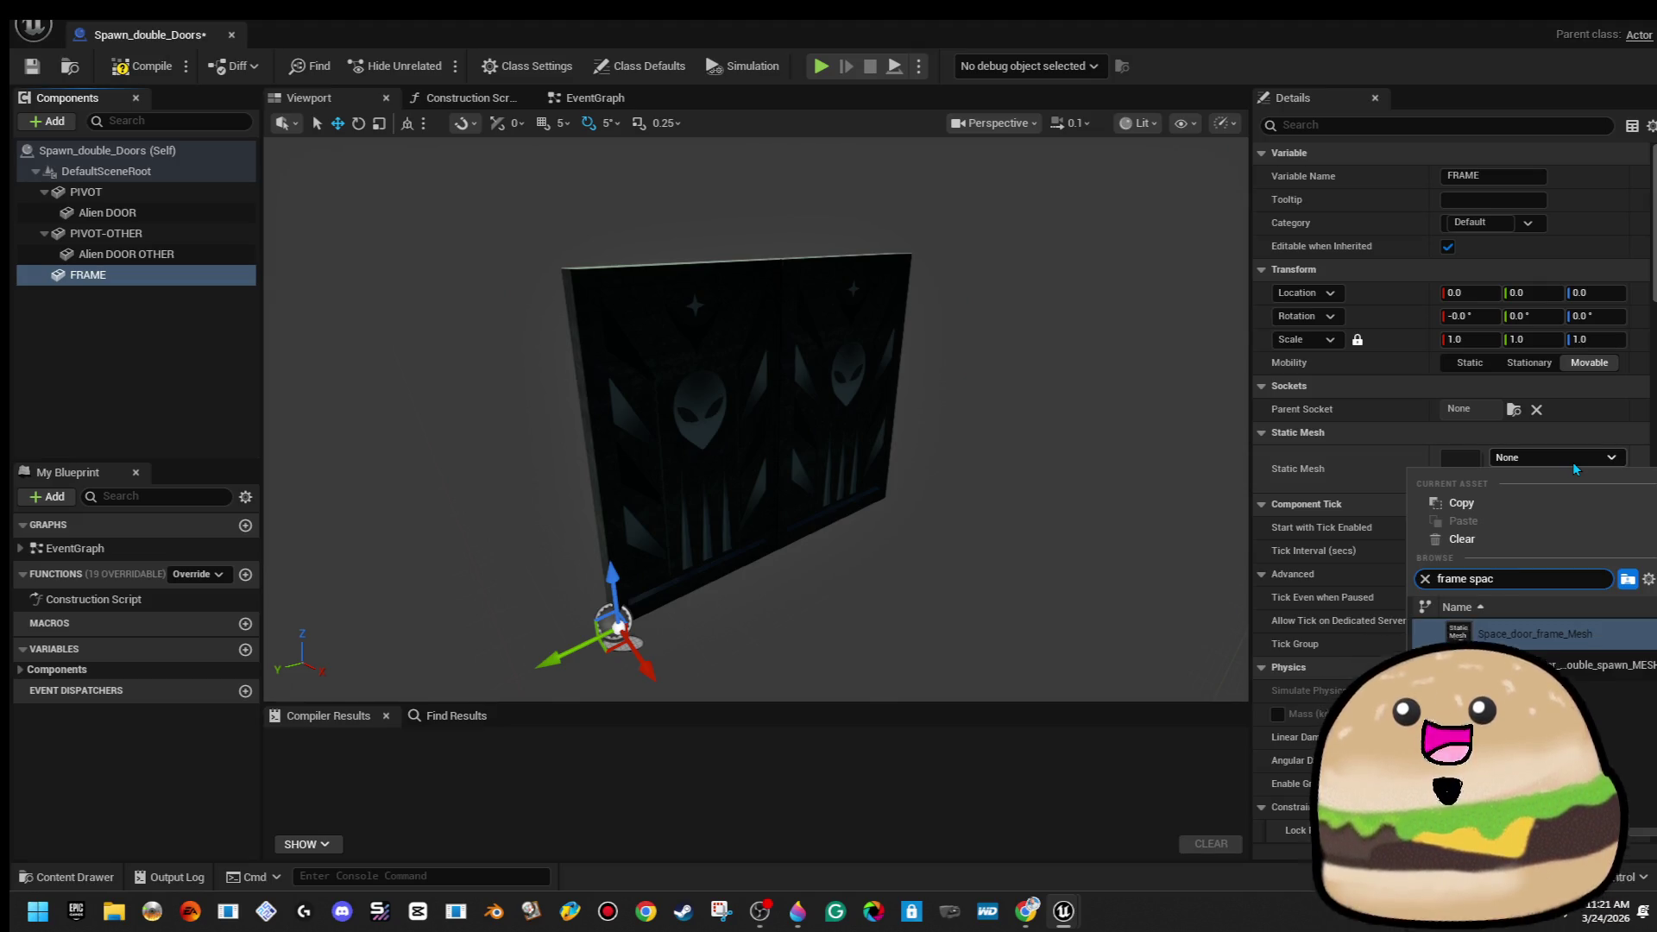
{"action": "key", "text": "Return"}
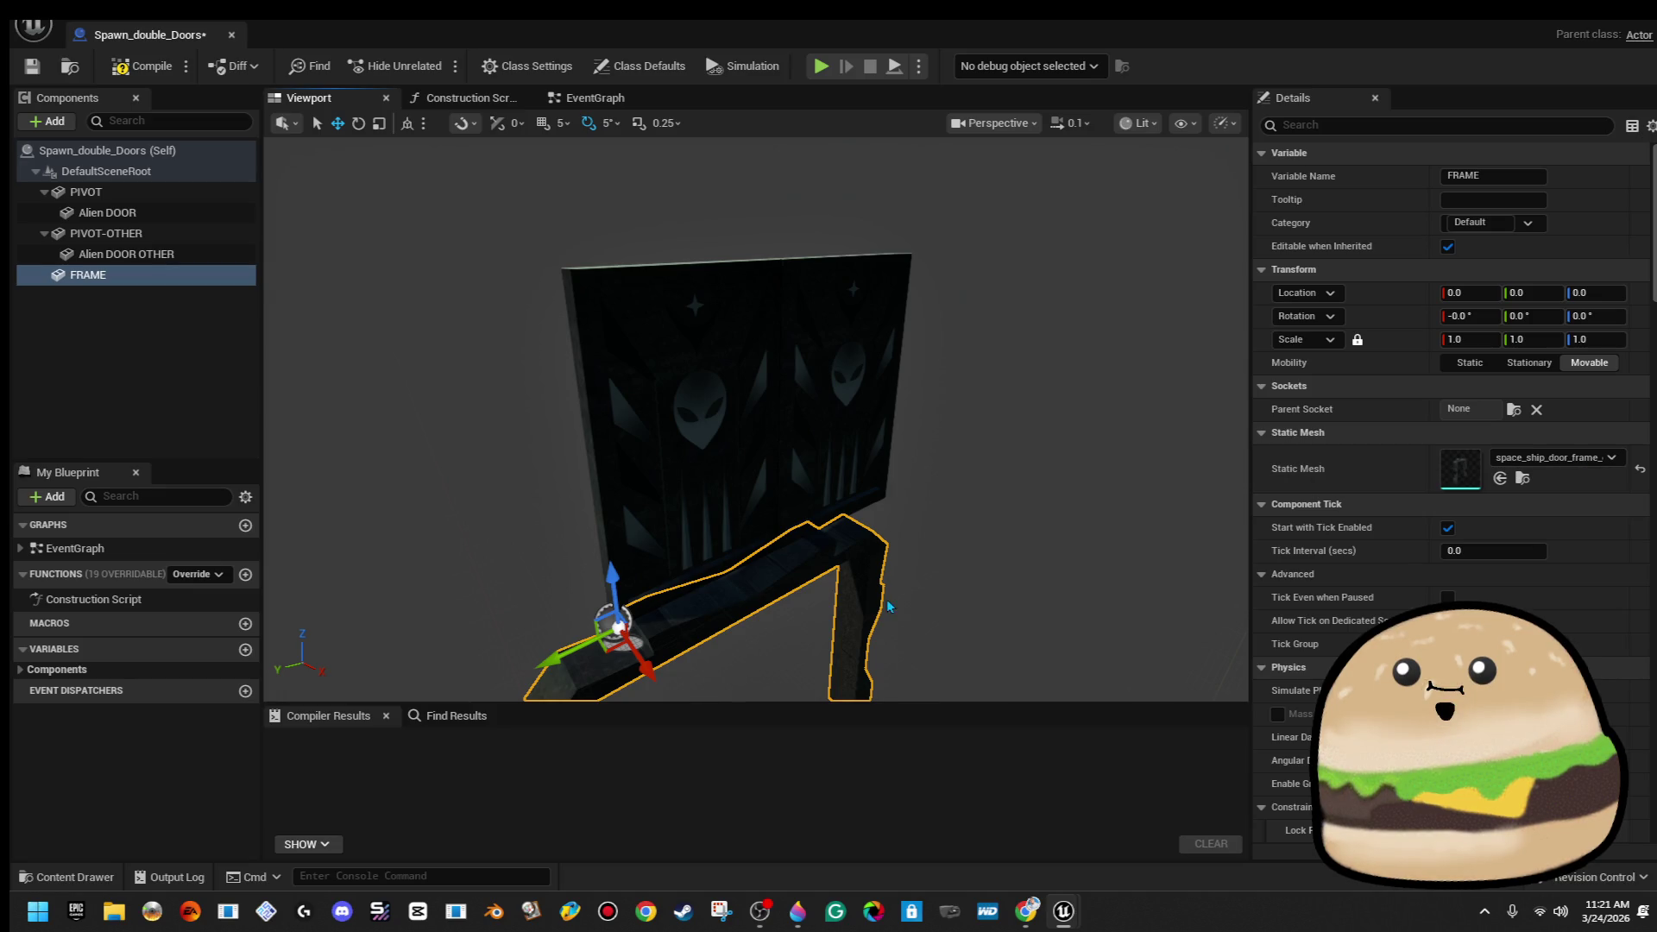
Raise FRAME around the alien doors to about Z 399.7 and compile
{"action": "key", "text": "f"}
{"action": "mouse_move", "coordinate": [684, 518]}
{"action": "left_mouse_down"}
{"action": "mouse_move", "coordinate": [710, 161]}
{"action": "mouse_move", "coordinate": [735, 164]}
{"action": "left_mouse_up"}
{"action": "mouse_move", "coordinate": [604, 431]}
{"action": "left_mouse_down"}
{"action": "mouse_move", "coordinate": [811, 363]}
{"action": "mouse_move", "coordinate": [1018, 328]}
{"action": "left_mouse_up"}
{"action": "mouse_move", "coordinate": [702, 189]}
{"action": "left_mouse_down"}
{"action": "mouse_move", "coordinate": [906, 215]}
{"action": "mouse_move", "coordinate": [739, 204]}
{"action": "mouse_move", "coordinate": [772, 173]}
{"action": "mouse_move", "coordinate": [781, 311]}
{"action": "mouse_move", "coordinate": [733, 250]}
{"action": "mouse_move", "coordinate": [842, 233]}
{"action": "mouse_move", "coordinate": [794, 168]}
{"action": "mouse_move", "coordinate": [742, 199]}
{"action": "mouse_move", "coordinate": [755, 172]}
{"action": "left_mouse_up"}
{"action": "scroll", "coordinate": [755, 418], "scroll_direction": "up", "scroll_amount": 10}
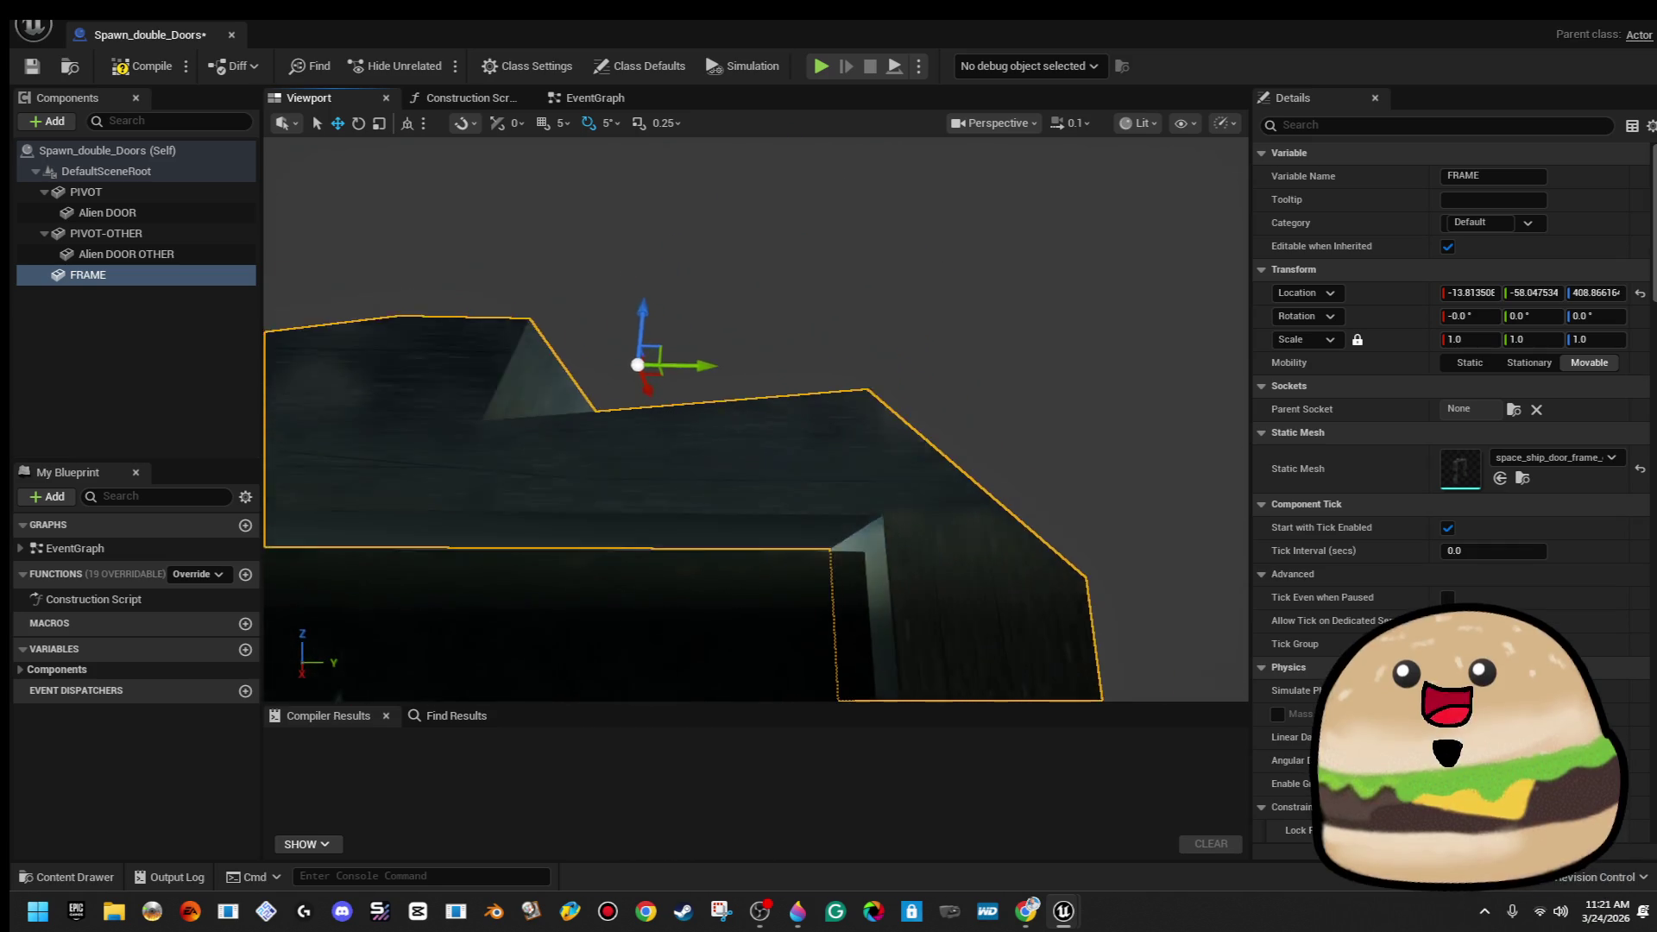
{"action": "scroll", "coordinate": [652, 200], "scroll_direction": "down", "scroll_amount": 1}
{"action": "left_click_drag", "start_coordinate": [635, 193], "coordinate": [635, 226]}
{"action": "key", "text": "f"}
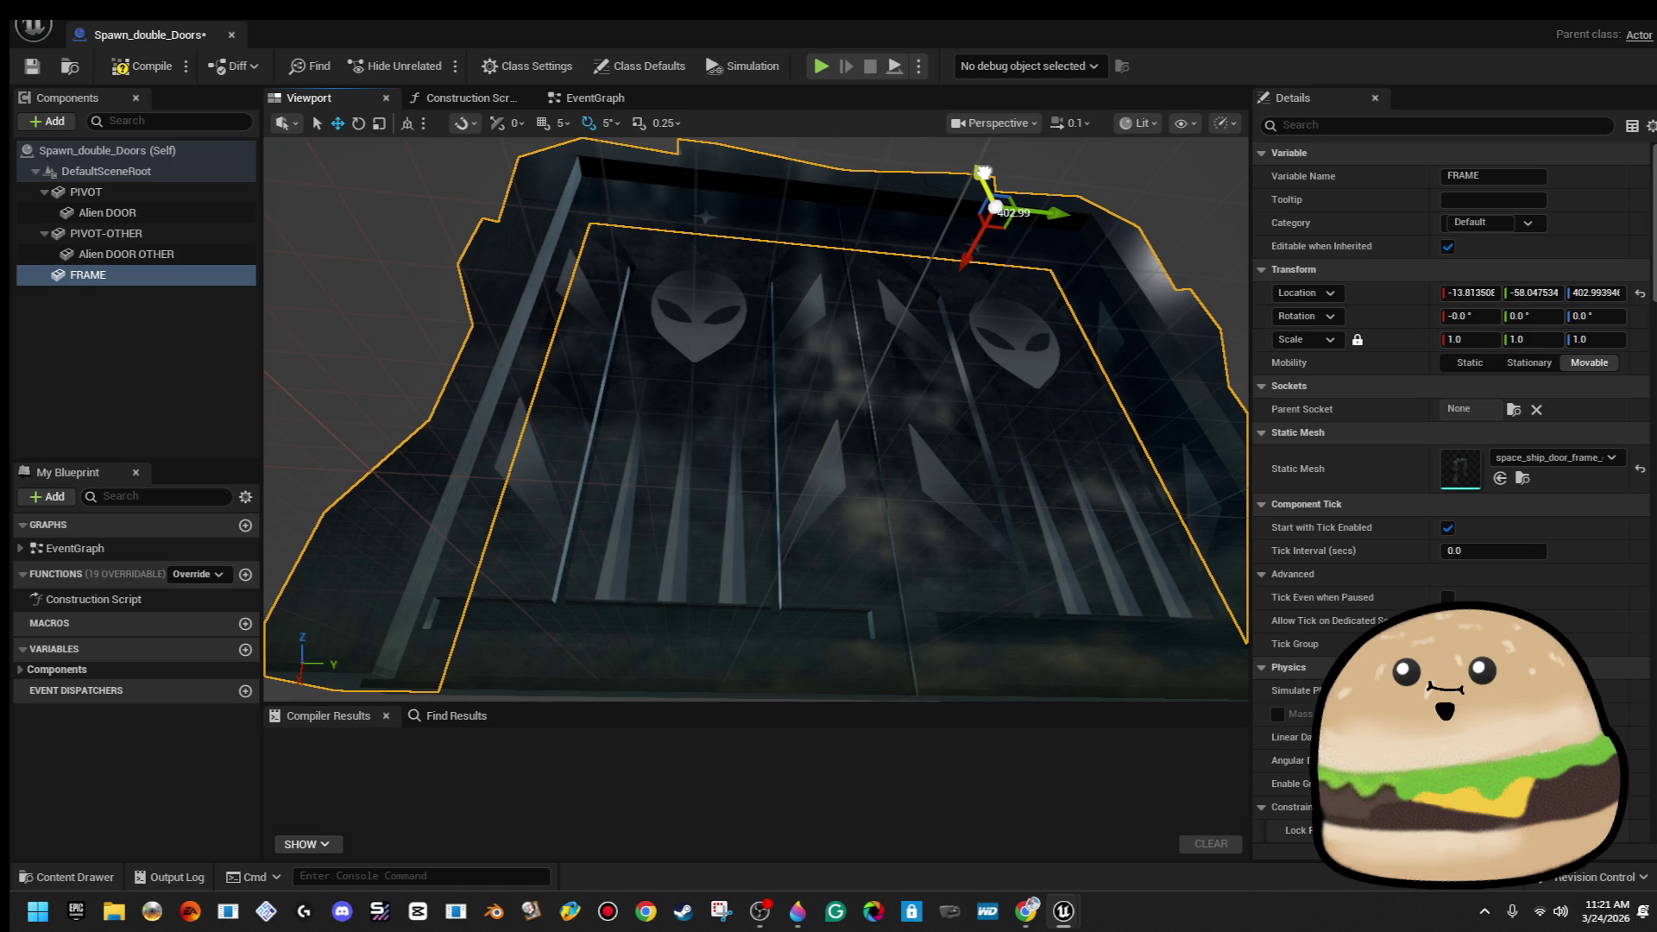
{"action": "left_click_drag", "start_coordinate": [984, 173], "coordinate": [984, 199]}
{"action": "key", "text": "f"}
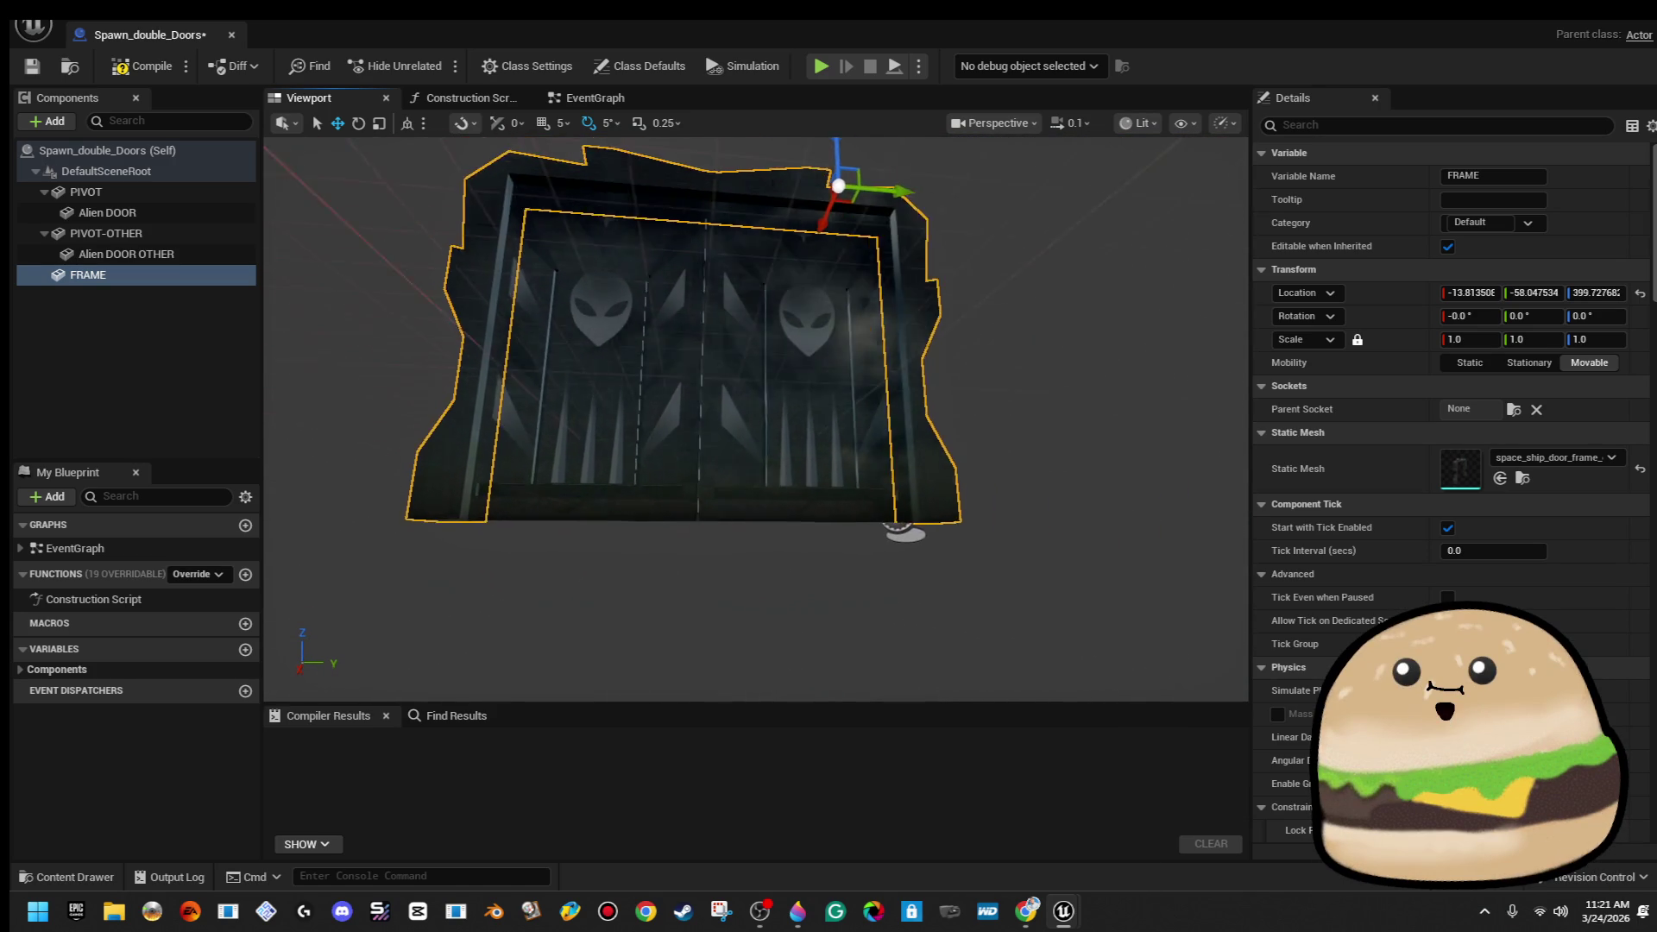
{"action": "left_click", "coordinate": [144, 69]}
Undo an attempt to make FRAME root, scale its X to about 1.1, and recompile
{"action": "left_click_drag", "start_coordinate": [125, 274], "coordinate": [160, 171]}
{"action": "key", "text": "ctrl+z"}
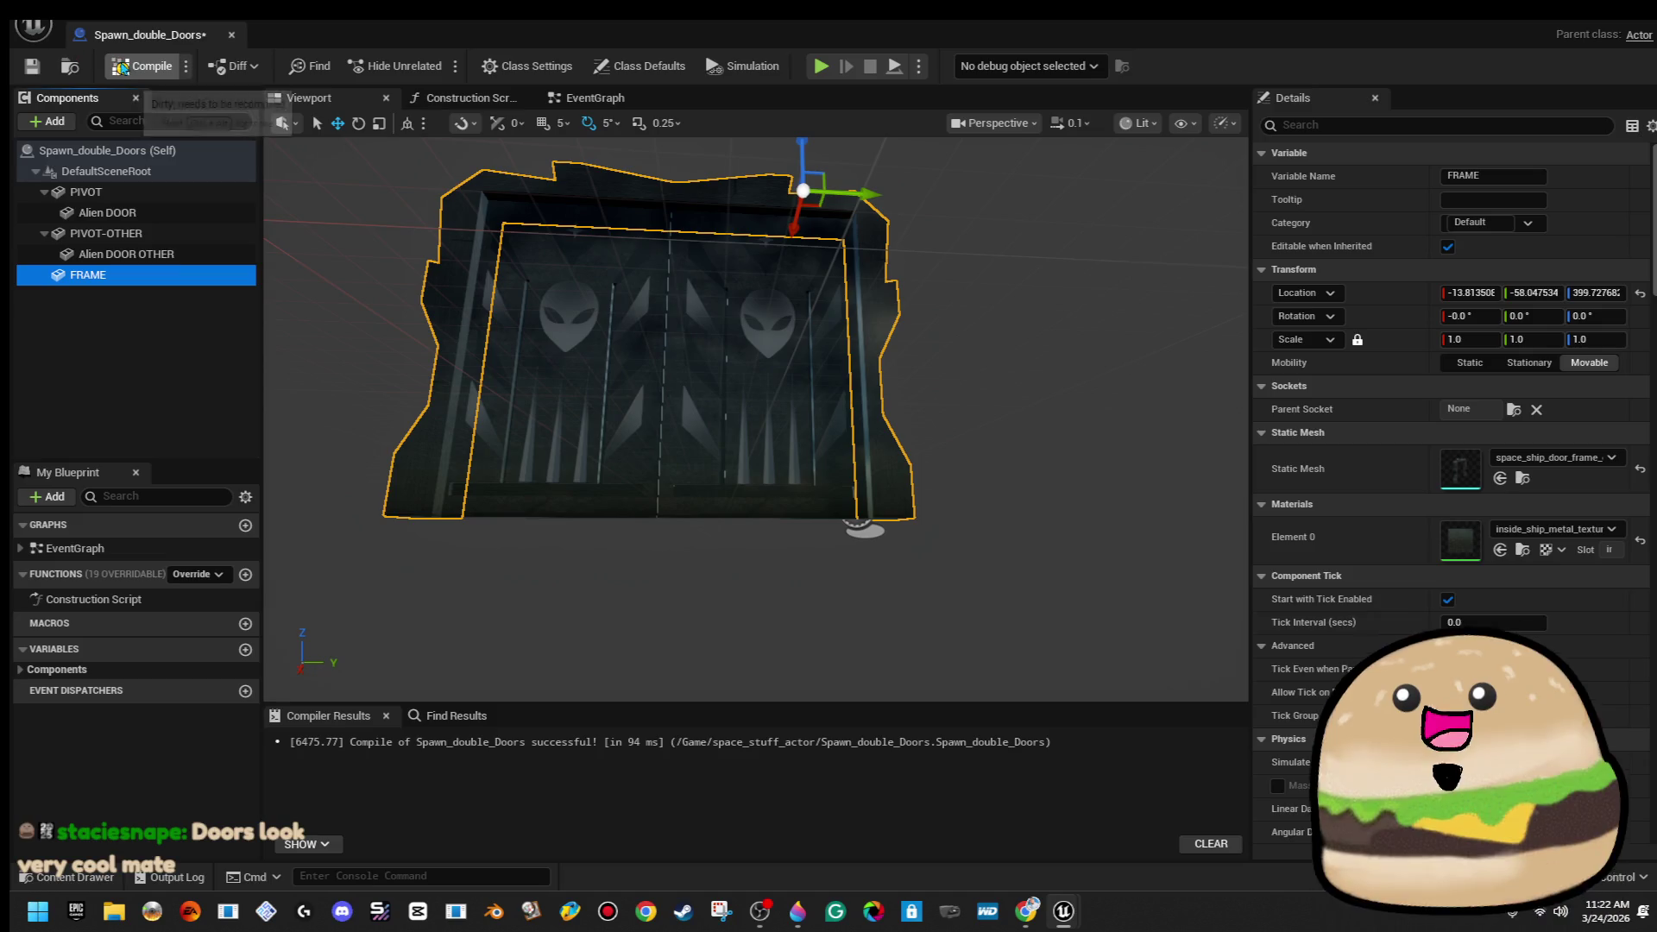
{"action": "mouse_move", "coordinate": [693, 317]}
{"action": "left_mouse_down"}
{"action": "mouse_move", "coordinate": [712, 207]}
{"action": "mouse_move", "coordinate": [807, 211]}
{"action": "mouse_move", "coordinate": [729, 215]}
{"action": "mouse_move", "coordinate": [742, 250]}
{"action": "mouse_move", "coordinate": [716, 329]}
{"action": "mouse_move", "coordinate": [704, 285]}
{"action": "mouse_move", "coordinate": [691, 294]}
{"action": "left_mouse_up"}
{"action": "key", "text": "r"}
{"action": "left_click", "coordinate": [145, 72]}
{"action": "left_click_drag", "start_coordinate": [854, 323], "coordinate": [832, 427]}
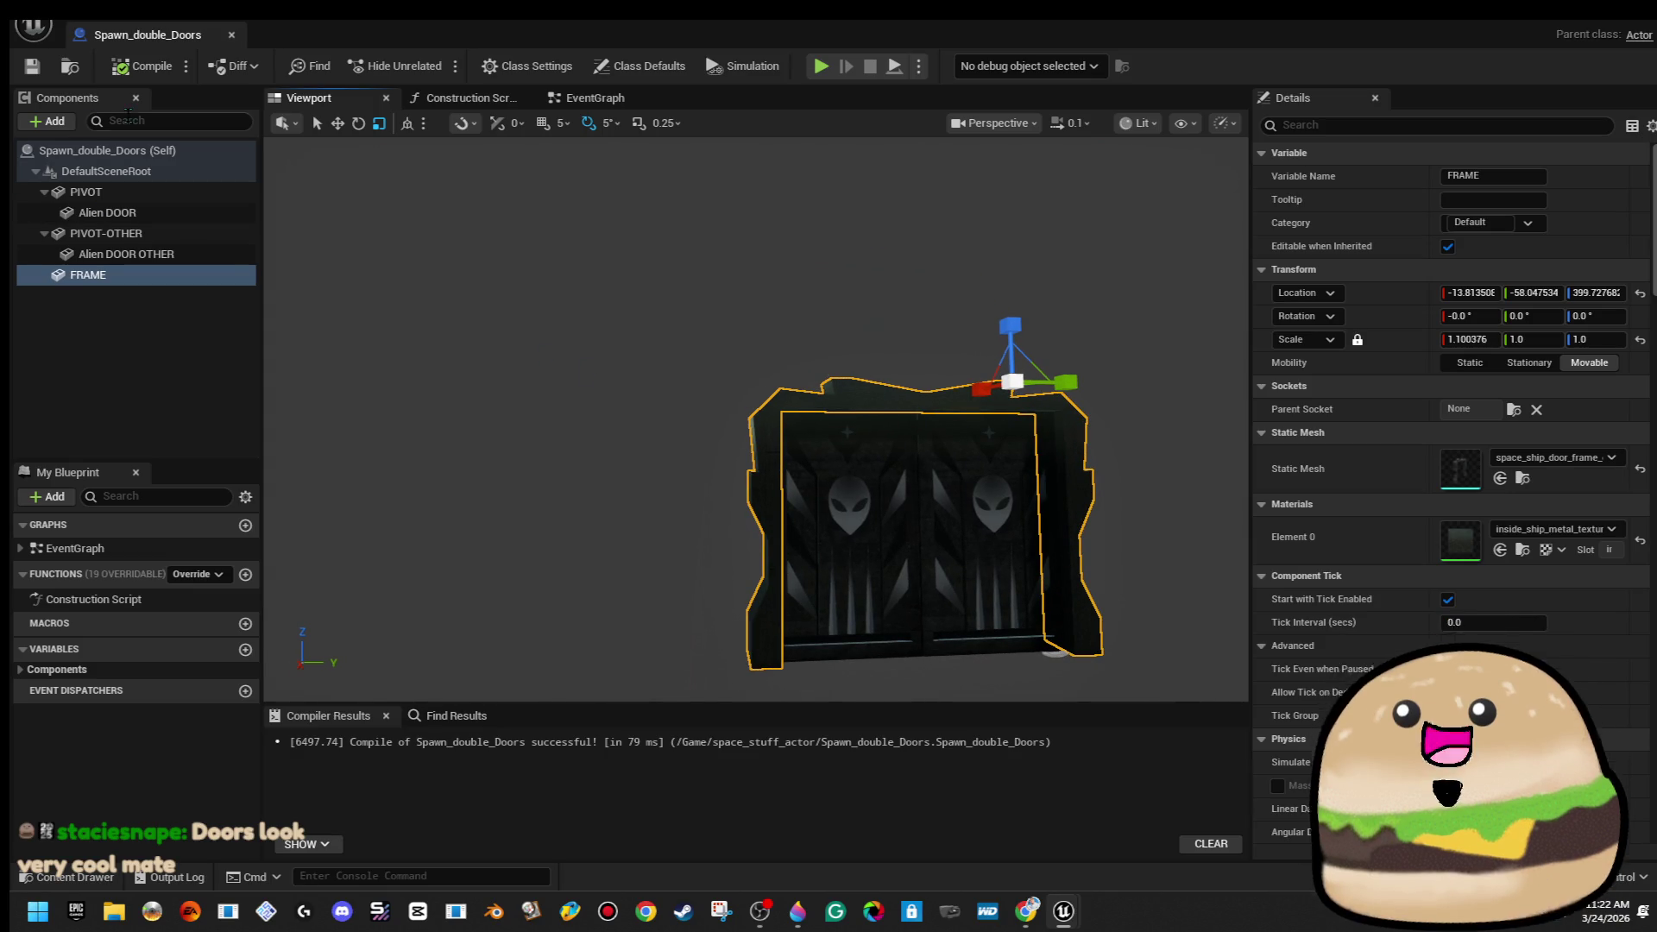
{"action": "left_click", "coordinate": [54, 122]}
Add a Box Collision under FRAME and scale it to 5.286525 × 8.041162 × 5.70726 around the doorway
{"action": "type", "text": "e"}
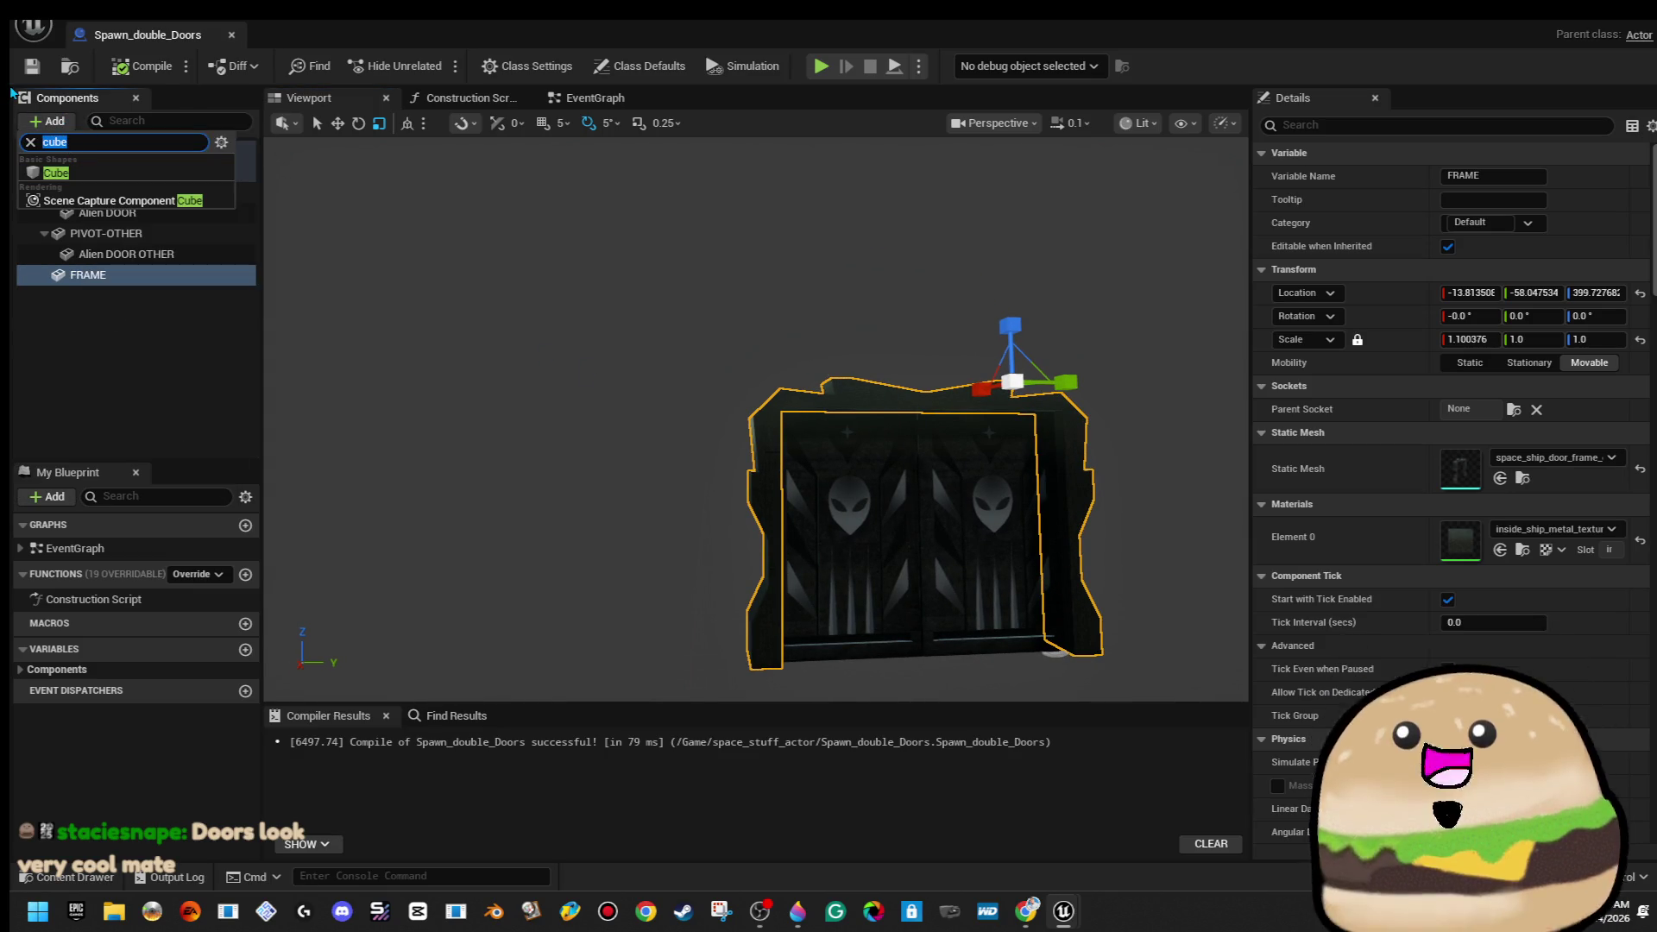
{"action": "left_click", "coordinate": [87, 176]}
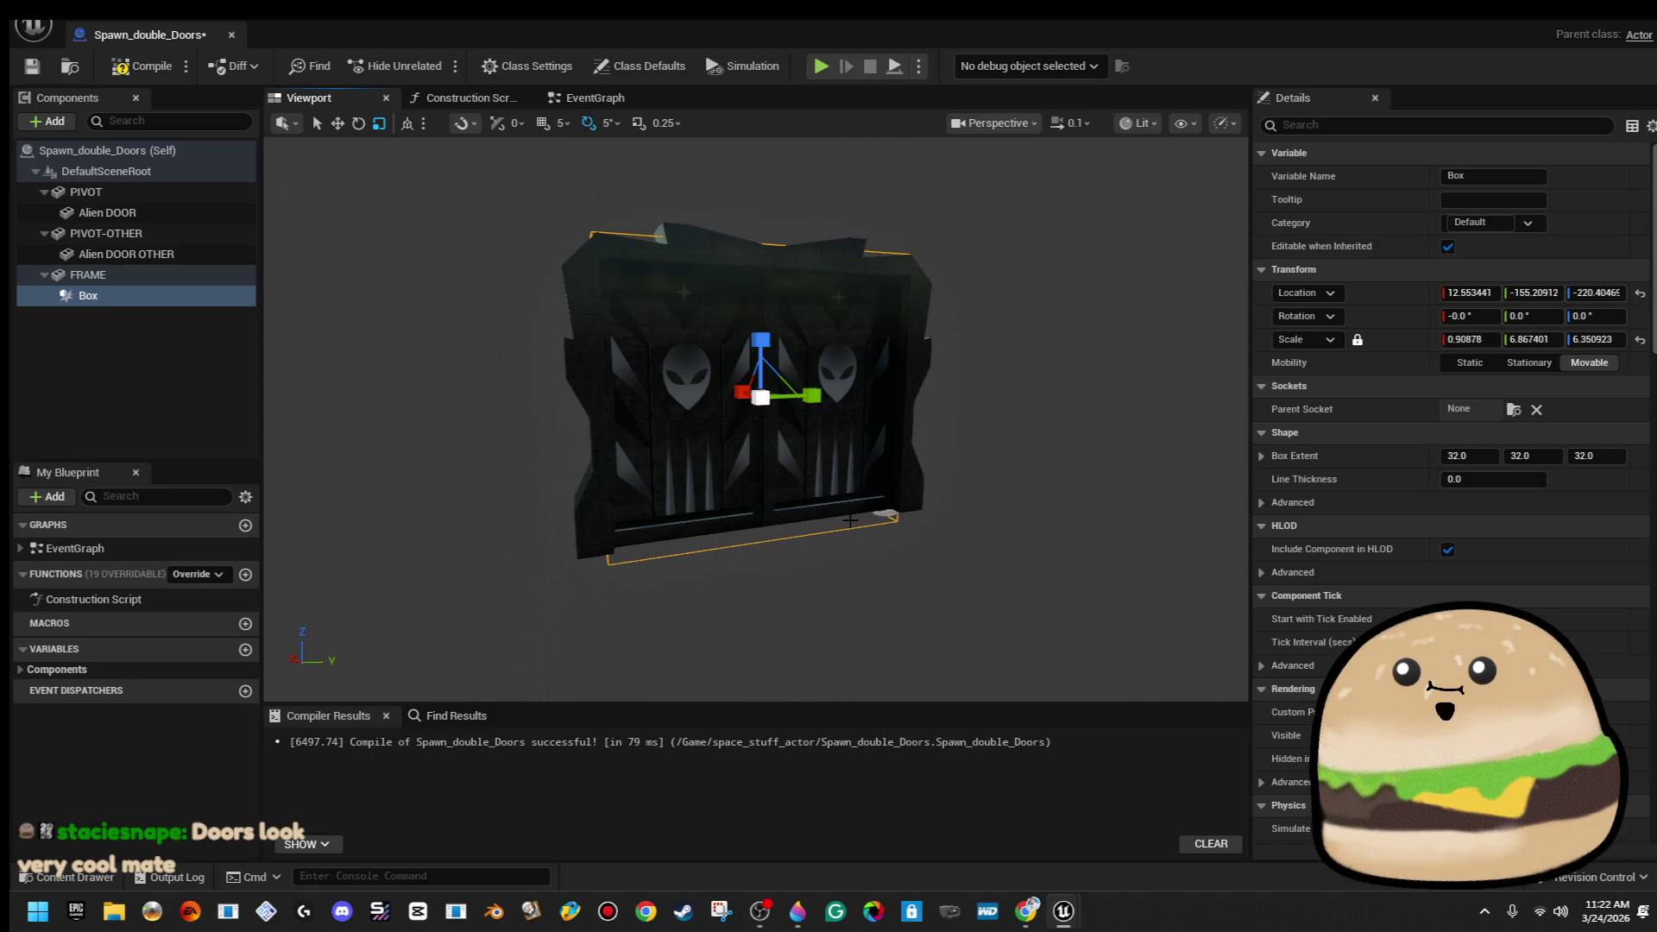
{"action": "left_click_drag", "start_coordinate": [821, 407], "coordinate": [822, 406]}
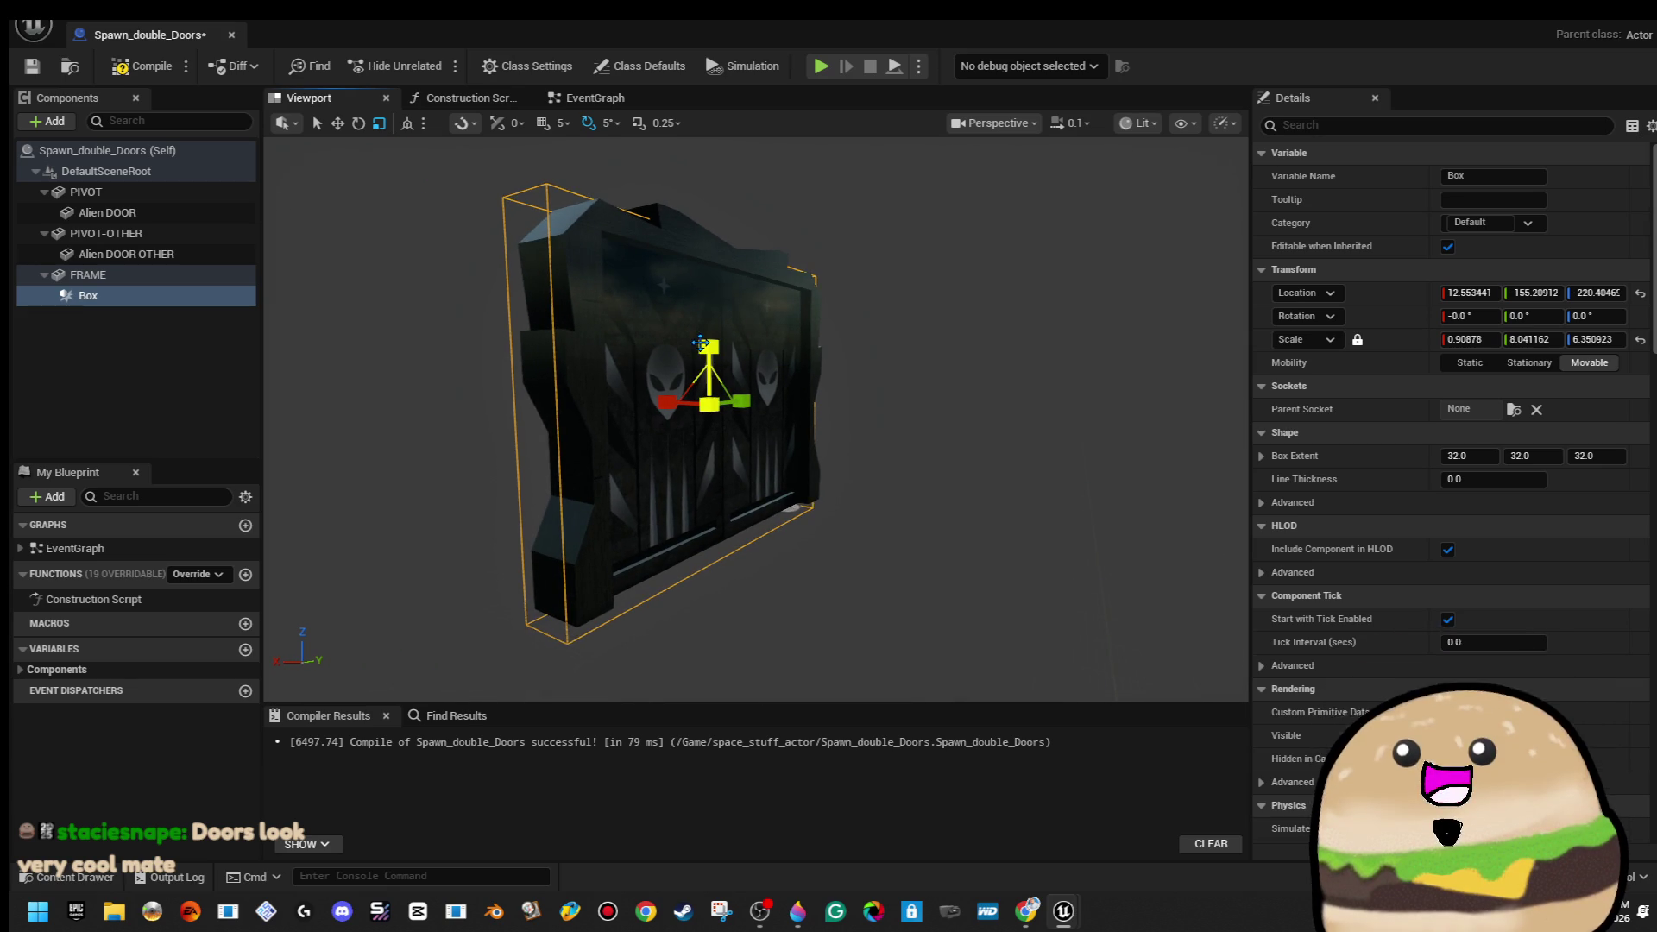
{"action": "mouse_move", "coordinate": [662, 402]}
{"action": "left_mouse_down"}
{"action": "mouse_move", "coordinate": [578, 412]}
{"action": "mouse_move", "coordinate": [655, 404]}
{"action": "mouse_move", "coordinate": [641, 359]}
{"action": "mouse_move", "coordinate": [407, 359]}
{"action": "mouse_move", "coordinate": [426, 359]}
{"action": "left_mouse_up"}
{"action": "left_click_drag", "start_coordinate": [592, 373], "coordinate": [592, 373]}
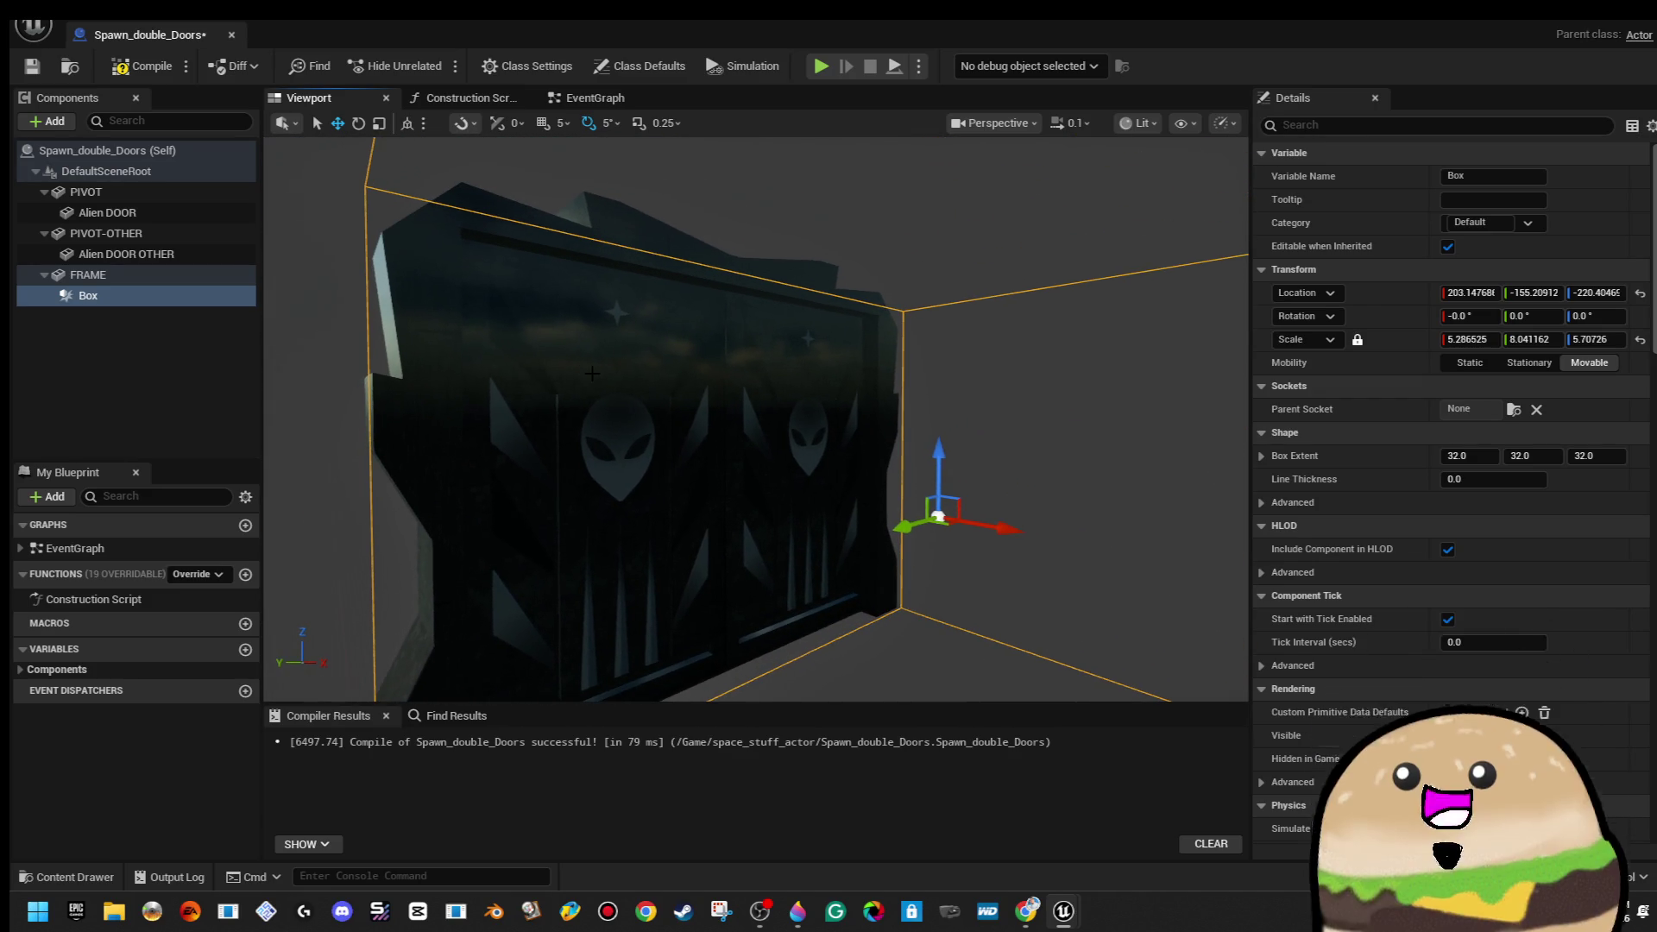
Add a PointLight, place it beside the left alien head, and parent it under FRAME
{"action": "left_click", "coordinate": [48, 121]}
{"action": "key", "text": "Return"}
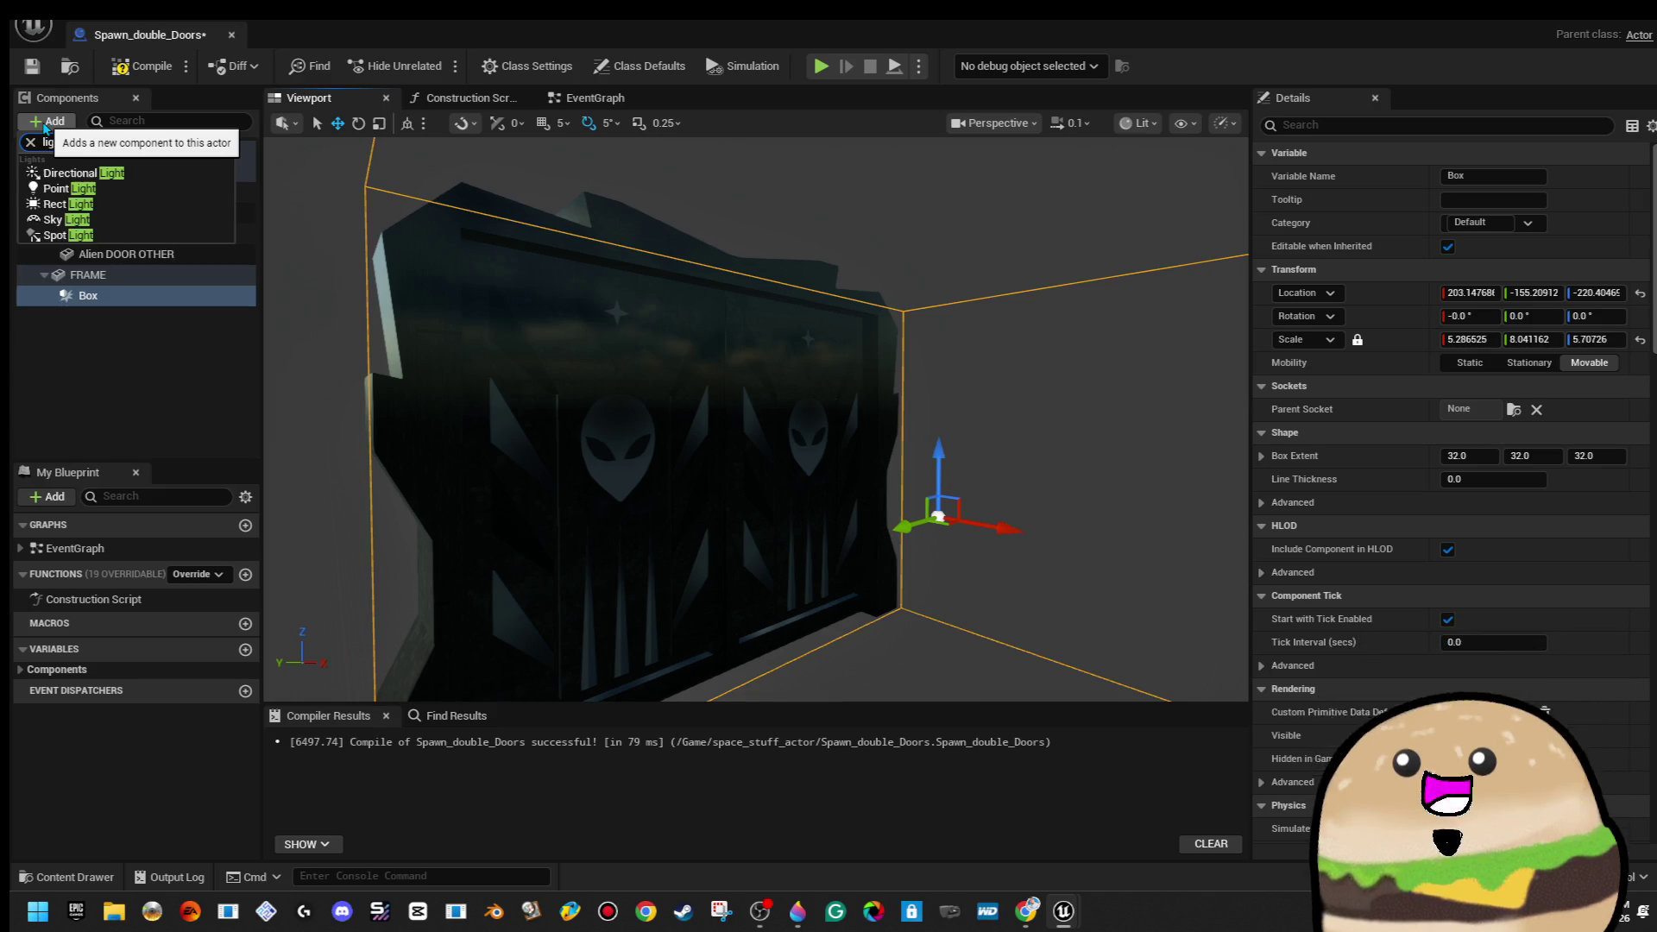
{"action": "key", "text": "Return"}
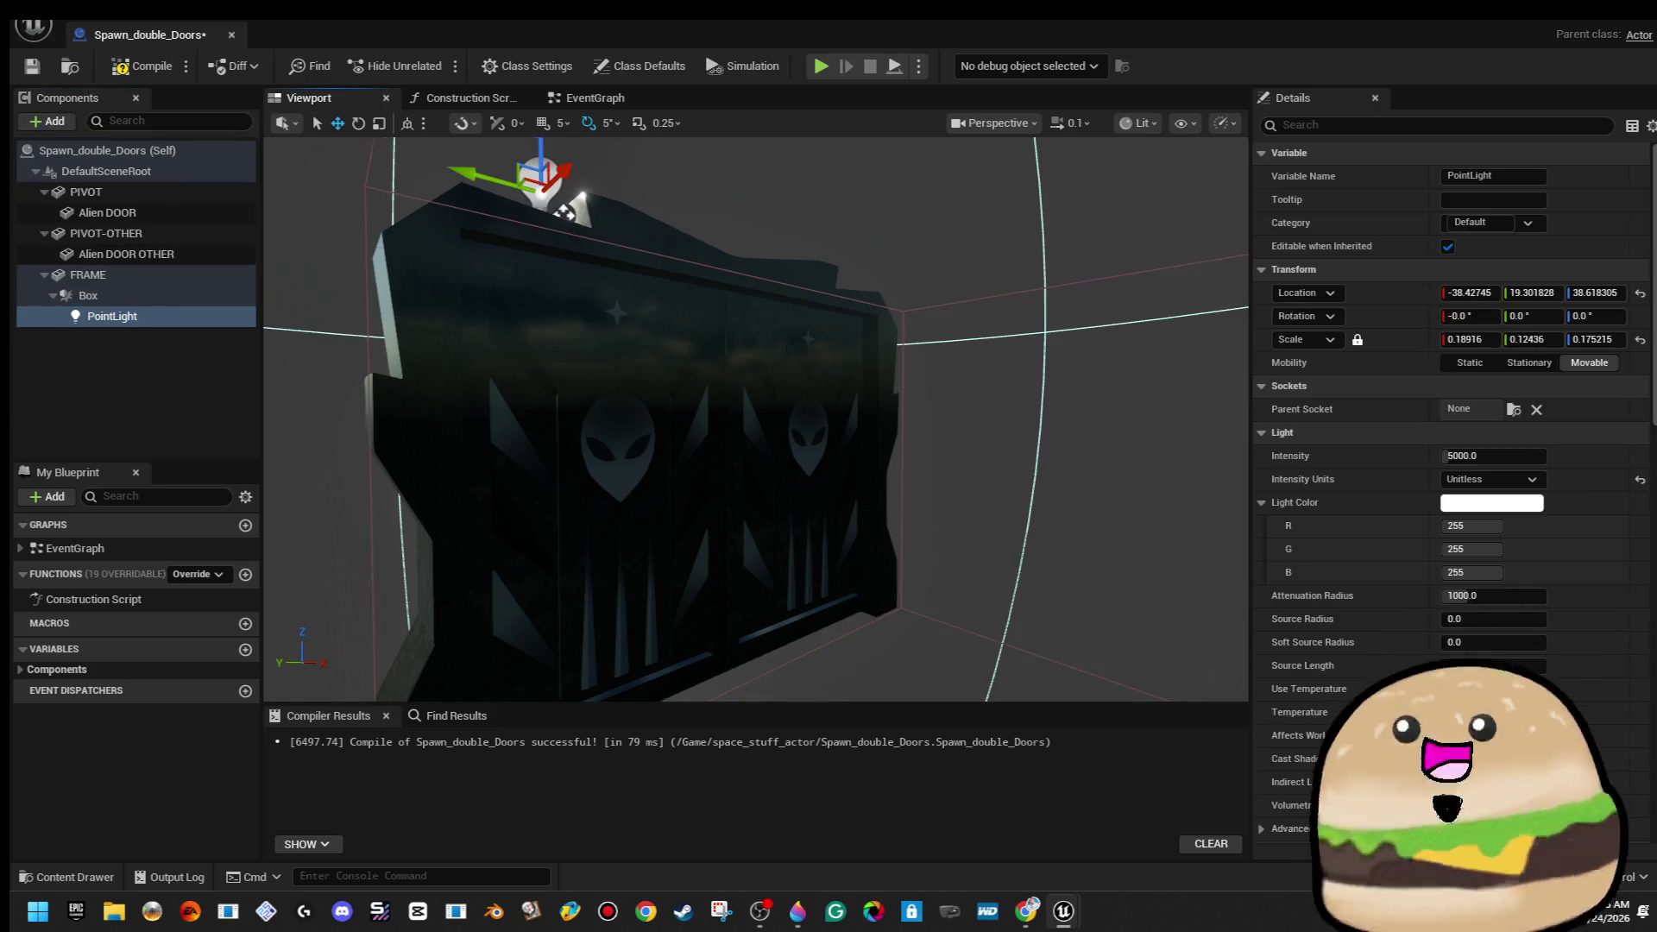
{"action": "mouse_move", "coordinate": [527, 344]}
{"action": "left_mouse_down"}
{"action": "mouse_move", "coordinate": [795, 321]}
{"action": "mouse_move", "coordinate": [795, 584]}
{"action": "left_mouse_up"}
{"action": "scroll", "coordinate": [1169, 529], "scroll_direction": "up", "scroll_amount": 3}
{"action": "scroll", "coordinate": [392, 516], "scroll_direction": "up", "scroll_amount": 3}
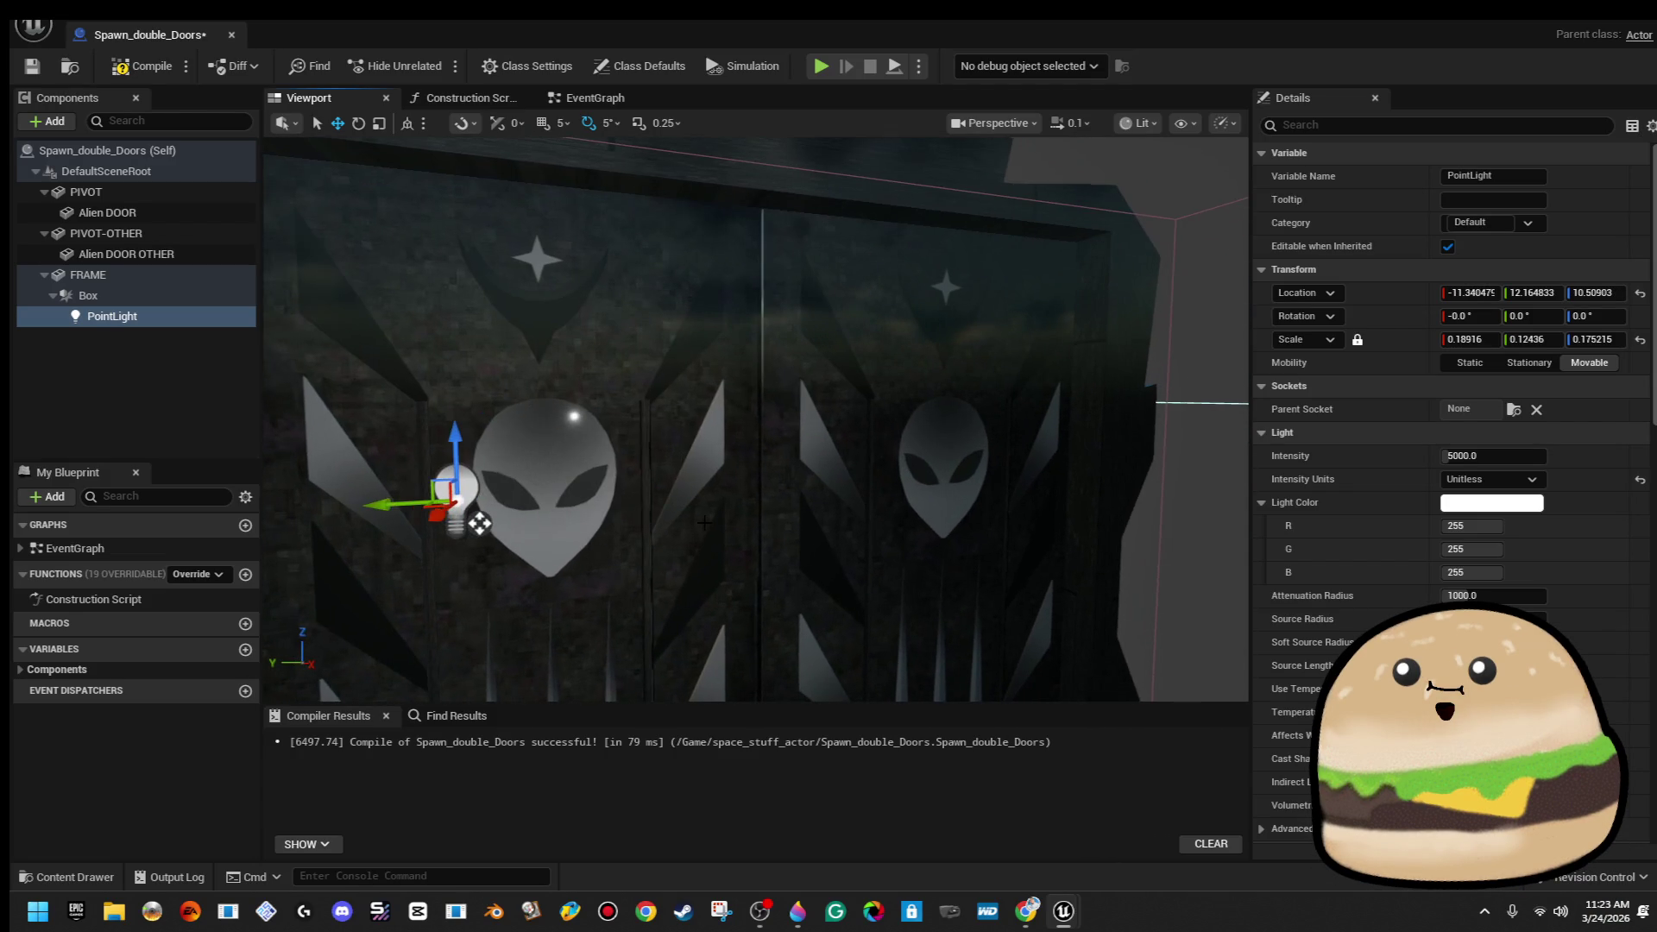
{"action": "mouse_move", "coordinate": [392, 515]}
{"action": "left_mouse_down"}
{"action": "mouse_move", "coordinate": [455, 509]}
{"action": "mouse_move", "coordinate": [535, 606]}
{"action": "mouse_move", "coordinate": [740, 302]}
{"action": "mouse_move", "coordinate": [753, 335]}
{"action": "mouse_move", "coordinate": [573, 357]}
{"action": "mouse_move", "coordinate": [545, 345]}
{"action": "mouse_move", "coordinate": [547, 323]}
{"action": "left_mouse_up"}
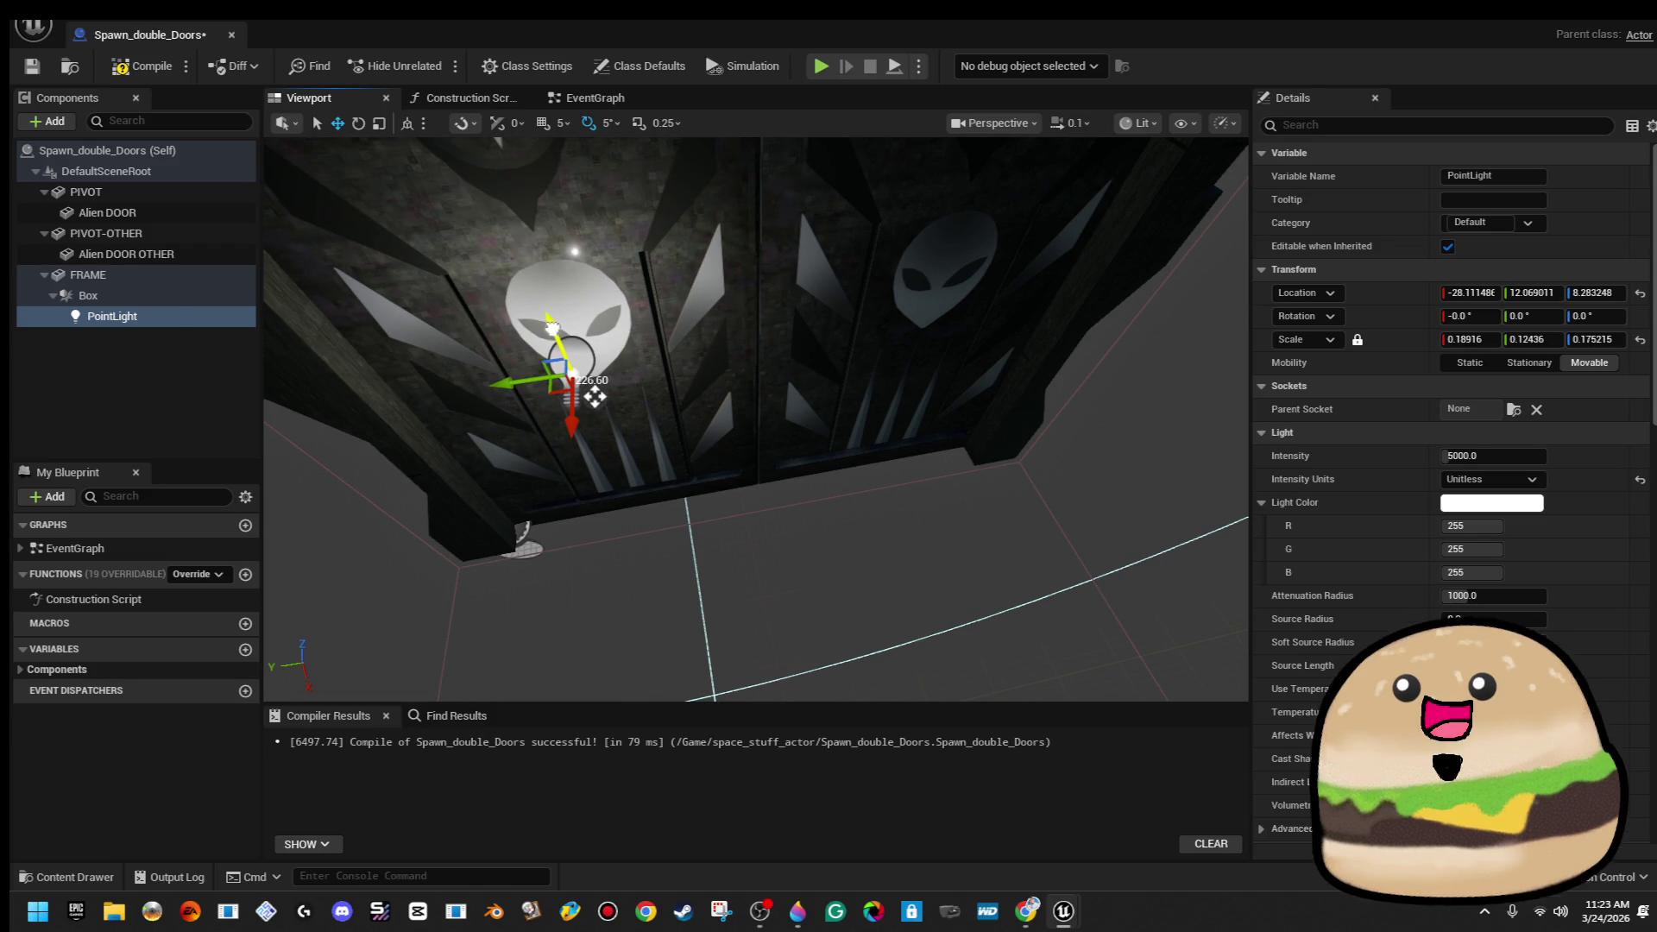
{"action": "mouse_move", "coordinate": [751, 415]}
{"action": "left_mouse_down"}
{"action": "mouse_move", "coordinate": [768, 380]}
{"action": "mouse_move", "coordinate": [815, 376]}
{"action": "left_mouse_up"}
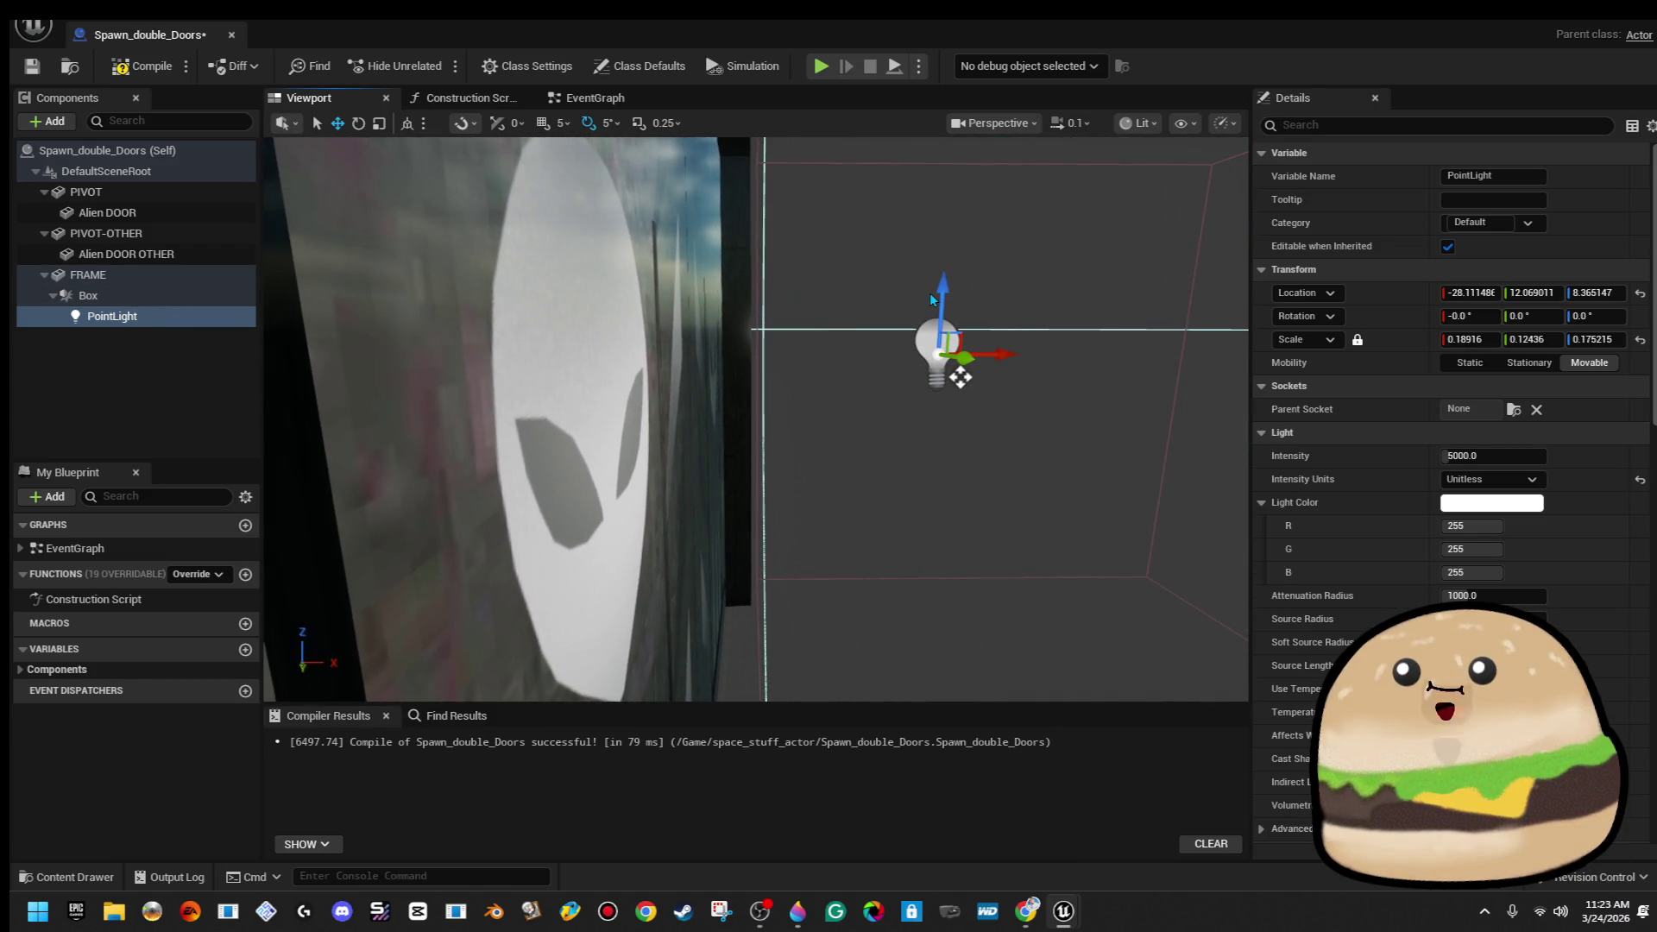
{"action": "left_click_drag", "start_coordinate": [941, 294], "coordinate": [940, 345]}
{"action": "mouse_move", "coordinate": [111, 321]}
{"action": "left_mouse_down"}
{"action": "mouse_move", "coordinate": [139, 300]}
{"action": "mouse_move", "coordinate": [121, 274]}
{"action": "left_mouse_up"}
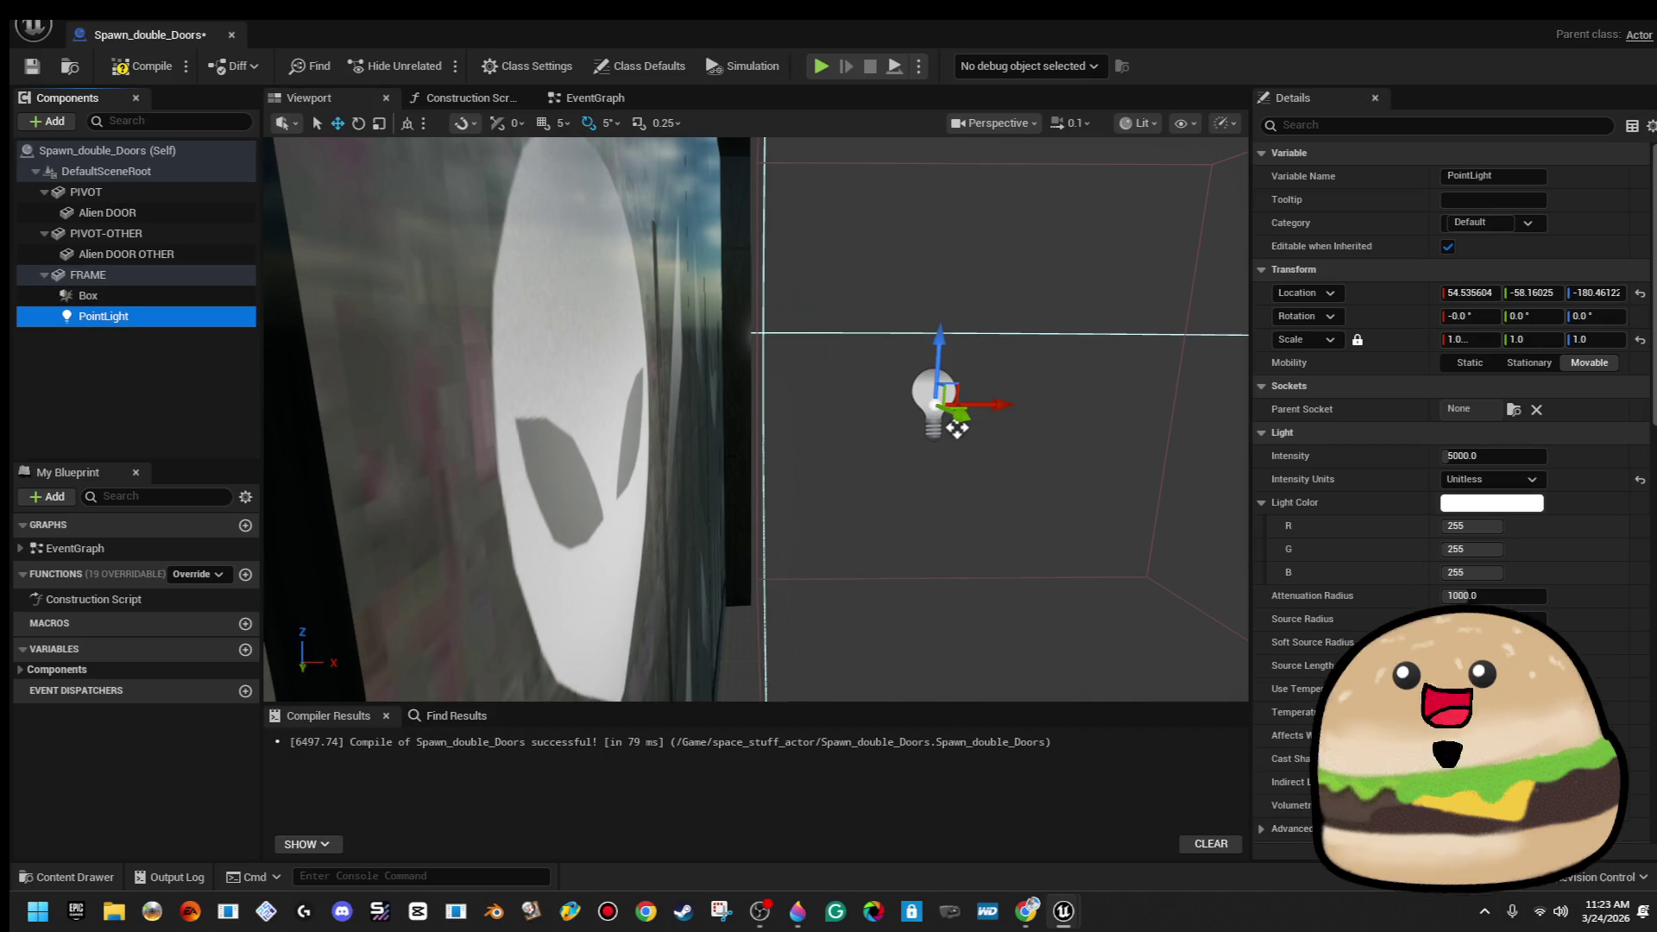
Tint the point light pale blue and rename it LIGHT
{"action": "left_click", "coordinate": [1517, 503]}
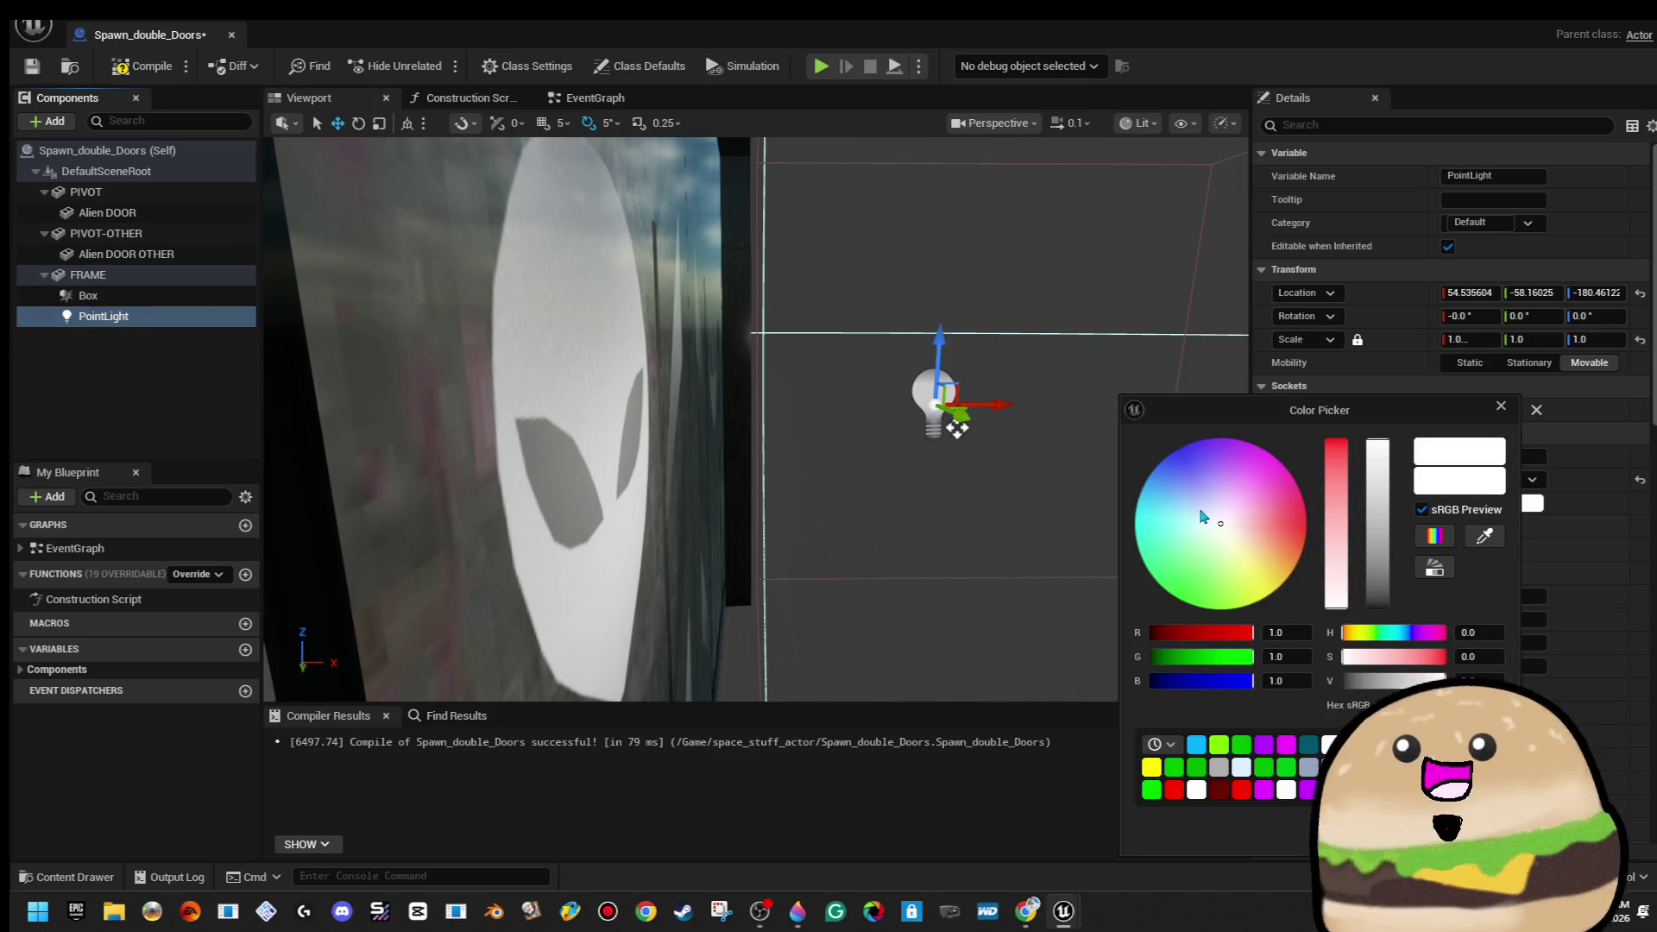
{"action": "left_click", "coordinate": [1200, 508]}
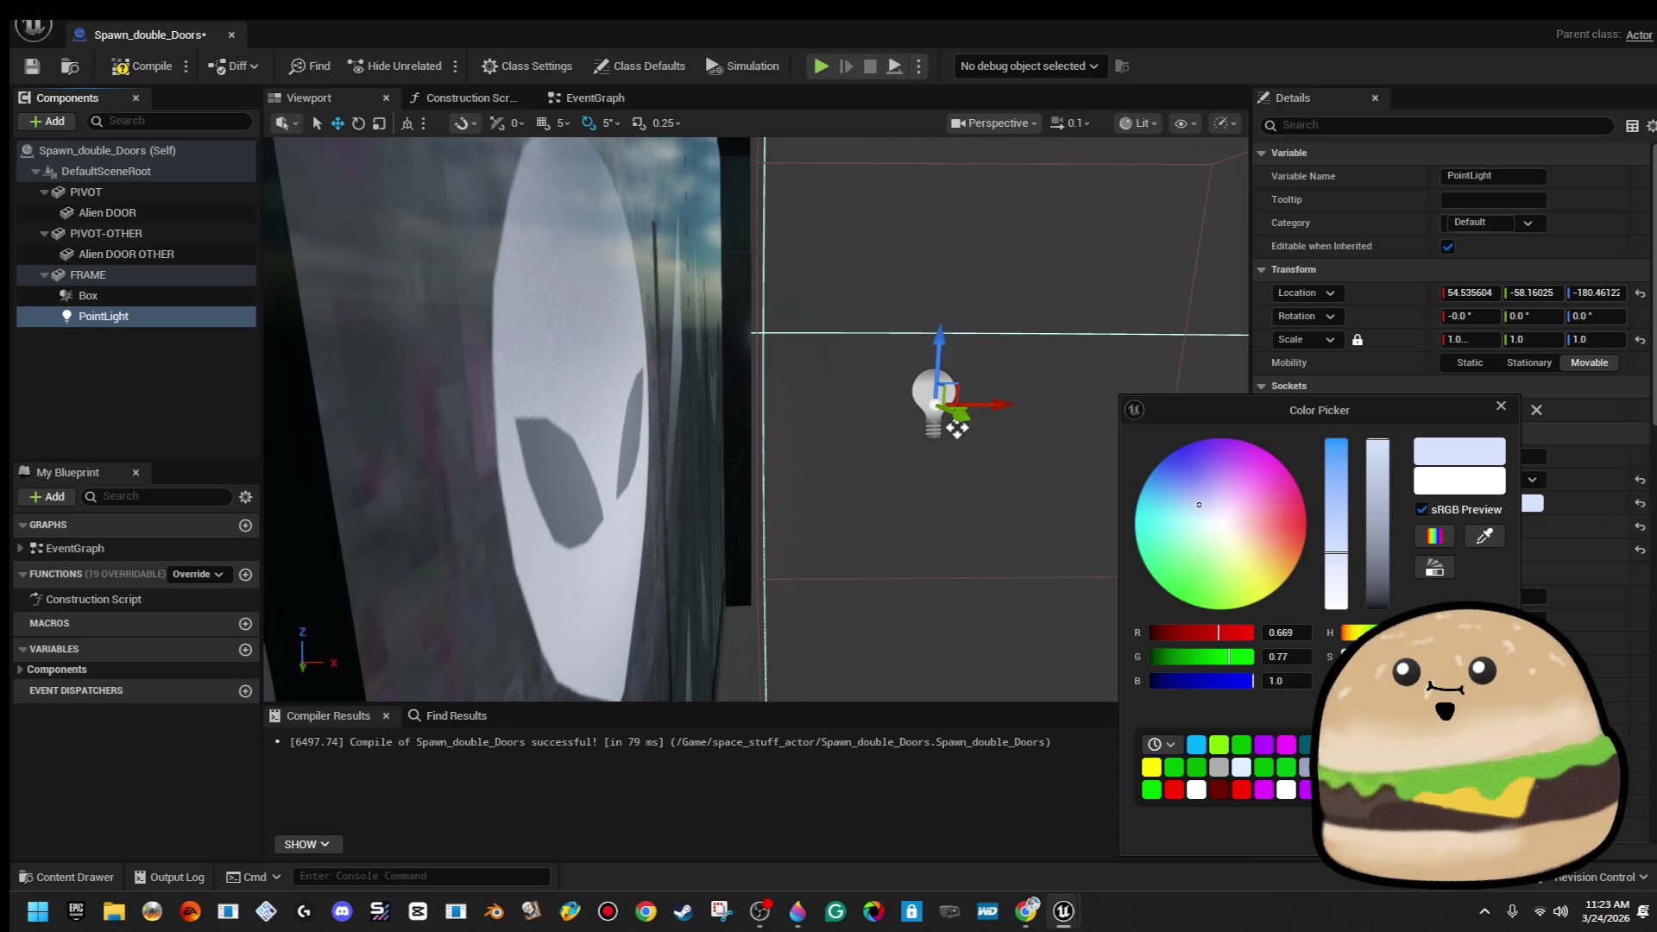
{"action": "left_click_drag", "start_coordinate": [955, 485], "coordinate": [955, 485]}
{"action": "right_click", "coordinate": [181, 318]}
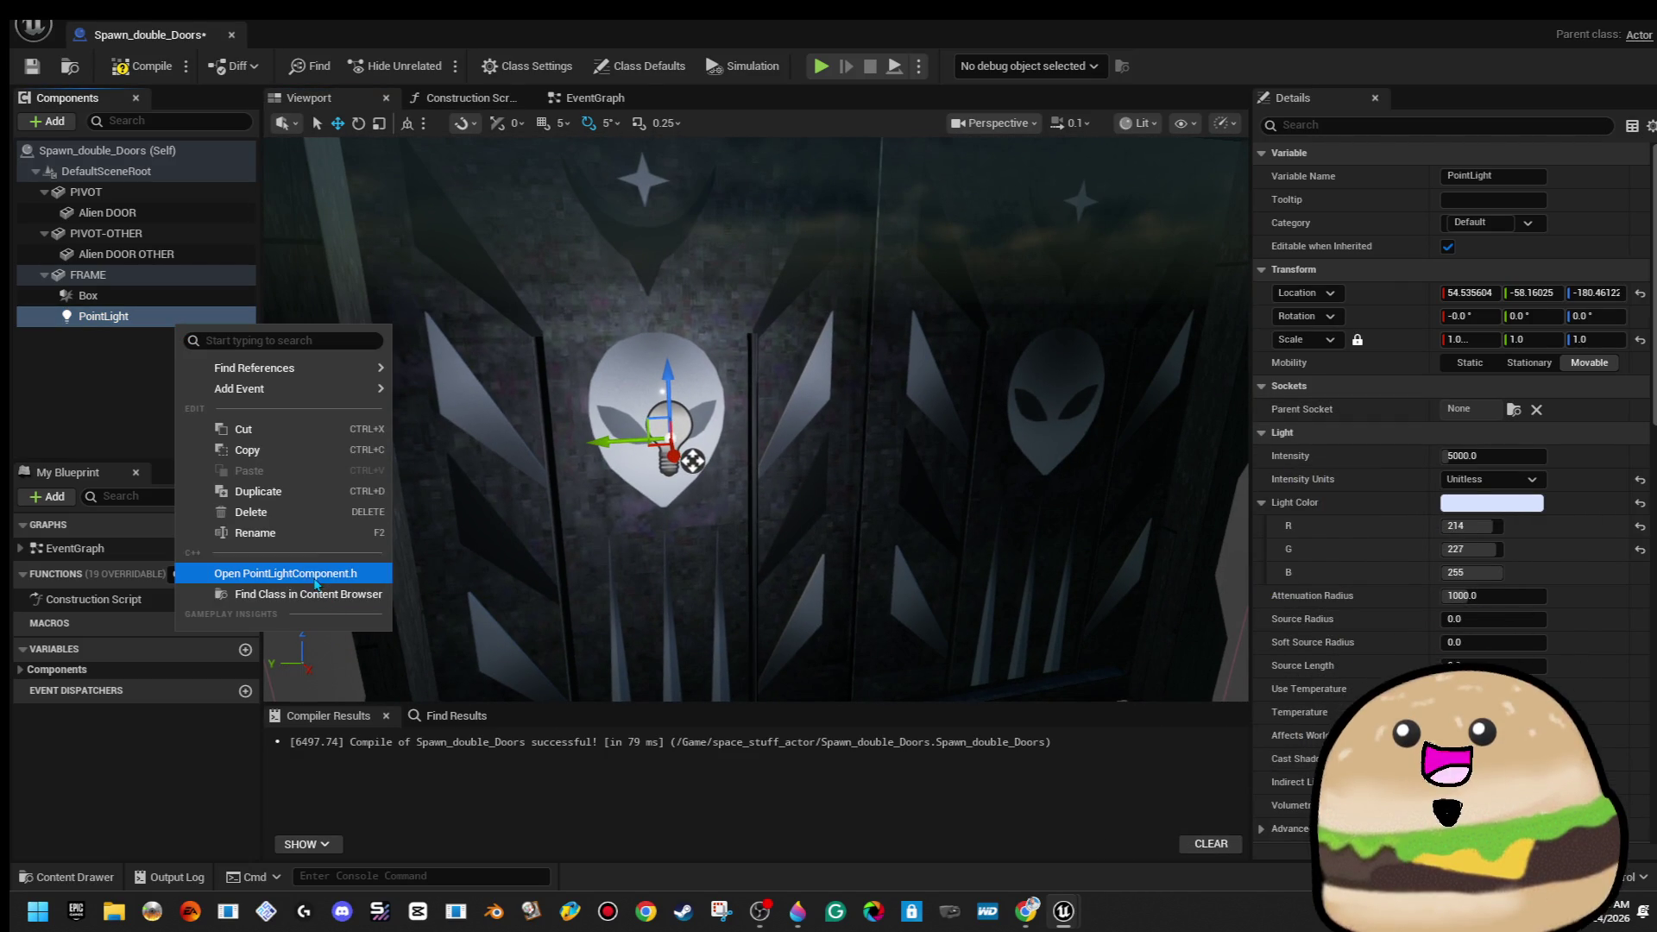
{"action": "left_click", "coordinate": [268, 533]}
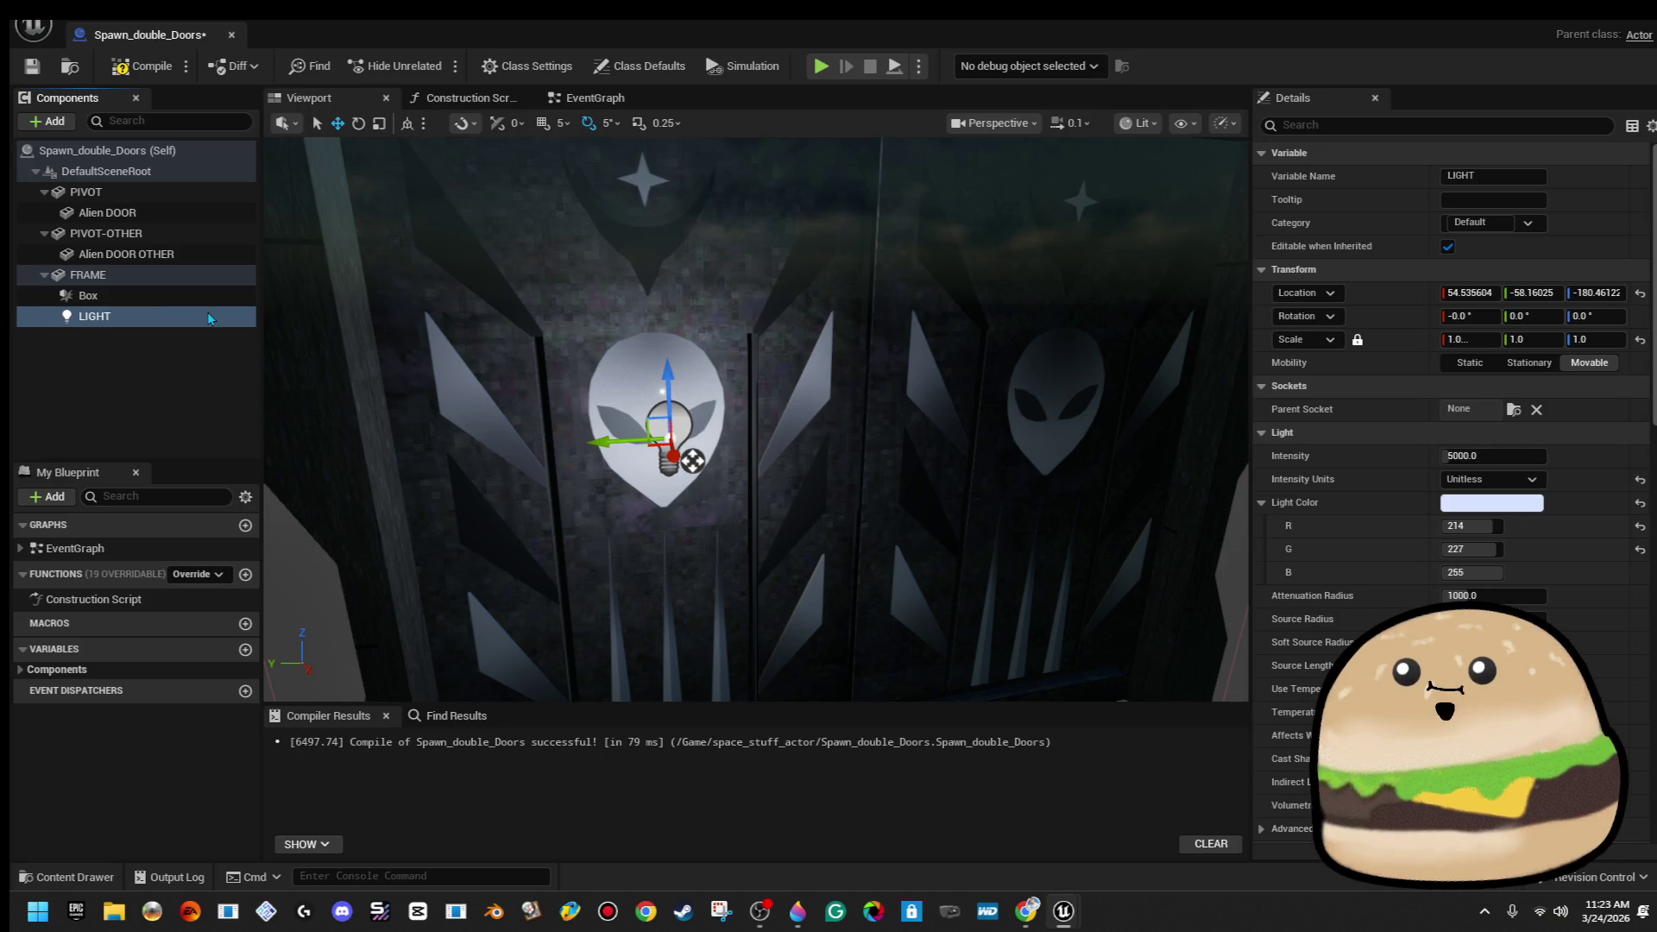
Duplicate LIGHT, move LIGHT1 over the other alien head, and compile
{"action": "right_click", "coordinate": [227, 327]}
{"action": "left_click", "coordinate": [229, 488]}
{"action": "mouse_move", "coordinate": [616, 449]}
{"action": "left_mouse_down"}
{"action": "mouse_move", "coordinate": [1200, 431]}
{"action": "mouse_move", "coordinate": [272, 464]}
{"action": "mouse_move", "coordinate": [298, 423]}
{"action": "left_mouse_up"}
{"action": "mouse_move", "coordinate": [654, 414]}
{"action": "left_mouse_down"}
{"action": "mouse_move", "coordinate": [758, 421]}
{"action": "mouse_move", "coordinate": [846, 552]}
{"action": "mouse_move", "coordinate": [729, 537]}
{"action": "left_mouse_up"}
{"action": "left_click", "coordinate": [143, 66]}
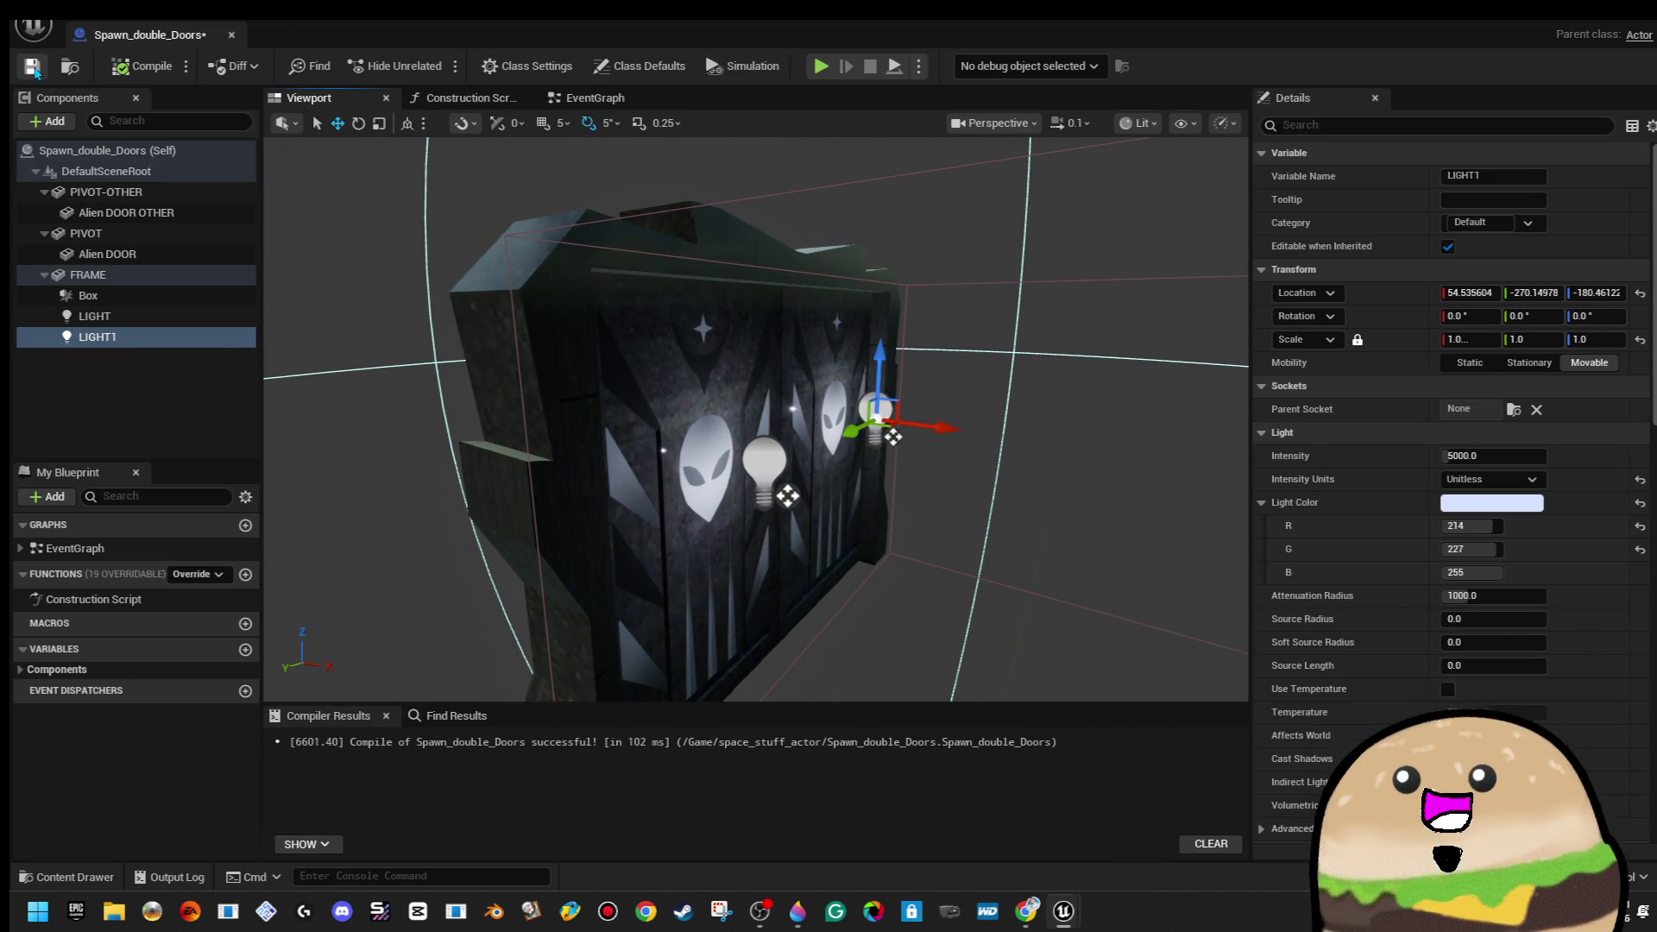
Inspect the left and right door components, then search Windows for Notepad
{"action": "left_click_drag", "start_coordinate": [729, 536], "coordinate": [932, 537]}
{"action": "left_click", "coordinate": [655, 483]}
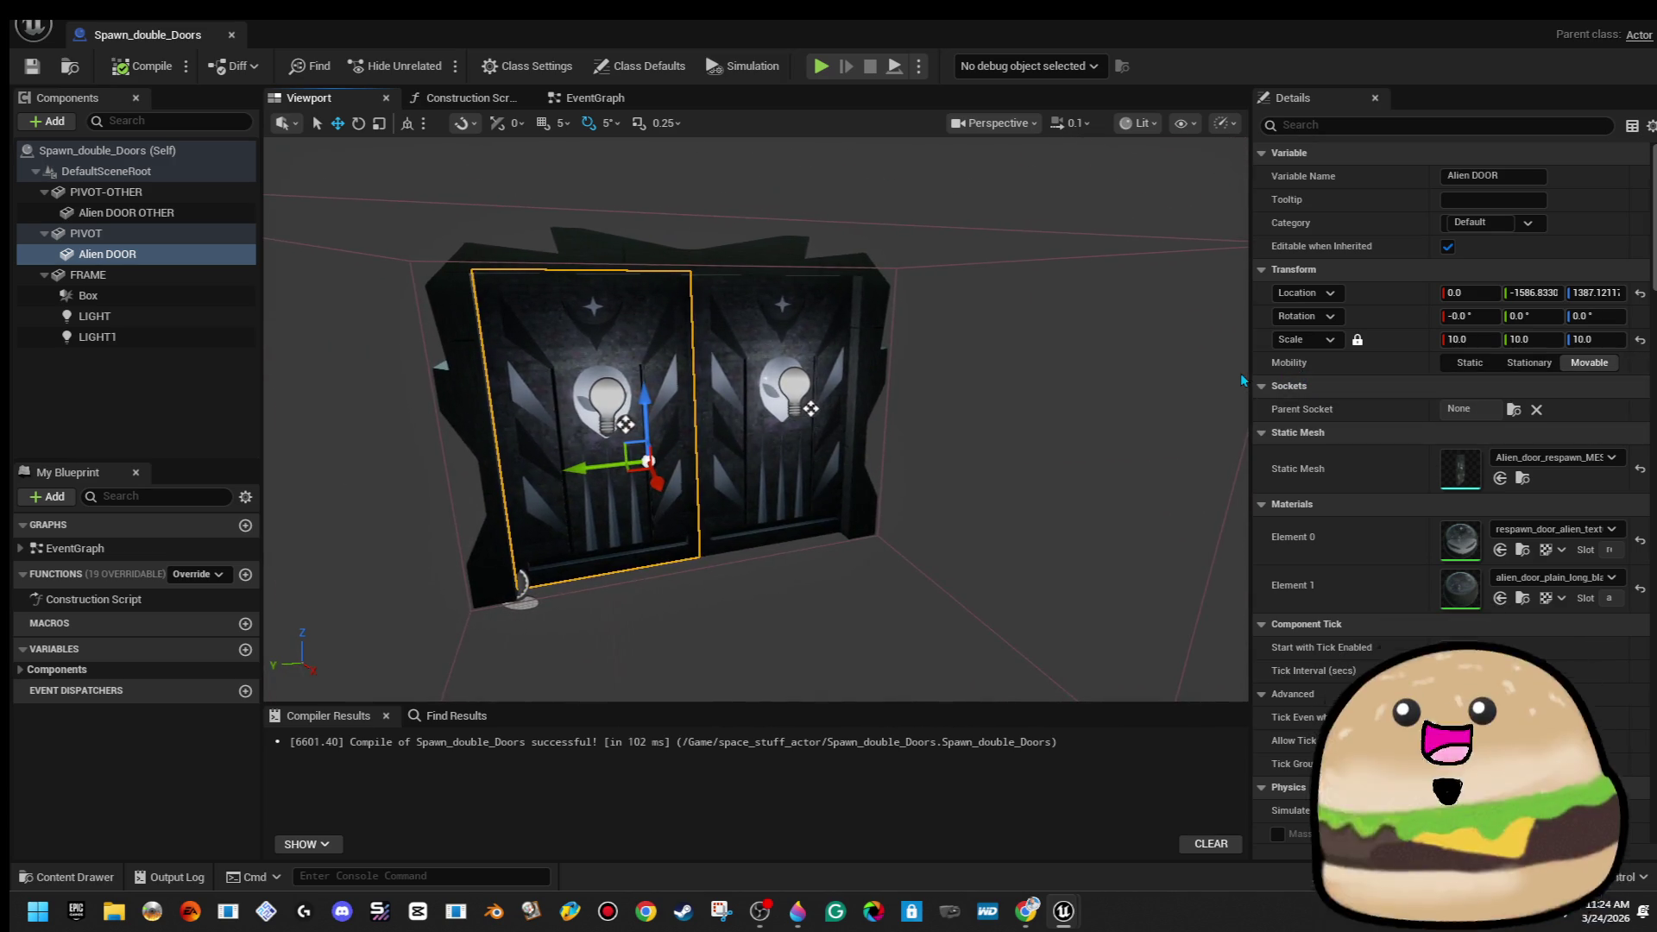
{"action": "left_click_drag", "start_coordinate": [1253, 382], "coordinate": [1165, 379]}
{"action": "left_click_drag", "start_coordinate": [596, 341], "coordinate": [646, 306]}
{"action": "left_click", "coordinate": [710, 324]}
{"action": "left_click", "coordinate": [658, 345]}
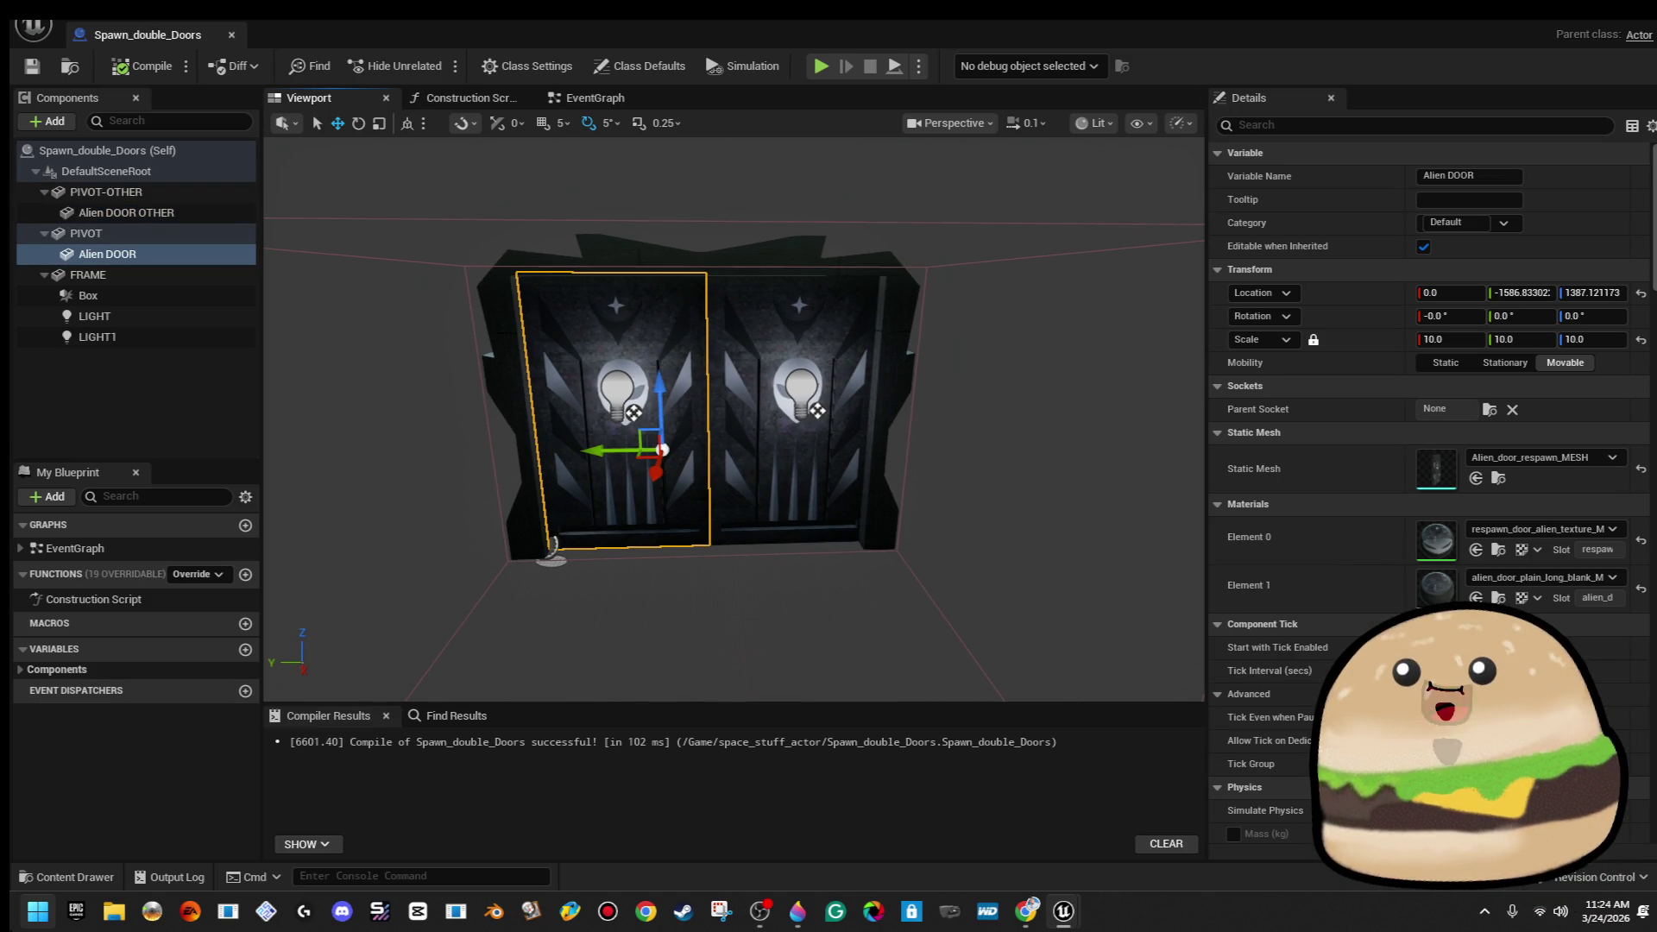
{"action": "key", "text": "super"}
{"action": "type", "text": "note"}
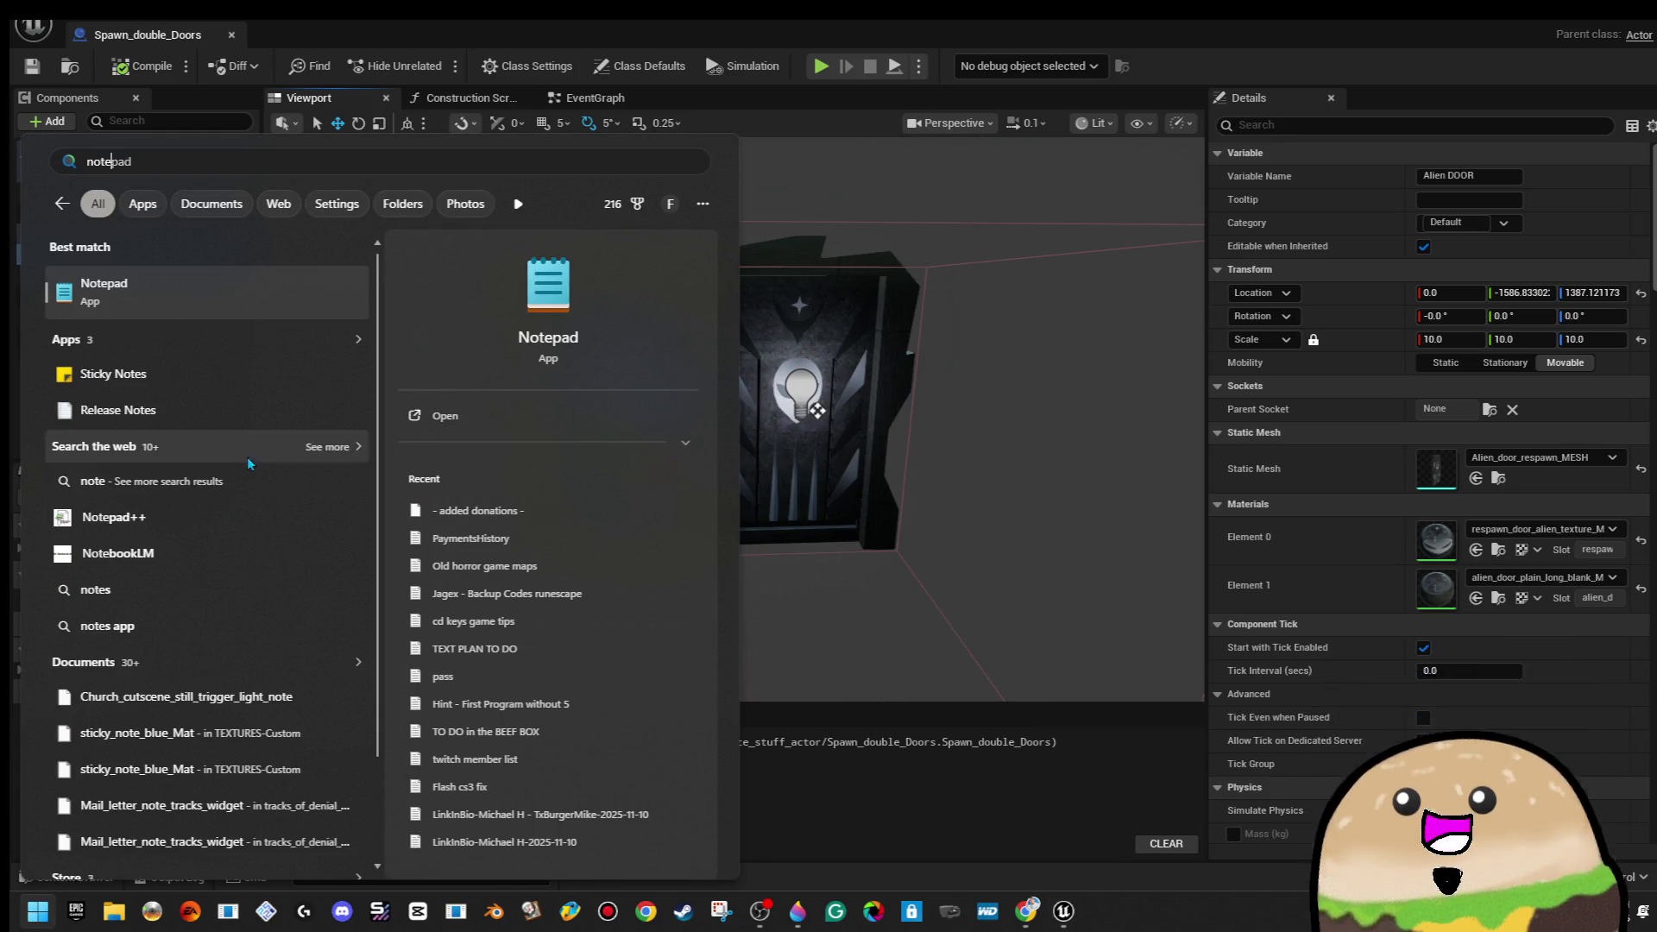
Launch Notepad, view the SPACE GAME TO DO notes, and minimize it back to Unreal
{"action": "key", "text": "Return"}
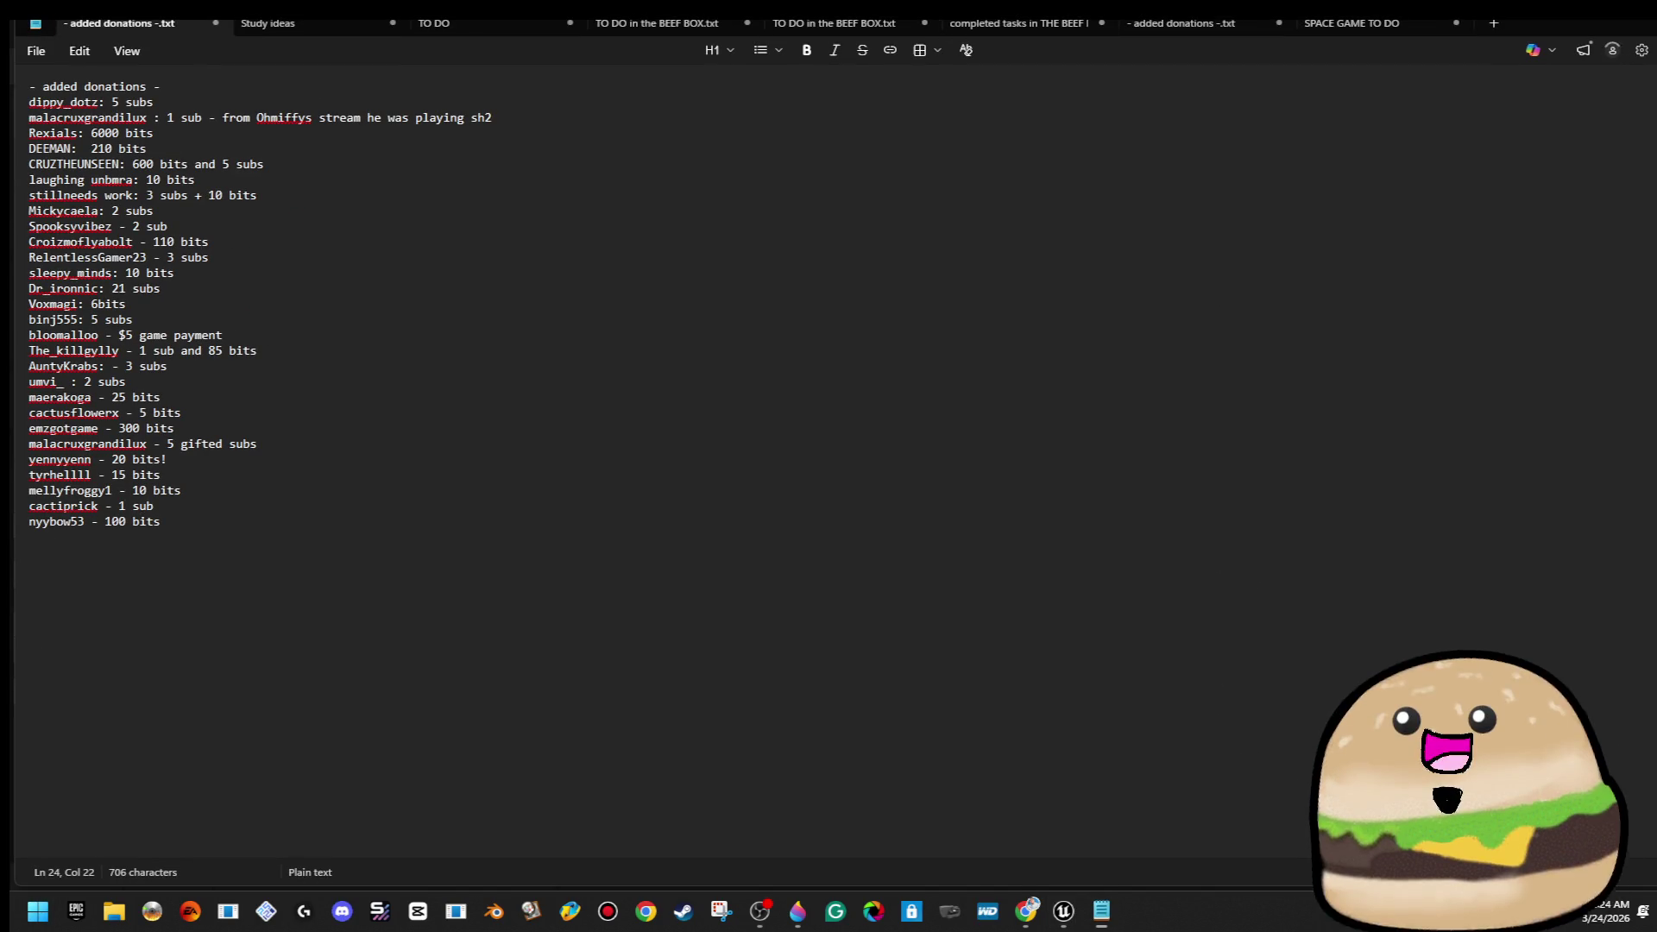
{"action": "left_click", "coordinate": [1458, 34]}
{"action": "left_click", "coordinate": [1533, 30]}
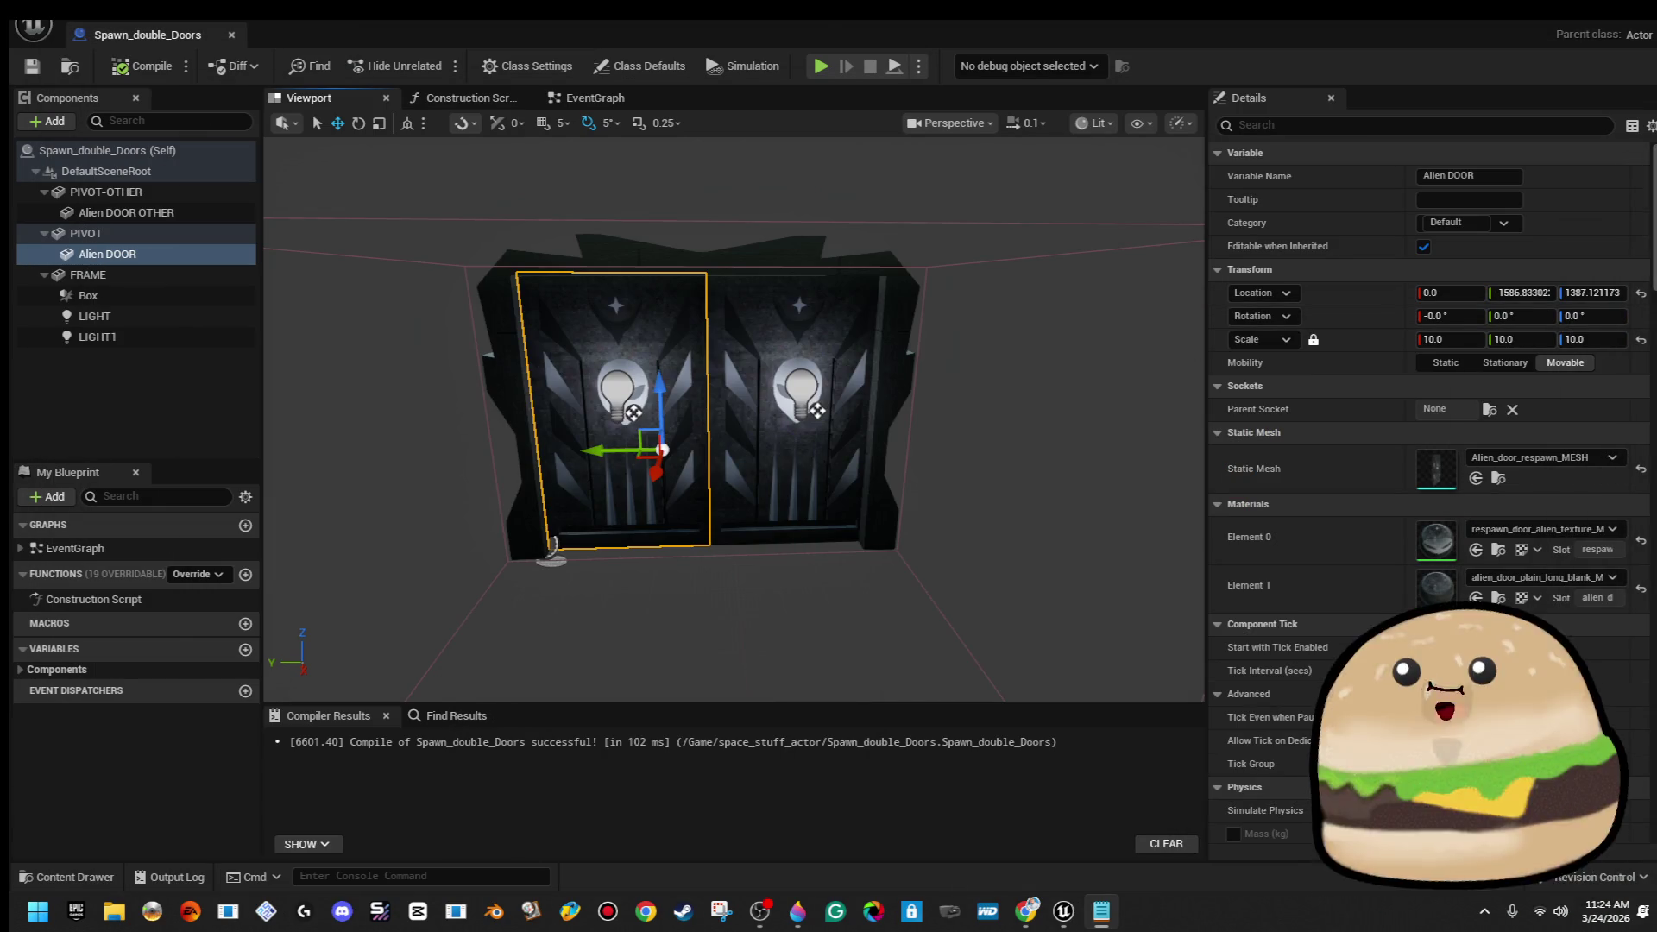
Slide the left door's PIVOT along Y to test it, undo to closed, then select PIVOT-OTHER
{"action": "left_click", "coordinate": [173, 233]}
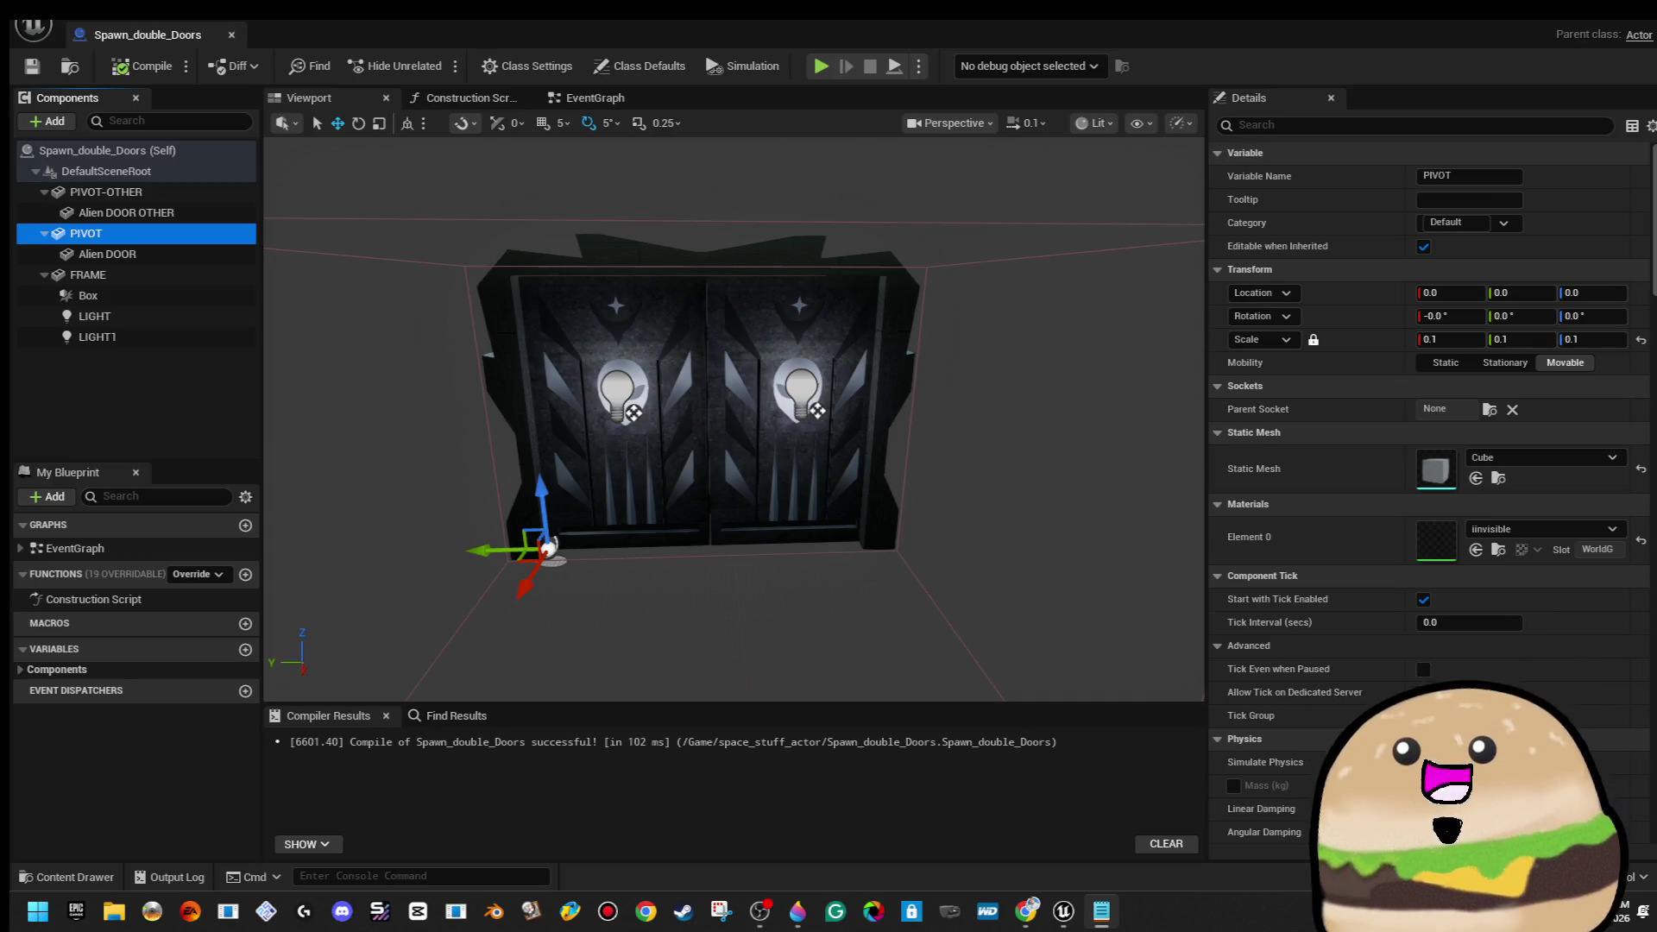
{"action": "mouse_move", "coordinate": [656, 449]}
{"action": "left_mouse_down"}
{"action": "mouse_move", "coordinate": [814, 445]}
{"action": "mouse_move", "coordinate": [660, 440]}
{"action": "left_mouse_up"}
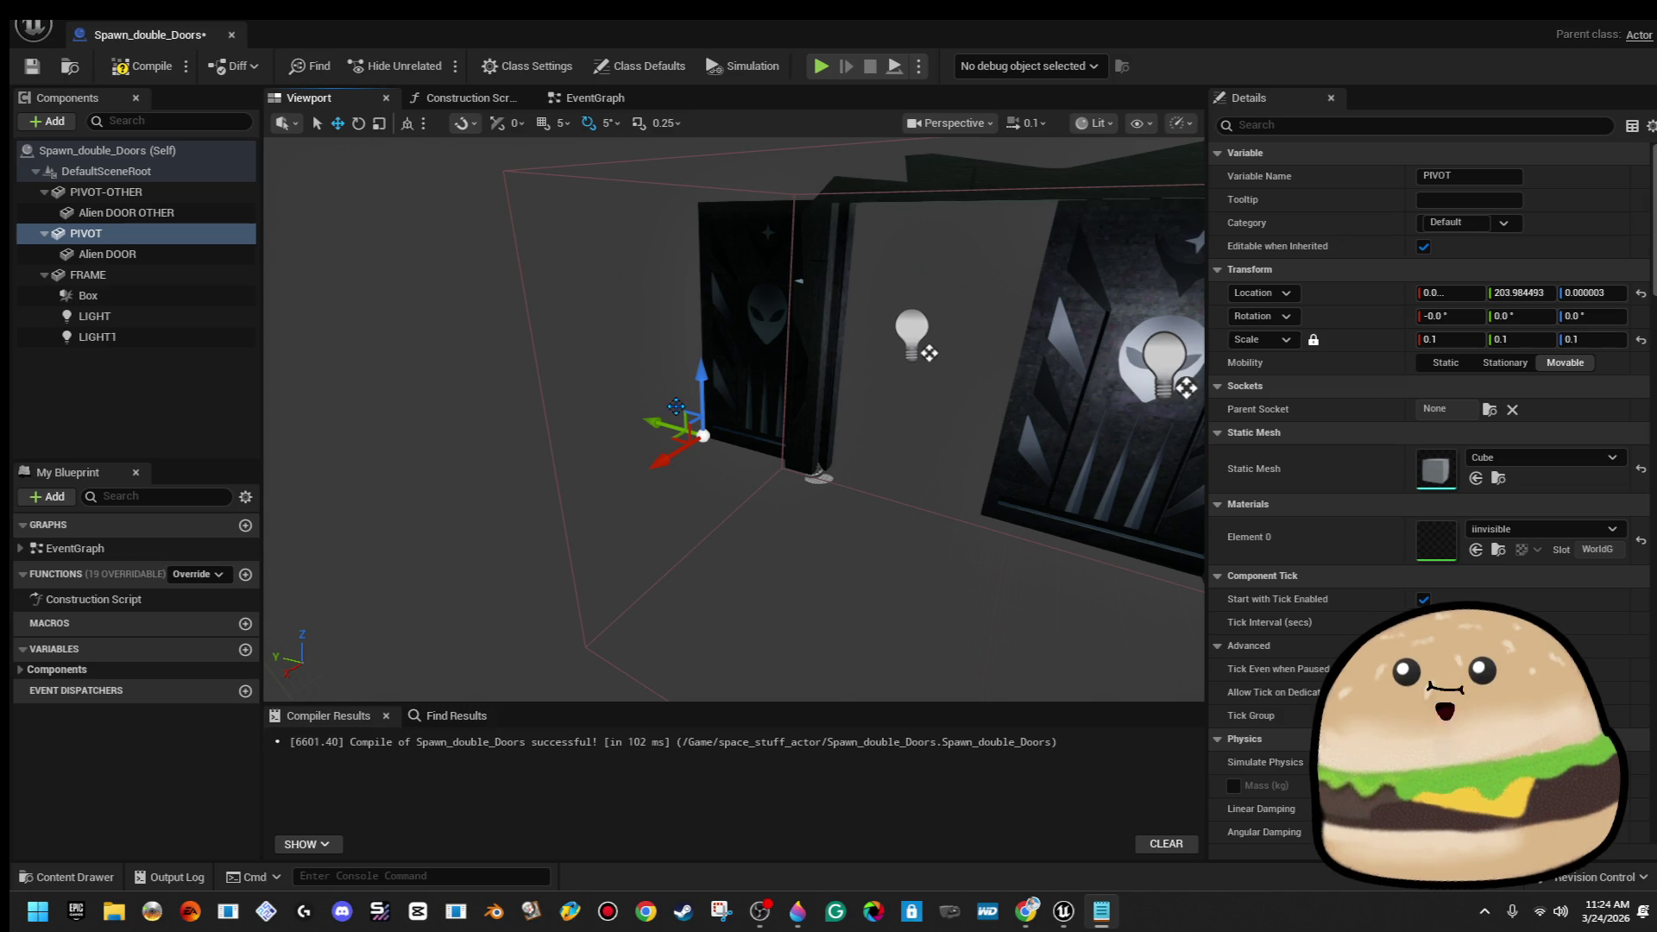
{"action": "left_click_drag", "start_coordinate": [657, 418], "coordinate": [665, 412]}
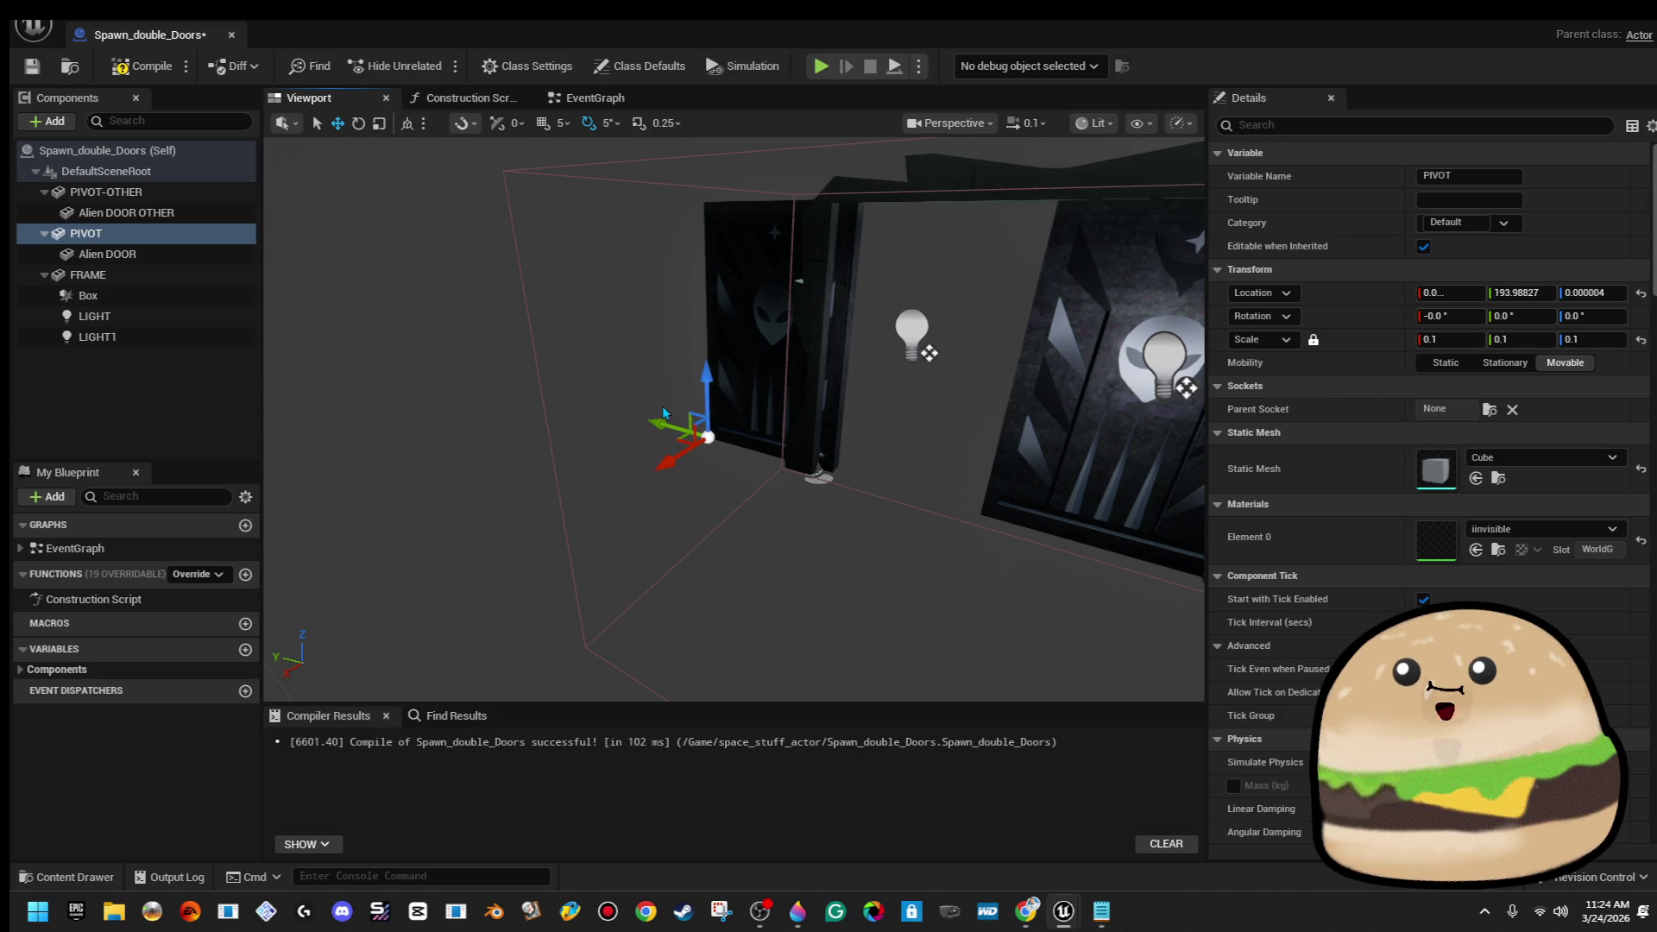
{"action": "key", "text": "ctrl+z"}
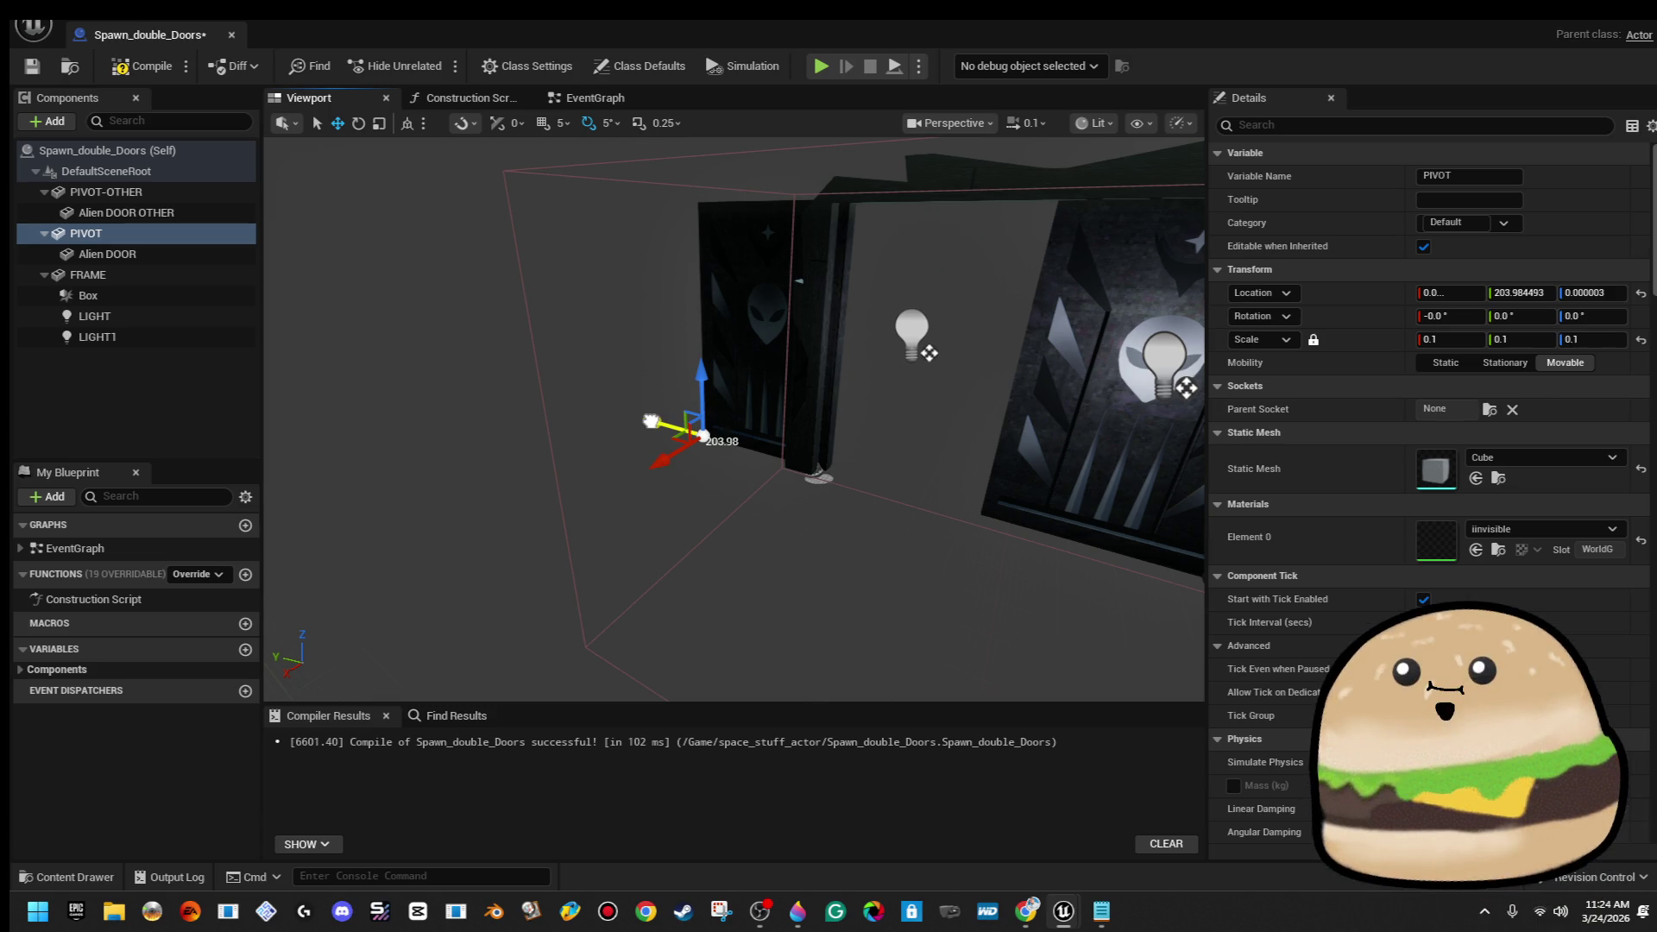
{"action": "left_click_drag", "start_coordinate": [649, 420], "coordinate": [656, 422]}
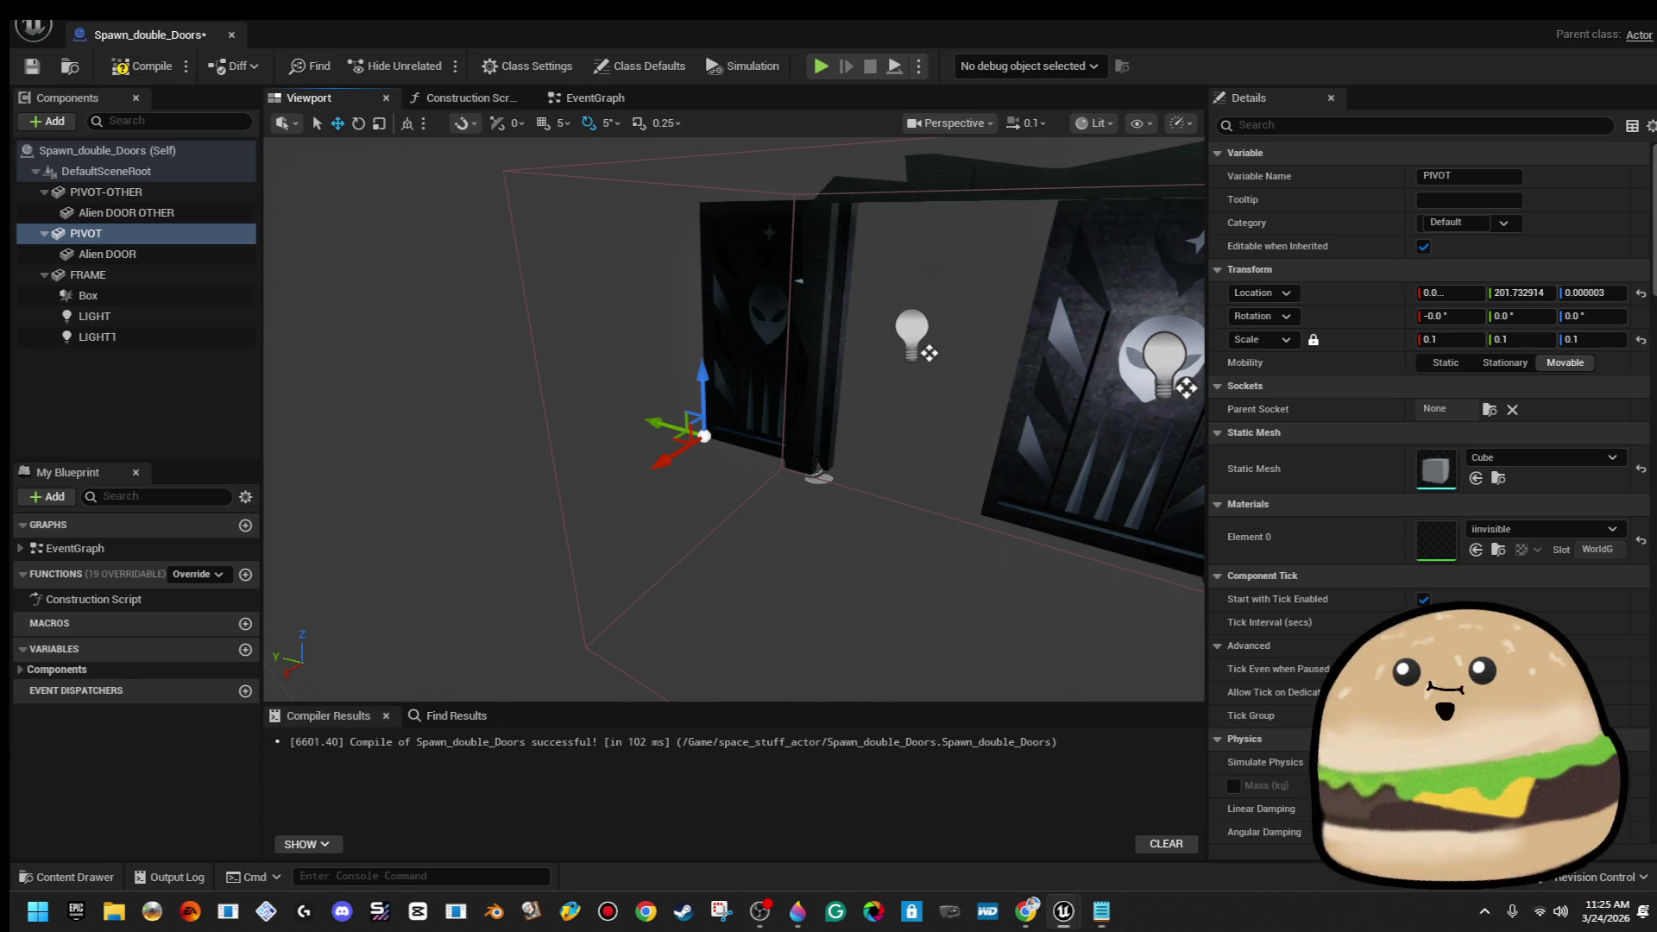
{"action": "key", "text": "ctrl+z"}
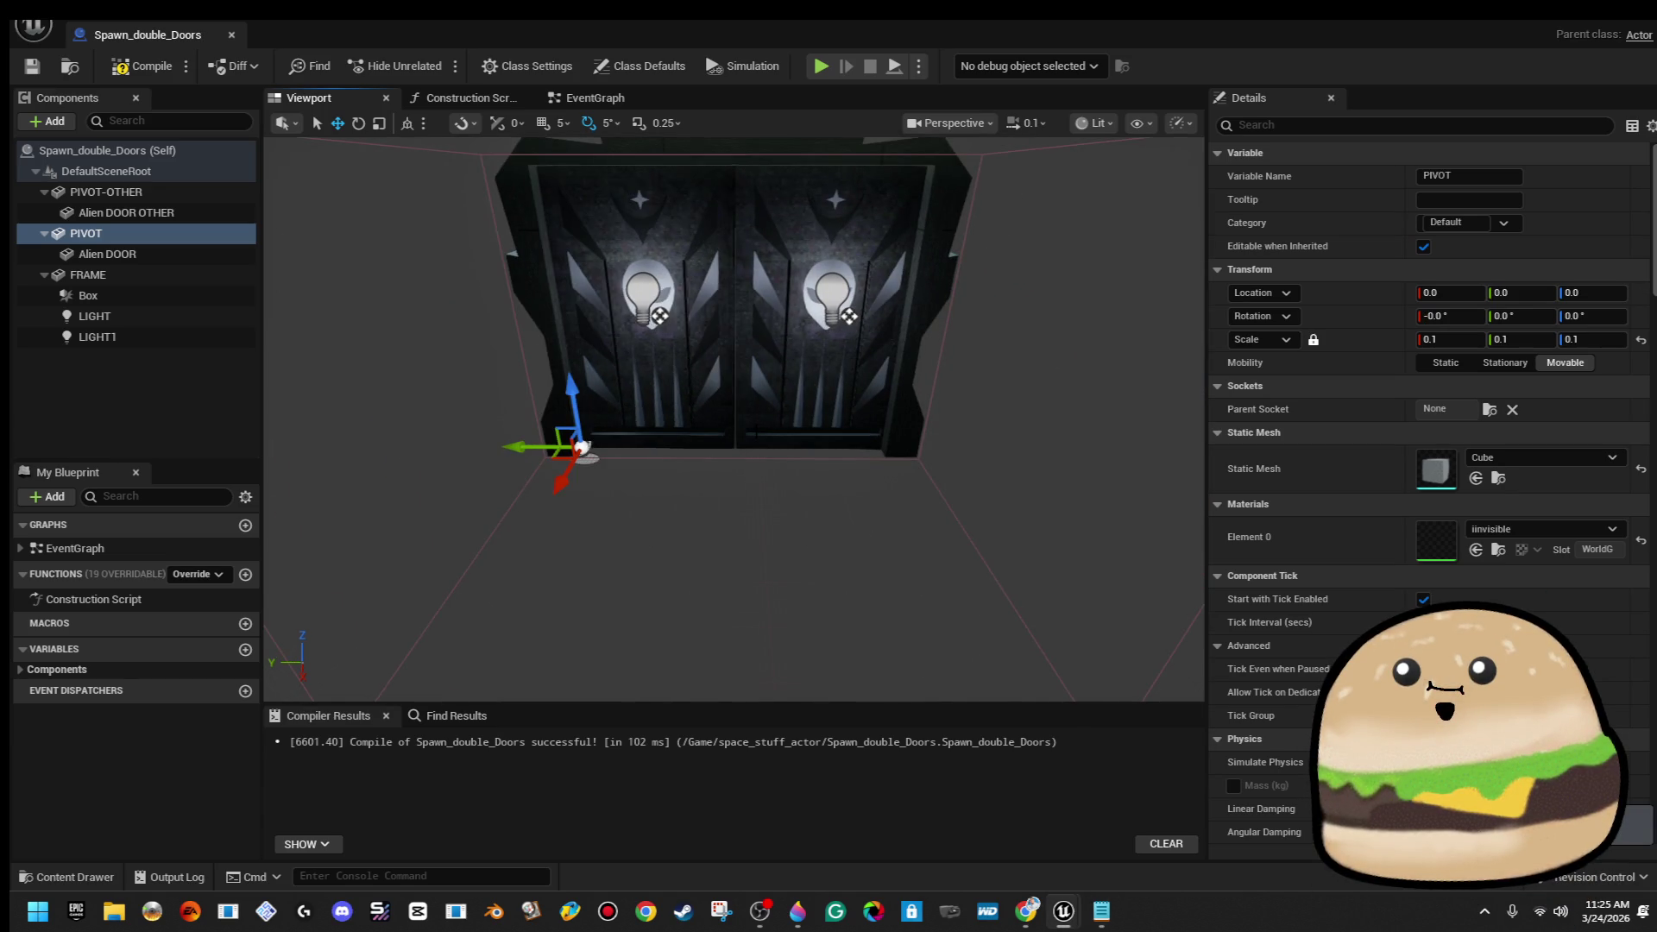
{"action": "double_click", "coordinate": [126, 212]}
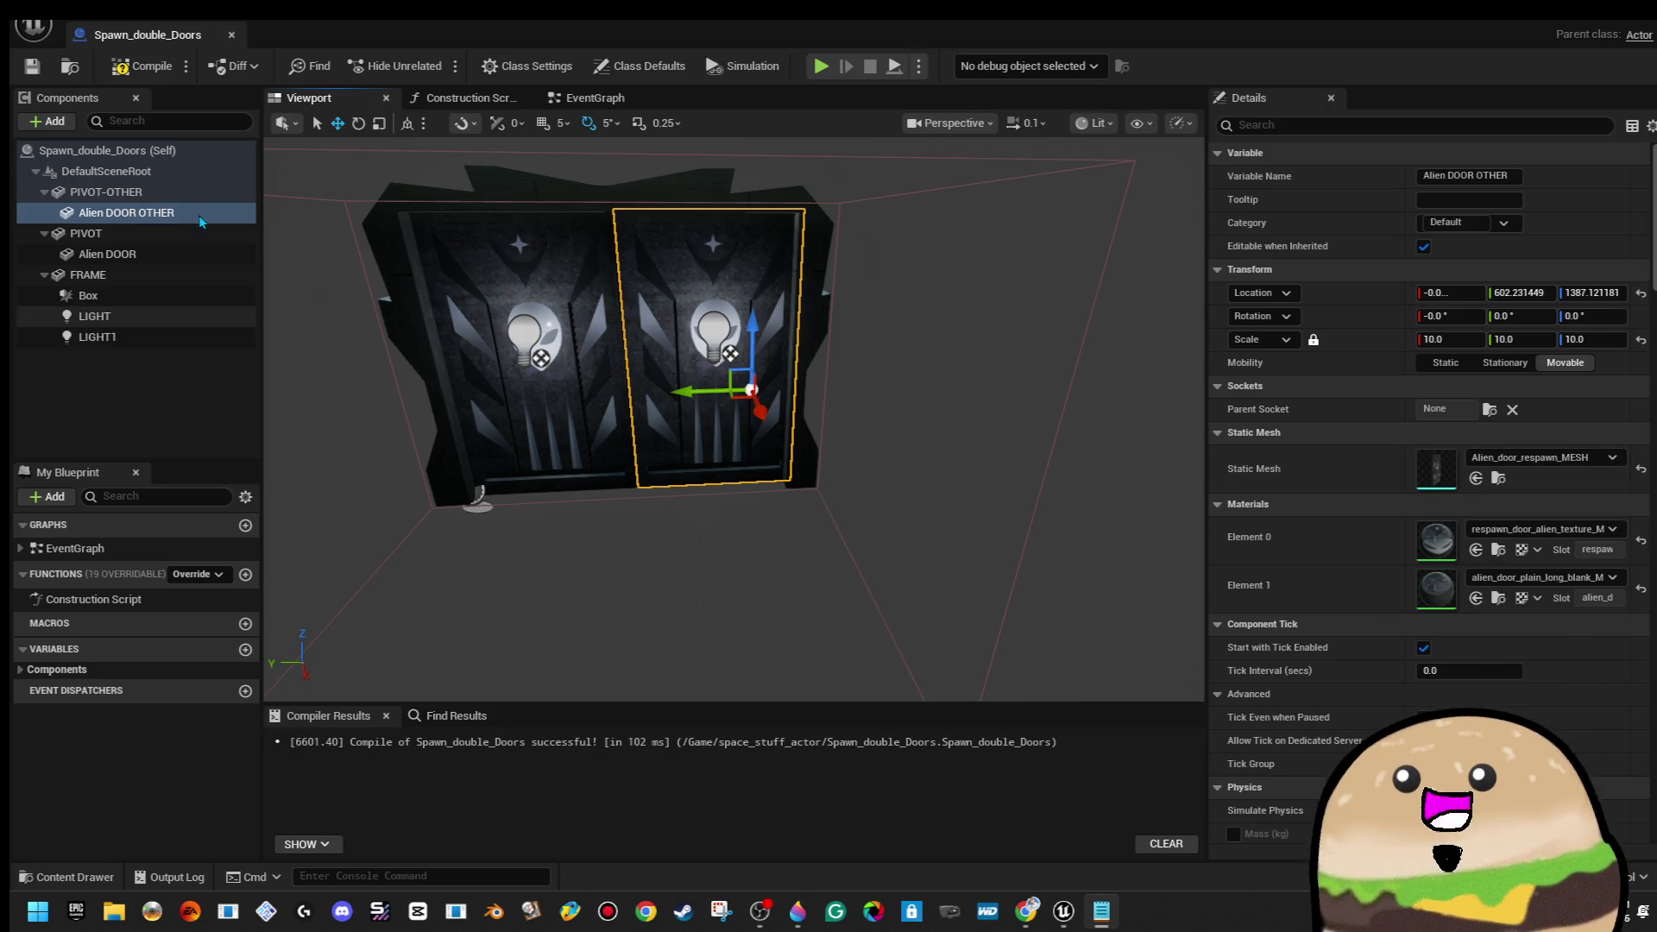
{"action": "left_click", "coordinate": [106, 192]}
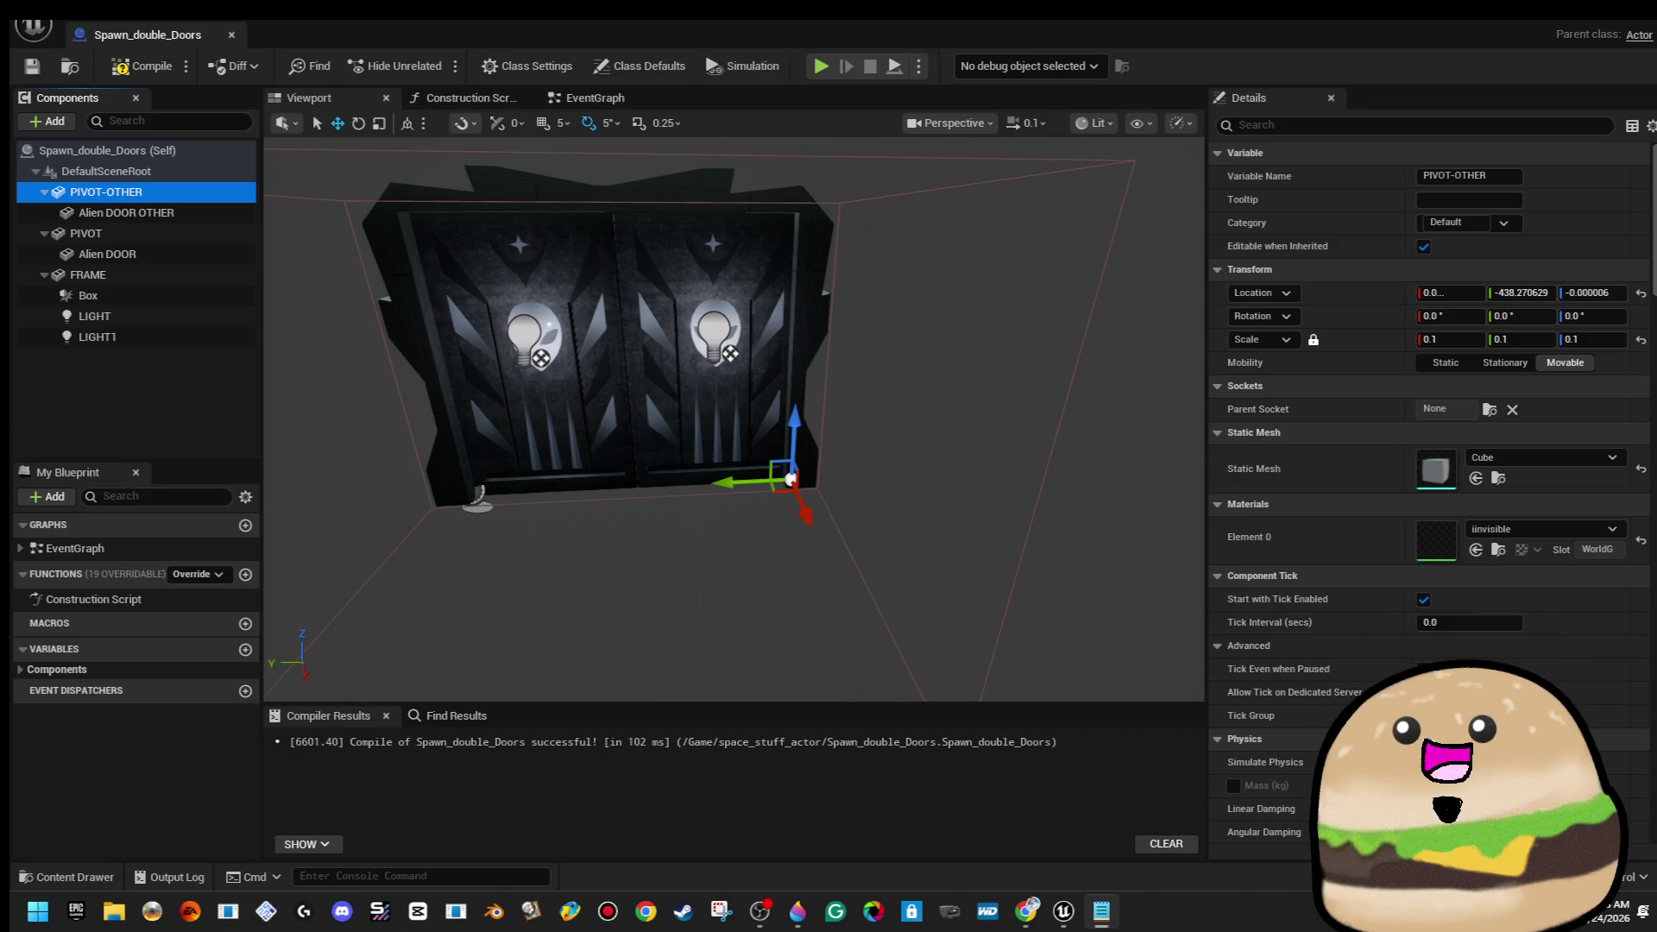
Slide PIVOT-OTHER along Y to open the right door, undo it, and compile
{"action": "left_click_drag", "start_coordinate": [732, 482], "coordinate": [857, 475]}
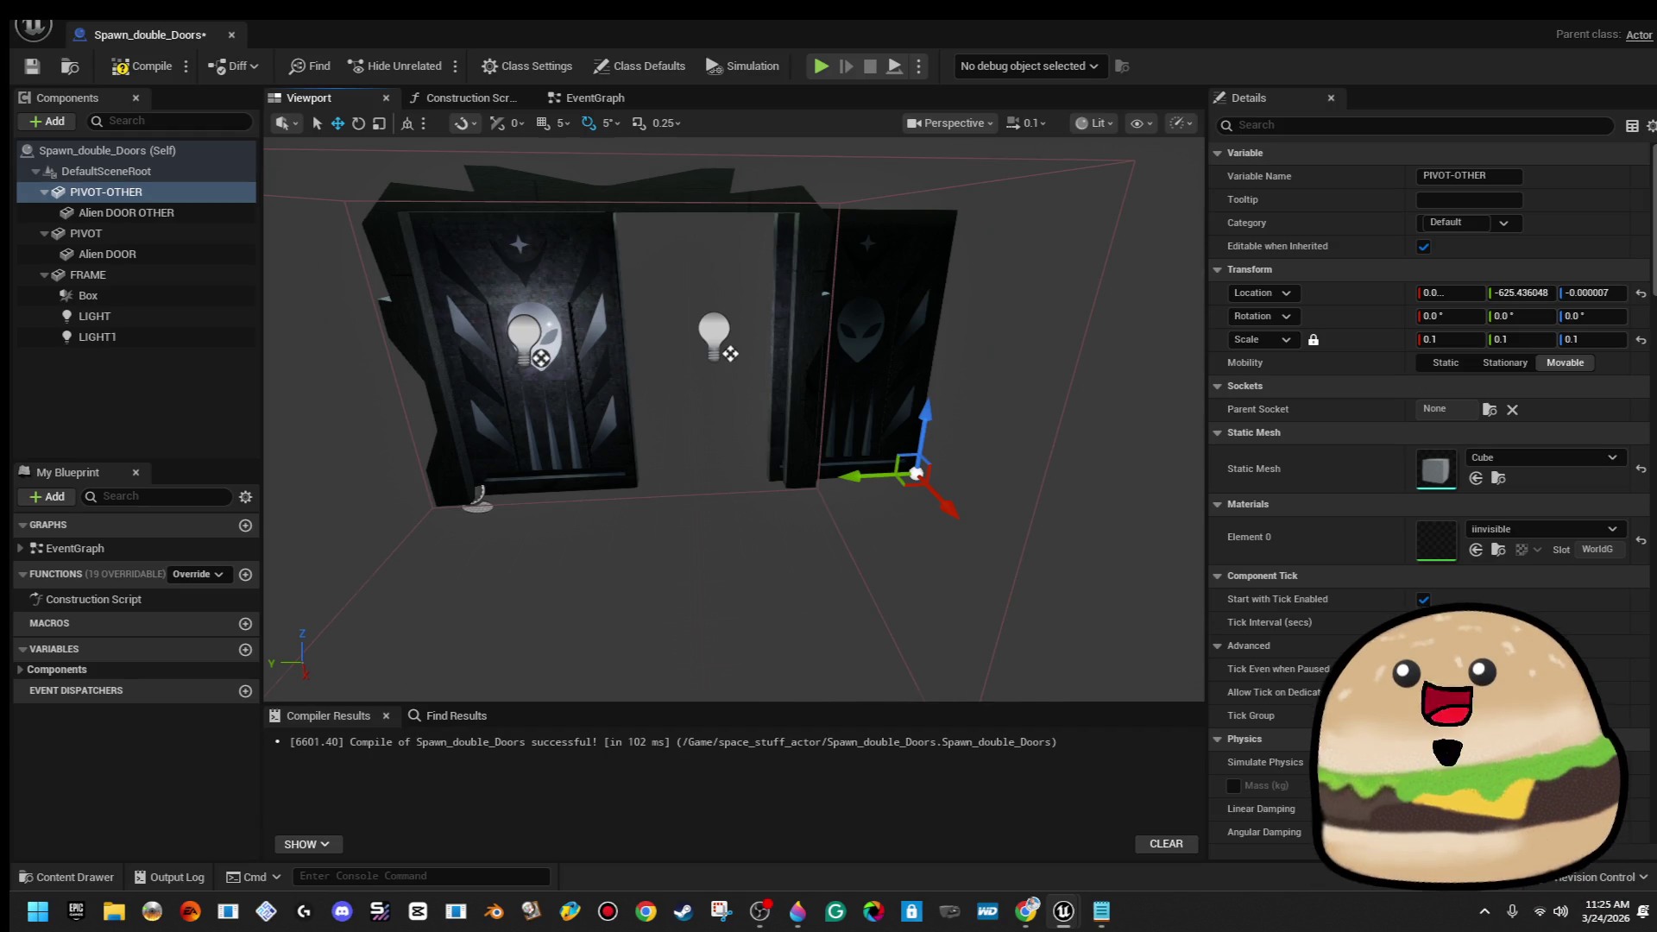
{"action": "key", "text": "ctrl+z"}
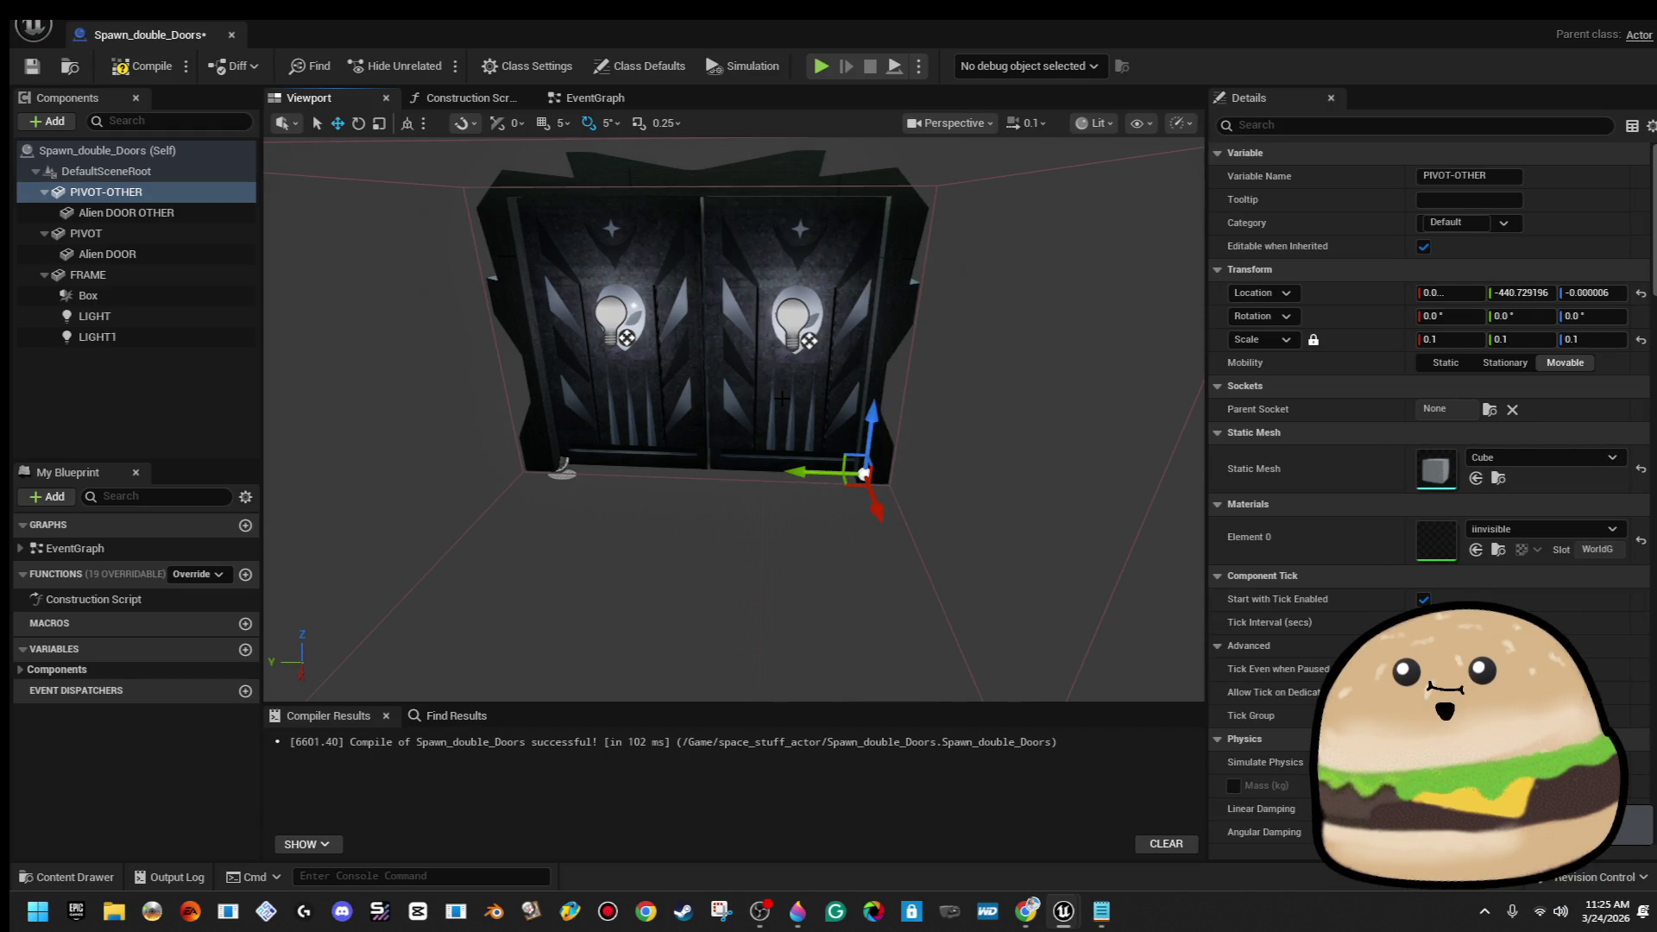
{"action": "left_click", "coordinate": [142, 65]}
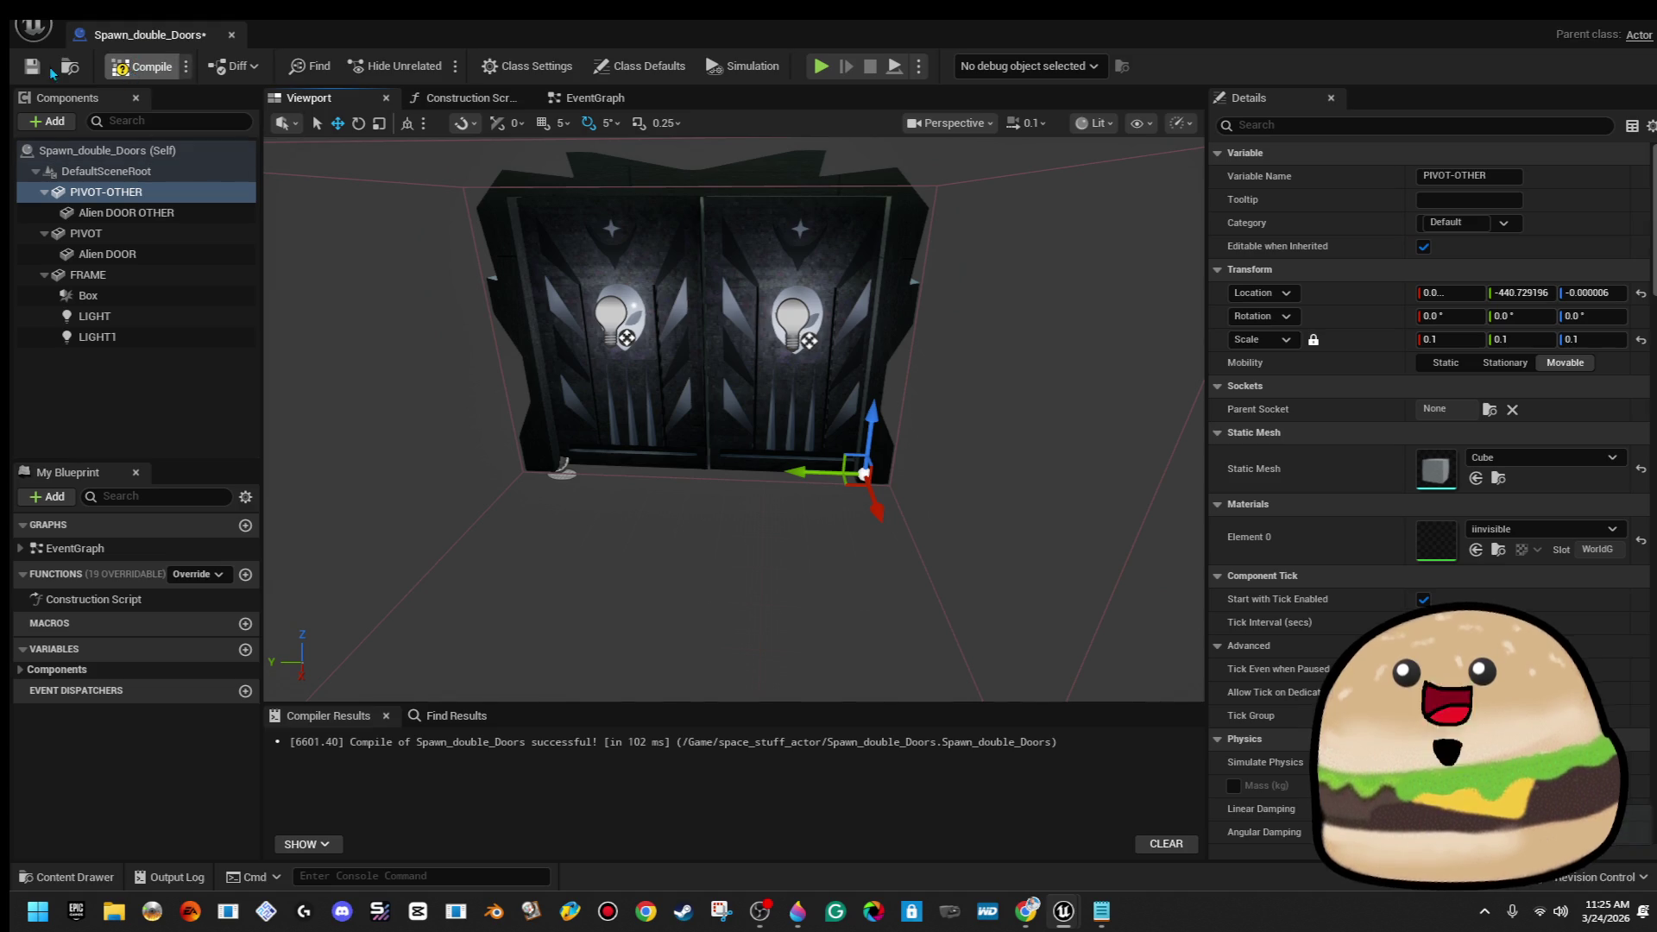
Delete the old overlap and tick event nodes from the EventGraph and recompile
{"action": "left_click", "coordinate": [587, 102]}
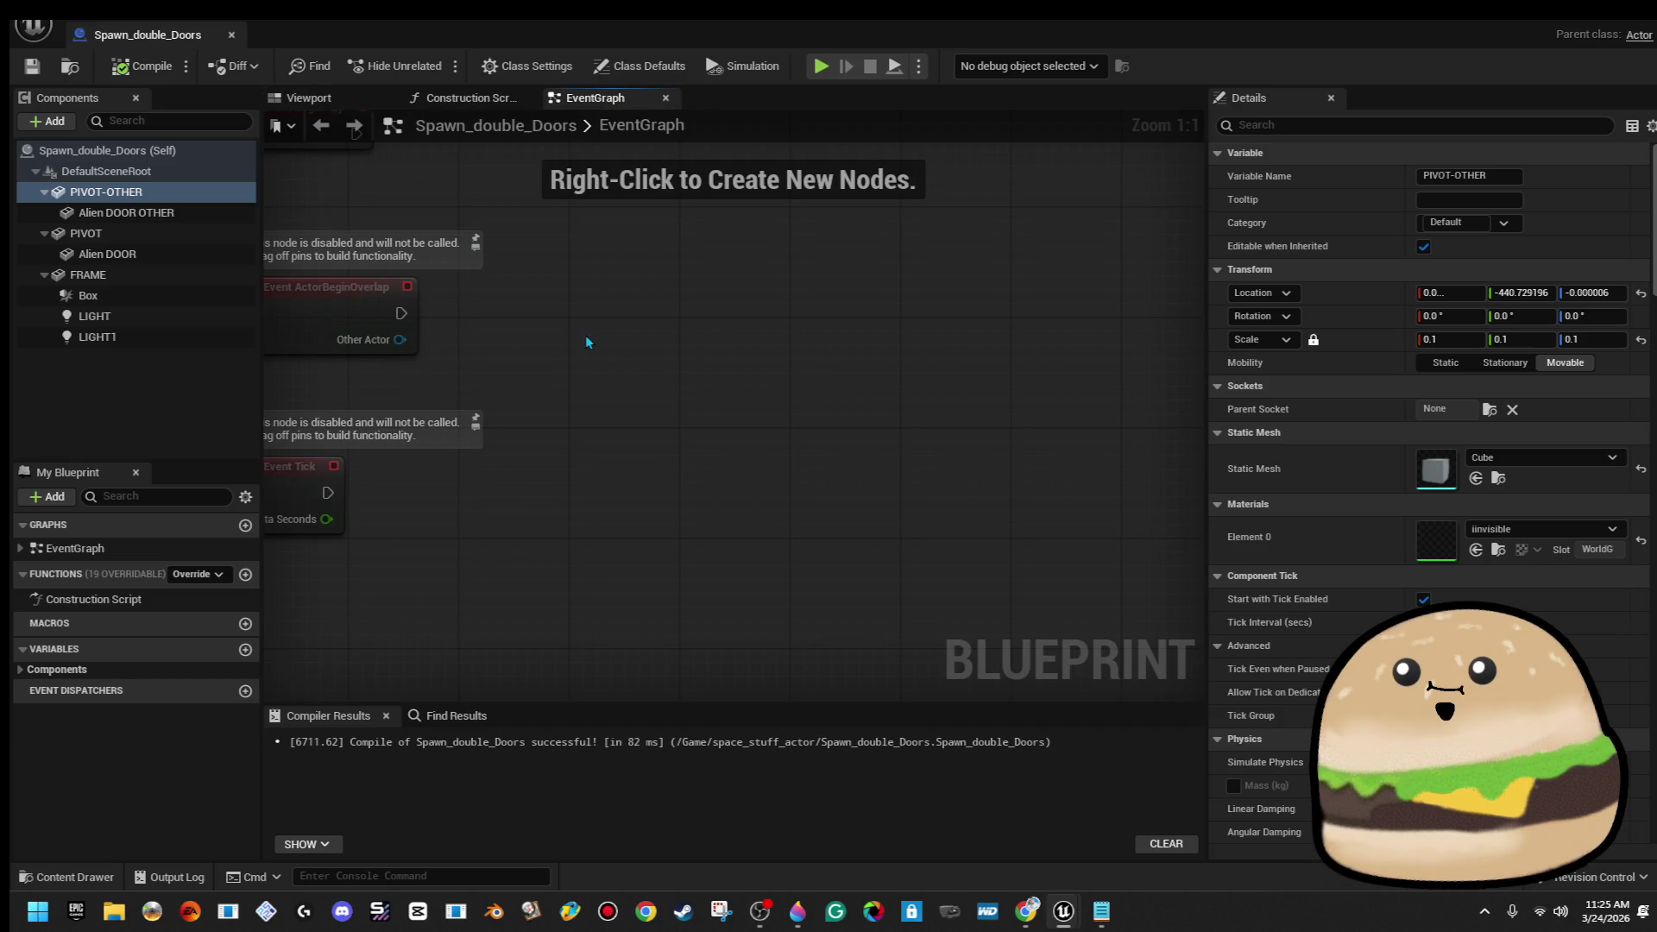
{"action": "left_click_drag", "start_coordinate": [696, 438], "coordinate": [361, 669]}
{"action": "key", "text": "Delete"}
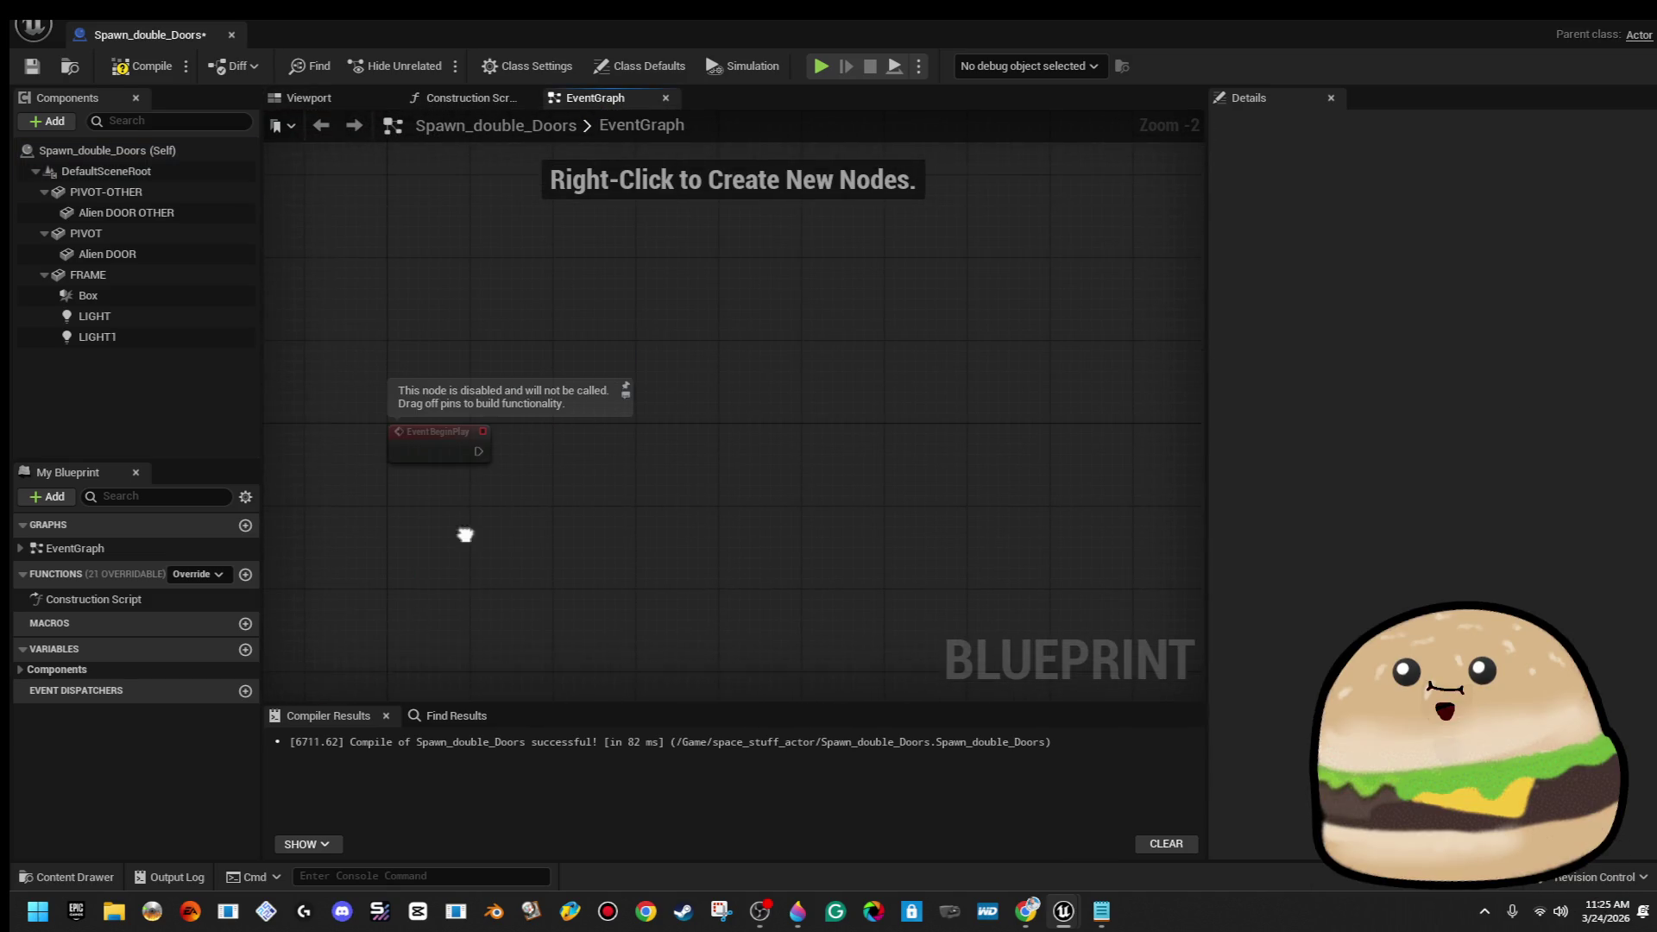
{"action": "left_click", "coordinate": [443, 459]}
{"action": "scroll", "coordinate": [433, 289], "scroll_direction": "down", "scroll_amount": 2}
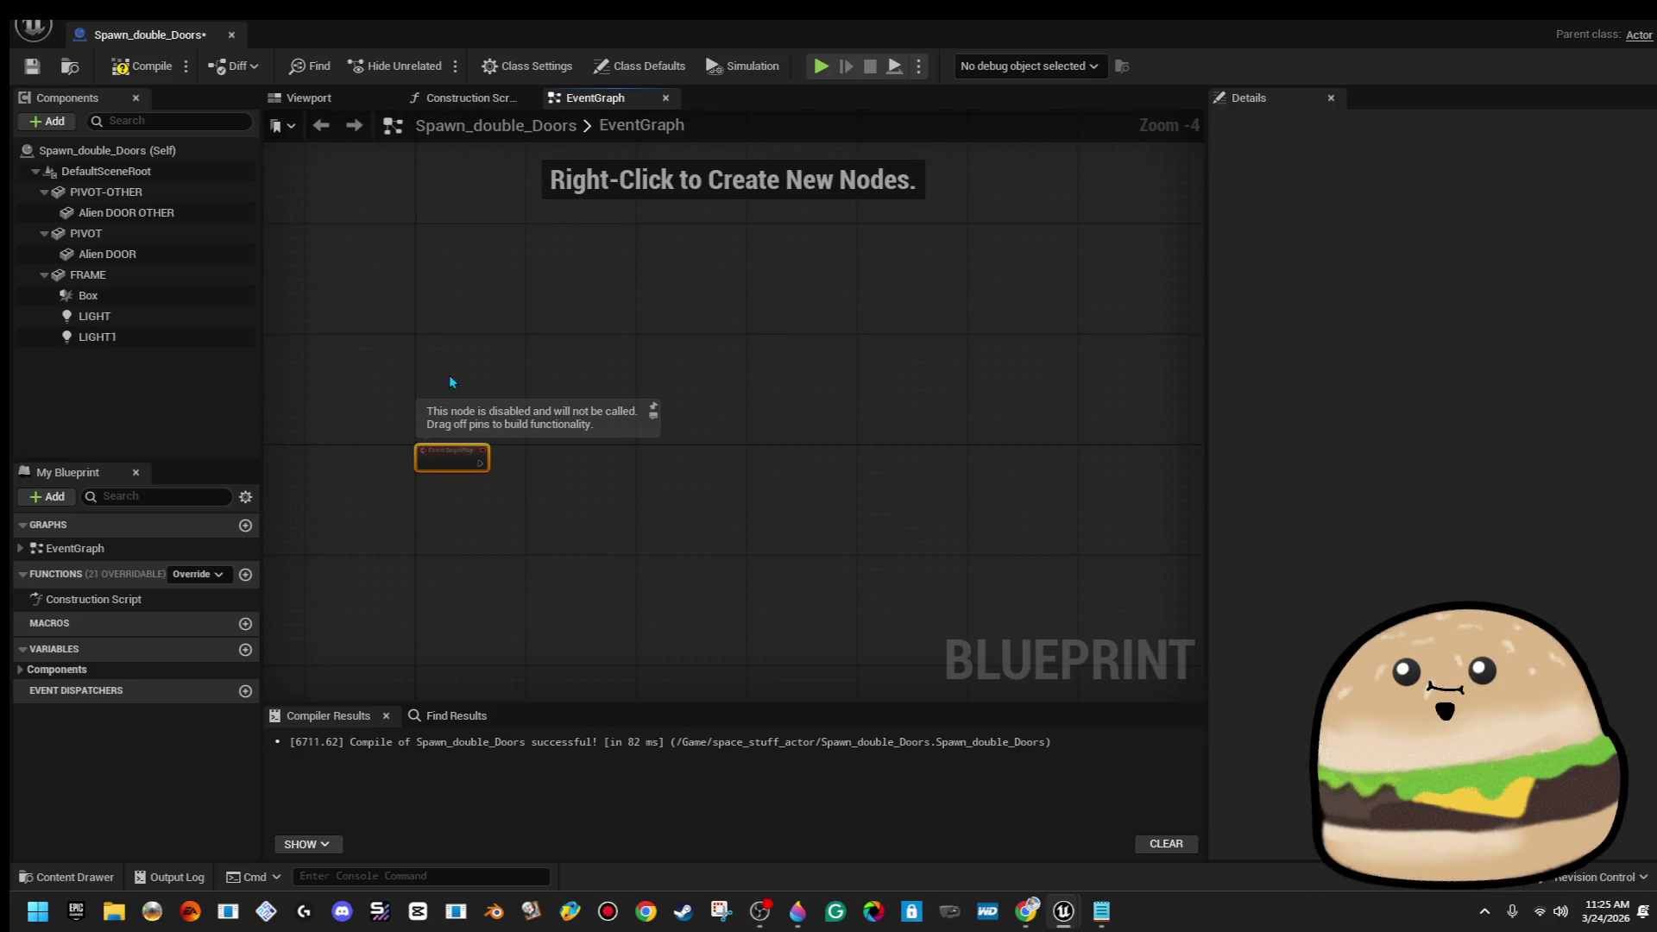
{"action": "left_click_drag", "start_coordinate": [456, 529], "coordinate": [463, 333]}
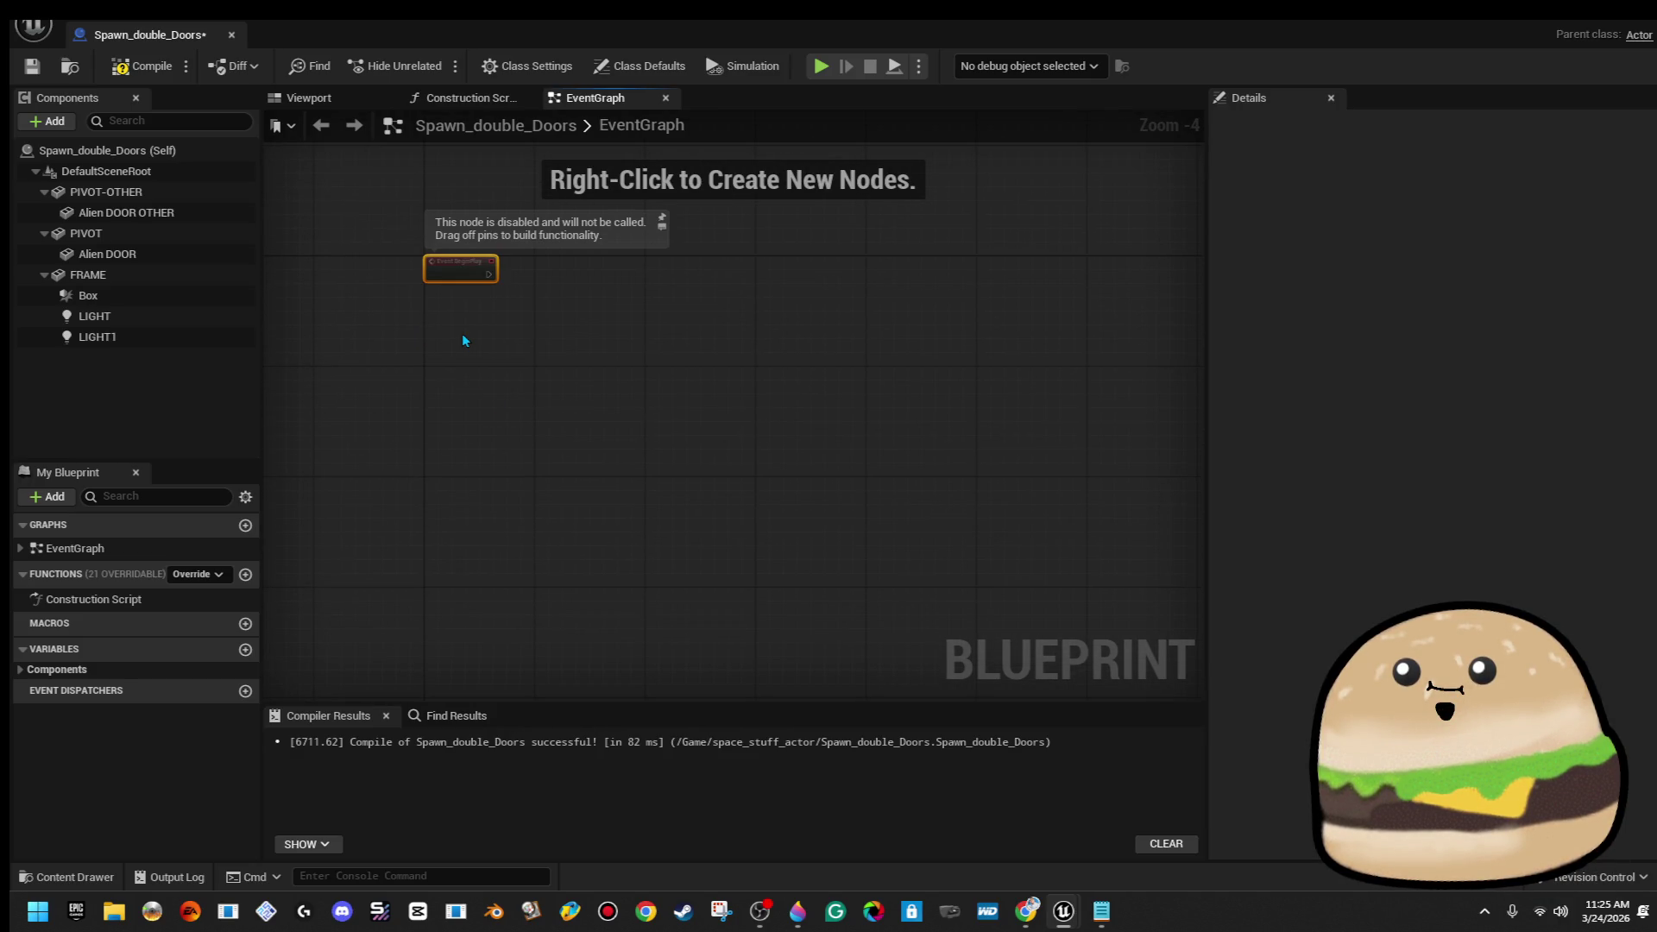
{"action": "left_click", "coordinate": [137, 70]}
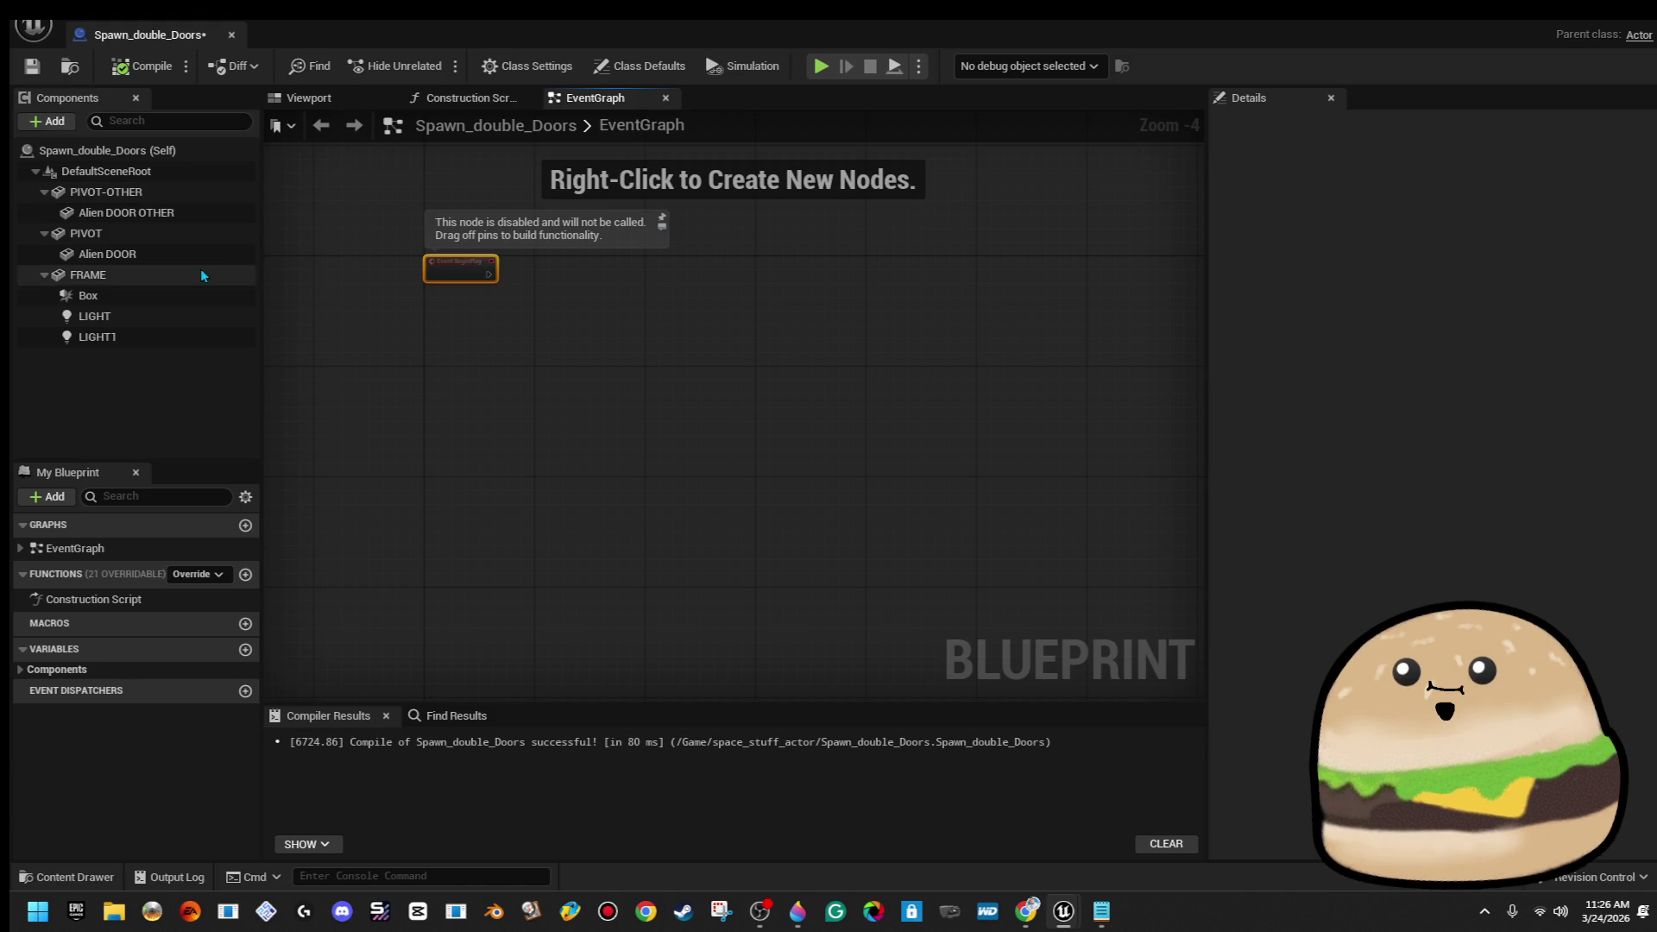
Attach the Box component directly under DefaultSceneRoot
{"action": "left_click", "coordinate": [154, 299]}
{"action": "right_click", "coordinate": [510, 374]}
{"action": "mouse_move", "coordinate": [147, 295]}
{"action": "left_mouse_down"}
{"action": "mouse_move", "coordinate": [183, 312]}
{"action": "mouse_move", "coordinate": [157, 205]}
{"action": "mouse_move", "coordinate": [180, 178]}
{"action": "left_mouse_up"}
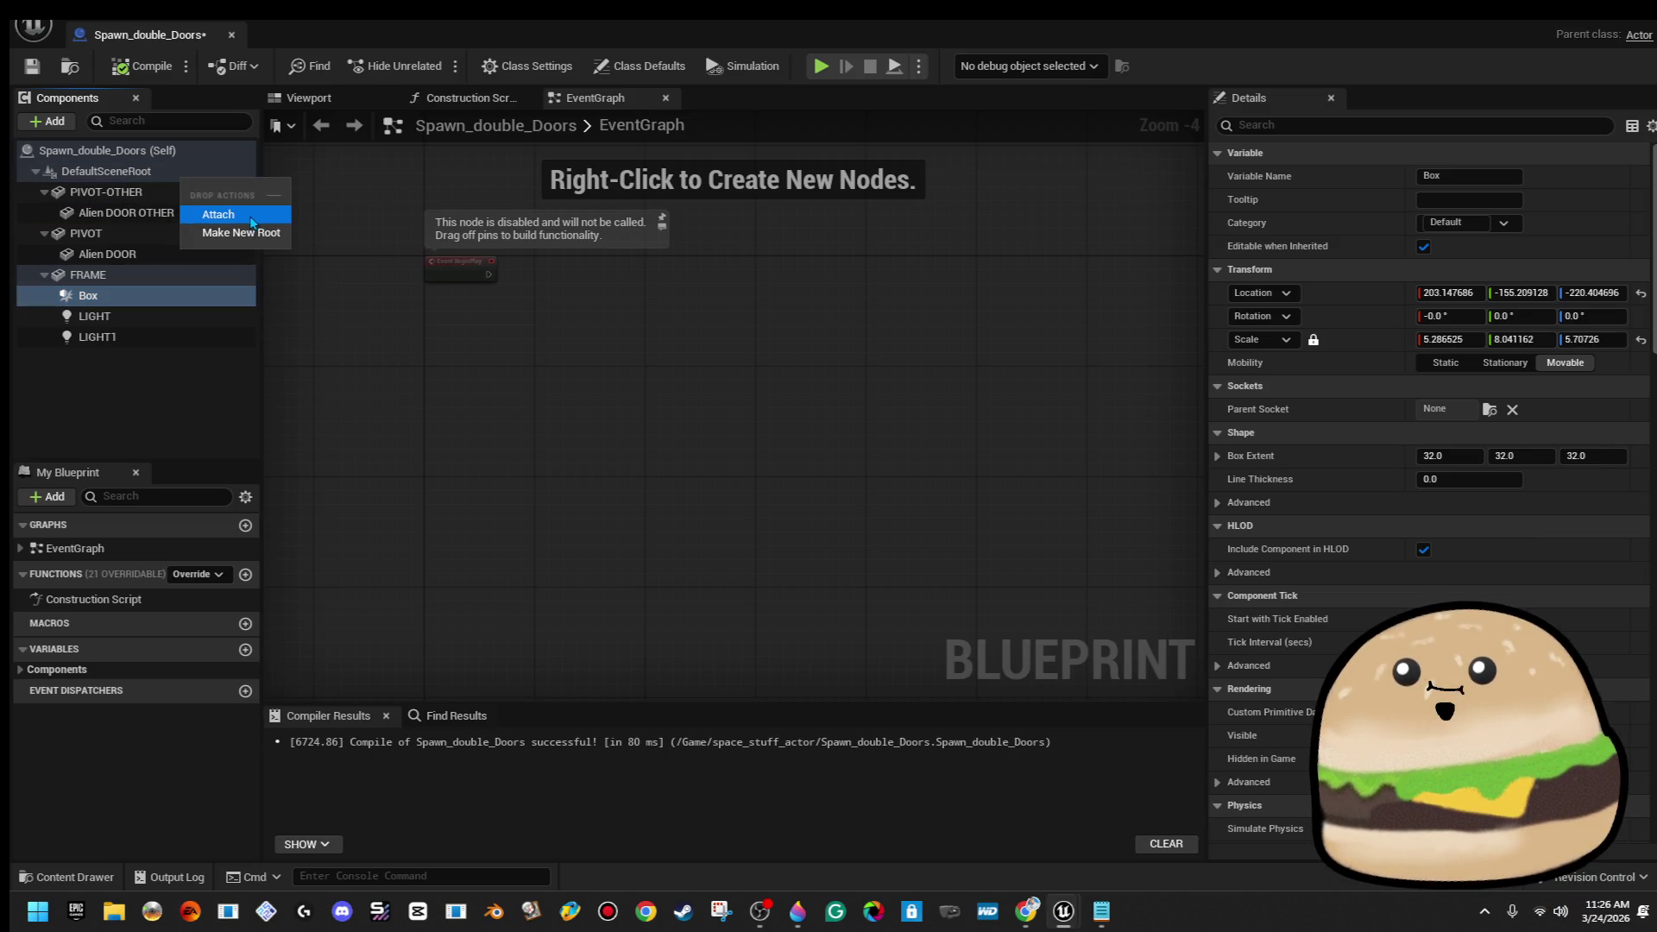
{"action": "left_click", "coordinate": [246, 216]}
Add an On Component Begin Overlap event for Box
{"action": "right_click", "coordinate": [580, 429]}
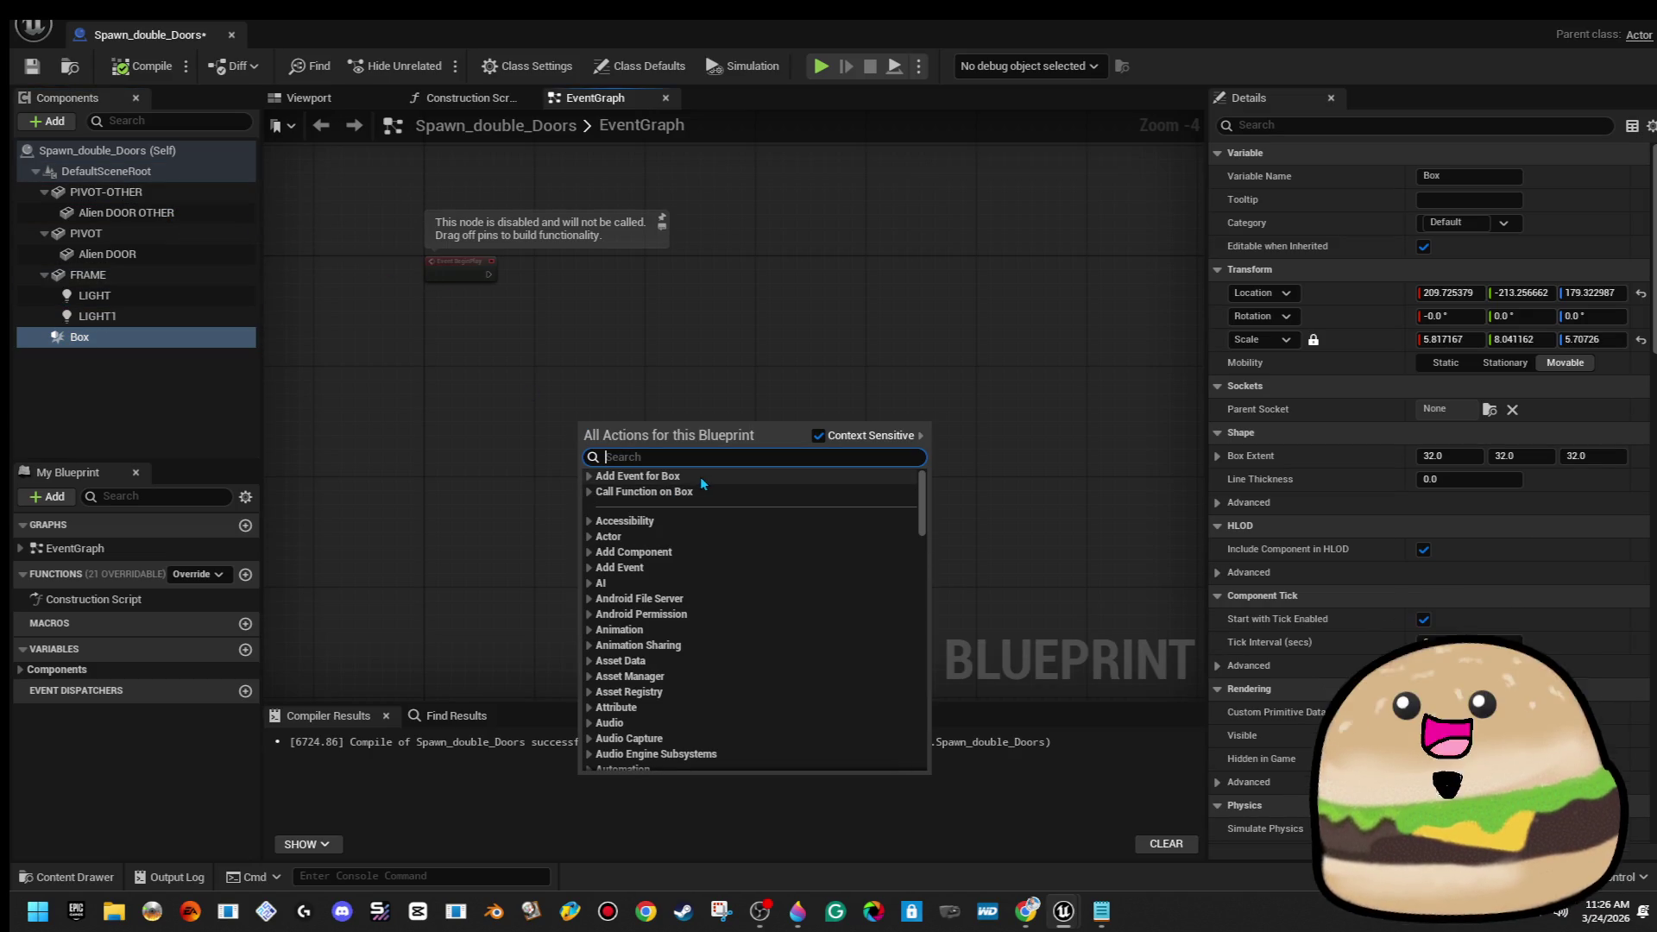
{"action": "left_click", "coordinate": [587, 477]}
{"action": "left_click", "coordinate": [596, 491]}
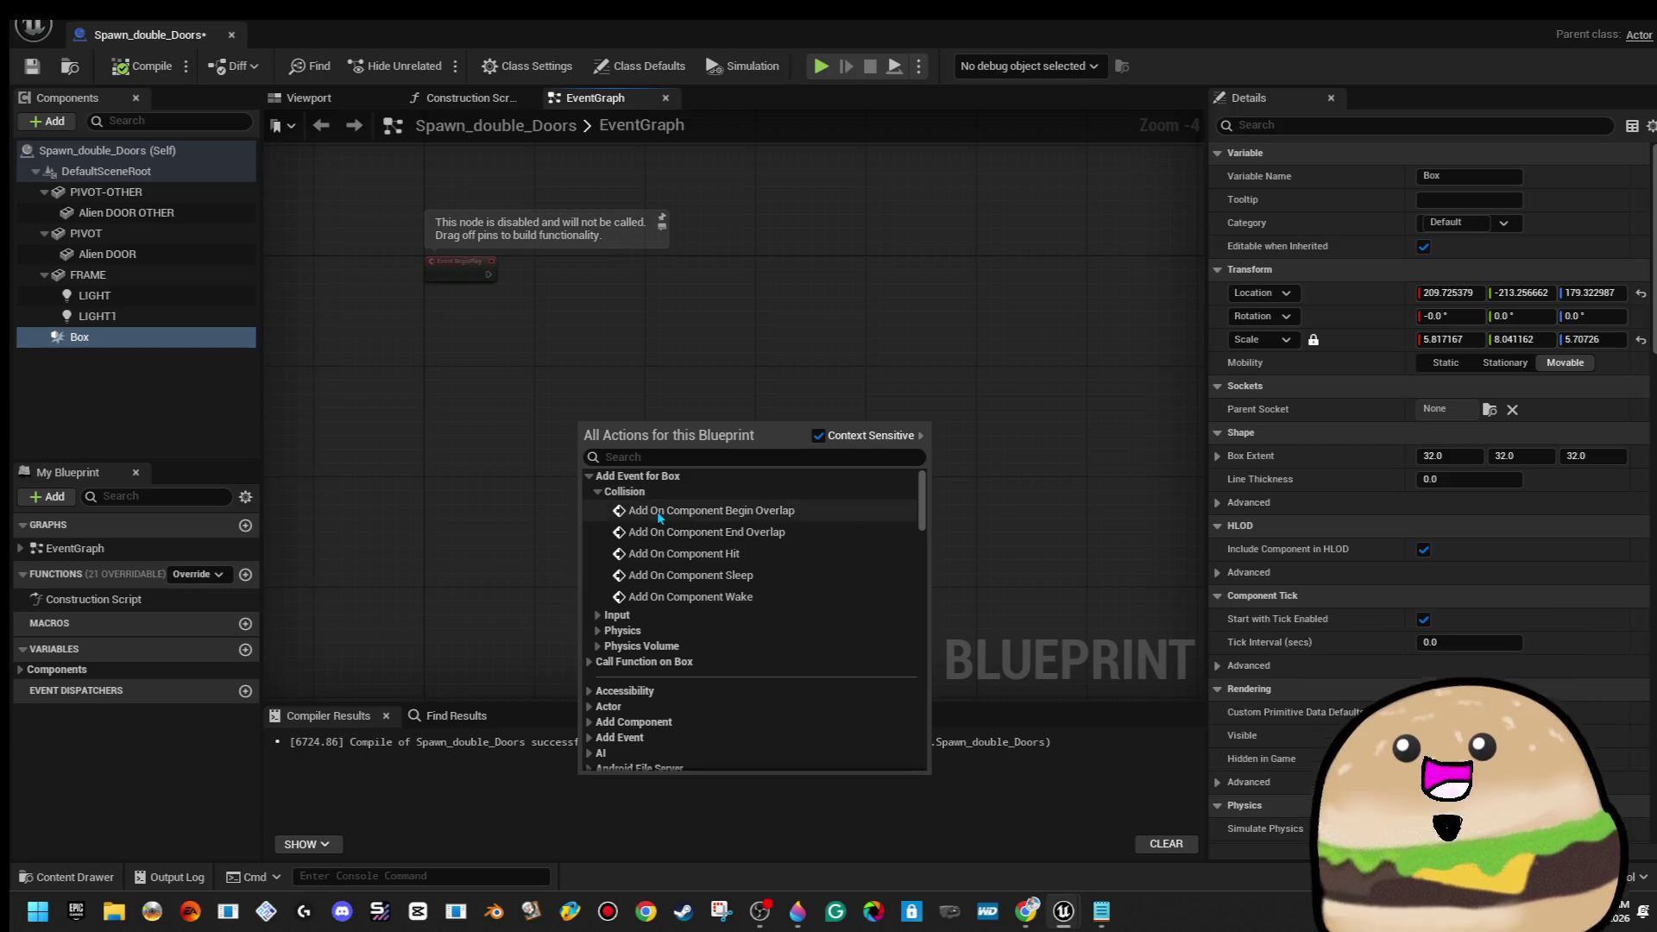
{"action": "left_click", "coordinate": [656, 509]}
{"action": "left_click_drag", "start_coordinate": [616, 484], "coordinate": [471, 414]}
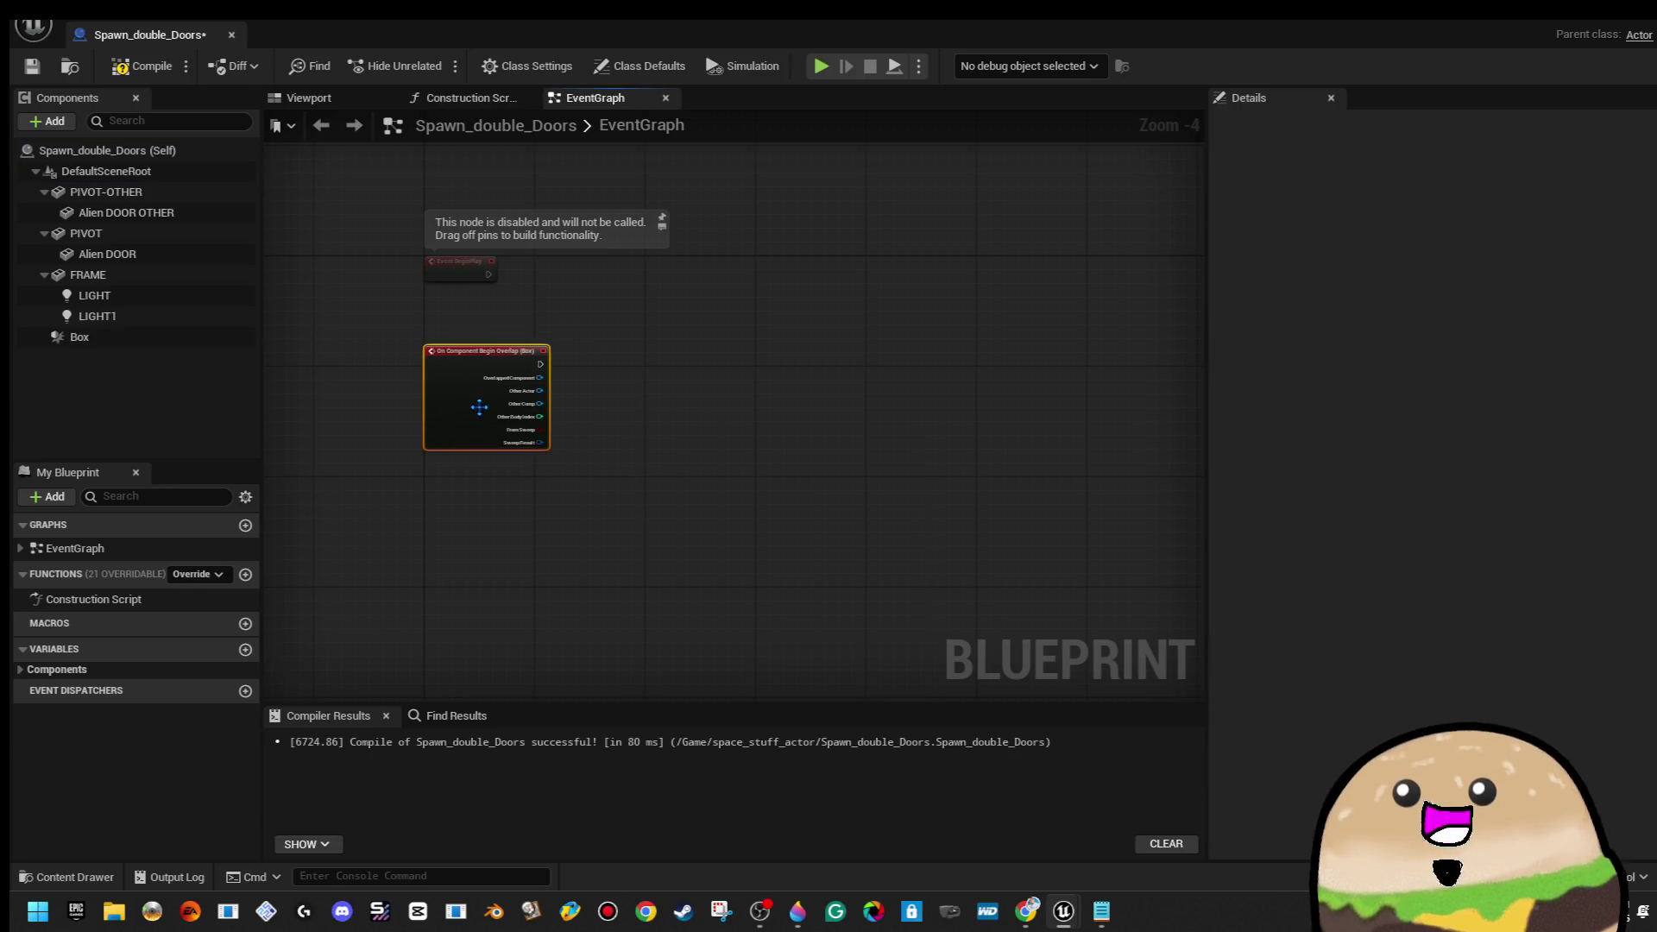
Add an On Component End Overlap event for Box below it
{"action": "right_click", "coordinate": [458, 492]}
{"action": "left_click", "coordinate": [78, 337]}
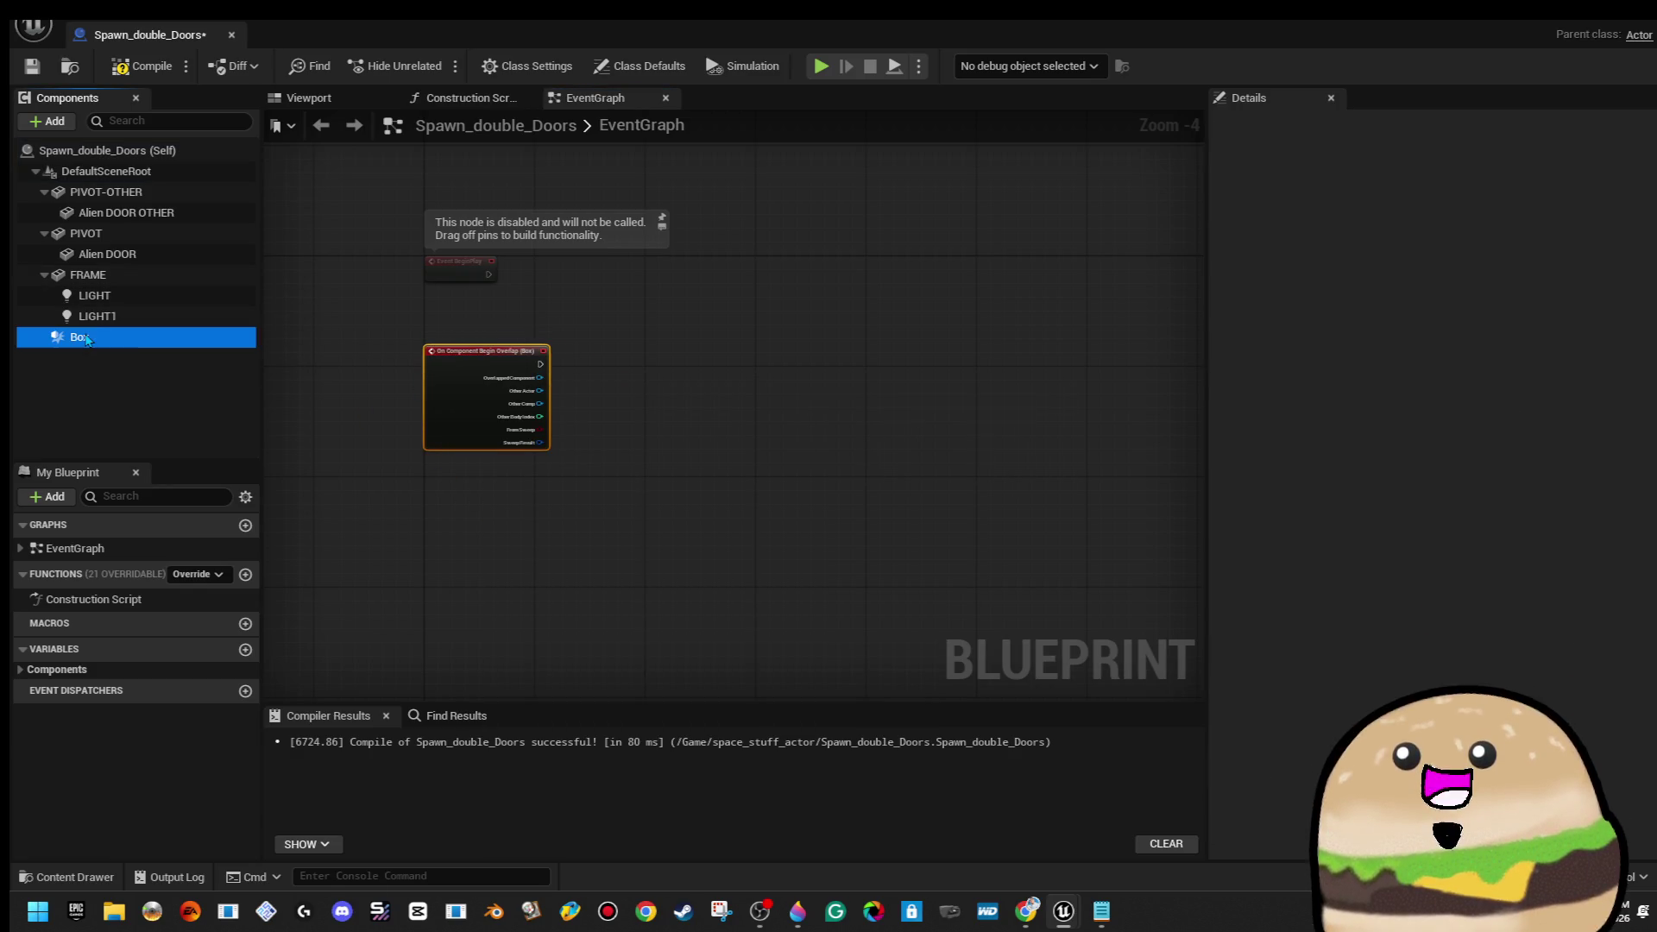
{"action": "right_click", "coordinate": [428, 489]}
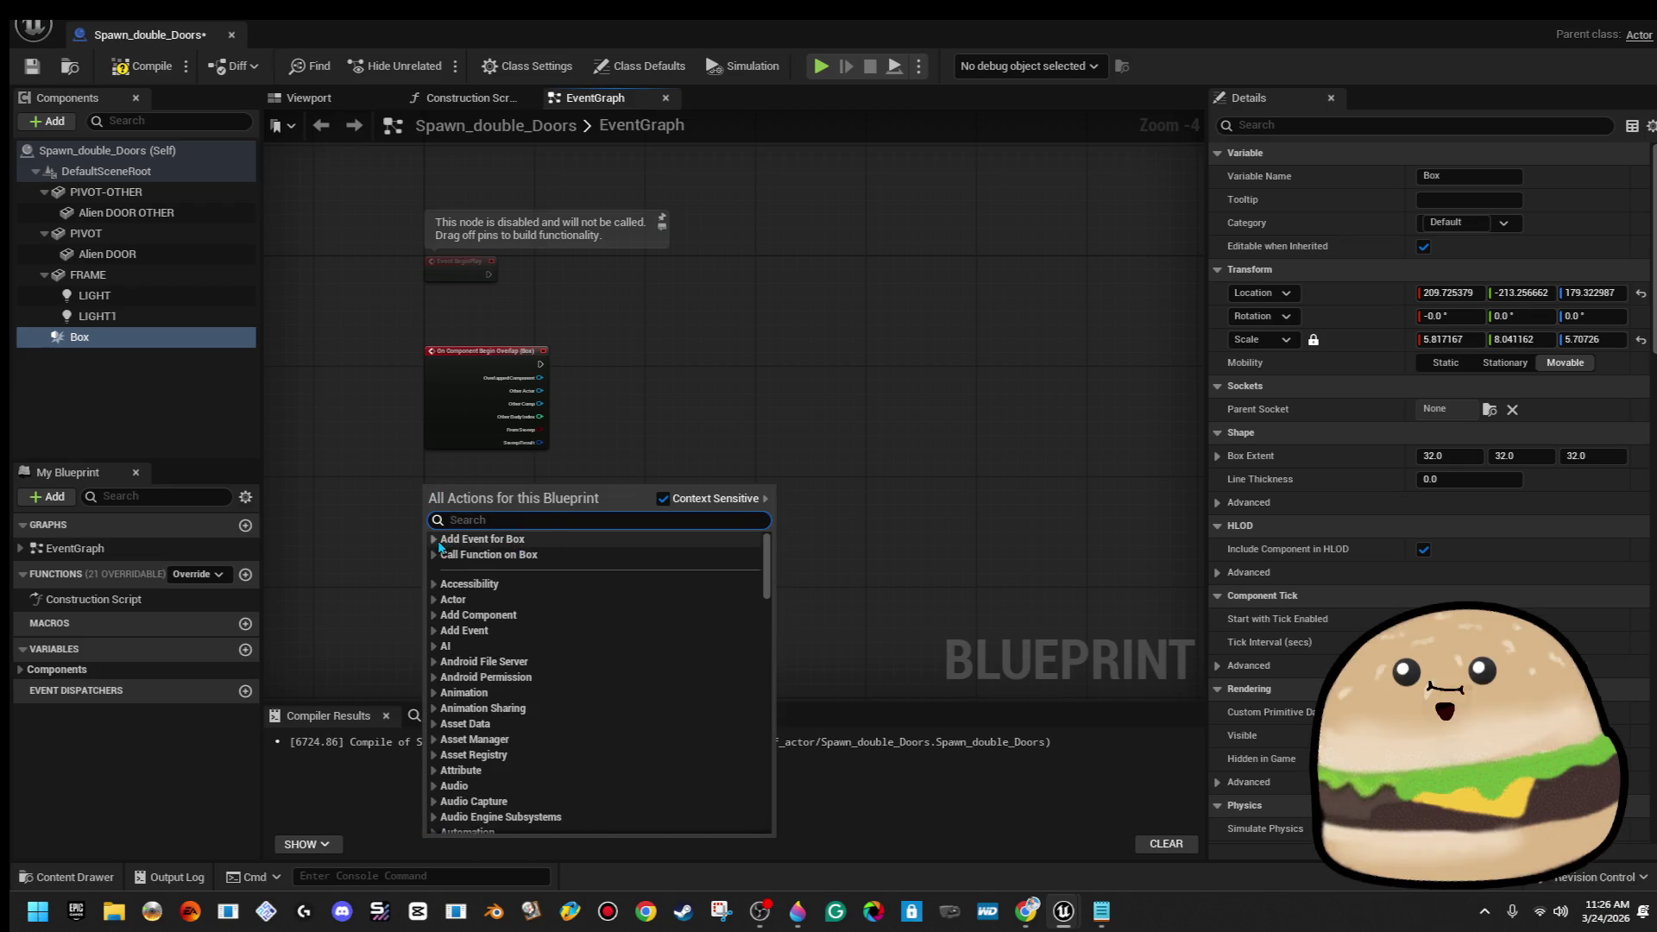
{"action": "left_click", "coordinate": [435, 539]}
{"action": "left_click", "coordinate": [450, 555]}
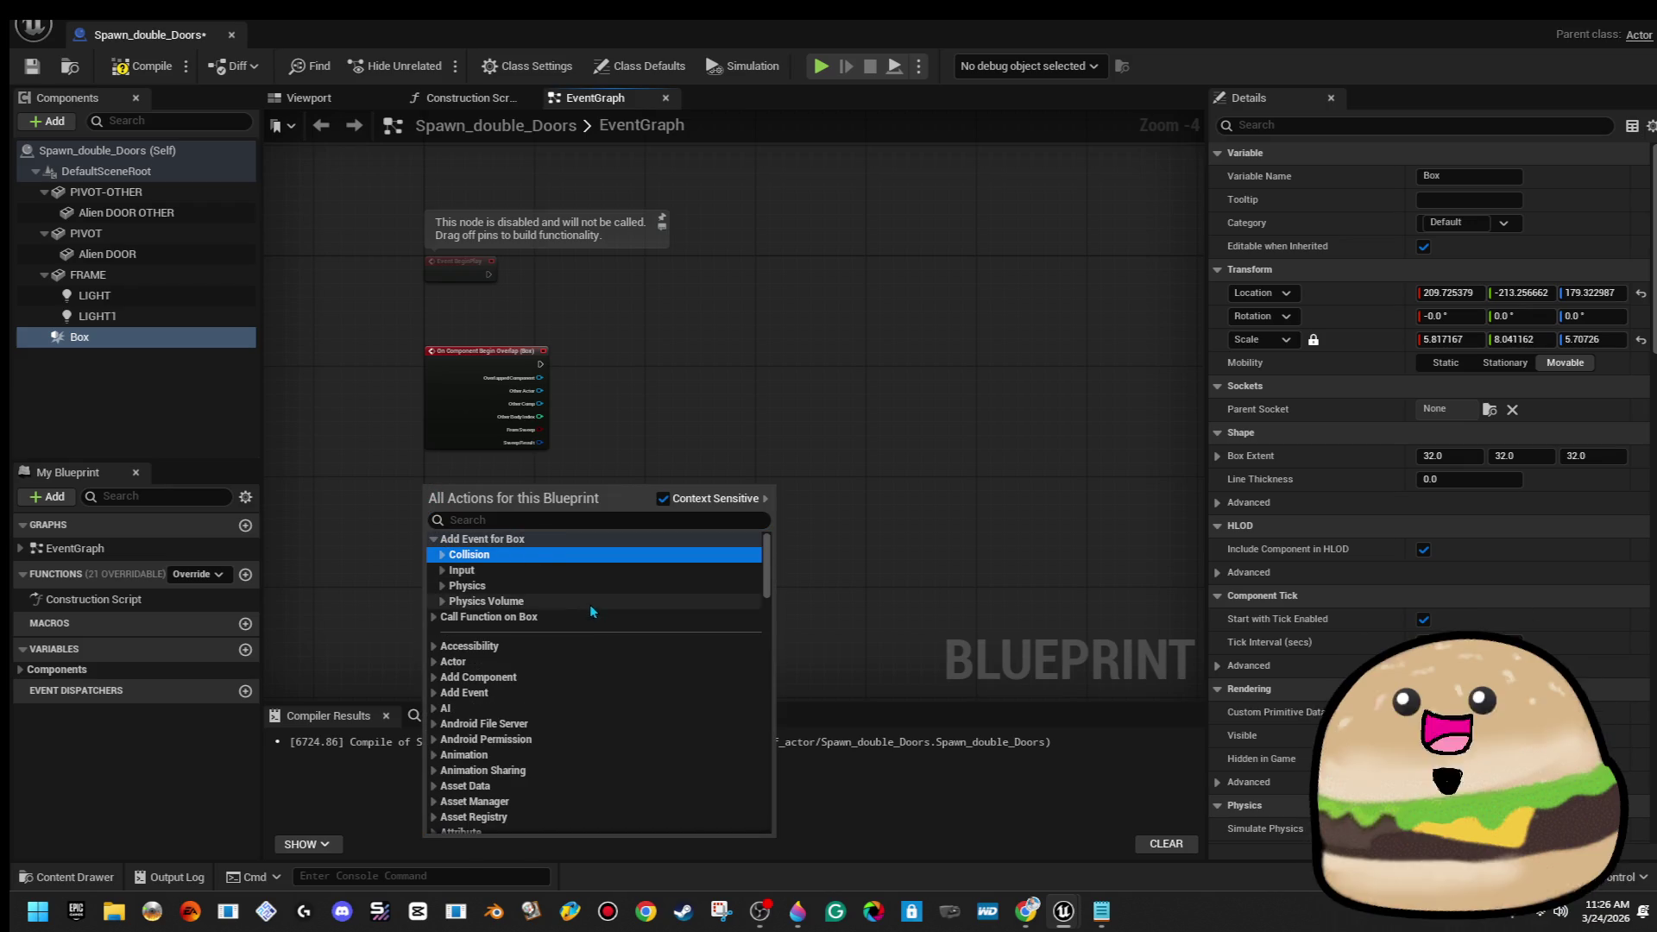
{"action": "left_click", "coordinate": [511, 595]}
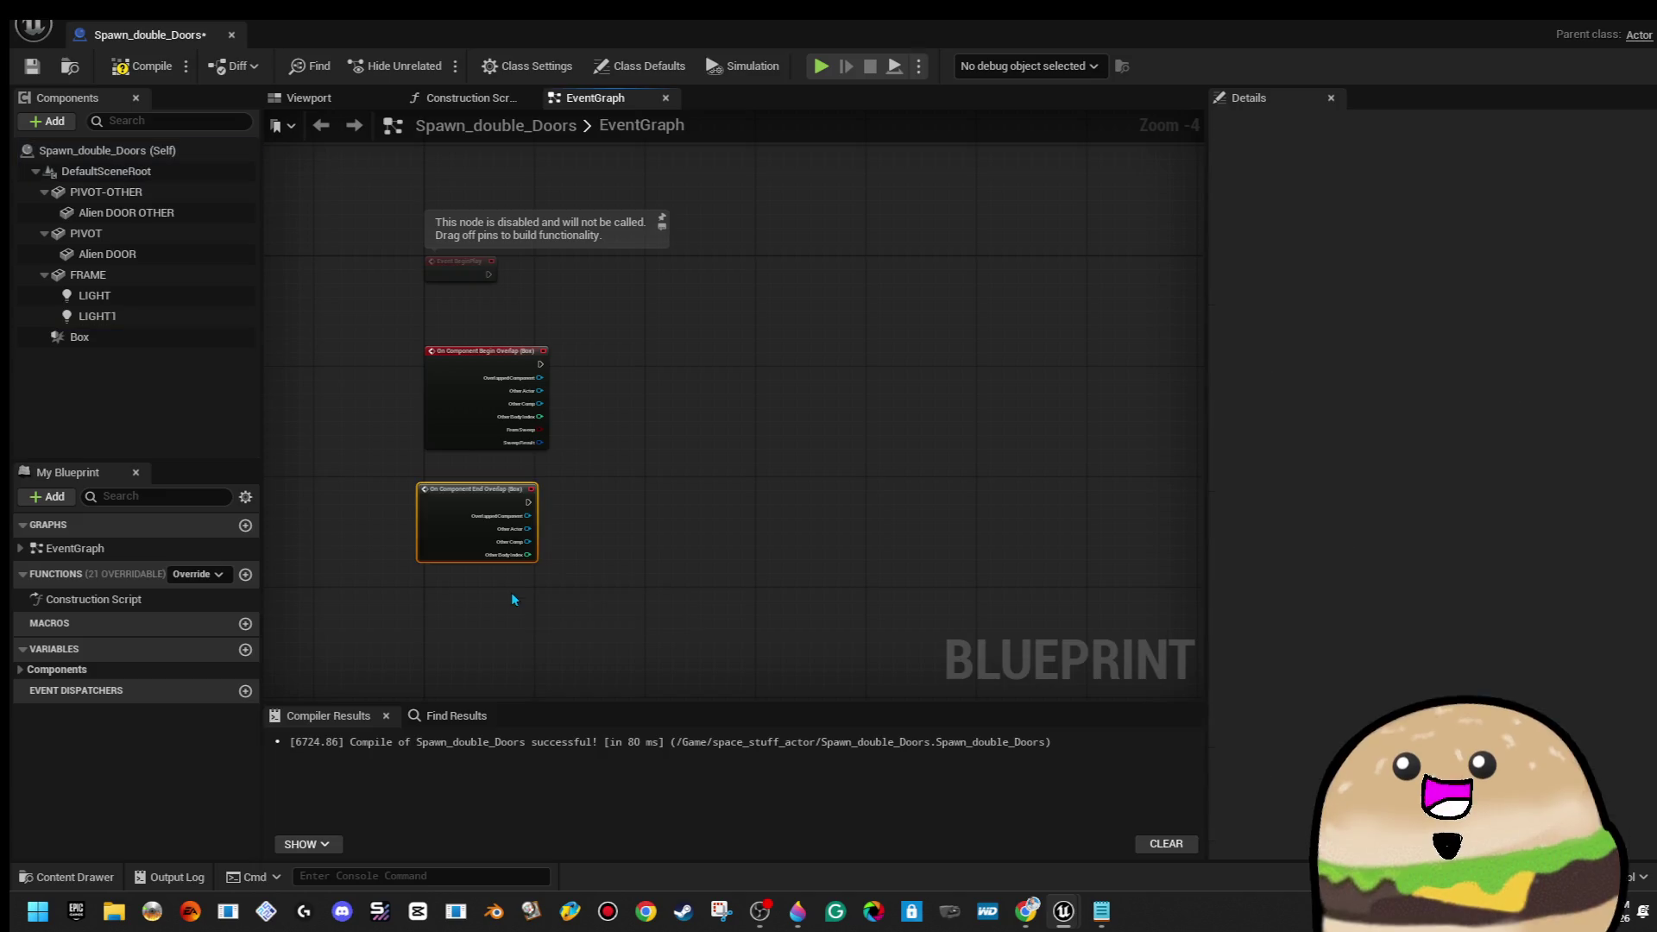
{"action": "scroll", "coordinate": [527, 470], "scroll_direction": "up", "scroll_amount": 2}
{"action": "left_click_drag", "start_coordinate": [433, 533], "coordinate": [439, 523]}
{"action": "left_click", "coordinate": [635, 347]}
Connect Enable Input after Begin Overlap and Disable Input after End Overlap
{"action": "left_click_drag", "start_coordinate": [534, 313], "coordinate": [758, 321]}
{"action": "type", "text": "enable input"}
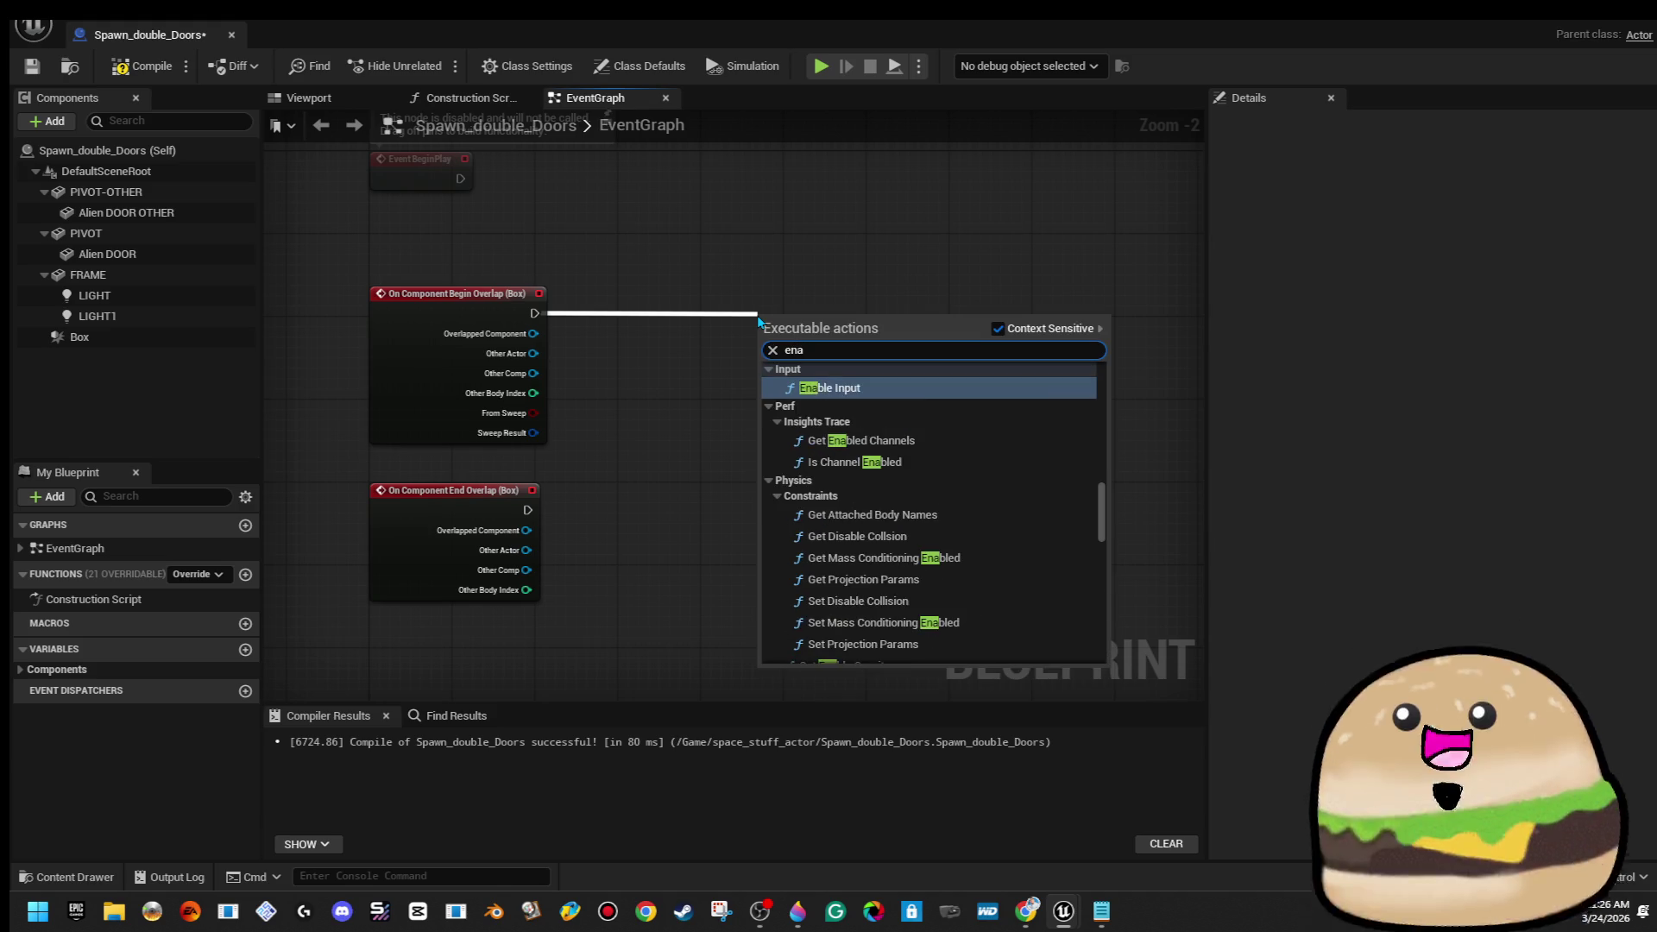
{"action": "key", "text": "Return"}
{"action": "left_click_drag", "start_coordinate": [827, 339], "coordinate": [994, 313]}
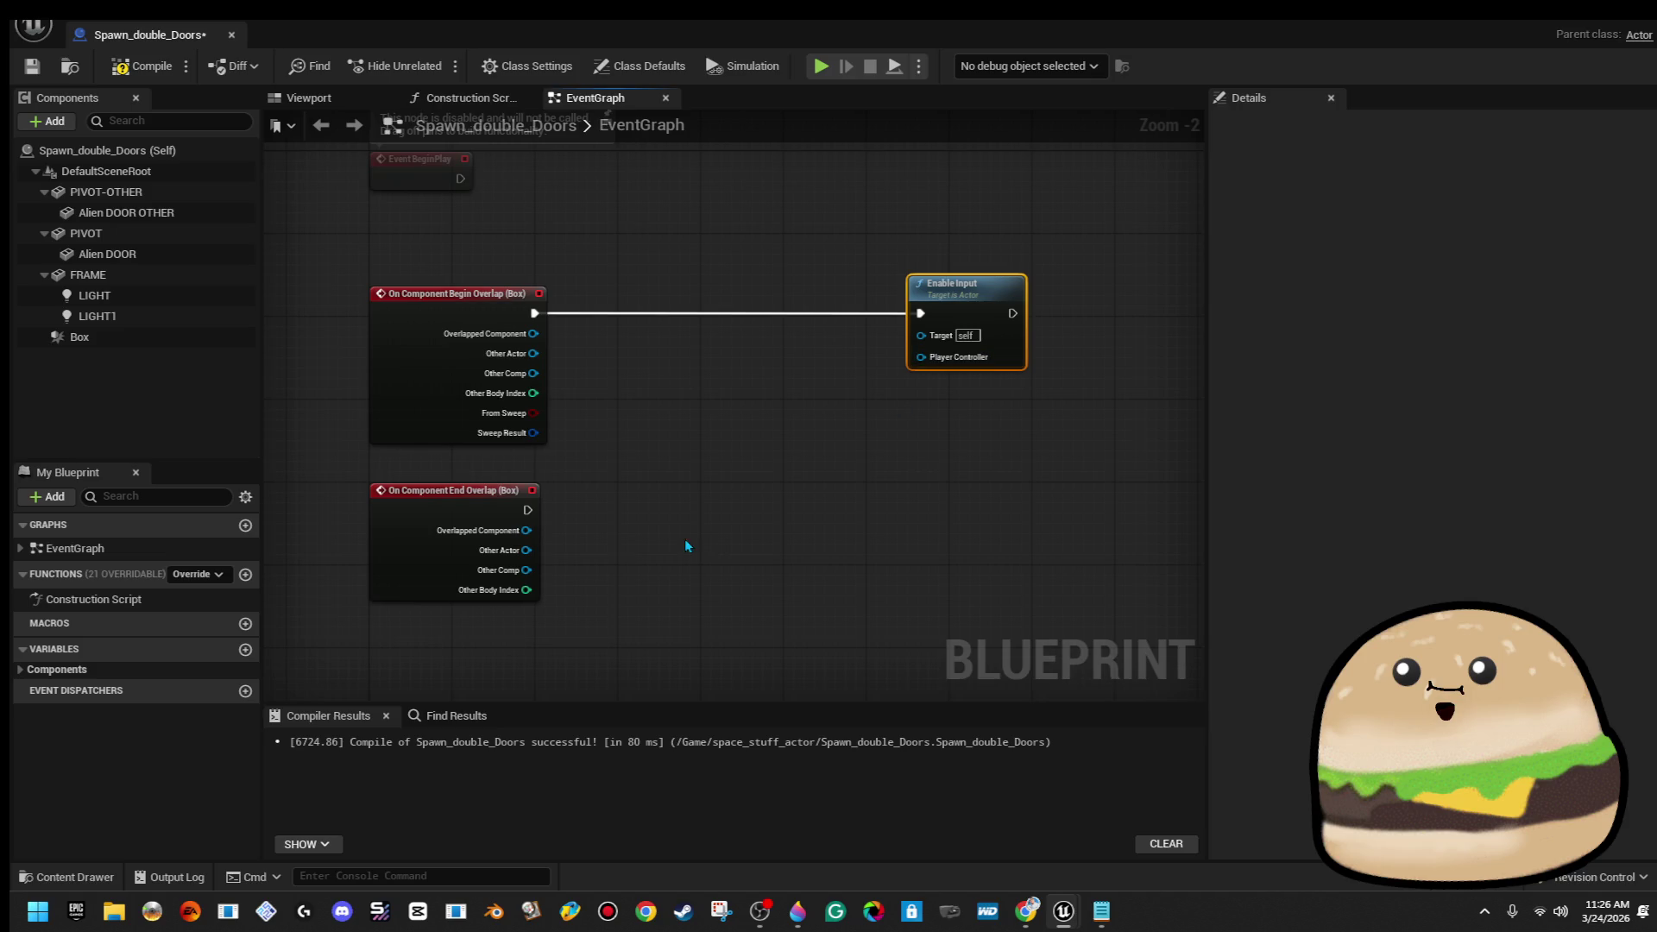
{"action": "mouse_move", "coordinate": [528, 511]}
{"action": "left_mouse_down"}
{"action": "mouse_move", "coordinate": [545, 528]}
{"action": "mouse_move", "coordinate": [906, 516]}
{"action": "mouse_move", "coordinate": [977, 501]}
{"action": "mouse_move", "coordinate": [962, 481]}
{"action": "left_mouse_up"}
{"action": "type", "text": "disable"}
{"action": "key", "text": "Return"}
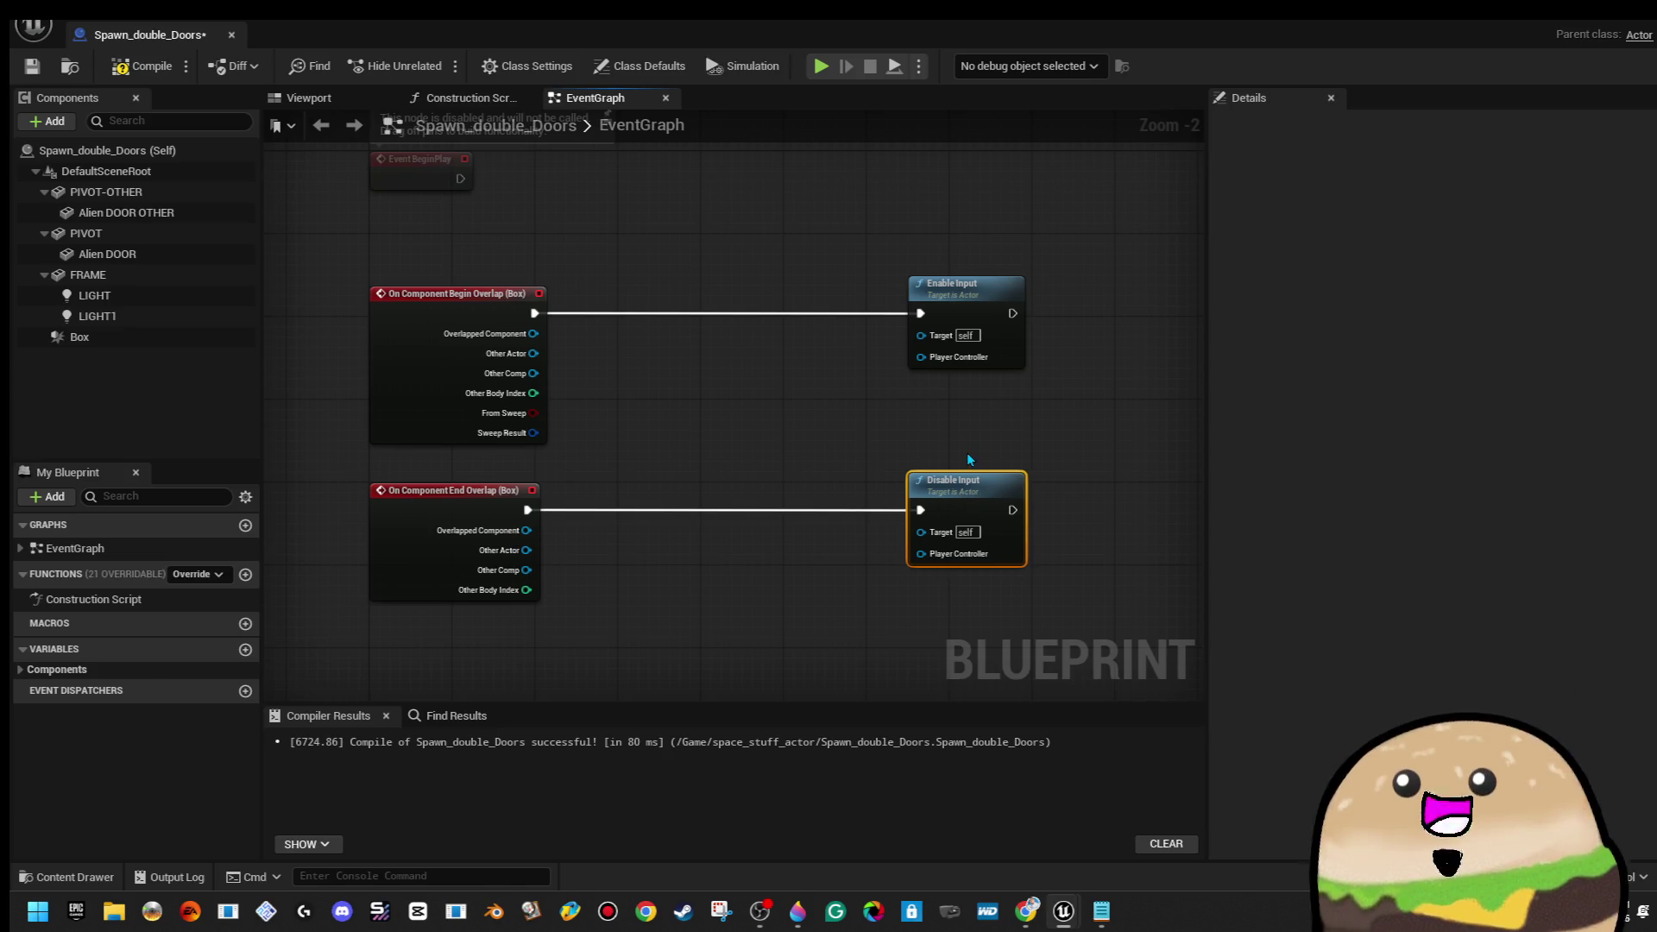
Feed a Get Player Controller node into both input nodes' Player Controller pins
{"action": "left_click_drag", "start_coordinate": [920, 554], "coordinate": [771, 438]}
{"action": "type", "text": "get"}
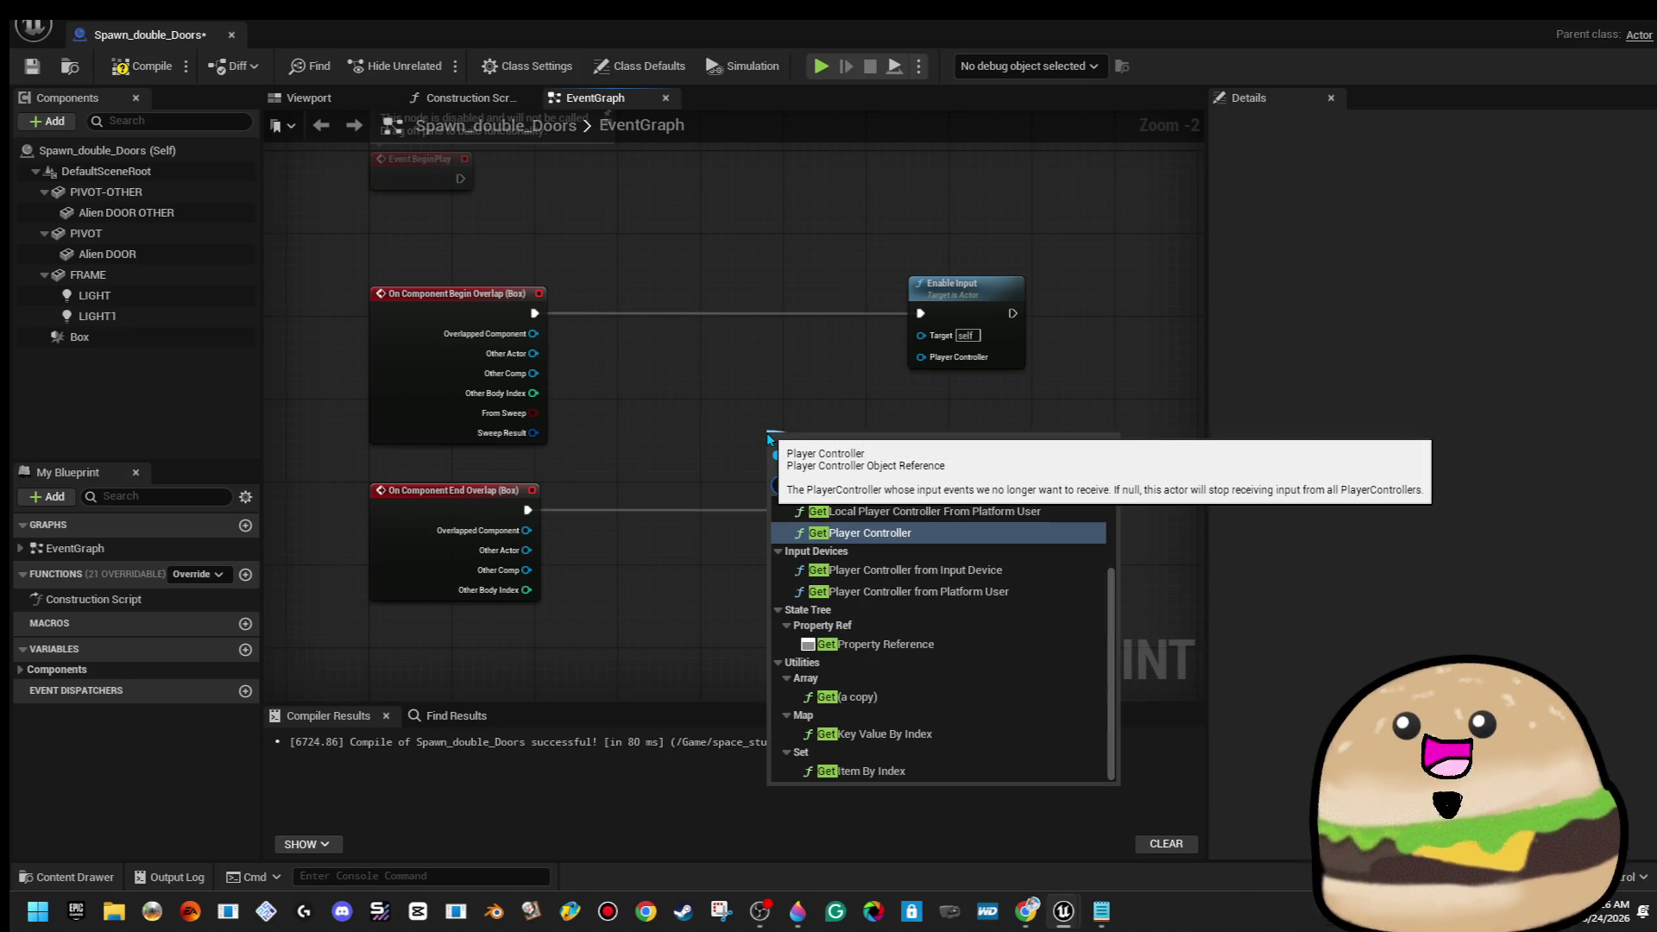
{"action": "key", "text": "Return"}
{"action": "mouse_move", "coordinate": [929, 445]}
{"action": "left_mouse_down"}
{"action": "mouse_move", "coordinate": [856, 445]}
{"action": "mouse_move", "coordinate": [920, 357]}
{"action": "left_mouse_up"}
{"action": "left_click_drag", "start_coordinate": [803, 439], "coordinate": [803, 428]}
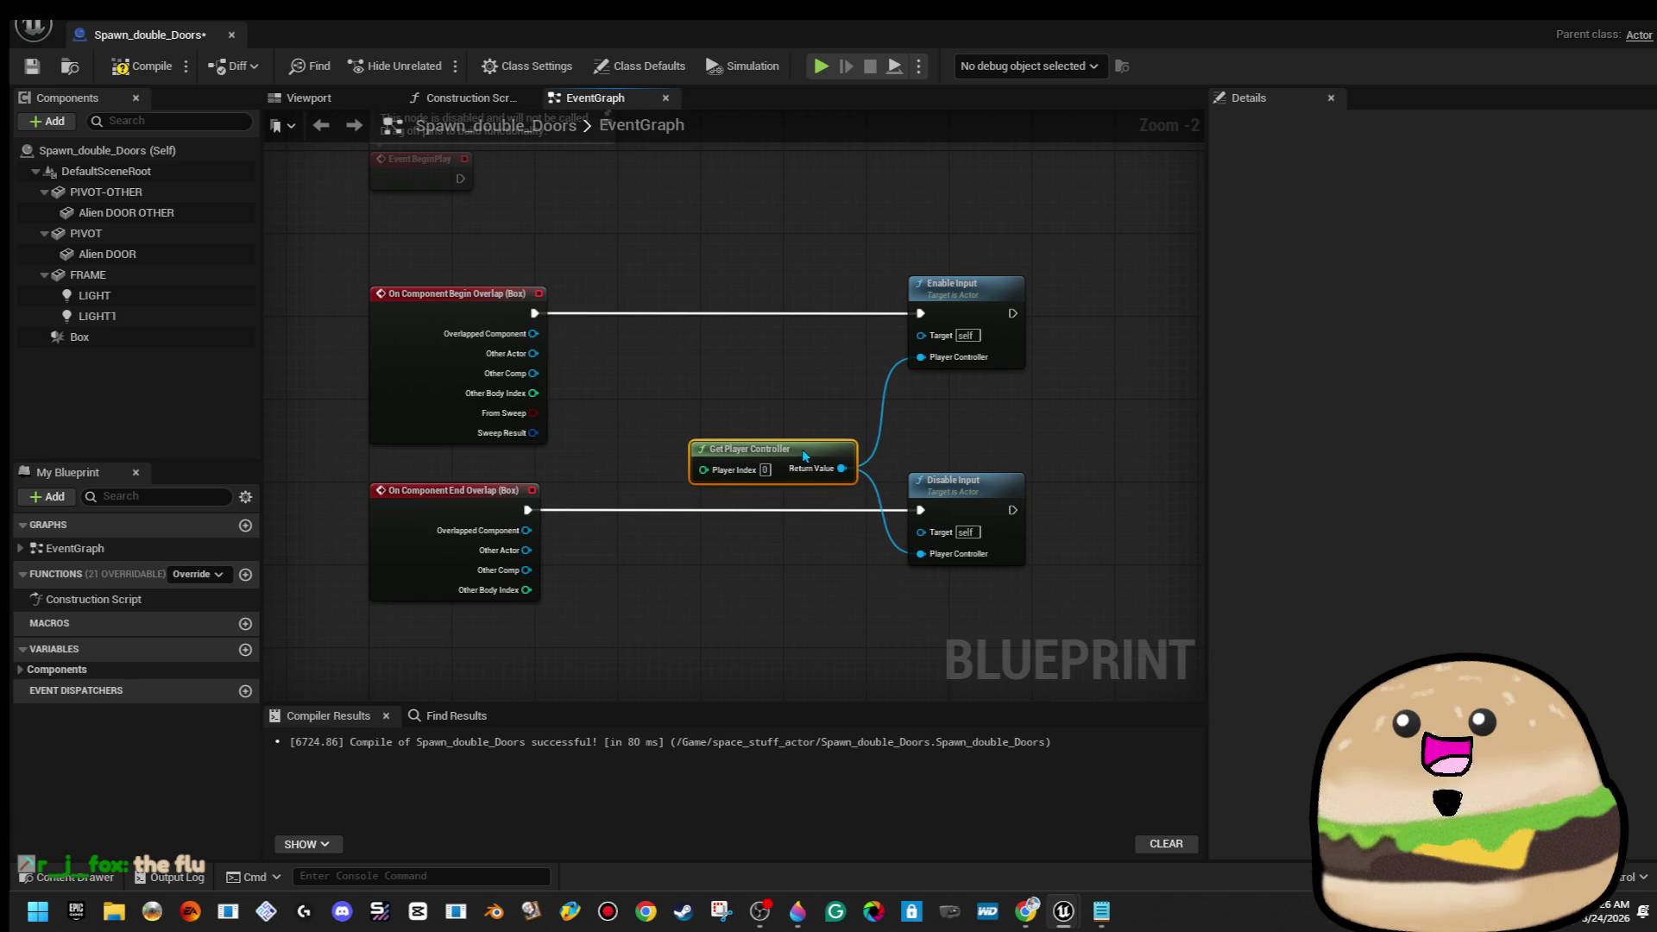
{"action": "scroll", "coordinate": [785, 245], "scroll_direction": "down", "scroll_amount": 3}
{"action": "key", "text": "Right"}
{"action": "key", "text": "Right"}
{"action": "key", "text": "Right"}
{"action": "left_click", "coordinate": [920, 445]}
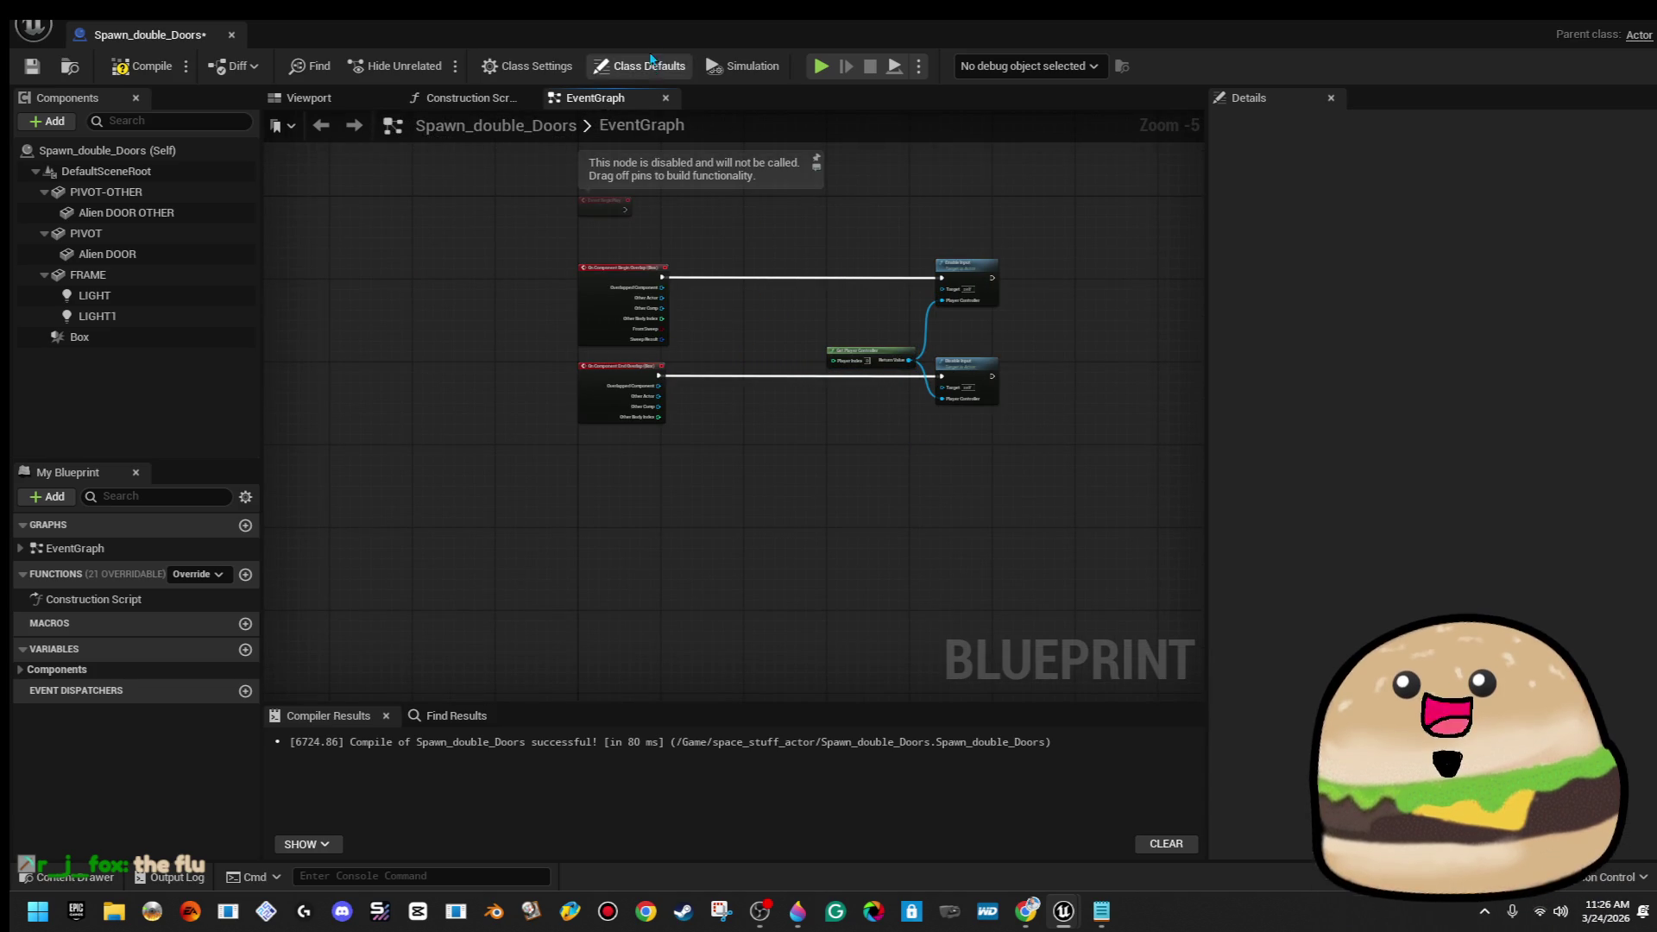
Copy the Branch and Actor Has Tag nodes from the white_ship_double_doors1 blueprint
{"action": "key", "text": "alt+Tab"}
{"action": "left_click", "coordinate": [687, 712]}
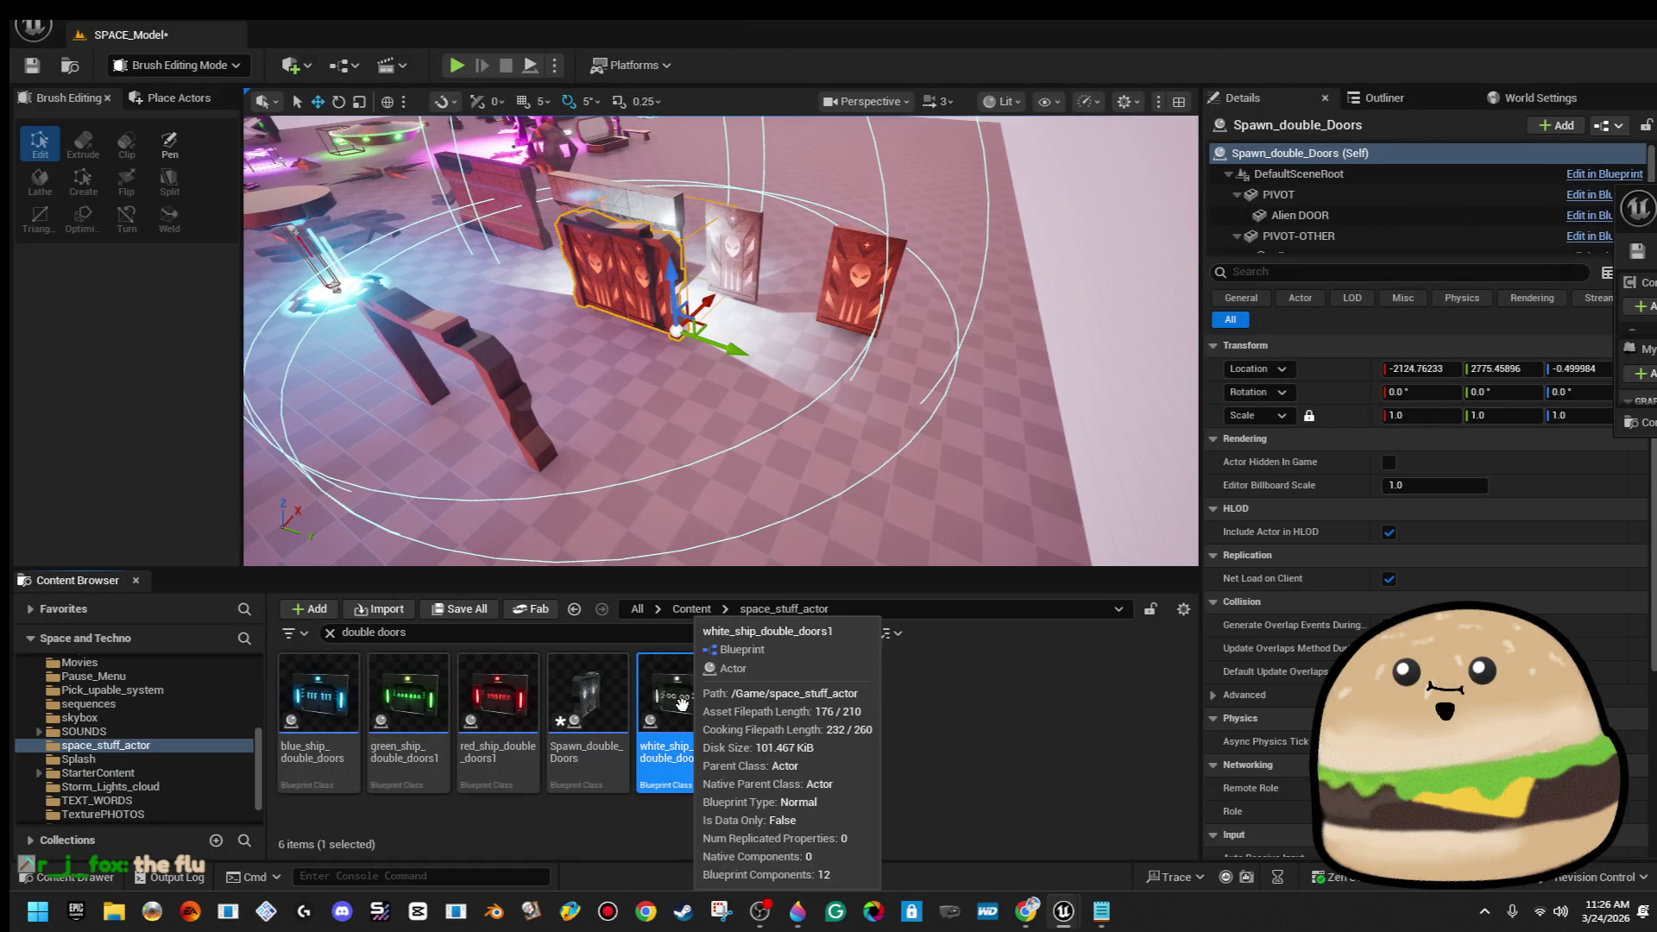
{"action": "double_click", "coordinate": [678, 695]}
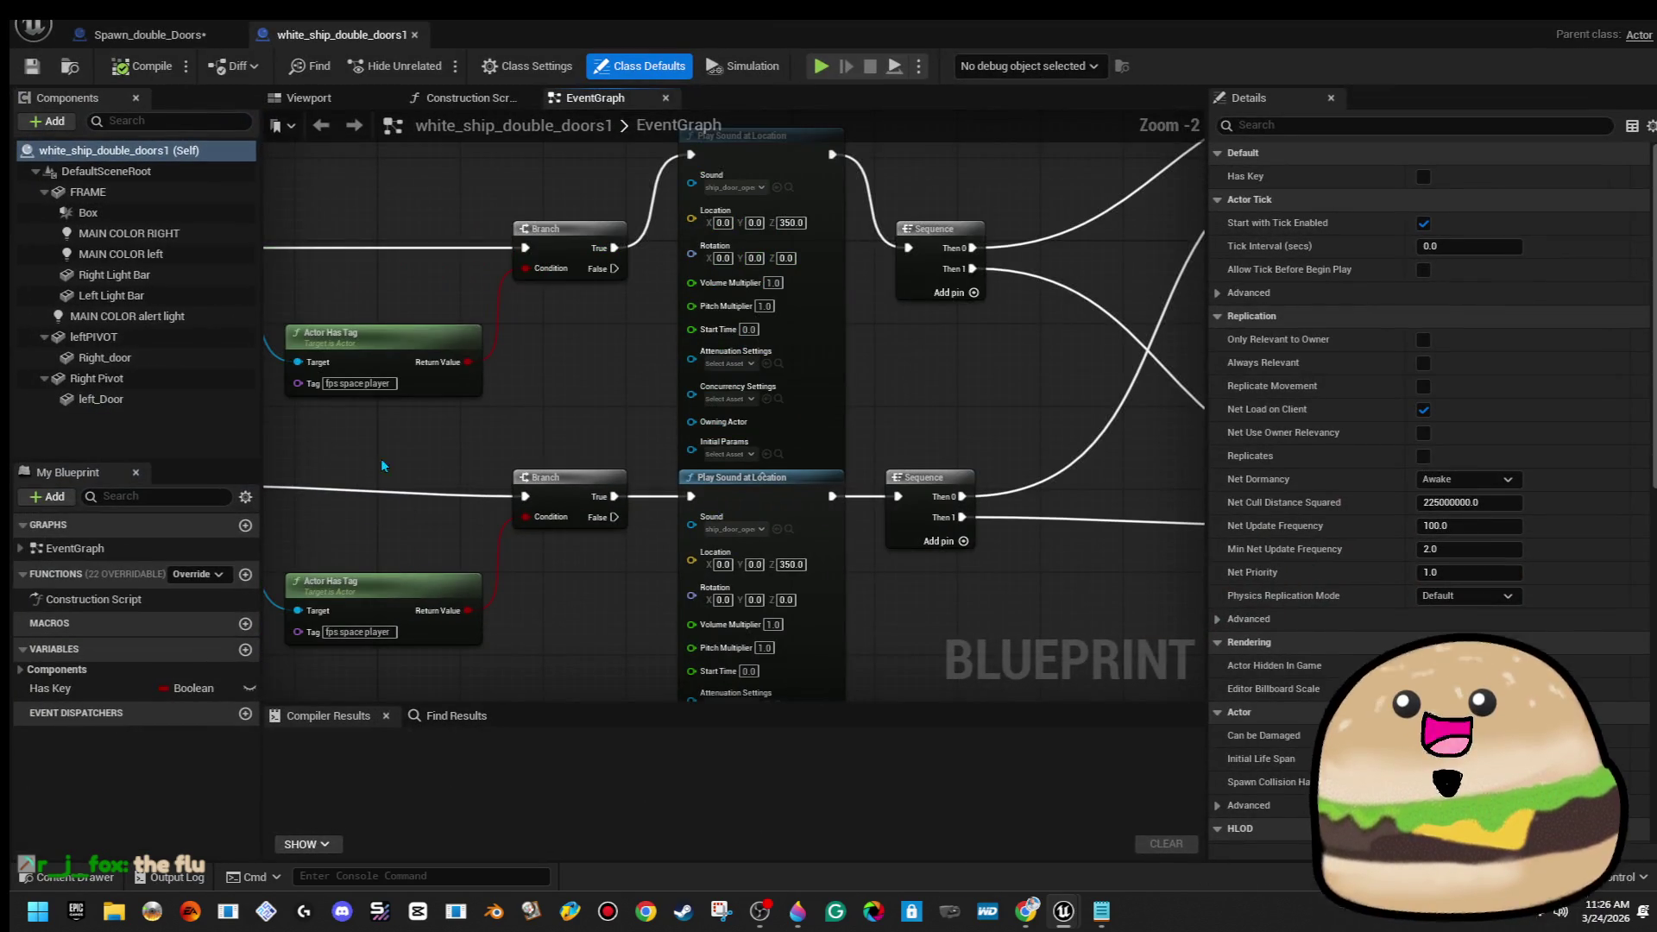
{"action": "left_click_drag", "start_coordinate": [381, 458], "coordinate": [546, 585]}
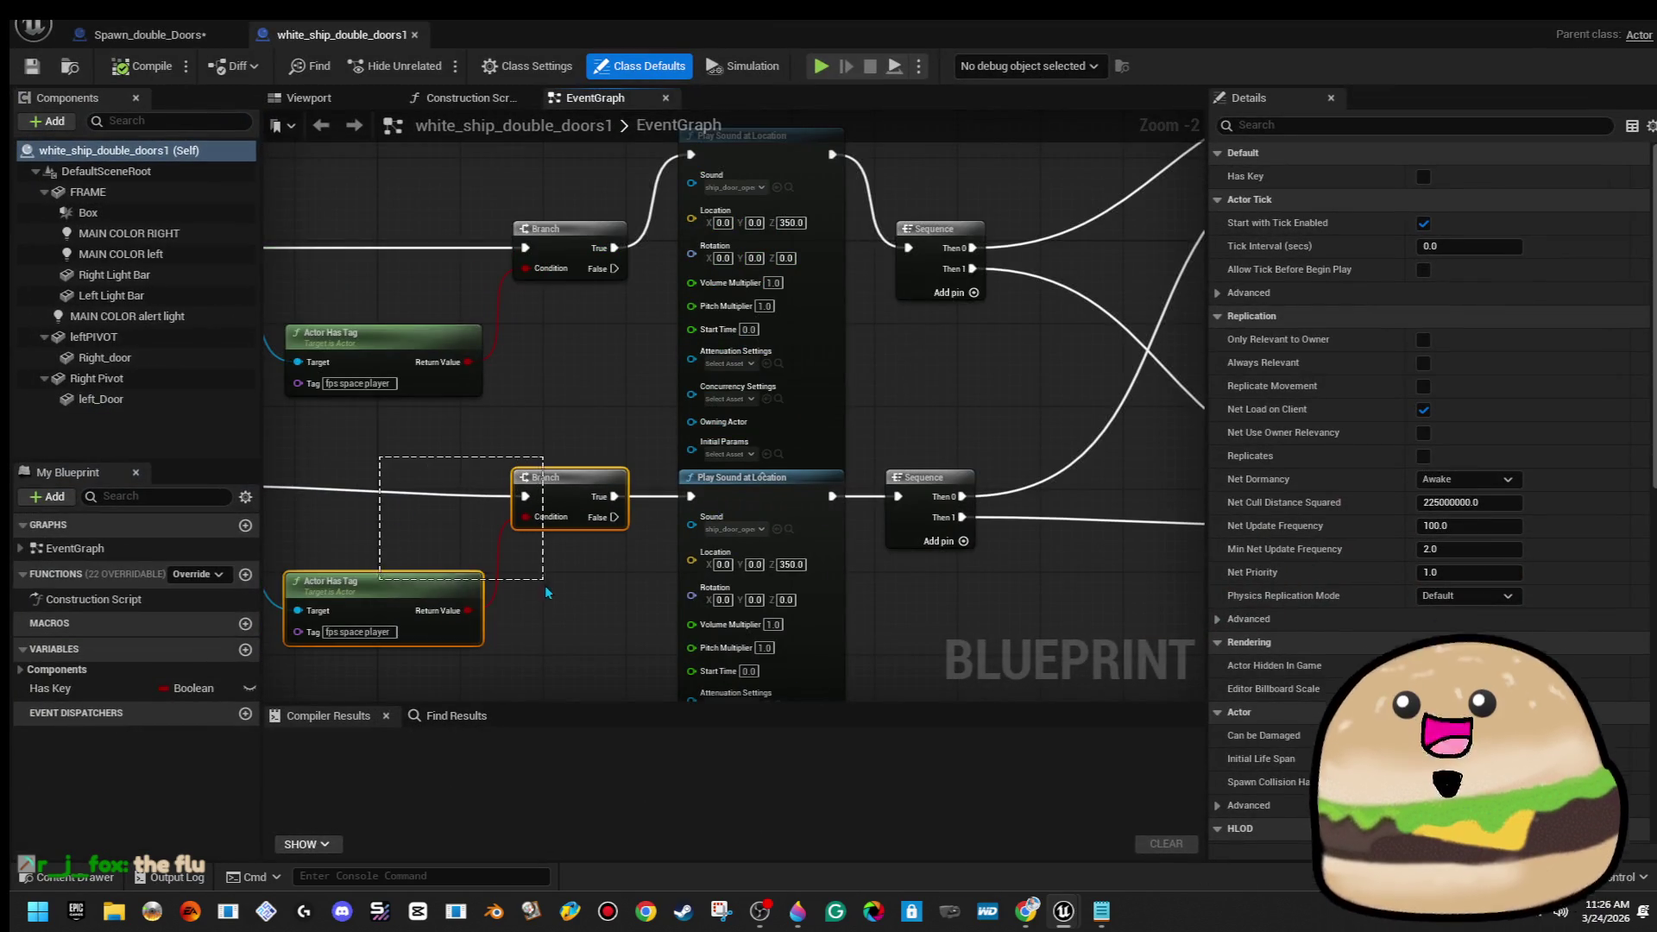
{"action": "right_click", "coordinate": [565, 504]}
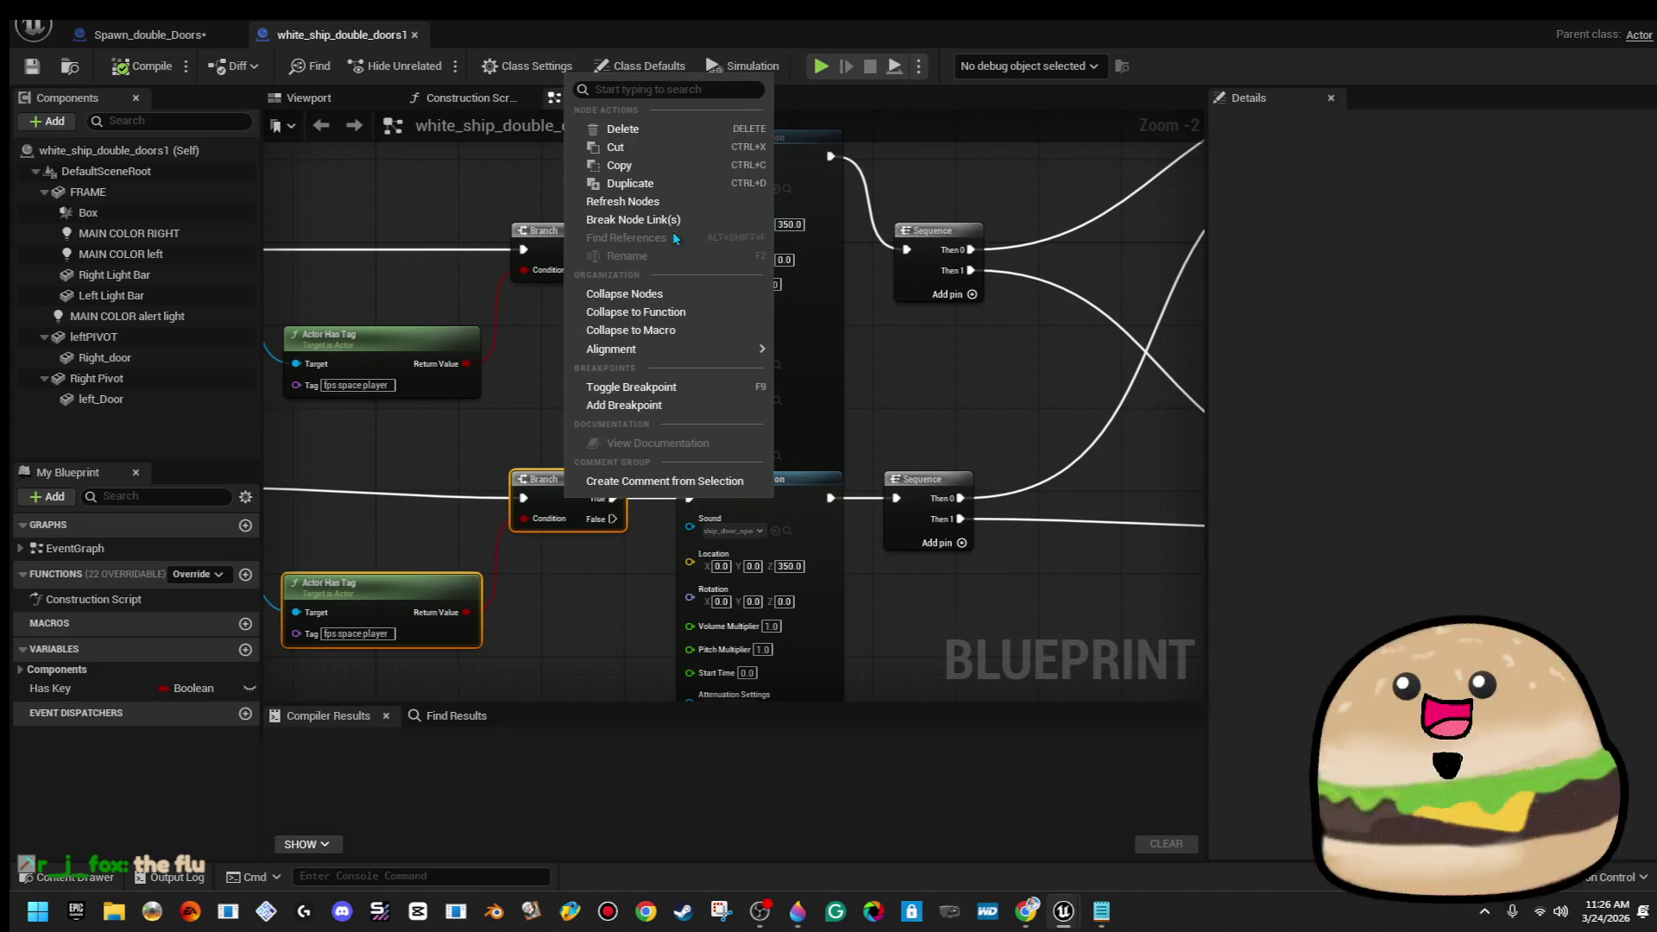
{"action": "left_click", "coordinate": [661, 165]}
Paste the Branch and Actor Has Tag nodes into Spawn_double_Doors
{"action": "left_click", "coordinate": [147, 35]}
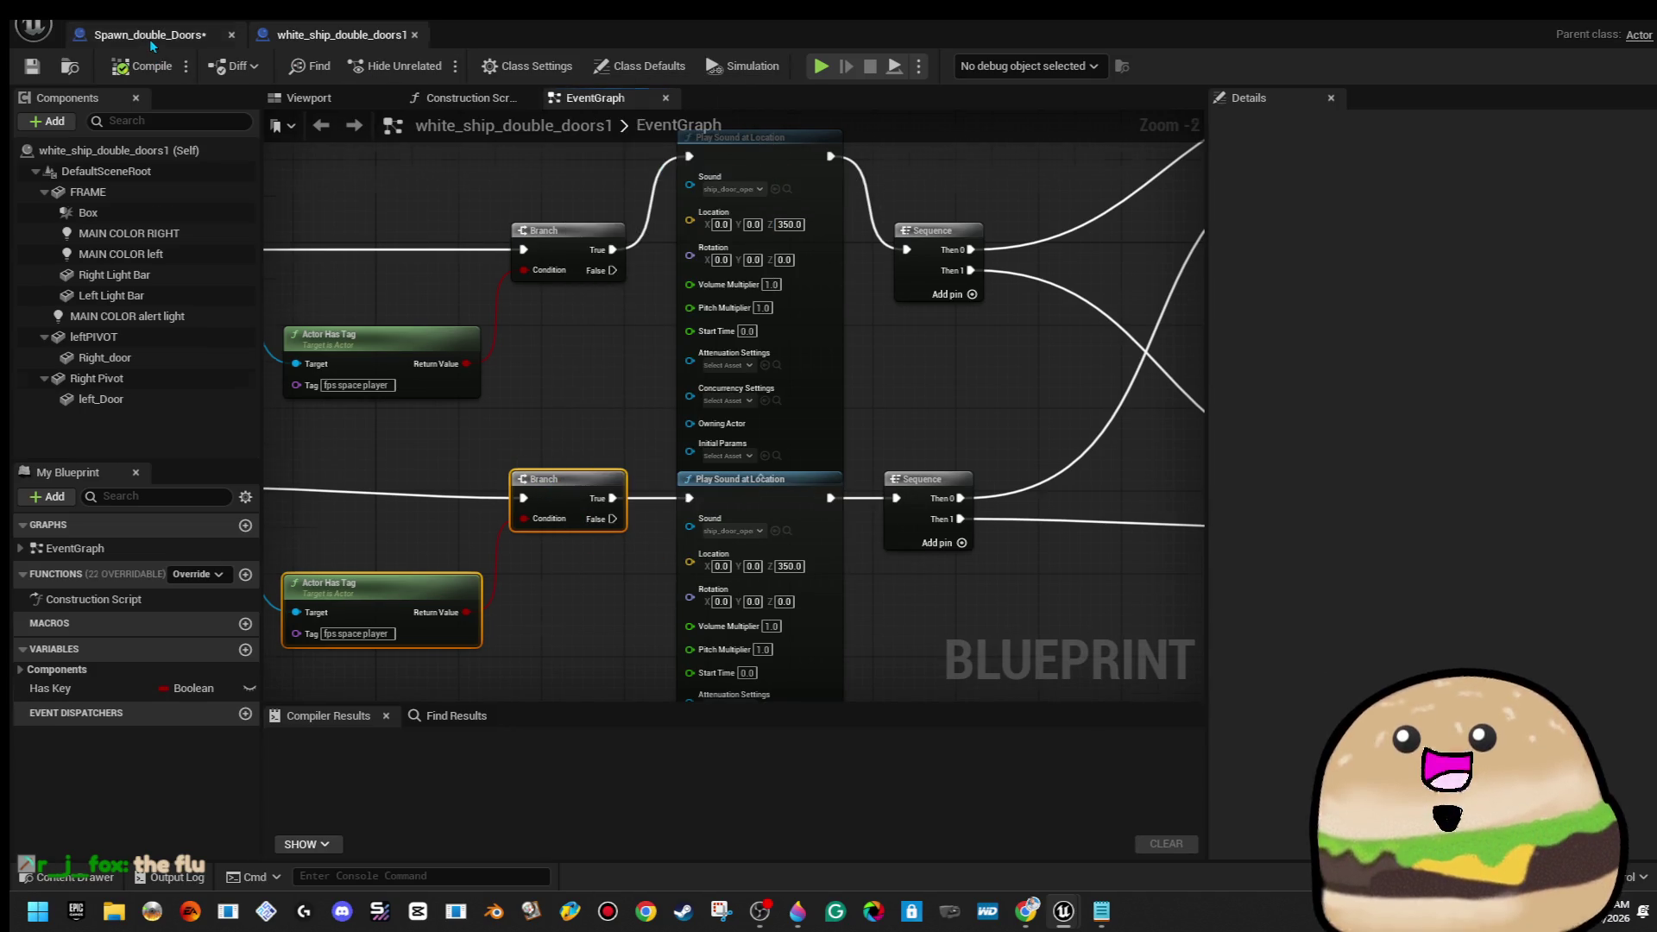
{"action": "key", "text": "ctrl+v"}
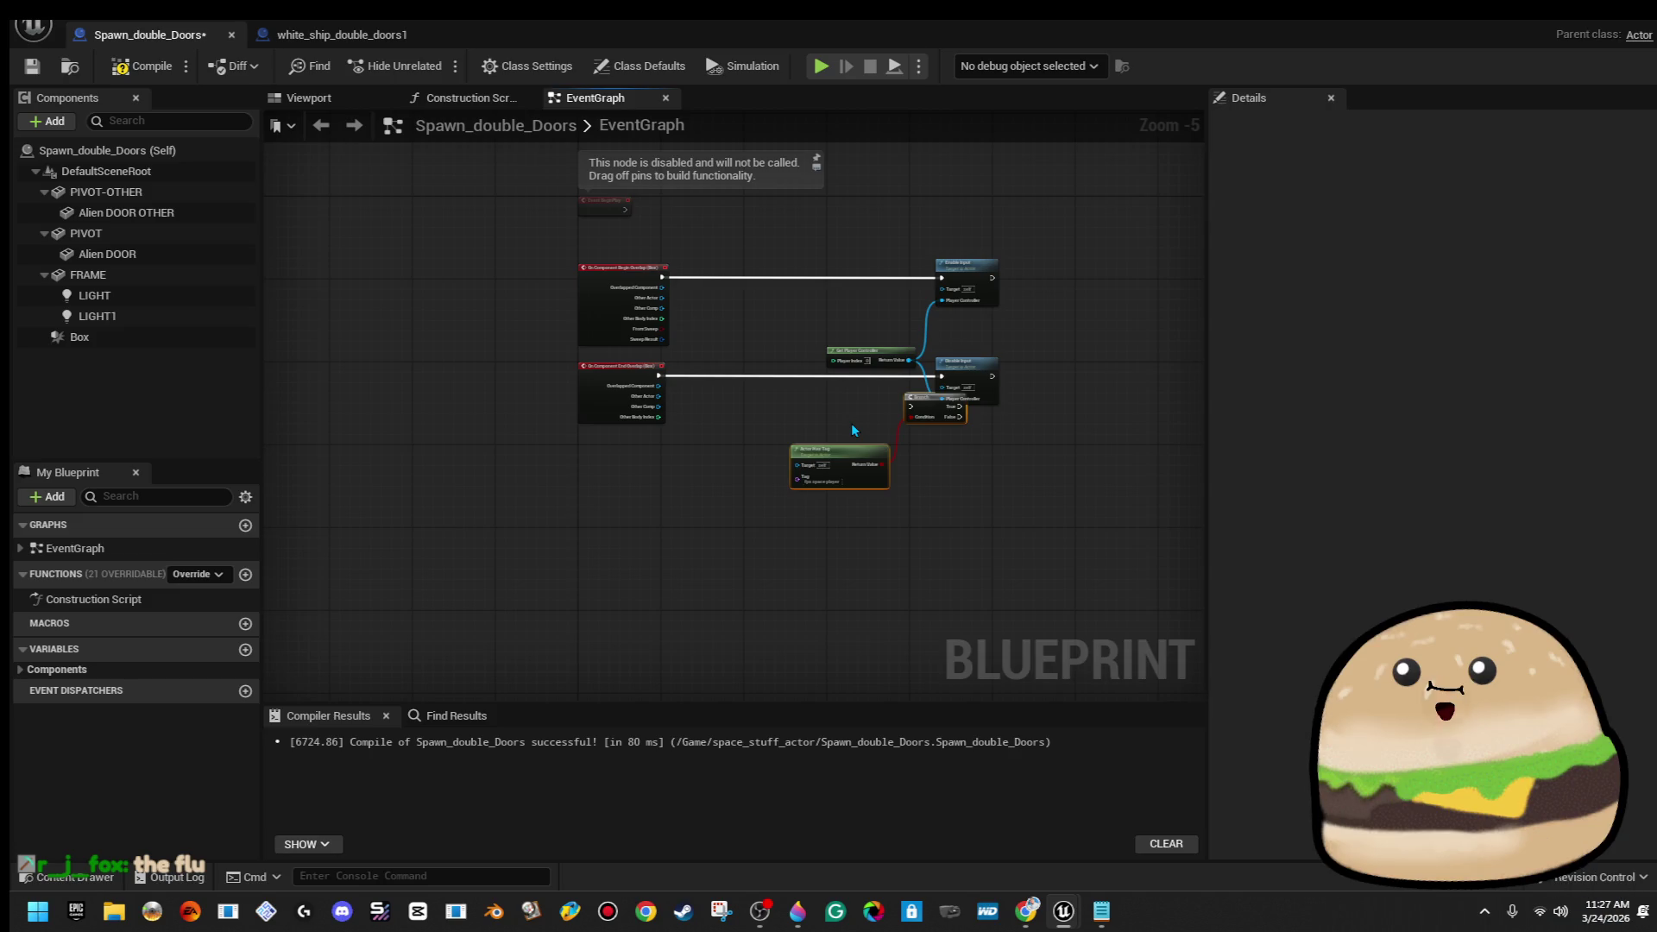
{"action": "scroll", "coordinate": [851, 423], "scroll_direction": "up", "scroll_amount": 3}
{"action": "scroll", "coordinate": [883, 400], "scroll_direction": "down", "scroll_amount": 1}
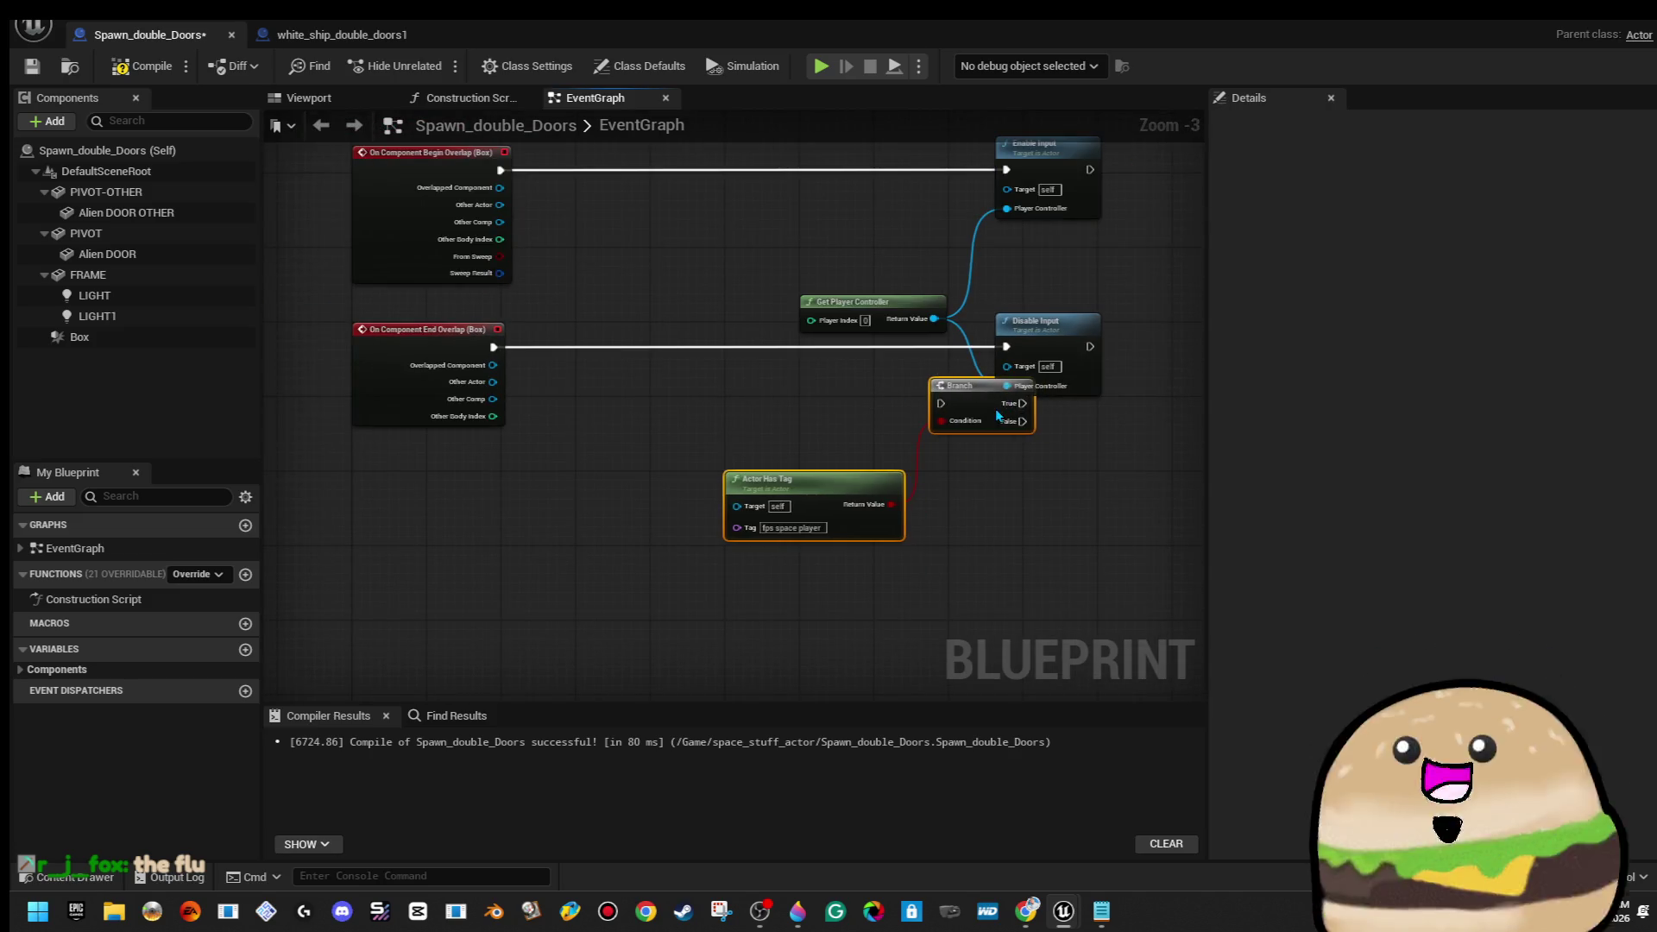
{"action": "key", "text": "Delete"}
{"action": "scroll", "coordinate": [939, 453], "scroll_direction": "down", "scroll_amount": 2}
{"action": "left_click_drag", "start_coordinate": [855, 268], "coordinate": [1130, 496]}
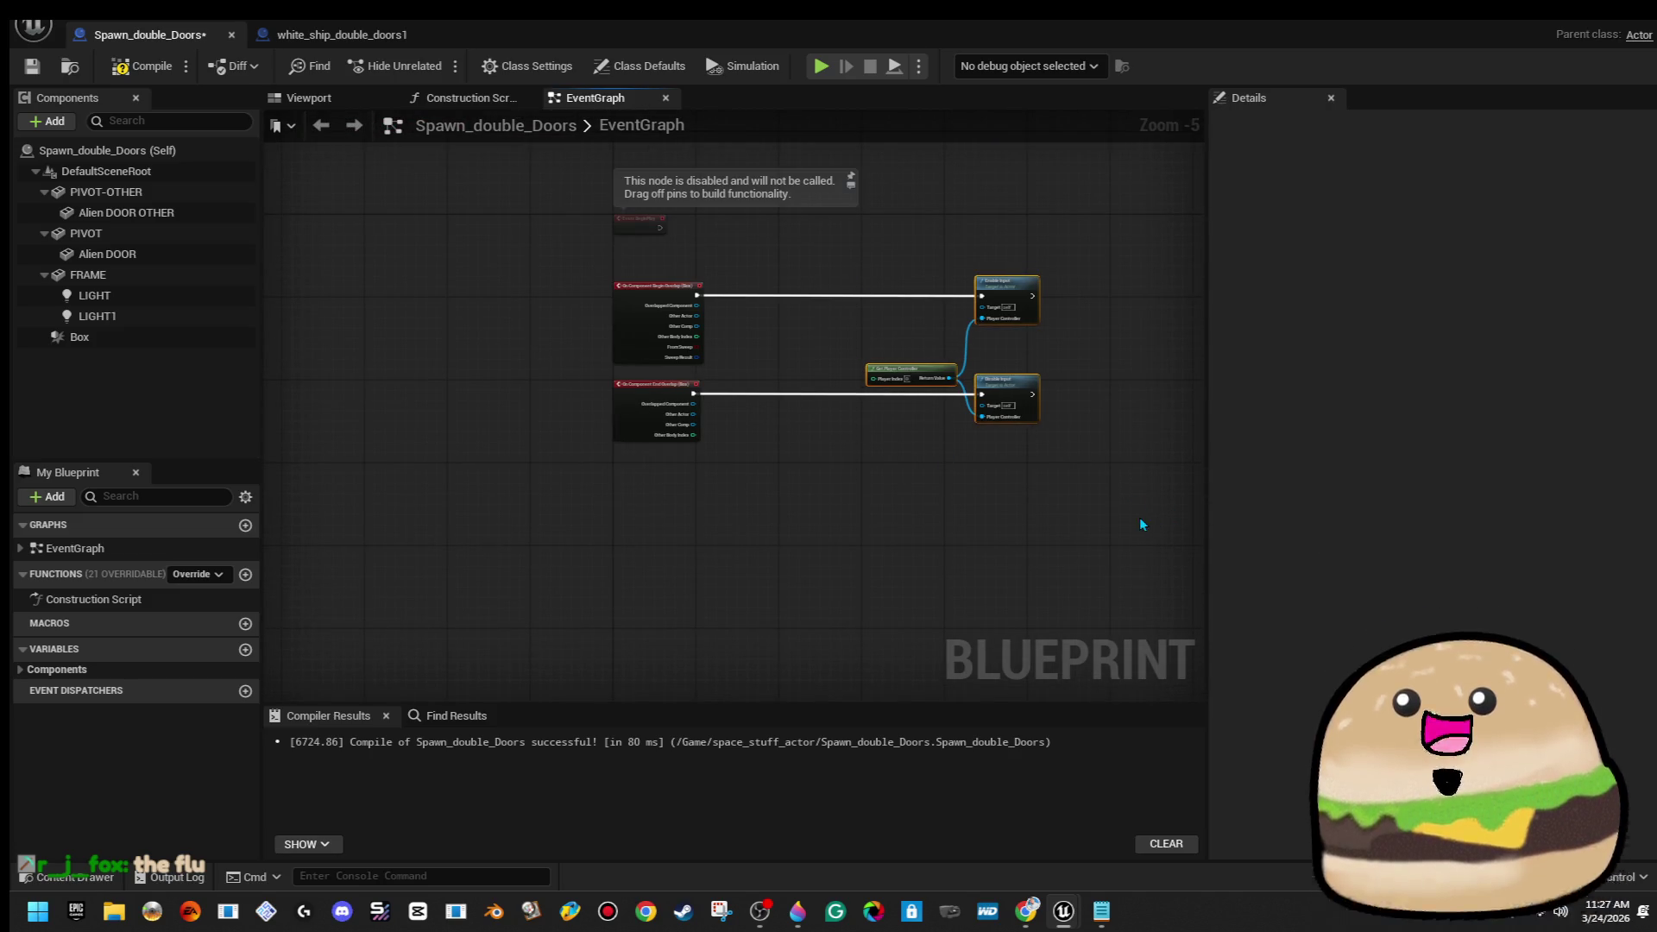
{"action": "key", "text": "ctrl+z"}
{"action": "key", "text": "ctrl+z"}
{"action": "key", "text": "ctrl+z"}
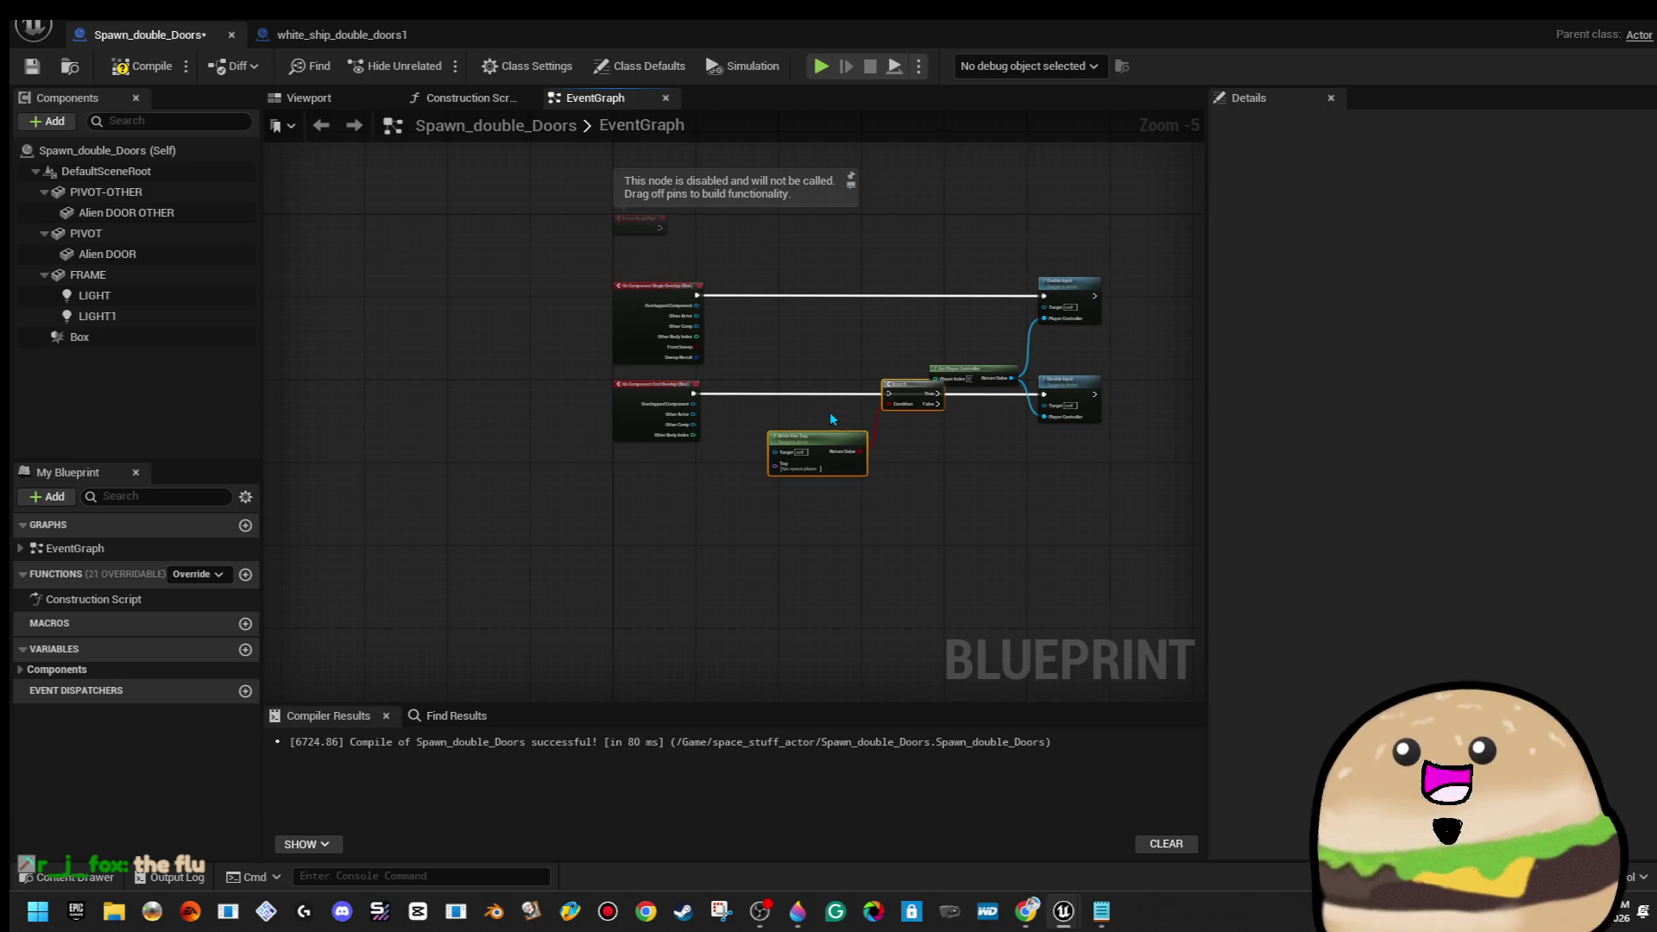
{"action": "scroll", "coordinate": [898, 414], "scroll_direction": "up", "scroll_amount": 4}
Route End Overlap through the Branch, tag-checking Other Actor, with True into Disable Input
{"action": "mouse_move", "coordinate": [882, 366]}
{"action": "left_mouse_down"}
{"action": "mouse_move", "coordinate": [490, 363]}
{"action": "mouse_move", "coordinate": [605, 496]}
{"action": "left_mouse_up"}
{"action": "left_click_drag", "start_coordinate": [971, 429], "coordinate": [559, 513]}
{"action": "mouse_move", "coordinate": [566, 445]}
{"action": "left_mouse_down"}
{"action": "mouse_move", "coordinate": [936, 458]}
{"action": "mouse_move", "coordinate": [907, 452]}
{"action": "left_mouse_up"}
{"action": "mouse_move", "coordinate": [765, 348]}
{"action": "left_mouse_down"}
{"action": "mouse_move", "coordinate": [846, 392]}
{"action": "mouse_move", "coordinate": [1042, 403]}
{"action": "left_mouse_up"}
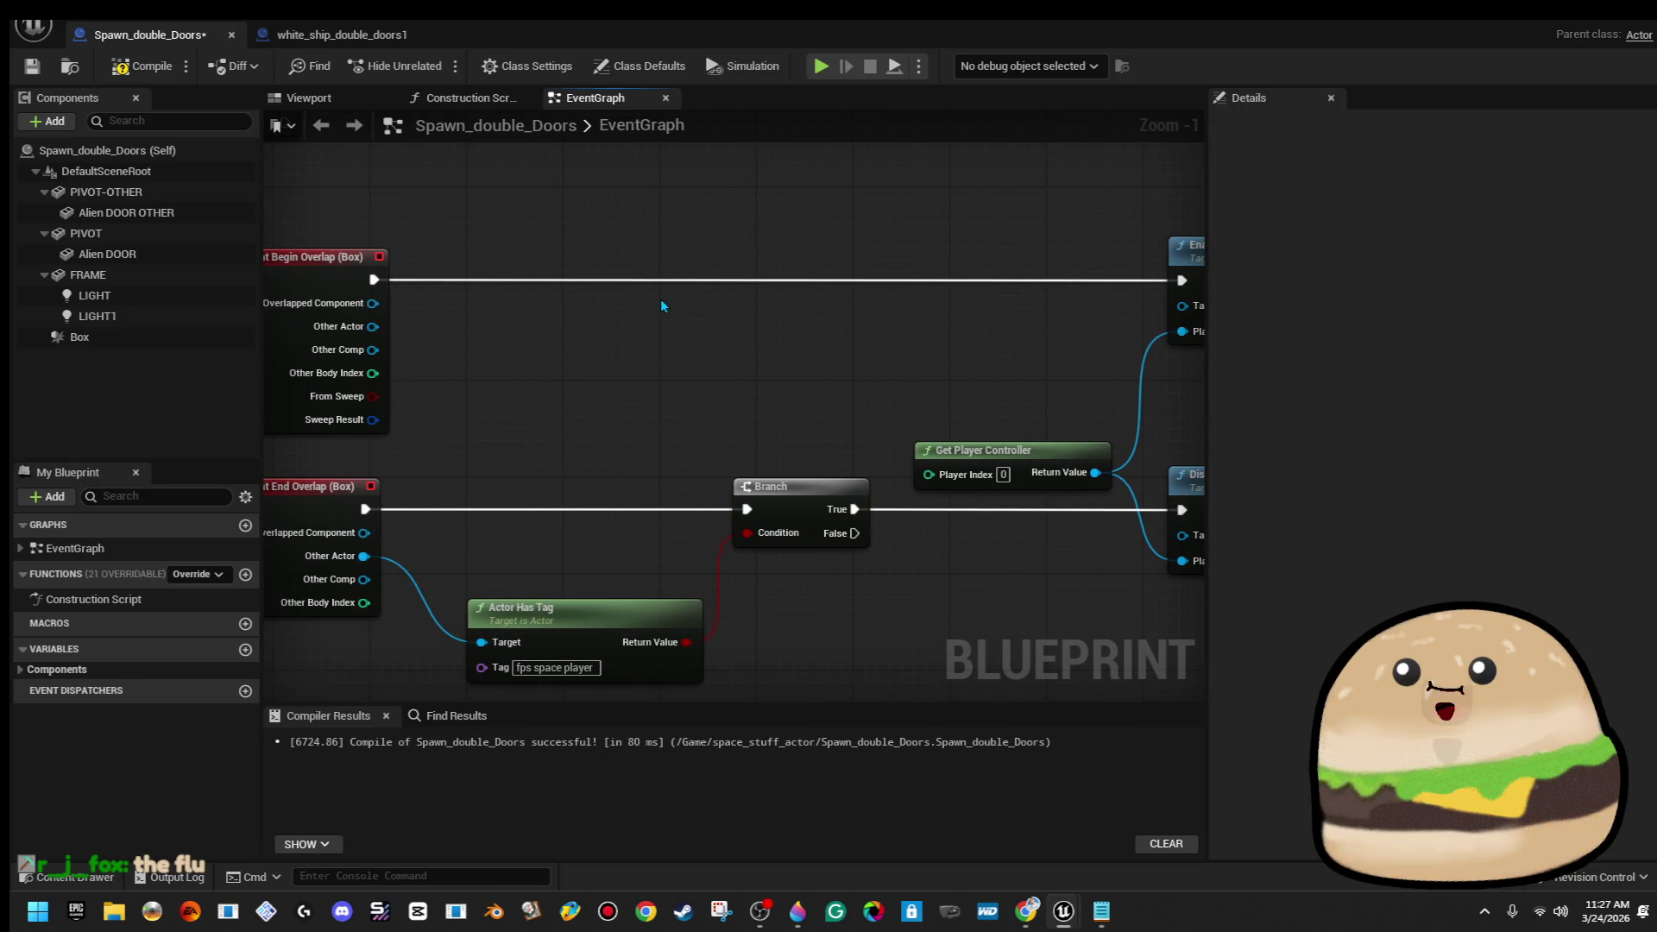
Paste a second Branch pair for Begin Overlap, with True into Enable Input
{"action": "key", "text": "ctrl+v"}
{"action": "left_click_drag", "start_coordinate": [820, 274], "coordinate": [374, 278]}
{"action": "mouse_move", "coordinate": [372, 326]}
{"action": "left_mouse_down"}
{"action": "mouse_move", "coordinate": [515, 378]}
{"action": "mouse_move", "coordinate": [537, 431]}
{"action": "mouse_move", "coordinate": [477, 339]}
{"action": "left_mouse_up"}
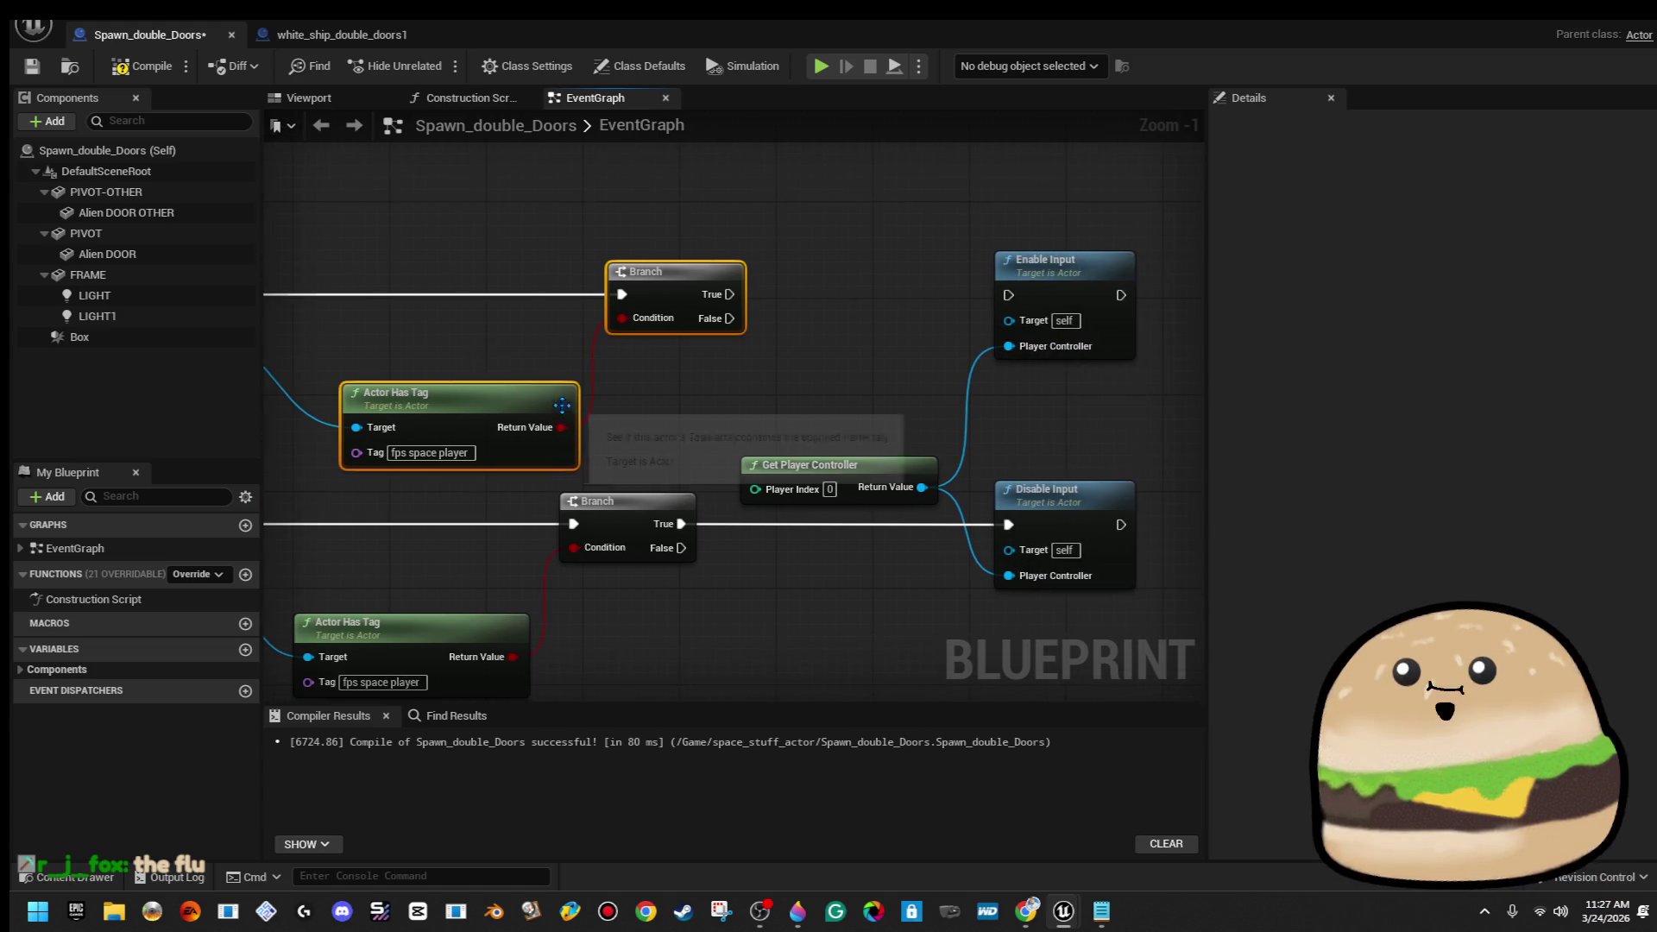
{"action": "left_click_drag", "start_coordinate": [730, 294], "coordinate": [908, 301]}
{"action": "left_click_drag", "start_coordinate": [1060, 299], "coordinate": [1010, 296]}
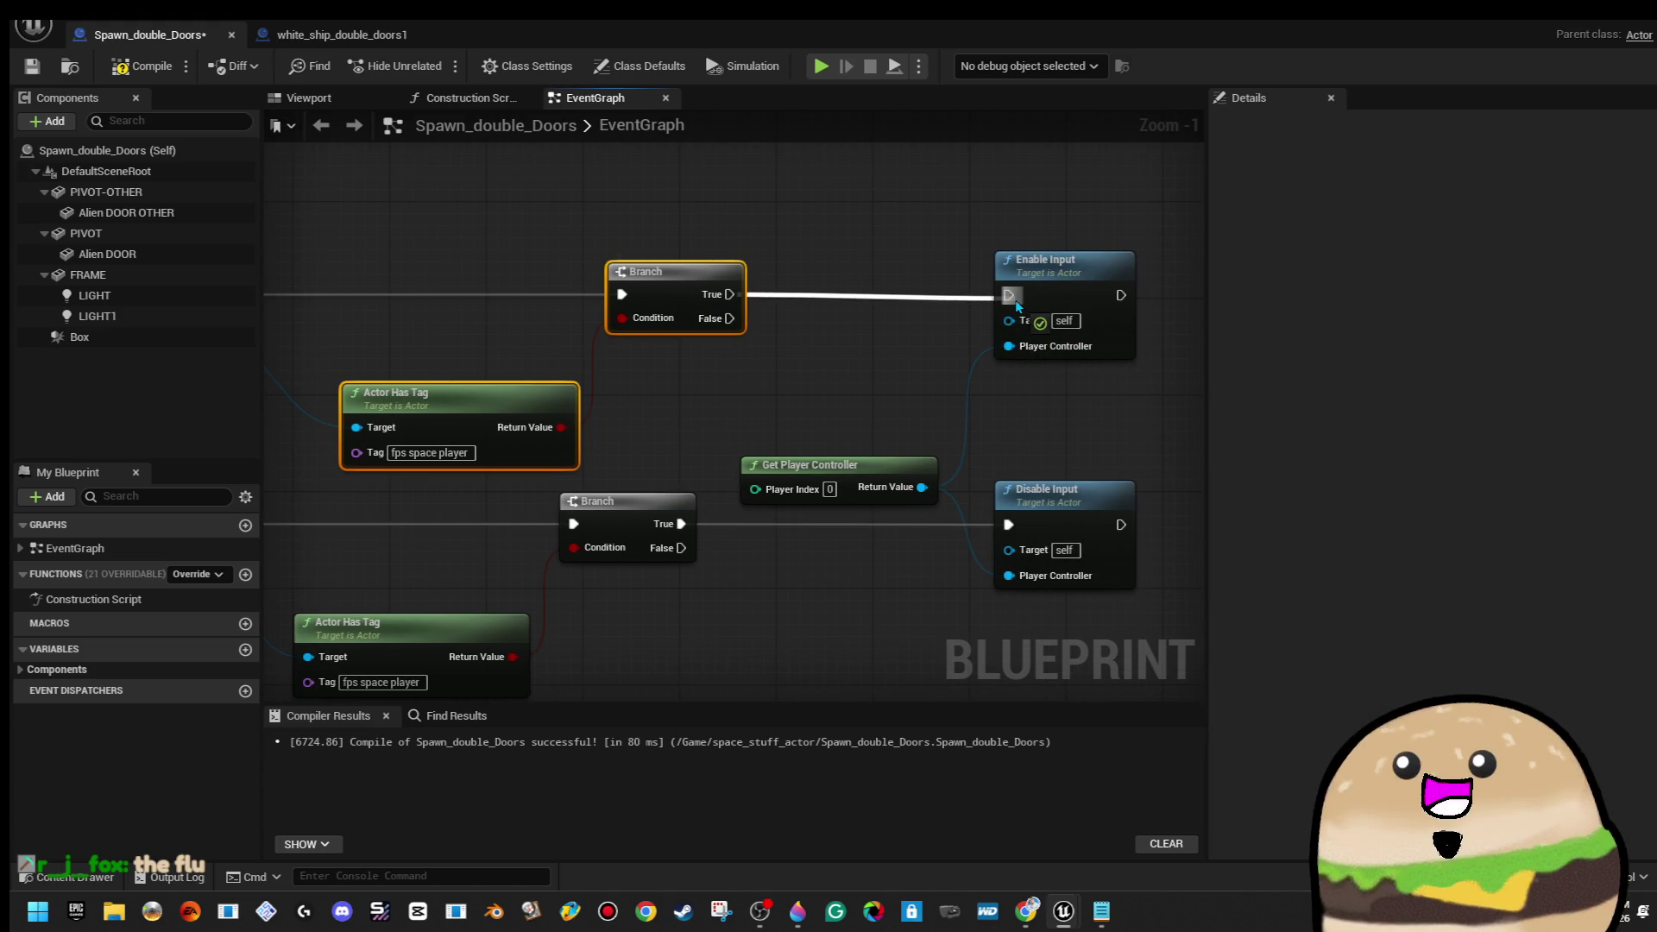
Compile and save the Spawn_double_Doors blueprint
{"action": "scroll", "coordinate": [738, 163], "scroll_direction": "down", "scroll_amount": 4}
{"action": "left_click", "coordinate": [141, 66]}
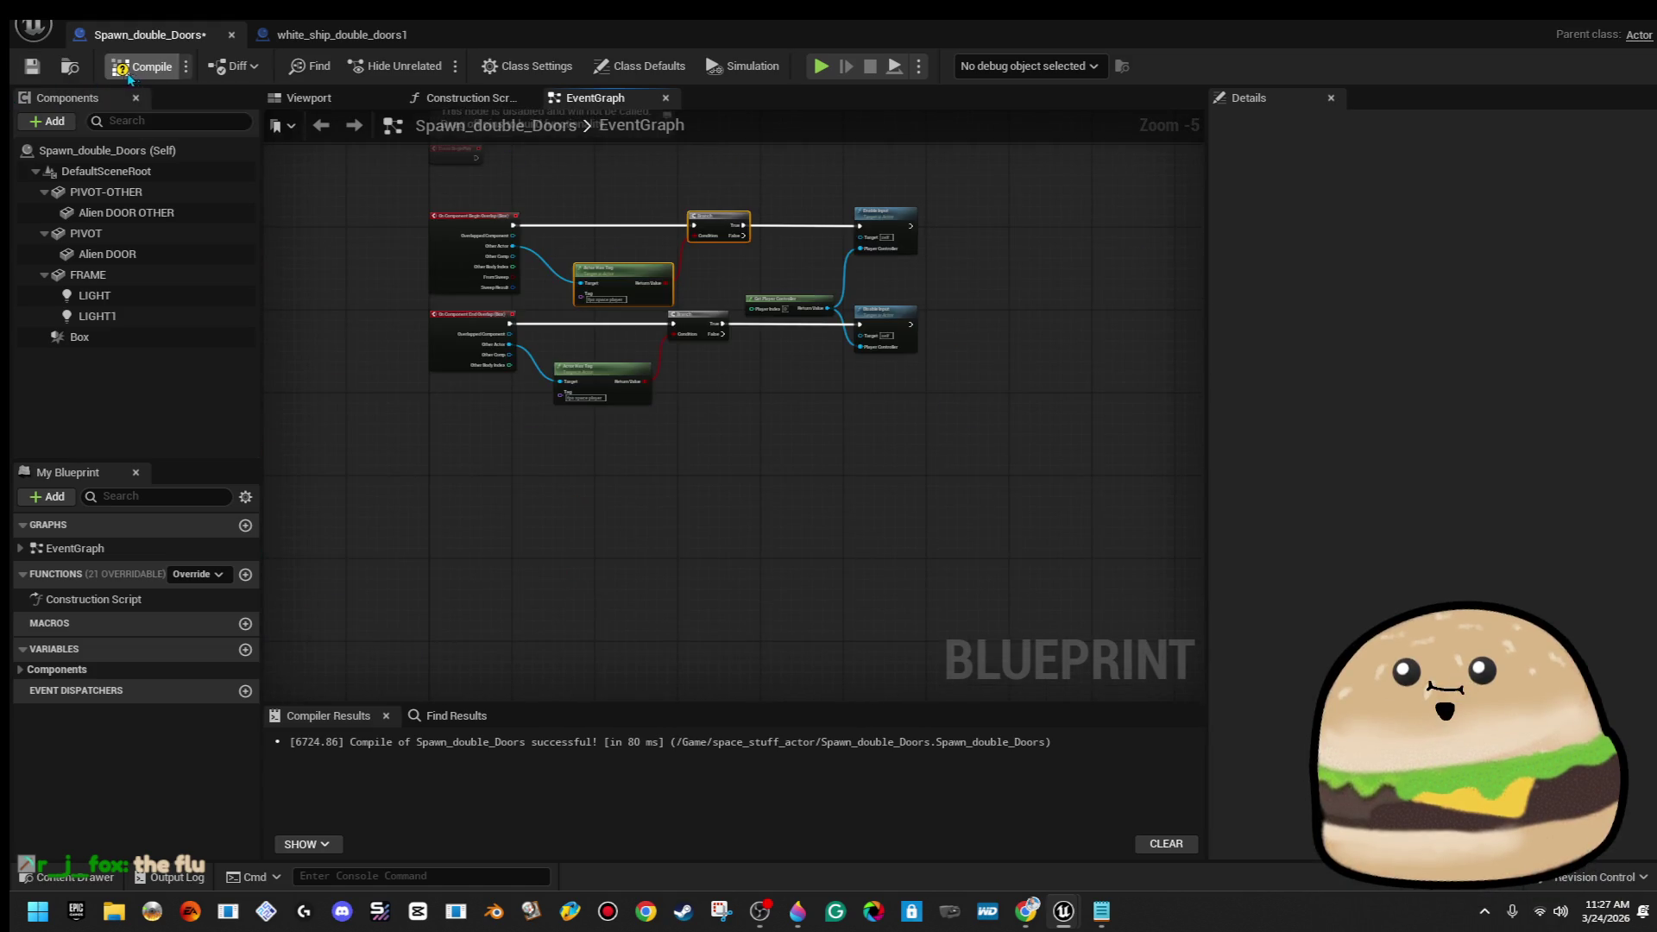
{"action": "left_click", "coordinate": [32, 66]}
{"action": "left_click_drag", "start_coordinate": [827, 362], "coordinate": [669, 526]}
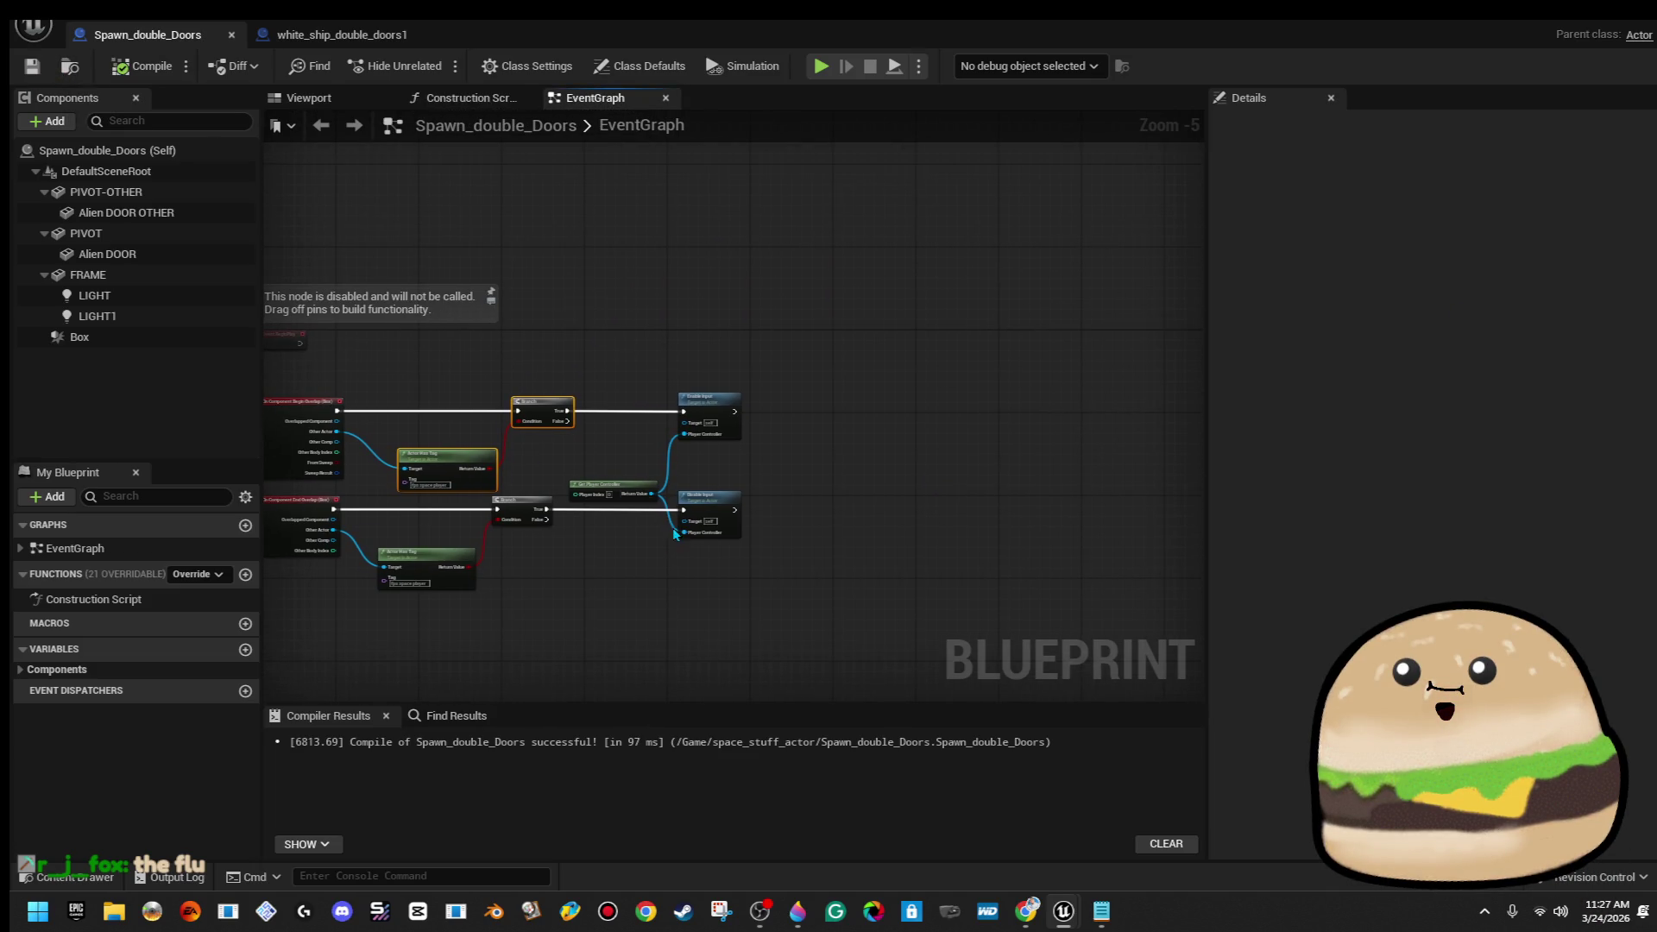
Add a Flip Flop node after Enable Input's execution output
{"action": "scroll", "coordinate": [715, 414], "scroll_direction": "up", "scroll_amount": 3}
{"action": "mouse_move", "coordinate": [660, 395]}
{"action": "left_mouse_down"}
{"action": "mouse_move", "coordinate": [1012, 395]}
{"action": "mouse_move", "coordinate": [906, 394]}
{"action": "mouse_move", "coordinate": [703, 481]}
{"action": "left_mouse_up"}
{"action": "scroll", "coordinate": [1011, 396], "scroll_direction": "down", "scroll_amount": 2}
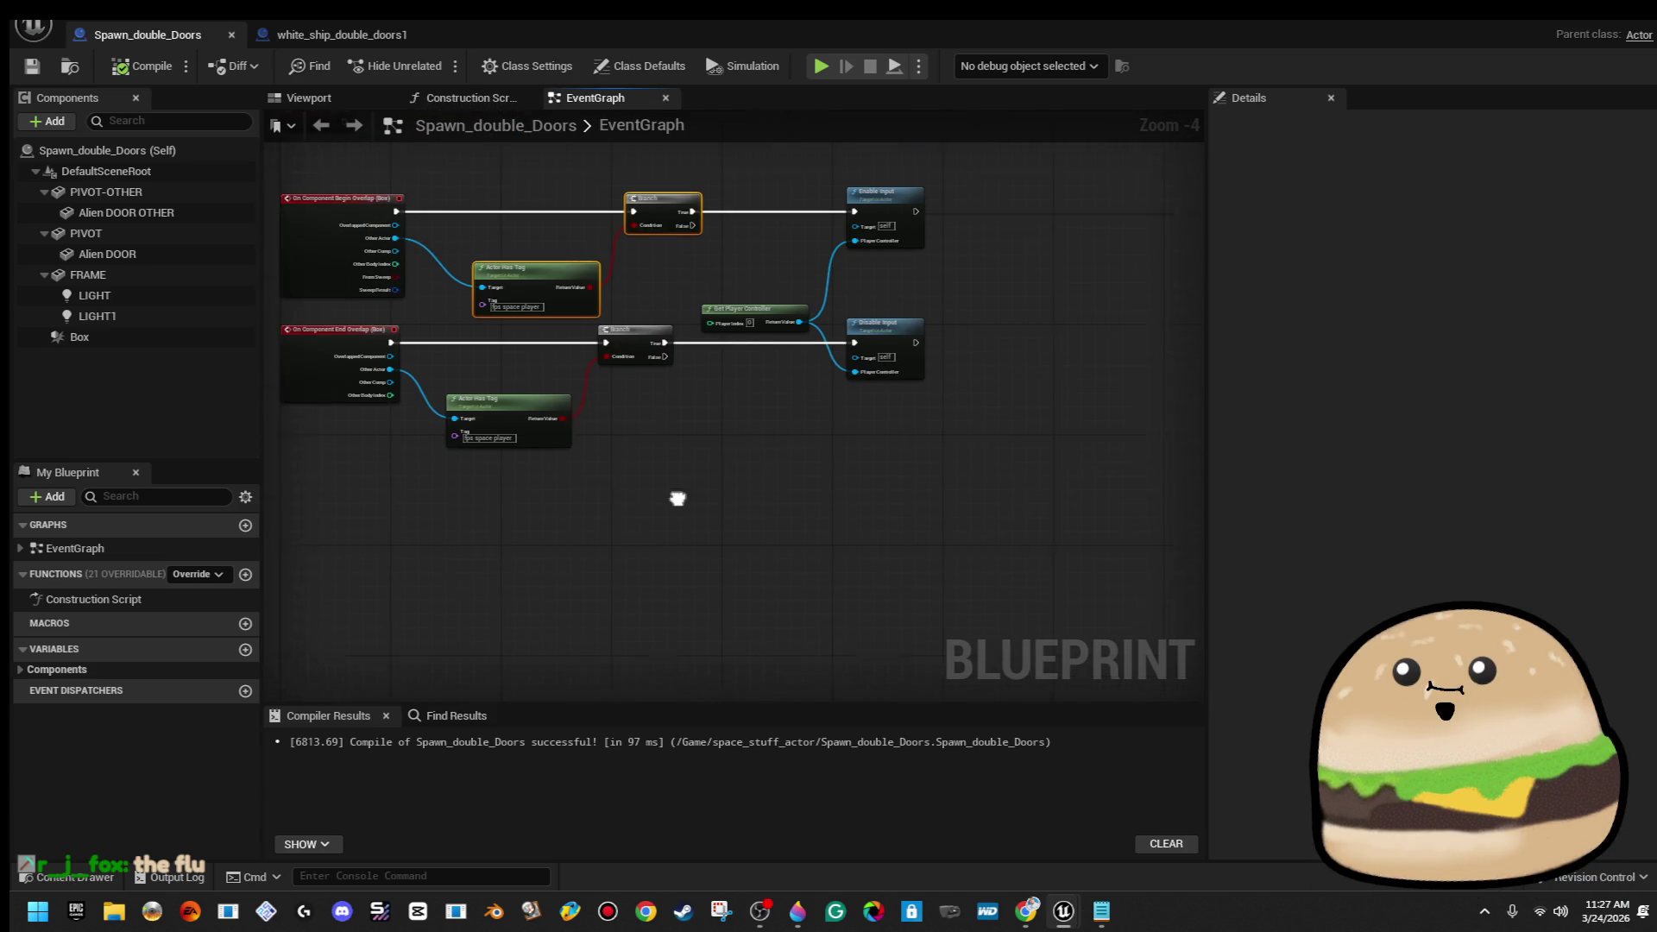
{"action": "left_click_drag", "start_coordinate": [988, 444], "coordinate": [636, 362]}
{"action": "left_click_drag", "start_coordinate": [534, 296], "coordinate": [716, 294]}
{"action": "type", "text": "move"}
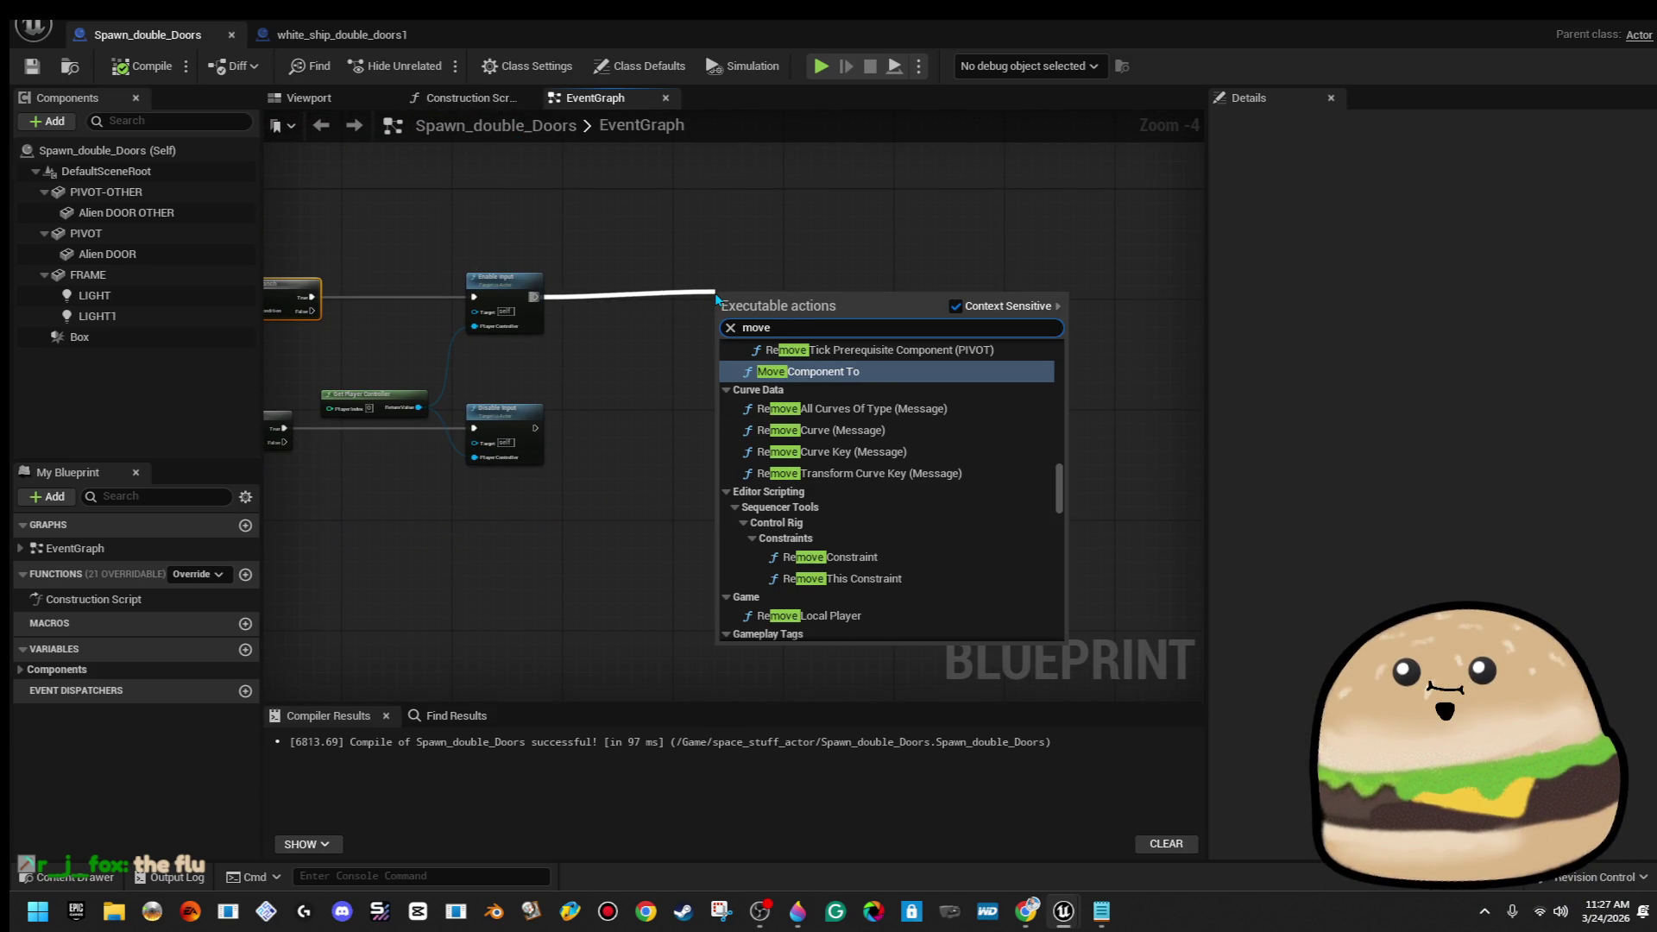
{"action": "left_click", "coordinate": [602, 267]}
{"action": "left_click_drag", "start_coordinate": [535, 296], "coordinate": [716, 295]}
{"action": "type", "text": "flip"}
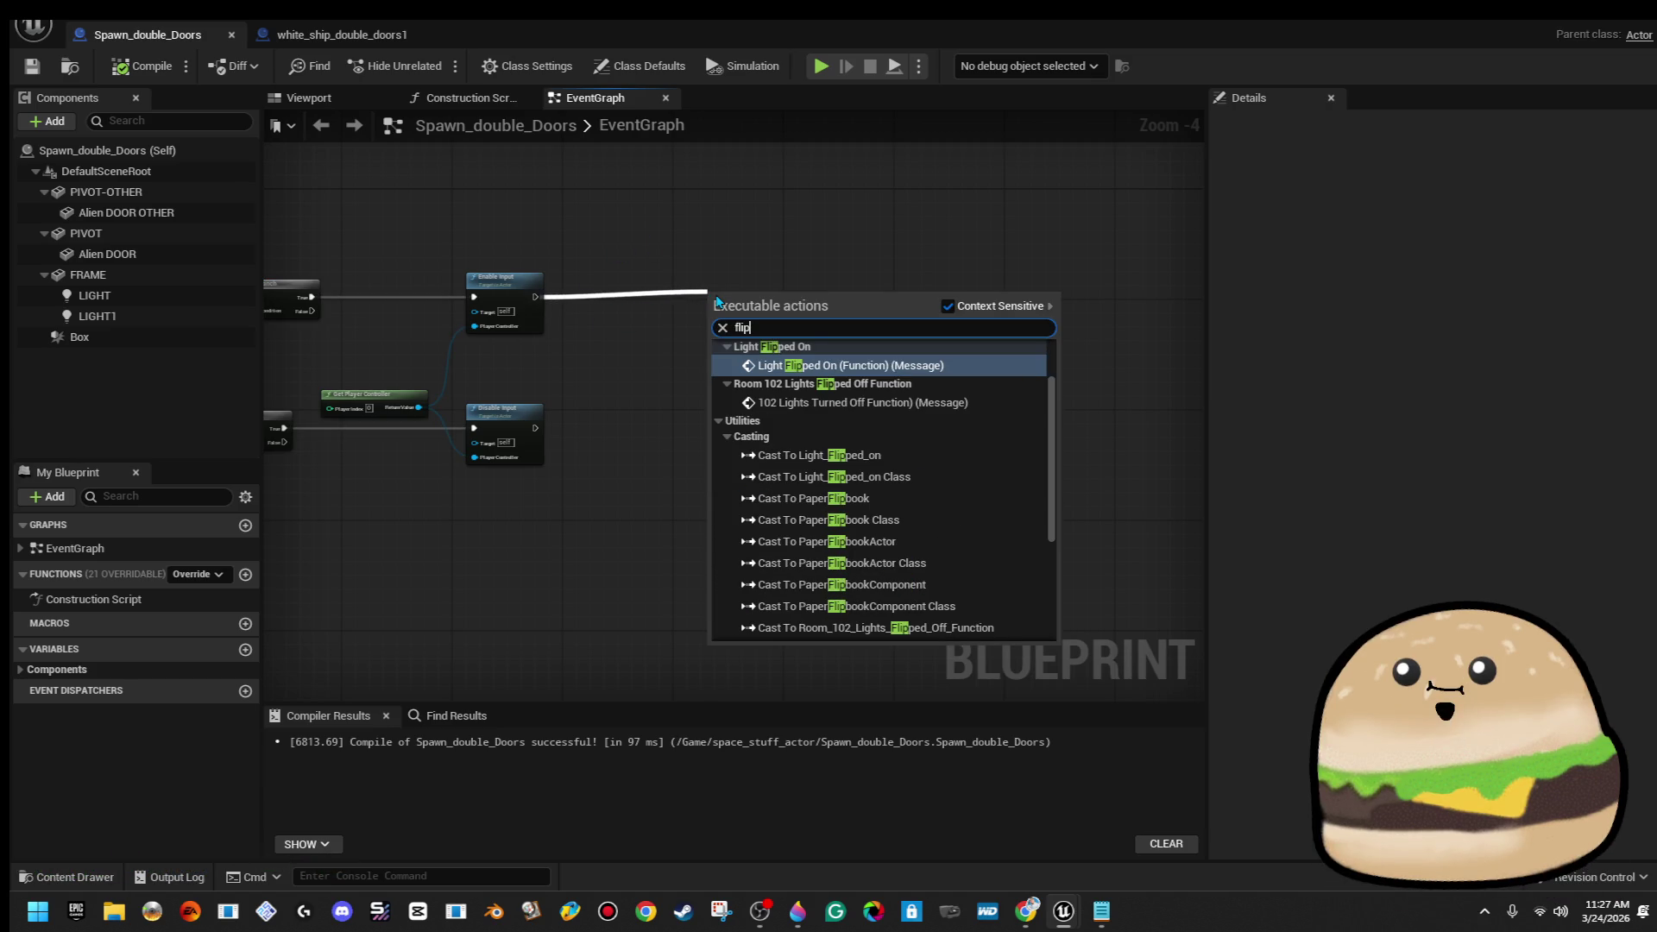
{"action": "type", "text": "f"}
{"action": "key", "text": "Return"}
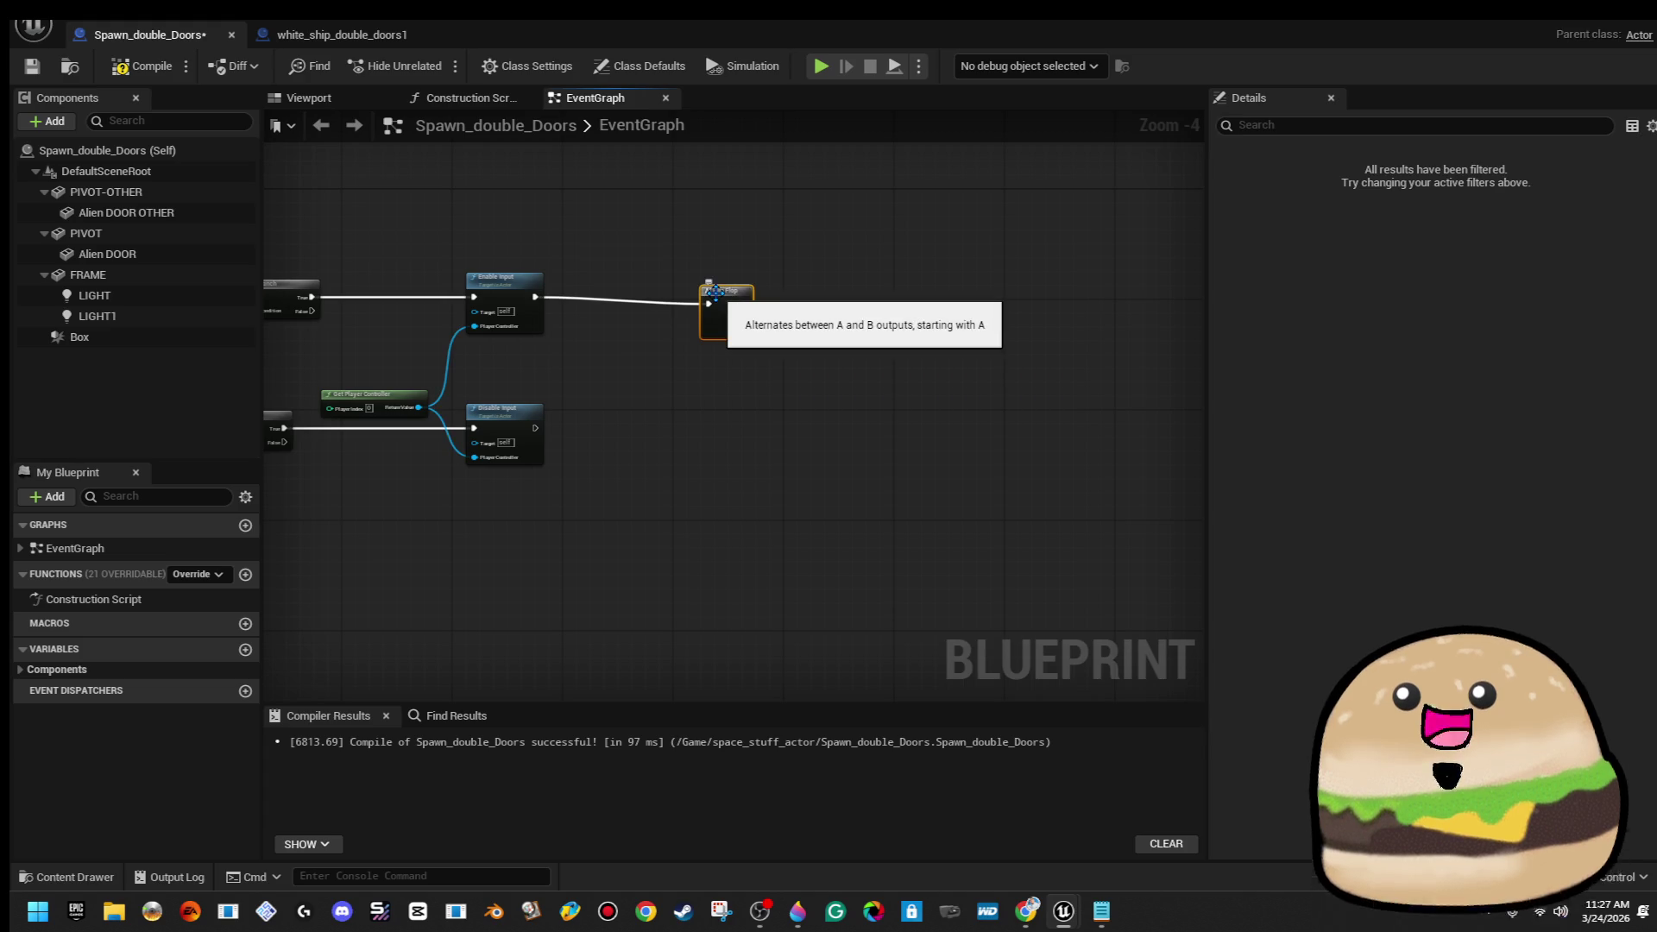
{"action": "scroll", "coordinate": [759, 433], "scroll_direction": "down", "scroll_amount": 2}
{"action": "left_click_drag", "start_coordinate": [660, 455], "coordinate": [706, 361]}
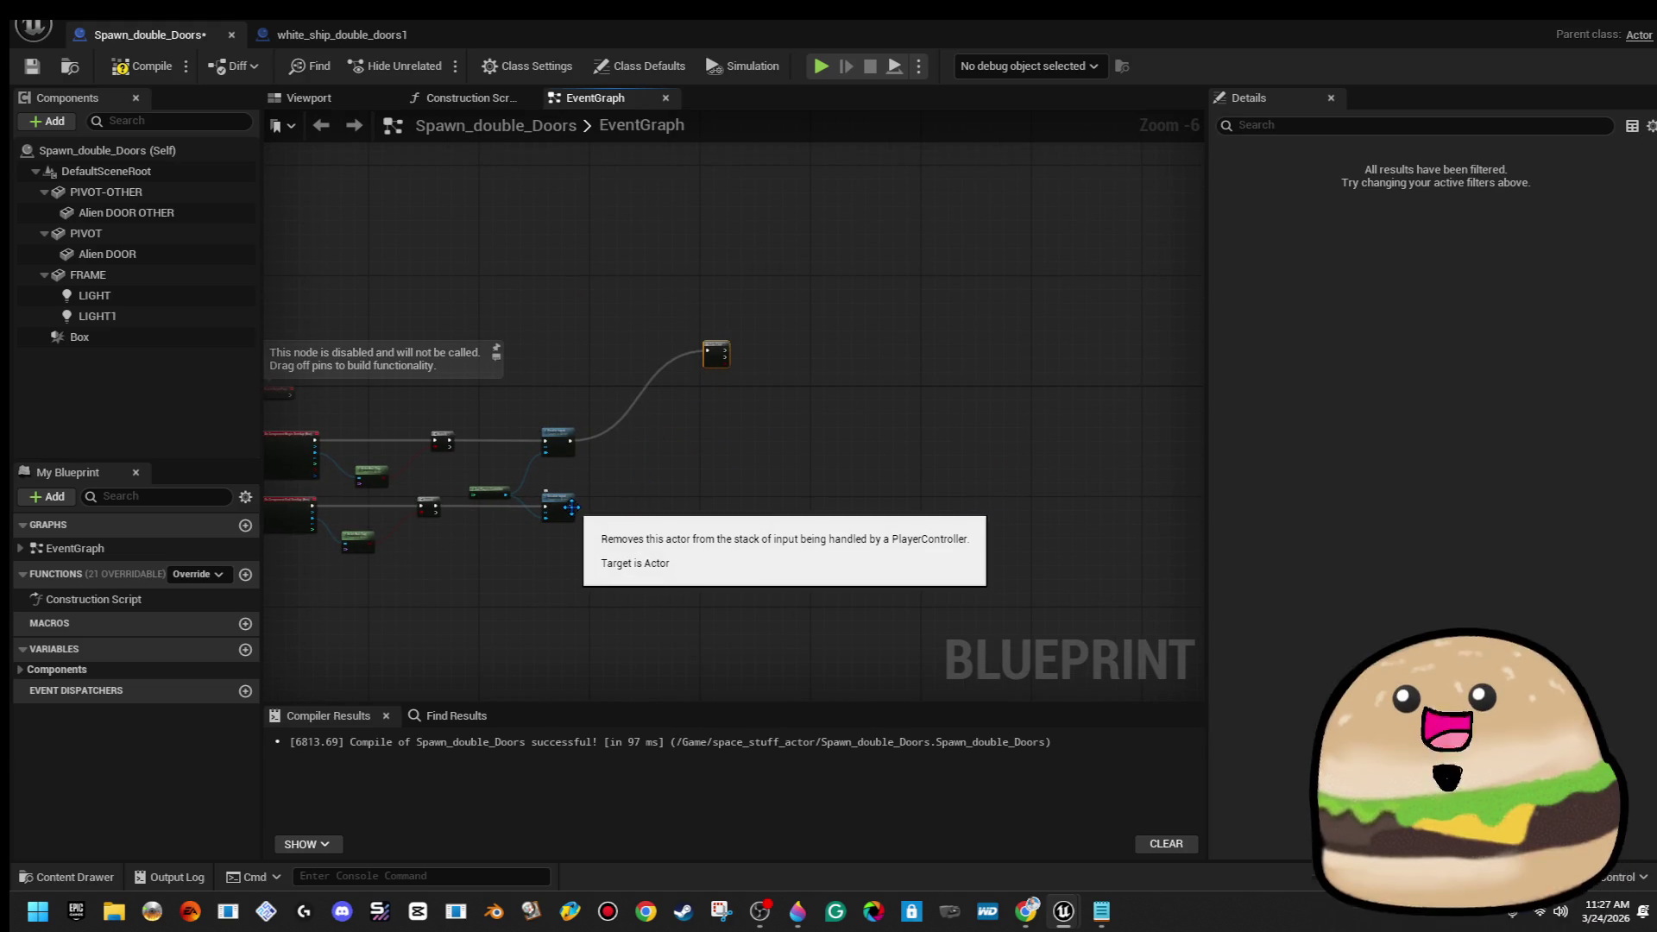
Add a Flip Flop after Disable Input and drag a PIVOT reference into the graph
{"action": "scroll", "coordinate": [572, 507], "scroll_direction": "up", "scroll_amount": 1}
{"action": "left_click_drag", "start_coordinate": [583, 505], "coordinate": [757, 578]}
{"action": "type", "text": "flip fl"}
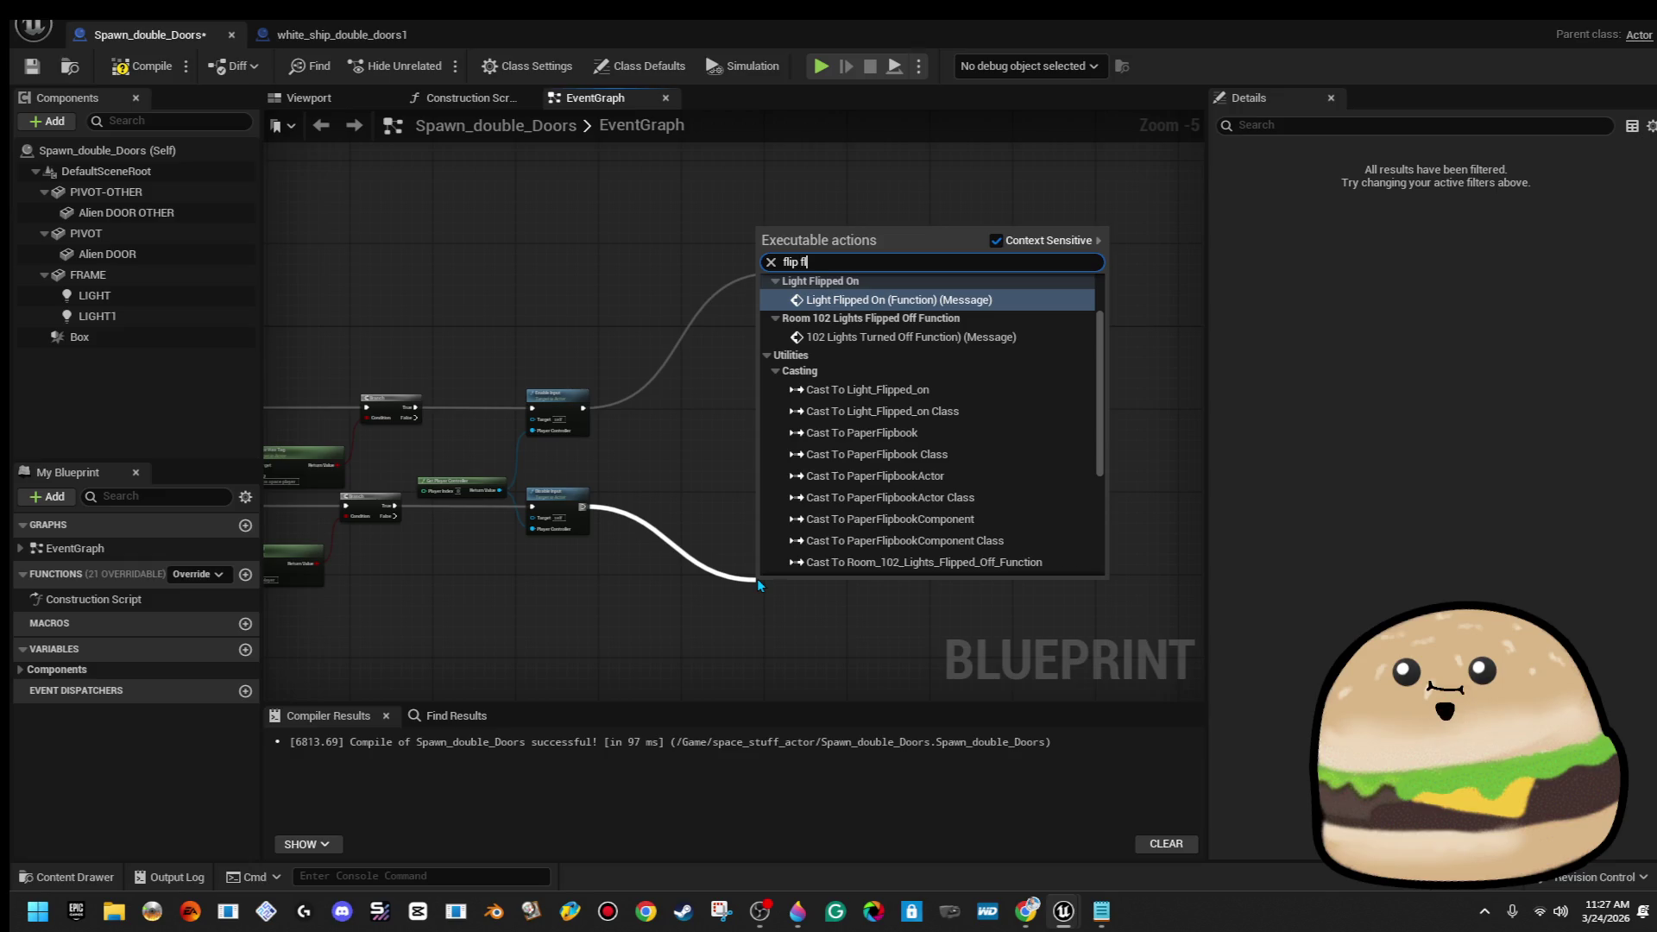
{"action": "key", "text": "BackSpace"}
{"action": "key", "text": "BackSpace"}
{"action": "key", "text": "BackSpace"}
{"action": "type", "text": "f"}
{"action": "key", "text": "Up"}
{"action": "key", "text": "Return"}
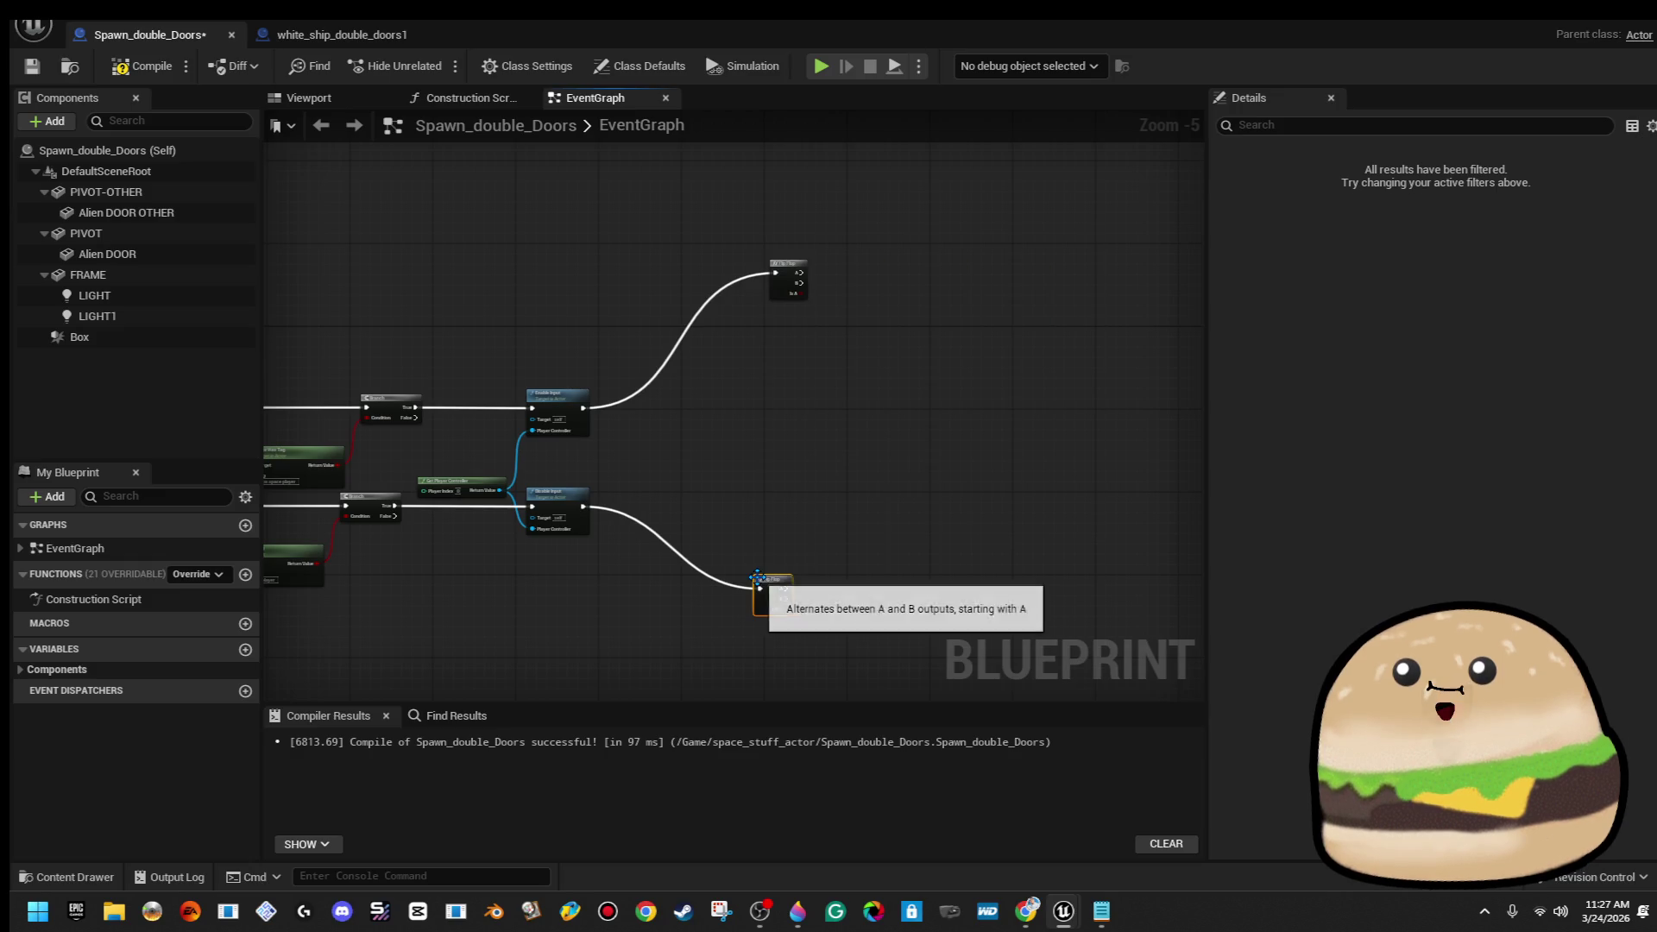
{"action": "left_click_drag", "start_coordinate": [902, 405], "coordinate": [738, 502]}
{"action": "scroll", "coordinate": [690, 384], "scroll_direction": "up", "scroll_amount": 2}
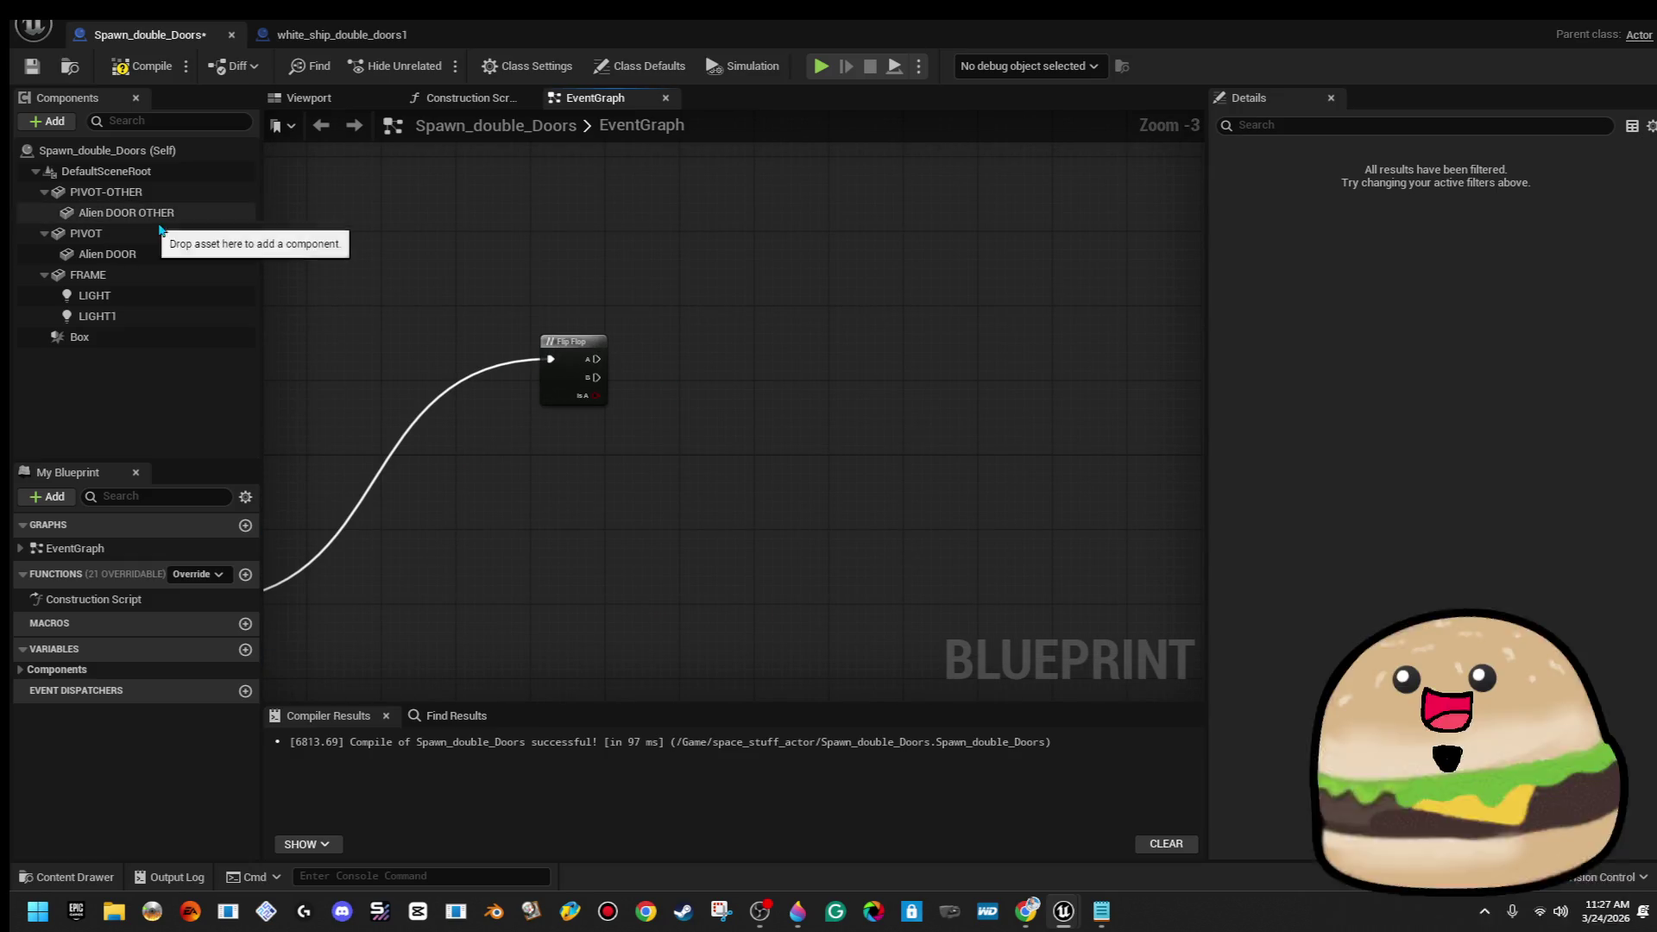
{"action": "mouse_move", "coordinate": [195, 241]}
{"action": "left_mouse_down"}
{"action": "mouse_move", "coordinate": [788, 290]}
{"action": "mouse_move", "coordinate": [905, 260]}
{"action": "left_mouse_up"}
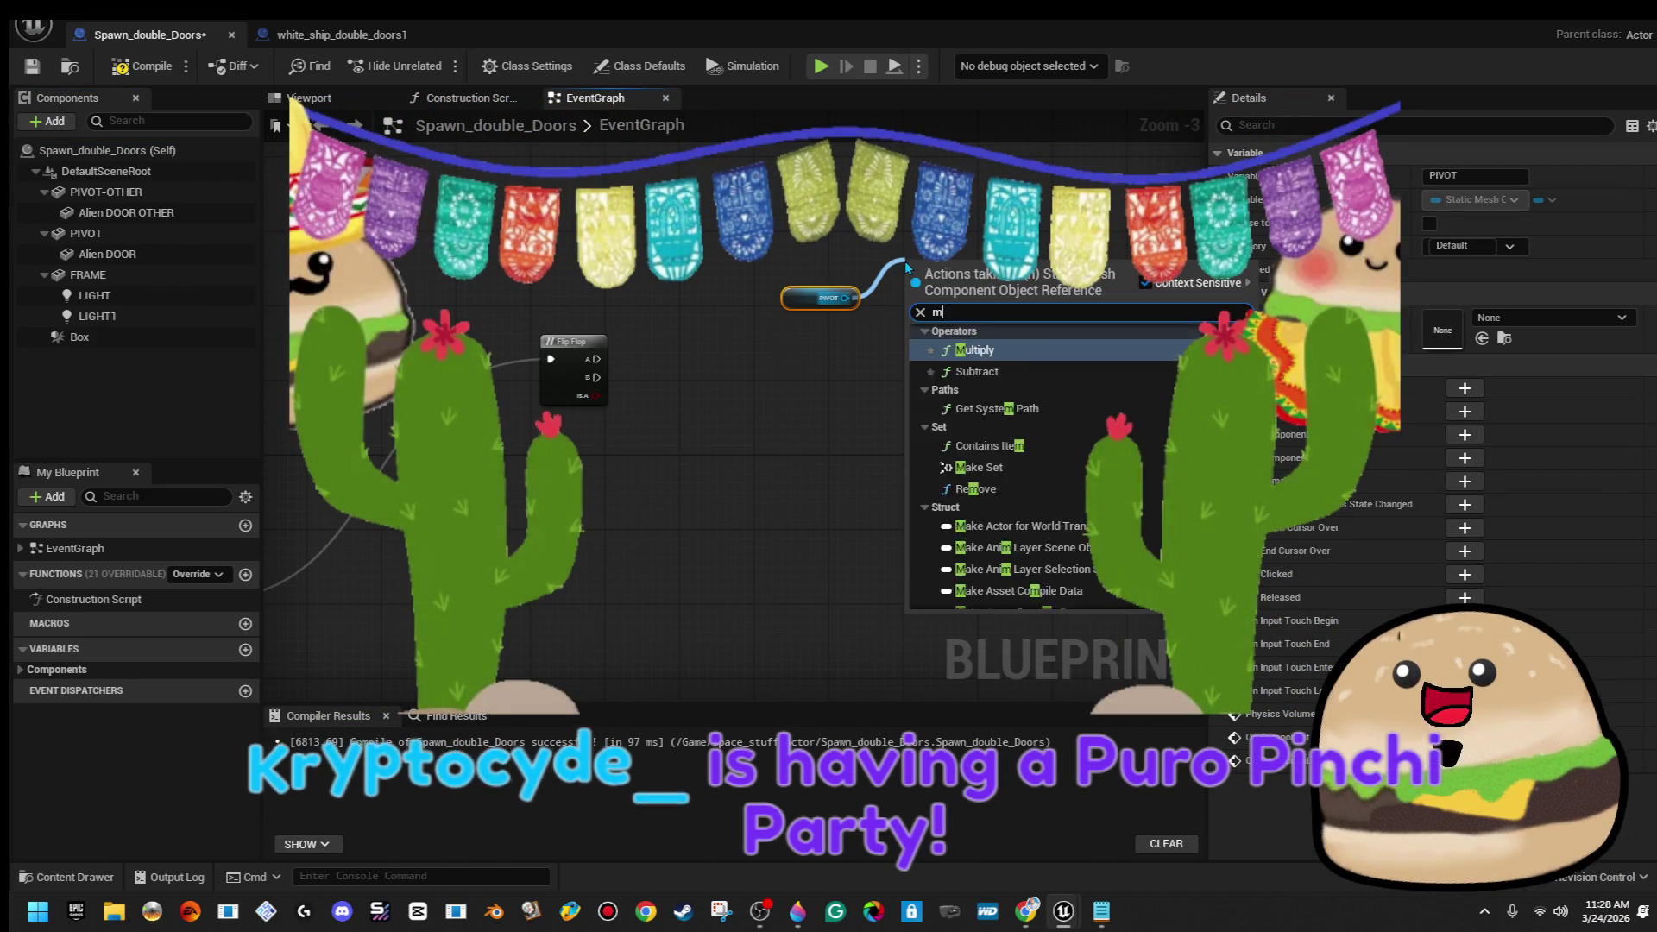
Add a Move Component To node driven by the PIVOT reference
{"action": "type", "text": "move co"}
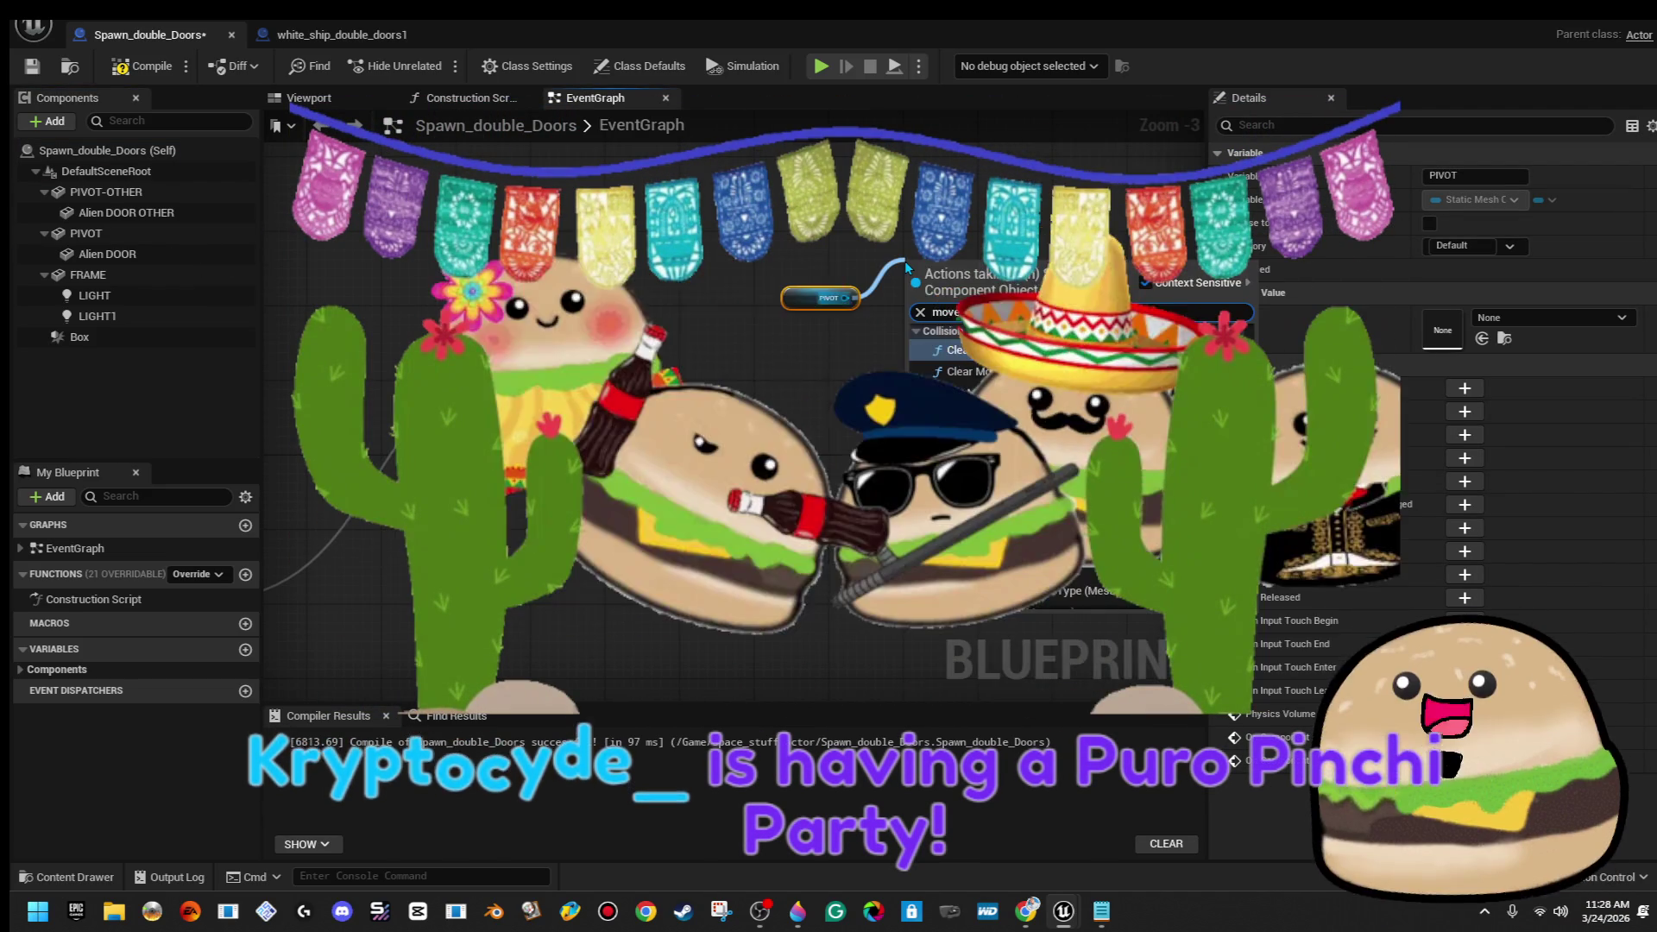
{"action": "key", "text": "BackSpace"}
{"action": "left_click", "coordinate": [1141, 552]}
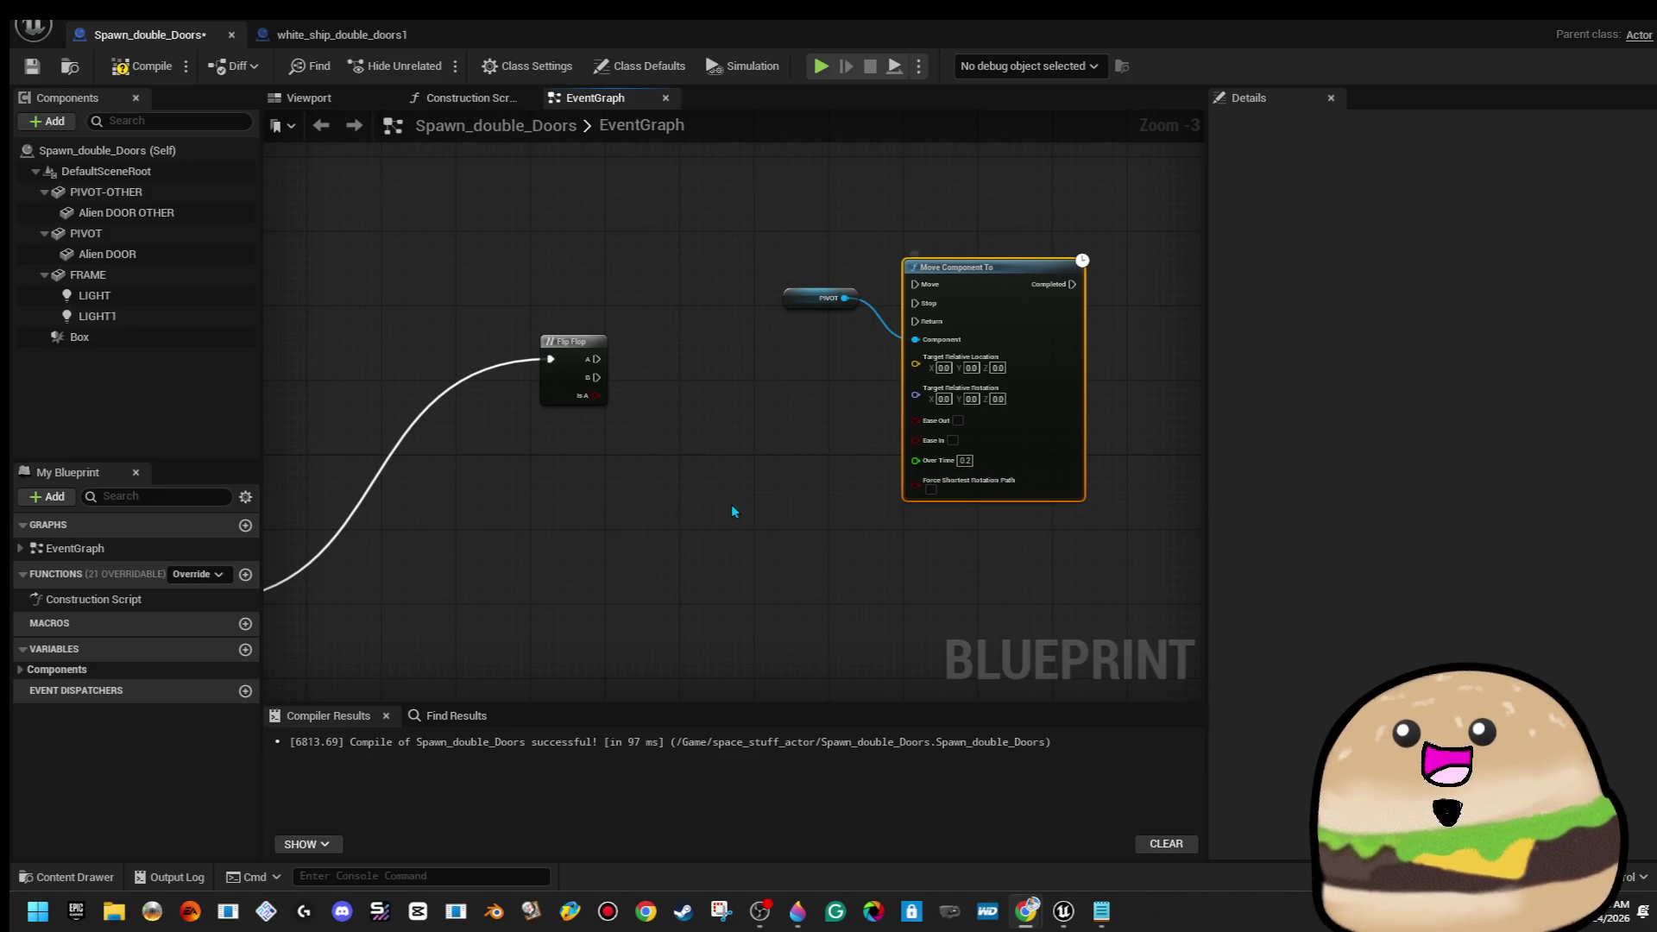
Wire Flip Flop A into Move Component To, set target Y to 205, enable Ease Out
{"action": "scroll", "coordinate": [492, 415], "scroll_direction": "up", "scroll_amount": 2}
{"action": "mouse_move", "coordinate": [454, 400]}
{"action": "left_mouse_down"}
{"action": "mouse_move", "coordinate": [850, 363]}
{"action": "mouse_move", "coordinate": [867, 304]}
{"action": "left_mouse_up"}
{"action": "left_click_drag", "start_coordinate": [820, 231], "coordinate": [626, 466]}
{"action": "left_click_drag", "start_coordinate": [1034, 504], "coordinate": [1036, 480]}
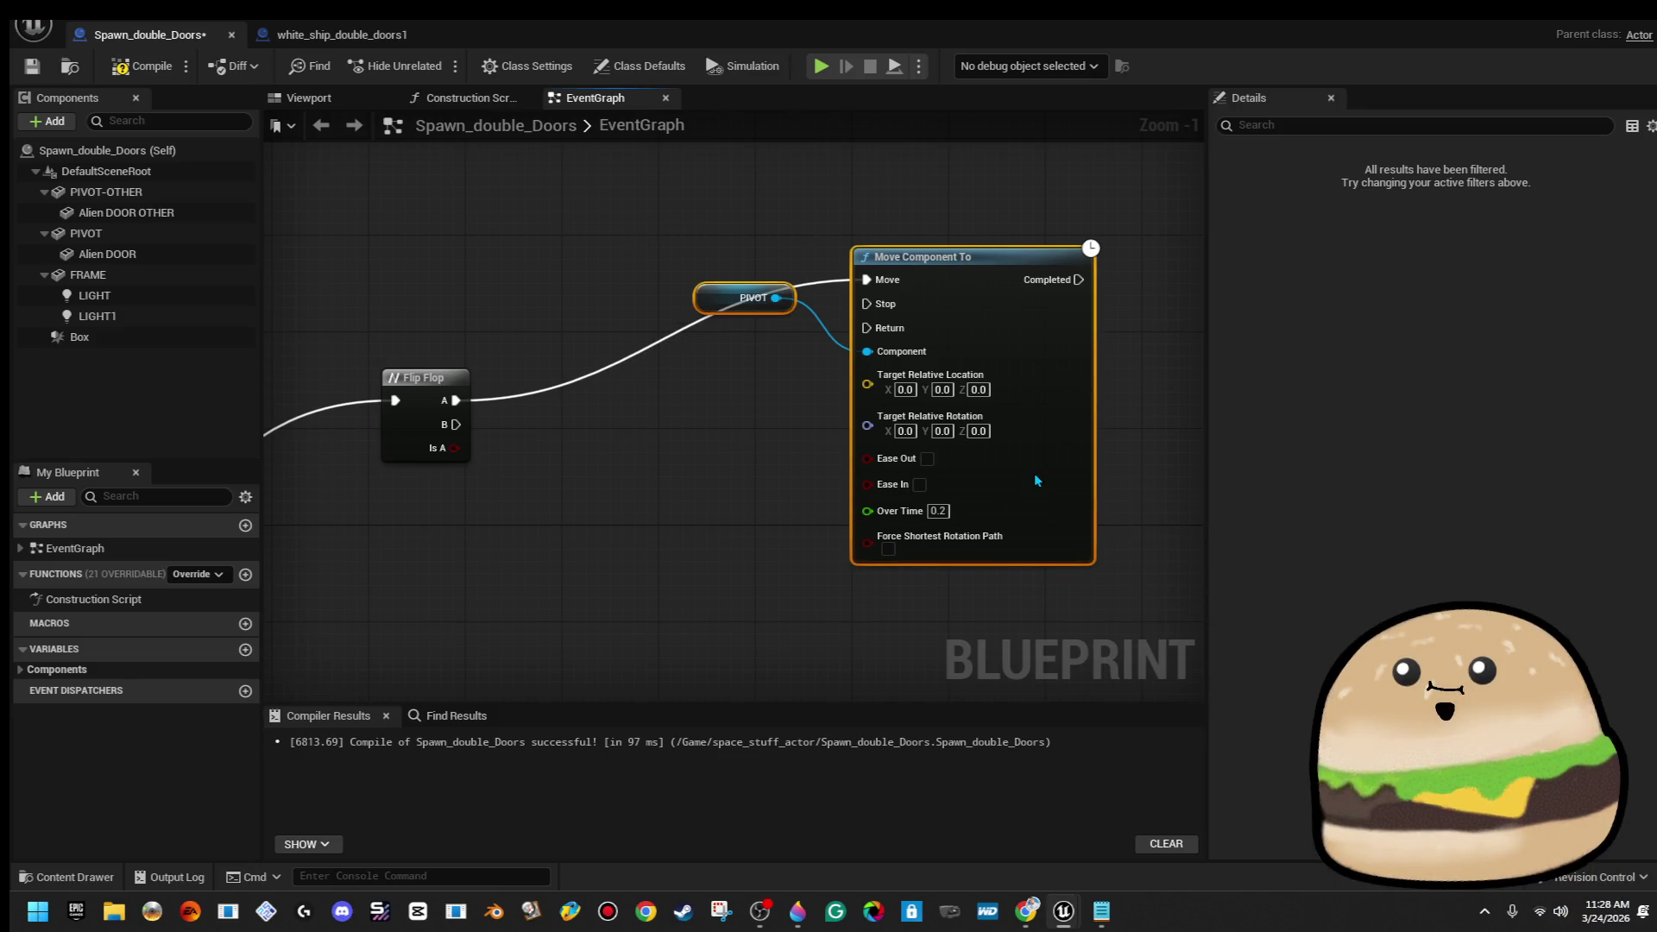
{"action": "left_click", "coordinate": [784, 508]}
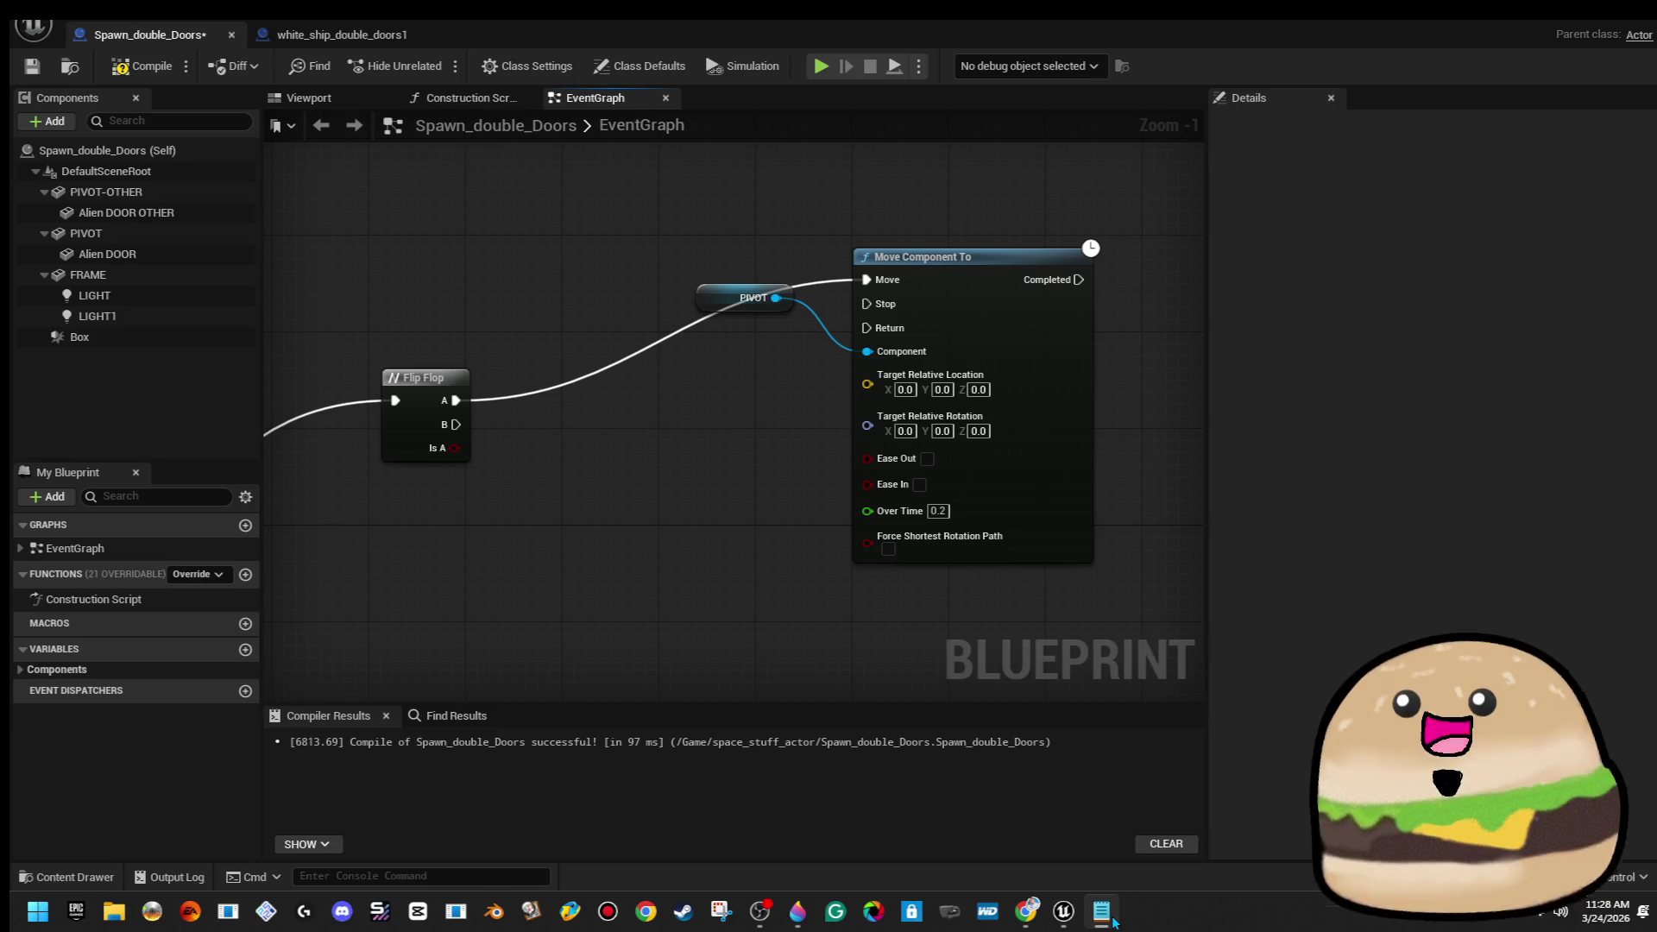
{"action": "left_click", "coordinate": [942, 390]}
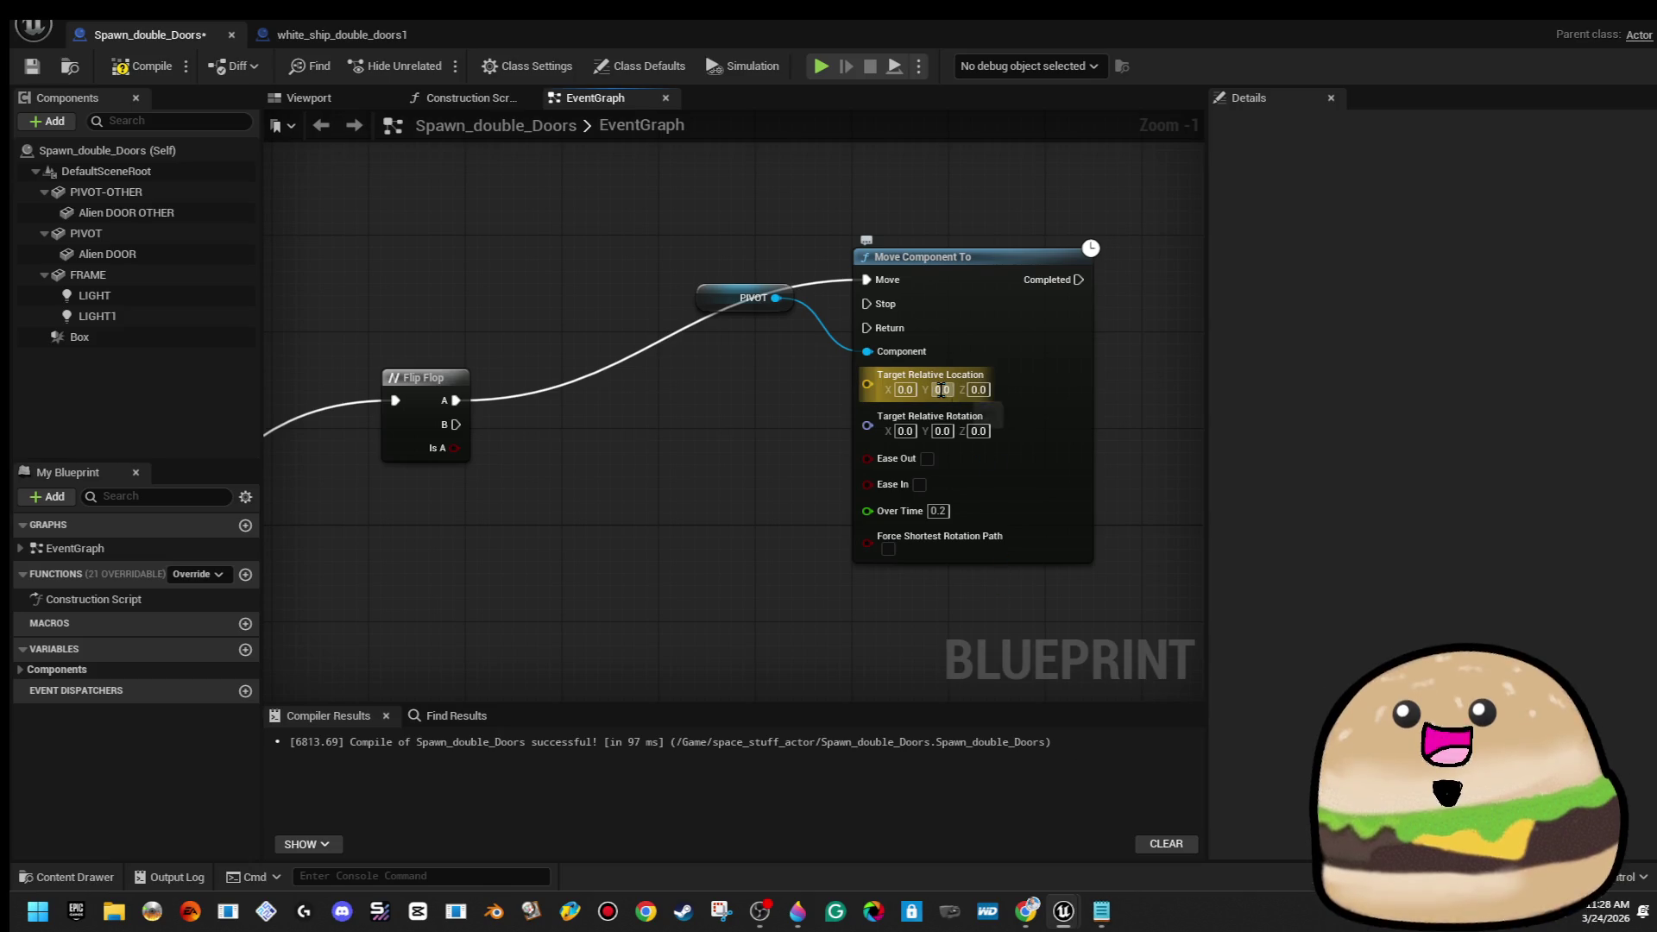
{"action": "type", "text": "205"}
{"action": "key", "text": "Return"}
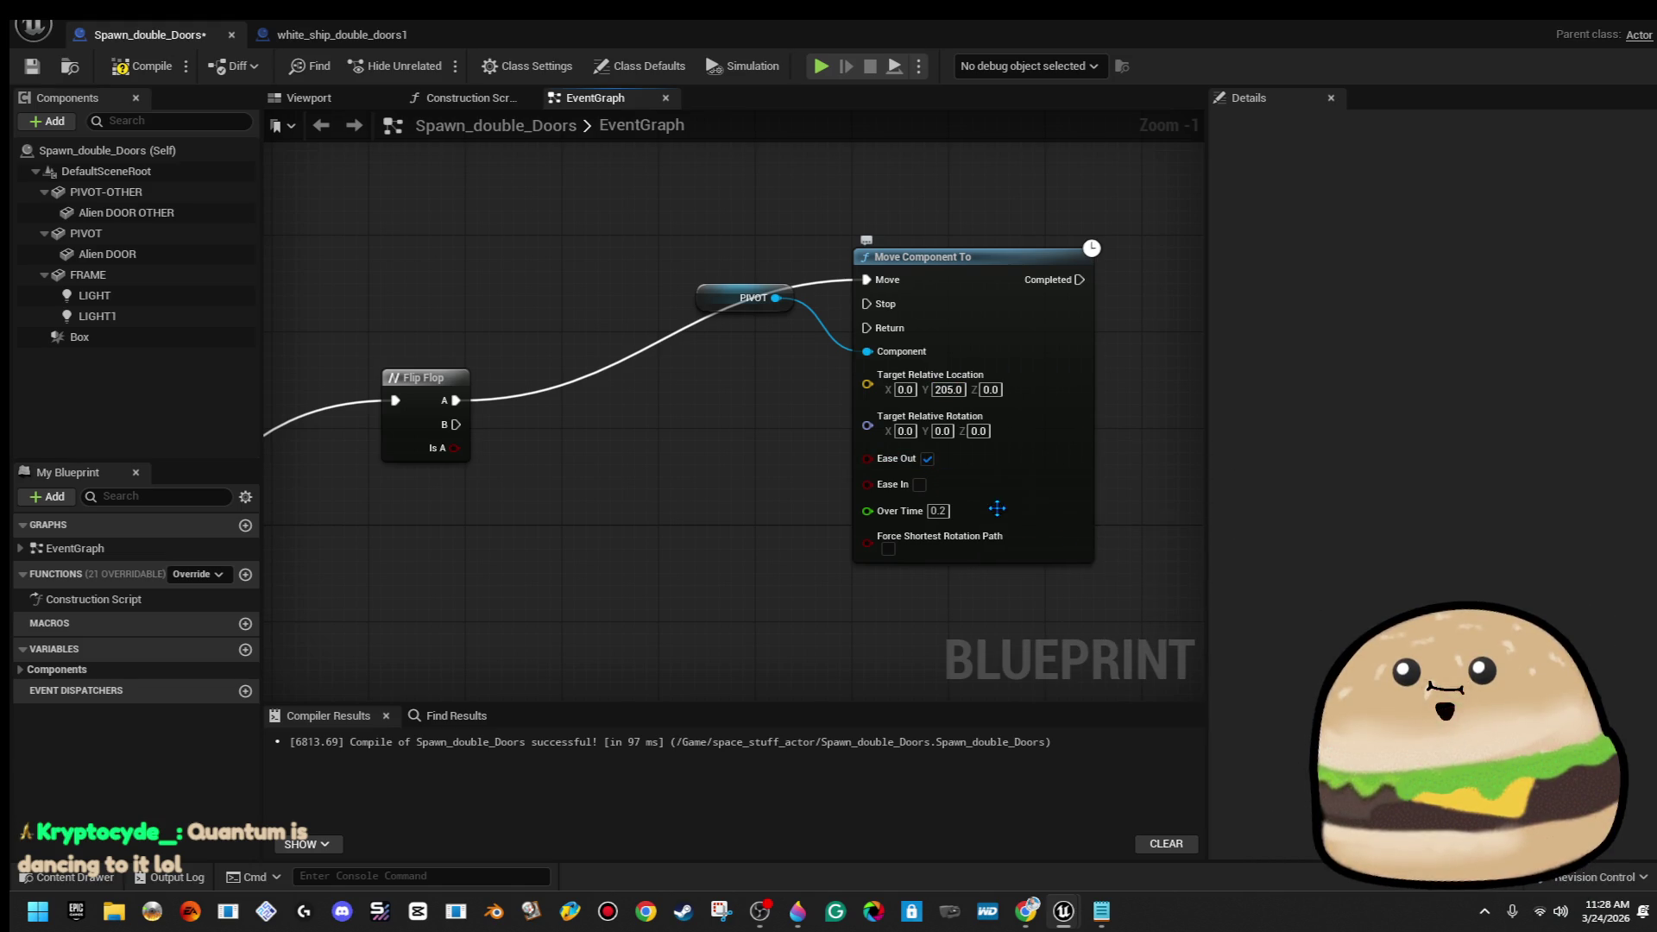
{"action": "left_click", "coordinate": [926, 458]}
Duplicate the PIVOT and Move Component To pair and place the copy below
{"action": "scroll", "coordinate": [1137, 382], "scroll_direction": "down", "scroll_amount": 2}
{"action": "mouse_move", "coordinate": [697, 200]}
{"action": "left_mouse_down"}
{"action": "mouse_move", "coordinate": [1152, 528]}
{"action": "mouse_move", "coordinate": [1130, 537]}
{"action": "left_mouse_up"}
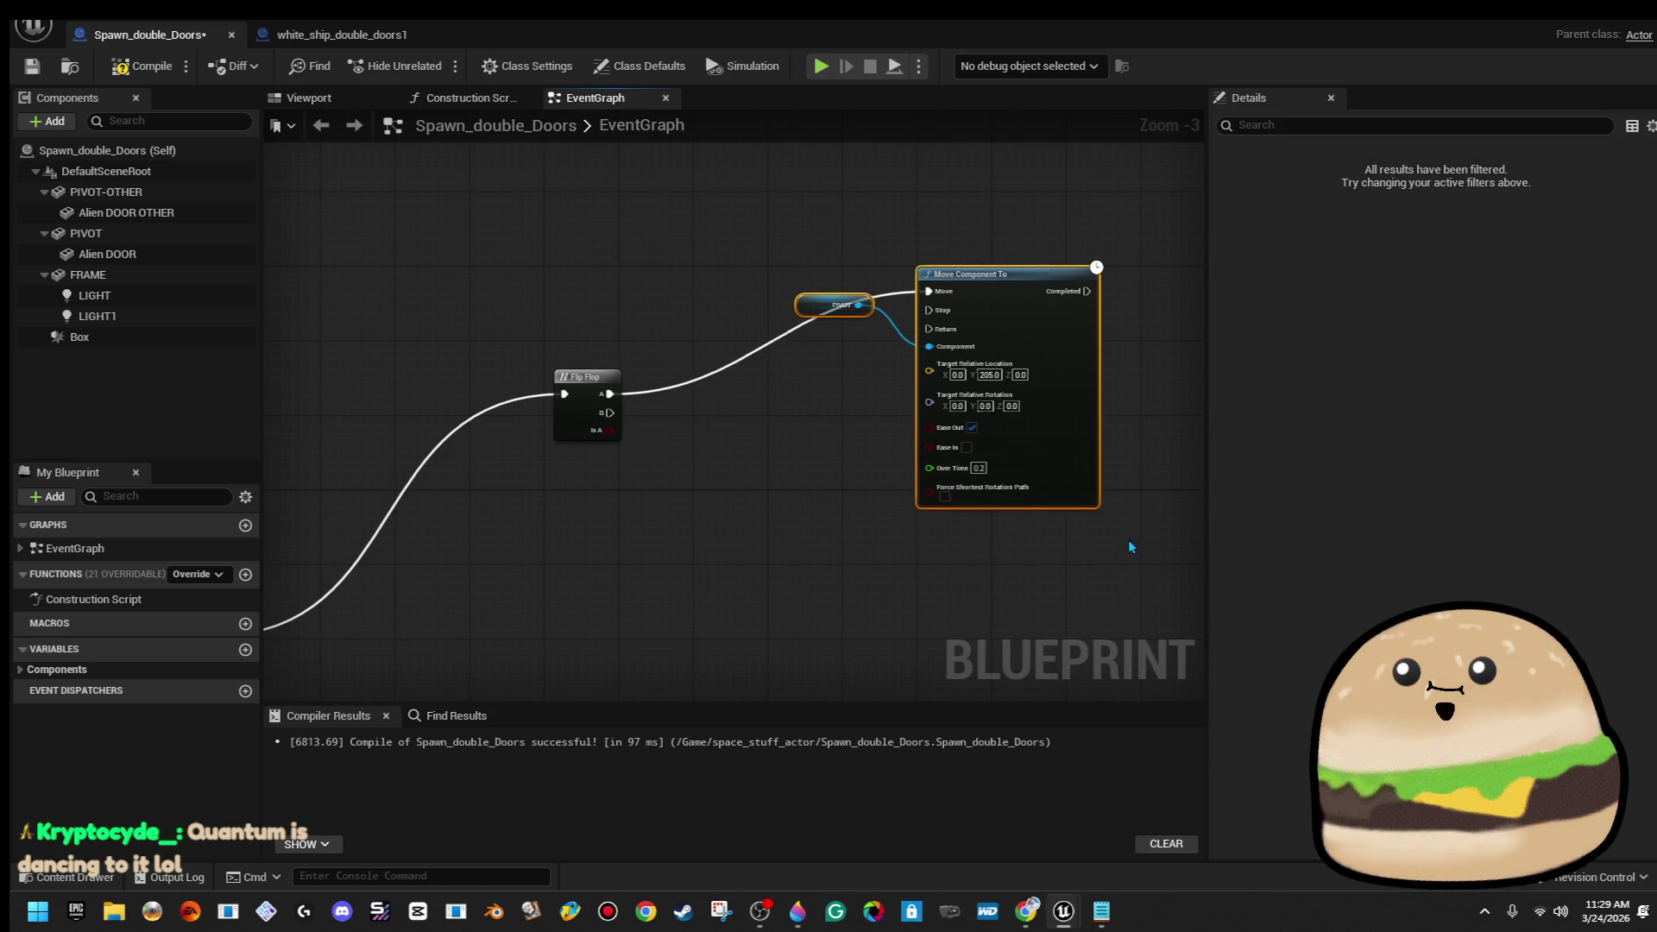
{"action": "left_click", "coordinate": [953, 535]}
{"action": "left_click_drag", "start_coordinate": [699, 420], "coordinate": [971, 189]}
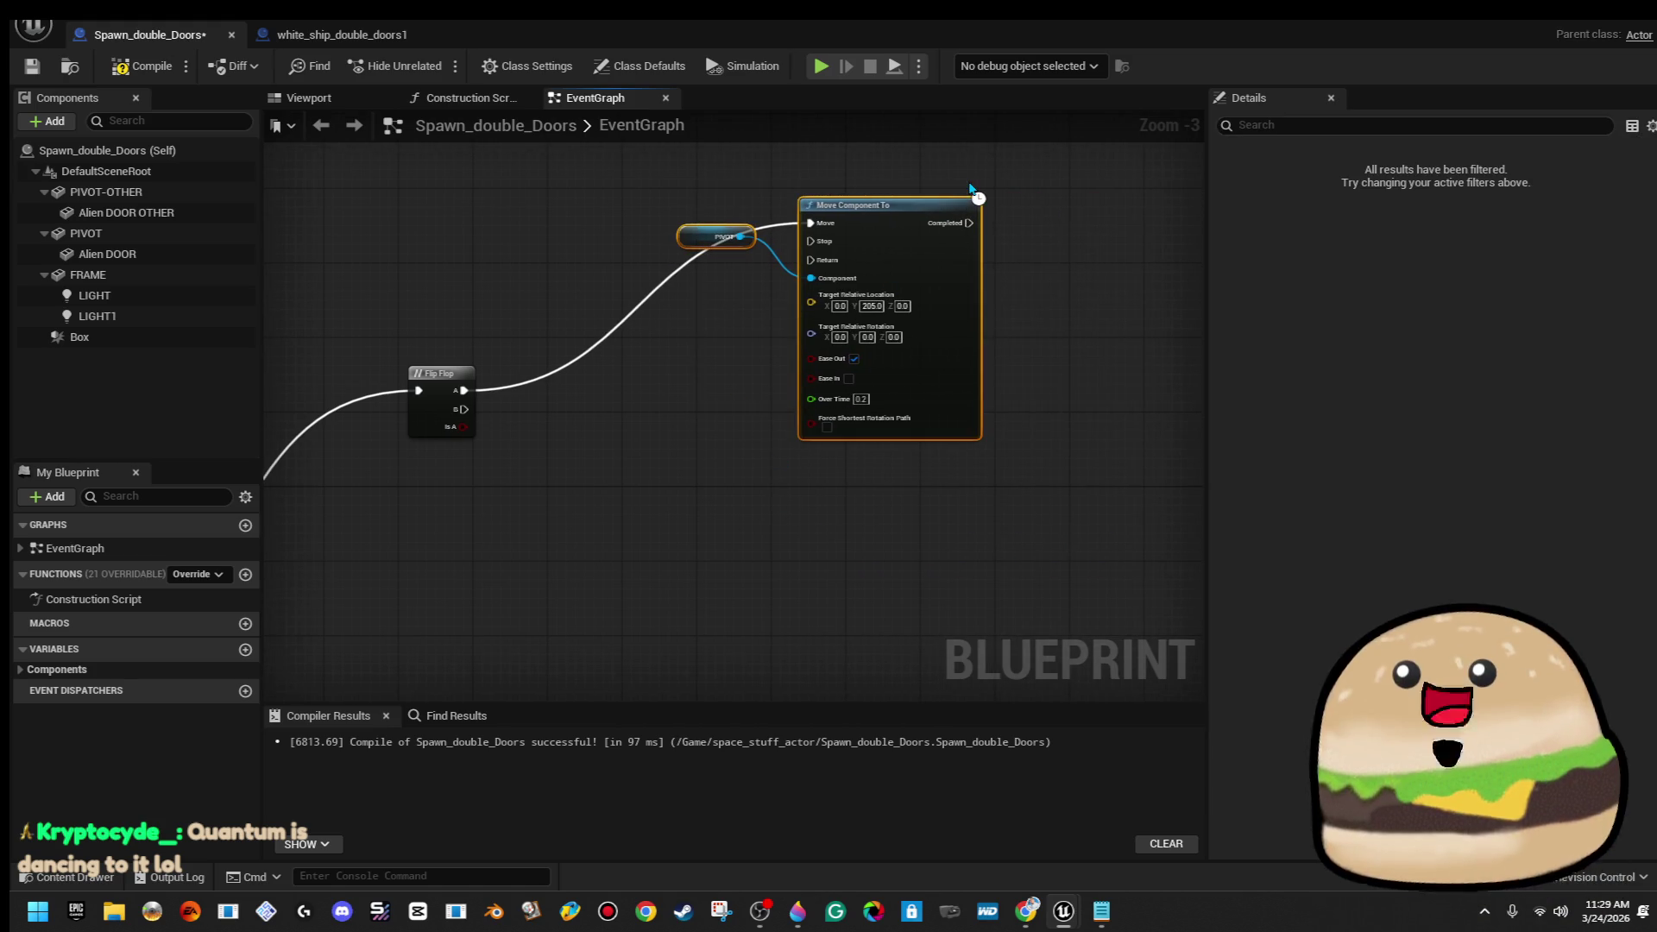
{"action": "key", "text": "ctrl+c"}
{"action": "key", "text": "ctrl+v"}
{"action": "mouse_move", "coordinate": [1173, 200]}
{"action": "left_mouse_down"}
{"action": "mouse_move", "coordinate": [984, 509]}
{"action": "mouse_move", "coordinate": [948, 497]}
{"action": "left_mouse_up"}
{"action": "scroll", "coordinate": [902, 565], "scroll_direction": "up", "scroll_amount": 2}
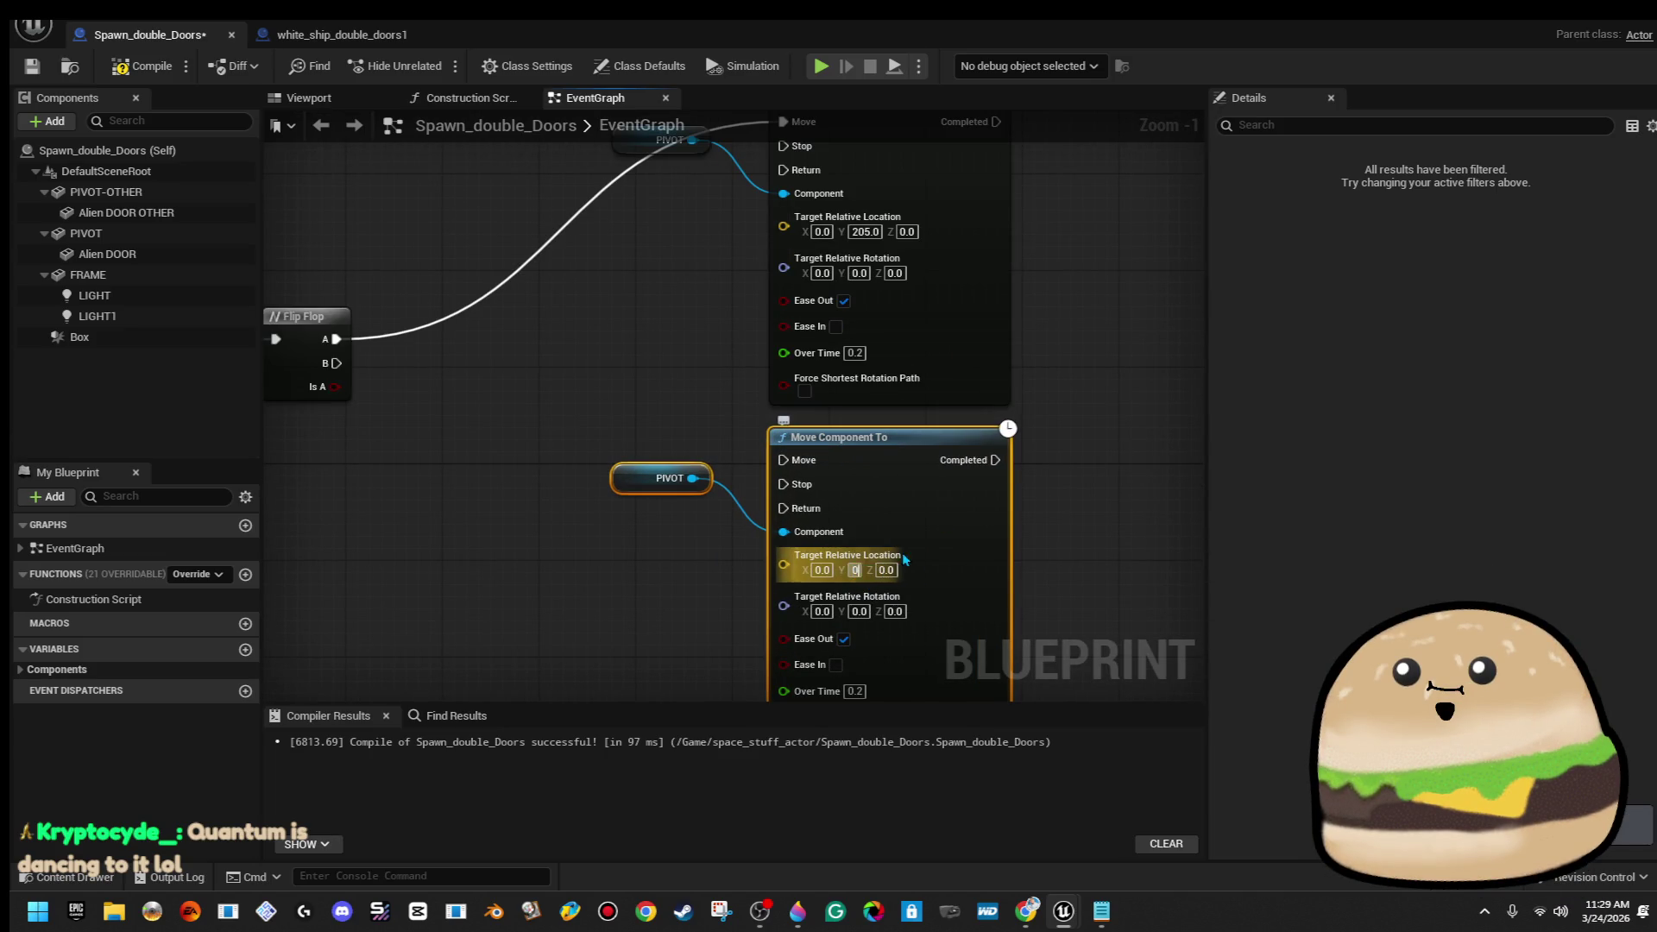
Reset the copied Move node's Y target to 0 and break its link from Flip Flop B
{"action": "type", "text": "0"}
{"action": "key", "text": "Return"}
{"action": "mouse_move", "coordinate": [887, 466]}
{"action": "left_mouse_down"}
{"action": "mouse_move", "coordinate": [423, 414]}
{"action": "mouse_move", "coordinate": [439, 369]}
{"action": "left_mouse_up"}
{"action": "scroll", "coordinate": [678, 531], "scroll_direction": "down", "scroll_amount": 2}
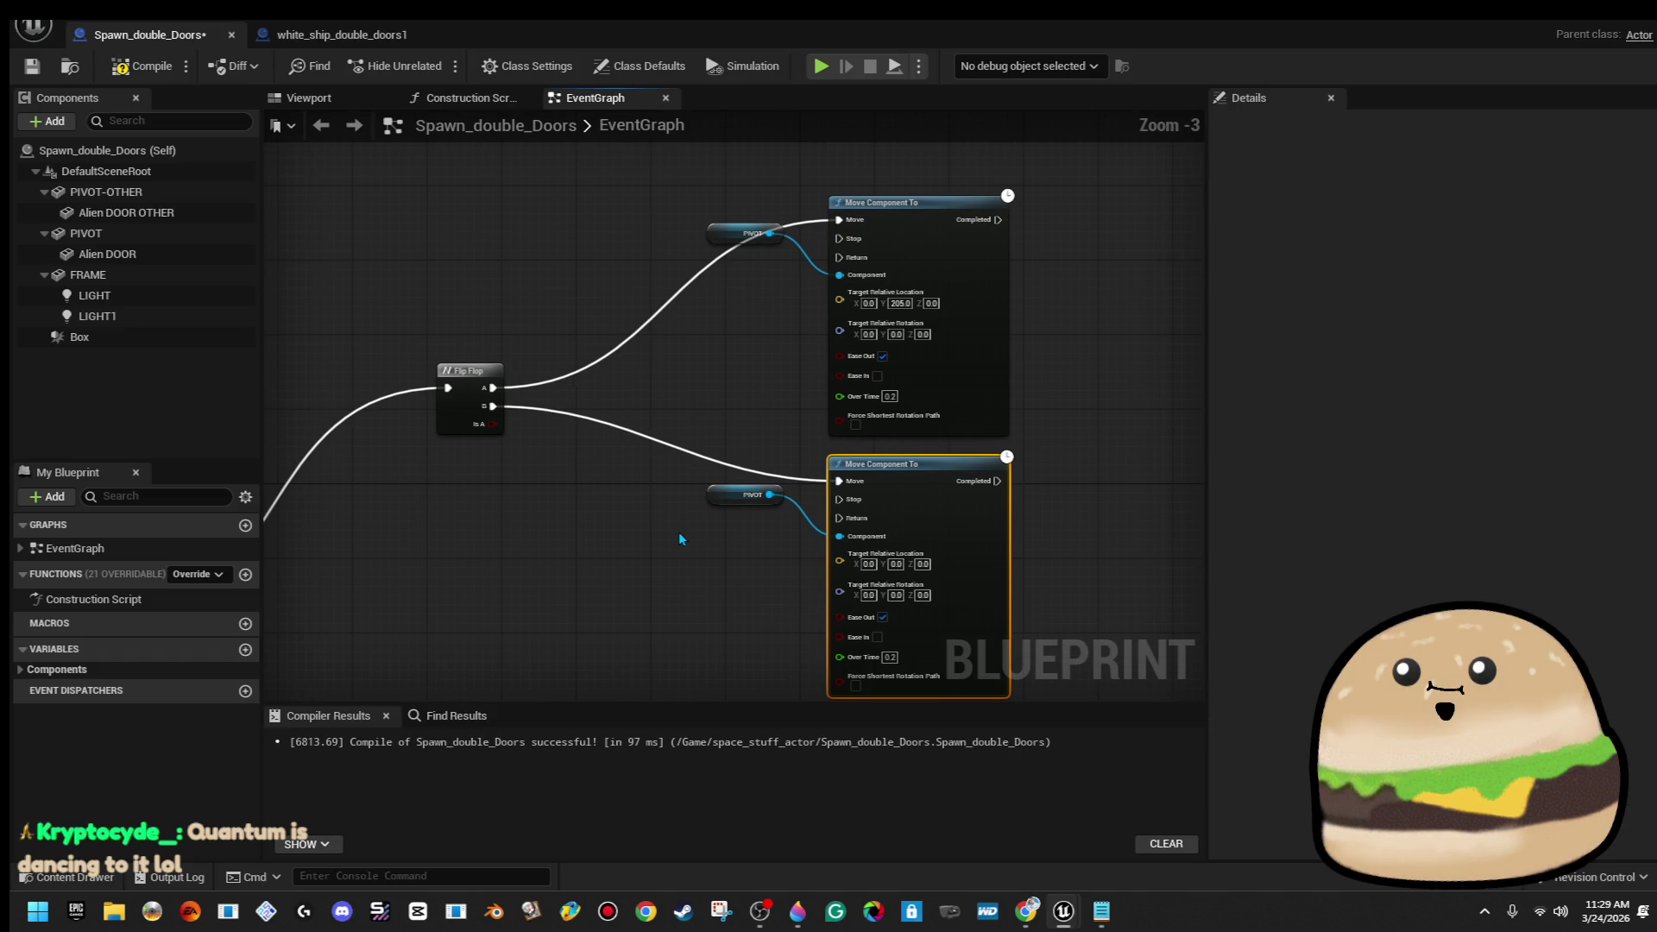
{"action": "right_click", "coordinate": [489, 406]}
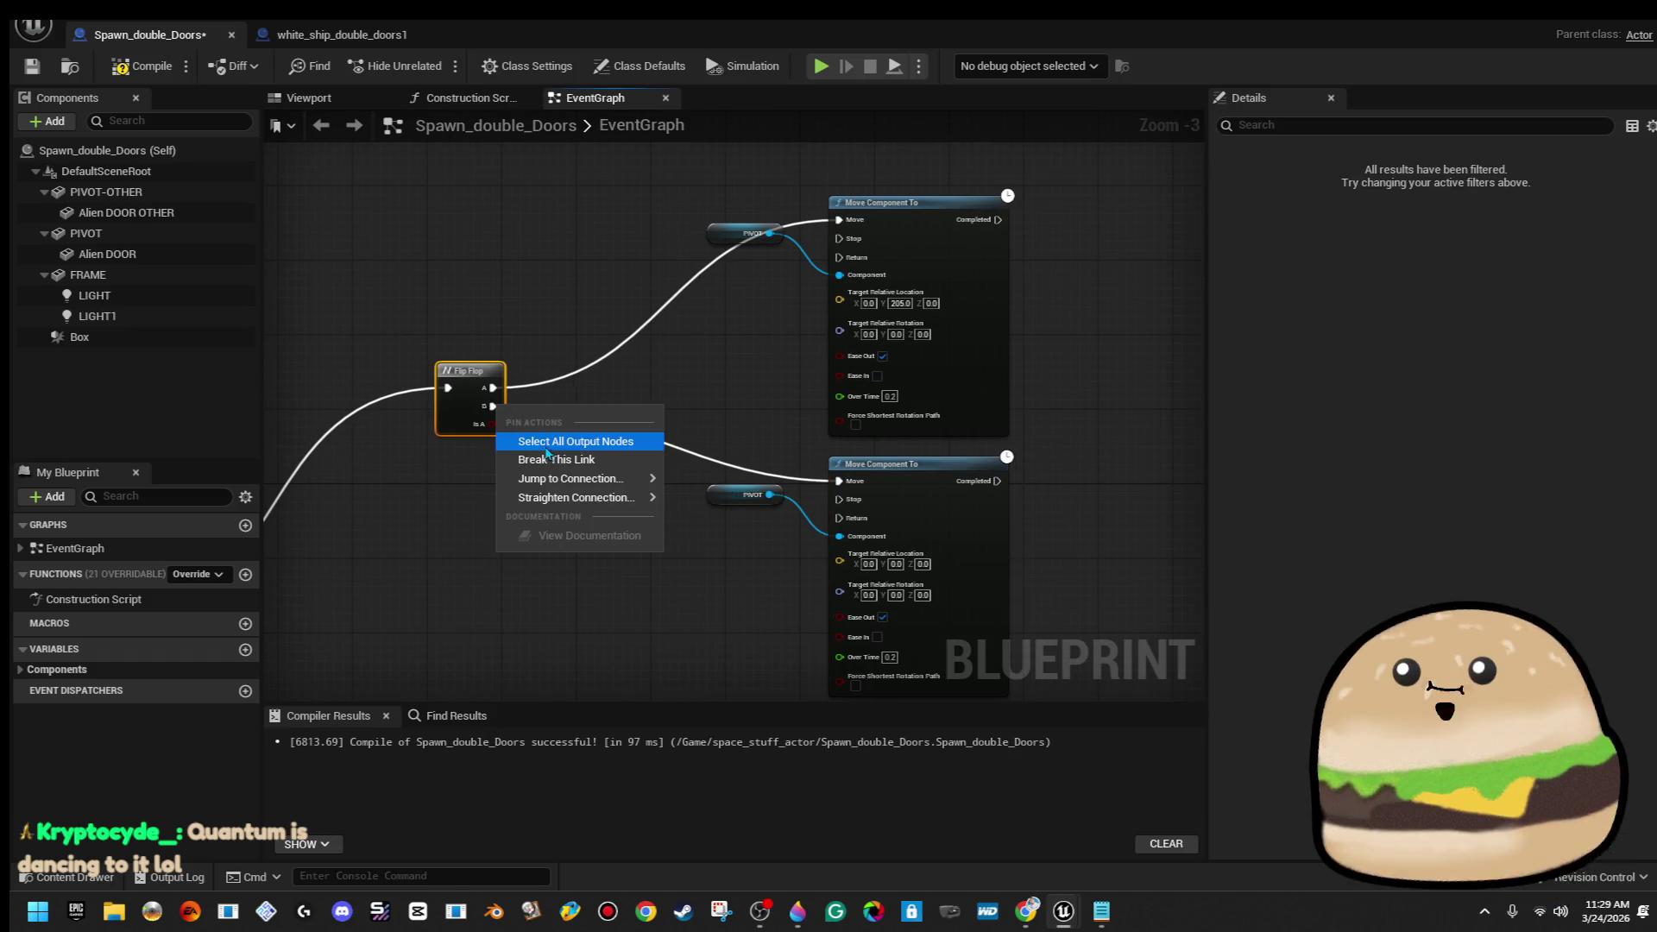
{"action": "left_click", "coordinate": [551, 454]}
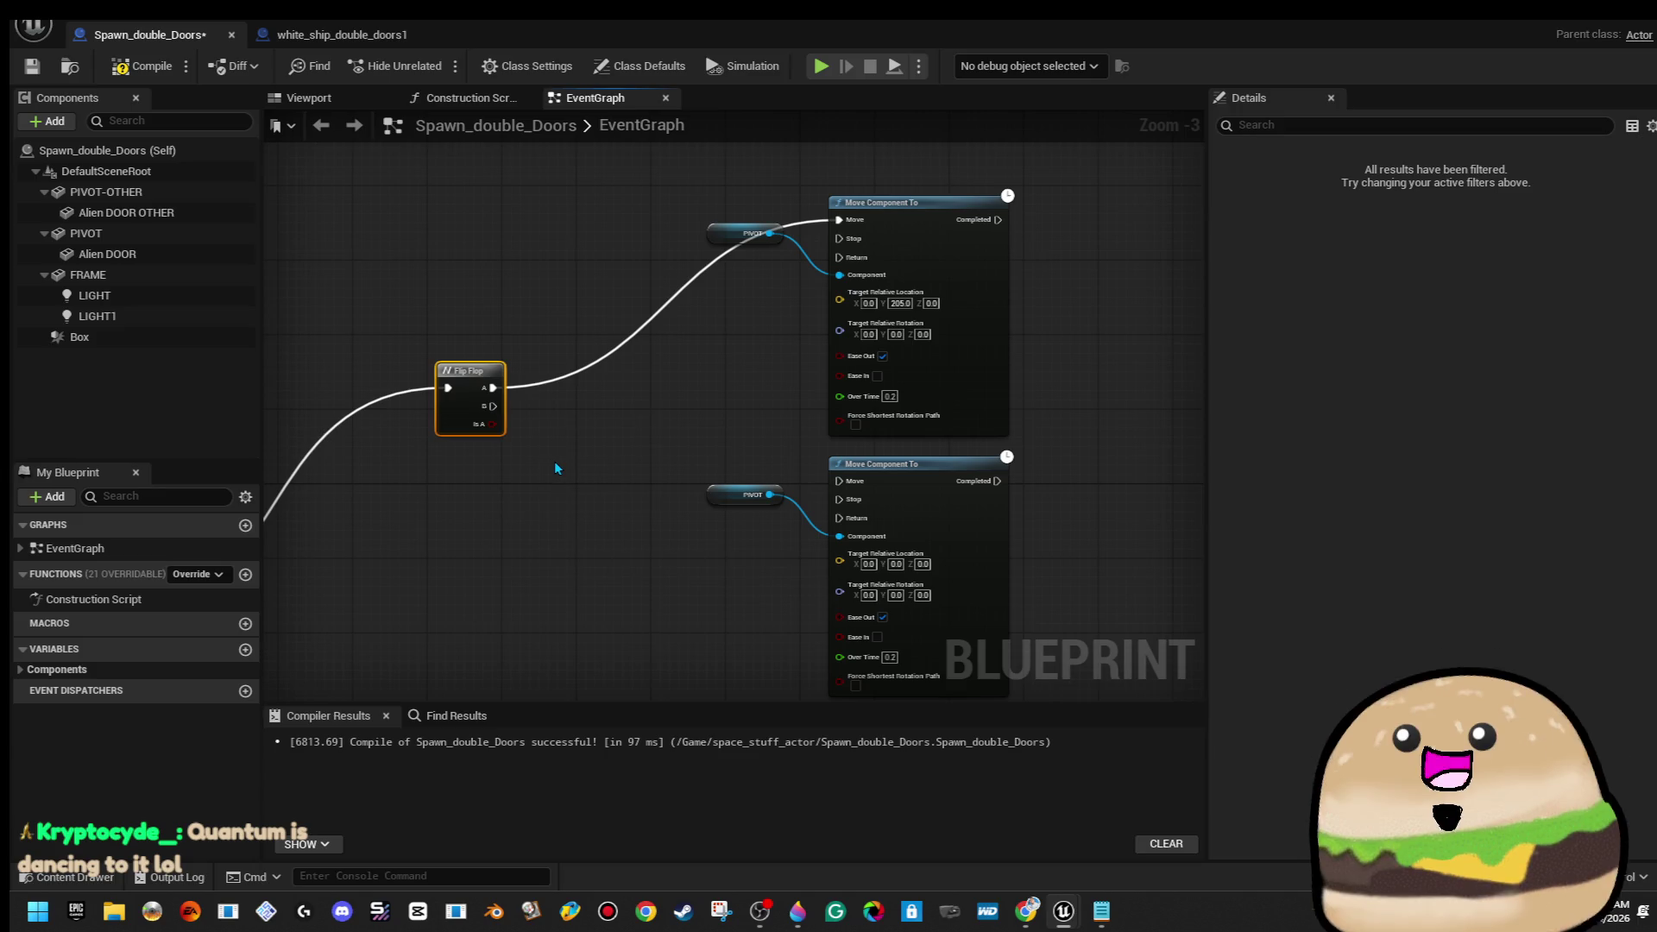
Rearrange the graph, moving the lower Move node down to make room
{"action": "scroll", "coordinate": [554, 461], "scroll_direction": "down", "scroll_amount": 1}
{"action": "scroll", "coordinate": [633, 492], "scroll_direction": "up", "scroll_amount": 1}
{"action": "left_click_drag", "start_coordinate": [592, 550], "coordinate": [623, 419]}
{"action": "scroll", "coordinate": [621, 430], "scroll_direction": "down", "scroll_amount": 2}
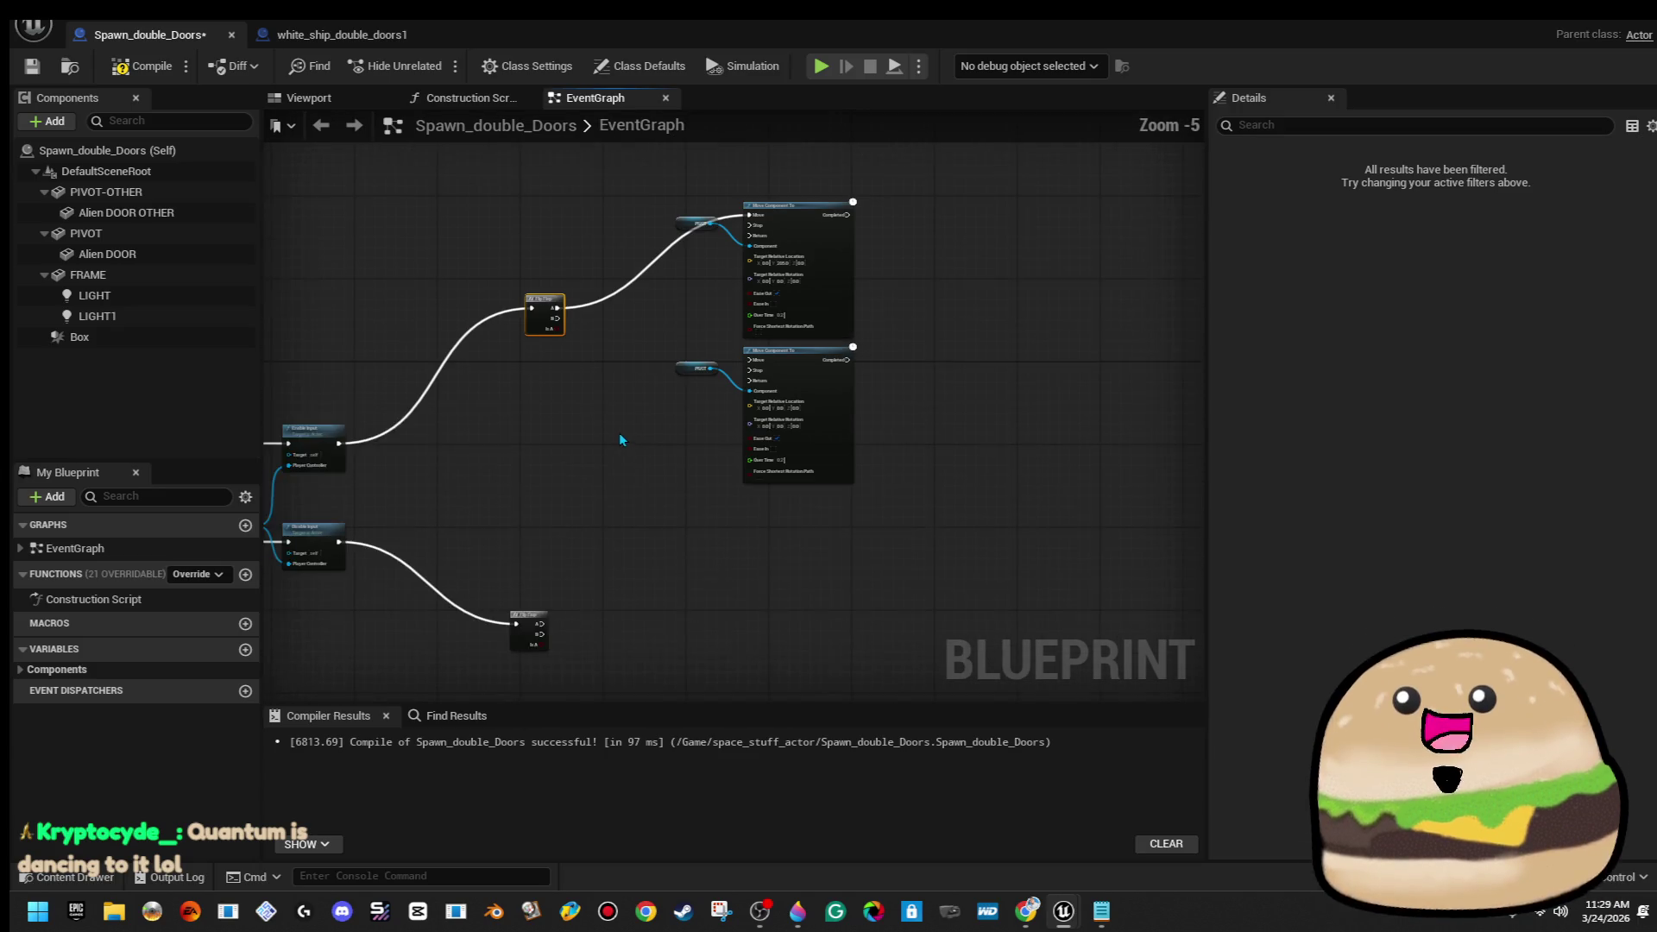
{"action": "mouse_move", "coordinate": [841, 465]}
{"action": "left_mouse_down"}
{"action": "mouse_move", "coordinate": [826, 686]}
{"action": "mouse_move", "coordinate": [829, 568]}
{"action": "mouse_move", "coordinate": [846, 567]}
{"action": "left_mouse_up"}
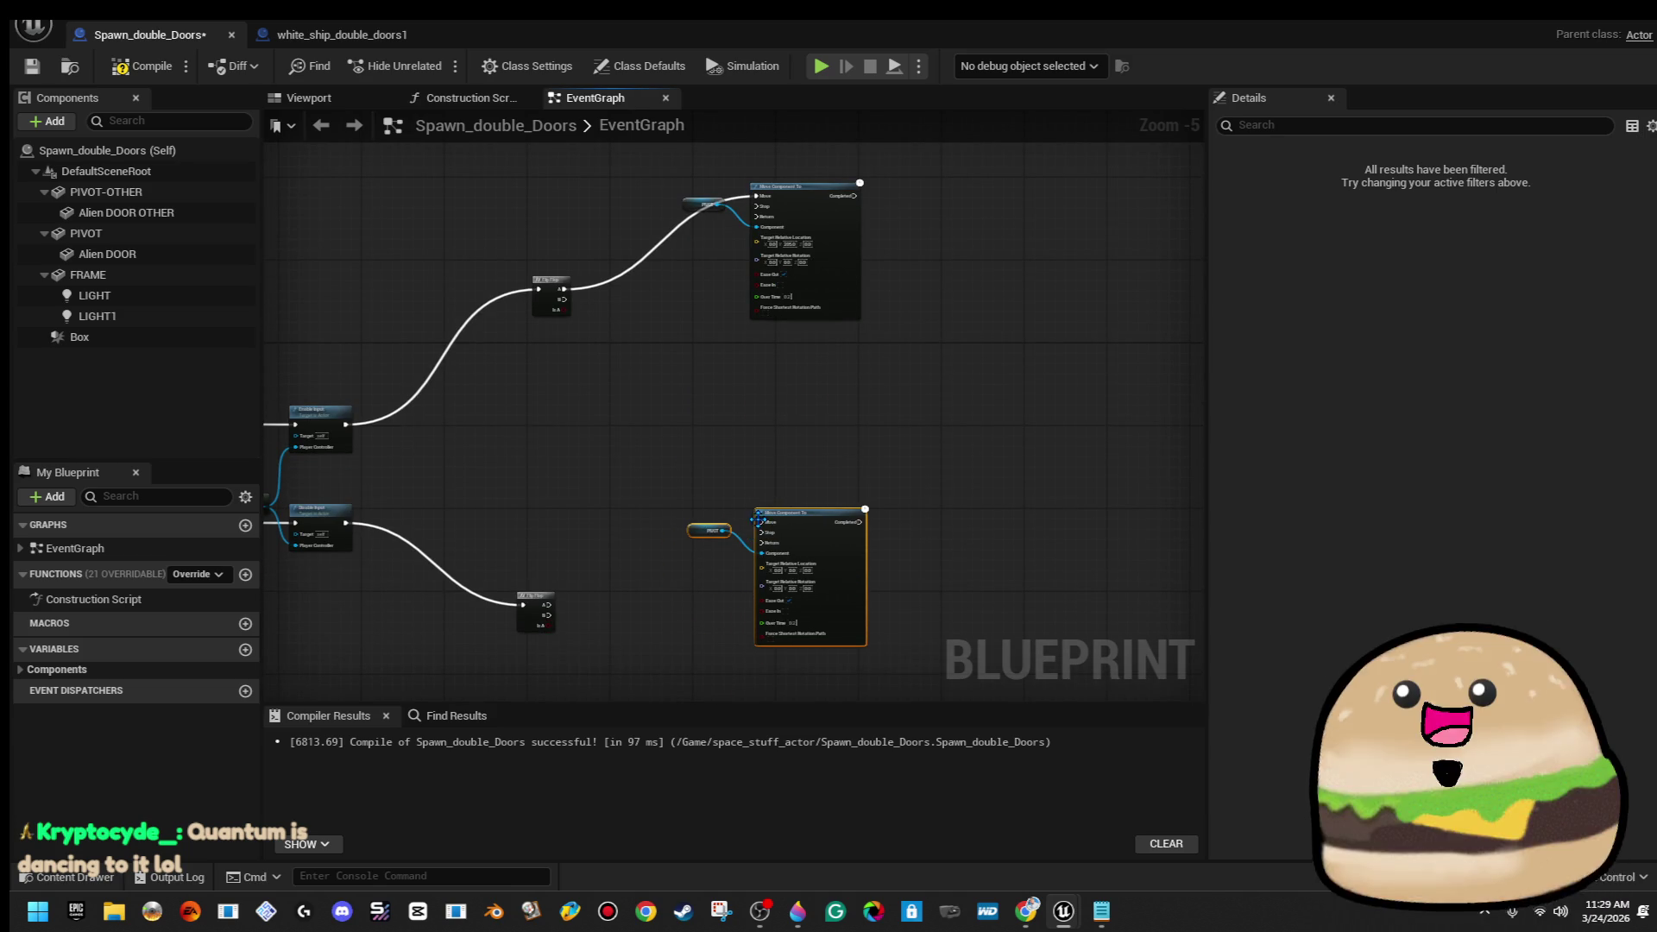
{"action": "mouse_move", "coordinate": [760, 522]}
{"action": "left_mouse_down"}
{"action": "mouse_move", "coordinate": [608, 604]}
{"action": "mouse_move", "coordinate": [547, 604]}
{"action": "left_mouse_up"}
{"action": "scroll", "coordinate": [643, 596], "scroll_direction": "up", "scroll_amount": 2}
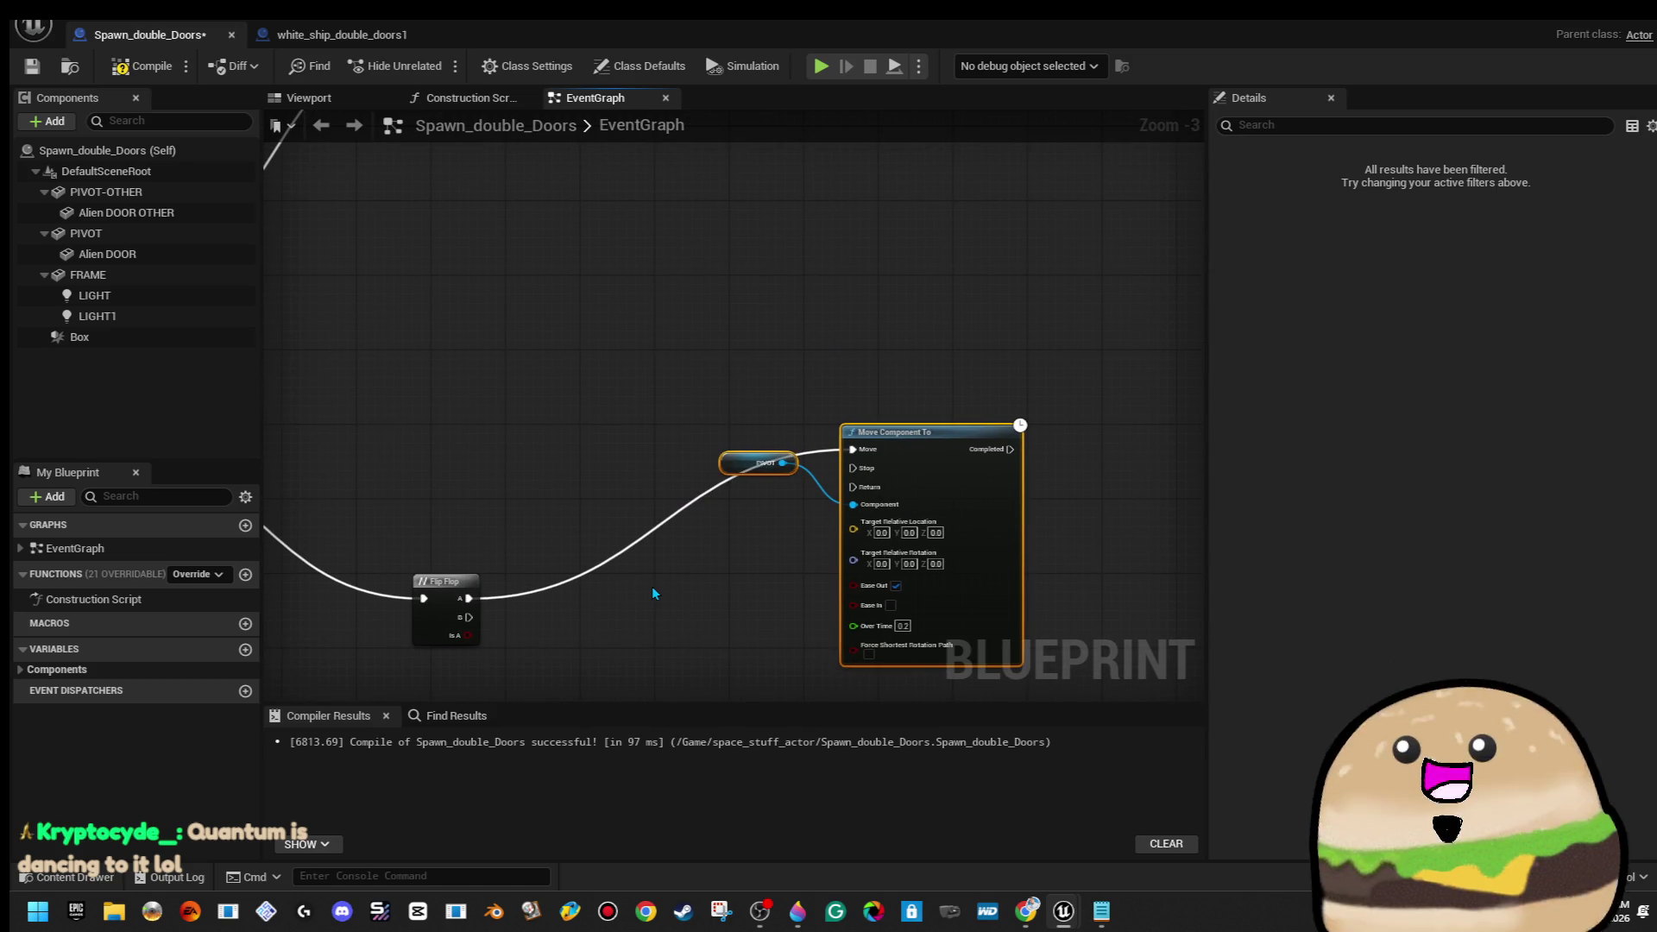
{"action": "mouse_move", "coordinate": [717, 562]}
{"action": "left_mouse_down"}
{"action": "mouse_move", "coordinate": [713, 328]}
{"action": "mouse_move", "coordinate": [722, 345]}
{"action": "mouse_move", "coordinate": [636, 396]}
{"action": "left_mouse_up"}
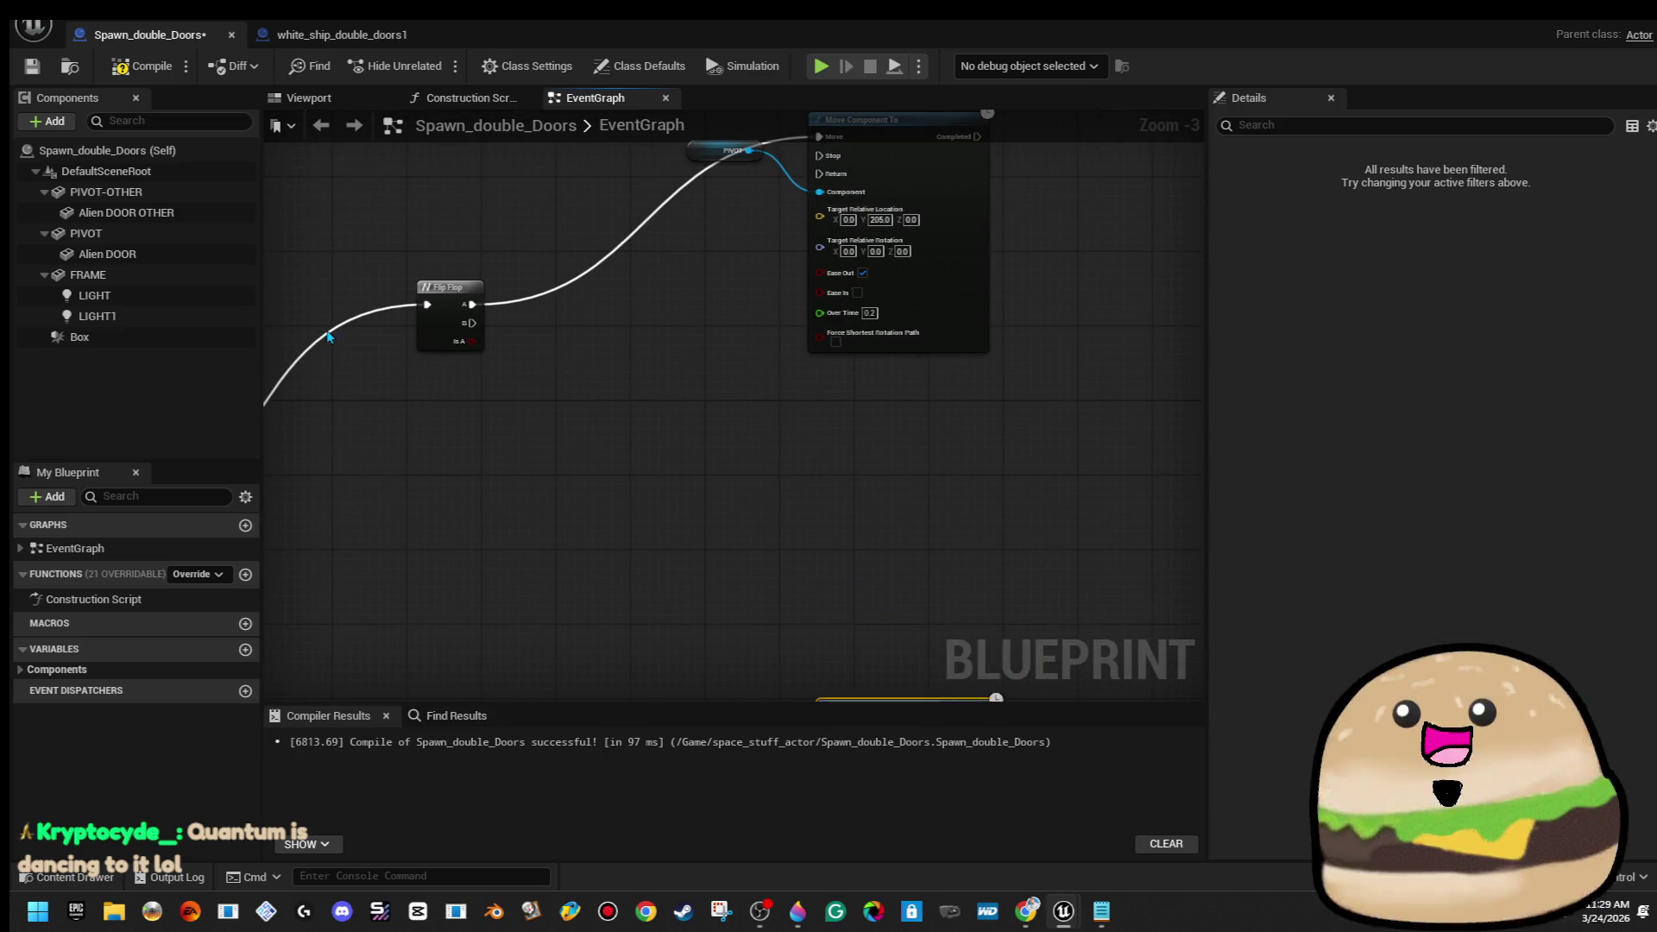
Add a PIVOT-OTHER reference and create a Move Component To from it
{"action": "left_click", "coordinate": [182, 194]}
{"action": "mouse_move", "coordinate": [182, 201]}
{"action": "left_mouse_down"}
{"action": "mouse_move", "coordinate": [723, 476]}
{"action": "mouse_move", "coordinate": [707, 466]}
{"action": "left_mouse_up"}
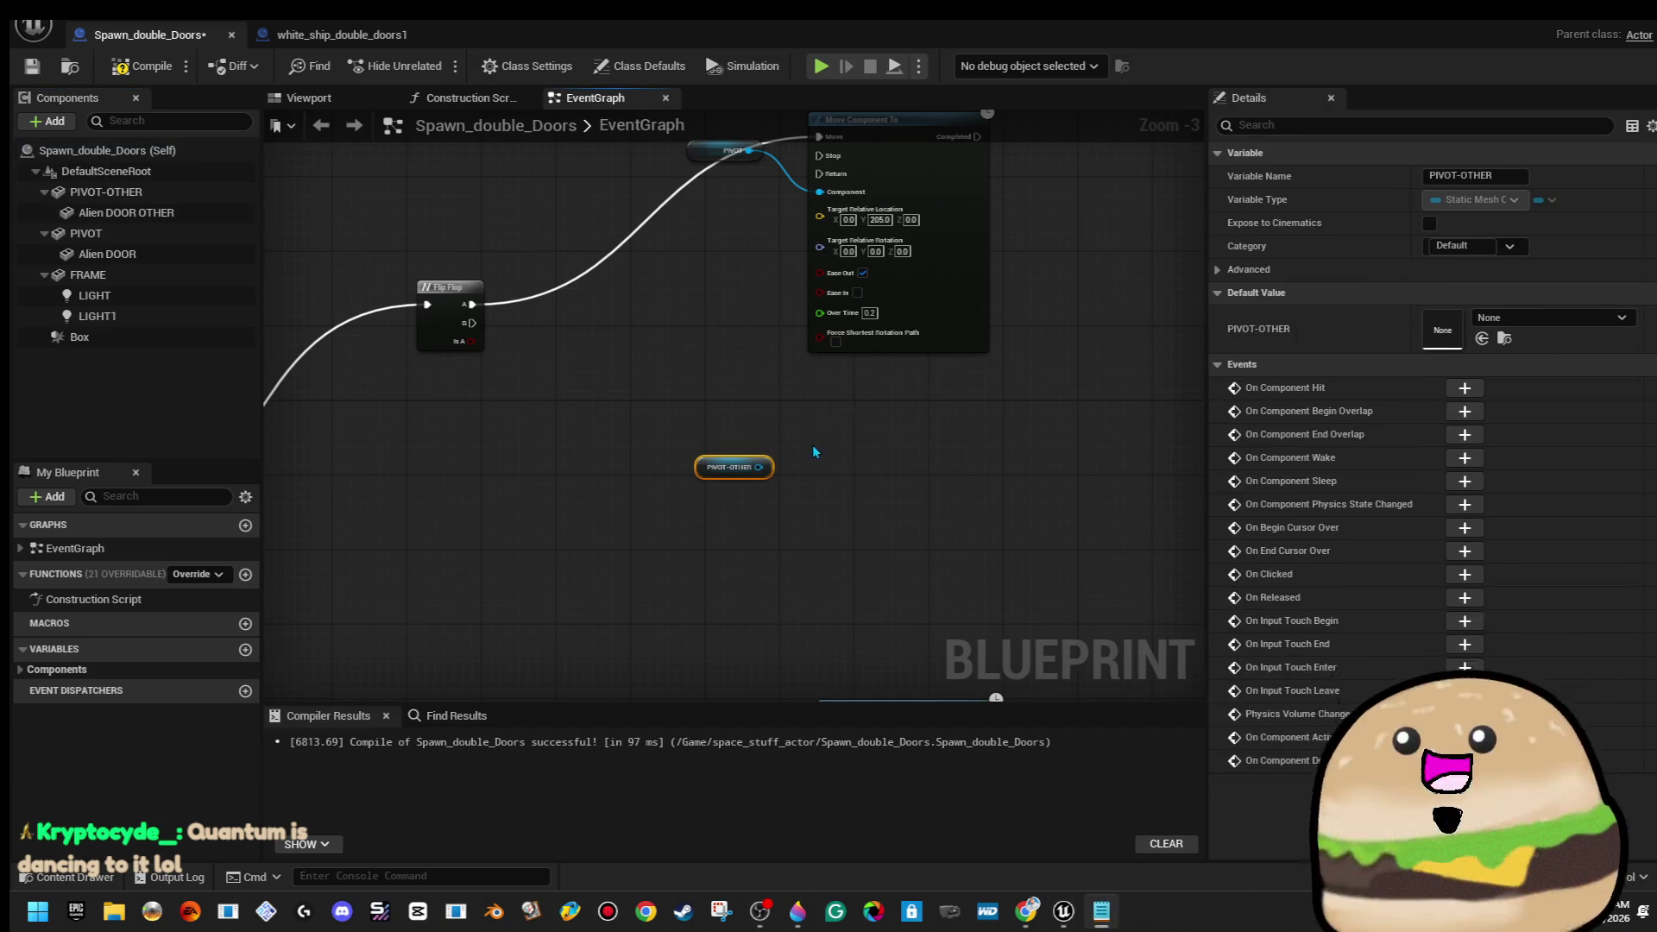
{"action": "left_click_drag", "start_coordinate": [764, 470], "coordinate": [846, 494]}
{"action": "type", "text": "move"}
{"action": "key", "text": "Return"}
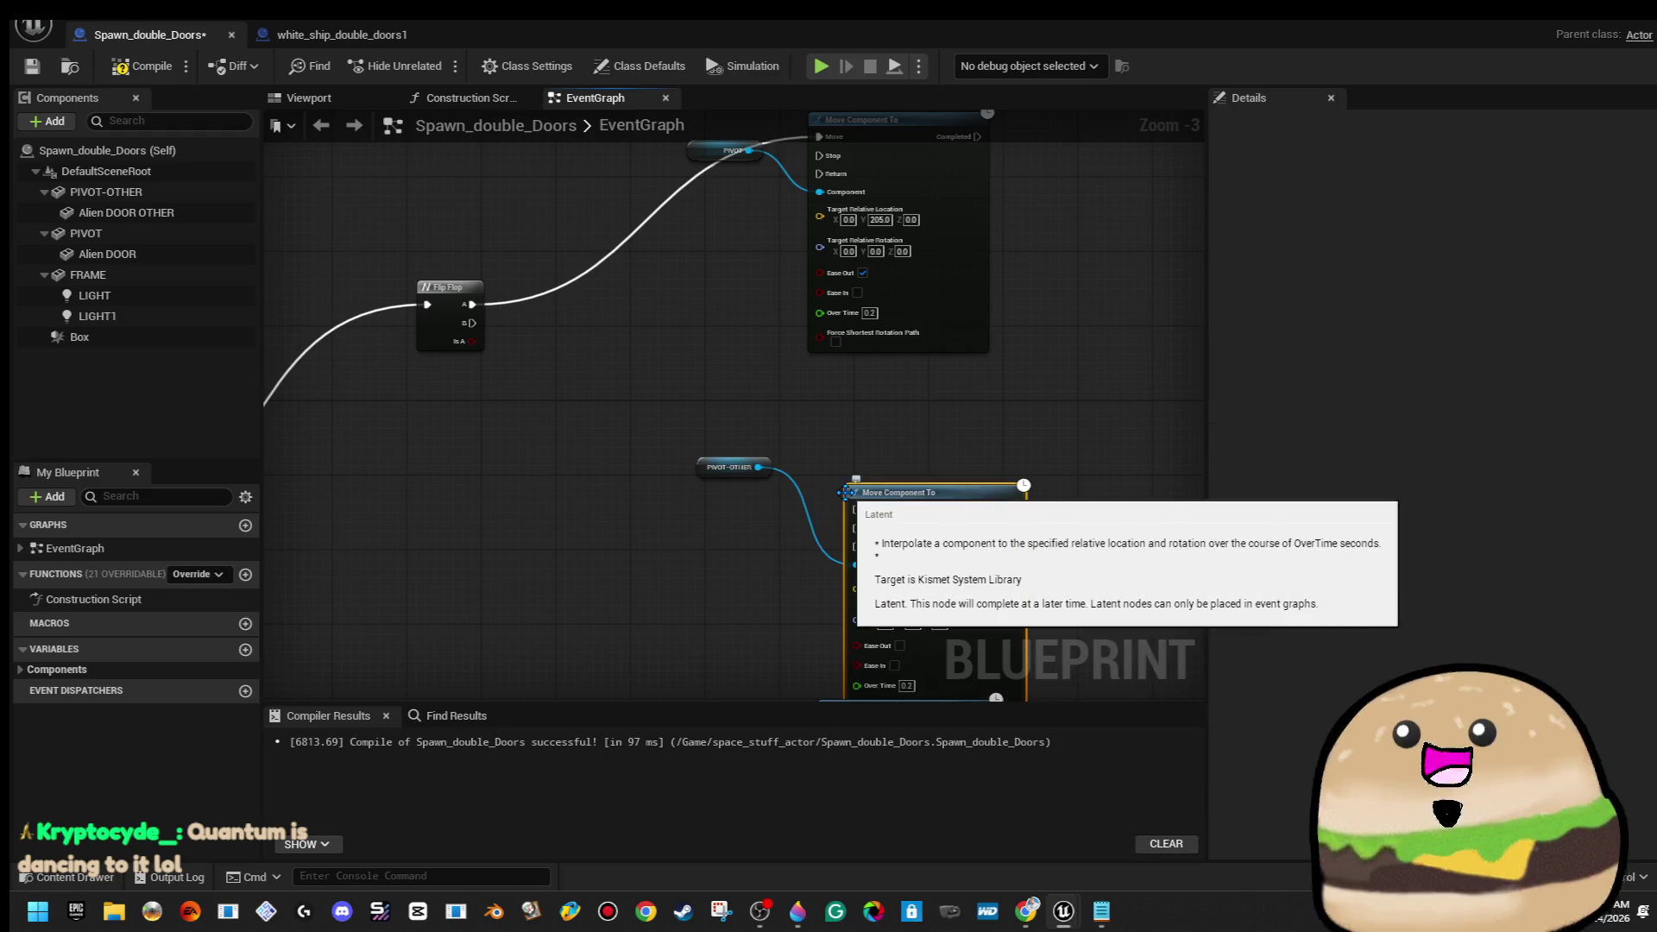
Wire Flip Flop B into the PIVOT-OTHER move and set its Y target to -438.0
{"action": "left_click_drag", "start_coordinate": [874, 484], "coordinate": [466, 326]}
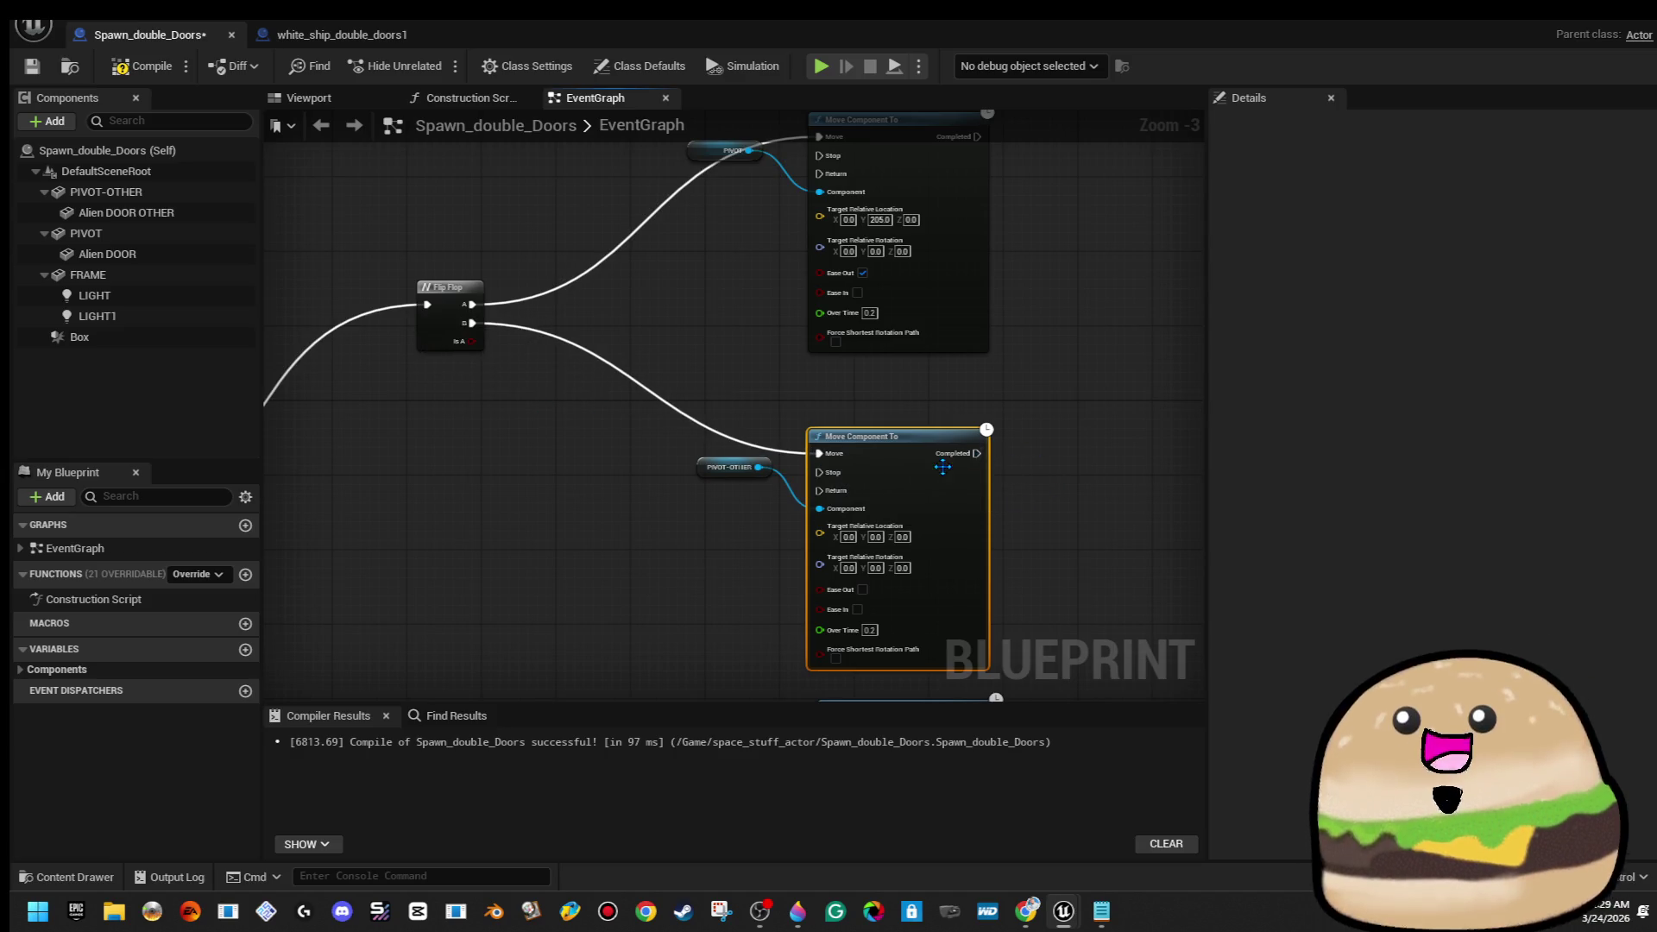
{"action": "scroll", "coordinate": [950, 484], "scroll_direction": "up", "scroll_amount": 3}
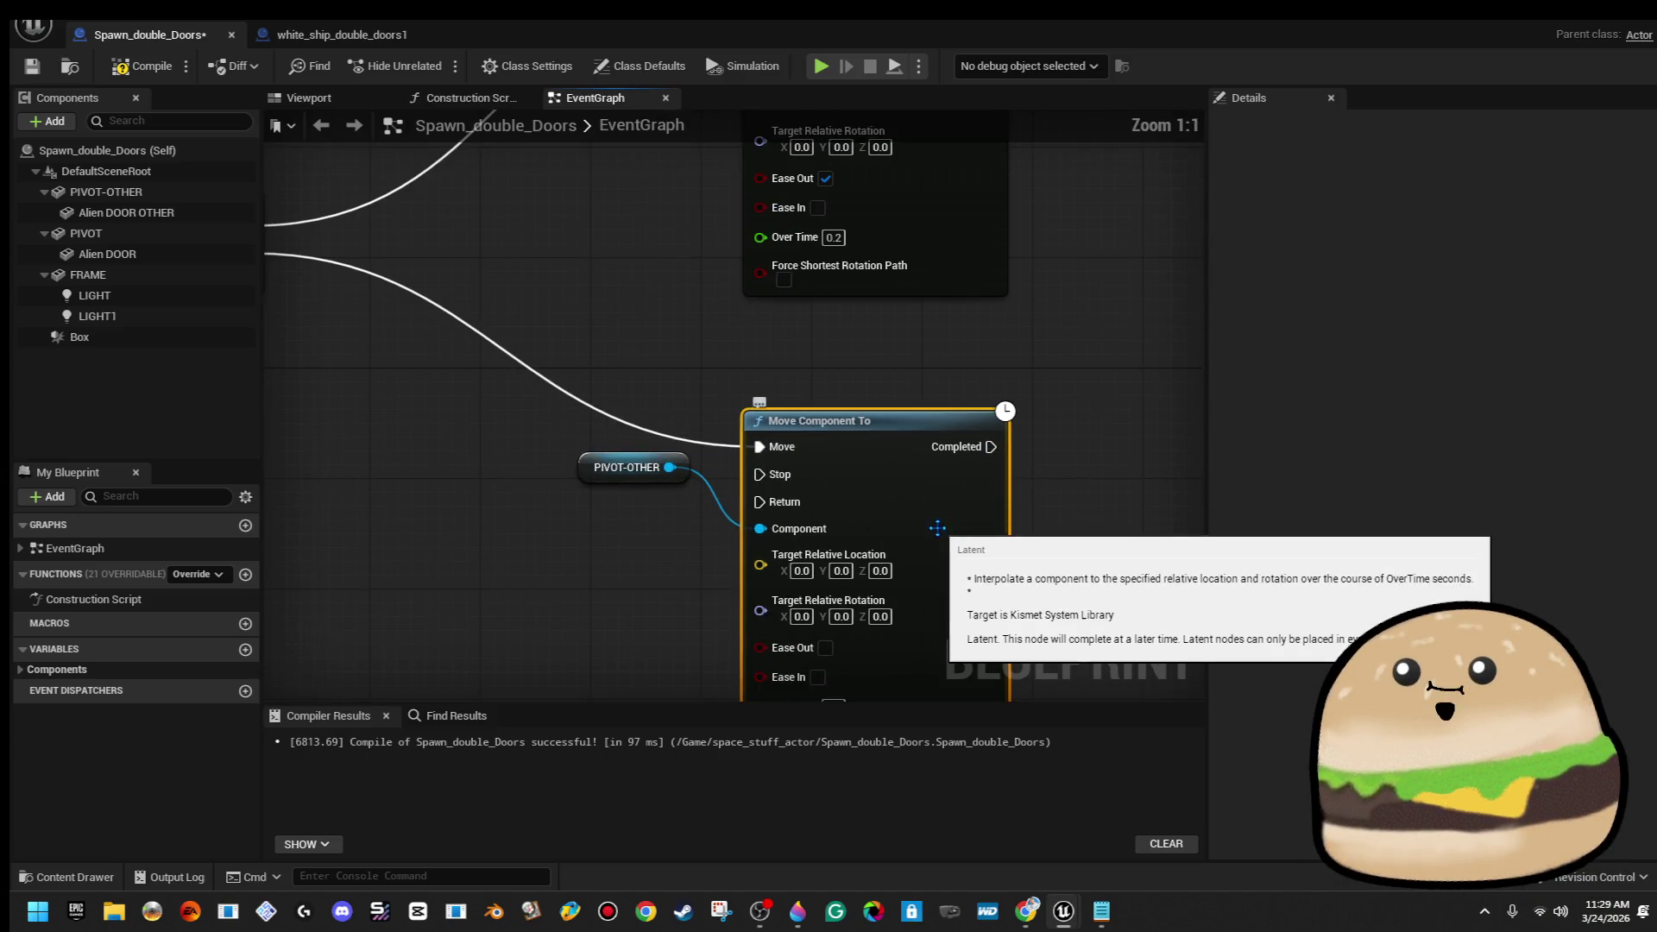
{"action": "left_click", "coordinate": [841, 571]}
{"action": "type", "text": "-438.0"}
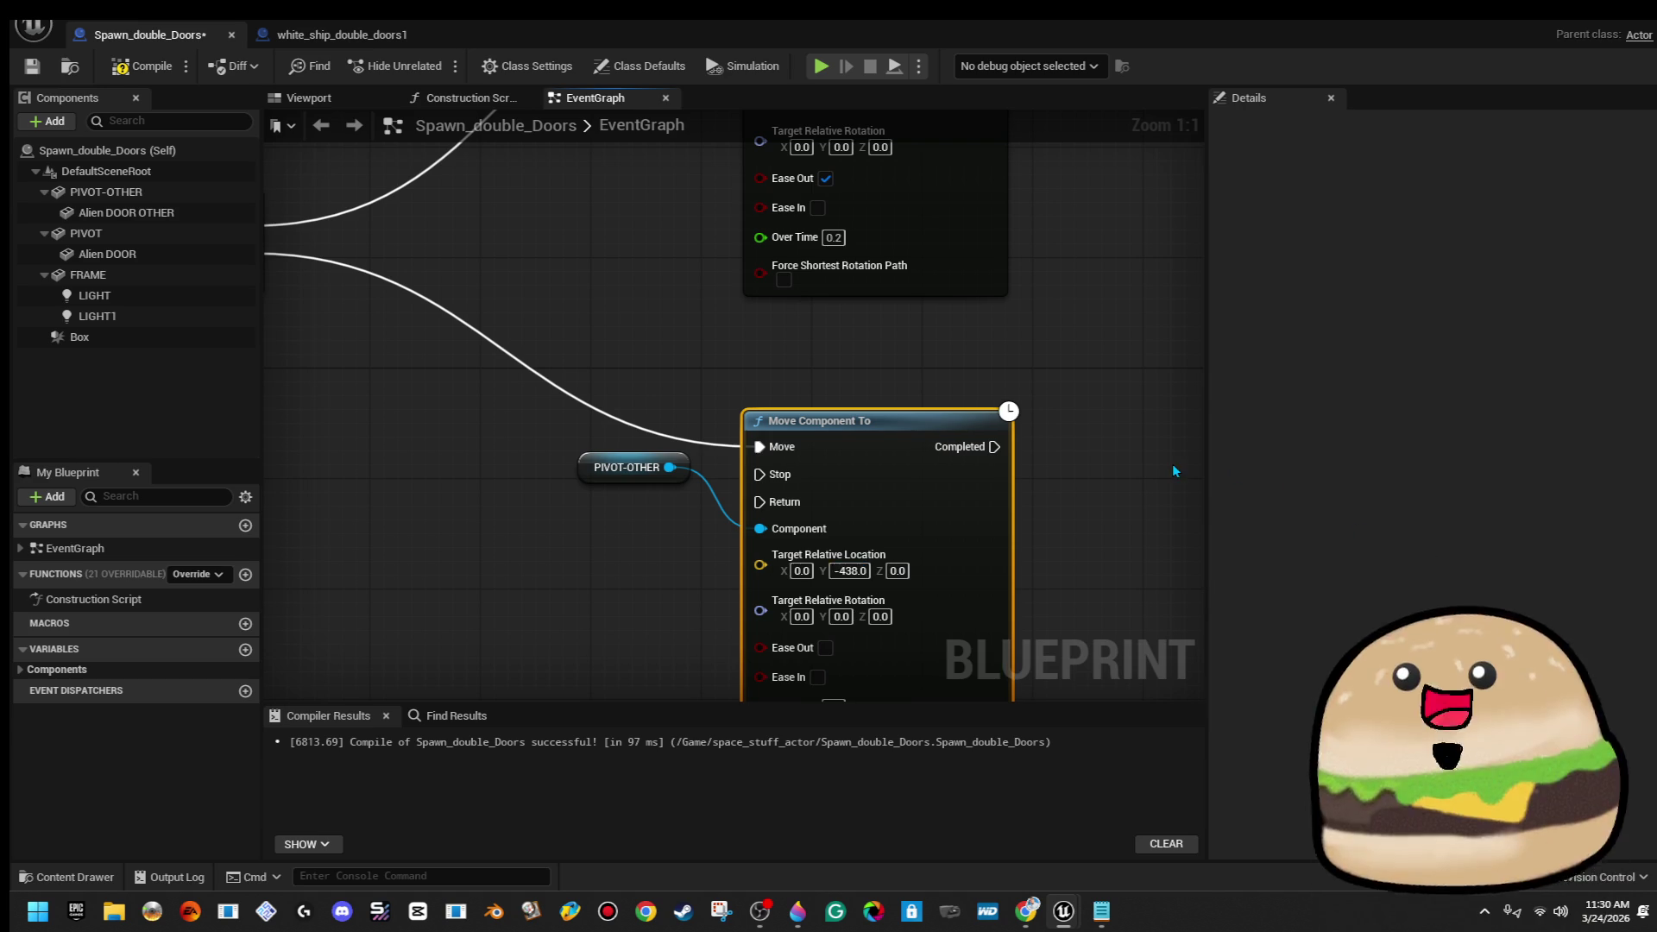
{"action": "scroll", "coordinate": [1168, 468], "scroll_direction": "down", "scroll_amount": 6}
{"action": "scroll", "coordinate": [1104, 512], "scroll_direction": "up", "scroll_amount": 5}
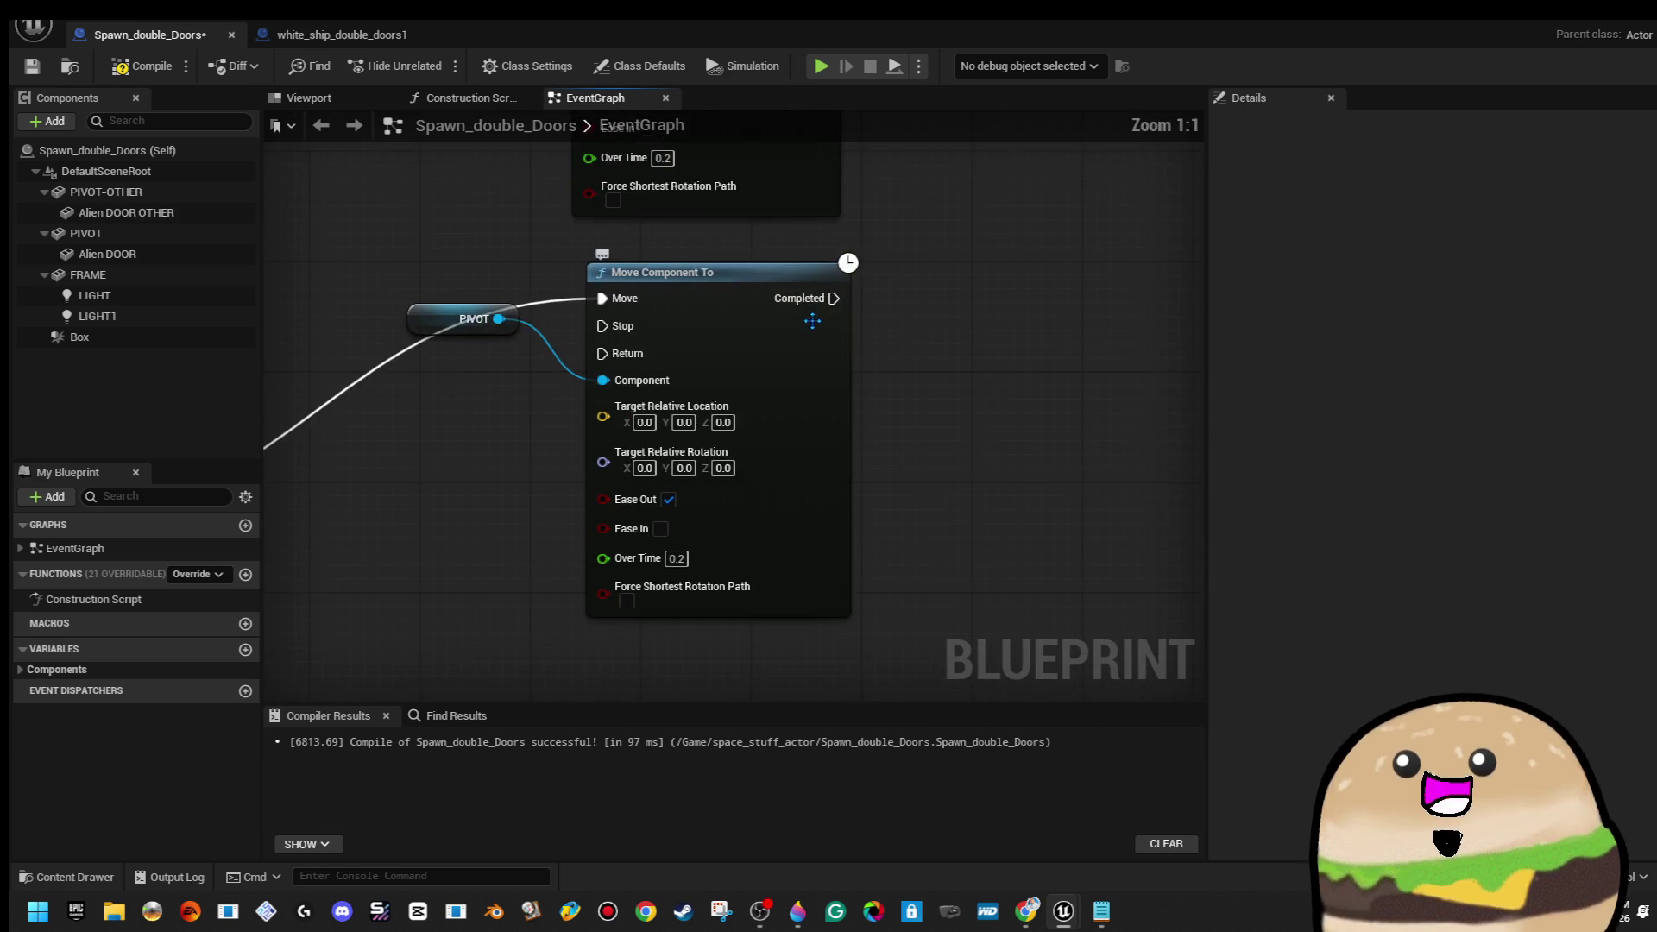
{"action": "scroll", "coordinate": [837, 404], "scroll_direction": "down", "scroll_amount": 3}
{"action": "scroll", "coordinate": [781, 289], "scroll_direction": "down", "scroll_amount": 3}
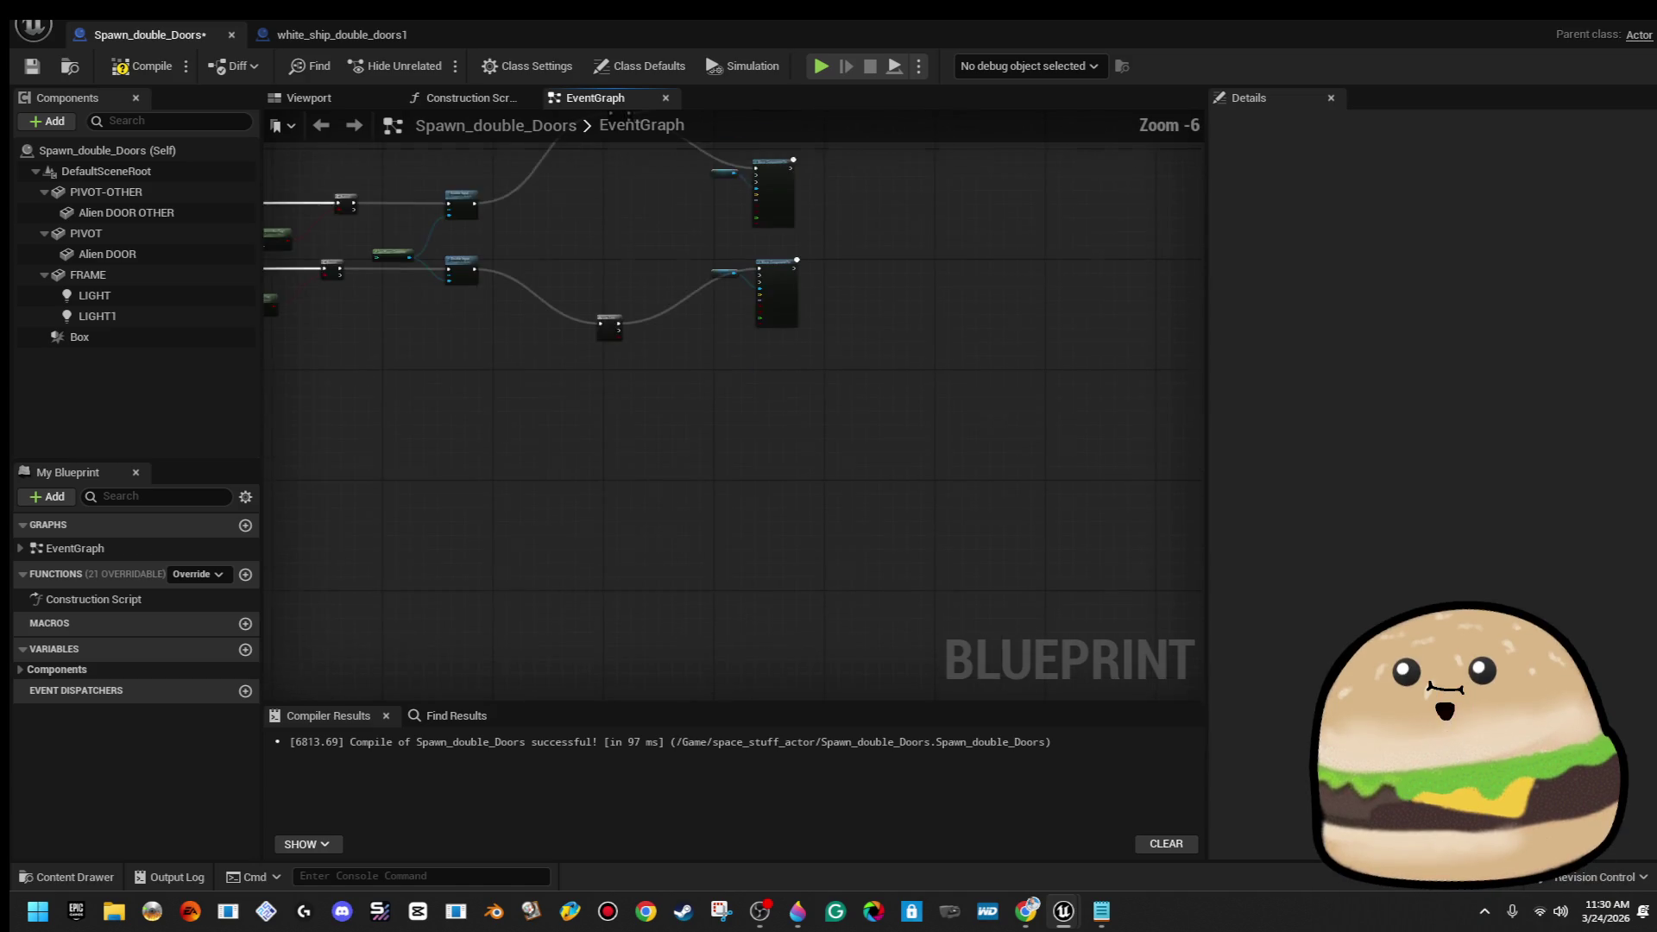
Duplicate the PIVOT-OTHER move node, wire it to Flip Flop B, and set Y to -625
{"action": "right_click", "coordinate": [779, 289]}
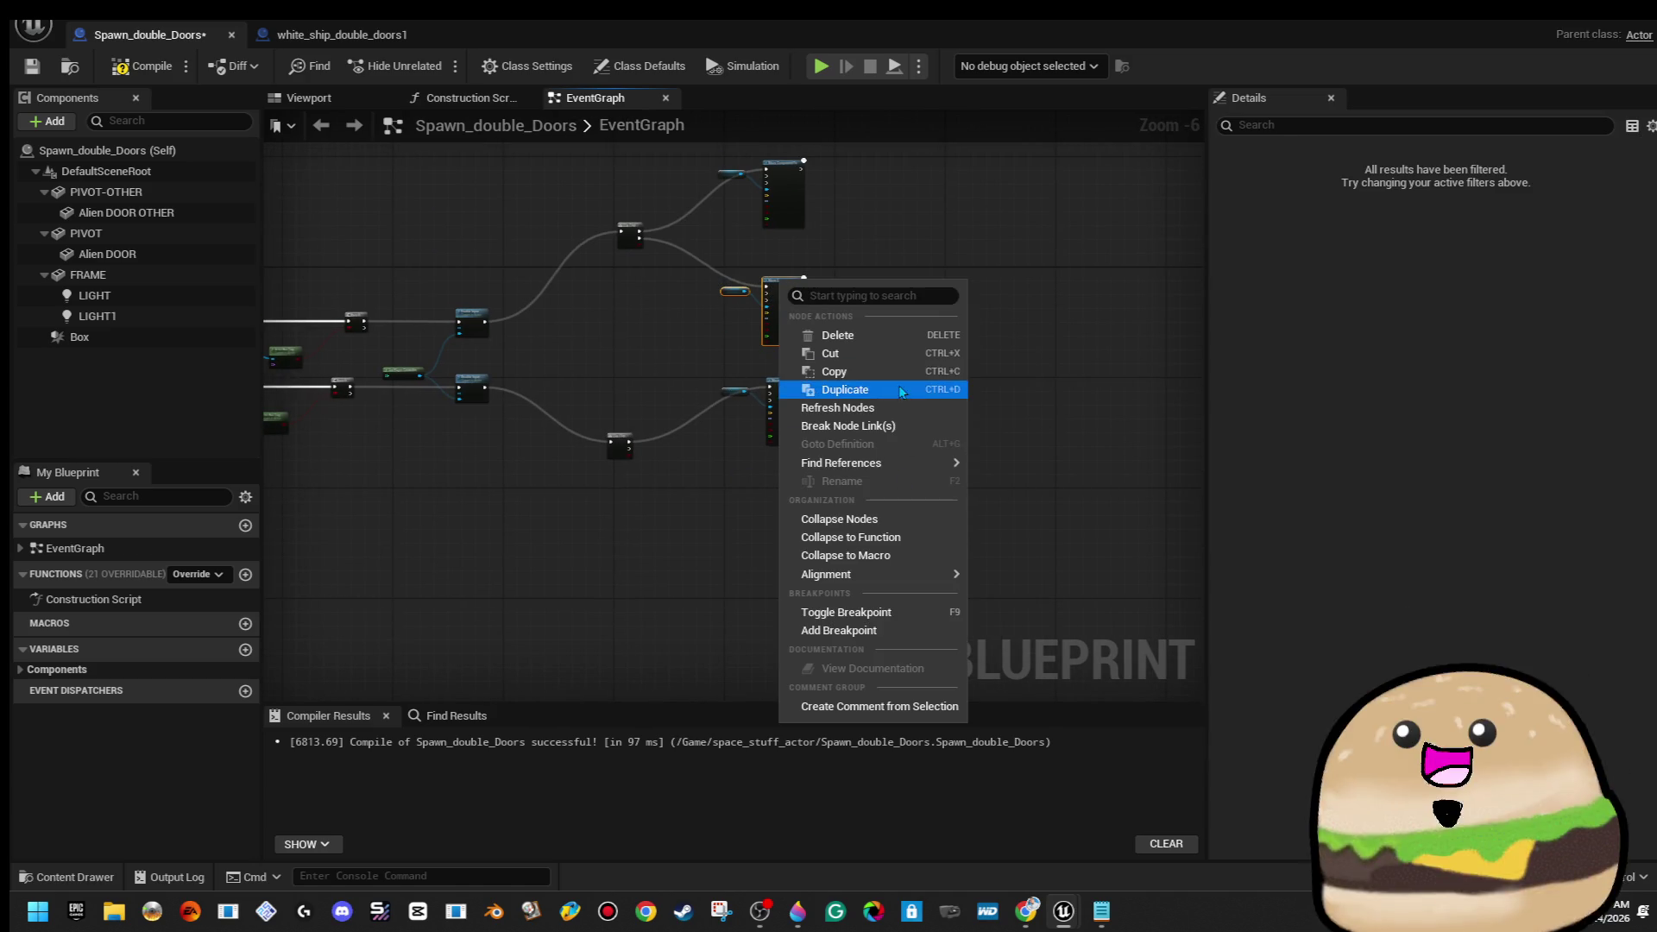
{"action": "left_click", "coordinate": [754, 471]}
{"action": "left_click", "coordinate": [781, 432]}
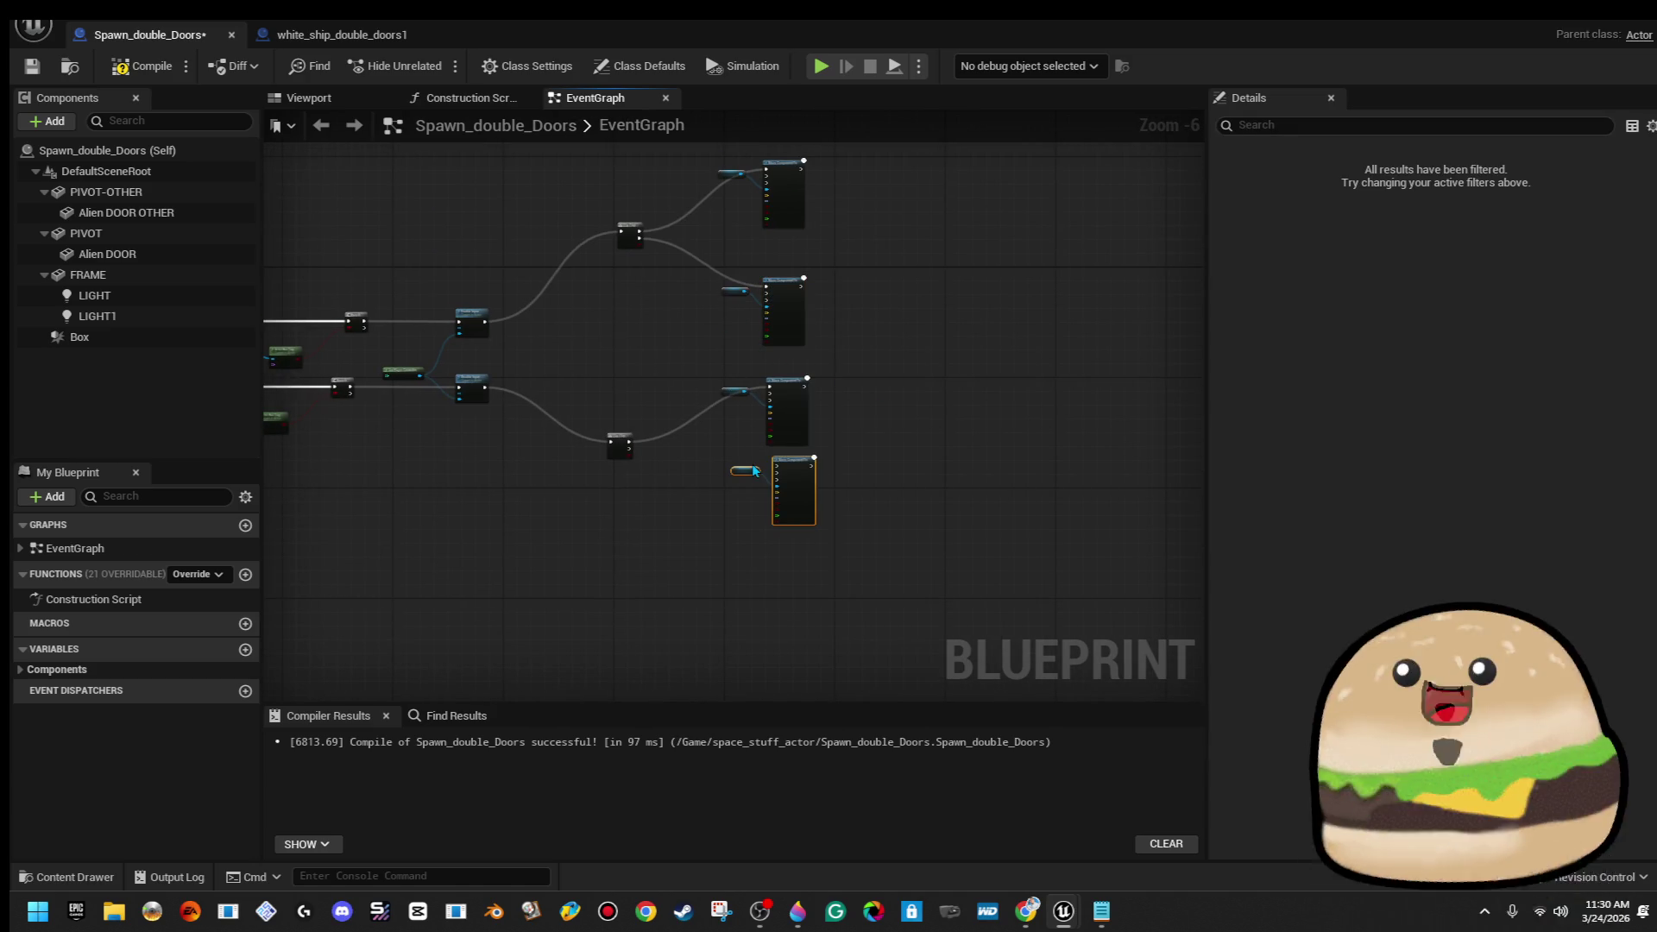
{"action": "scroll", "coordinate": [781, 432], "scroll_direction": "up", "scroll_amount": 3}
{"action": "mouse_move", "coordinate": [871, 494]}
{"action": "left_mouse_down"}
{"action": "mouse_move", "coordinate": [851, 558]}
{"action": "mouse_move", "coordinate": [414, 434]}
{"action": "left_mouse_up"}
{"action": "scroll", "coordinate": [864, 624], "scroll_direction": "up", "scroll_amount": 3}
{"action": "left_click", "coordinate": [867, 629]}
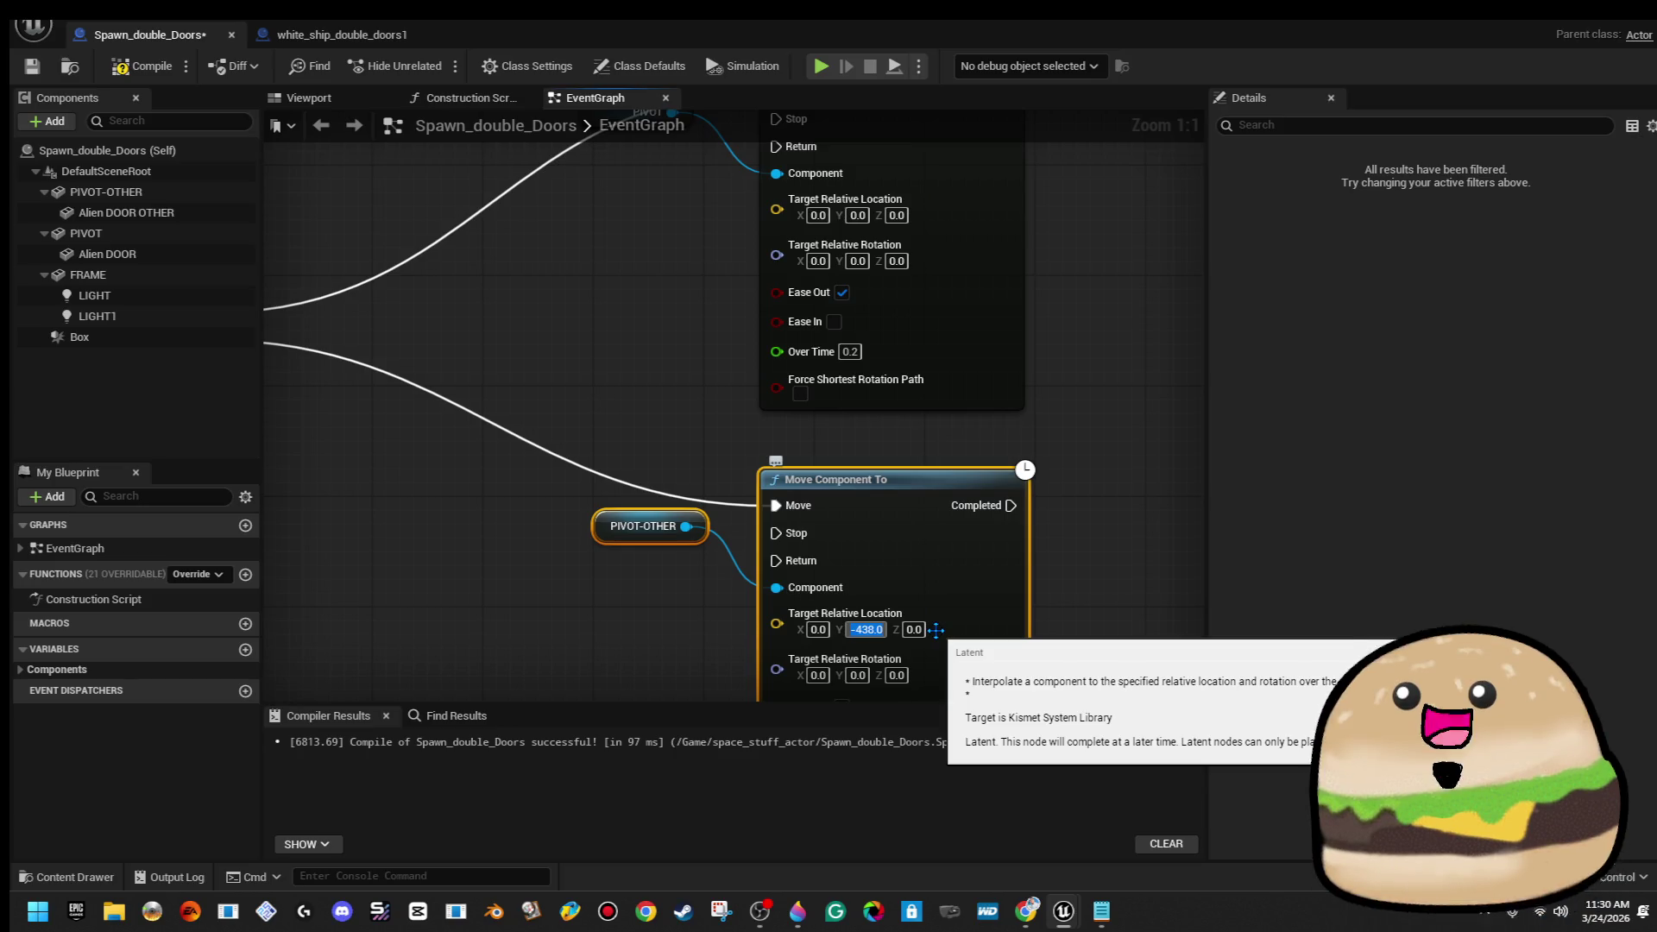
{"action": "type", "text": "-625"}
{"action": "key", "text": "Return"}
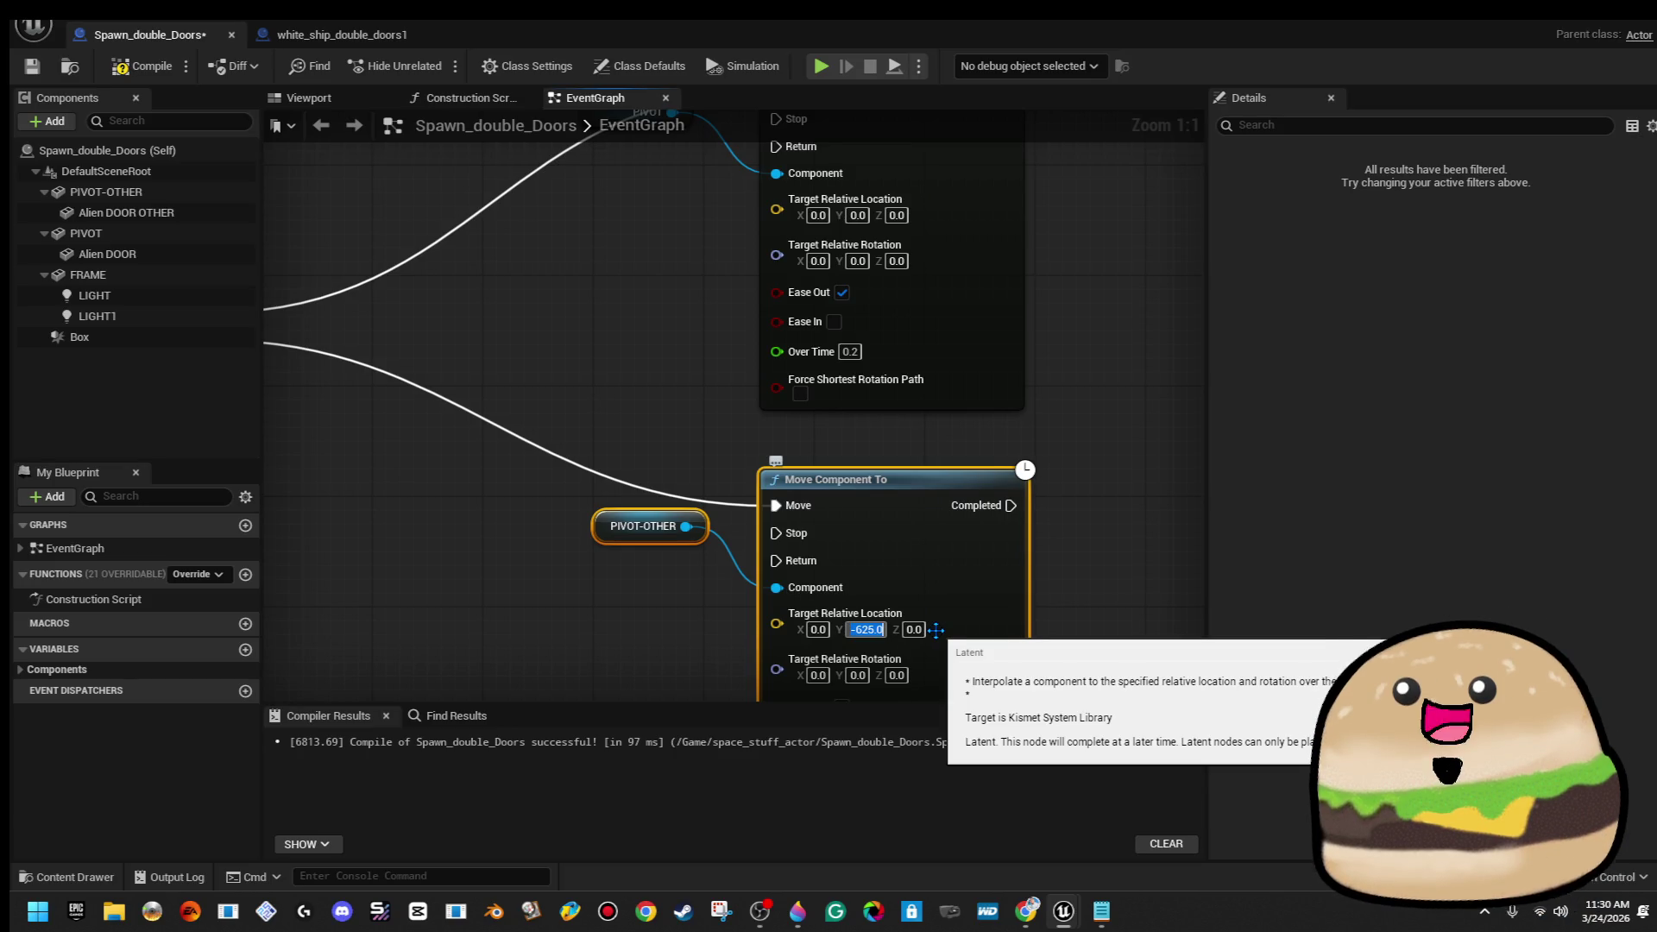
Change the lower move node's Y target back to -438.0
{"action": "left_click", "coordinate": [553, 308]}
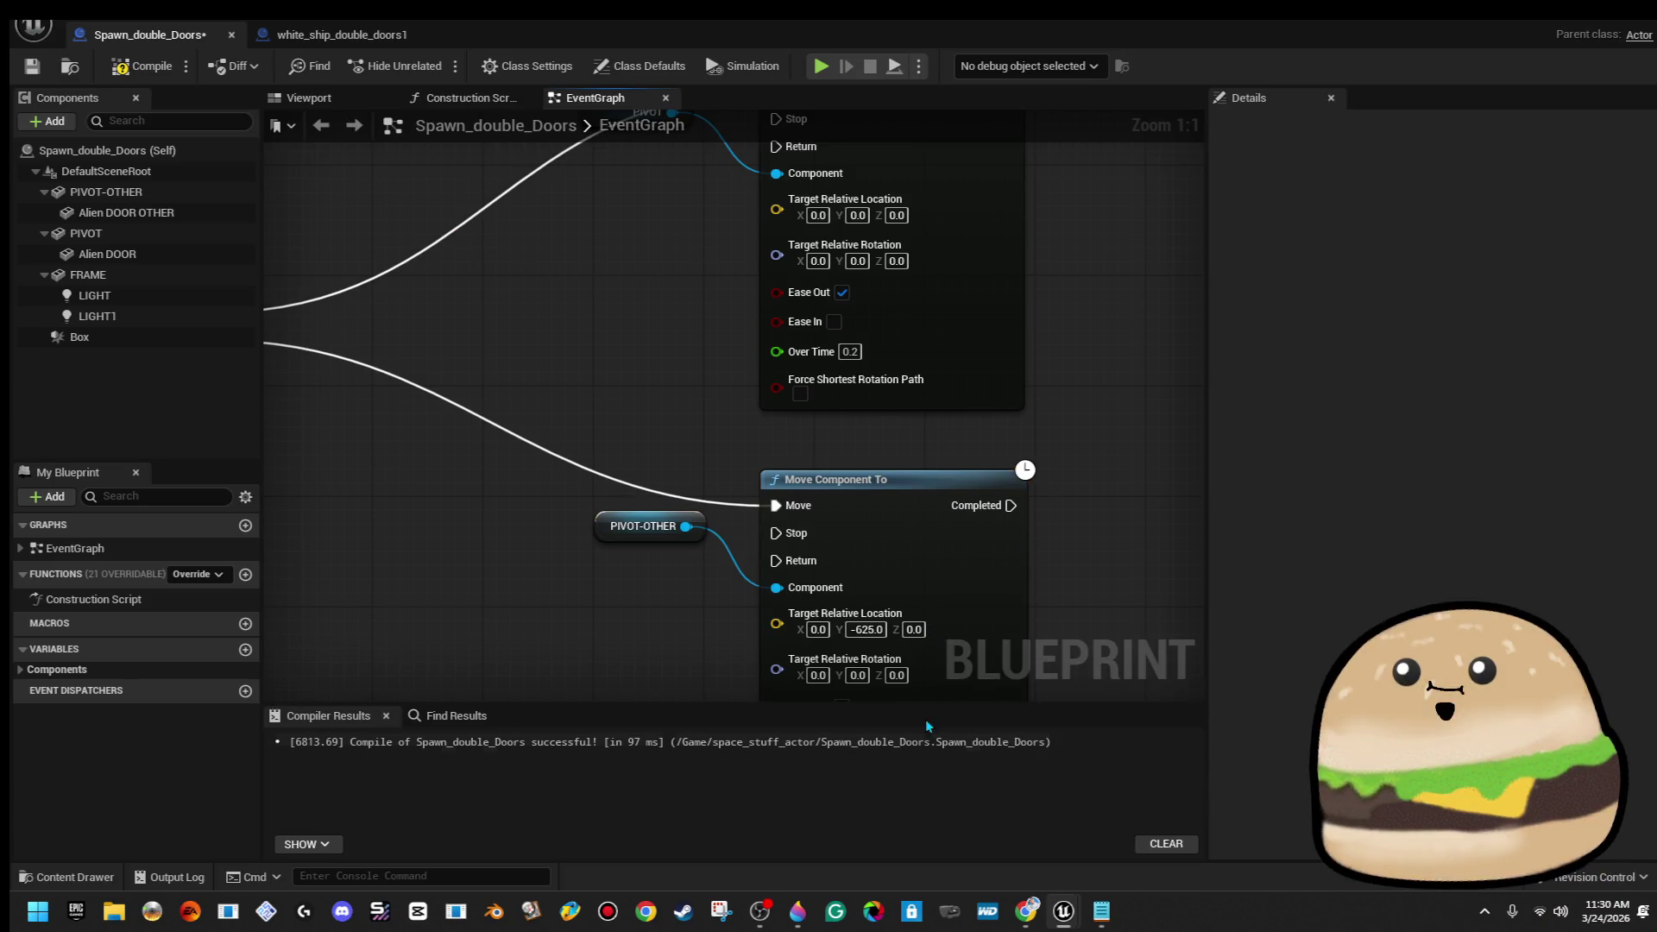
{"action": "left_click", "coordinate": [868, 629]}
{"action": "type", "text": "-438"}
{"action": "key", "text": "Return"}
{"action": "scroll", "coordinate": [1045, 506], "scroll_direction": "down", "scroll_amount": 4}
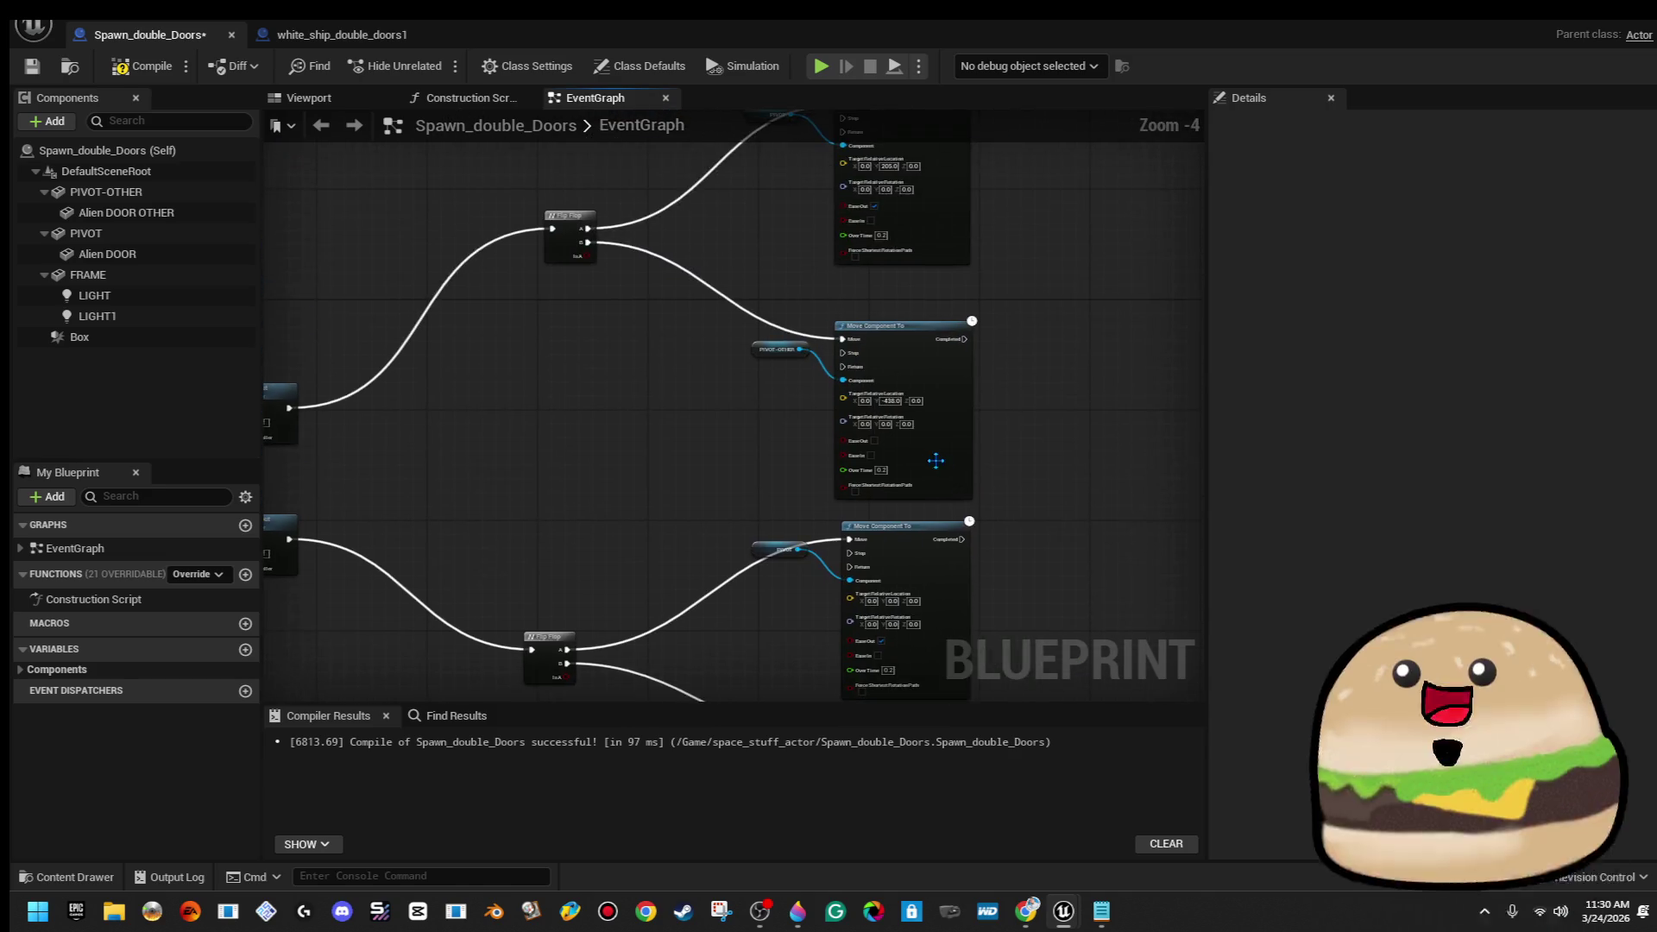
{"action": "scroll", "coordinate": [861, 356], "scroll_direction": "up", "scroll_amount": 4}
Set the upper PIVOT-OTHER move's Y target to -625.0 and compile the Blueprint
{"action": "left_click", "coordinate": [861, 356]}
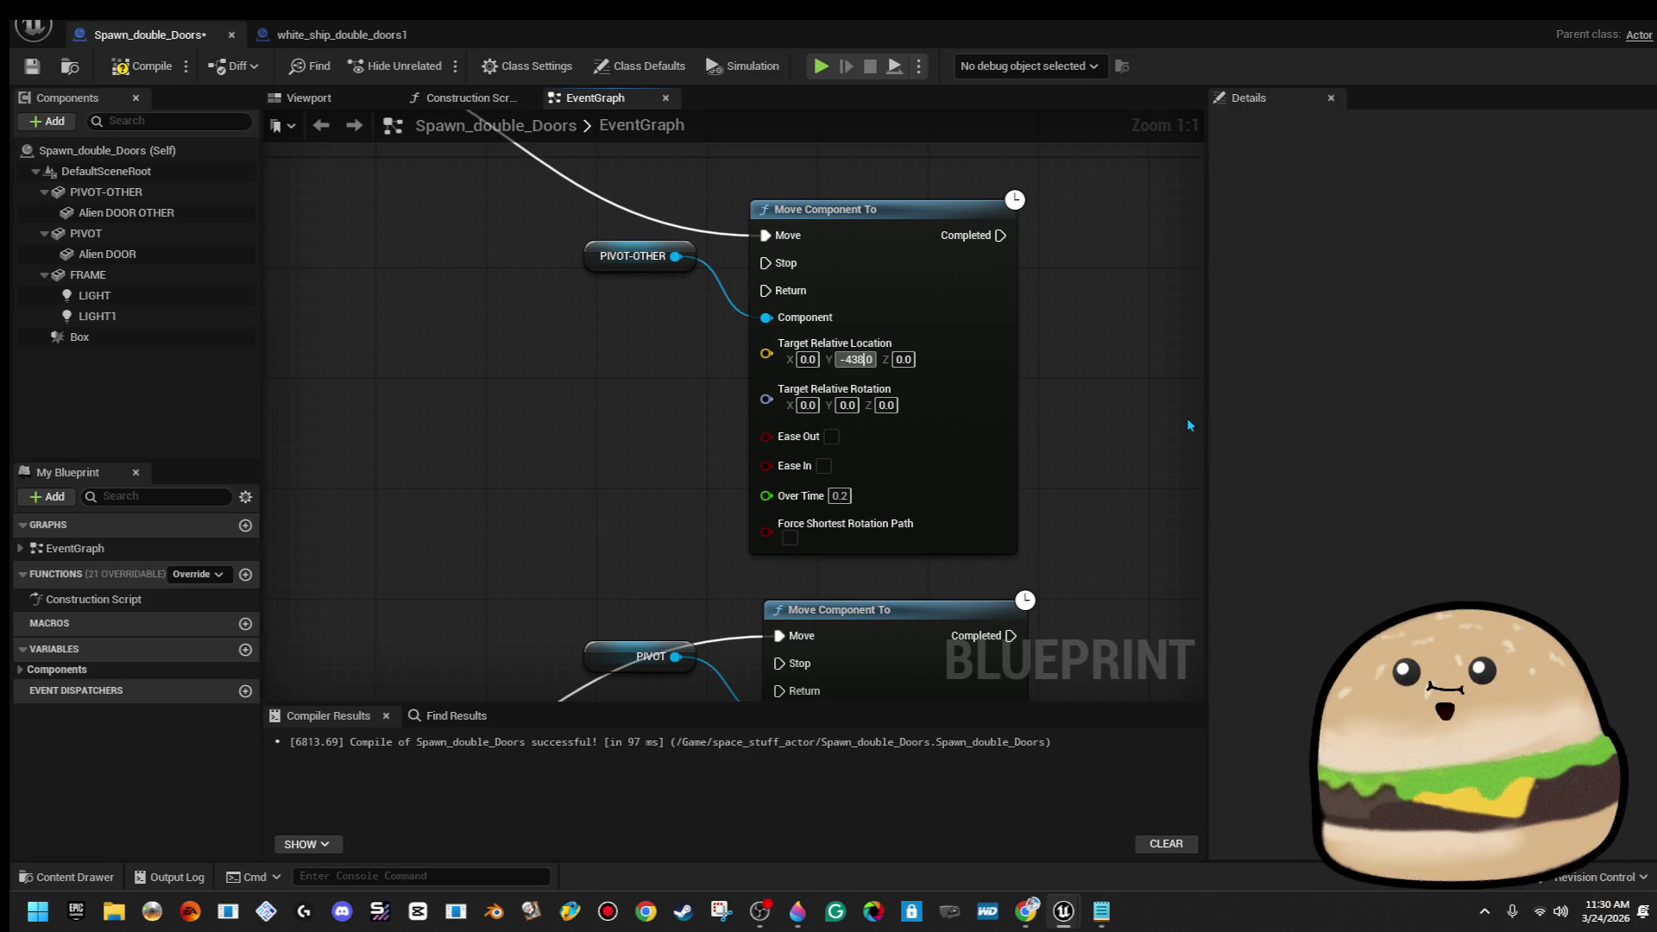
{"action": "key", "text": "Left"}
{"action": "key", "text": "Left"}
{"action": "key", "text": "BackSpace"}
{"action": "key", "text": "BackSpace"}
{"action": "type", "text": "625"}
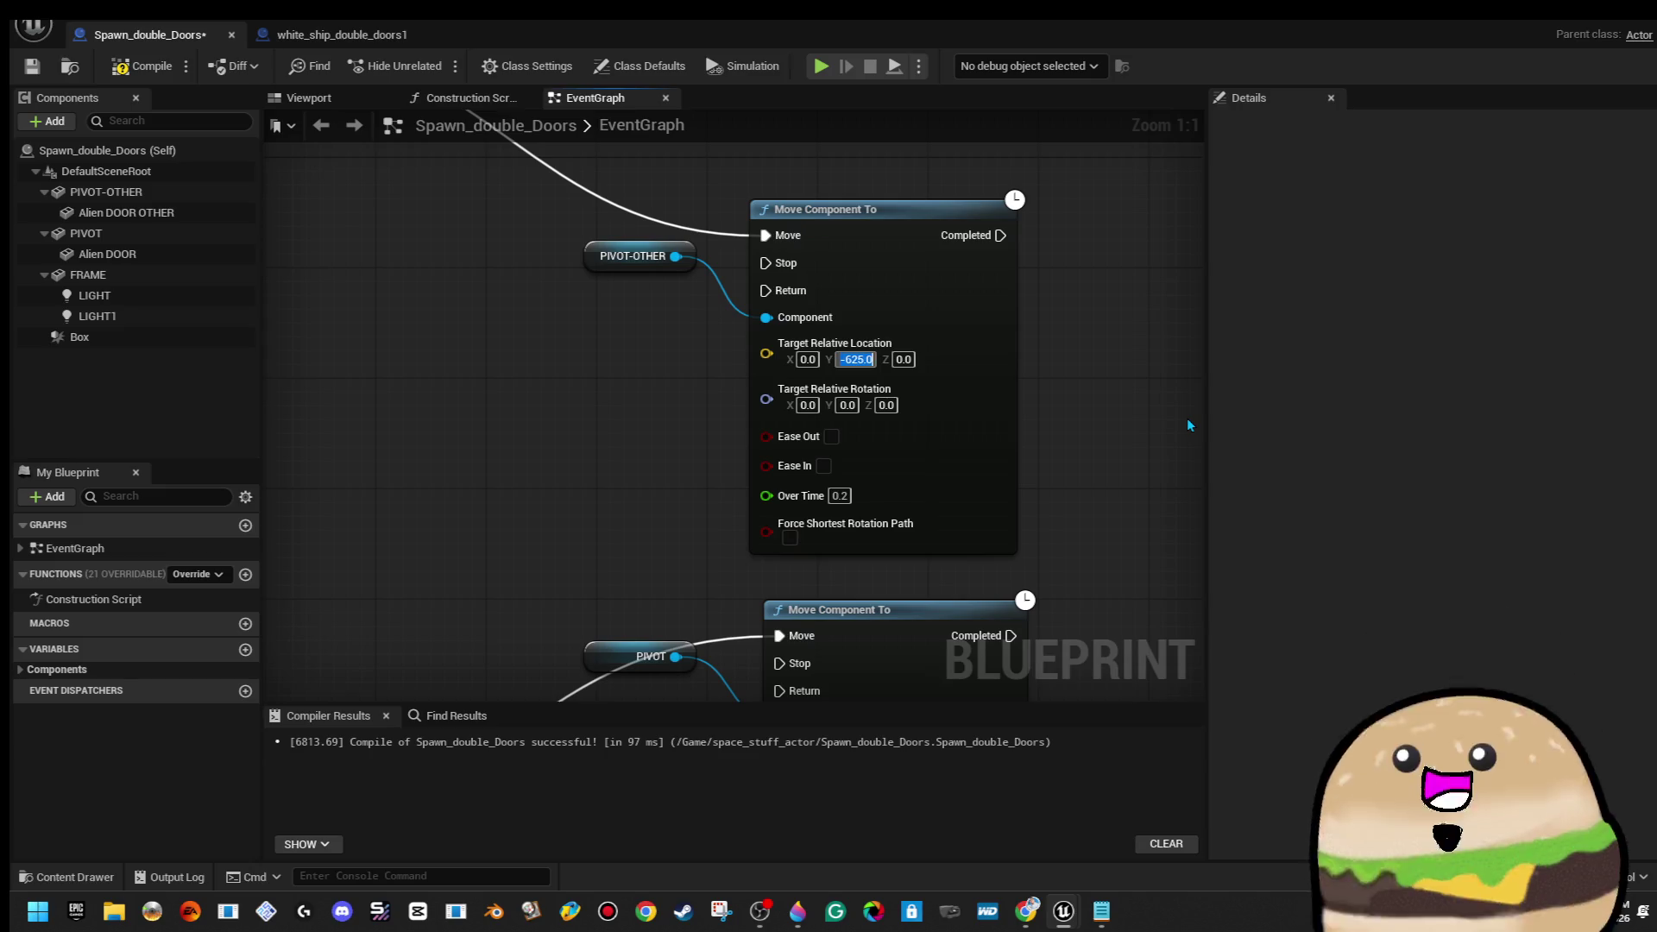
{"action": "key", "text": "Return"}
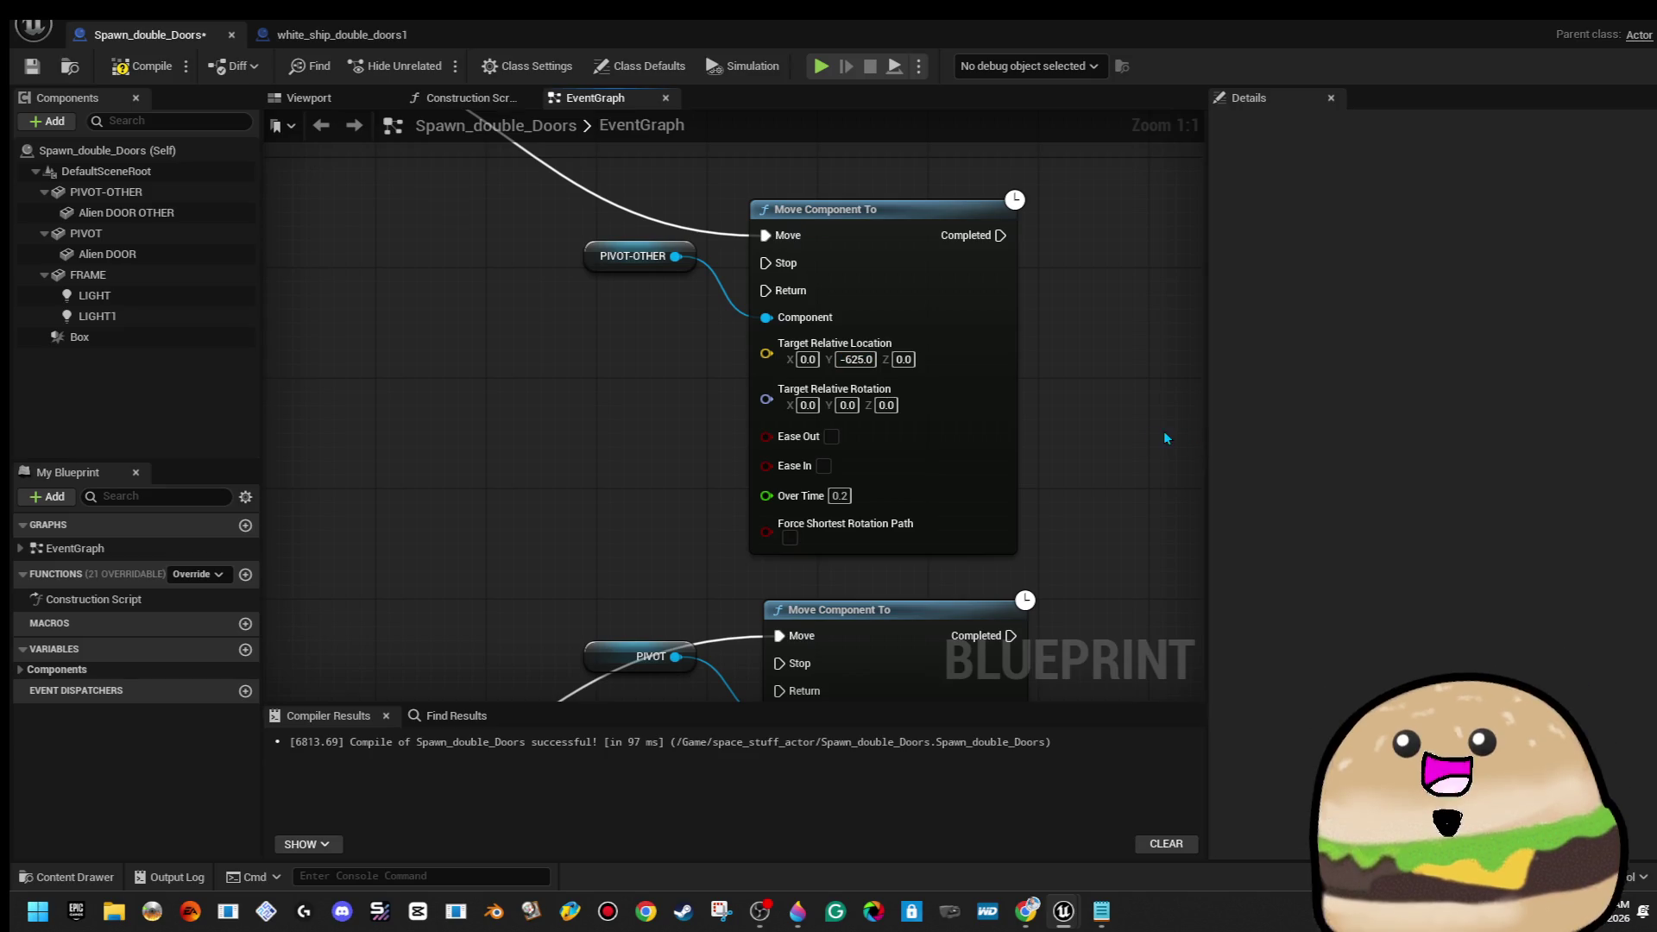
{"action": "scroll", "coordinate": [1053, 489], "scroll_direction": "down", "scroll_amount": 2}
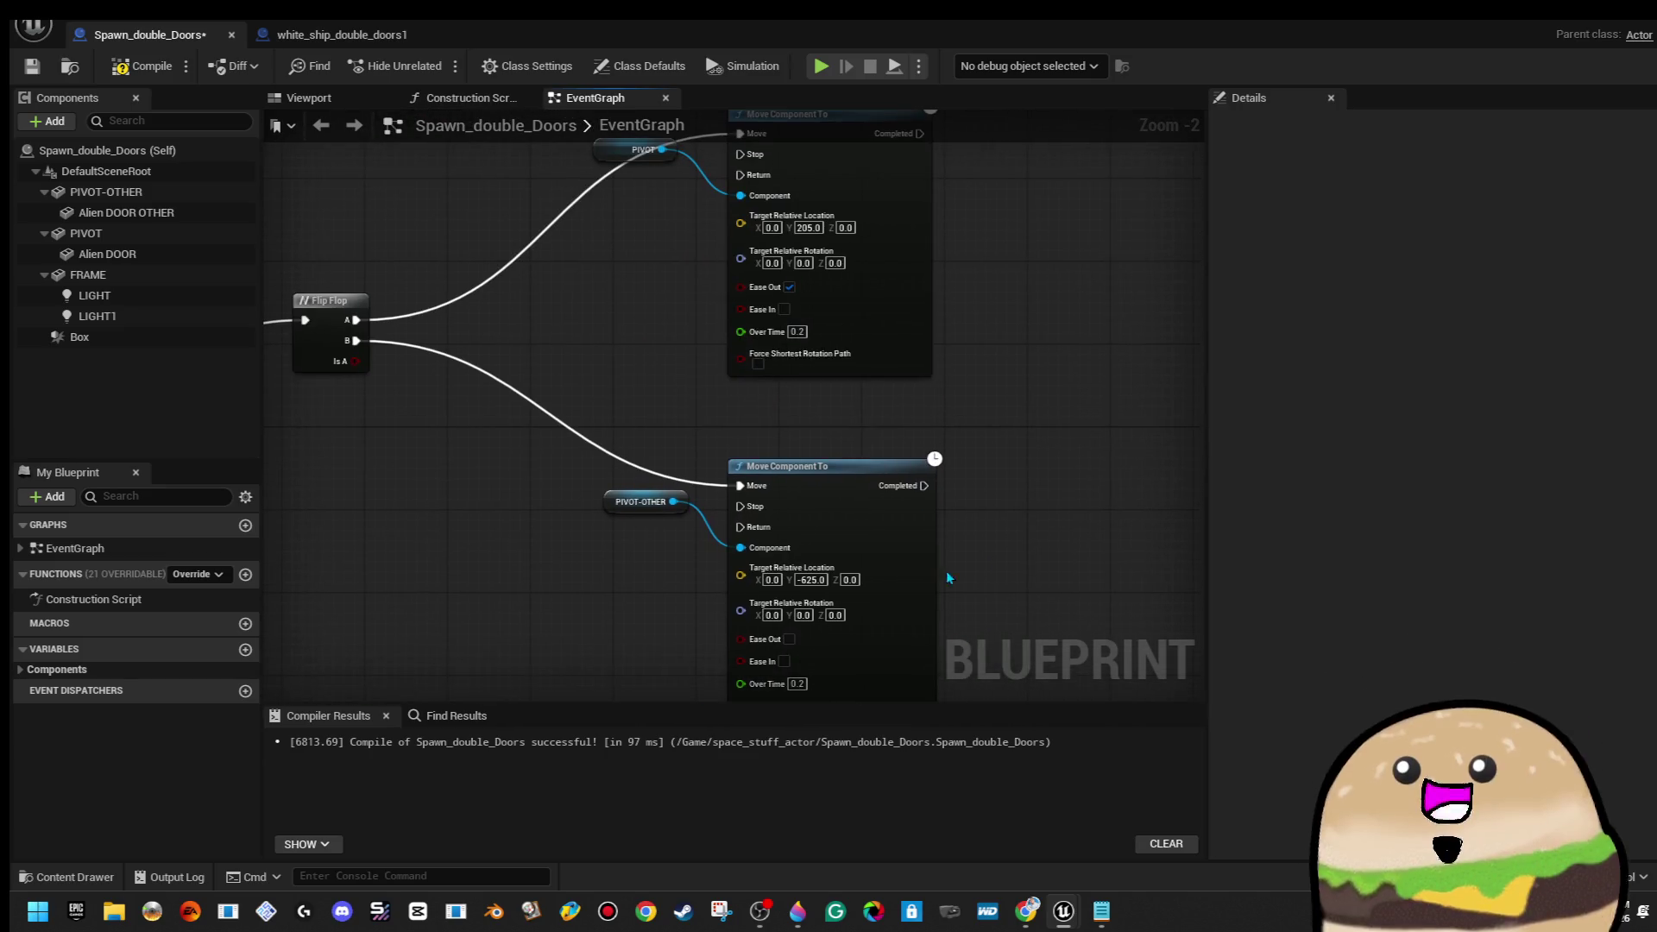
{"action": "left_click", "coordinate": [121, 67]}
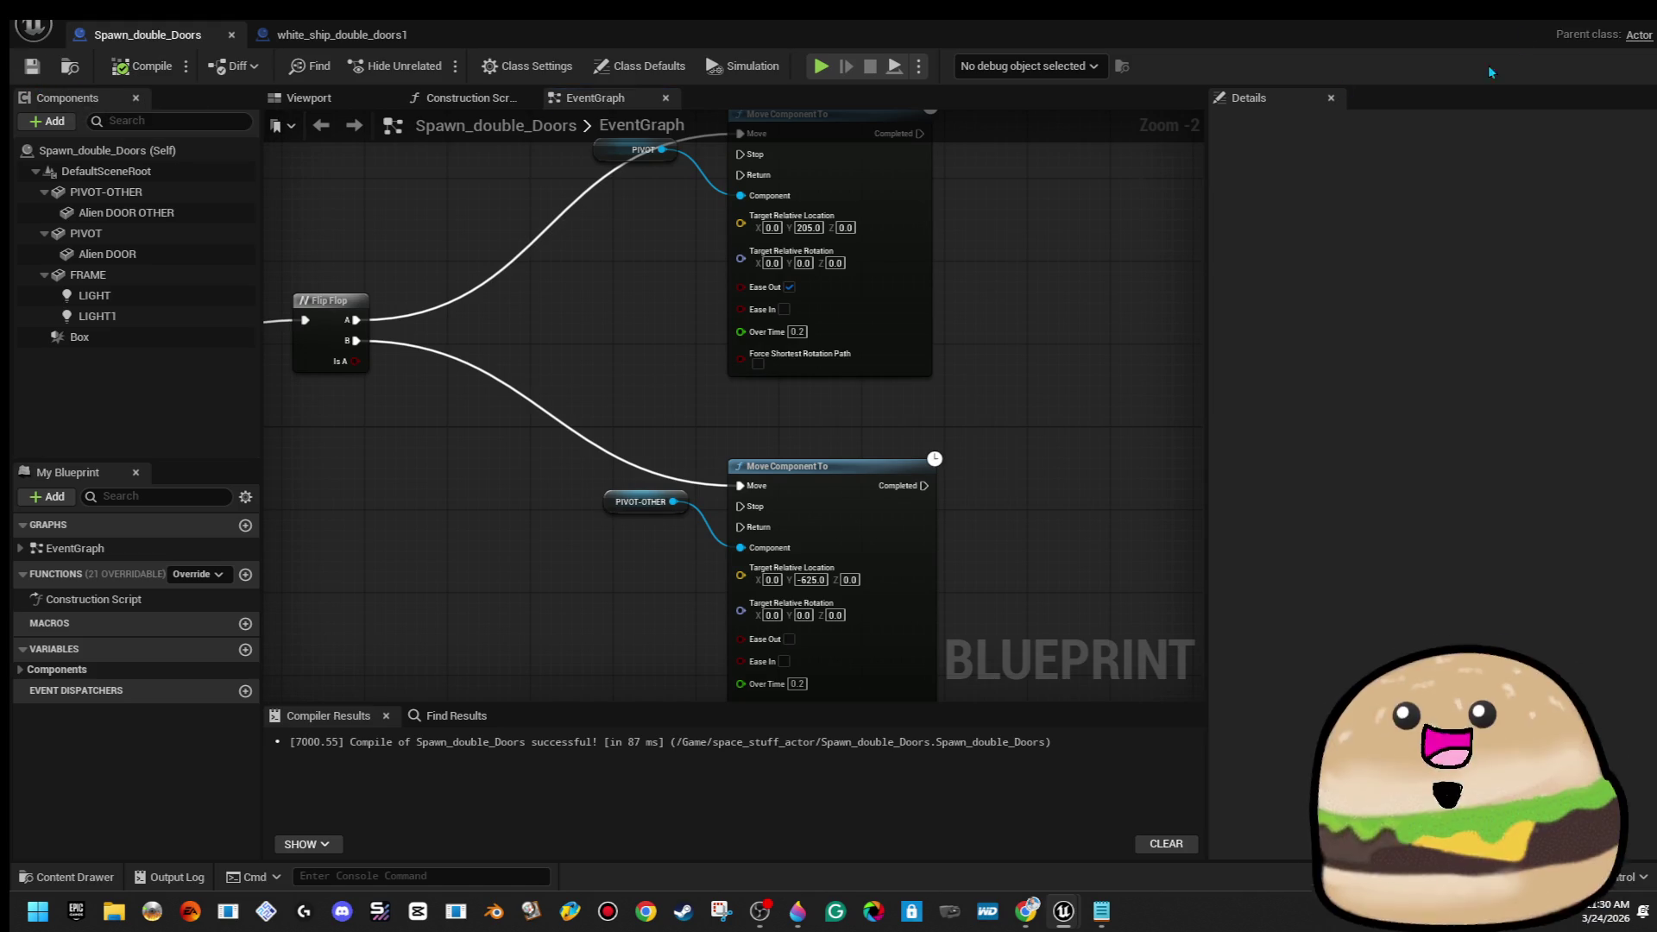
{"action": "key", "text": "alt+Tab"}
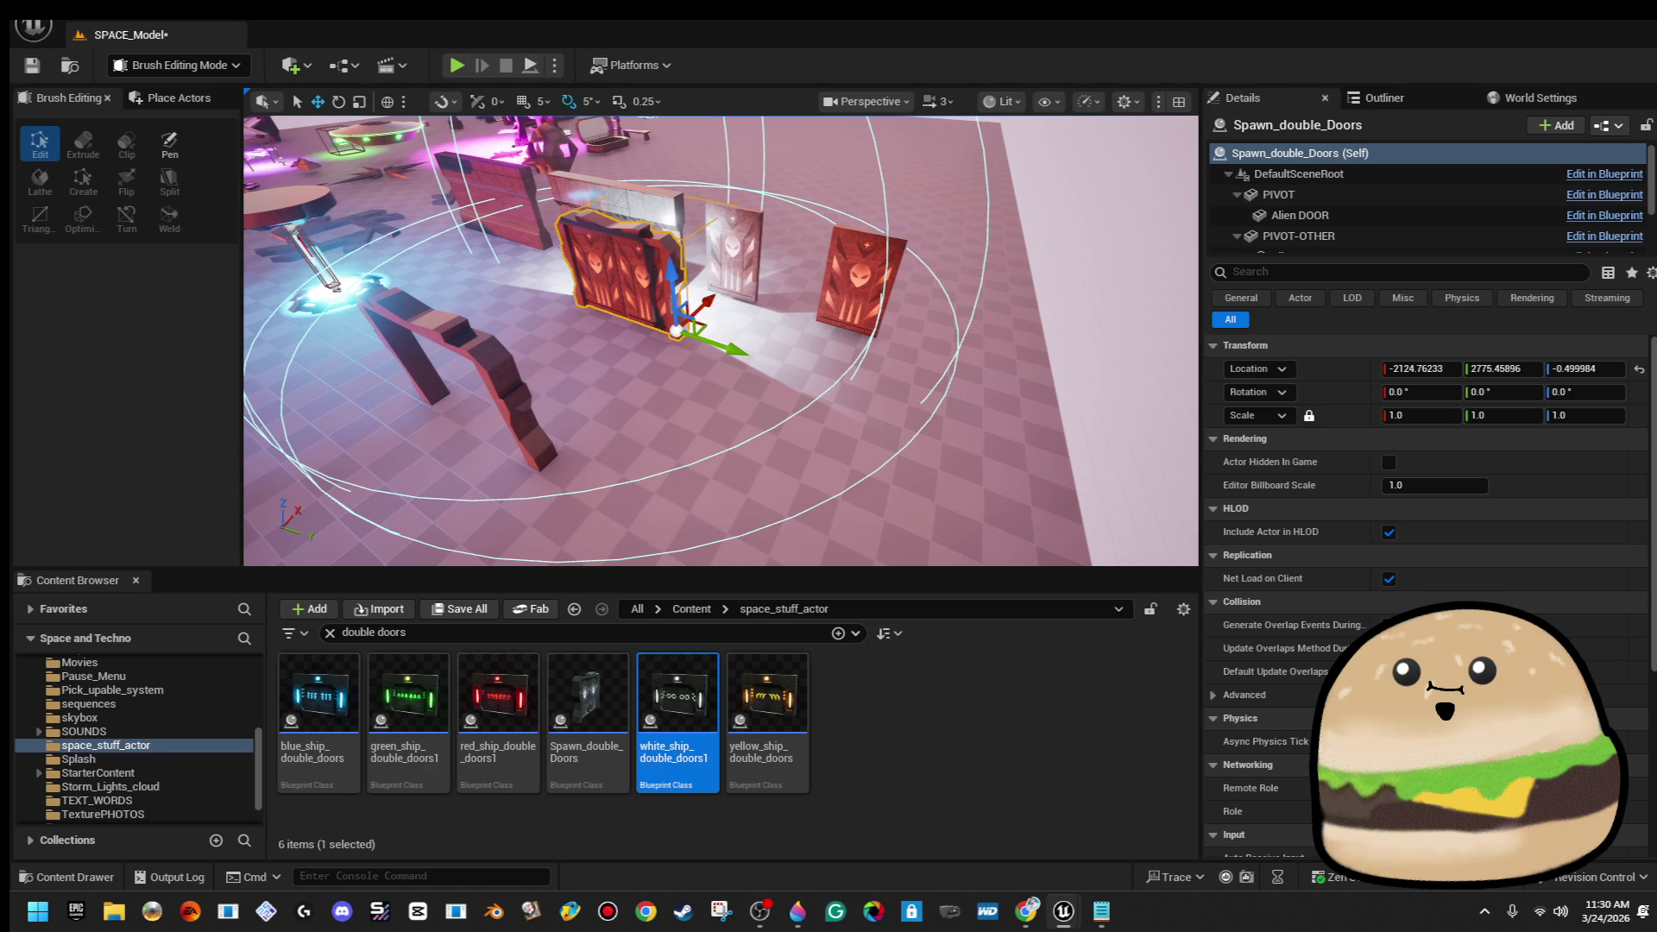
Place a Spawn_double_Doors actor on an empty stretch of floor
{"action": "left_click_drag", "start_coordinate": [443, 344], "coordinate": [708, 319]}
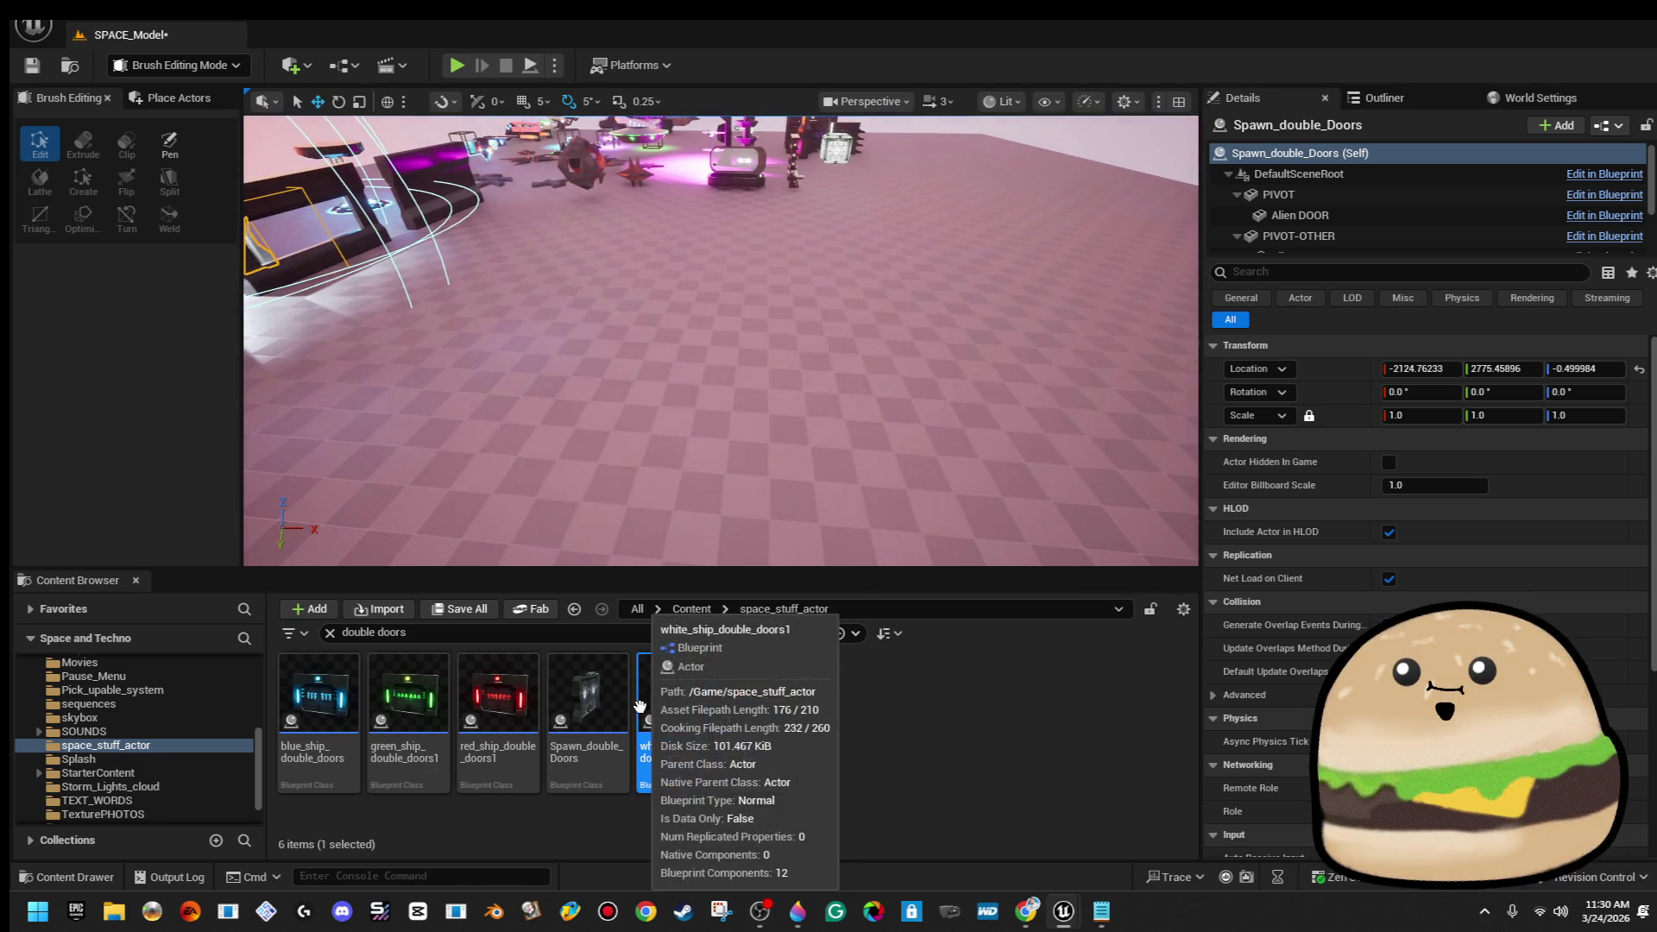
{"action": "left_click_drag", "start_coordinate": [587, 690], "coordinate": [698, 302]}
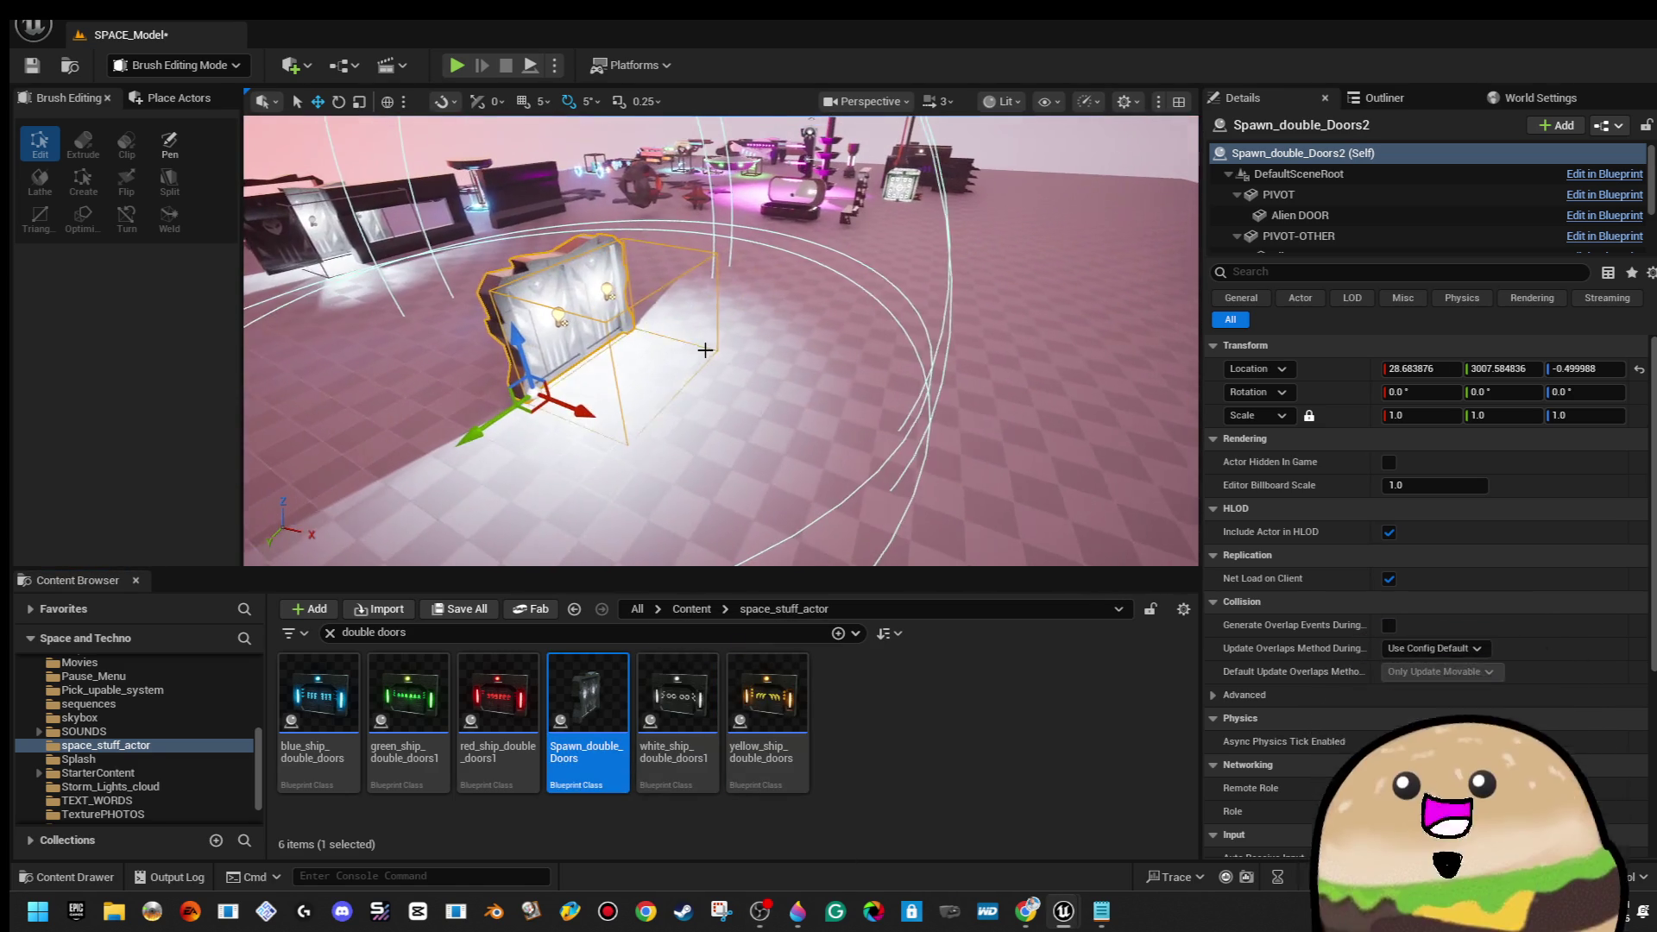
{"action": "double_click", "coordinate": [595, 732]}
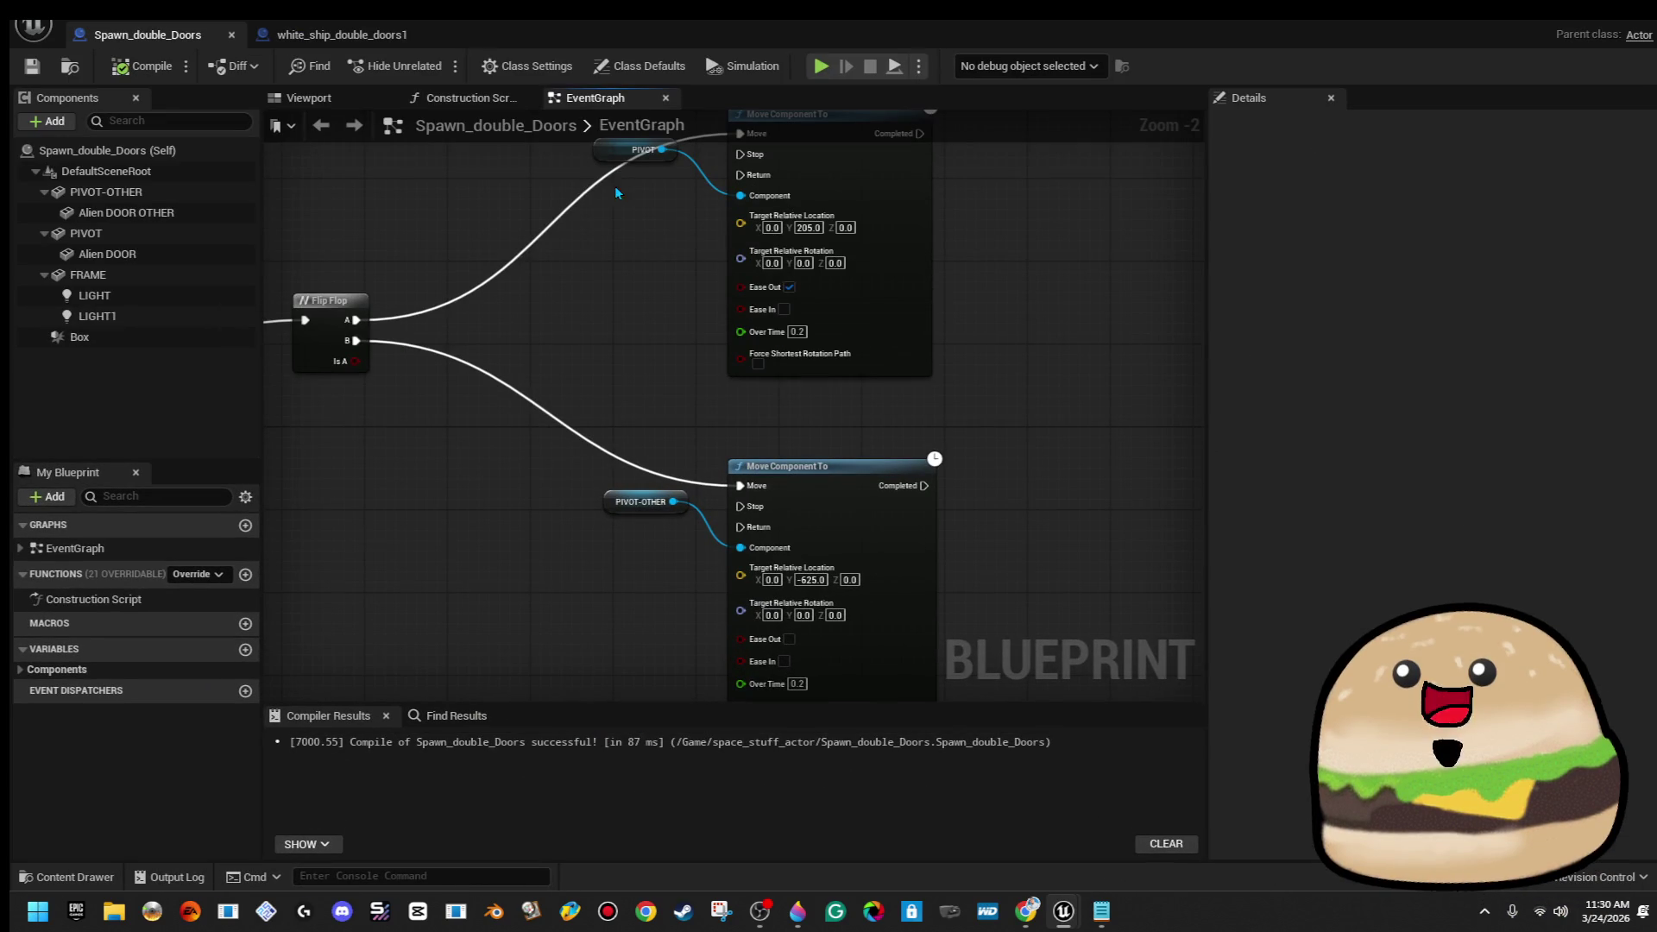
{"action": "left_click", "coordinate": [350, 102]}
{"action": "left_click", "coordinate": [1605, 10]}
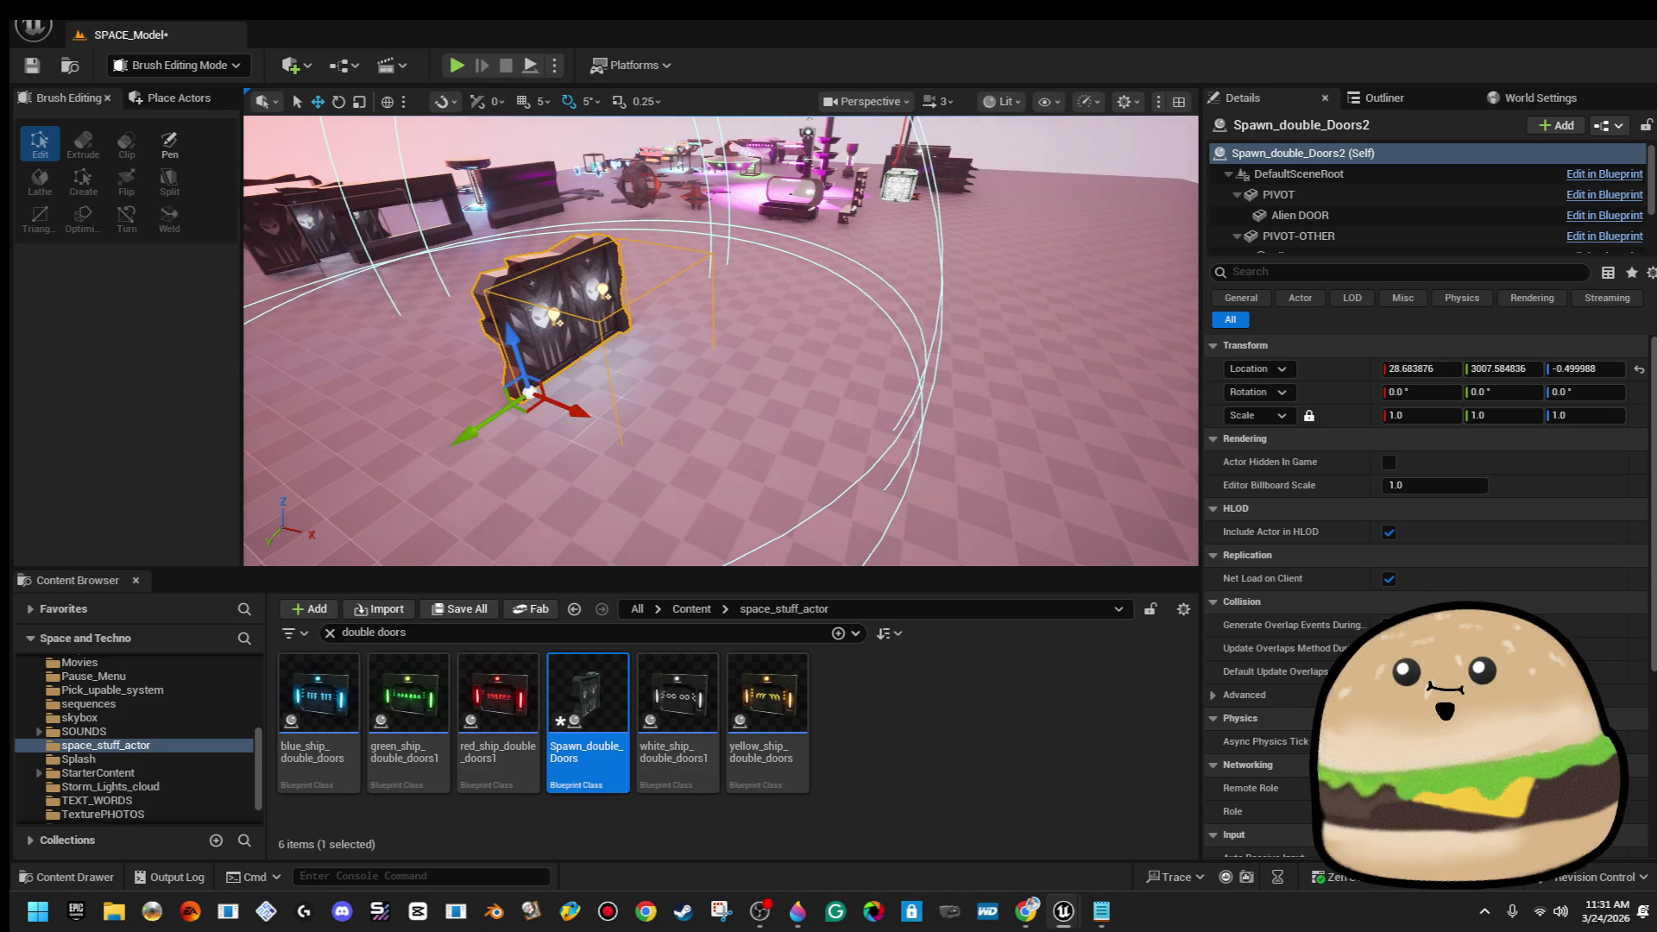
Frame the new door actor and bring the Blueprint editor back with Ctrl+E
{"action": "key", "text": "f"}
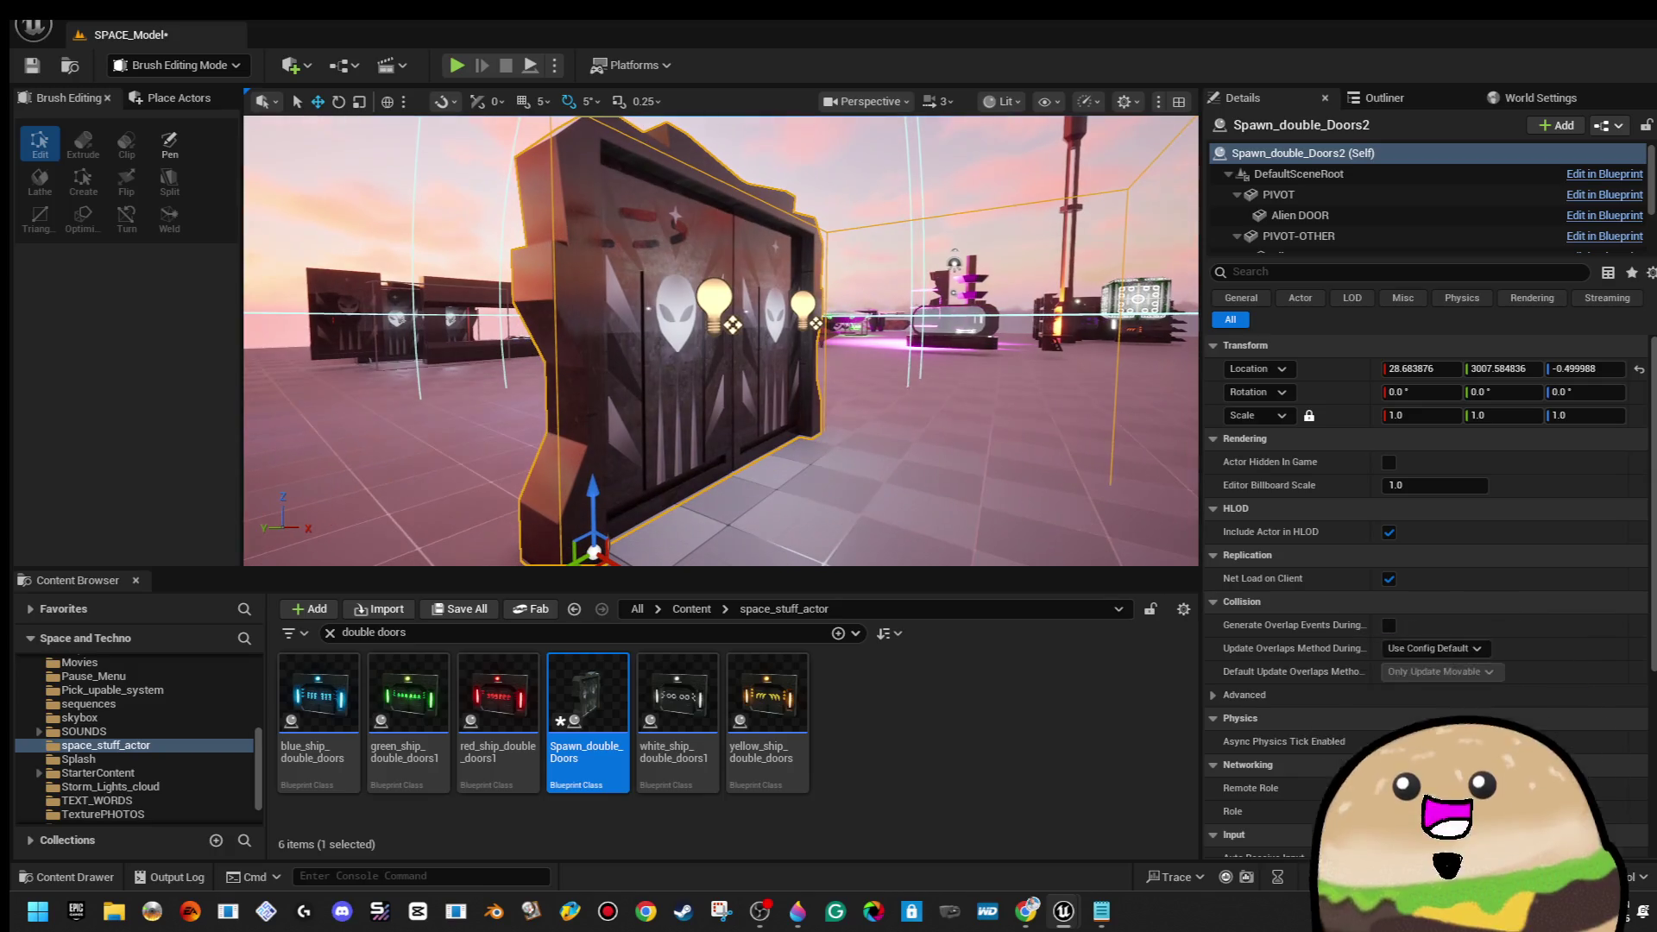
{"action": "scroll", "coordinate": [1424, 518], "scroll_direction": "down", "scroll_amount": 5}
{"action": "scroll", "coordinate": [1424, 518], "scroll_direction": "up", "scroll_amount": 5}
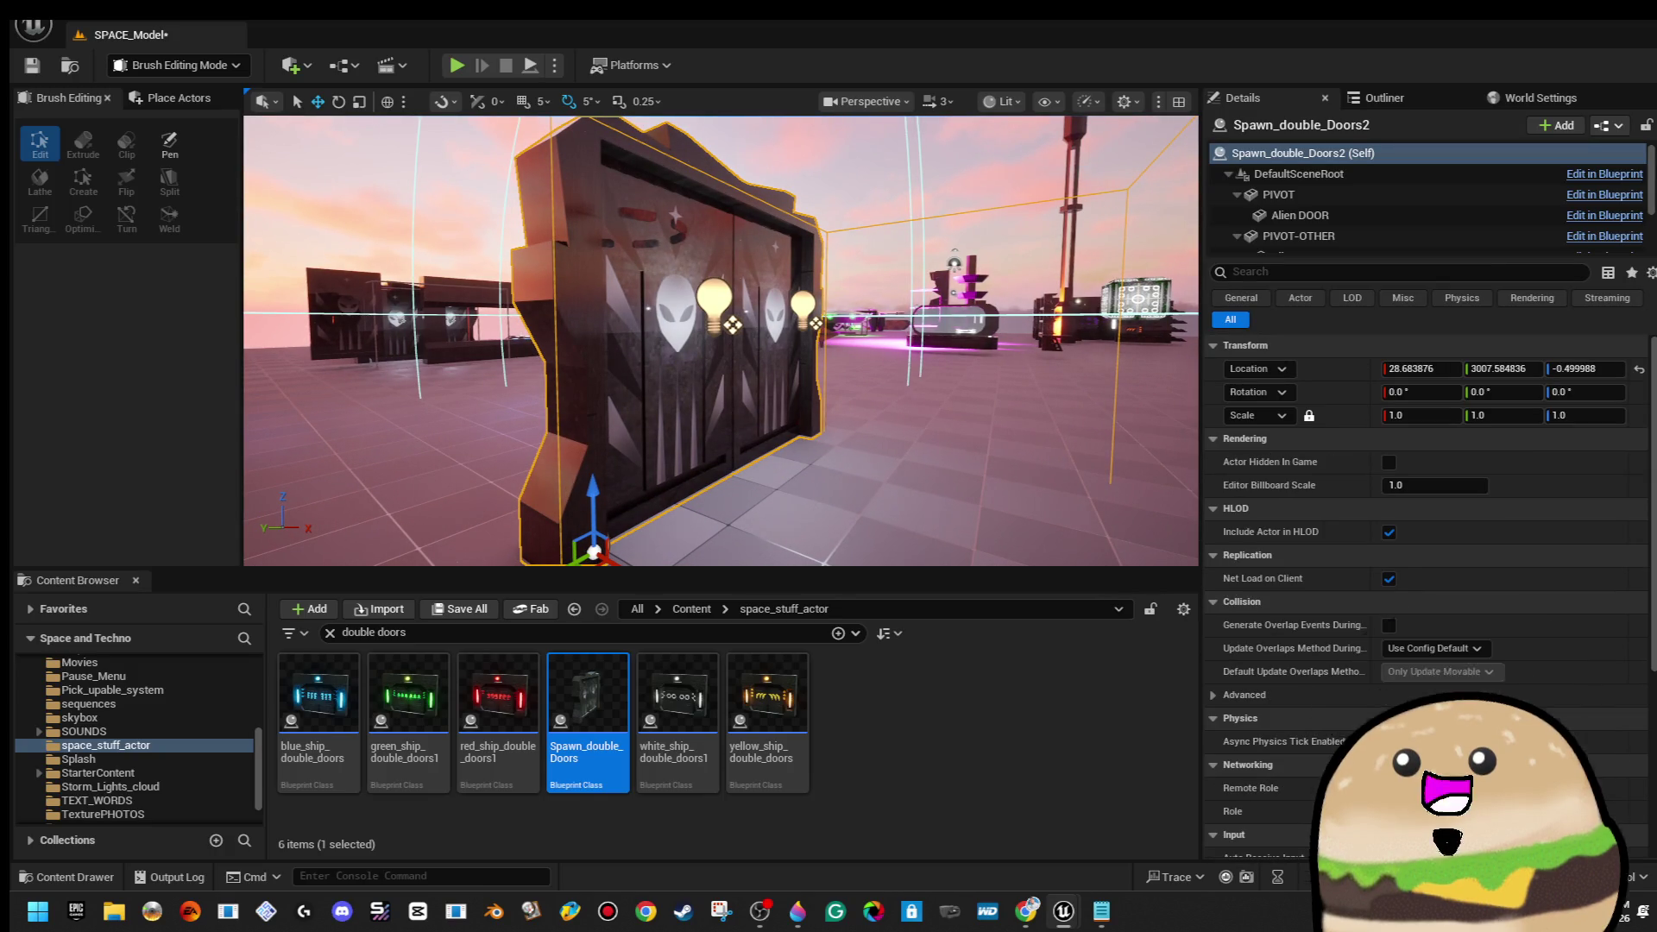
{"action": "key", "text": "ctrl+e"}
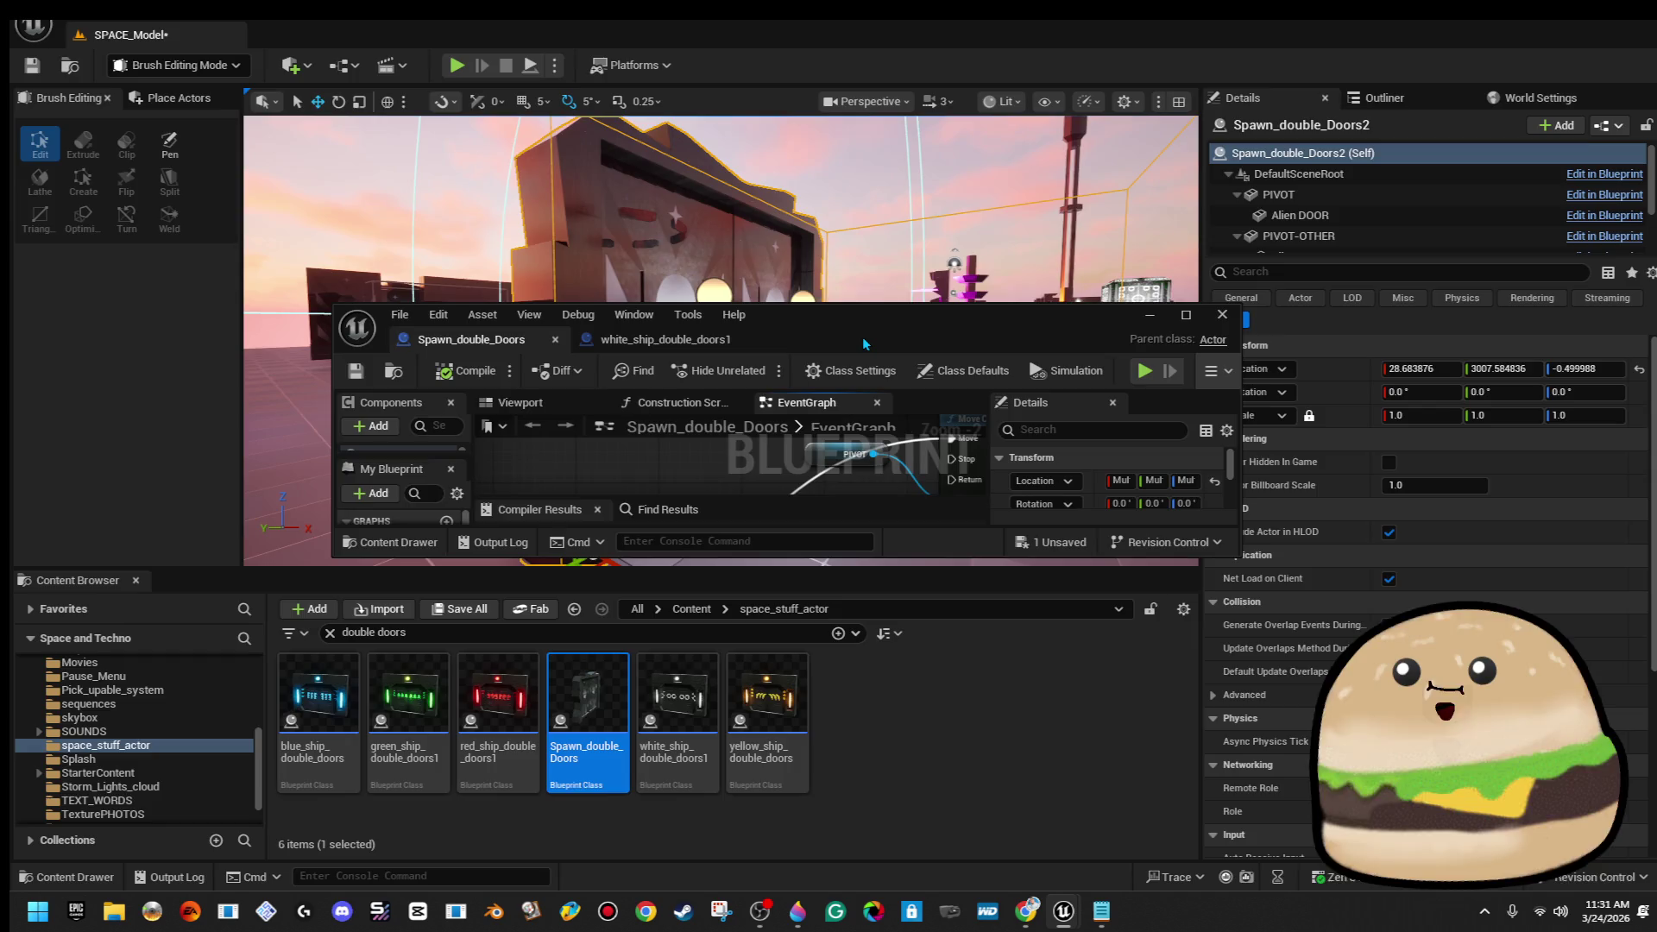
Maximize the Blueprint editor and reposition the Enable and Disable Input nodes
{"action": "double_click", "coordinate": [863, 345]}
{"action": "mouse_move", "coordinate": [1042, 481]}
{"action": "left_mouse_down"}
{"action": "mouse_move", "coordinate": [992, 453]}
{"action": "mouse_move", "coordinate": [792, 483]}
{"action": "mouse_move", "coordinate": [869, 433]}
{"action": "left_mouse_up"}
{"action": "scroll", "coordinate": [863, 475], "scroll_direction": "up", "scroll_amount": 1}
{"action": "scroll", "coordinate": [836, 397], "scroll_direction": "up", "scroll_amount": 1}
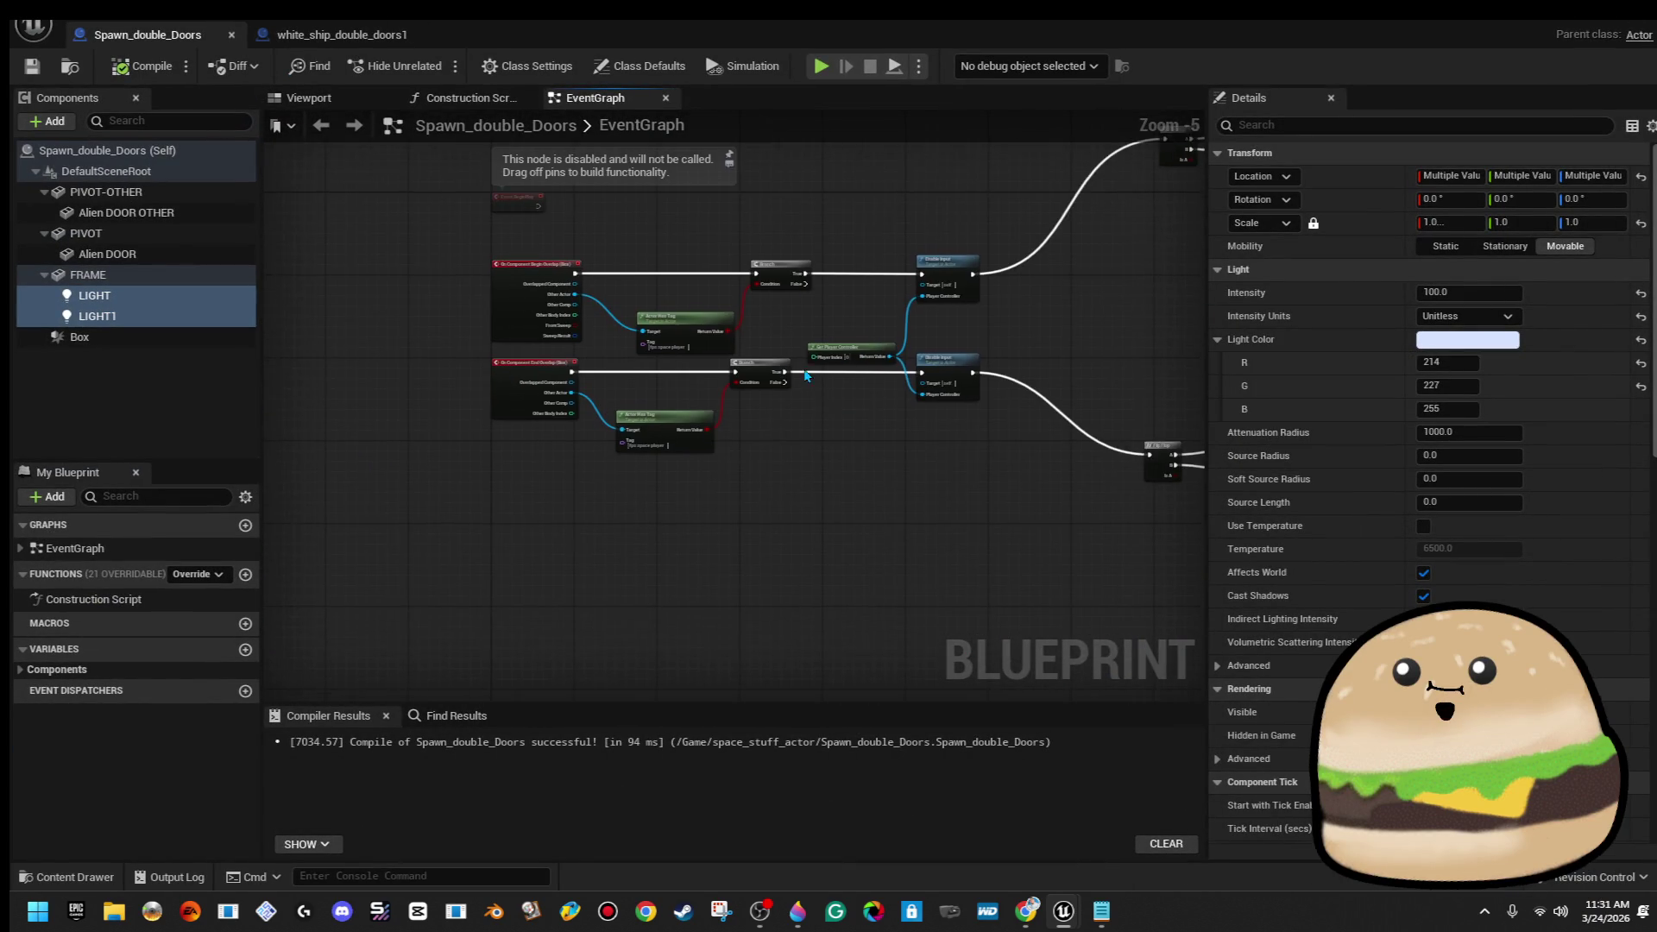
{"action": "left_click_drag", "start_coordinate": [946, 276], "coordinate": [773, 276]}
{"action": "left_click_drag", "start_coordinate": [704, 222], "coordinate": [870, 530]}
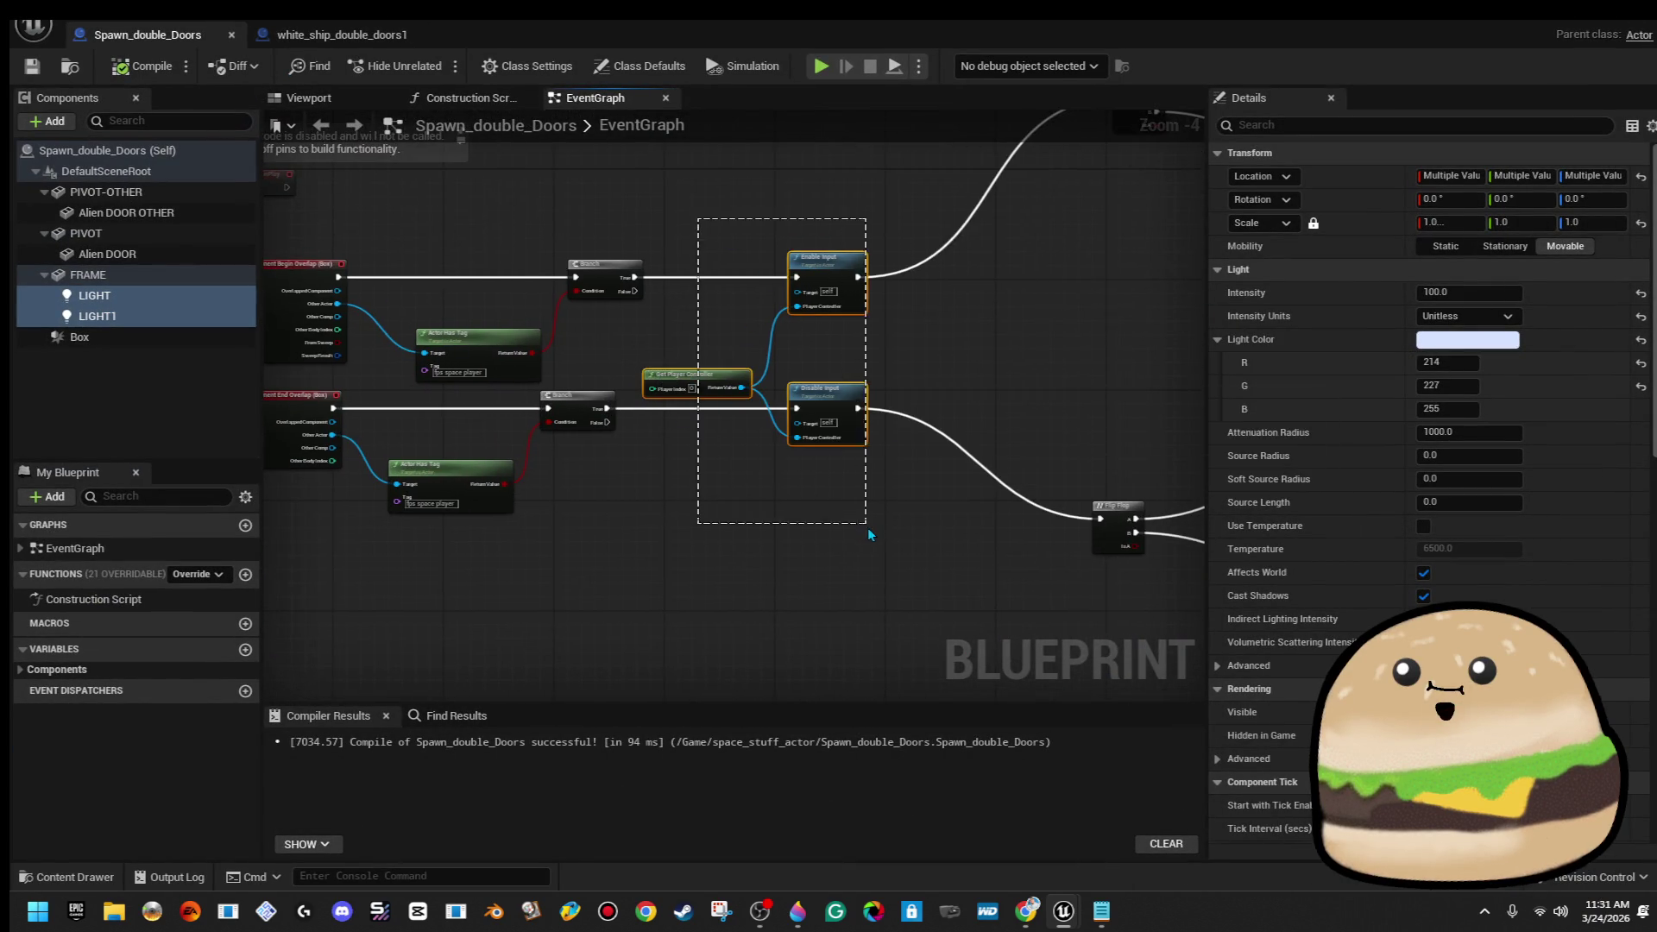
{"action": "key", "text": "Left"}
{"action": "key", "text": "Left"}
{"action": "key", "text": "Left"}
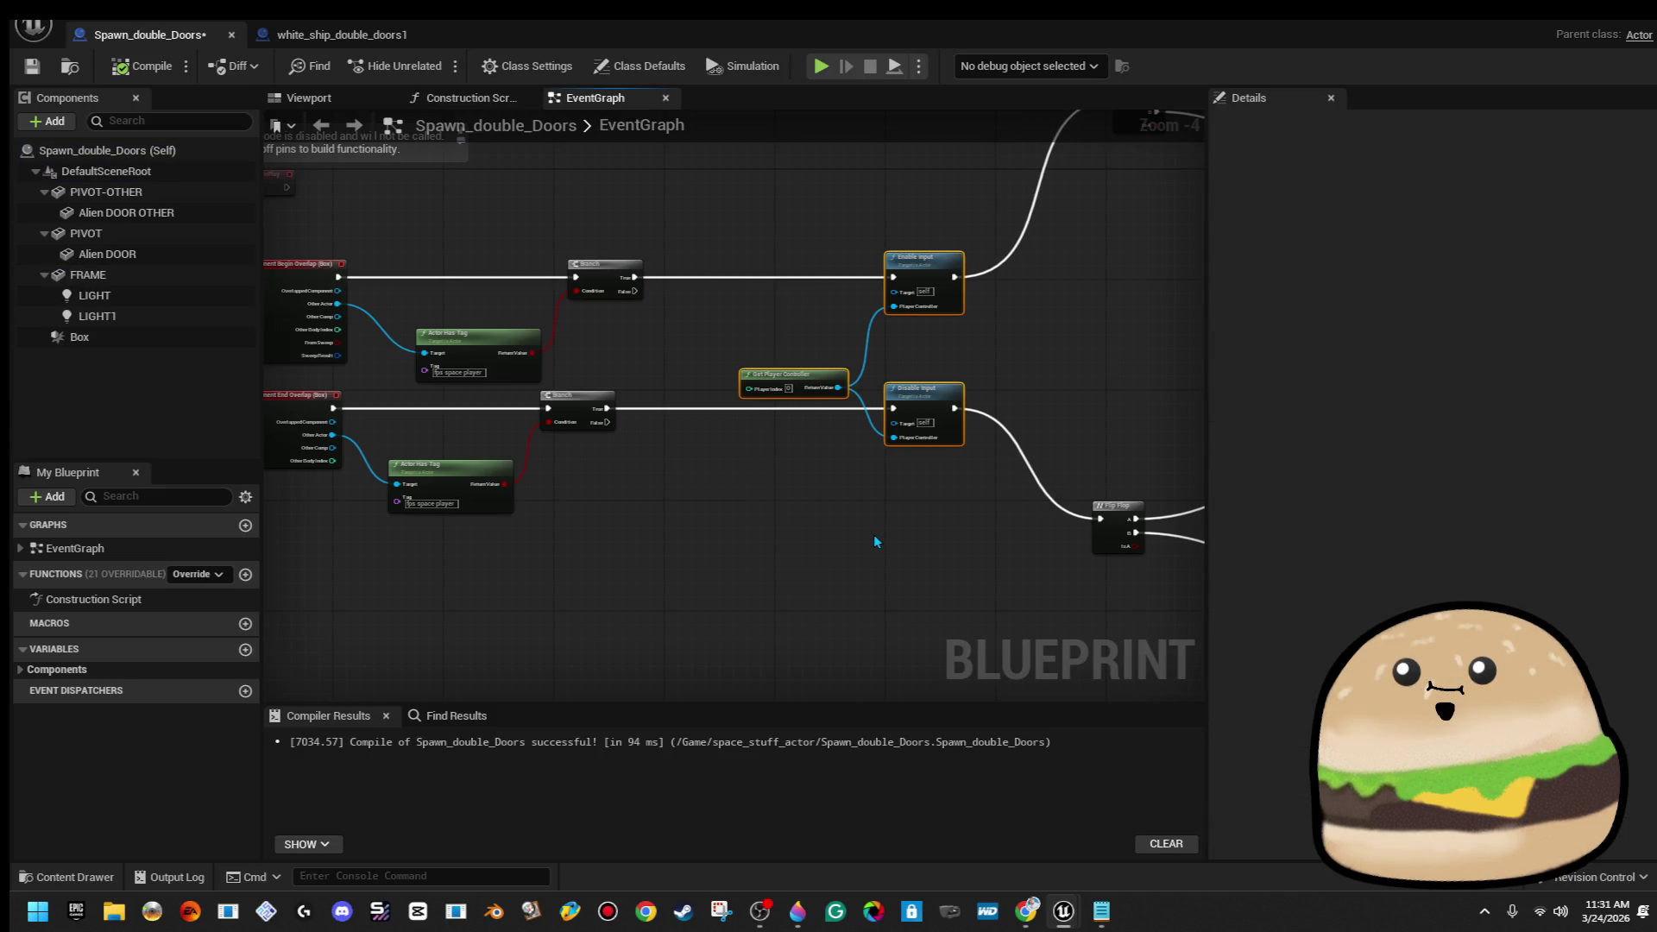
{"action": "key", "text": "Left"}
{"action": "key", "text": "Left"}
{"action": "key", "text": "Left"}
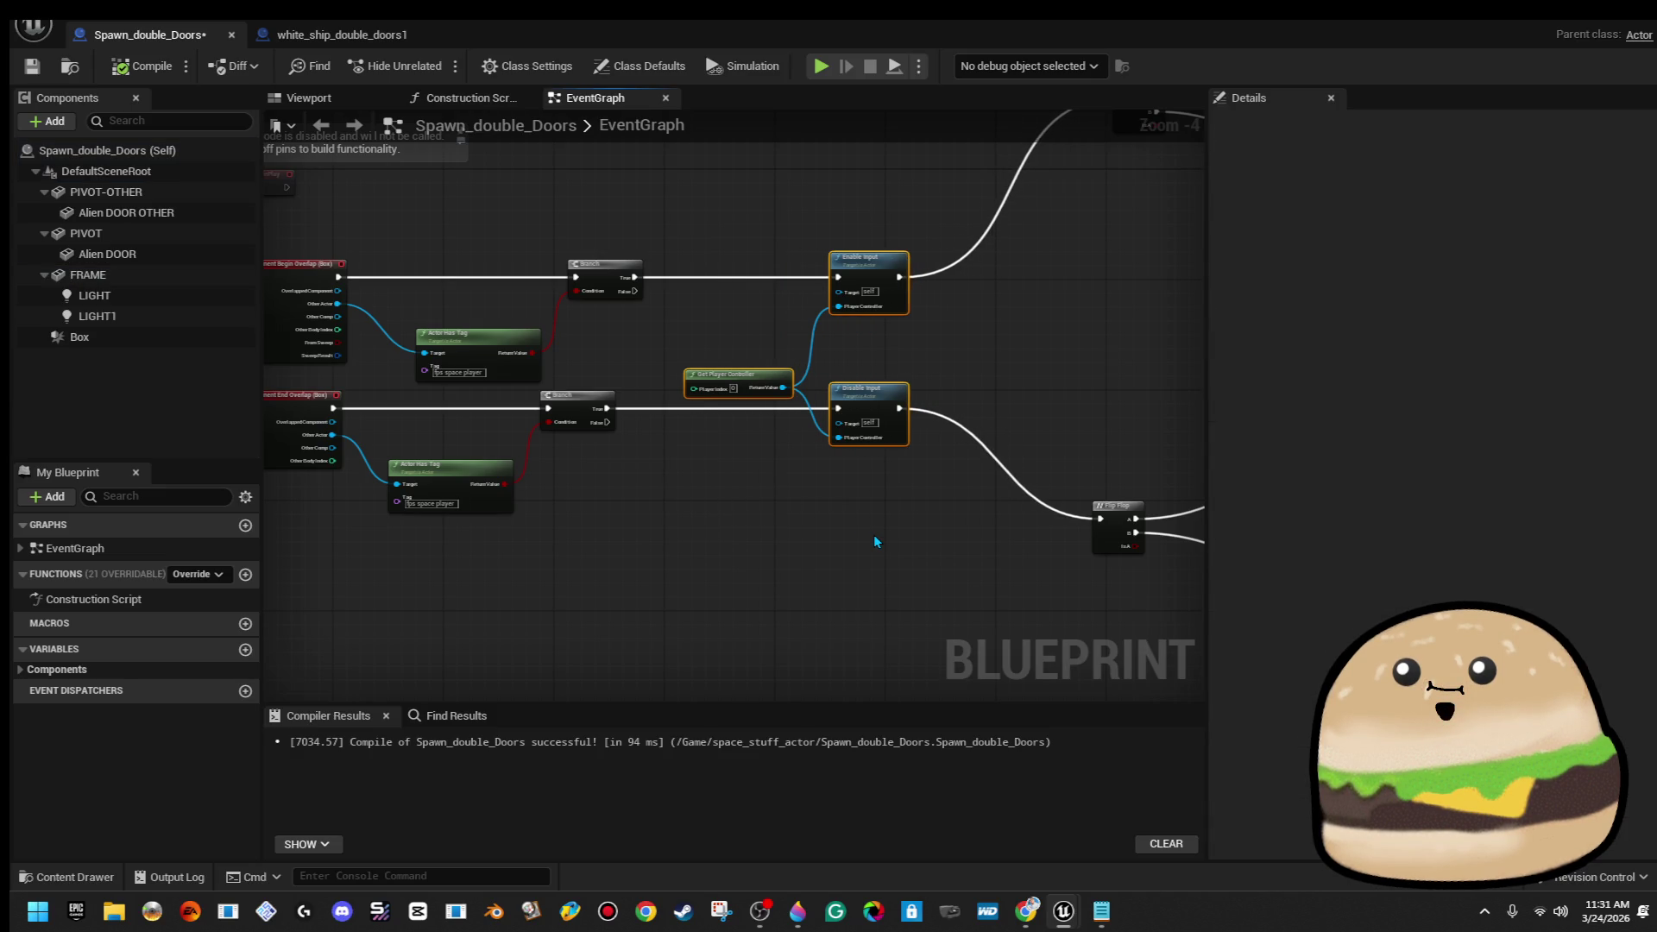
{"action": "scroll", "coordinate": [875, 542], "scroll_direction": "down", "scroll_amount": 4}
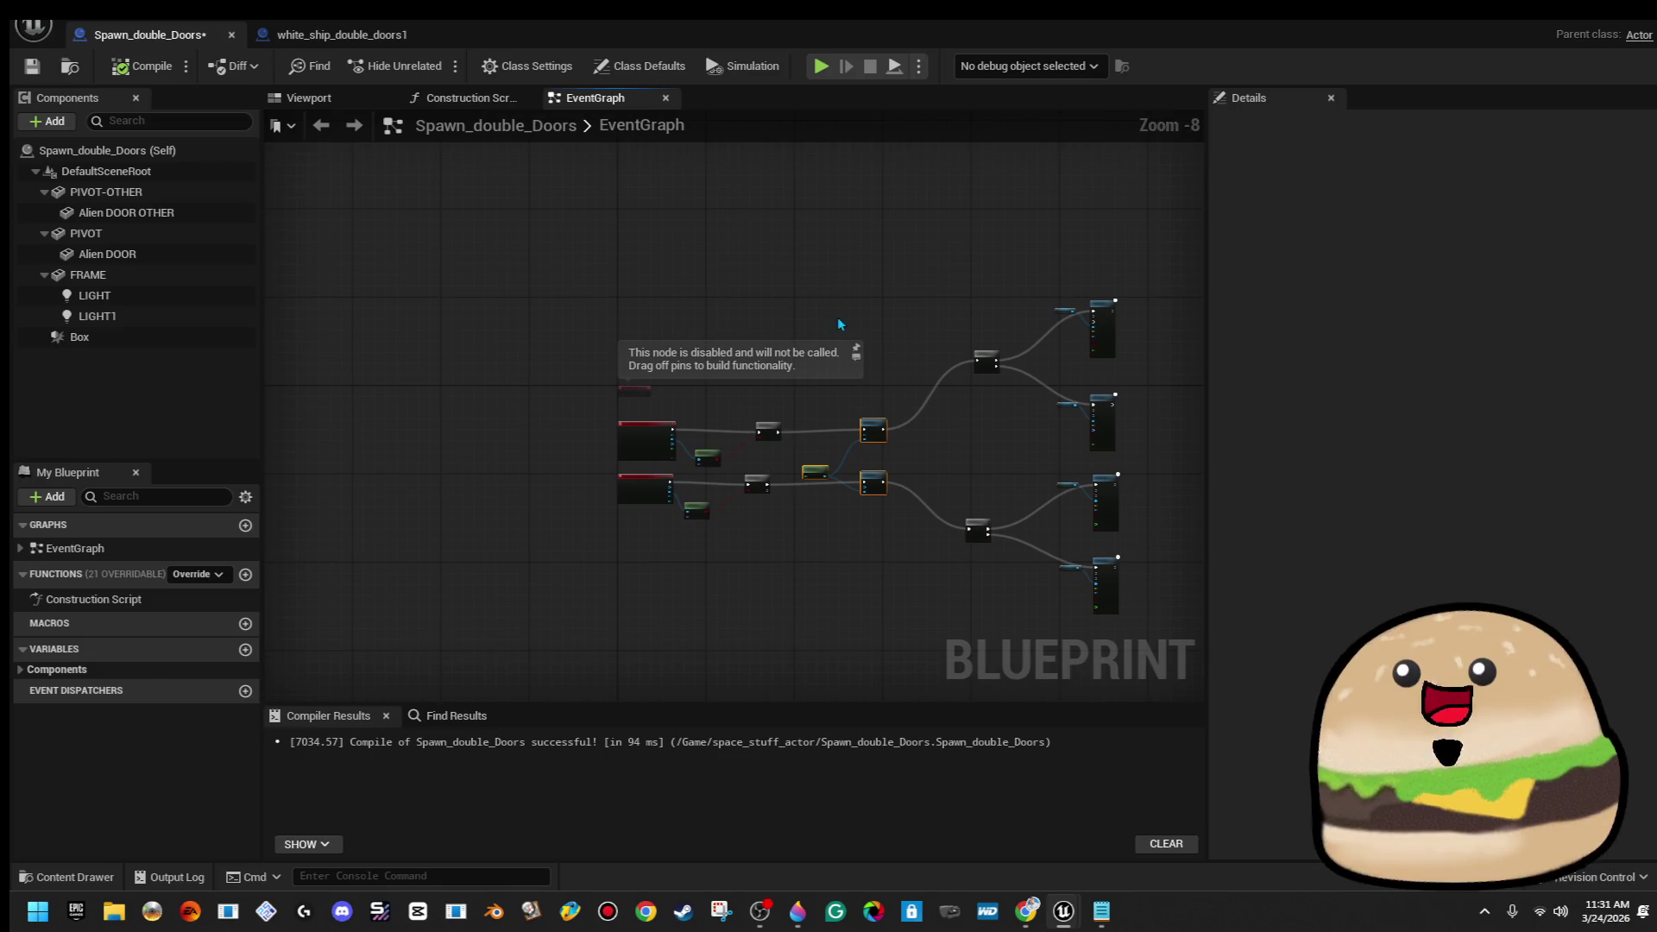
Shift all right-hand nodes further right to open space after the Branches
{"action": "left_click_drag", "start_coordinate": [820, 266], "coordinate": [1125, 626]}
{"action": "key", "text": "Right"}
{"action": "key", "text": "Right"}
{"action": "key", "text": "Right"}
{"action": "scroll", "coordinate": [790, 457], "scroll_direction": "up", "scroll_amount": 6}
{"action": "left_click_drag", "start_coordinate": [790, 457], "coordinate": [609, 455]}
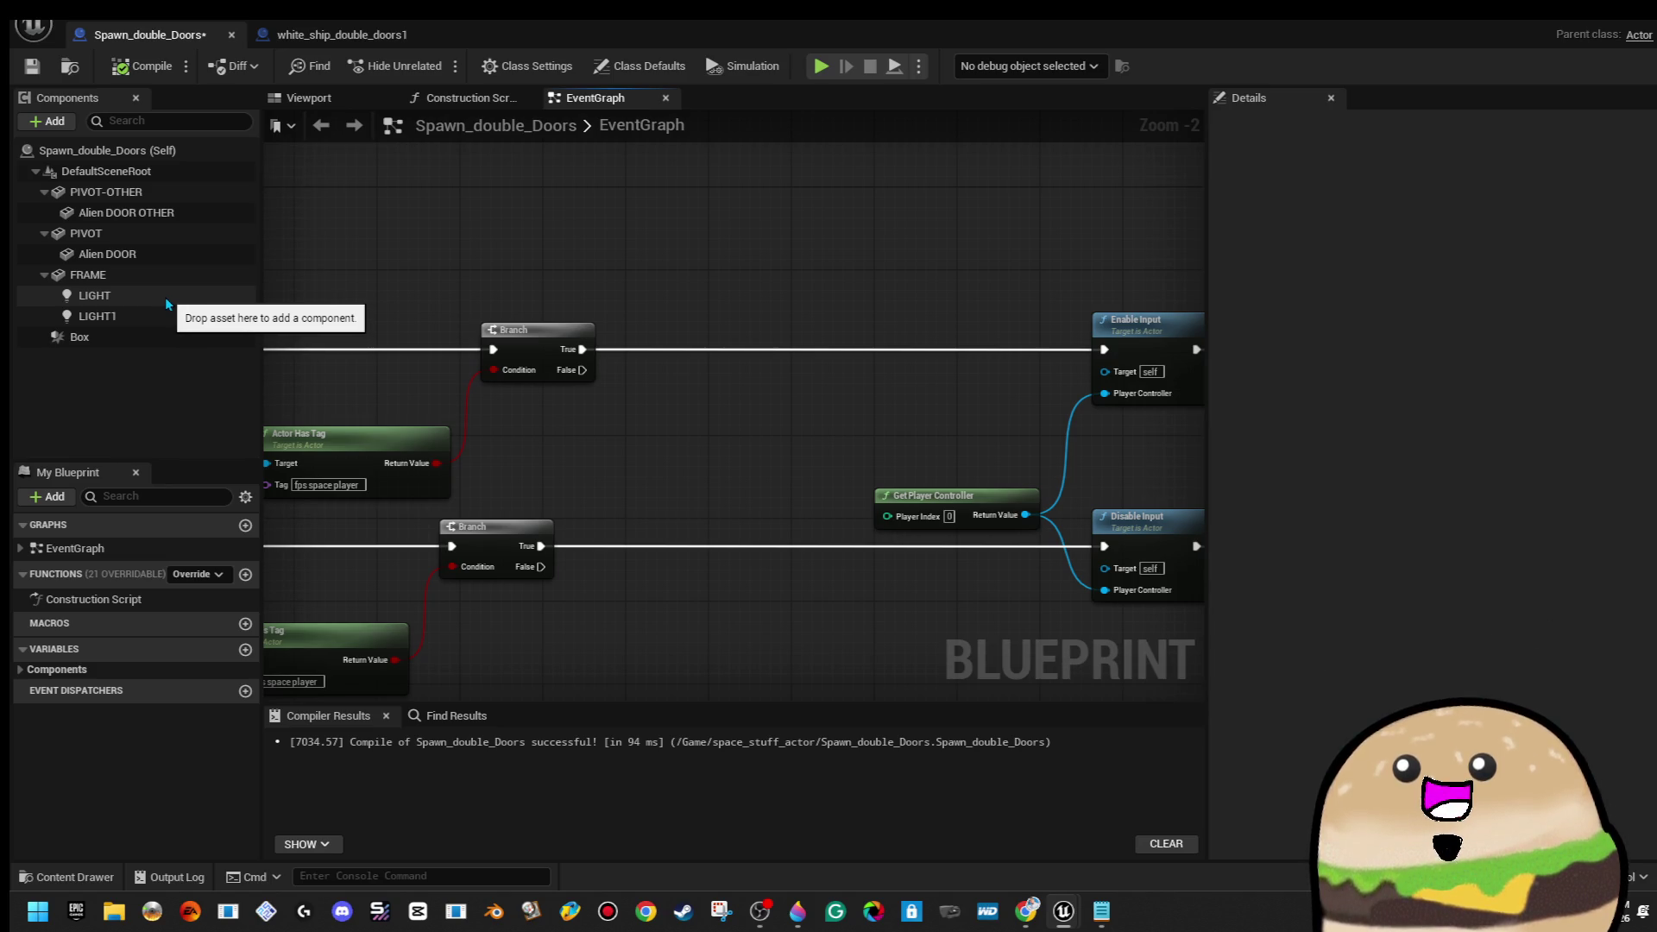
Add LIGHT and LIGHT1 with a Set Visibility node fed by the Branch's True output
{"action": "left_click_drag", "start_coordinate": [167, 302], "coordinate": [740, 281]}
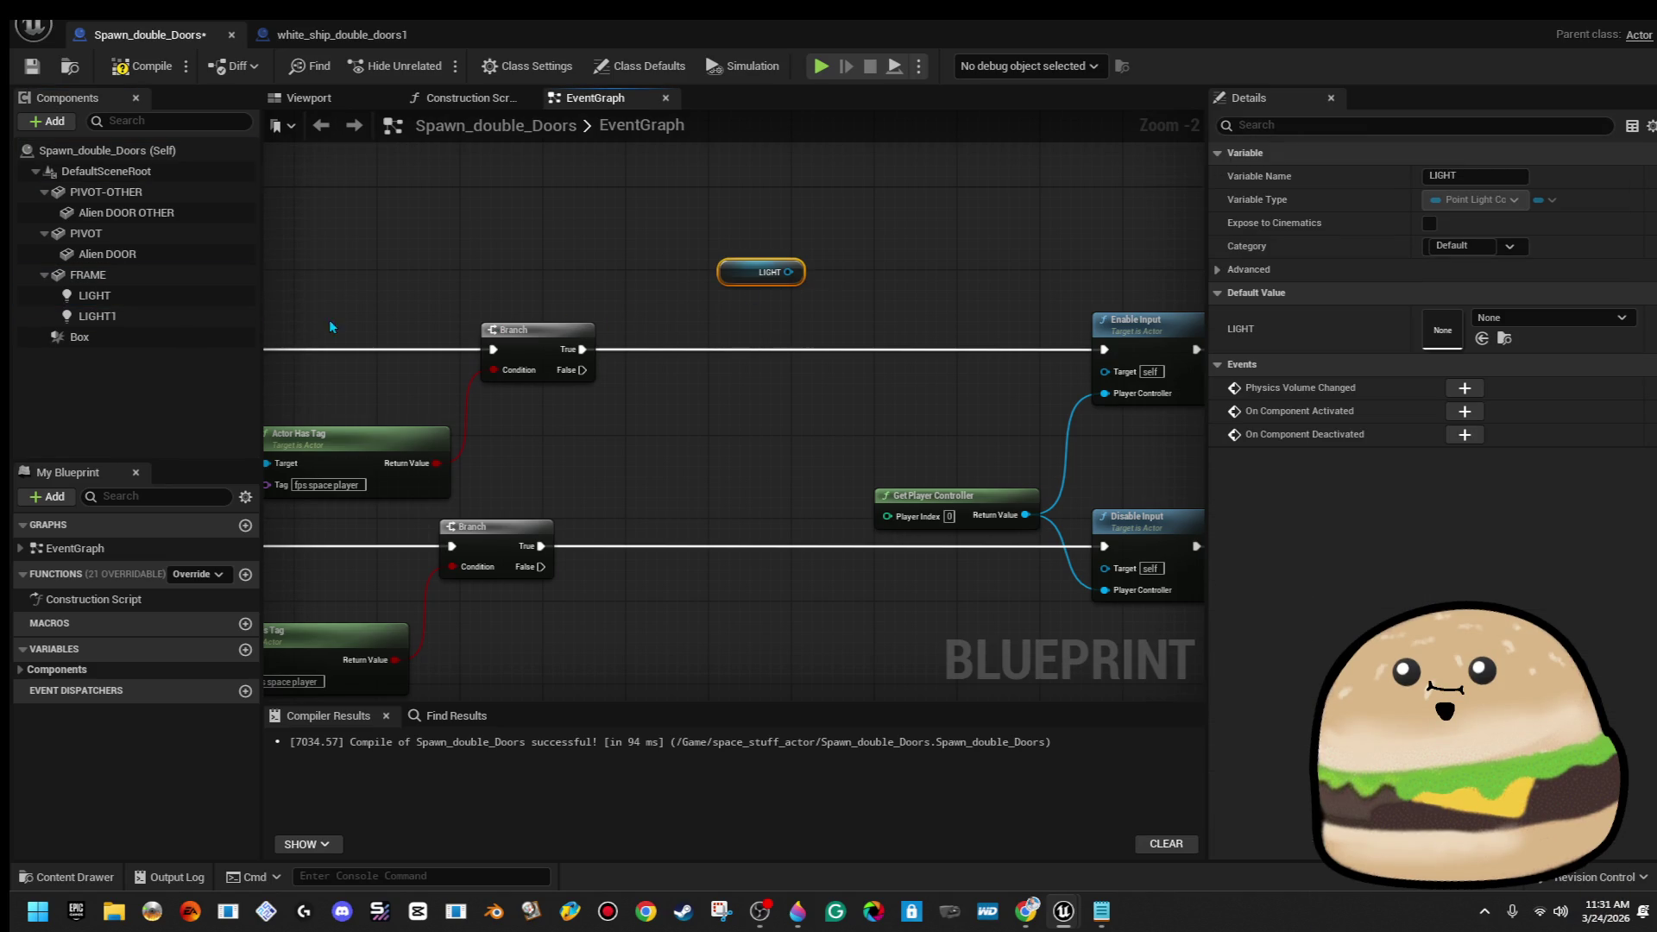
{"action": "left_click_drag", "start_coordinate": [164, 318], "coordinate": [841, 426]}
{"action": "mouse_move", "coordinate": [710, 395]}
{"action": "left_mouse_down"}
{"action": "mouse_move", "coordinate": [730, 314]}
{"action": "mouse_move", "coordinate": [882, 214]}
{"action": "left_mouse_up"}
{"action": "type", "text": "visi"}
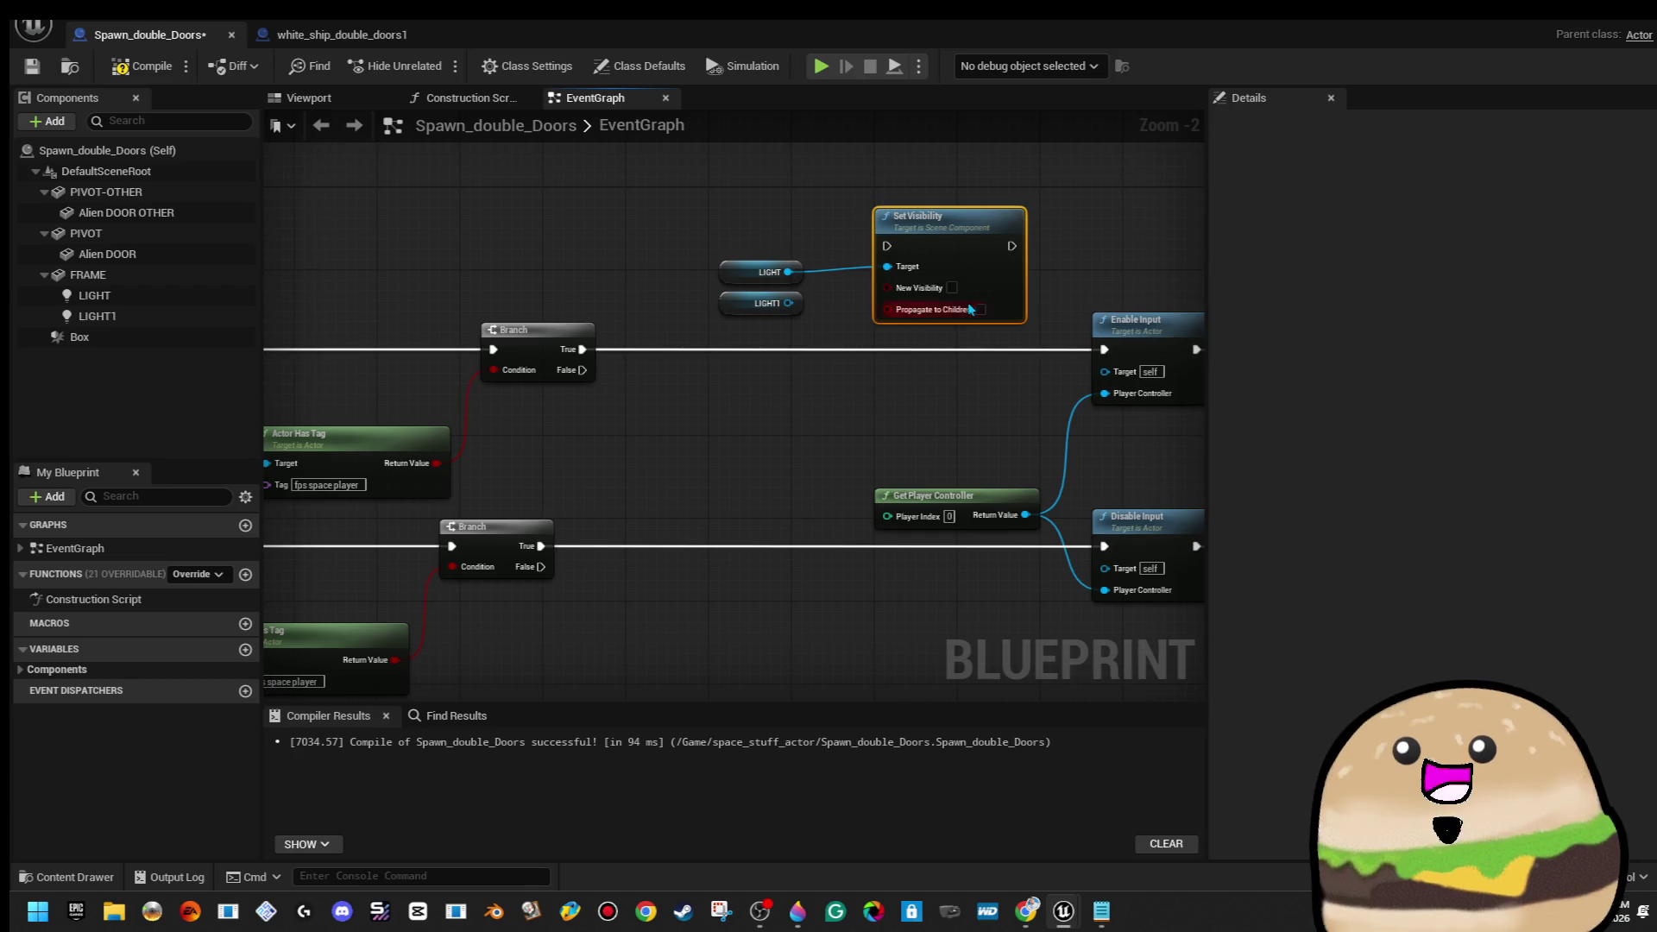
{"action": "left_click_drag", "start_coordinate": [786, 307], "coordinate": [884, 256]}
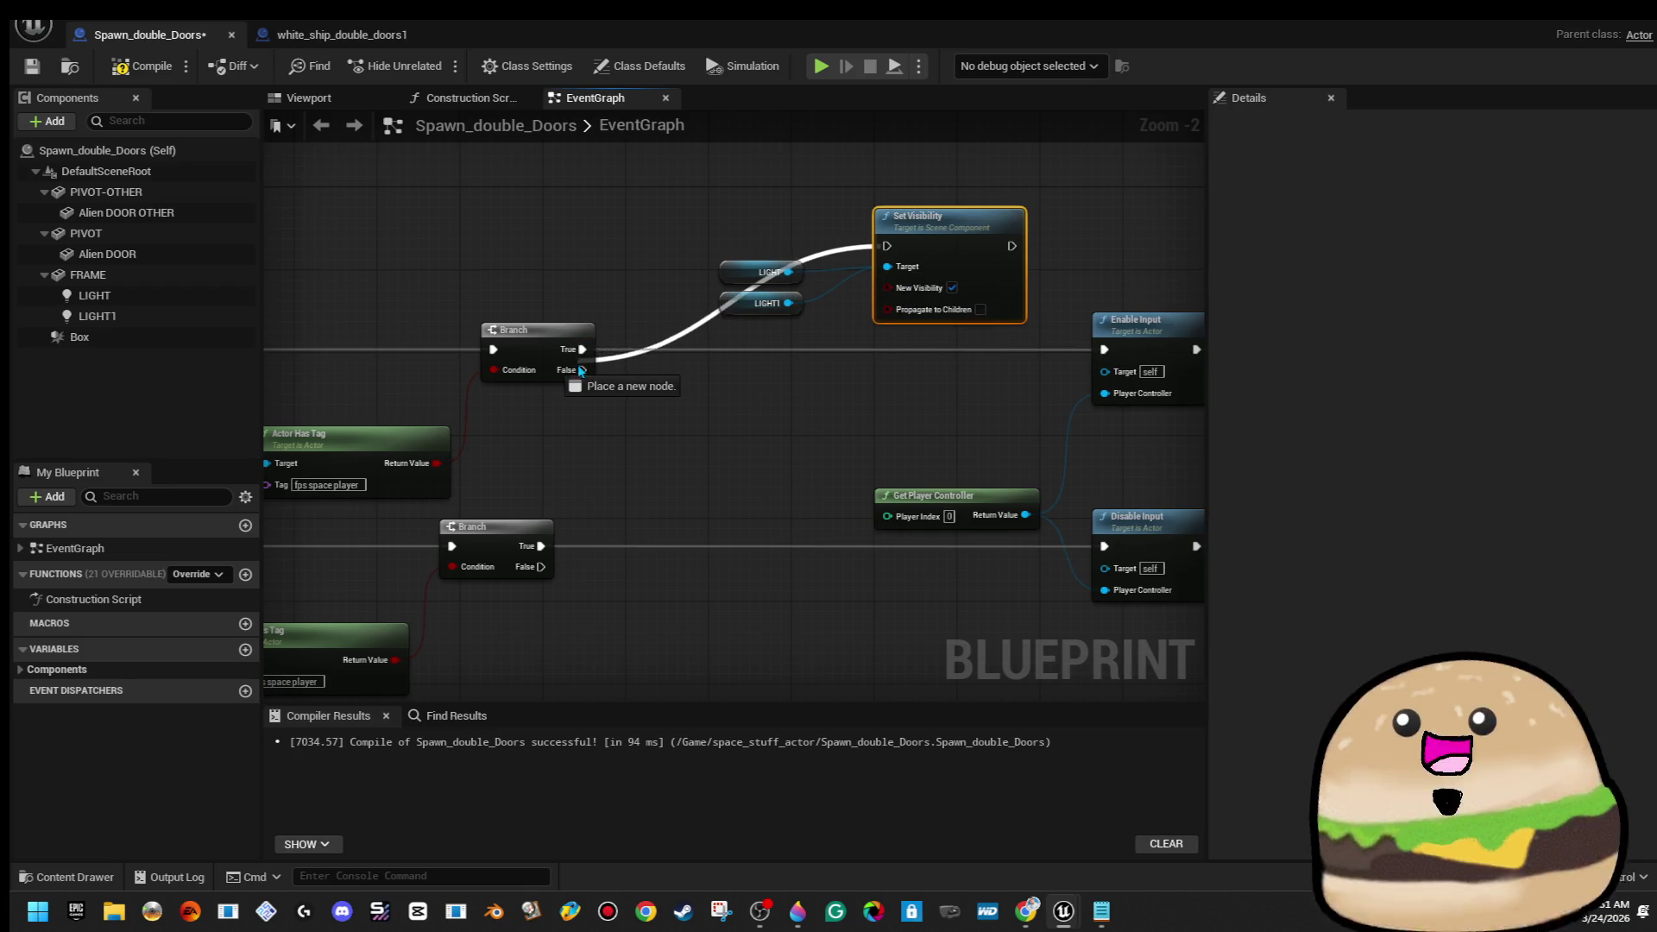
{"action": "left_click_drag", "start_coordinate": [581, 363], "coordinate": [583, 357]}
{"action": "mouse_move", "coordinate": [777, 211]}
{"action": "left_mouse_down"}
{"action": "mouse_move", "coordinate": [939, 263]}
{"action": "mouse_move", "coordinate": [882, 370]}
{"action": "mouse_move", "coordinate": [870, 359]}
{"action": "mouse_move", "coordinate": [885, 347]}
{"action": "left_mouse_up"}
Connect the Set Visibility node's output to Enable Input
{"action": "left_click", "coordinate": [860, 282]}
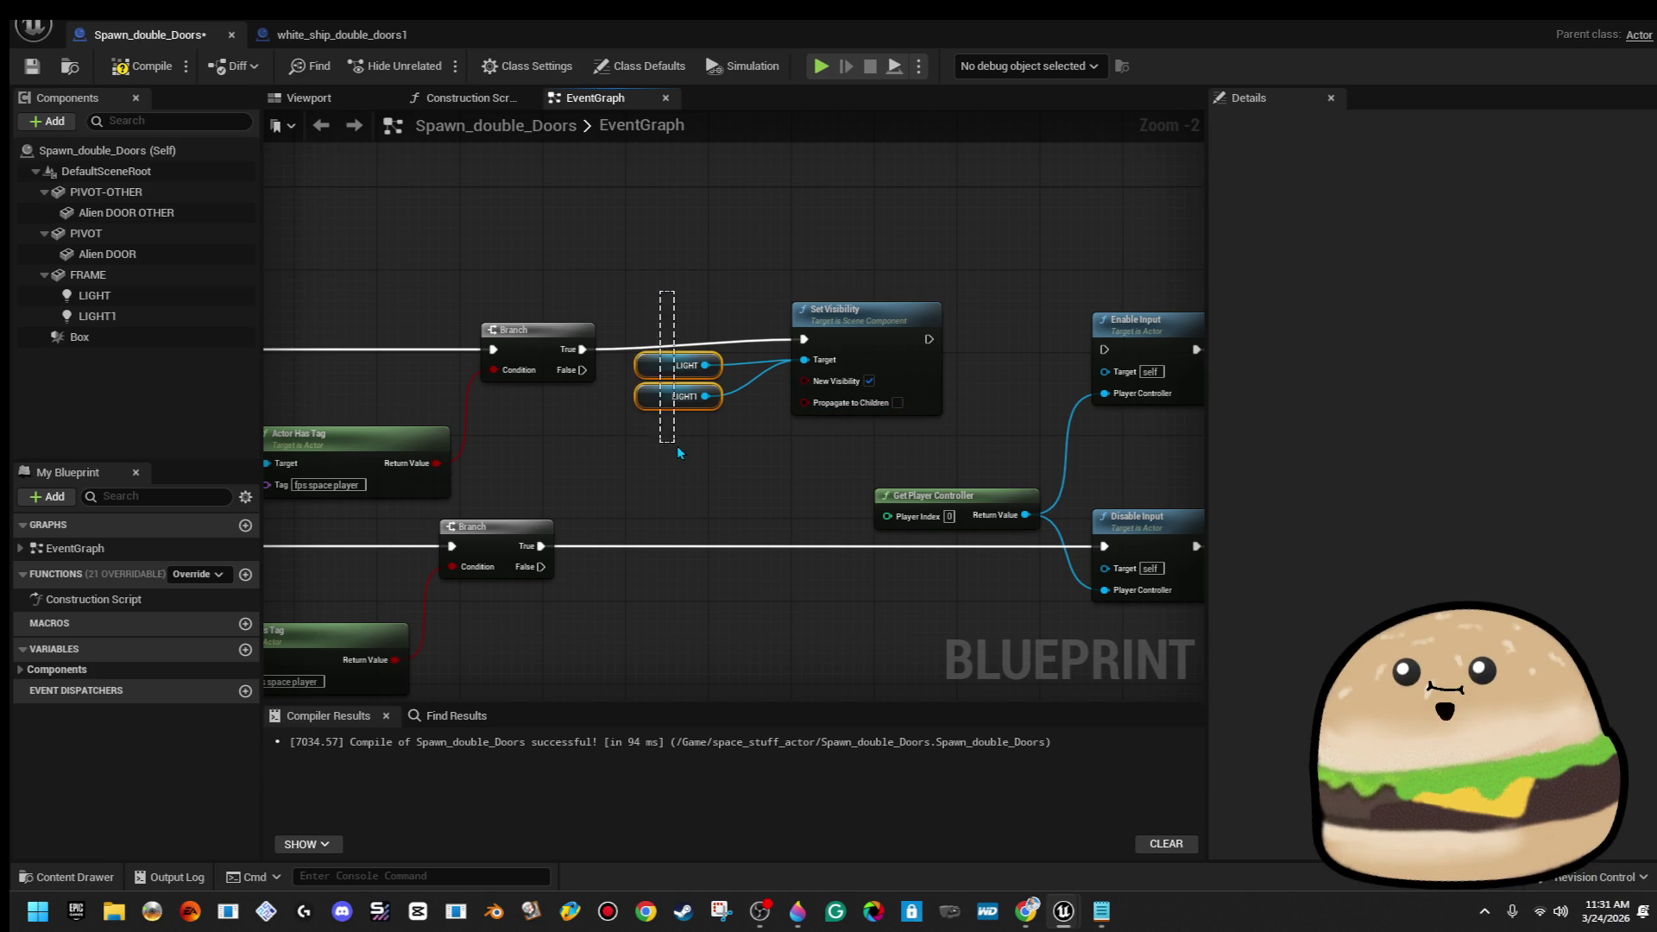
{"action": "left_click_drag", "start_coordinate": [652, 376], "coordinate": [714, 448]}
{"action": "left_click_drag", "start_coordinate": [928, 341], "coordinate": [930, 350]}
{"action": "left_click_drag", "start_coordinate": [1121, 350], "coordinate": [1109, 352]}
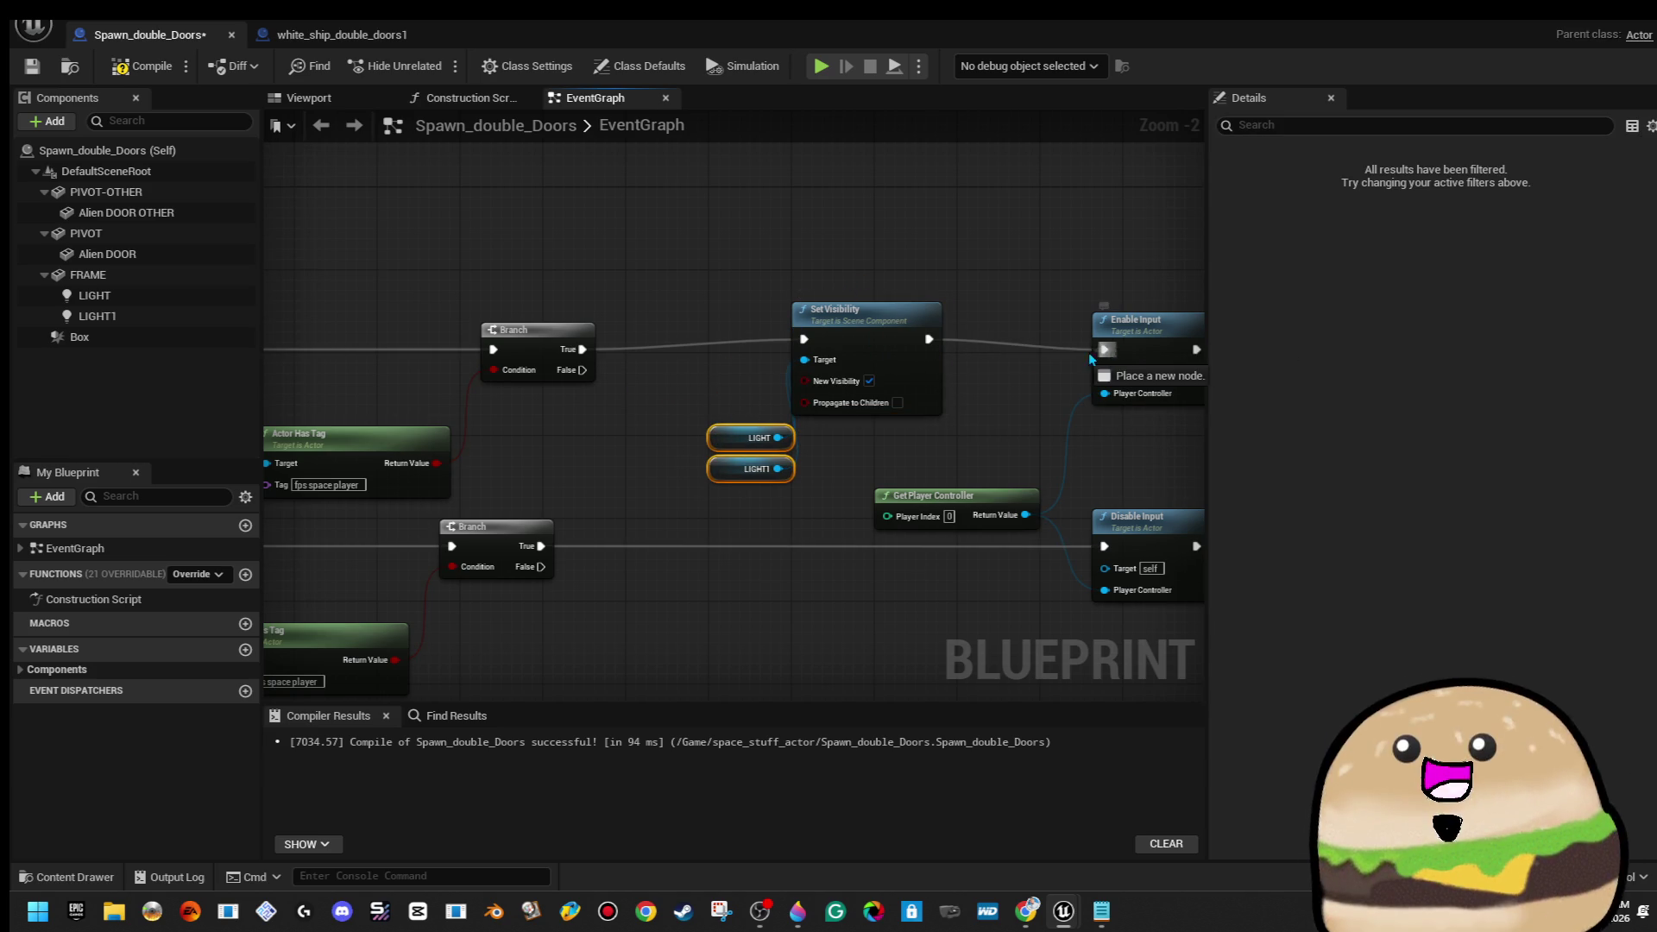
{"action": "left_click_drag", "start_coordinate": [931, 354], "coordinate": [929, 349]}
{"action": "left_click", "coordinate": [729, 253]}
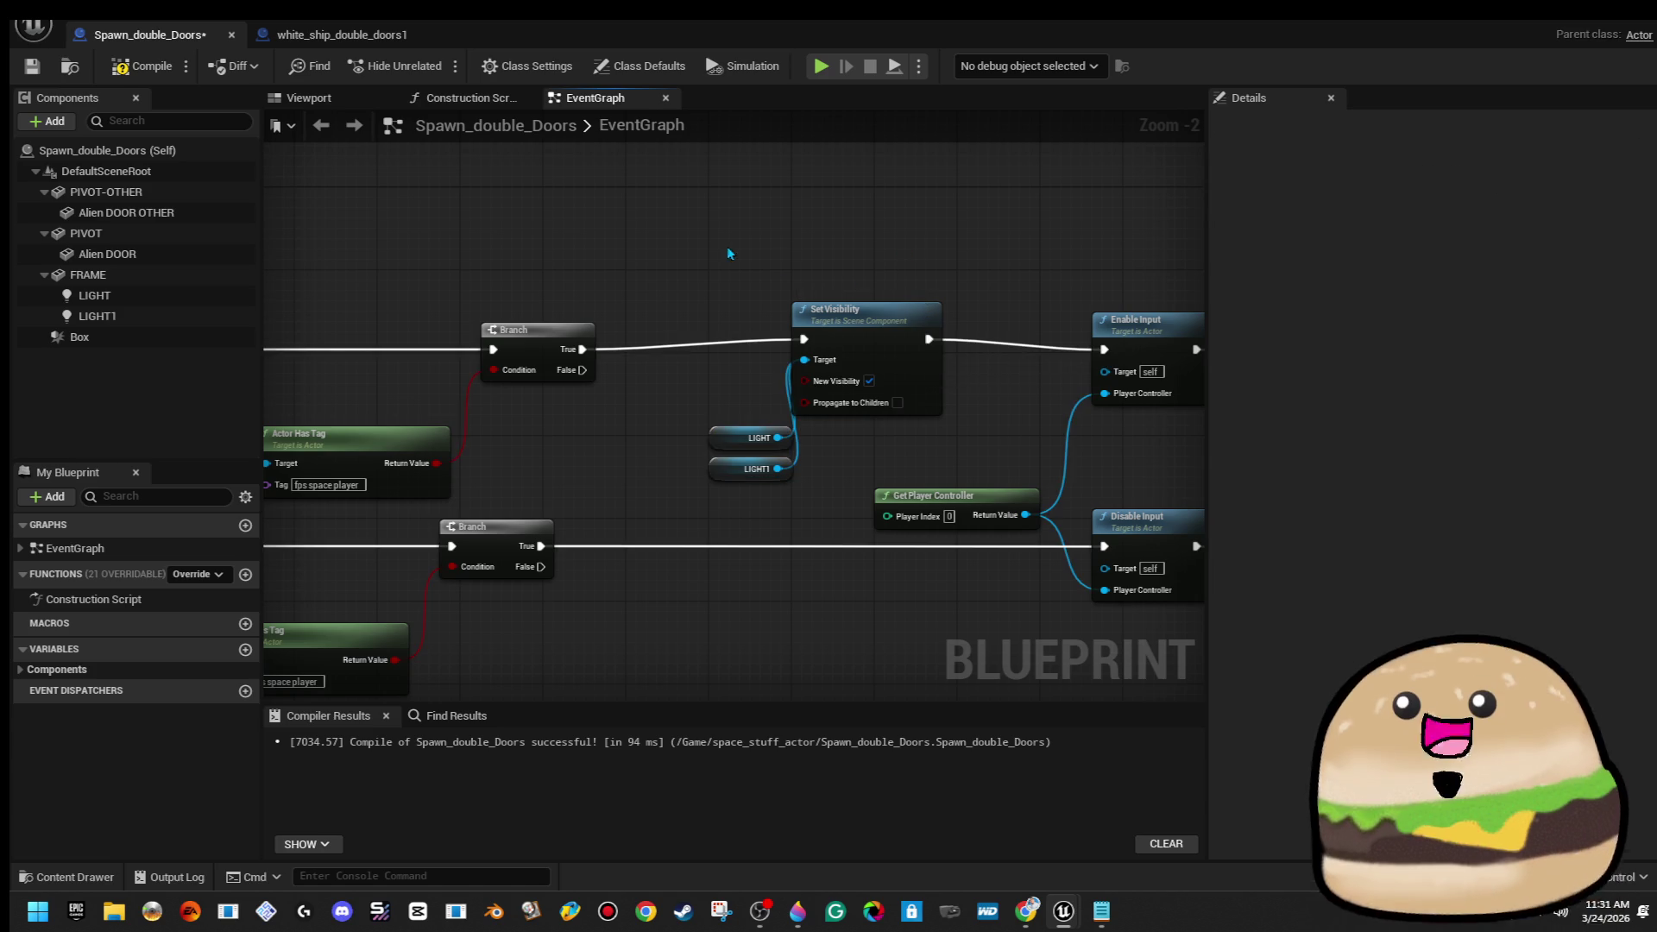
Copy the Set Visibility group to the lower Branch, wiring True through it to Disable Input
{"action": "left_click_drag", "start_coordinate": [817, 486], "coordinate": [817, 486]}
{"action": "right_click", "coordinate": [872, 339]}
{"action": "left_click", "coordinate": [923, 435]}
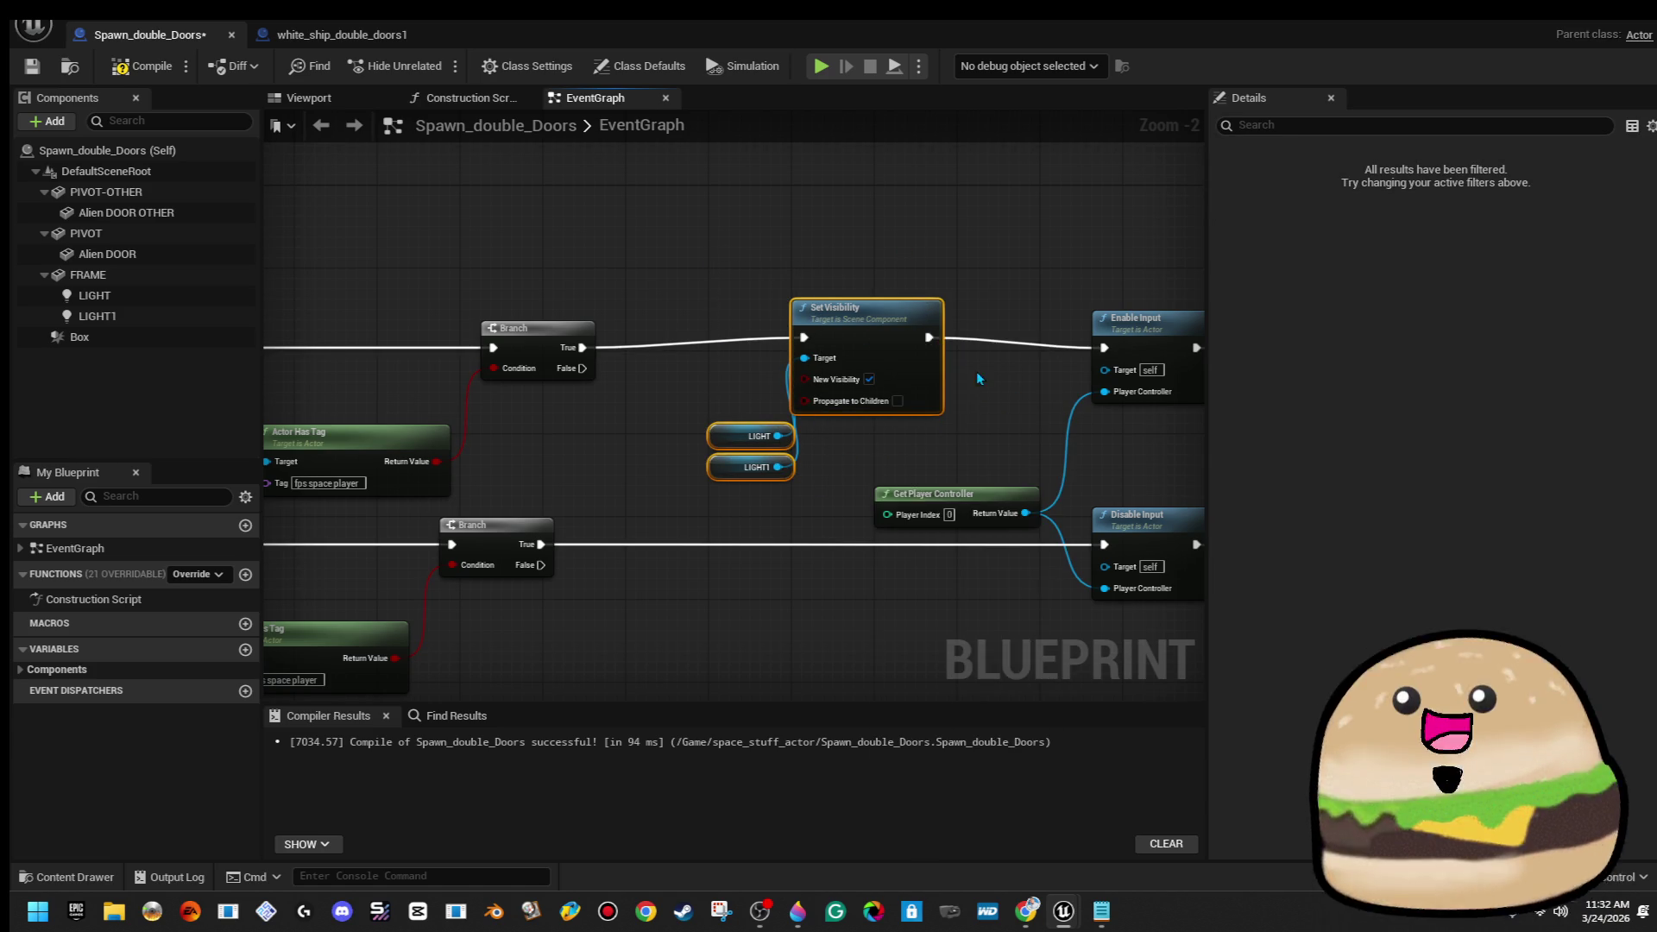
{"action": "key", "text": "ctrl+v"}
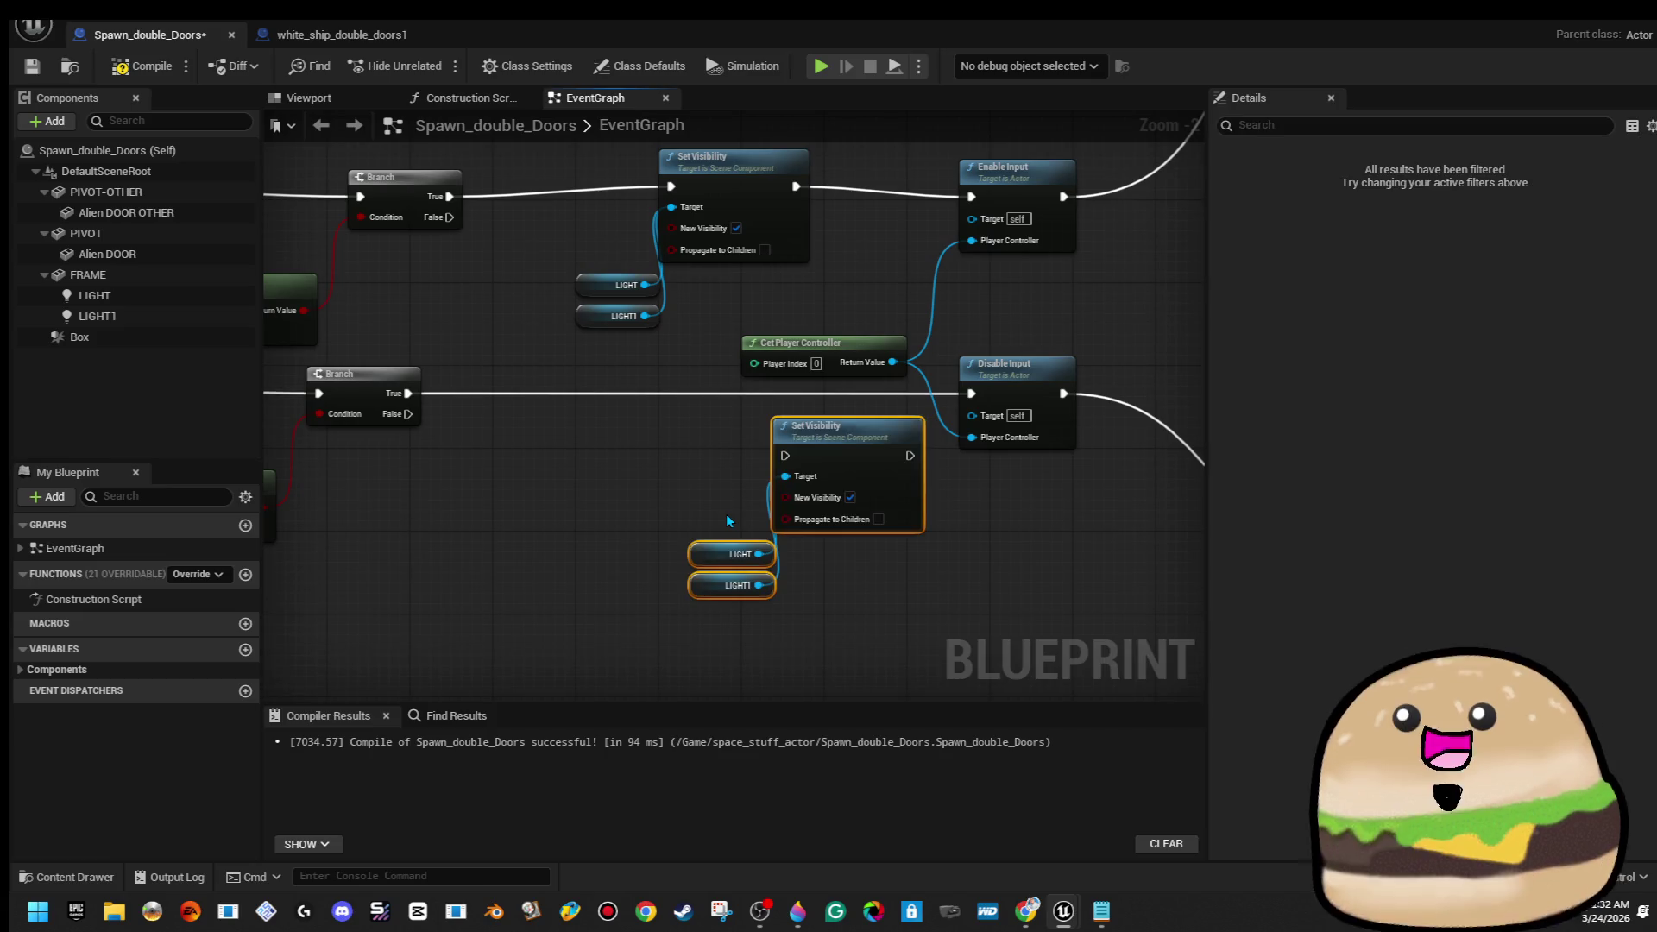
{"action": "mouse_move", "coordinate": [807, 455]}
{"action": "left_mouse_down"}
{"action": "mouse_move", "coordinate": [598, 386]}
{"action": "mouse_move", "coordinate": [694, 383]}
{"action": "left_mouse_up"}
{"action": "mouse_move", "coordinate": [619, 516]}
{"action": "left_mouse_down"}
{"action": "mouse_move", "coordinate": [584, 316]}
{"action": "mouse_move", "coordinate": [598, 531]}
{"action": "left_mouse_up"}
{"action": "mouse_move", "coordinate": [573, 635]}
{"action": "left_mouse_down"}
{"action": "mouse_move", "coordinate": [656, 518]}
{"action": "mouse_move", "coordinate": [722, 220]}
{"action": "mouse_move", "coordinate": [794, 215]}
{"action": "mouse_move", "coordinate": [760, 223]}
{"action": "left_mouse_up"}
{"action": "left_click", "coordinate": [706, 339]}
{"action": "mouse_move", "coordinate": [408, 392]}
{"action": "left_mouse_down"}
{"action": "mouse_move", "coordinate": [568, 423]}
{"action": "mouse_move", "coordinate": [588, 404]}
{"action": "left_mouse_up"}
{"action": "mouse_move", "coordinate": [711, 403]}
{"action": "left_mouse_down"}
{"action": "mouse_move", "coordinate": [983, 415]}
{"action": "mouse_move", "coordinate": [971, 394]}
{"action": "left_mouse_up"}
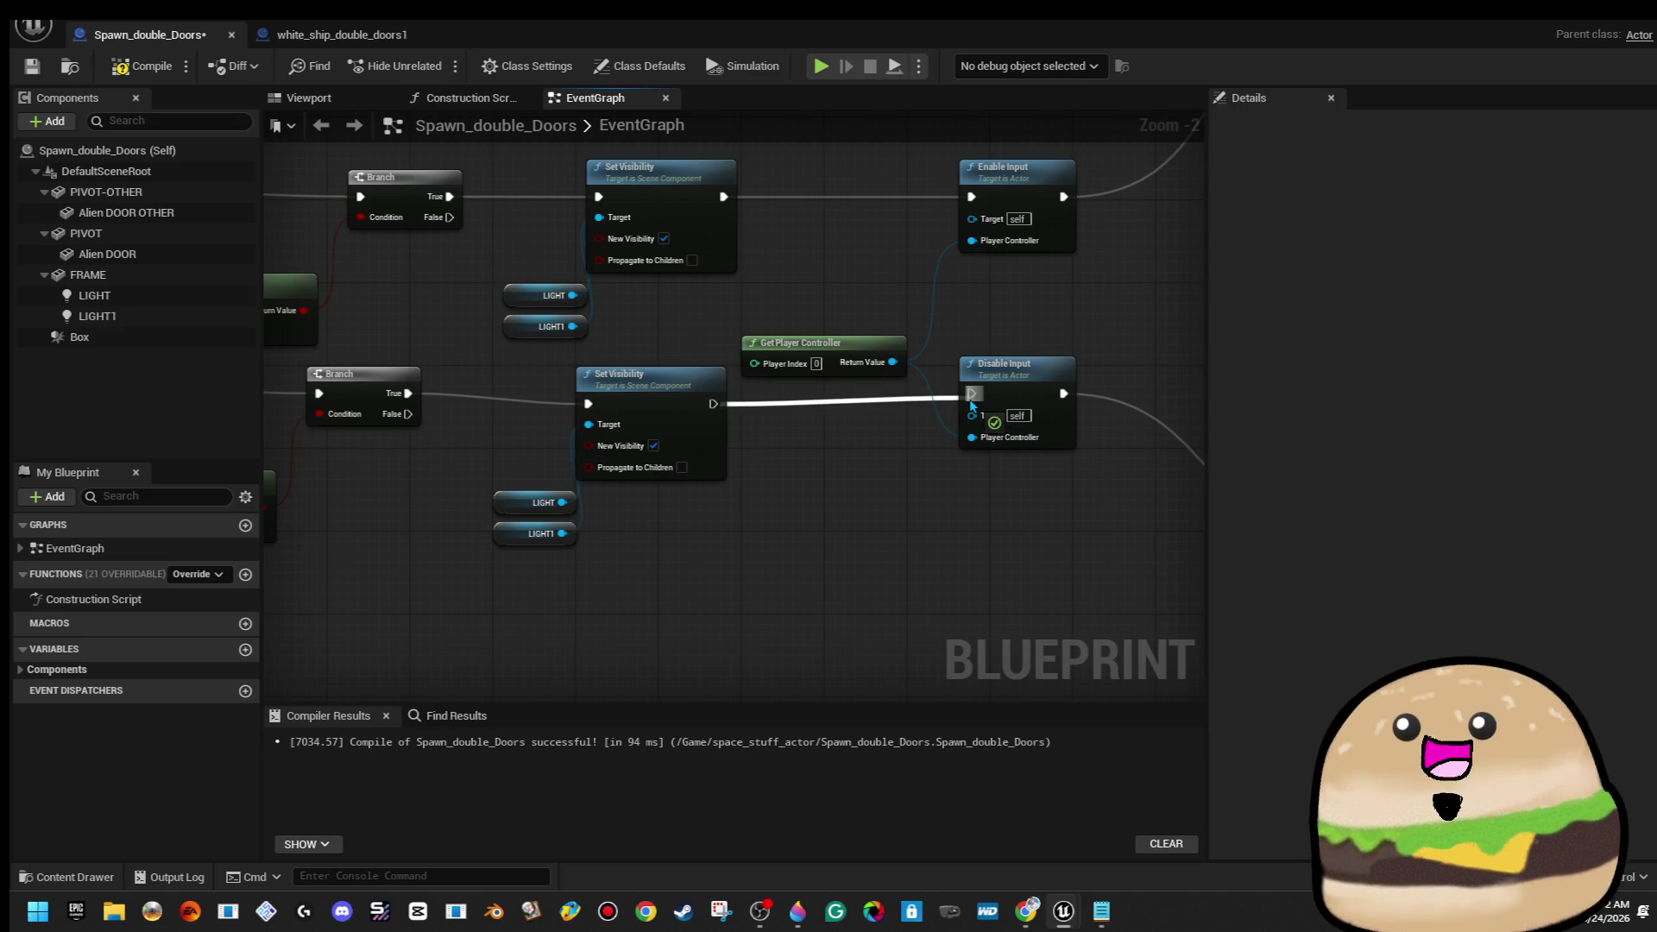
Paste another Set Visibility group and run it from Event BeginPlay
{"action": "scroll", "coordinate": [789, 469], "scroll_direction": "down", "scroll_amount": 2}
{"action": "scroll", "coordinate": [639, 480], "scroll_direction": "down", "scroll_amount": 1}
{"action": "scroll", "coordinate": [703, 400], "scroll_direction": "up", "scroll_amount": 5}
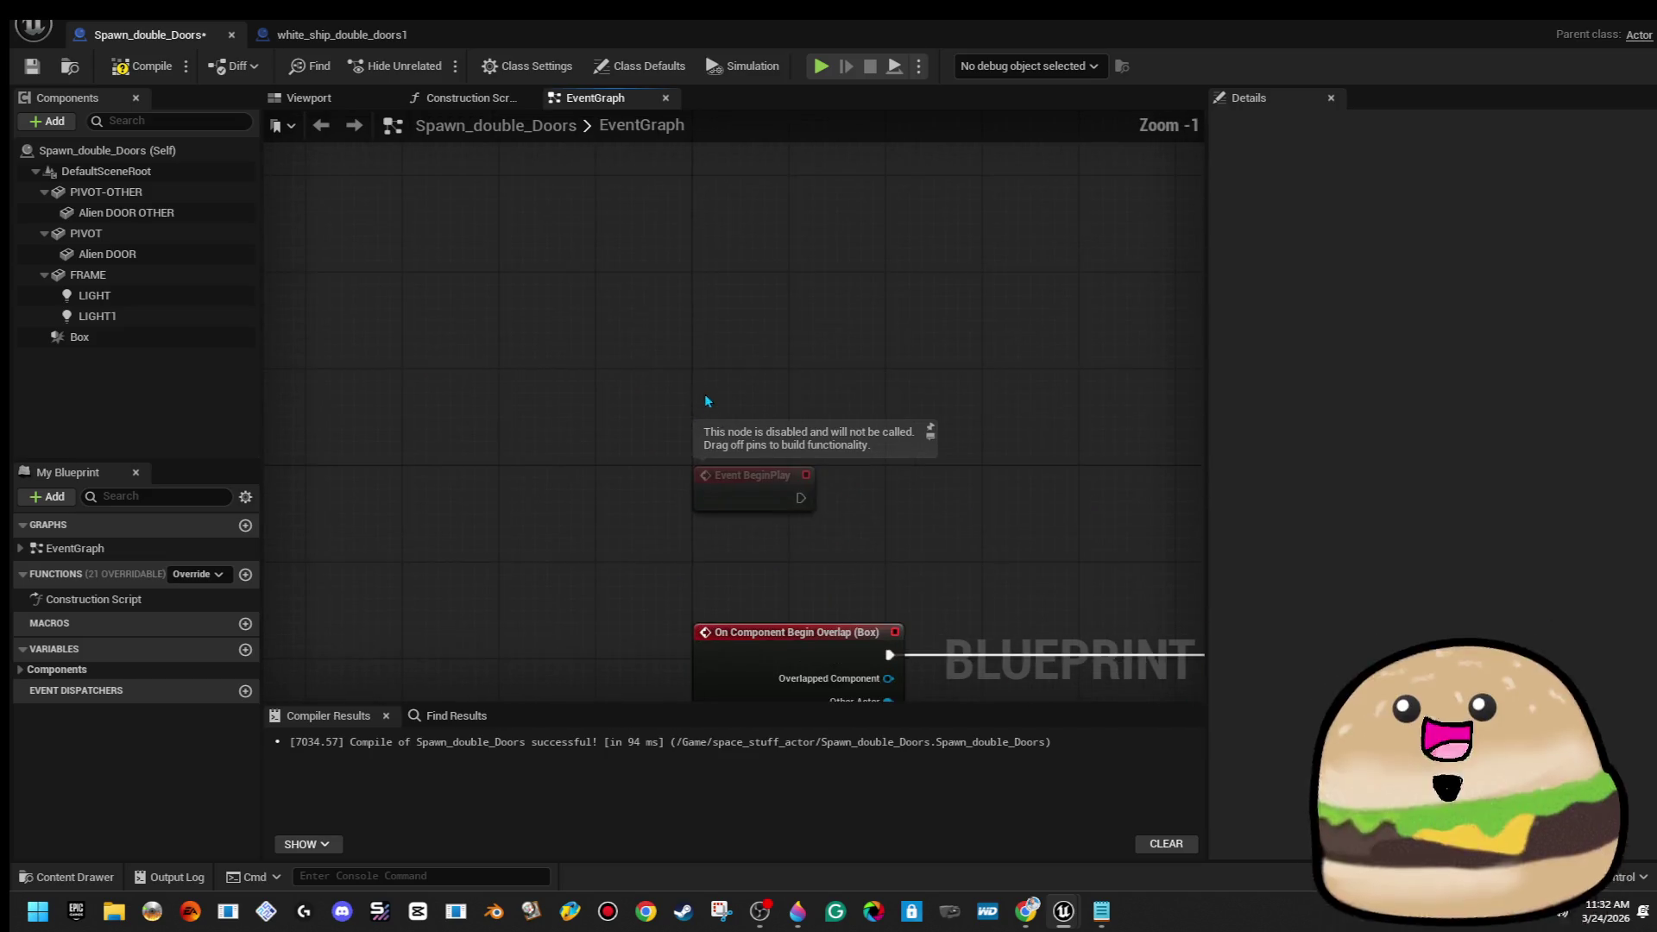
{"action": "mouse_move", "coordinate": [1027, 454]}
{"action": "left_mouse_down"}
{"action": "mouse_move", "coordinate": [891, 439]}
{"action": "mouse_move", "coordinate": [783, 371]}
{"action": "left_mouse_up"}
{"action": "key", "text": "ctrl+v"}
{"action": "left_click_drag", "start_coordinate": [554, 434], "coordinate": [591, 431]}
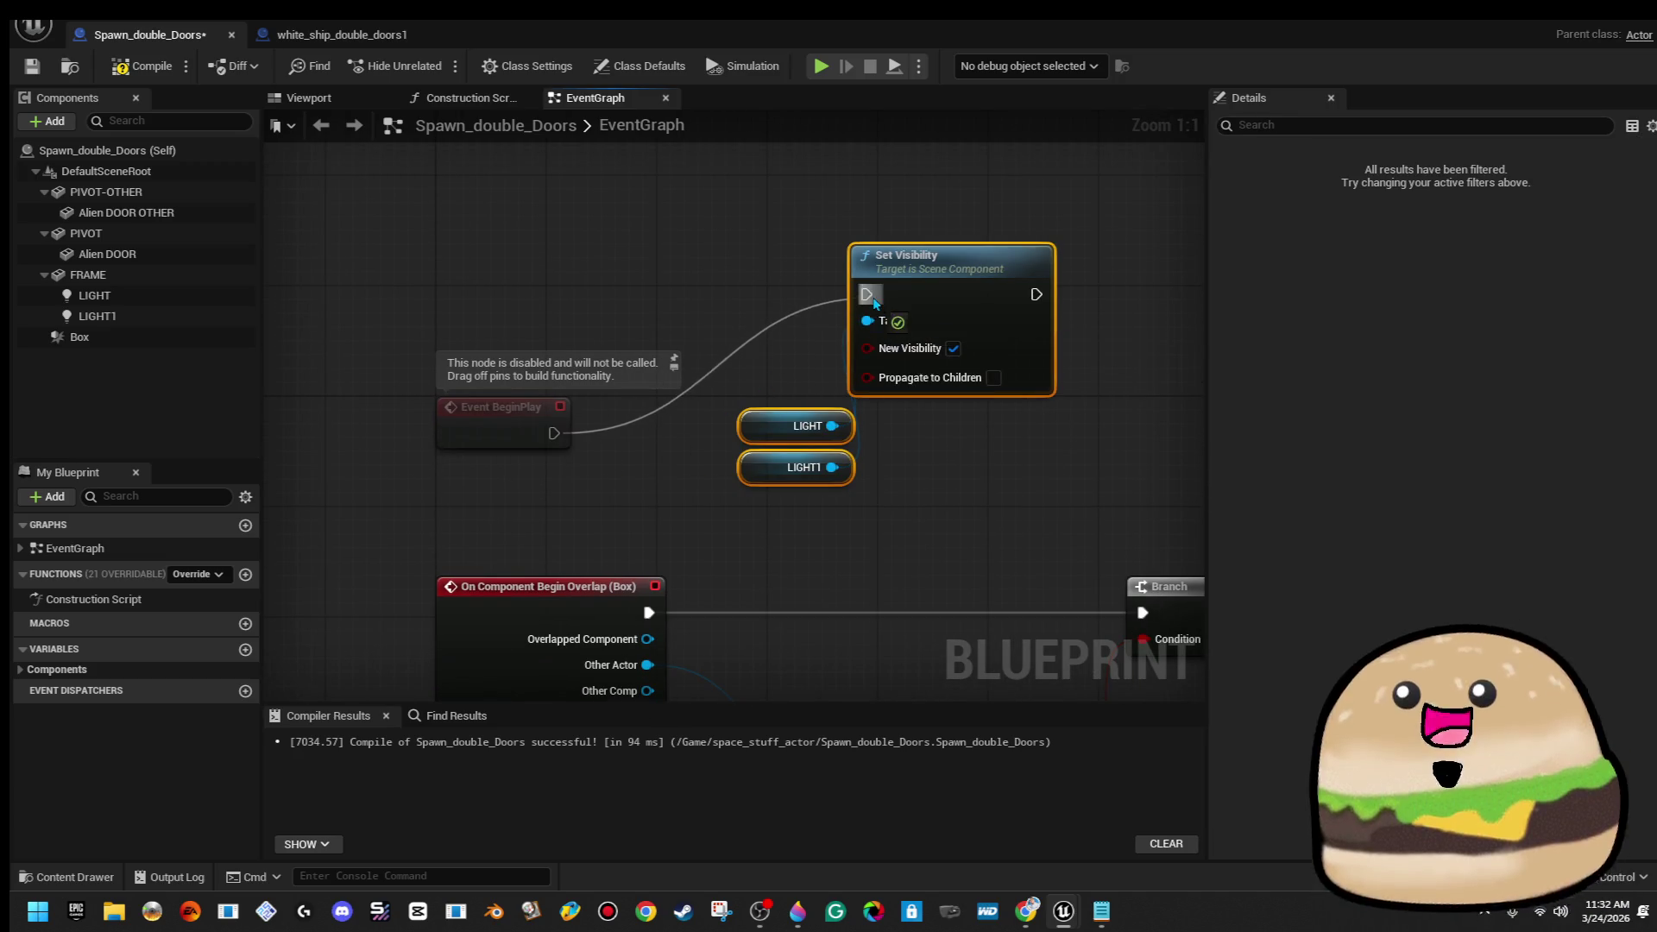
{"action": "left_click_drag", "start_coordinate": [873, 302], "coordinate": [868, 295]}
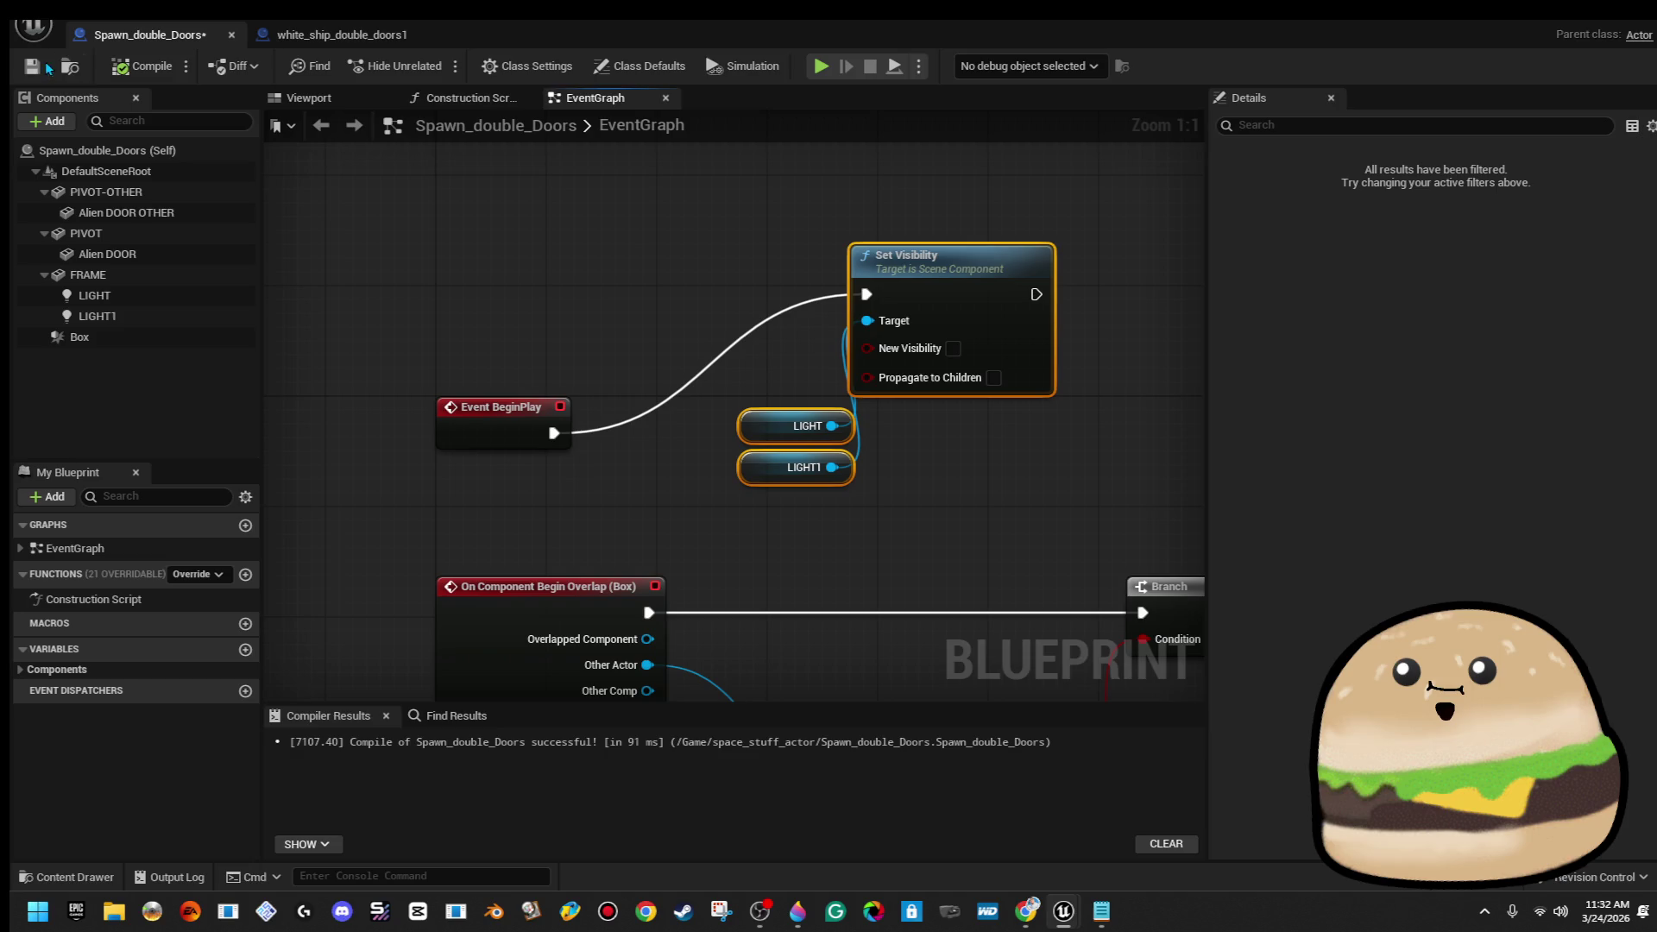
{"action": "key", "text": "super+Down"}
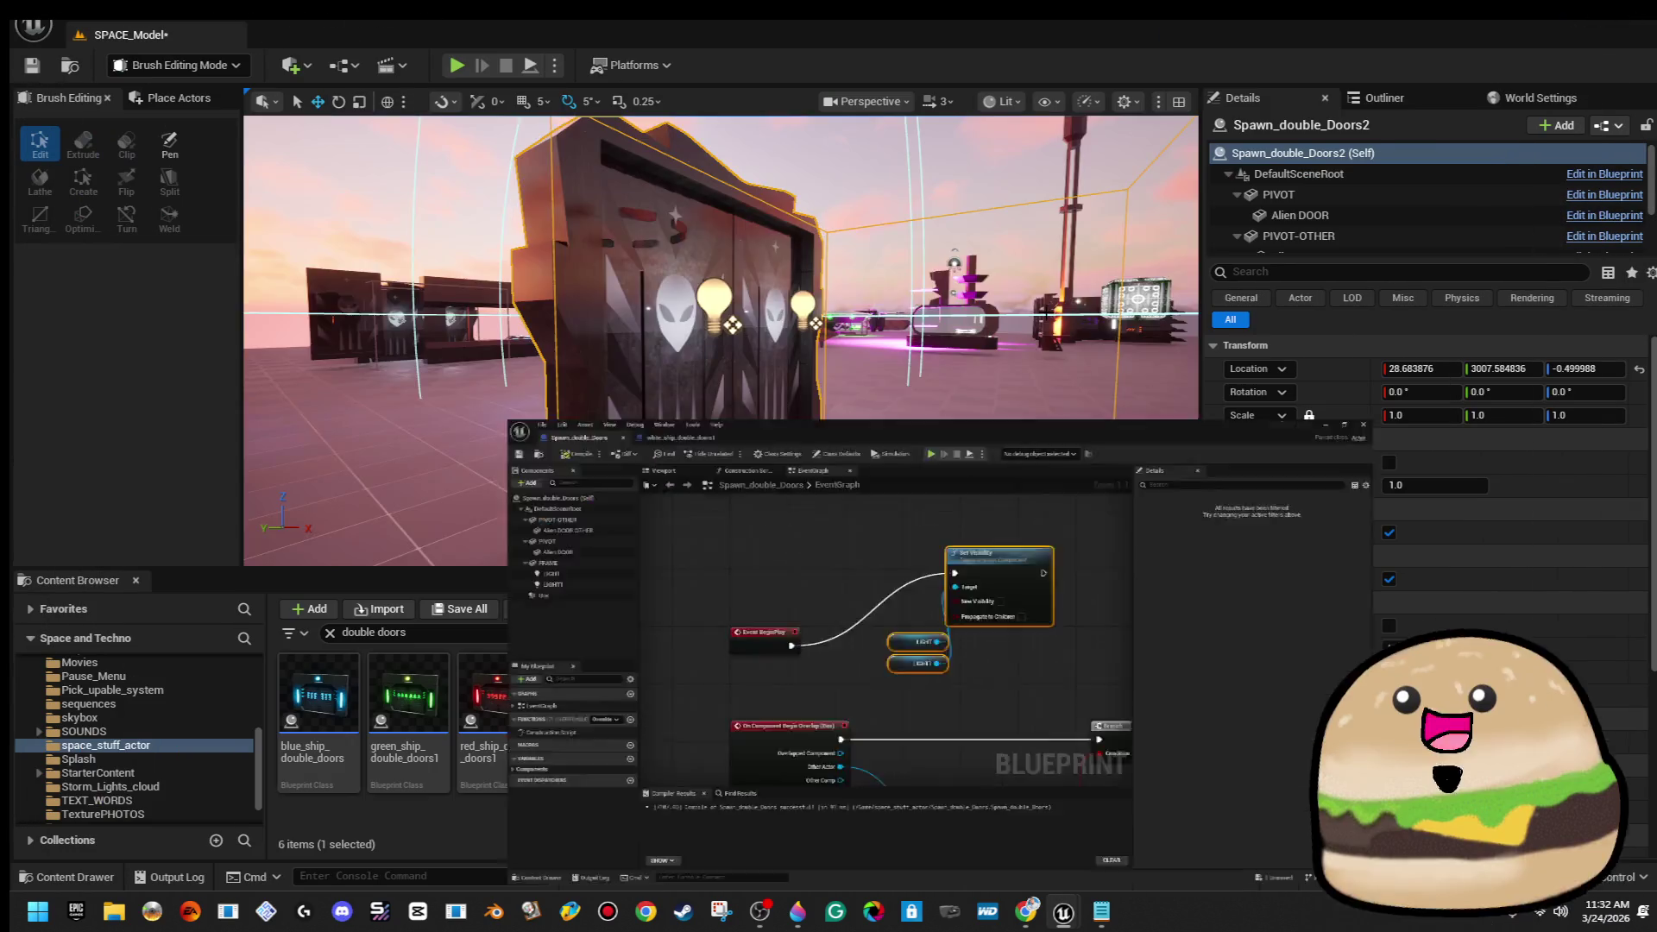
Start a full-screen Play session from a spot on the floor
{"action": "scroll", "coordinate": [847, 389], "scroll_direction": "down", "scroll_amount": 5}
{"action": "right_click", "coordinate": [908, 316]}
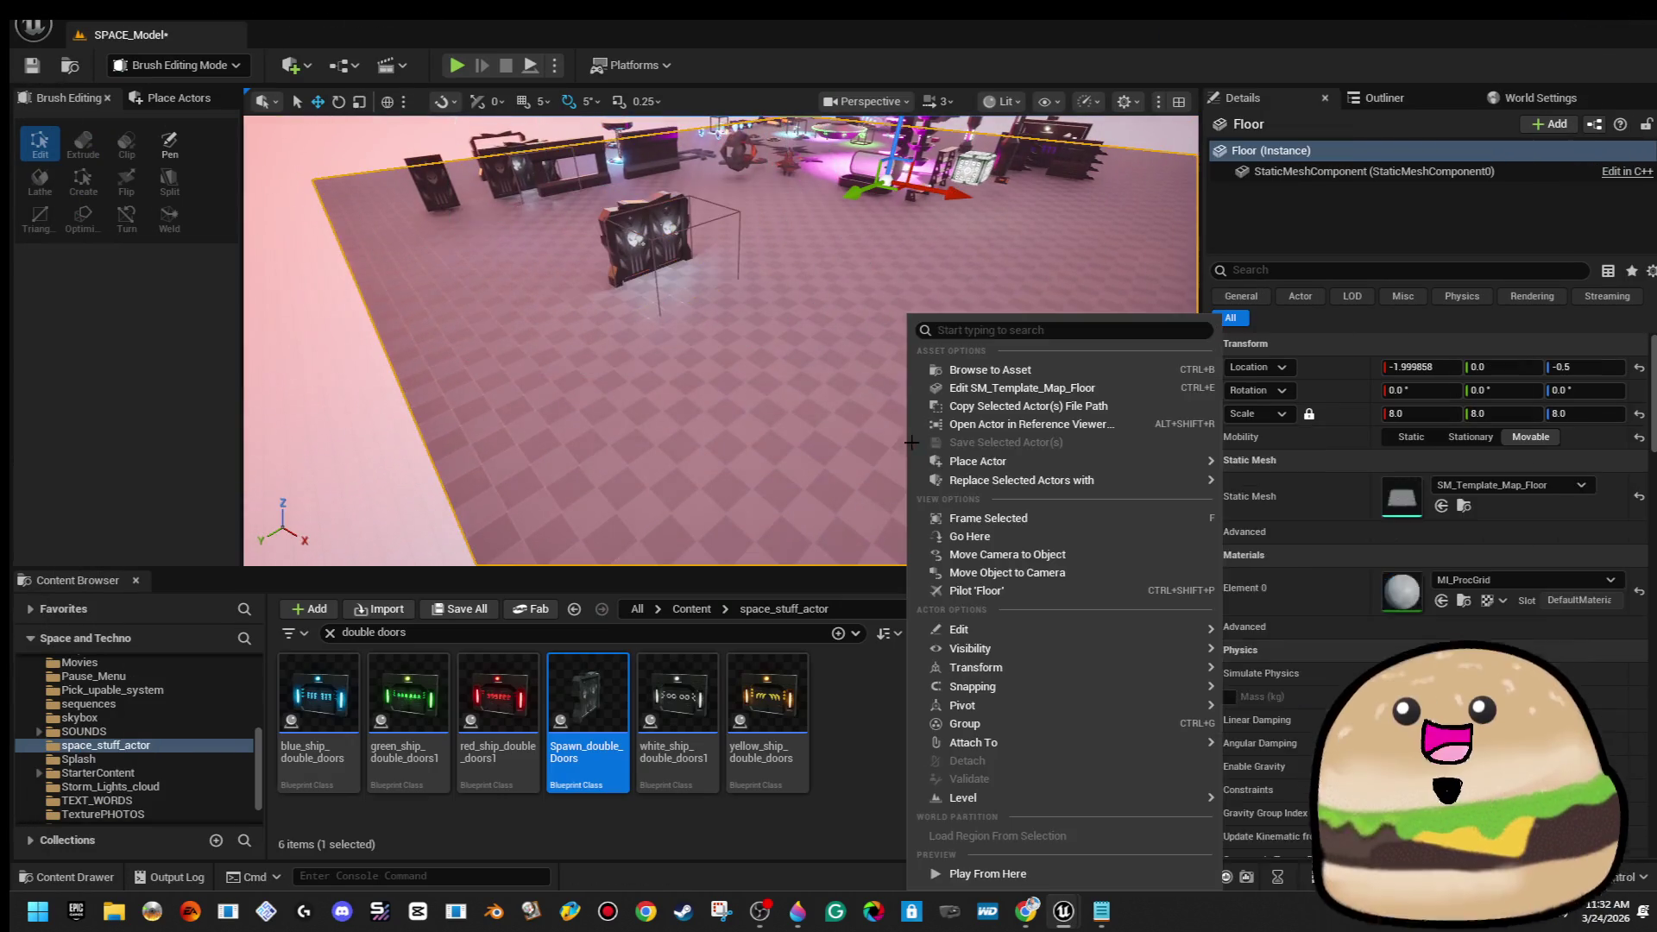
{"action": "left_click", "coordinate": [1110, 883]}
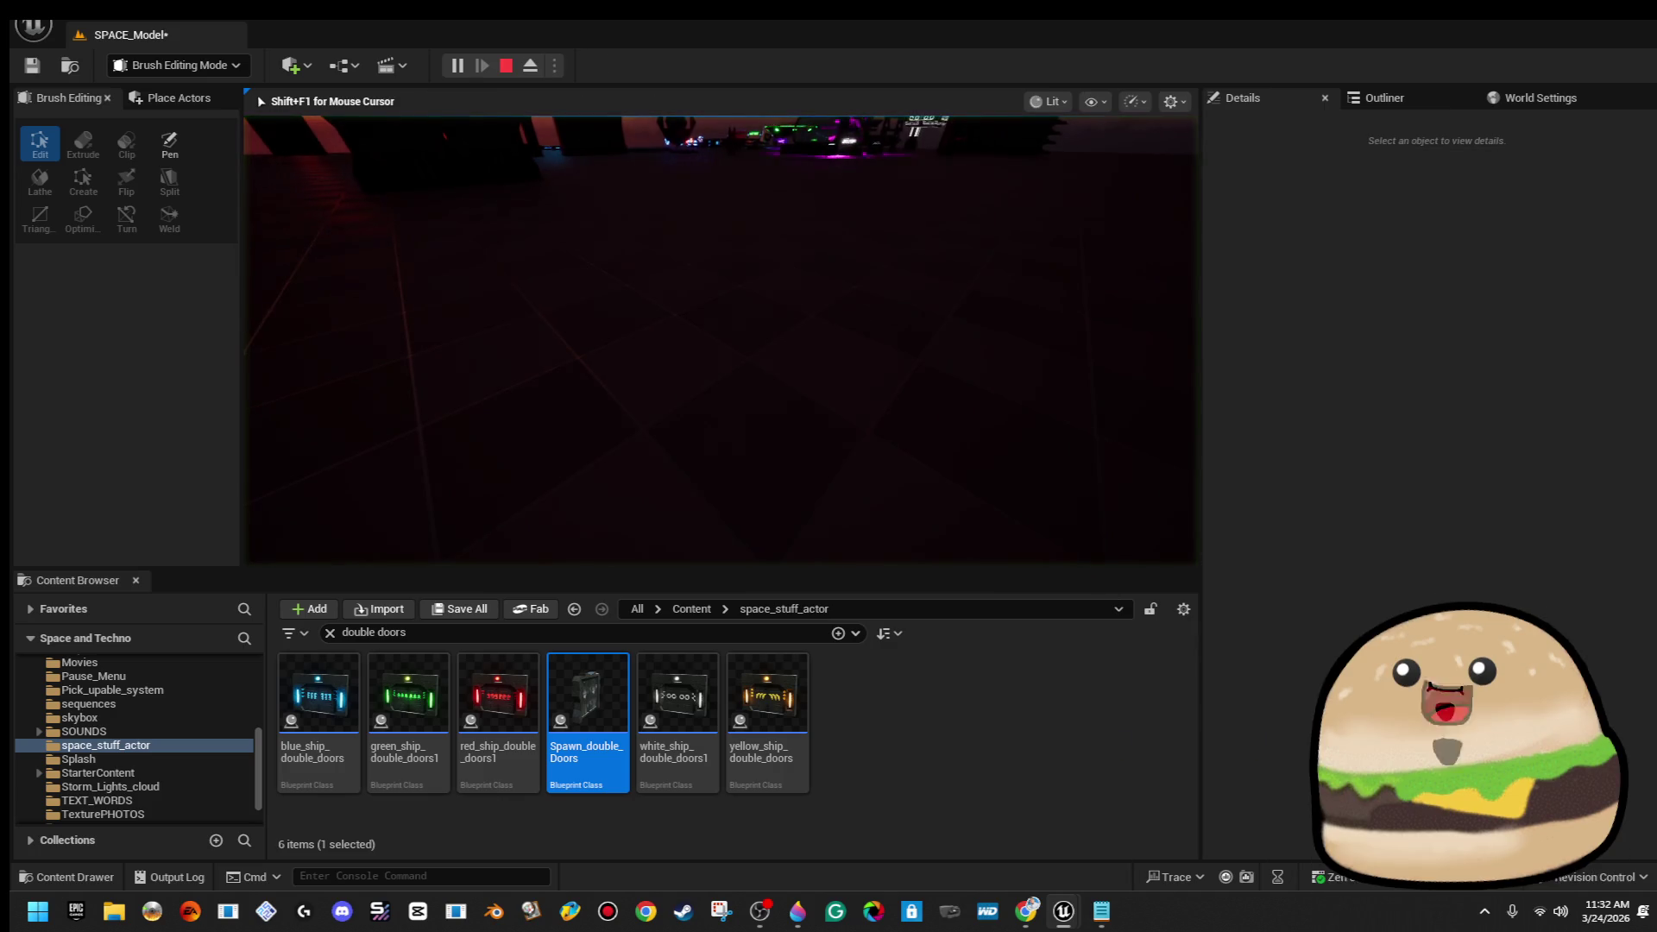
{"action": "key", "text": "F11"}
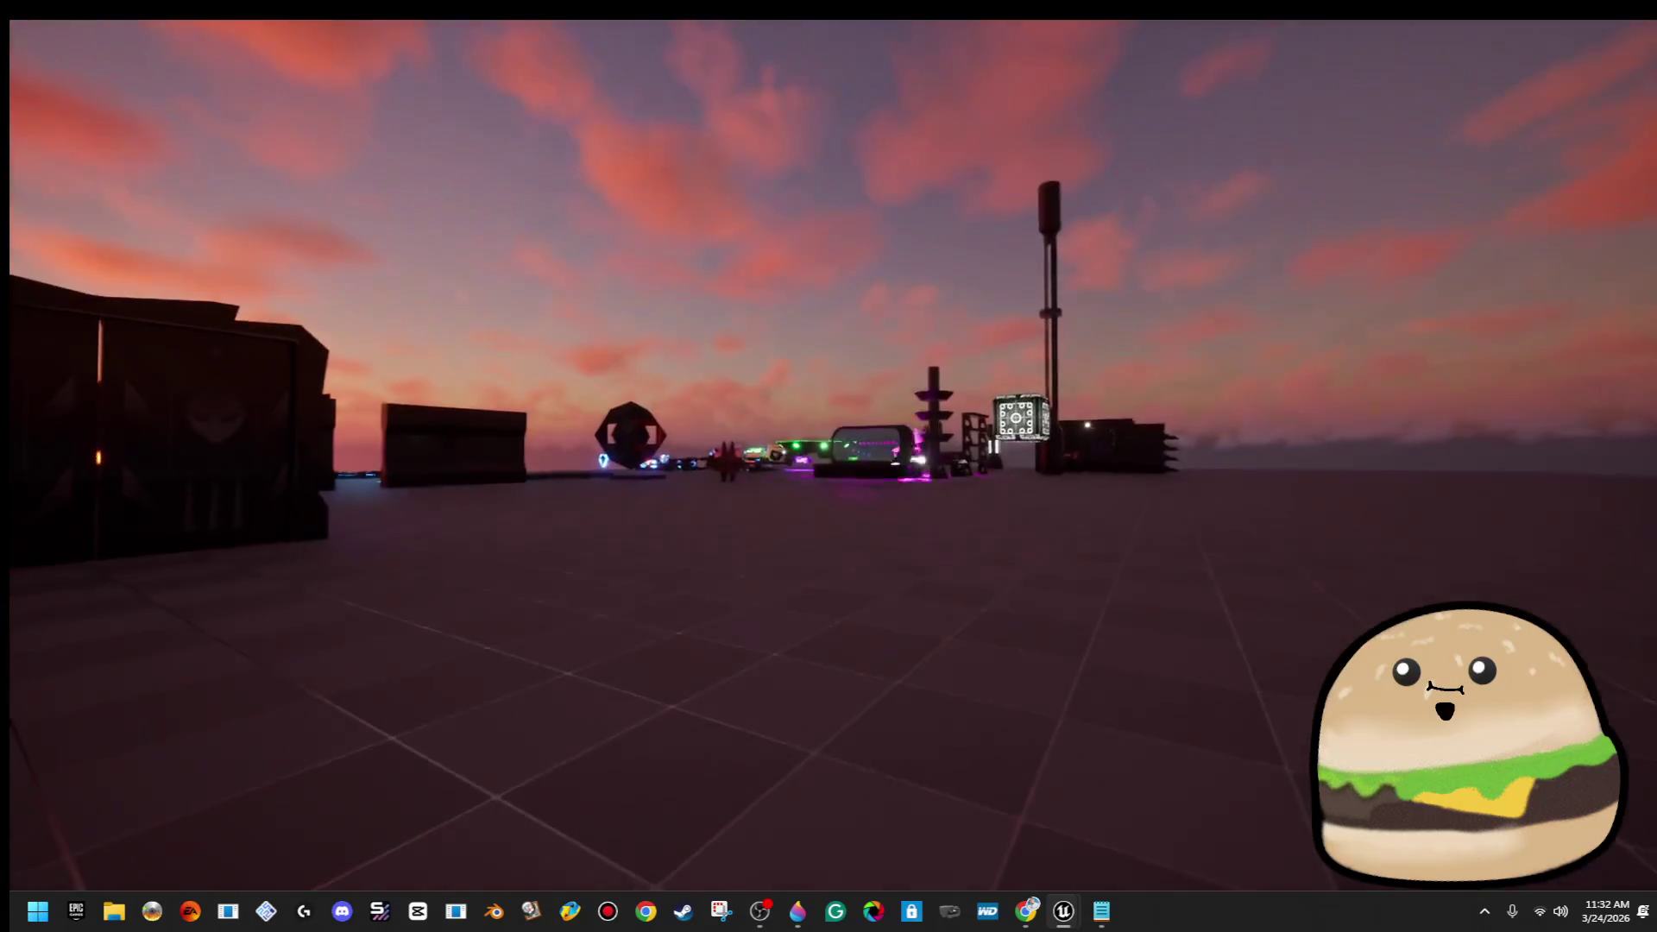
Walk past the glass capsule to the violet pillar's base, then stop playing
{"action": "key", "text": "w"}
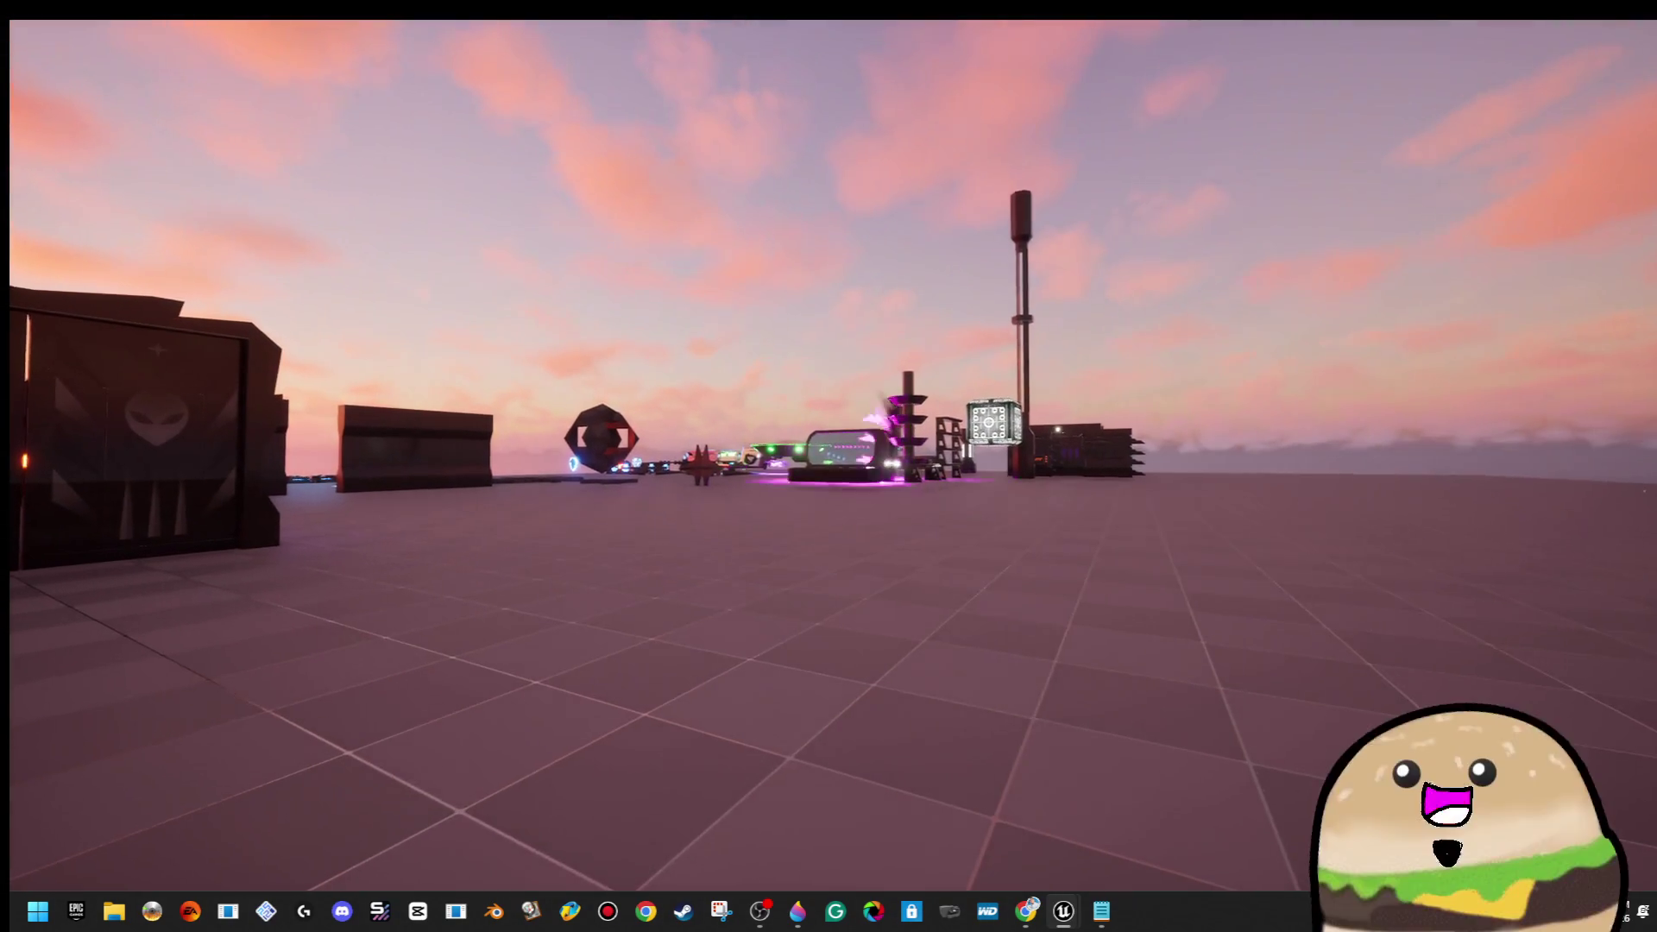
{"action": "key", "text": "w"}
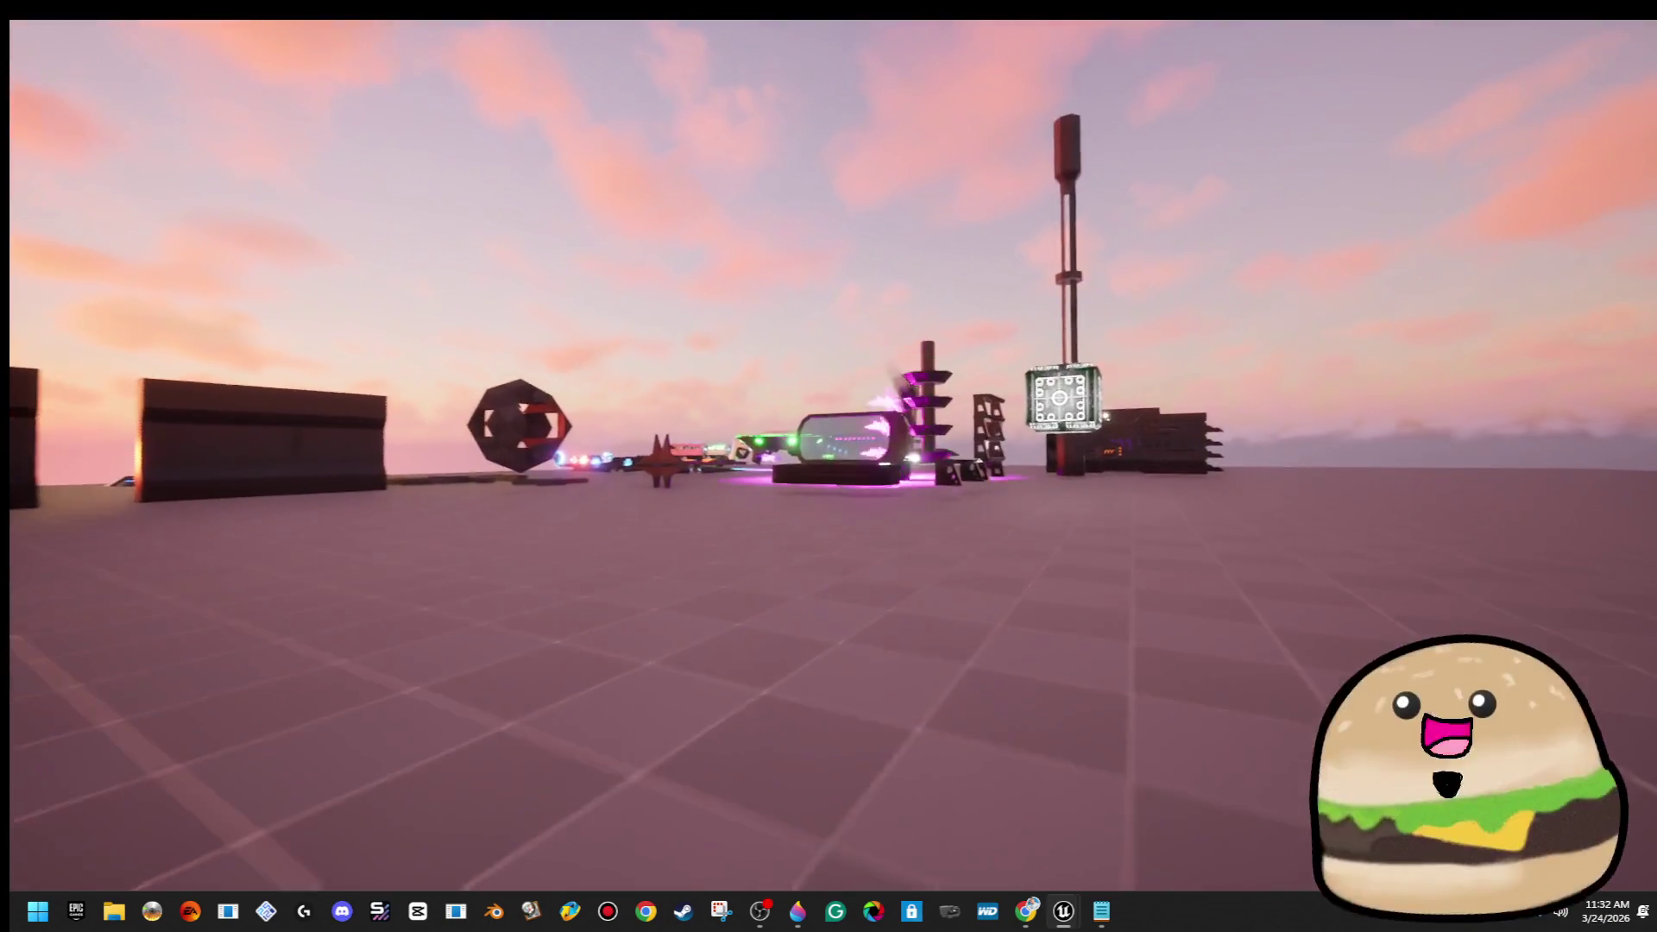
{"action": "key", "text": "w"}
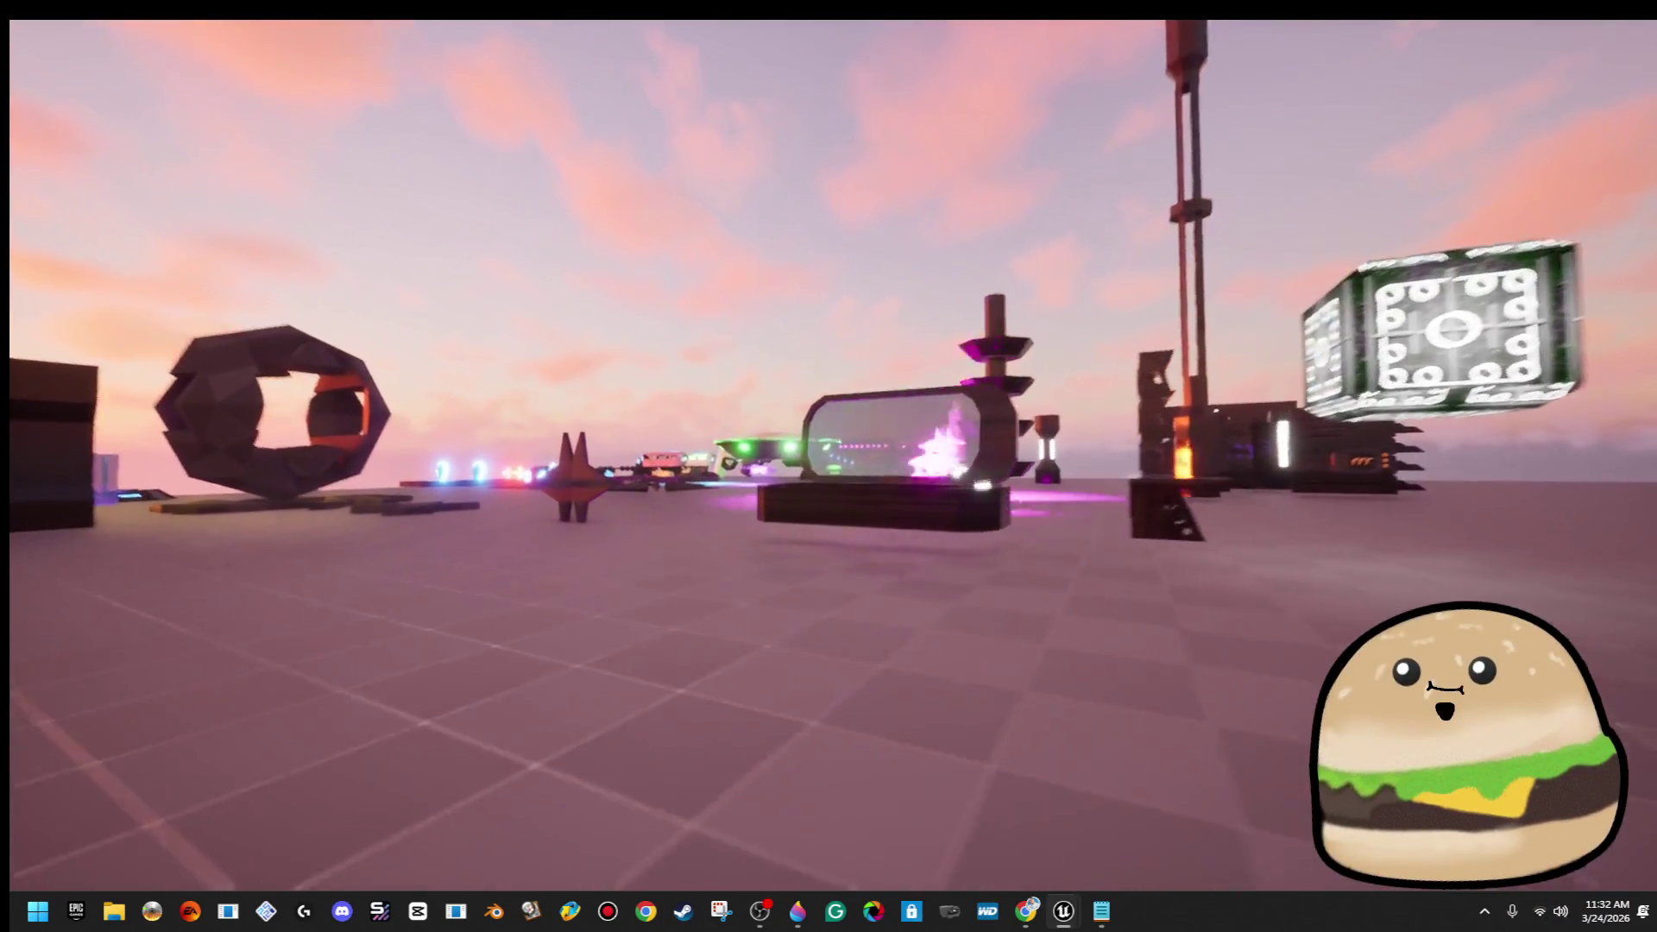
{"action": "key", "text": "w"}
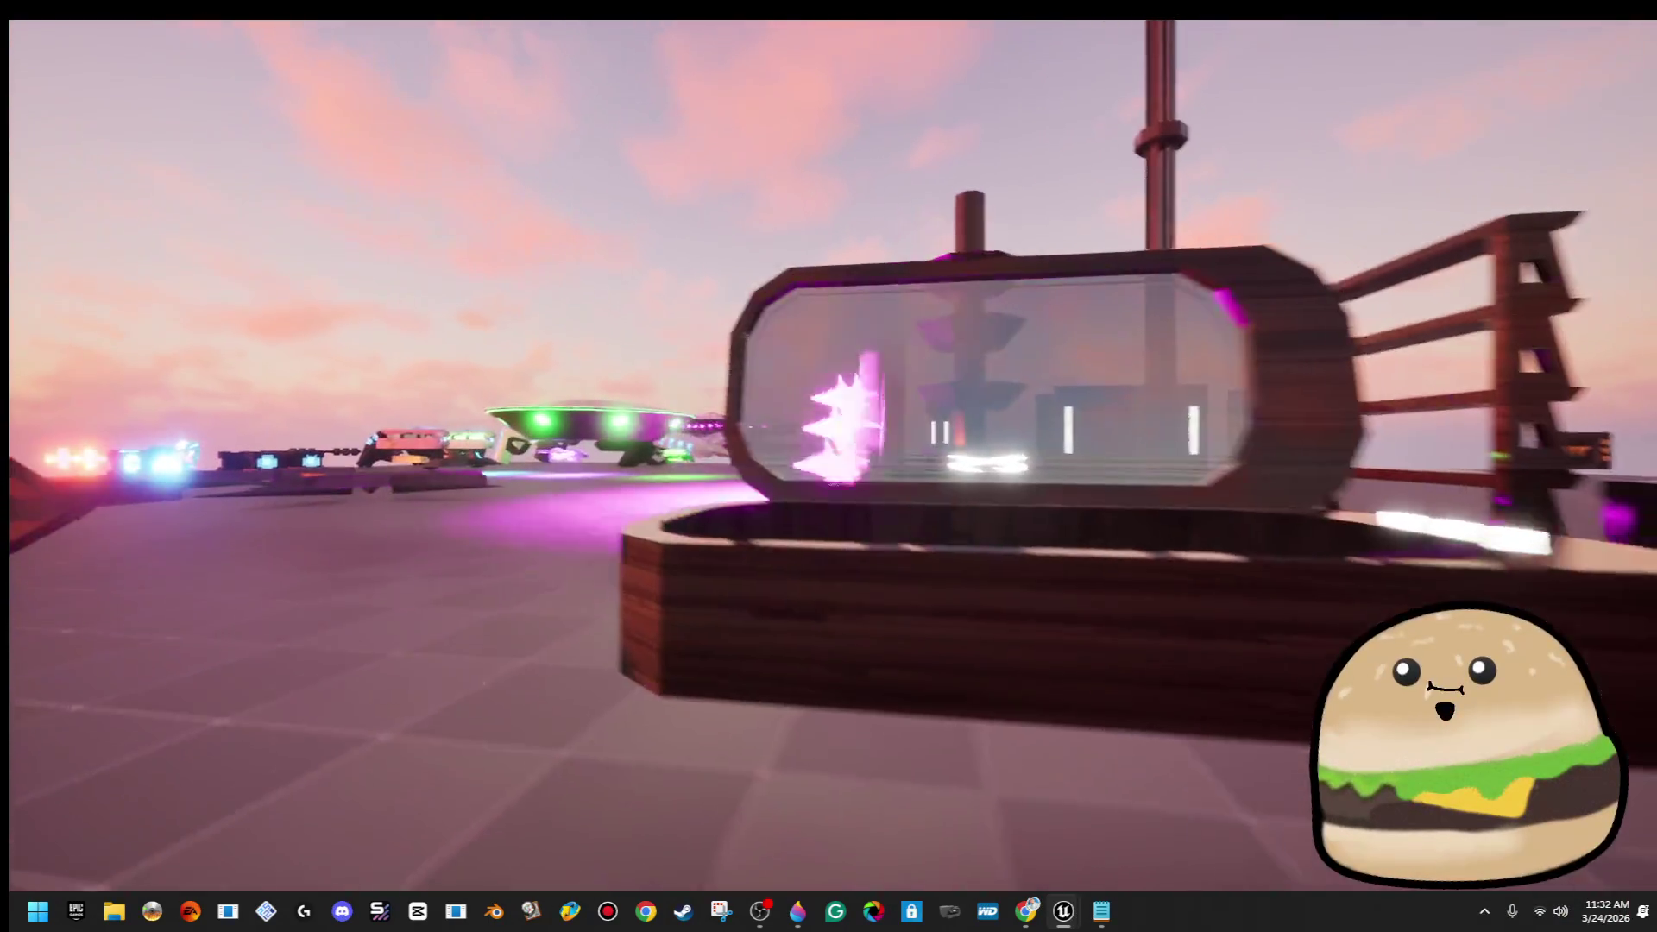
{"action": "key", "text": "w"}
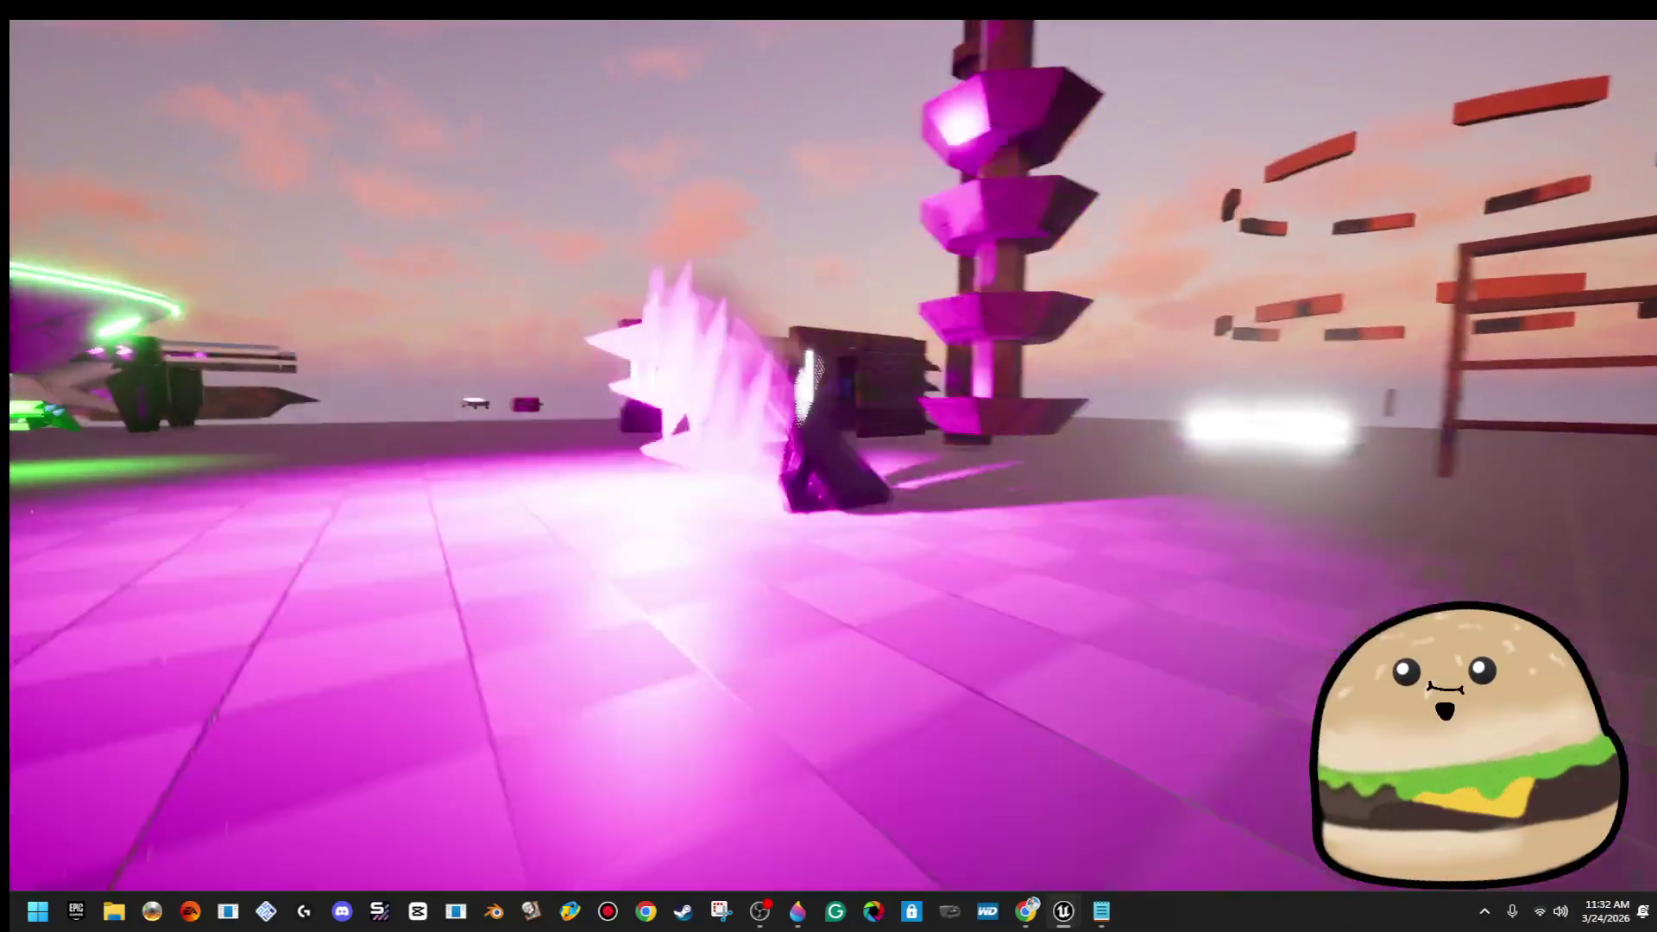
{"action": "key", "text": "w"}
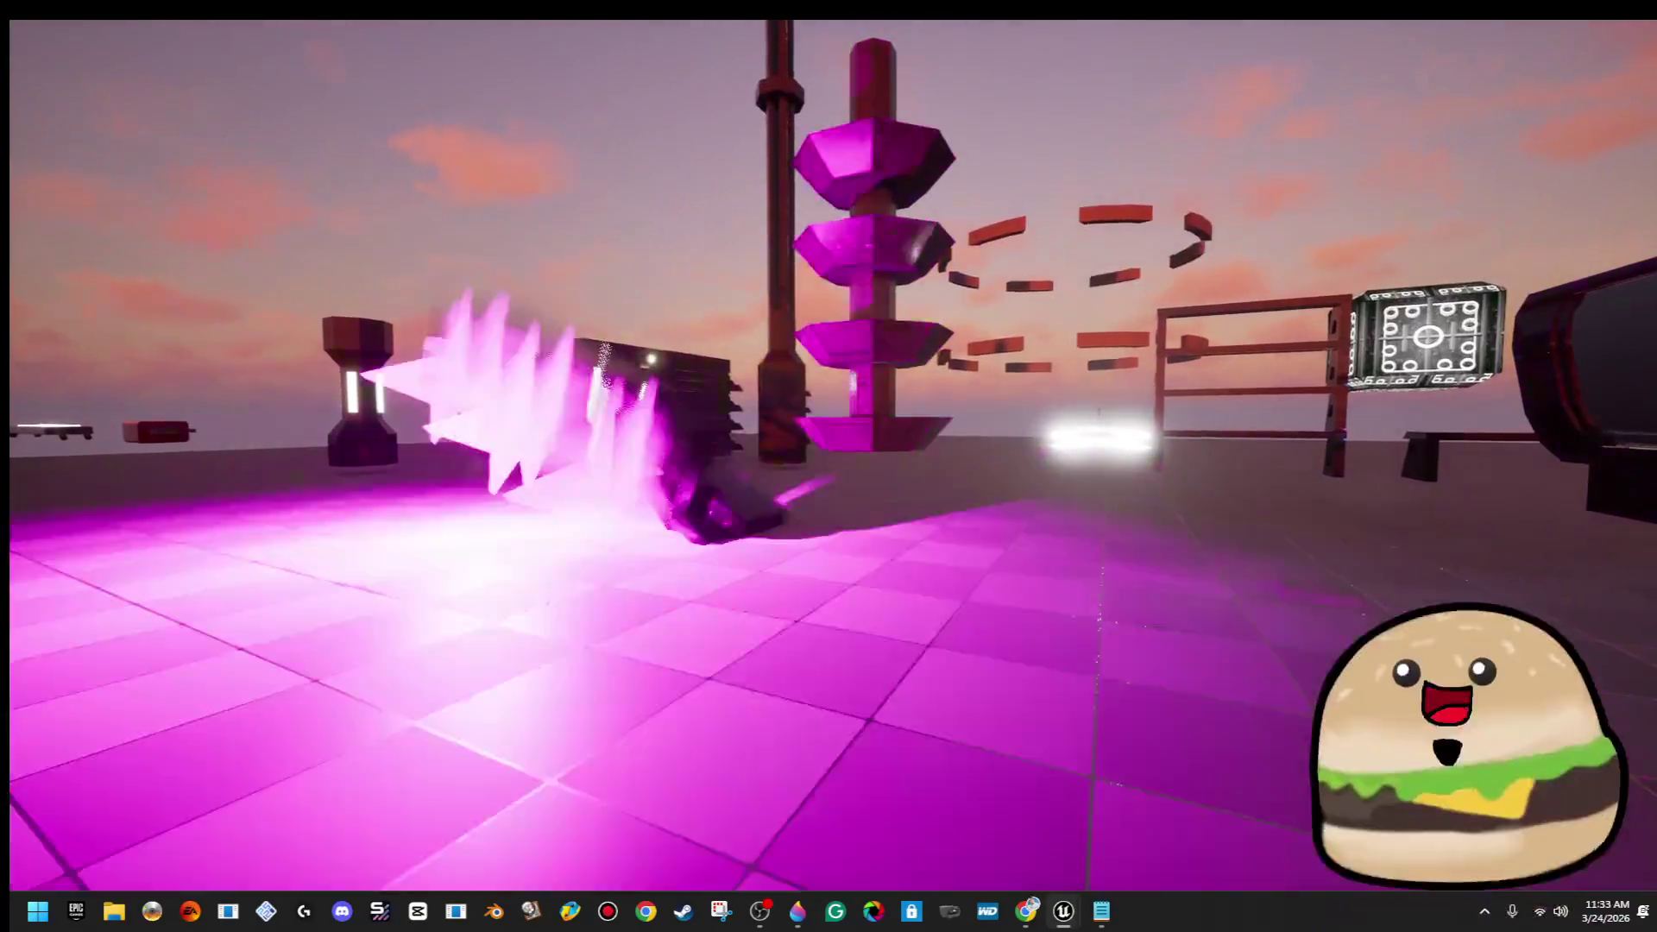
{"action": "key", "text": "Escape"}
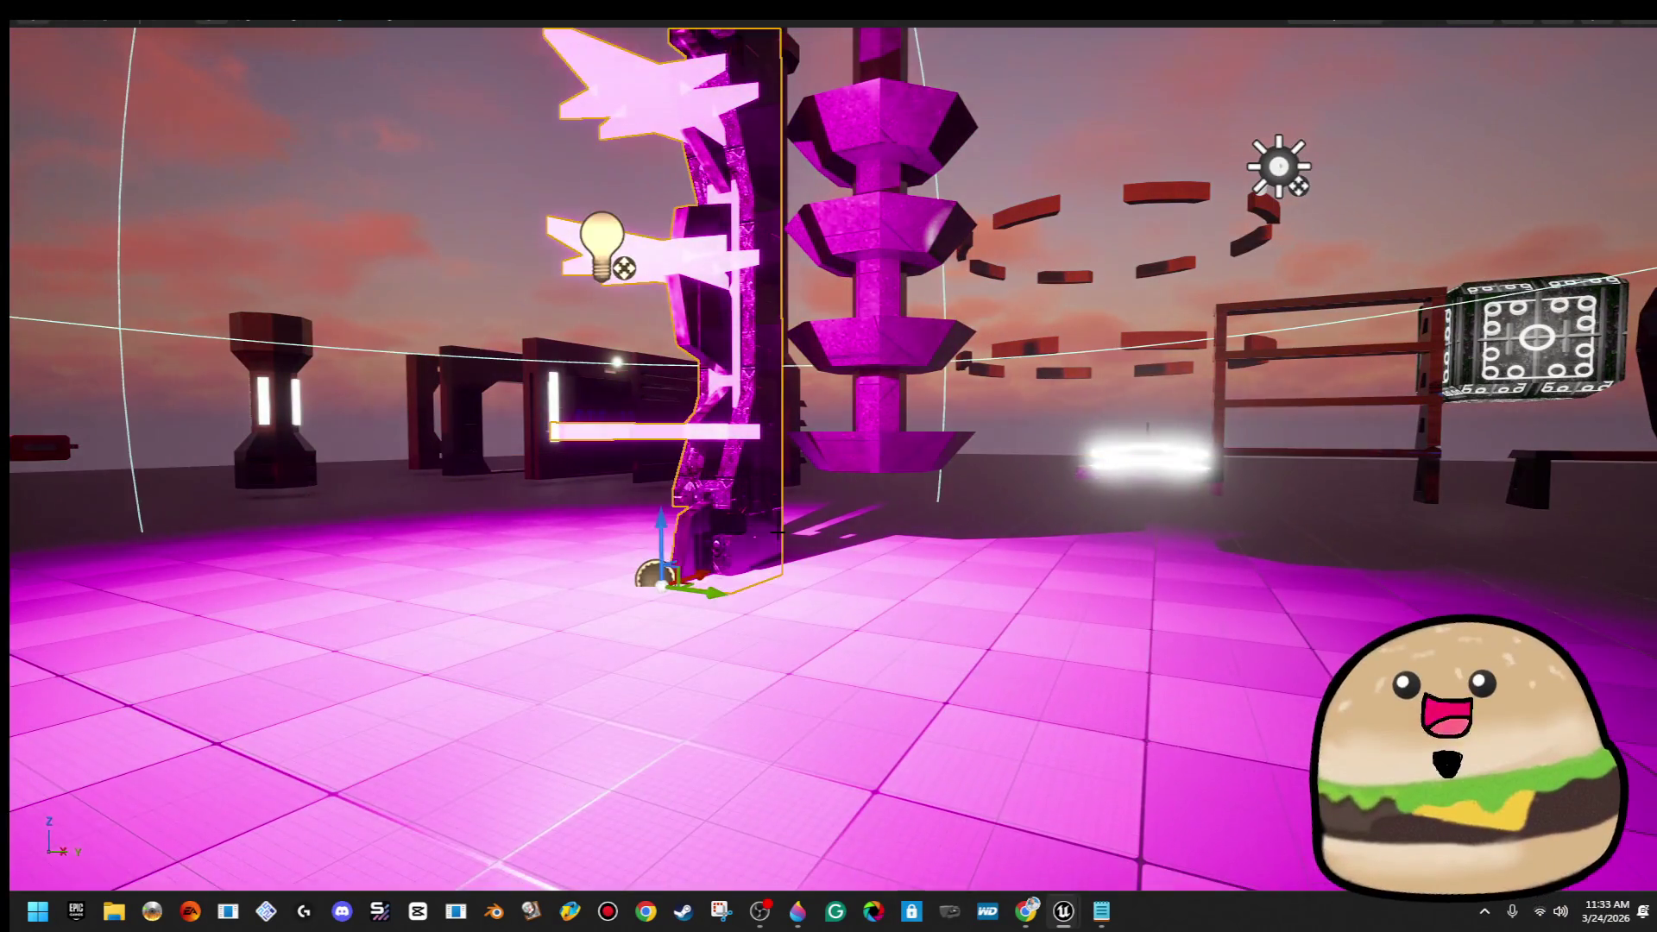
Frame the violet pillar and open its blueprint for editing
{"action": "key", "text": "f"}
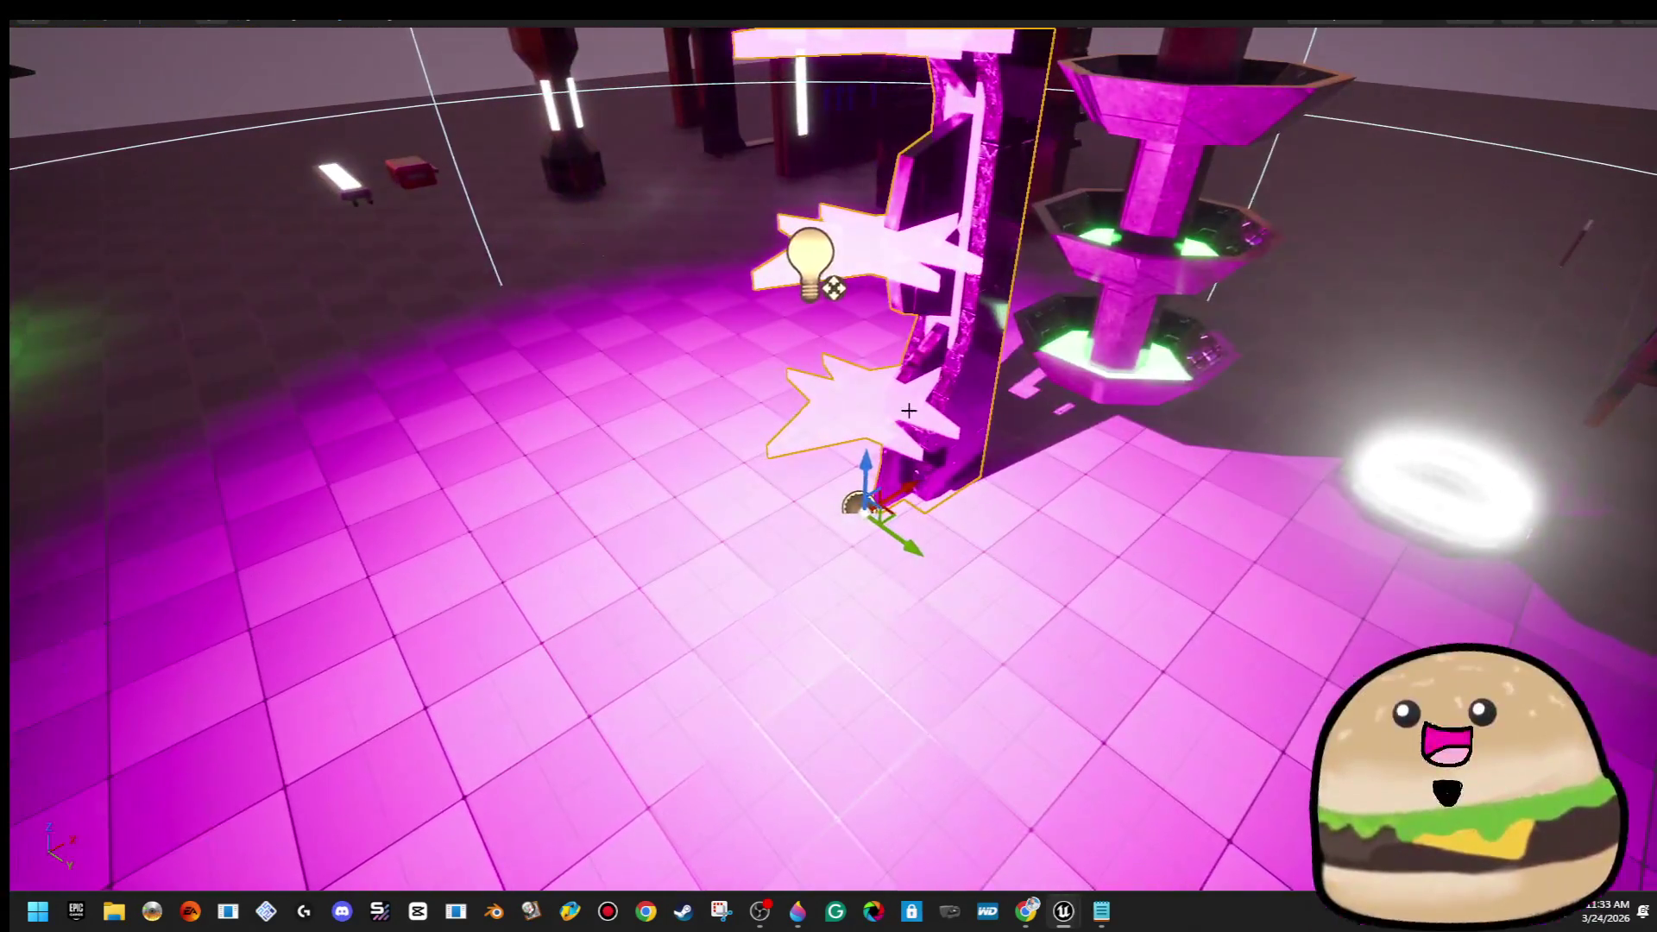
{"action": "right_click", "coordinate": [973, 321]}
{"action": "left_click", "coordinate": [1079, 385]}
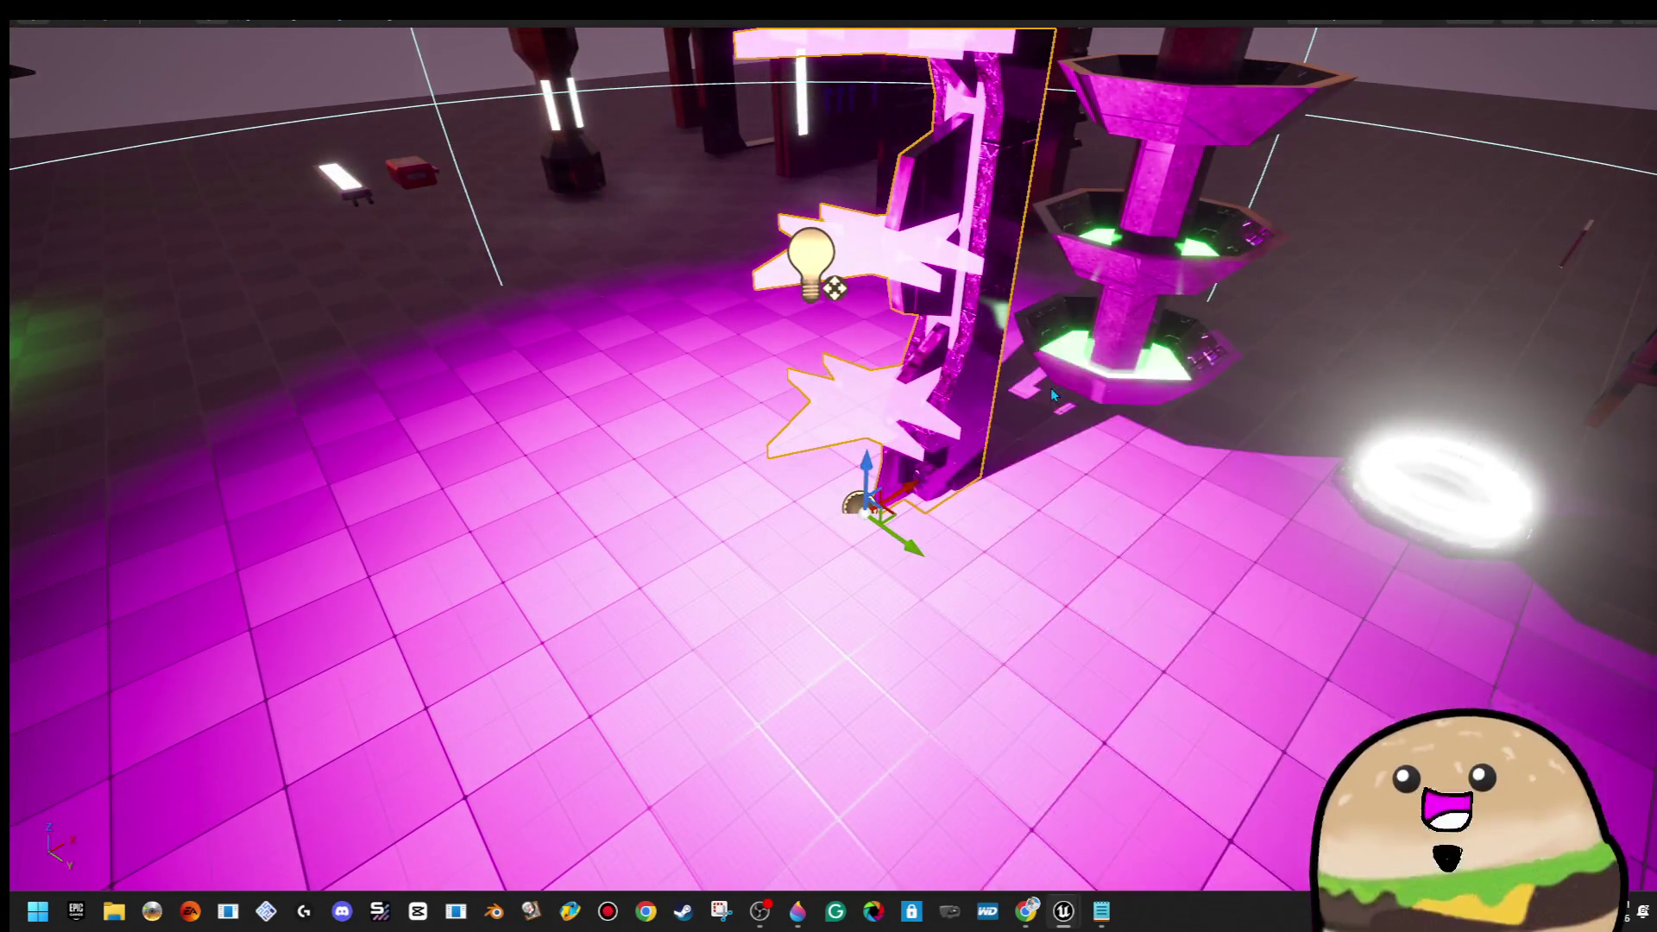
Delete the three RotatingMovement components, compile, and close the pillar blueprint
{"action": "left_click", "coordinate": [203, 380]}
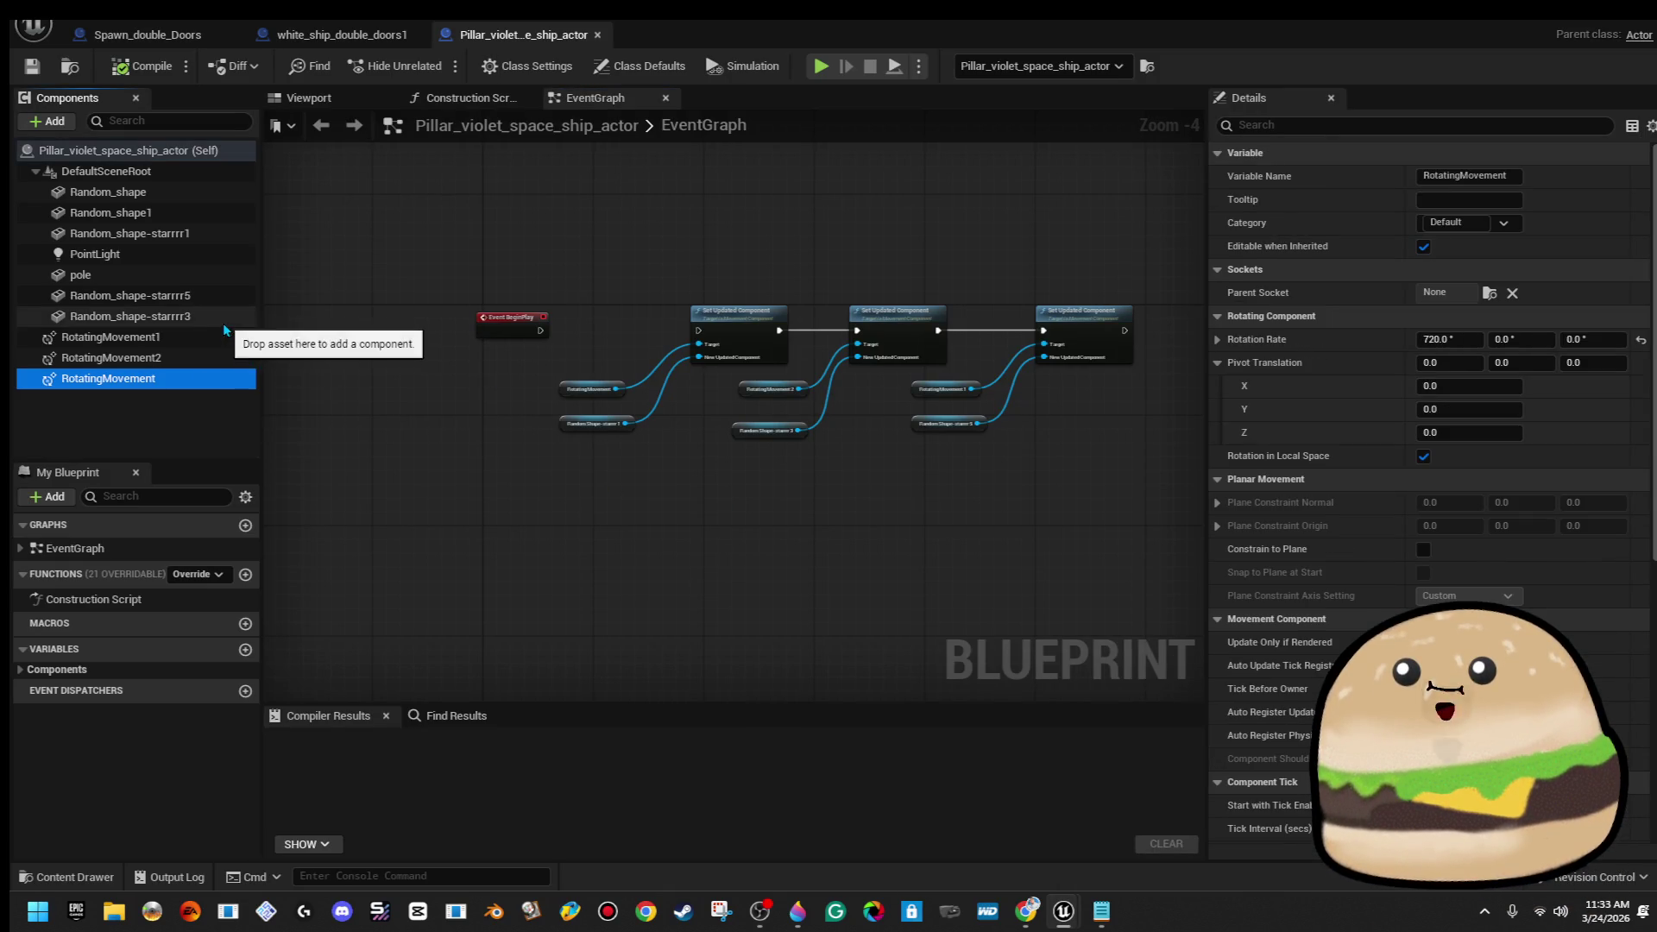
{"action": "left_click", "coordinate": [219, 338], "text": "shift"}
{"action": "key", "text": "Delete"}
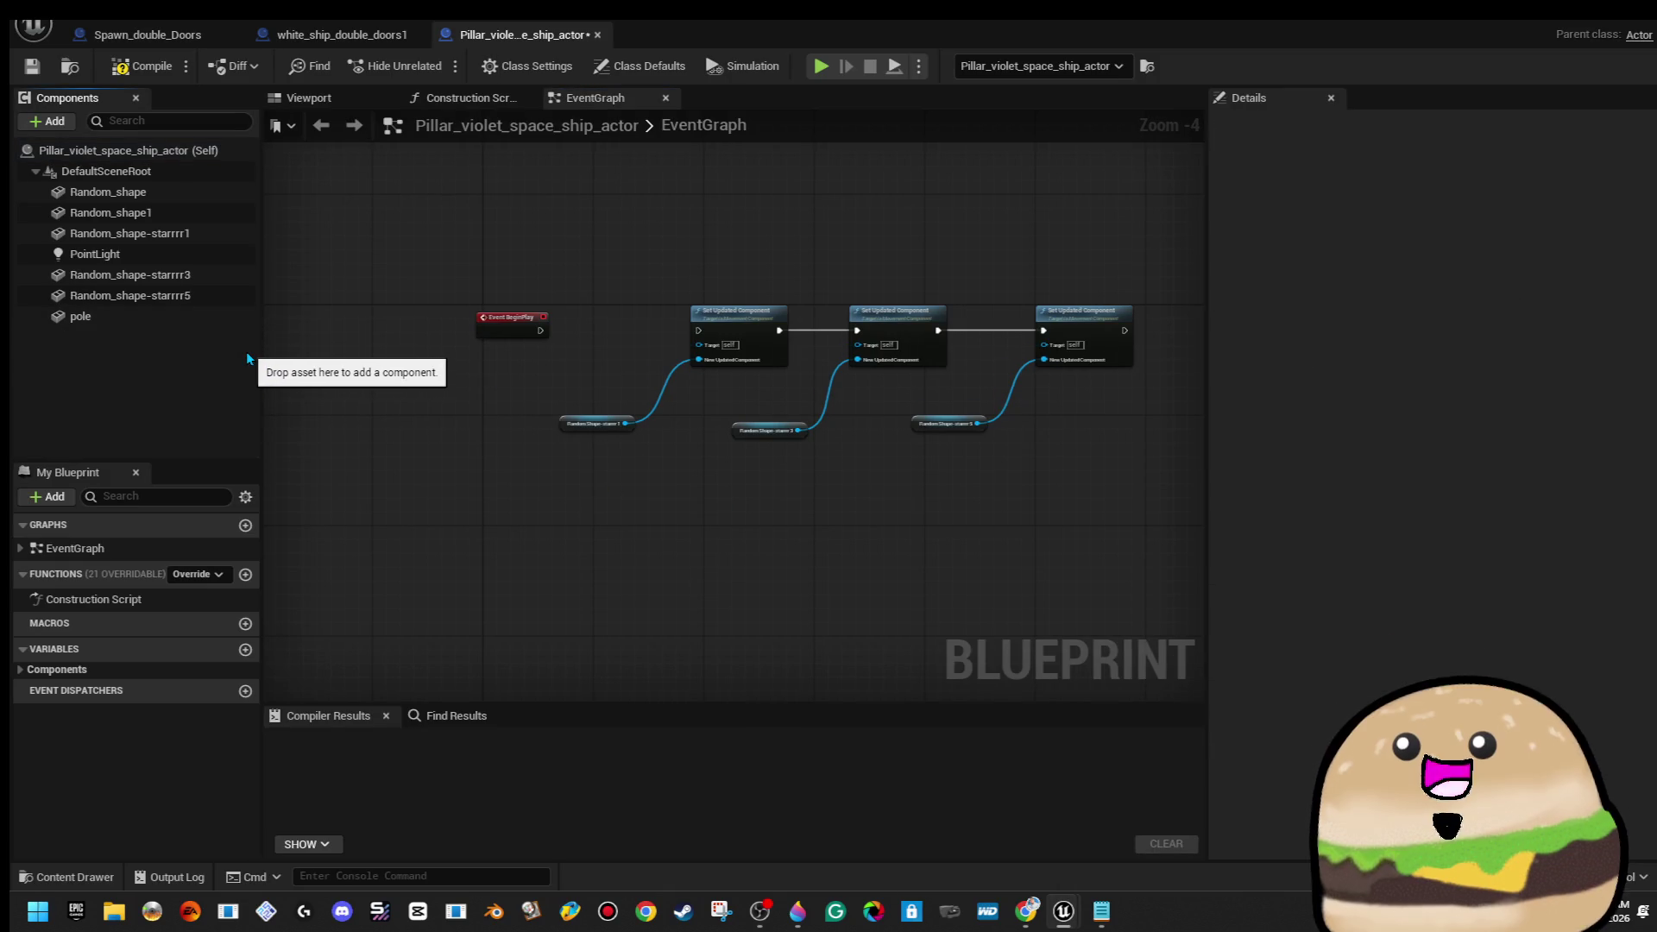
{"action": "left_click", "coordinate": [152, 67]}
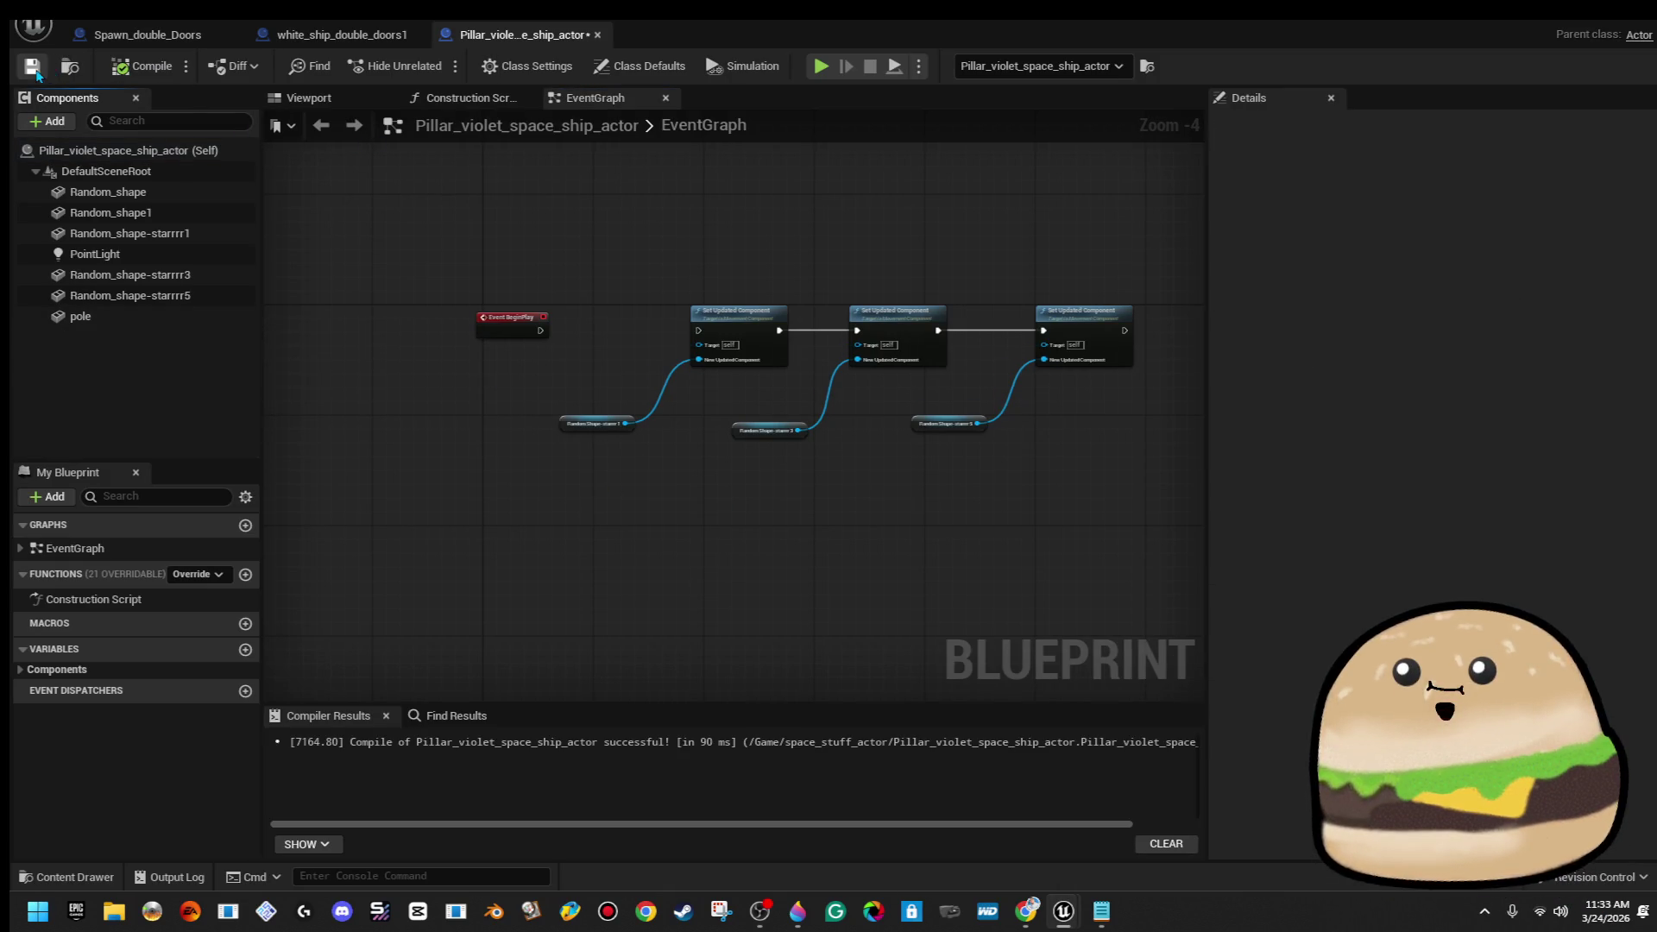
{"action": "left_click", "coordinate": [597, 35]}
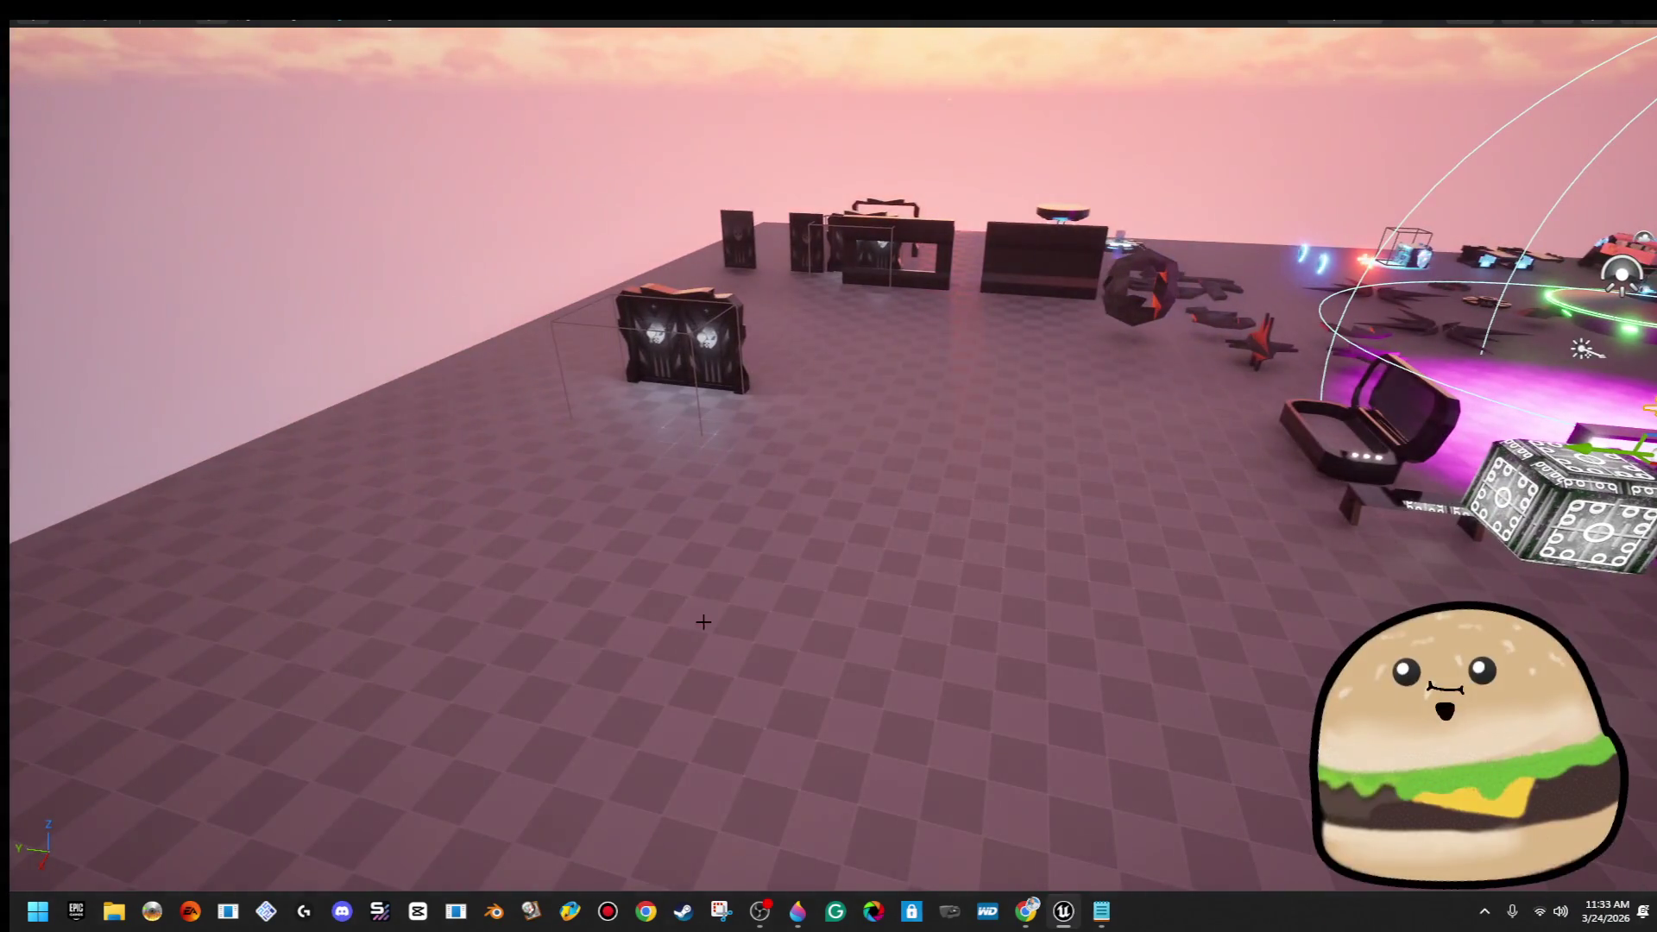
Play from a floor spot and walk to the alien doors and back, watching them open and close
{"action": "right_click", "coordinate": [675, 449]}
{"action": "left_click", "coordinate": [825, 876]}
{"action": "key", "text": "w"}
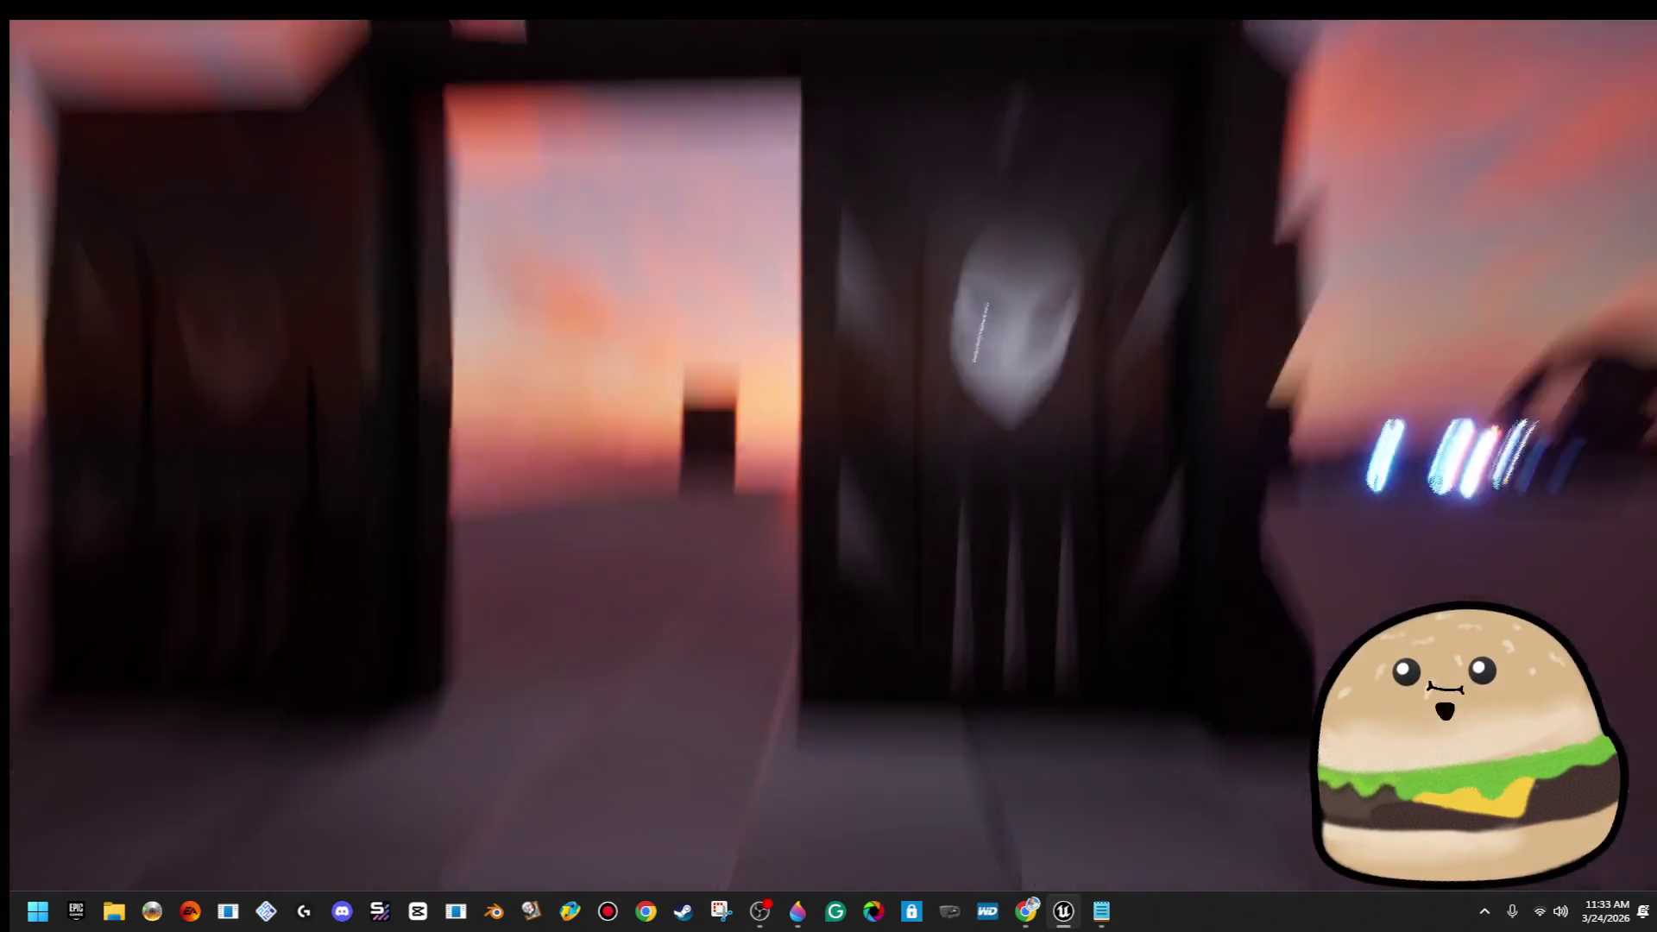
{"action": "key", "text": "s"}
{"action": "key", "text": "s"}
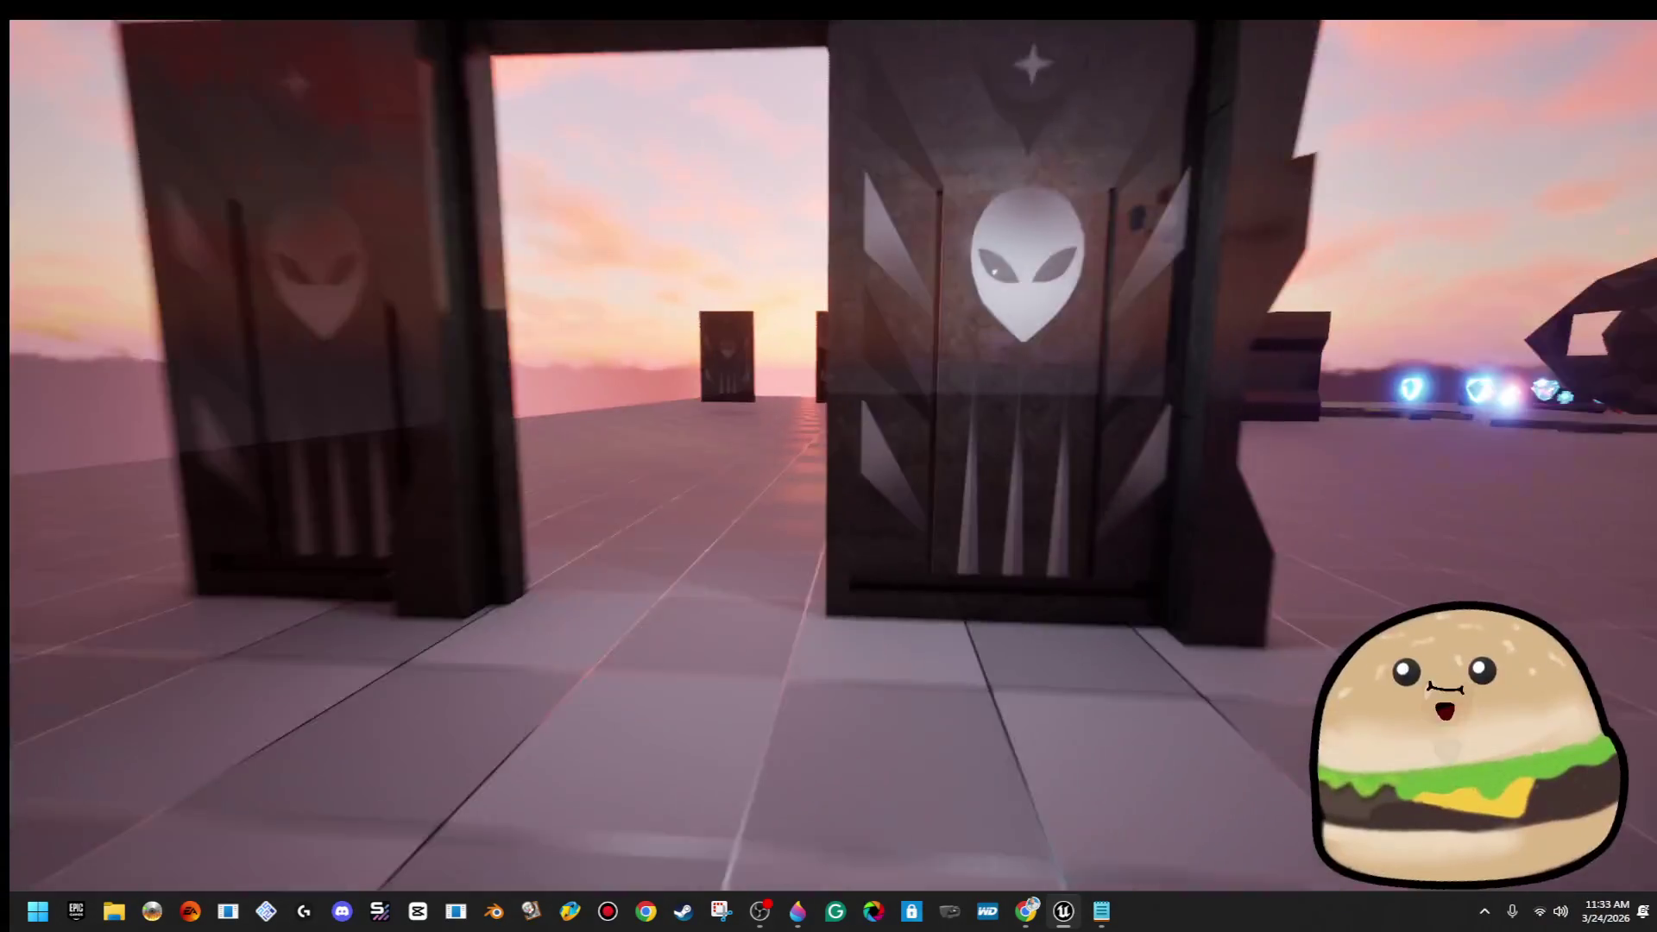
{"action": "key", "text": "w"}
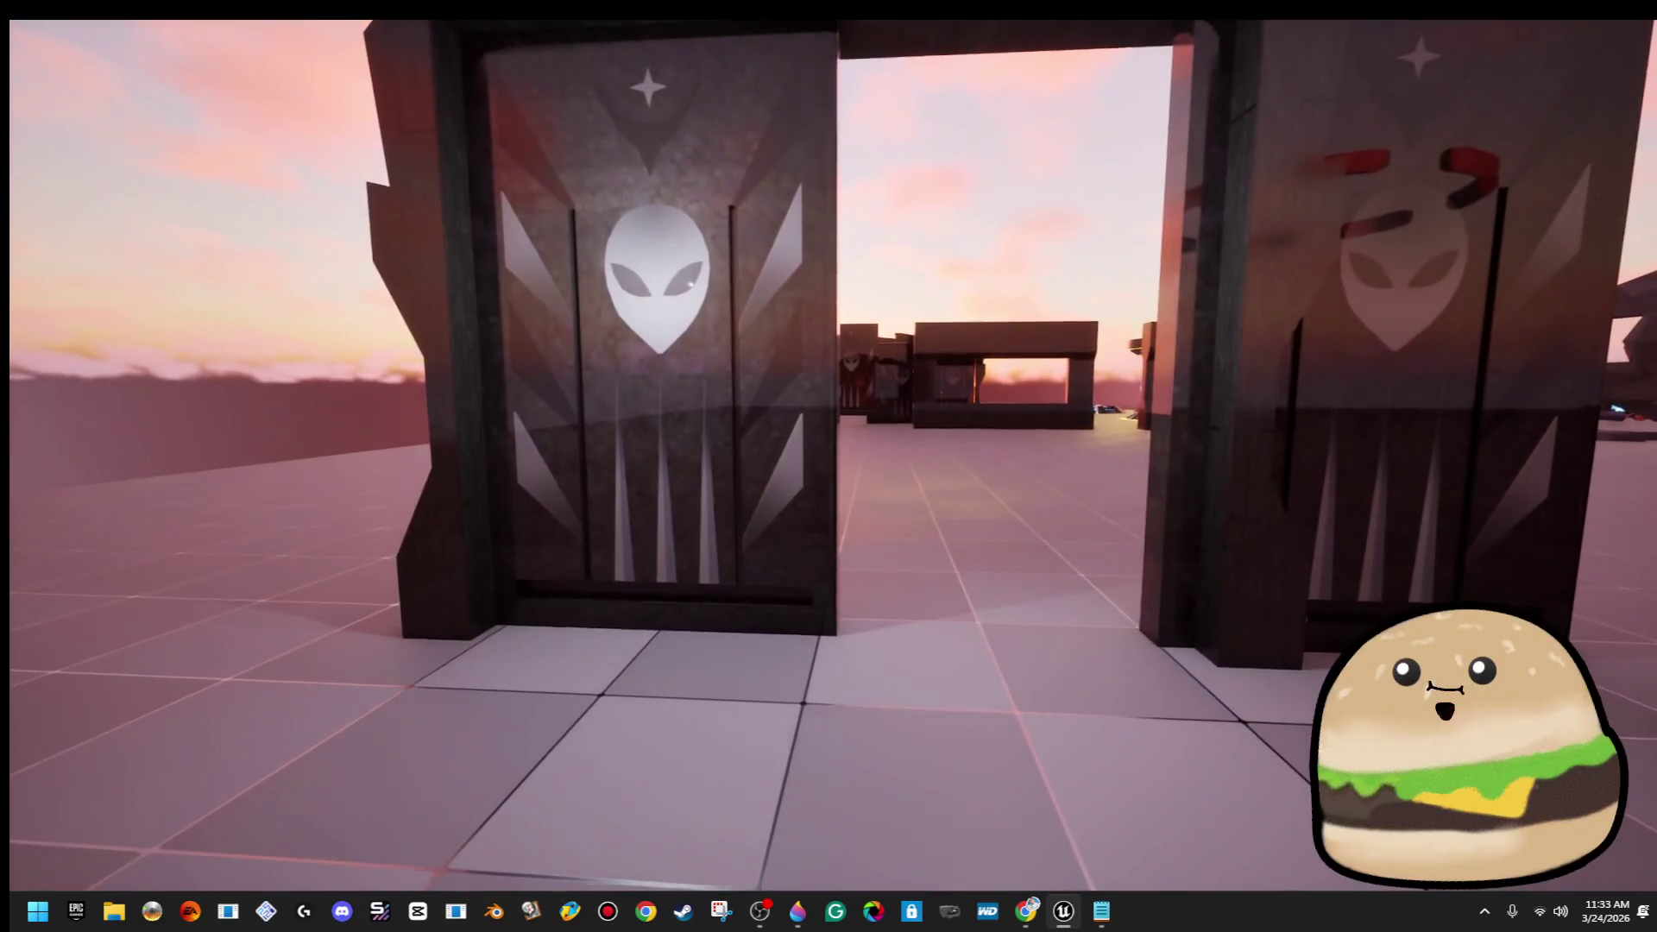
{"action": "key", "text": "s"}
{"action": "key", "text": "w"}
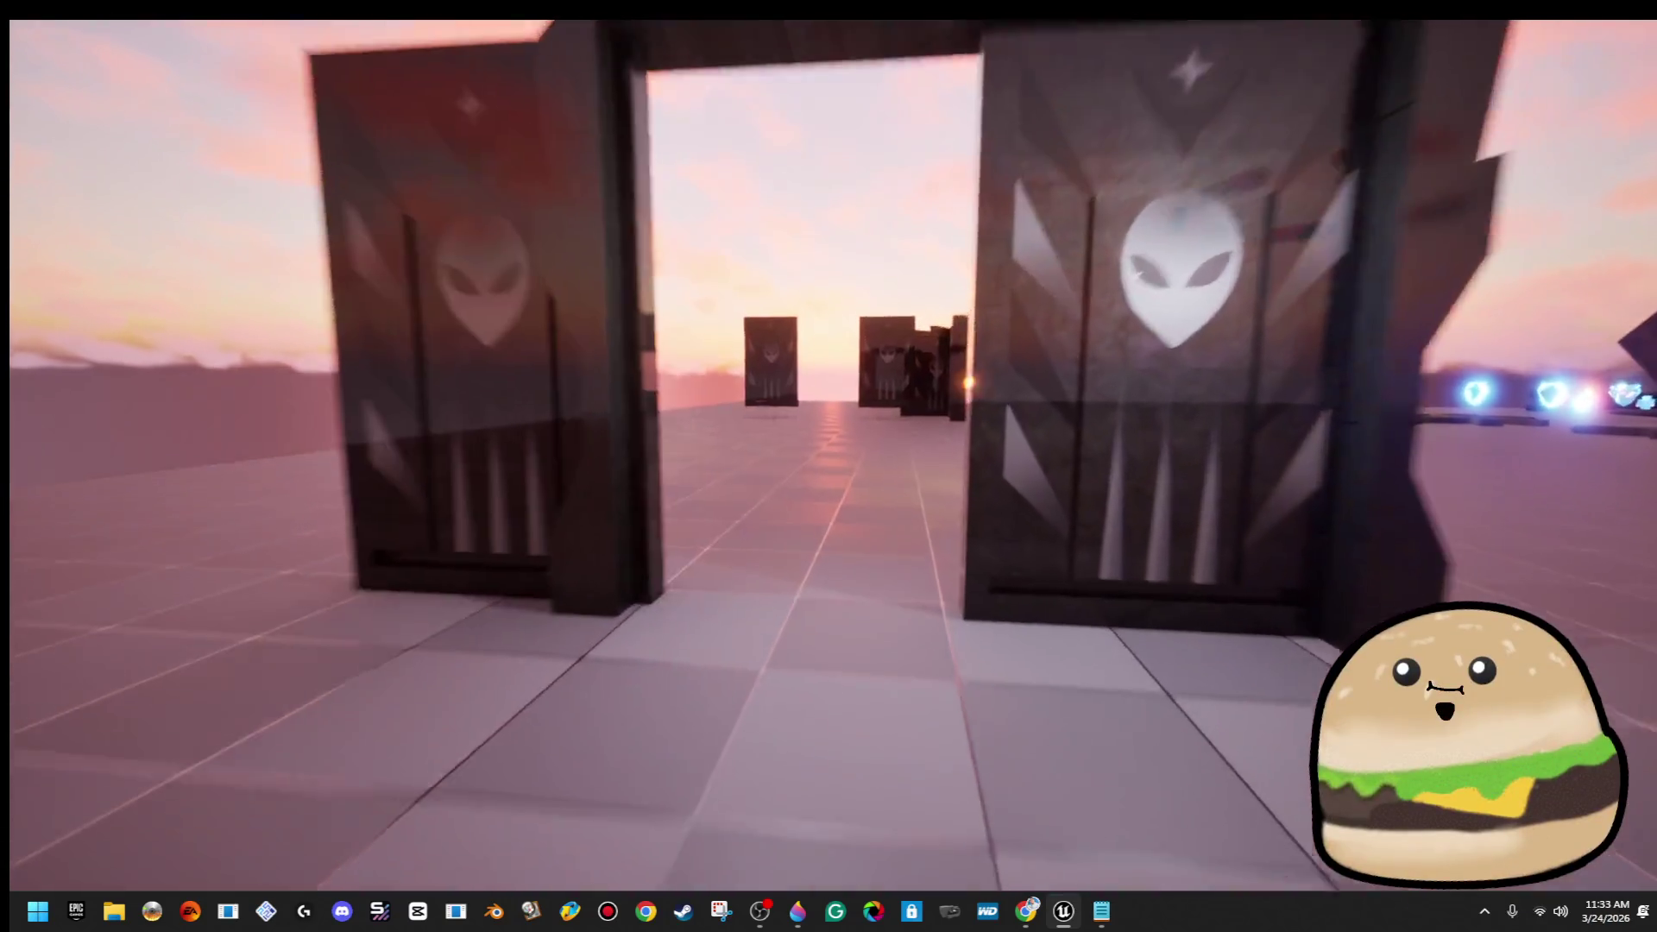
{"action": "key", "text": "s"}
{"action": "key", "text": "w"}
{"action": "key", "text": "s"}
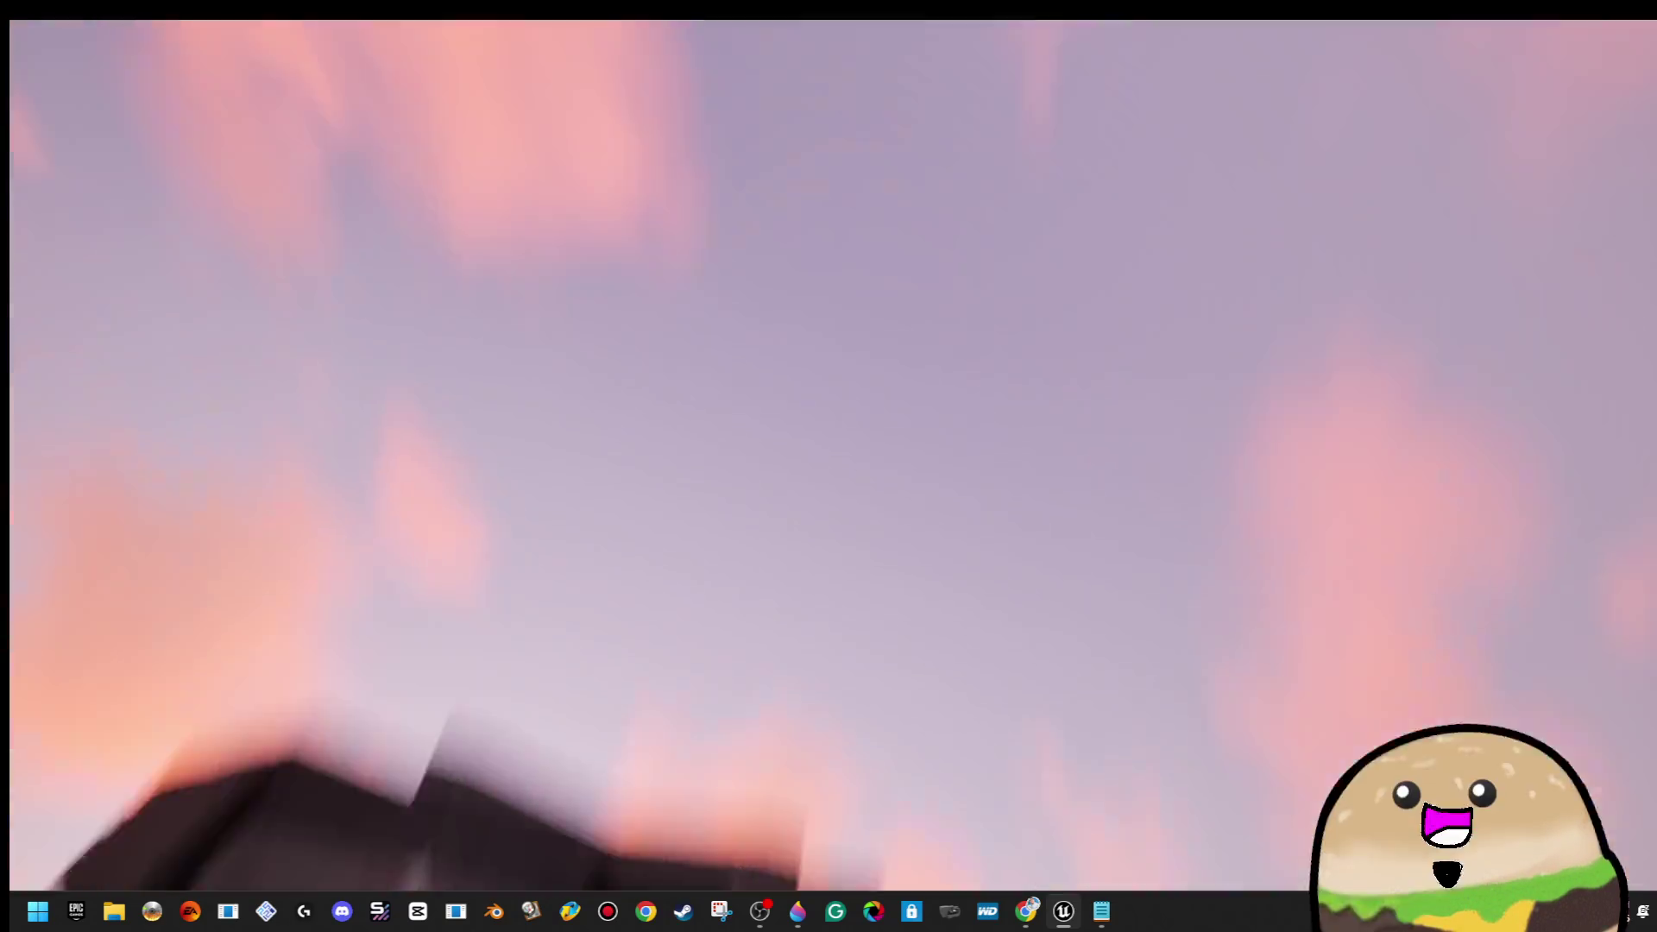
{"action": "key", "text": "s"}
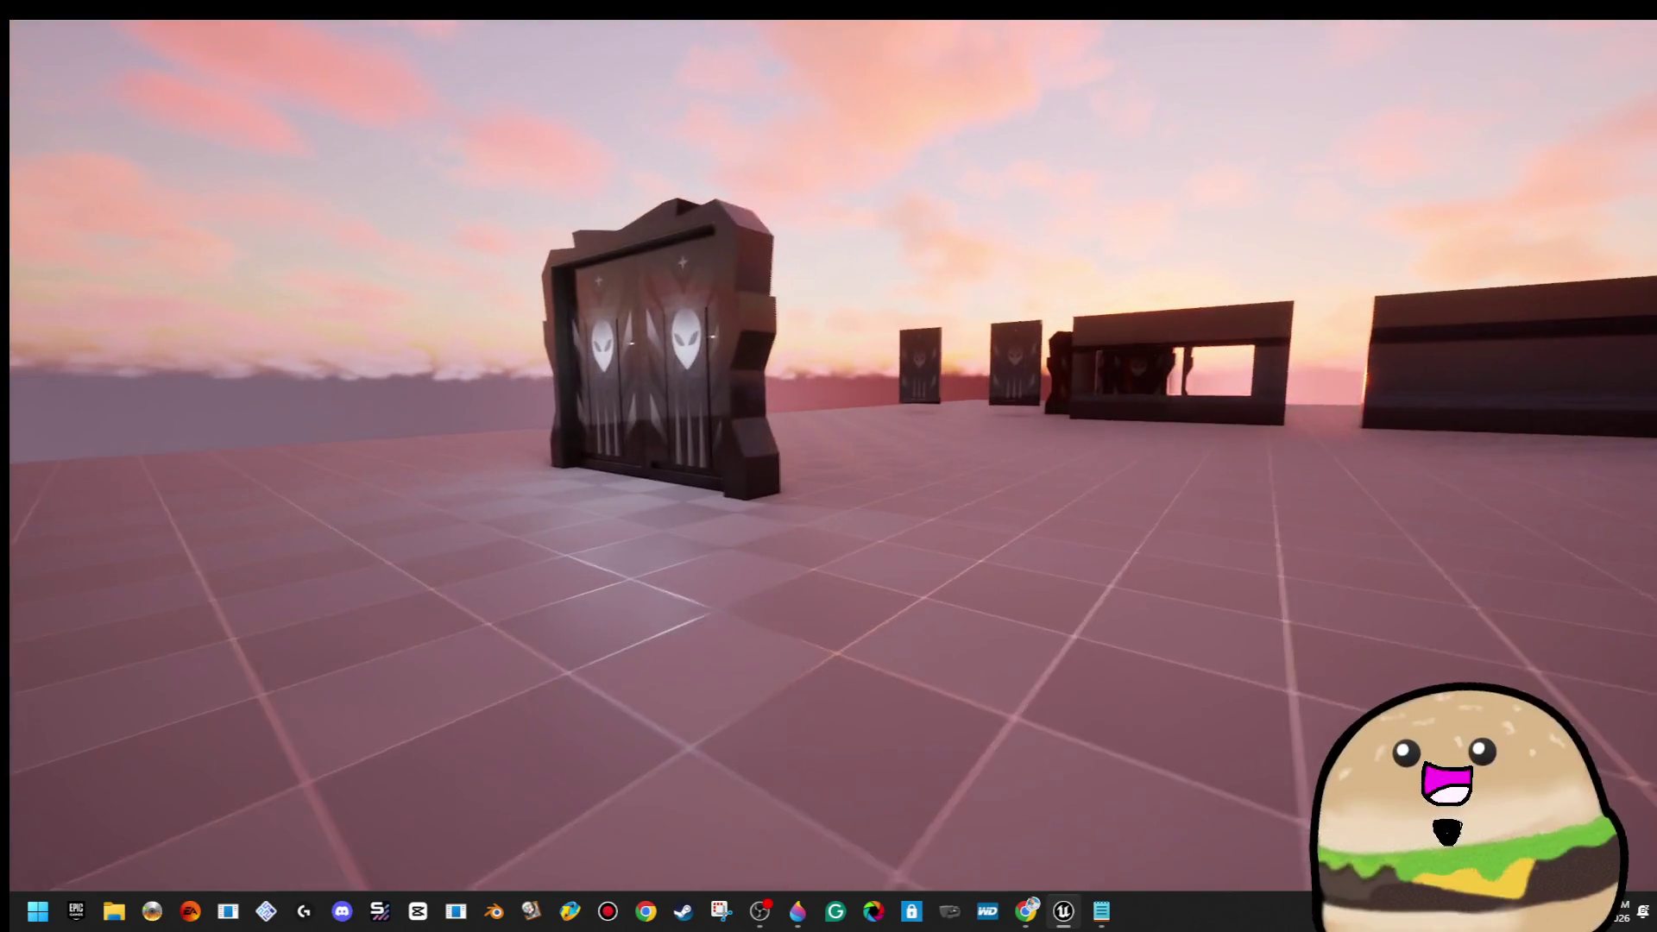
{"action": "key", "text": "Escape"}
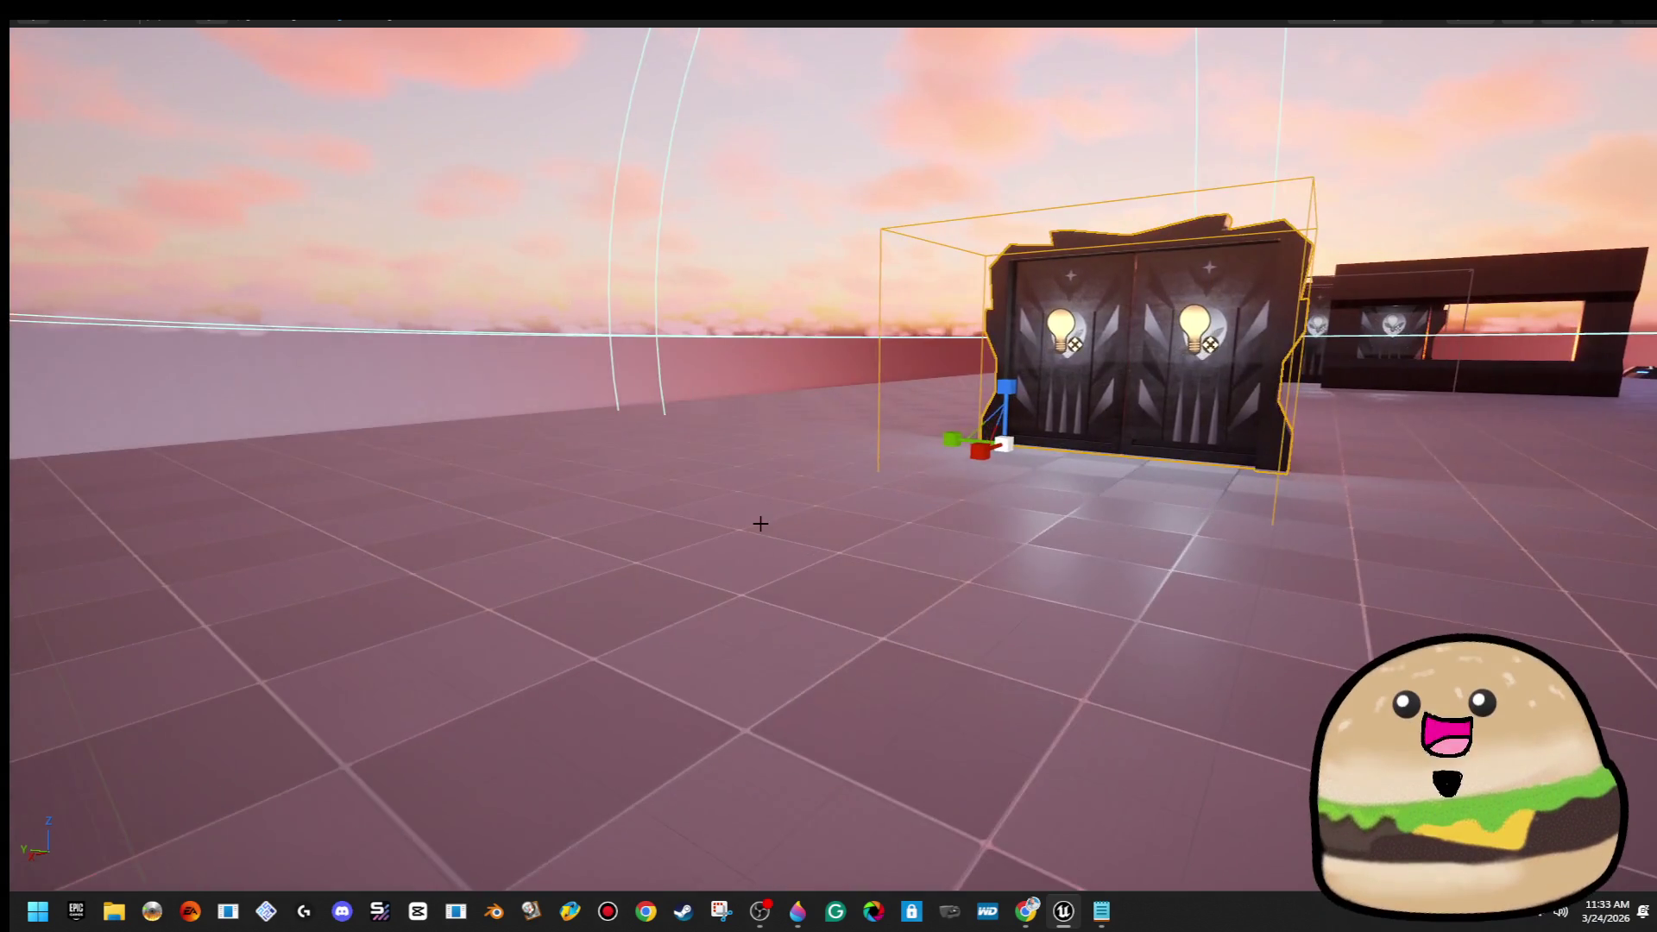
Play-test again from in front of the doors, then open the Spawn_double_Doors blueprint
{"action": "right_click", "coordinate": [986, 709]}
{"action": "left_click", "coordinate": [977, 873]}
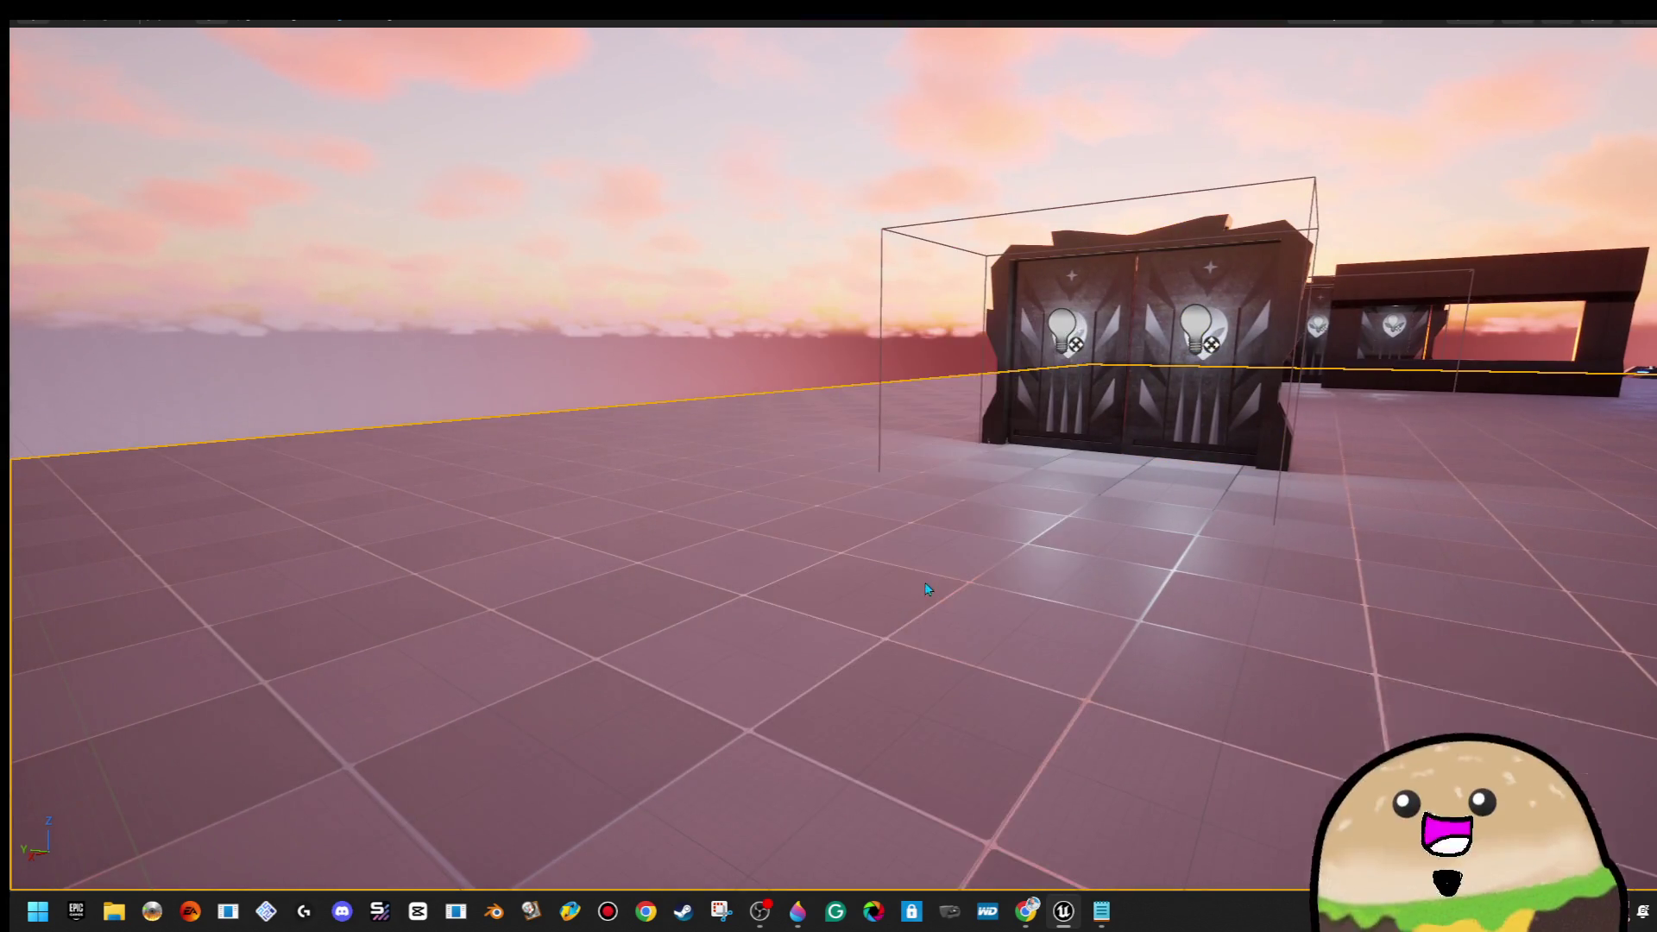
{"action": "key", "text": "s"}
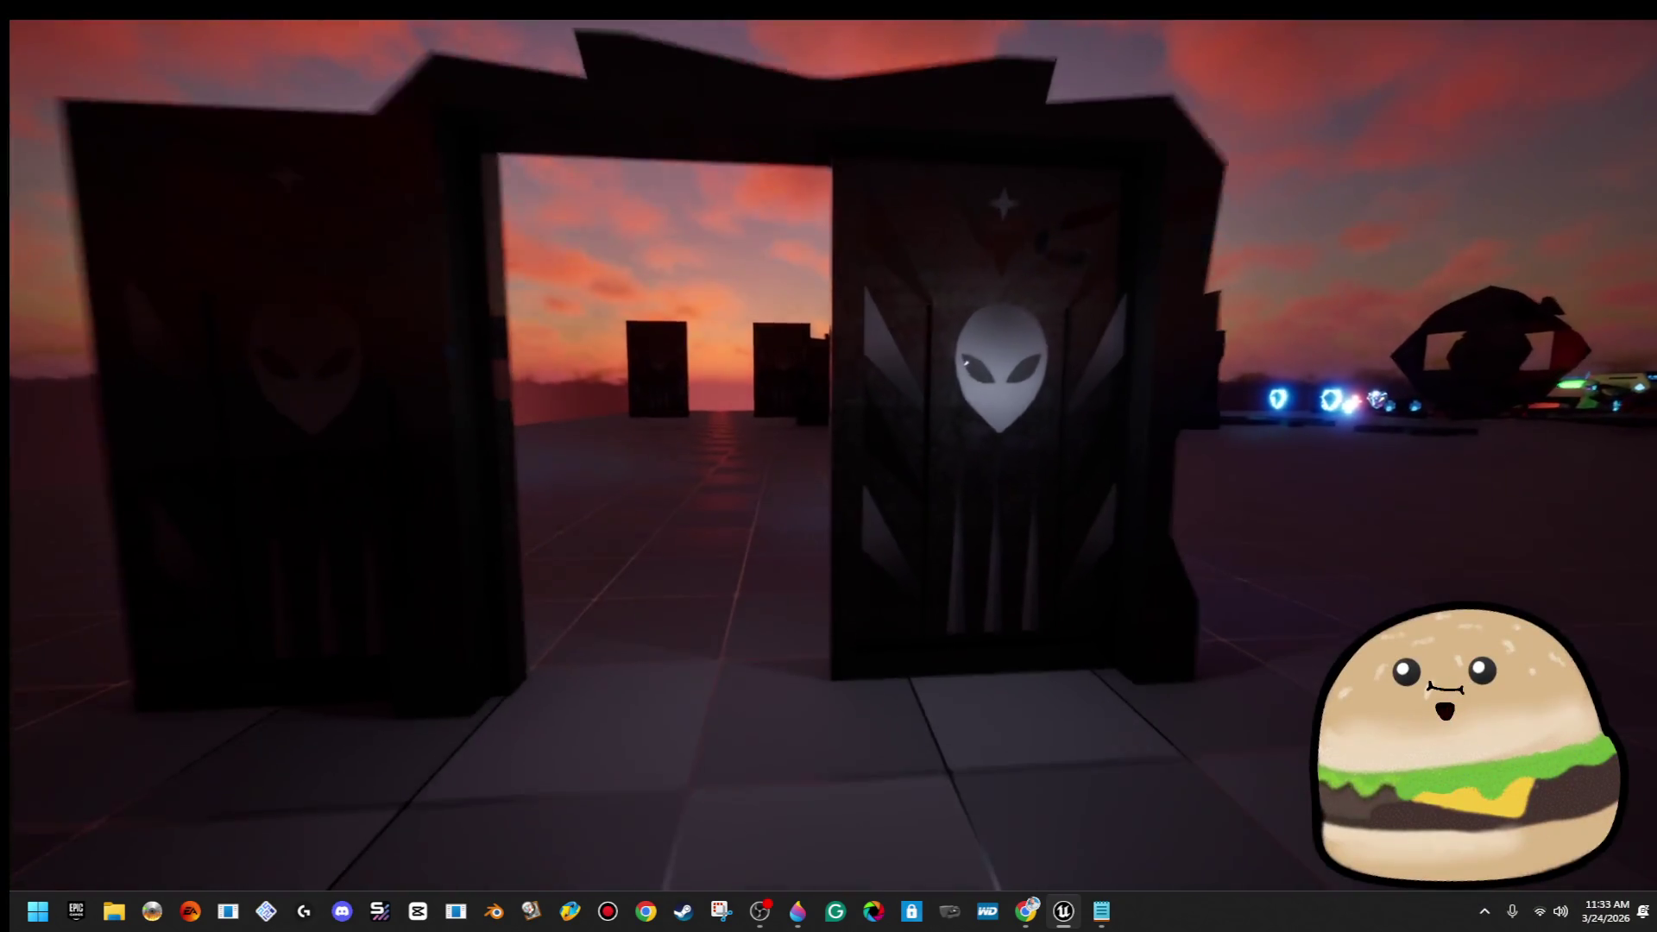
{"action": "key", "text": "w"}
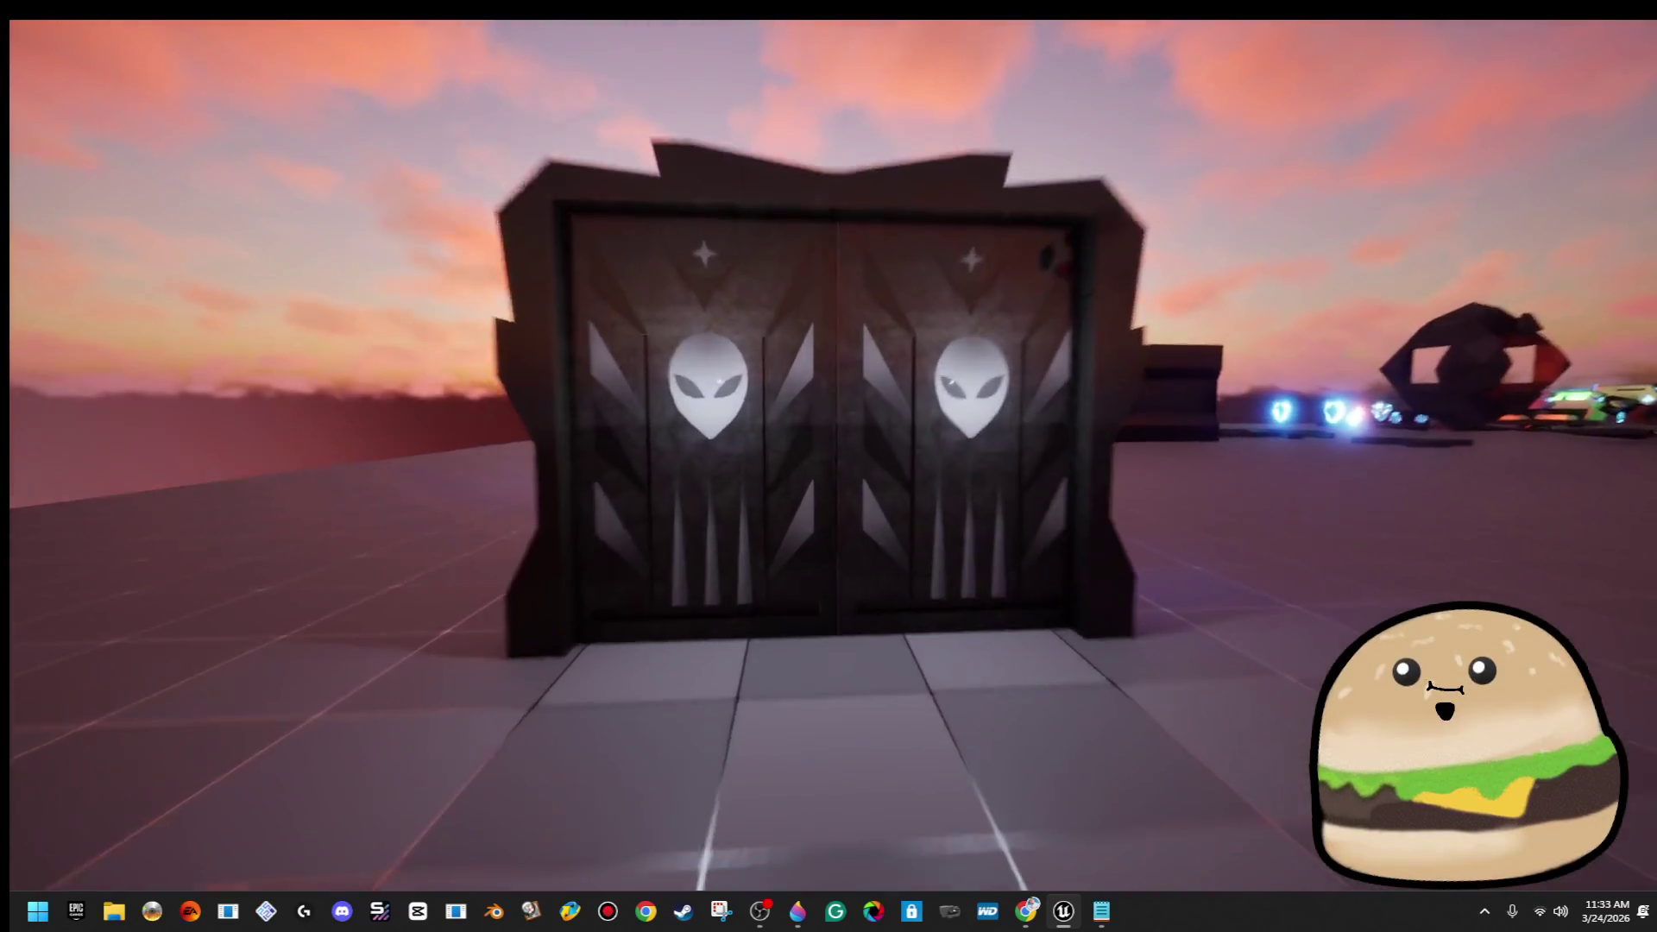
{"action": "key", "text": "s"}
{"action": "key", "text": "w"}
{"action": "key", "text": "s"}
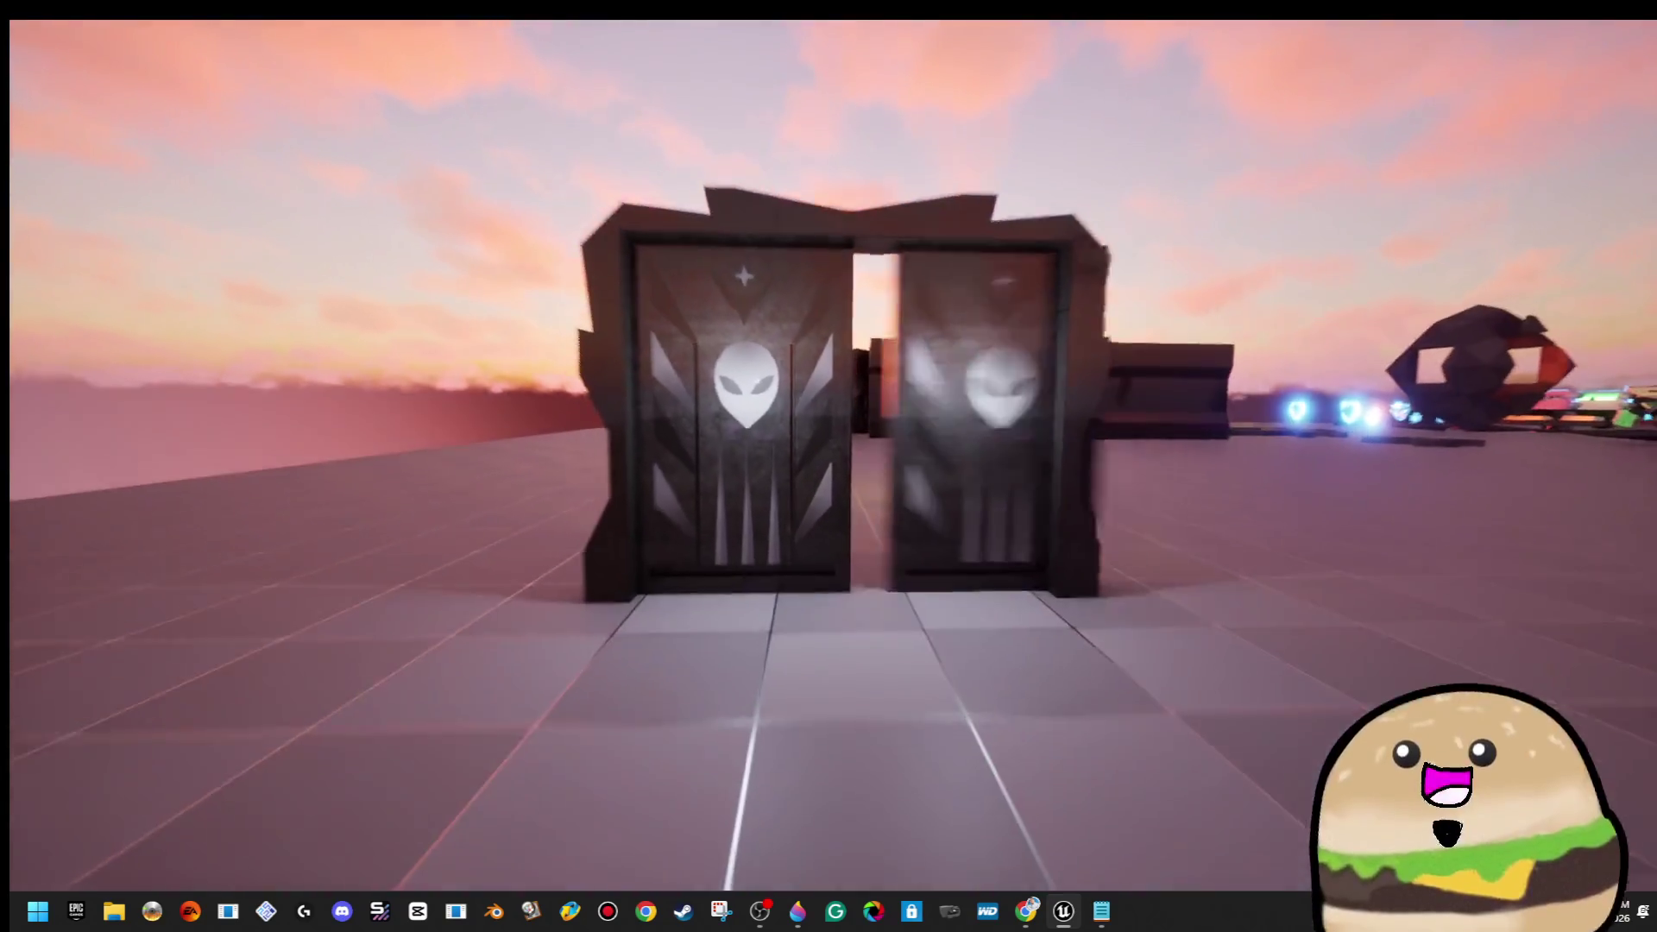
{"action": "key", "text": "w"}
{"action": "key", "text": "s"}
{"action": "key", "text": "Escape"}
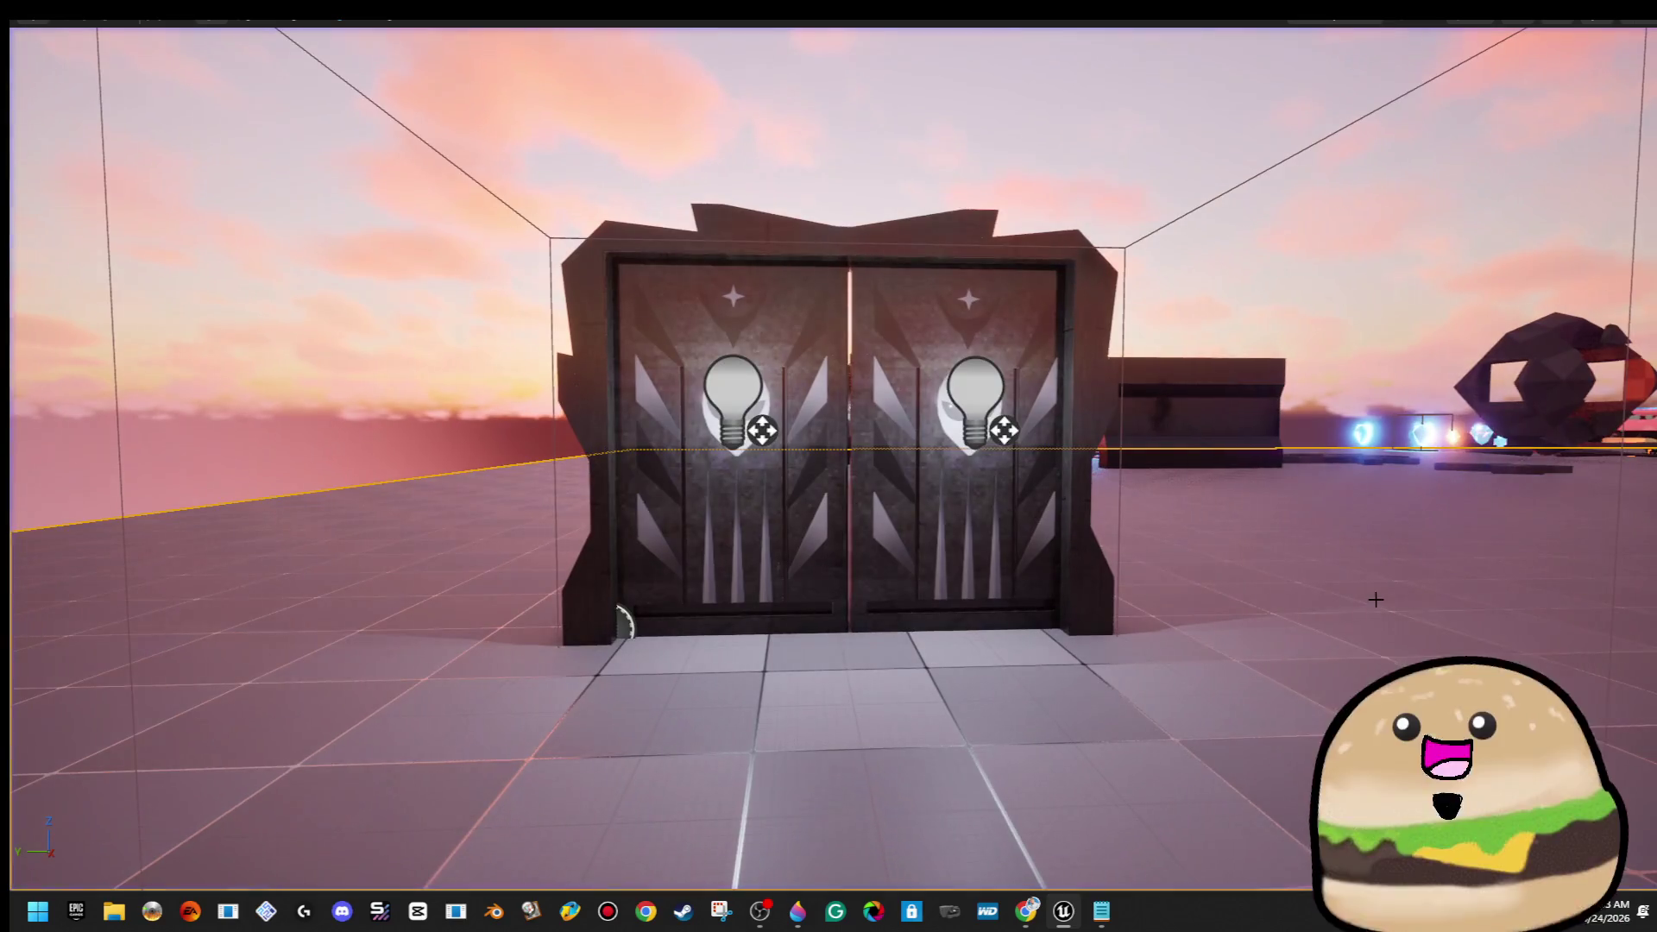
{"action": "right_click", "coordinate": [953, 317]}
{"action": "left_click", "coordinate": [1061, 382]}
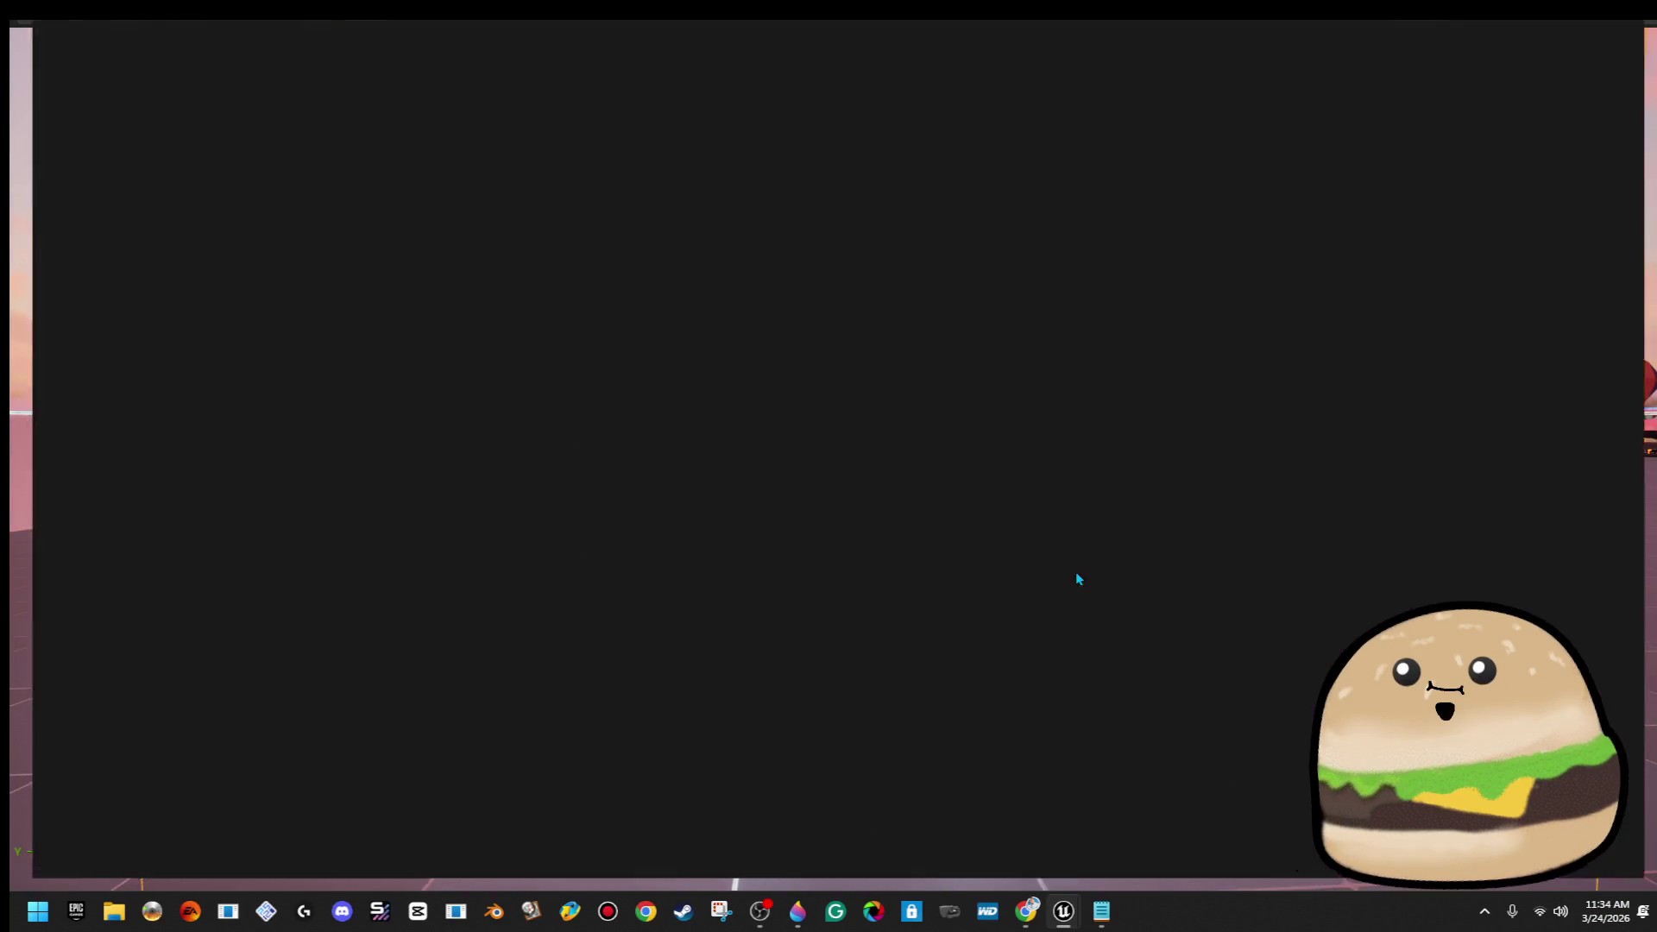
In the blueprint preview, select the PIVOT-OTHER pivot and nudge it sideways to about Y -437.24
{"action": "left_click", "coordinate": [354, 102]}
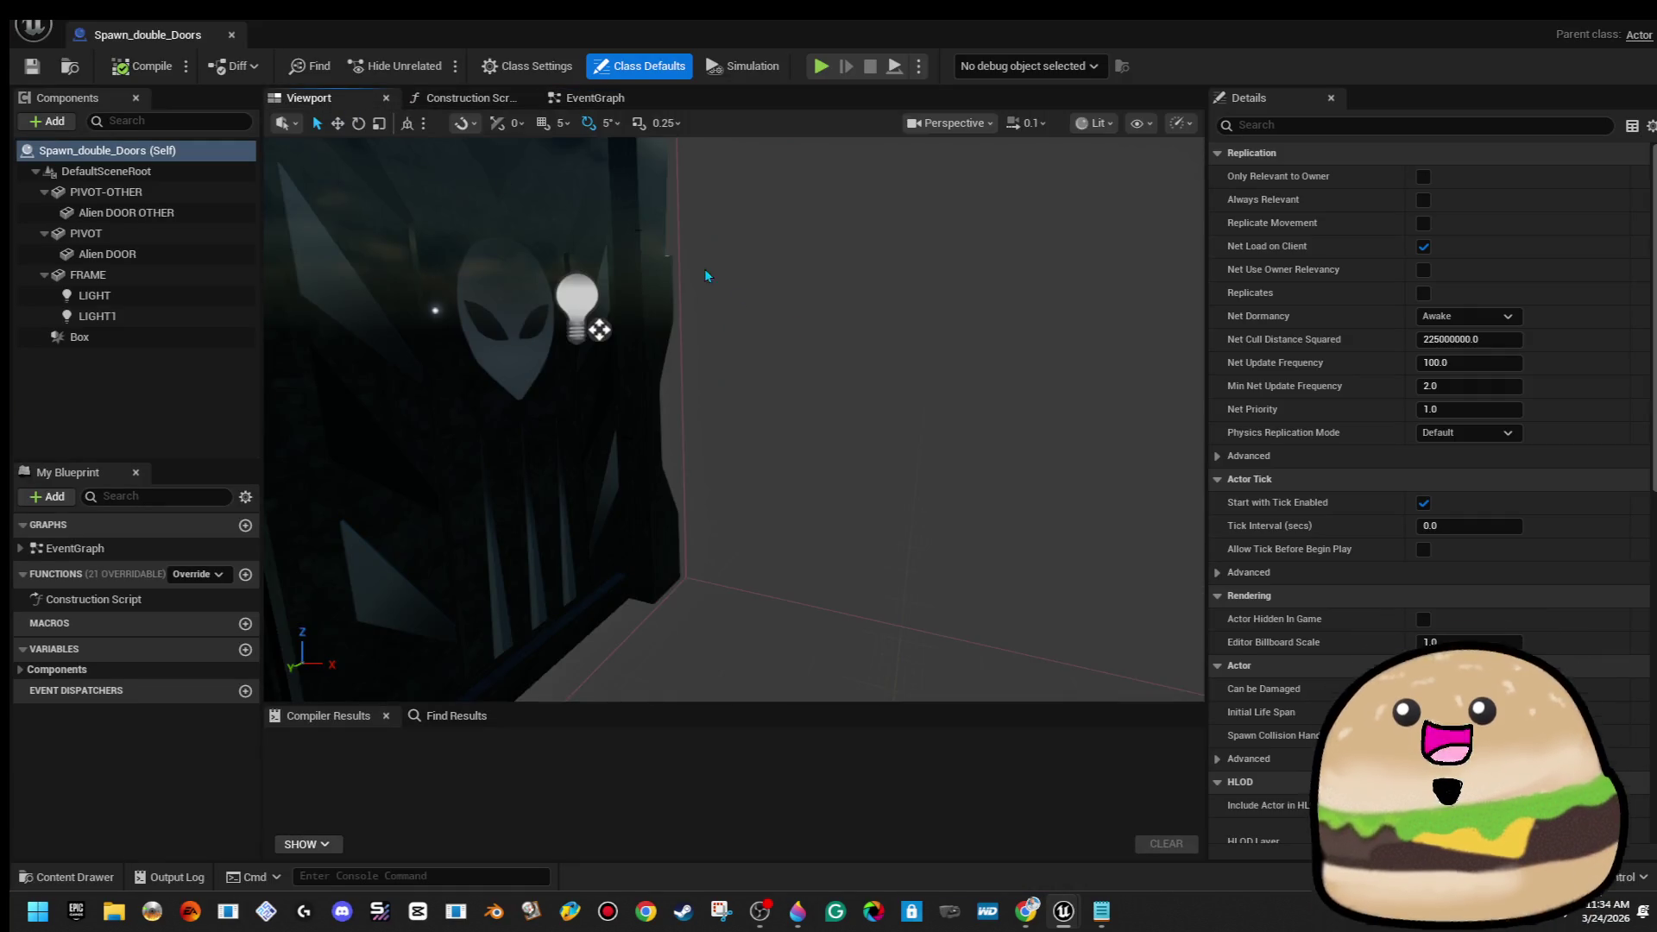
{"action": "left_click_drag", "start_coordinate": [712, 341], "coordinate": [712, 341]}
{"action": "left_click", "coordinate": [863, 432]}
{"action": "scroll", "coordinate": [863, 432], "scroll_direction": "down", "scroll_amount": 5}
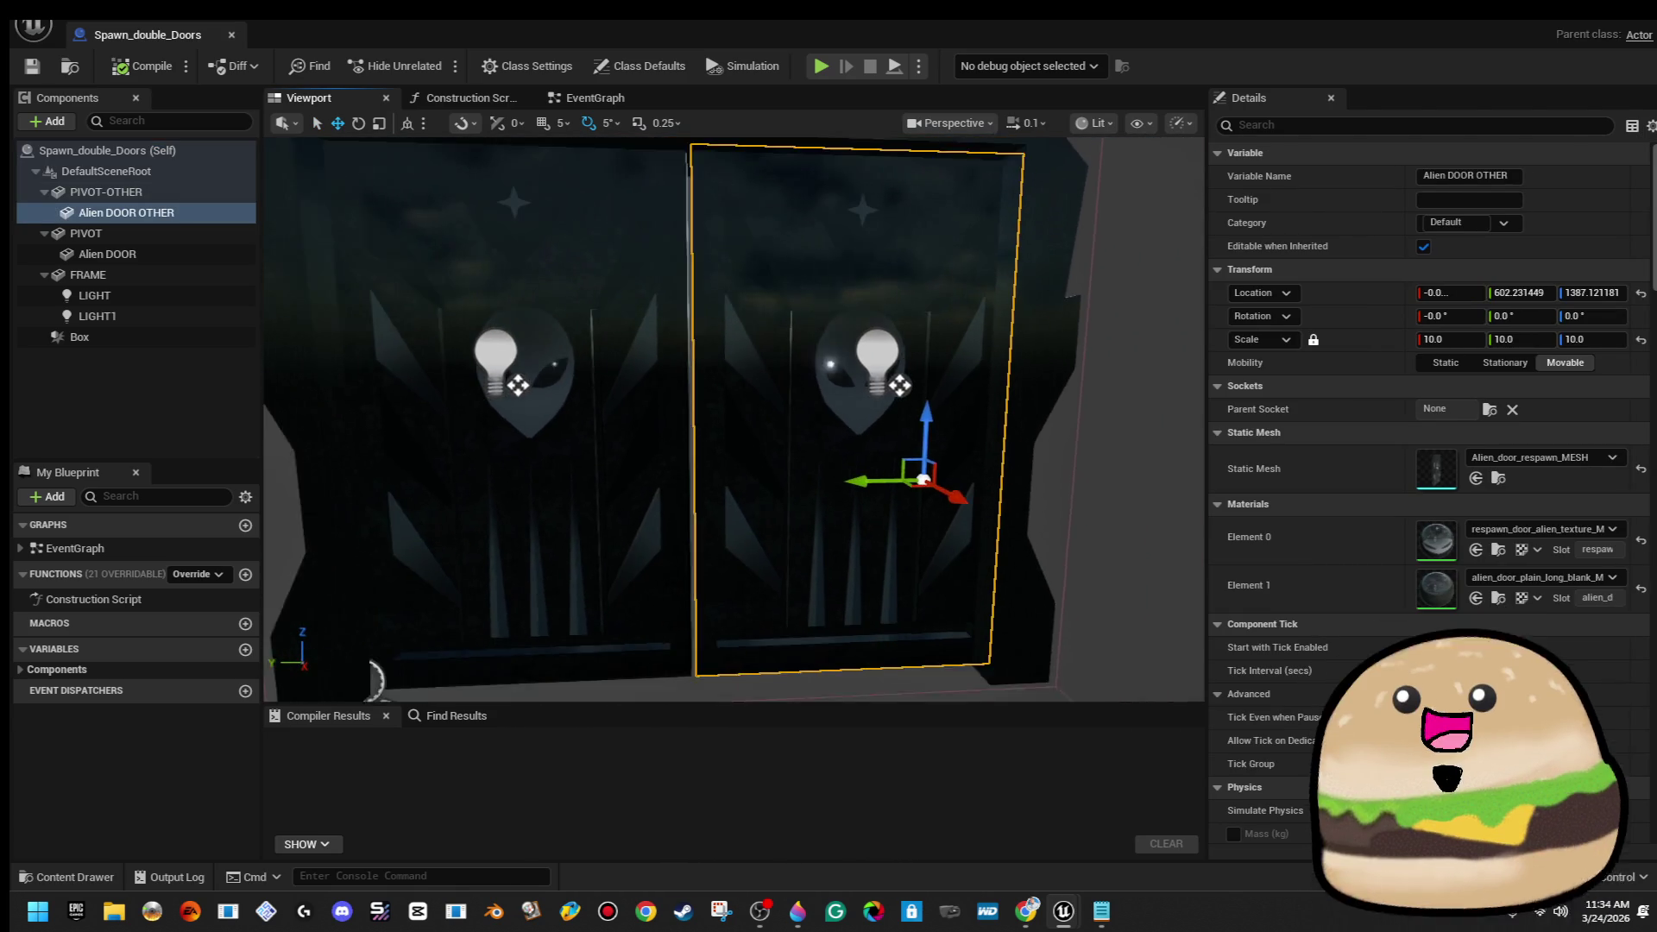
{"action": "left_click", "coordinate": [191, 196]}
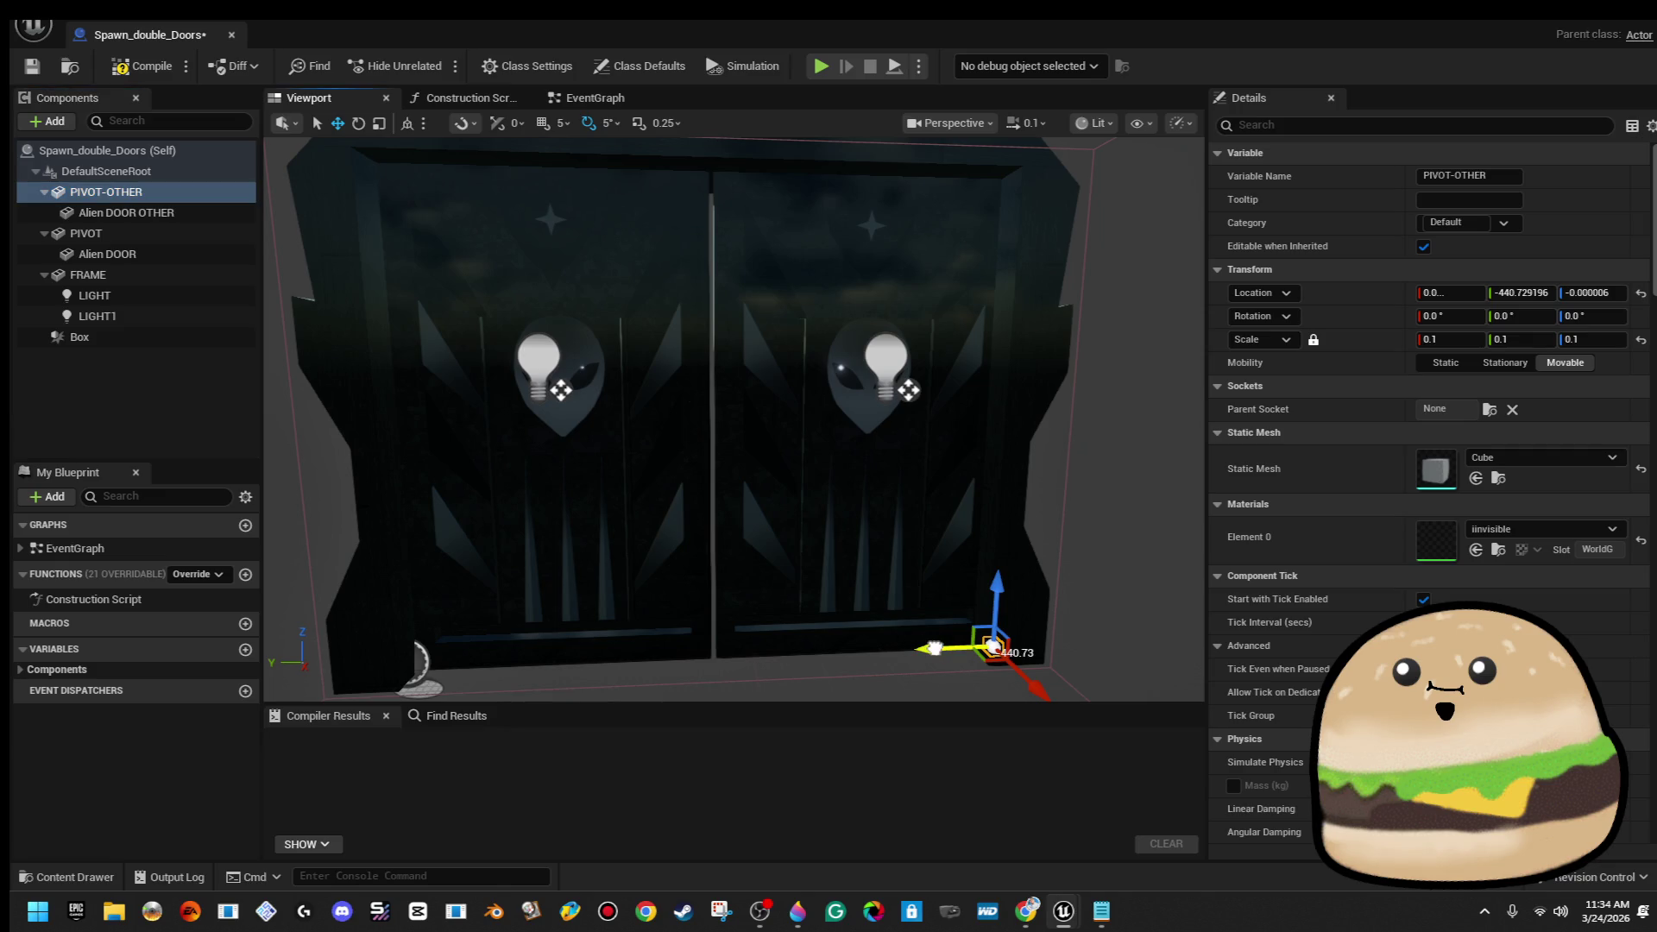
{"action": "left_click_drag", "start_coordinate": [991, 647], "coordinate": [989, 648]}
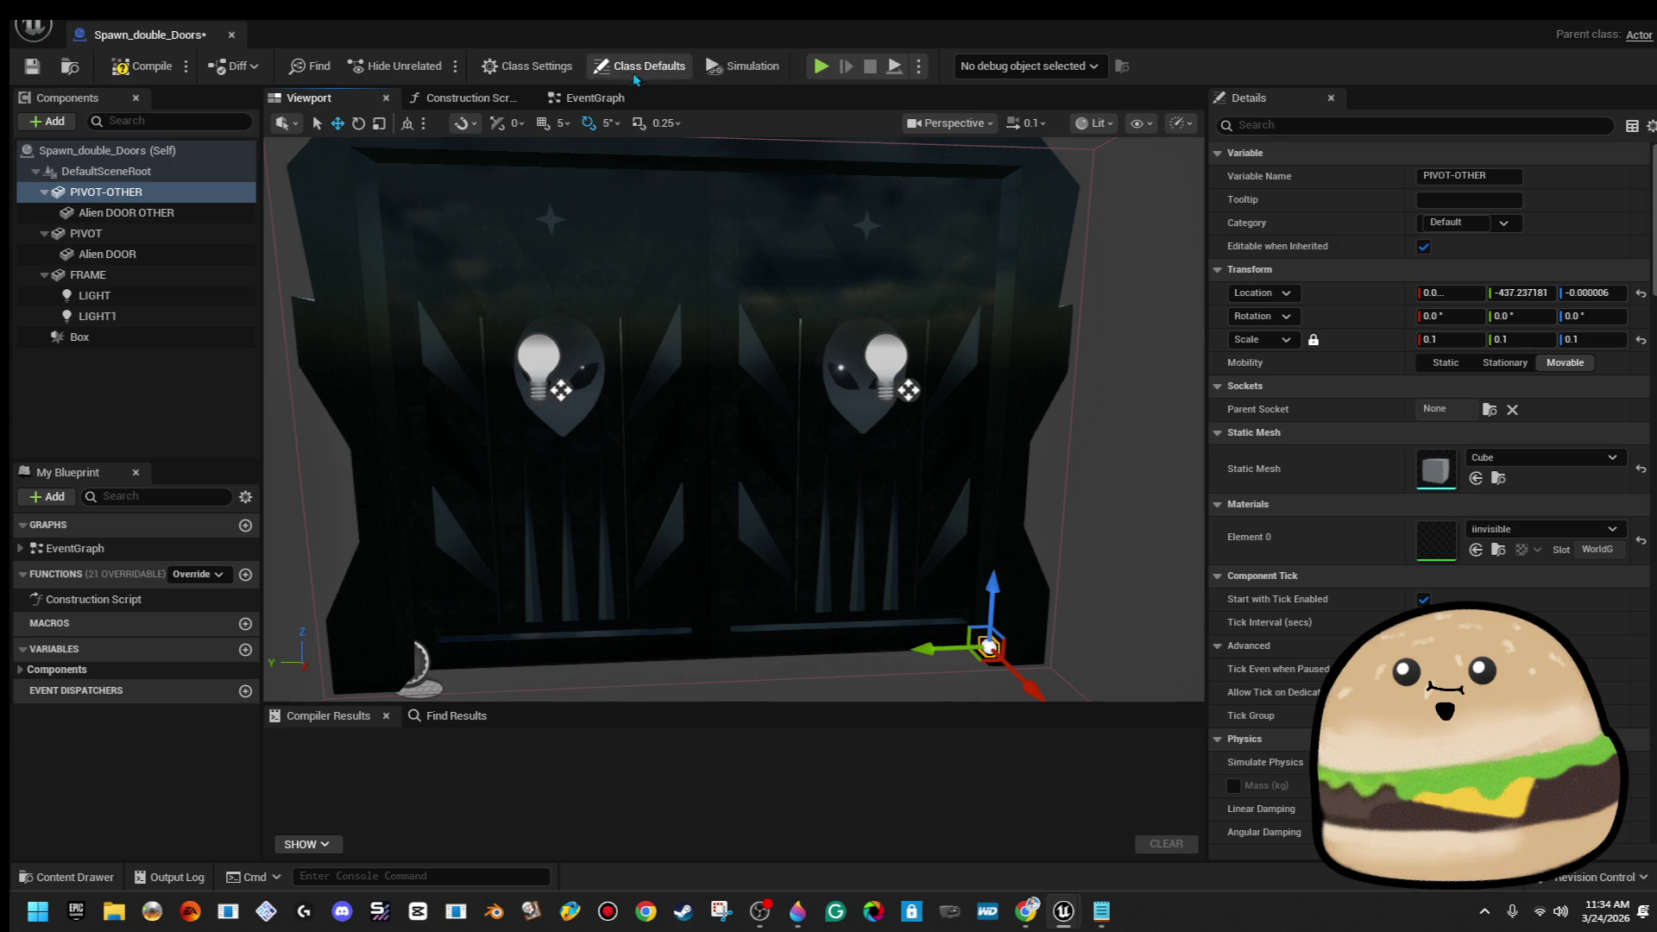
Set the PIVOT-OTHER Move Component To target Y to -437.0 and compile
{"action": "left_click", "coordinate": [604, 98]}
{"action": "scroll", "coordinate": [671, 395], "scroll_direction": "down", "scroll_amount": 5}
{"action": "scroll", "coordinate": [732, 348], "scroll_direction": "up", "scroll_amount": 4}
{"action": "left_click_drag", "start_coordinate": [824, 627], "coordinate": [762, 396]}
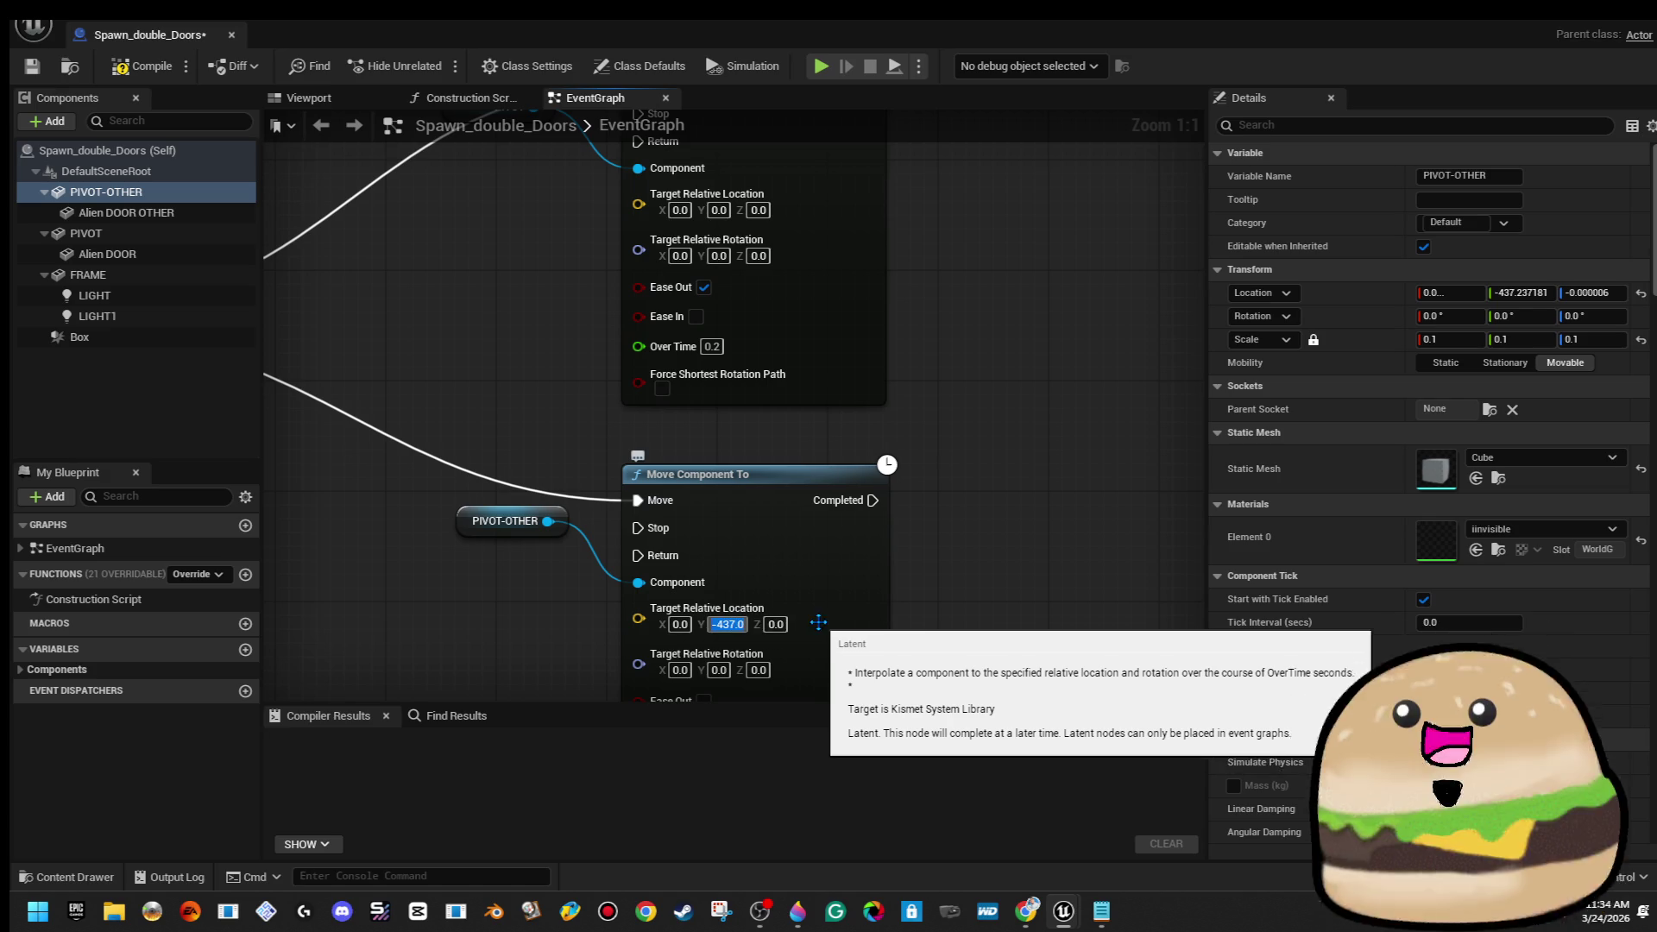
{"action": "scroll", "coordinate": [1027, 552], "scroll_direction": "down", "scroll_amount": 2}
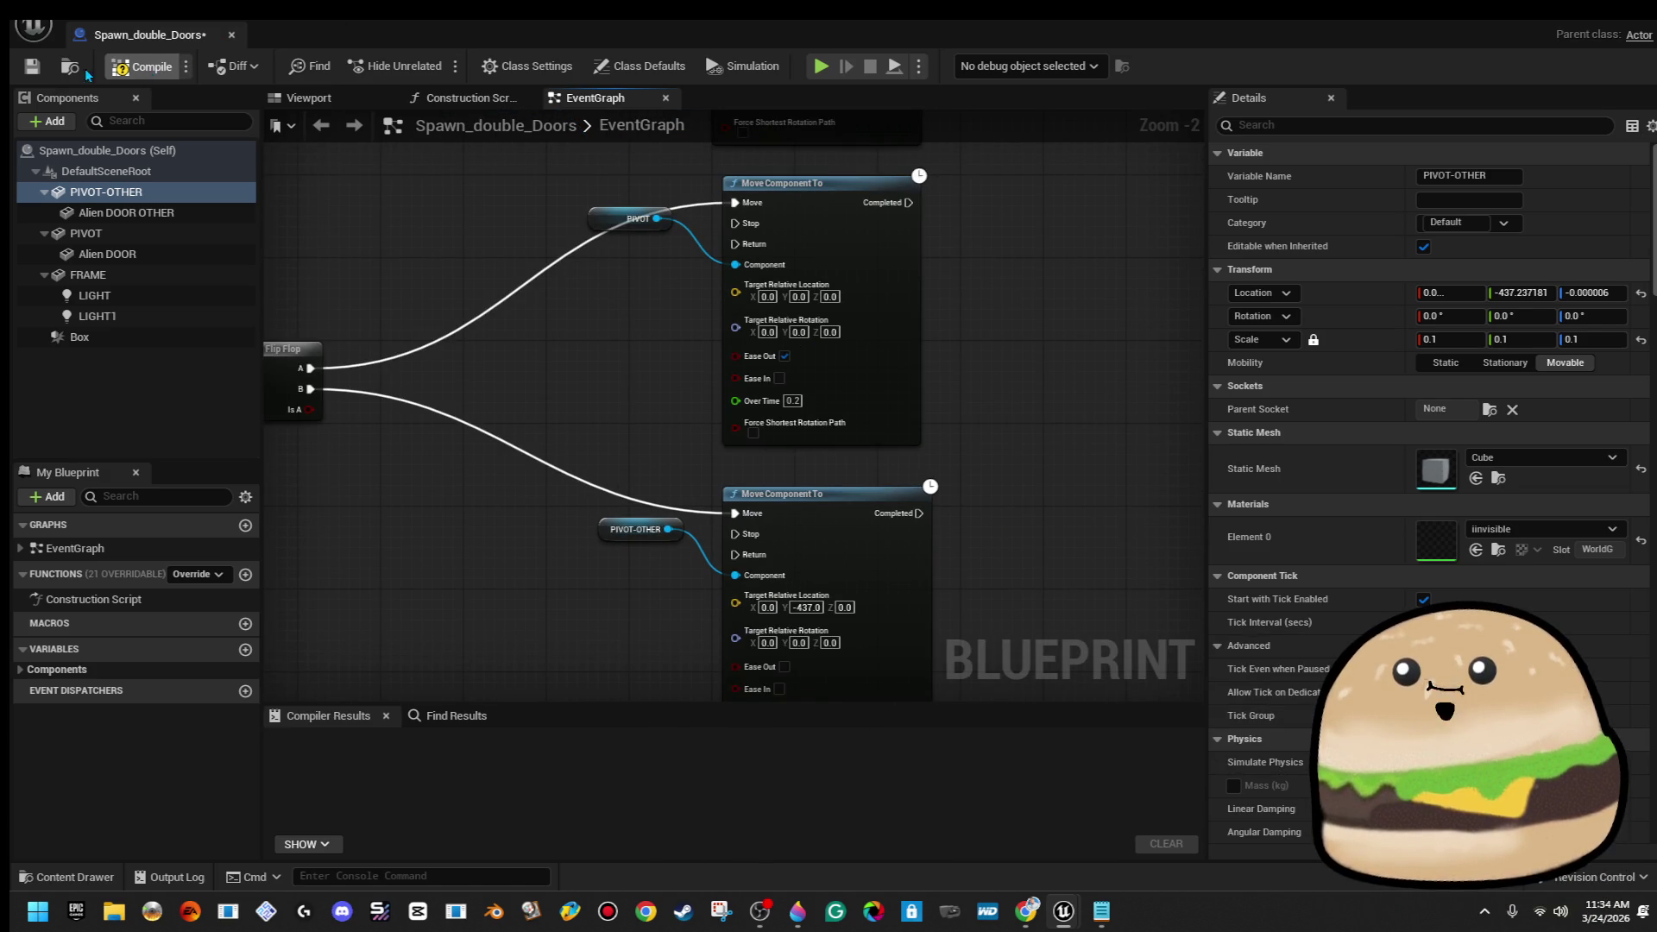
{"action": "left_click", "coordinate": [132, 73]}
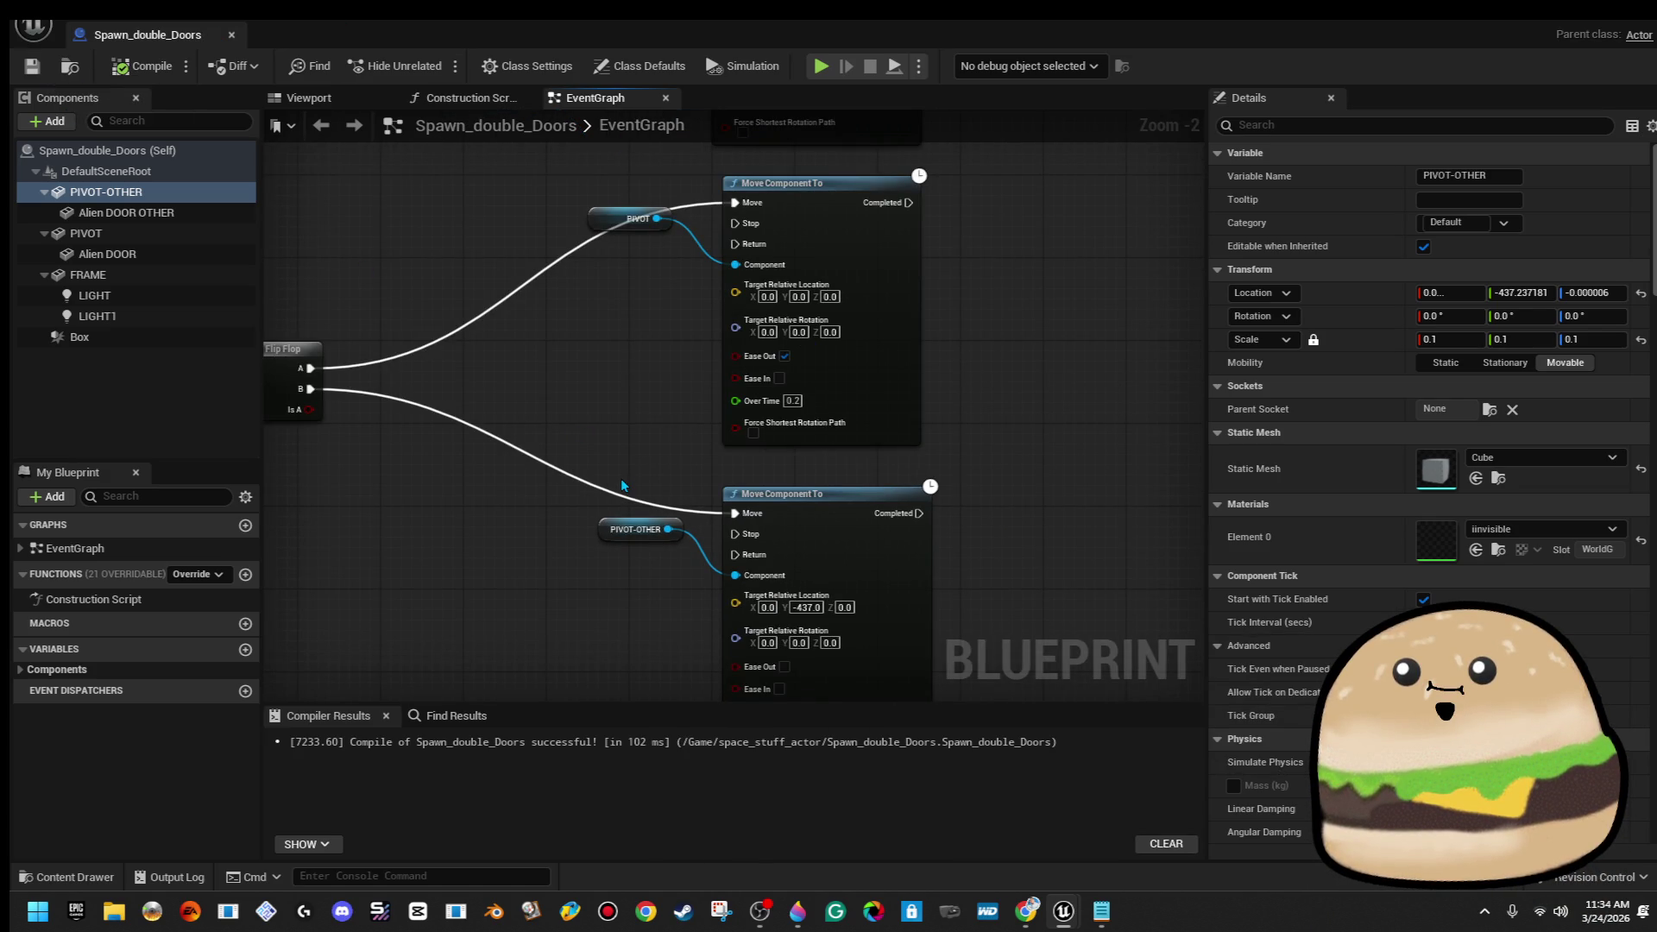
Delete both Flip Flop nodes that drive the door moves
{"action": "scroll", "coordinate": [620, 478], "scroll_direction": "down", "scroll_amount": 4}
{"action": "scroll", "coordinate": [673, 400], "scroll_direction": "up", "scroll_amount": 3}
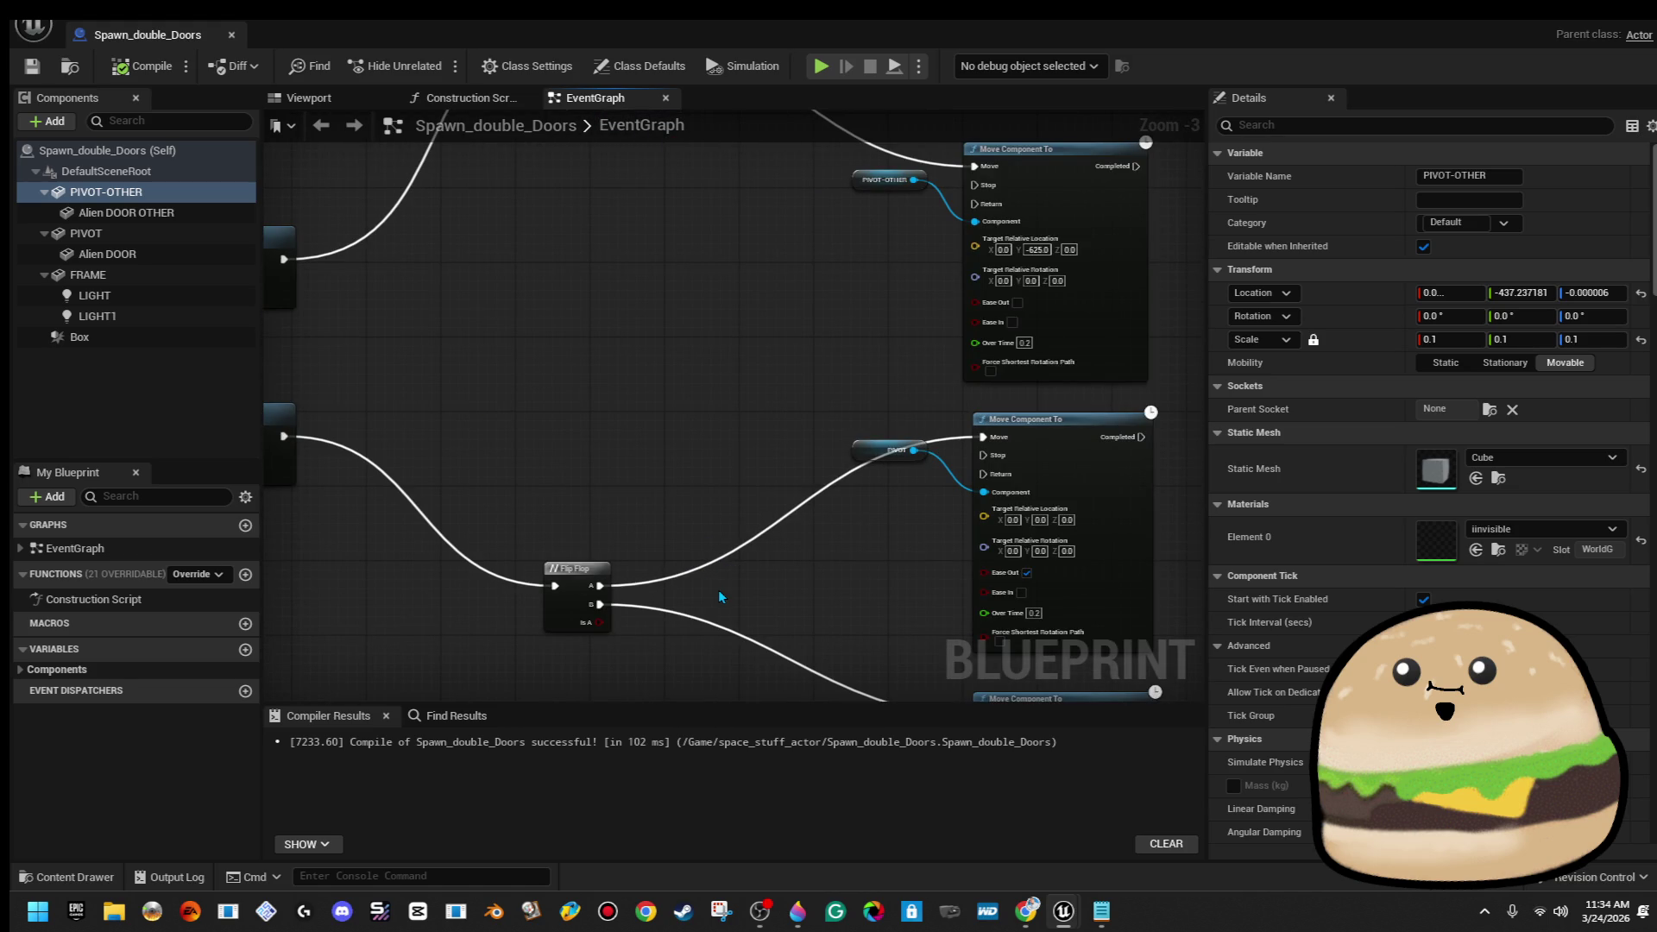
{"action": "mouse_move", "coordinate": [718, 588]}
{"action": "left_mouse_down"}
{"action": "mouse_move", "coordinate": [573, 382]}
{"action": "mouse_move", "coordinate": [547, 308]}
{"action": "mouse_move", "coordinate": [655, 701]}
{"action": "left_mouse_up"}
{"action": "mouse_move", "coordinate": [583, 502]}
{"action": "left_mouse_down"}
{"action": "mouse_move", "coordinate": [943, 459]}
{"action": "mouse_move", "coordinate": [713, 518]}
{"action": "left_mouse_up"}
{"action": "scroll", "coordinate": [713, 518], "scroll_direction": "down", "scroll_amount": 2}
{"action": "mouse_move", "coordinate": [654, 470]}
{"action": "left_mouse_down"}
{"action": "mouse_move", "coordinate": [675, 358]}
{"action": "mouse_move", "coordinate": [655, 239]}
{"action": "left_mouse_up"}
{"action": "left_click_drag", "start_coordinate": [716, 647], "coordinate": [717, 649]}
{"action": "key", "text": "Delete"}
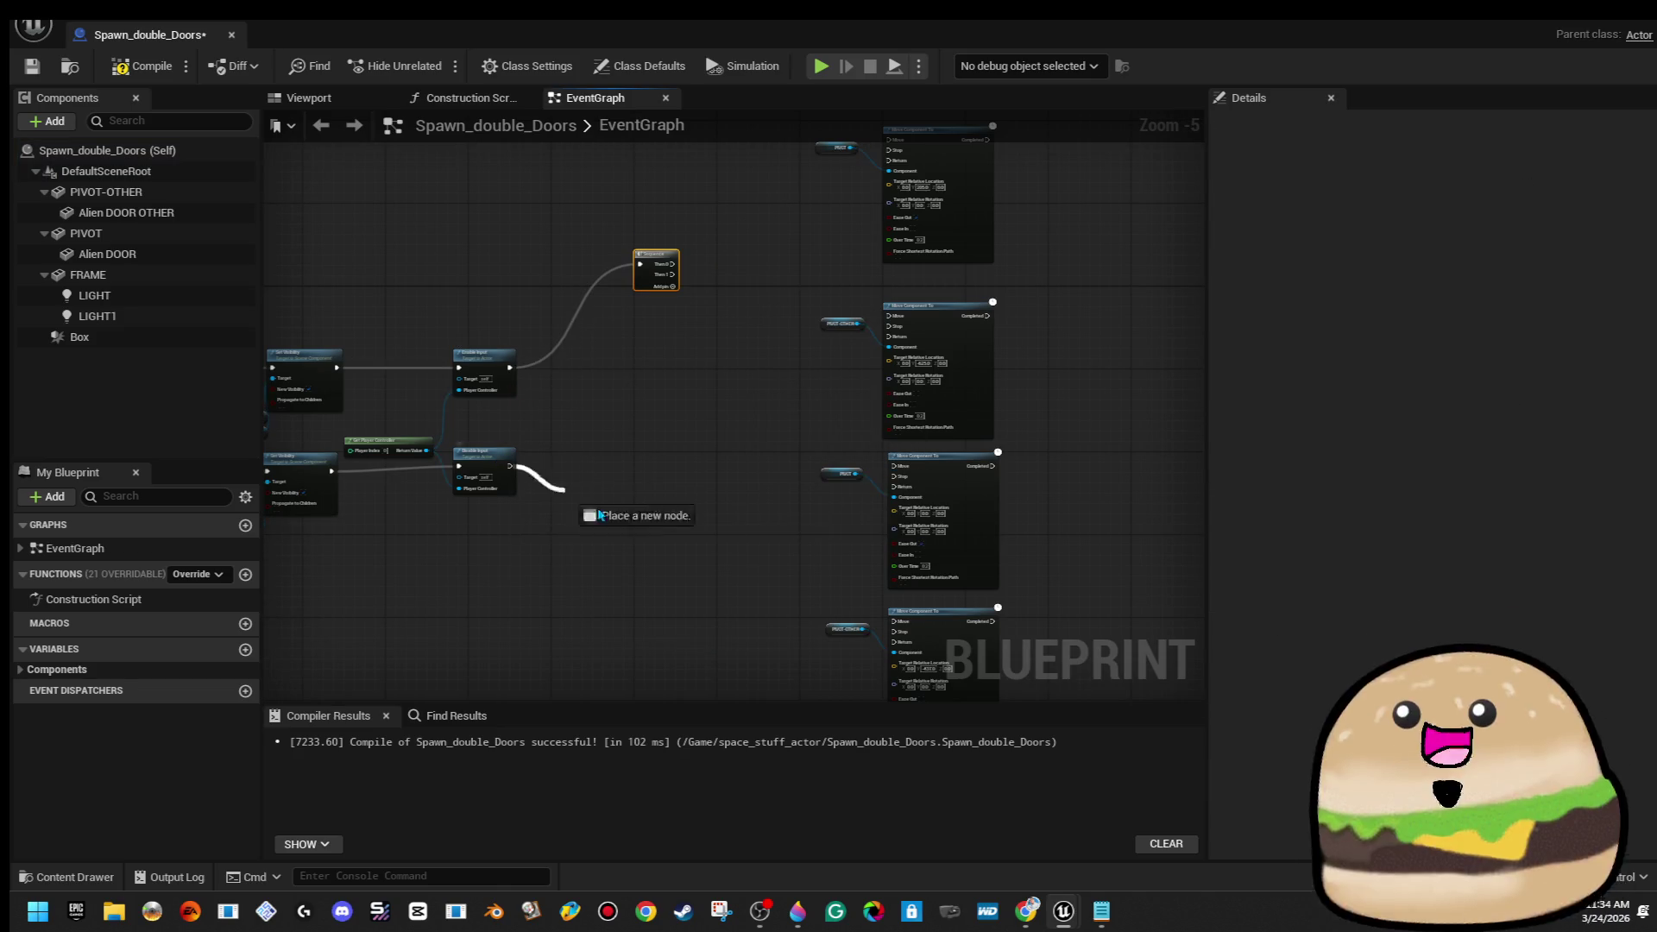
Add a Sequence after Disable Input, wiring Then 0 to the PIVOT move and Then 1 to PIVOT-OTHER
{"action": "left_click_drag", "start_coordinate": [649, 545], "coordinate": [872, 490]}
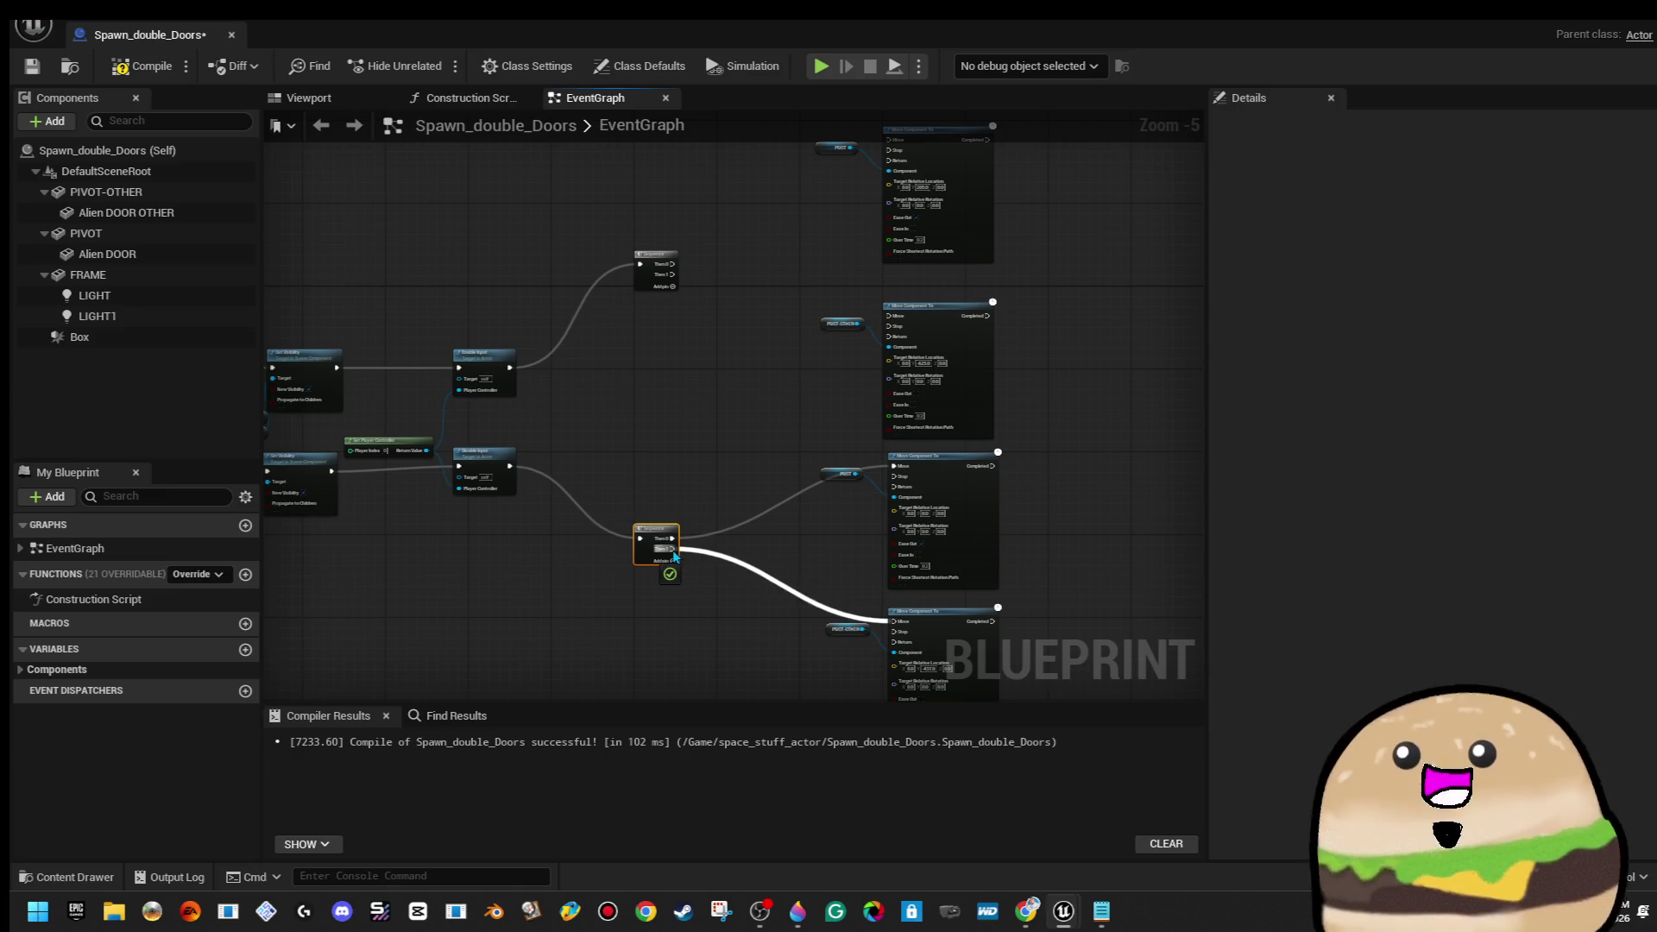
{"action": "scroll", "coordinate": [634, 386], "scroll_direction": "up", "scroll_amount": 2}
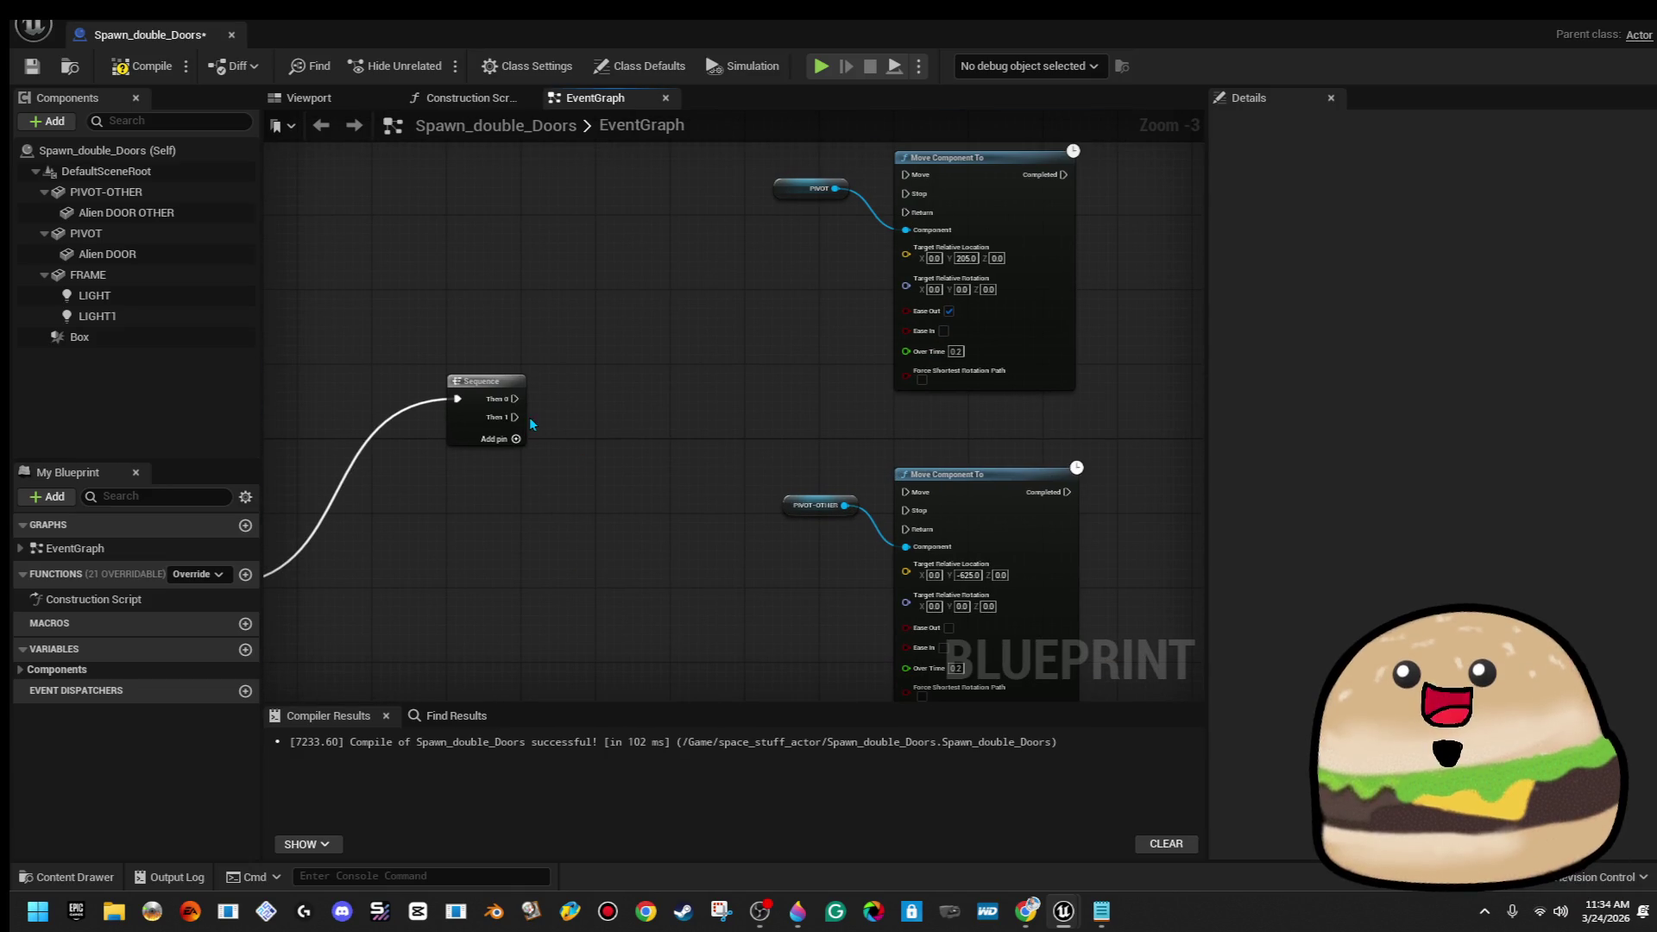
{"action": "left_click_drag", "start_coordinate": [515, 417], "coordinate": [901, 491]}
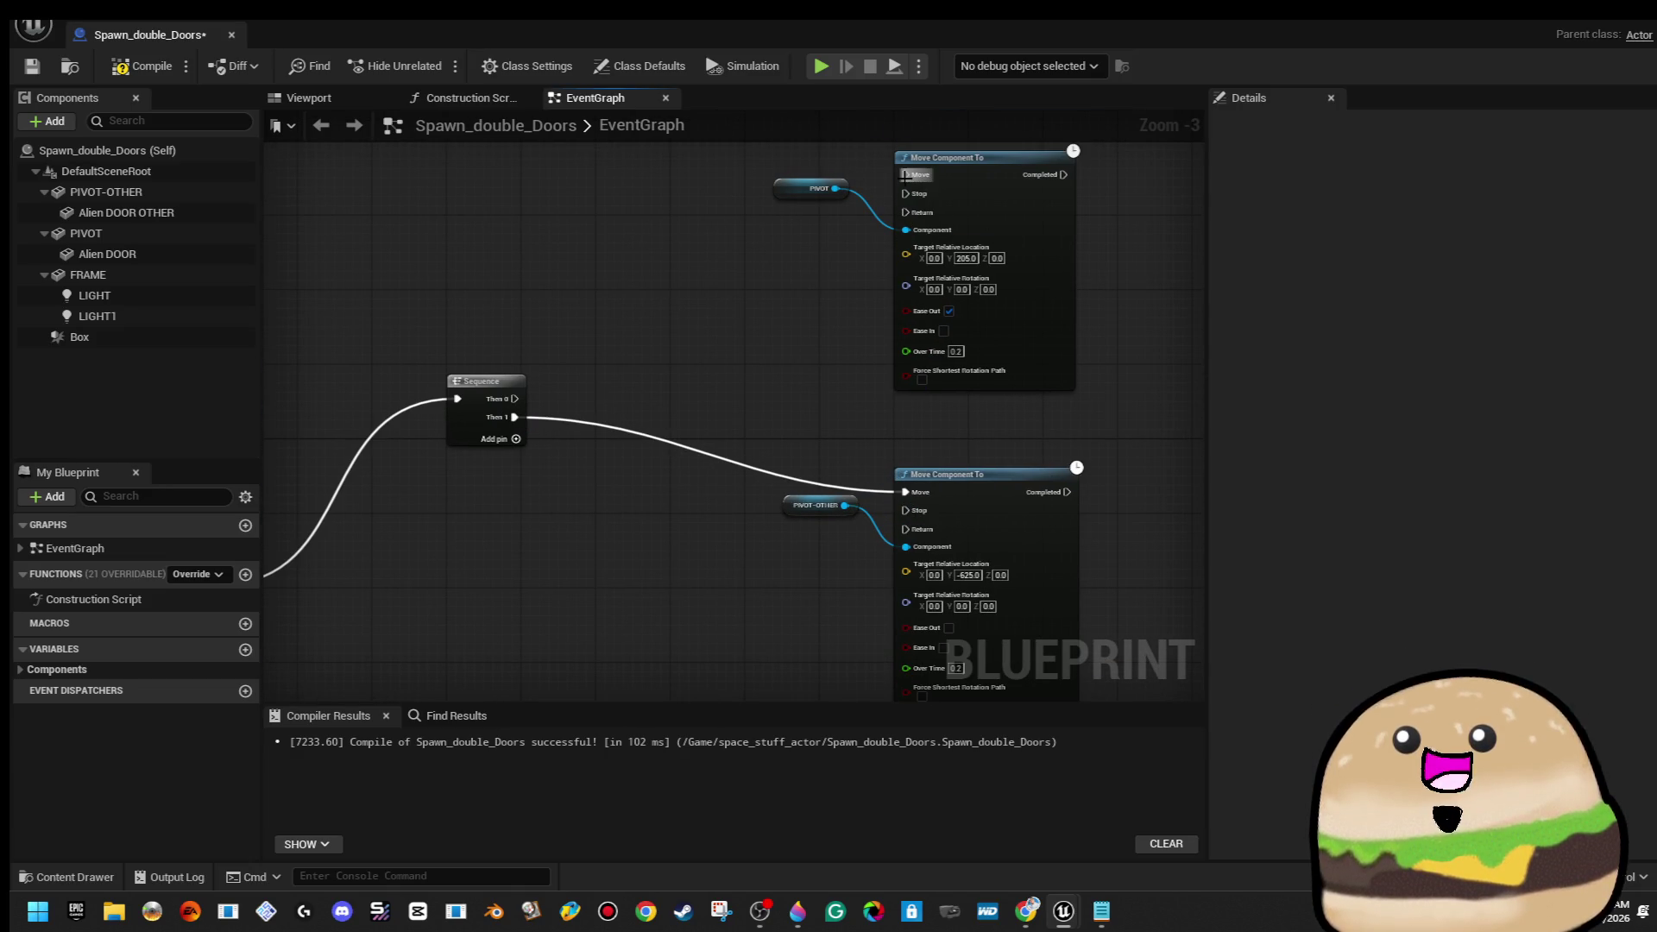
{"action": "left_click_drag", "start_coordinate": [906, 176], "coordinate": [515, 399]}
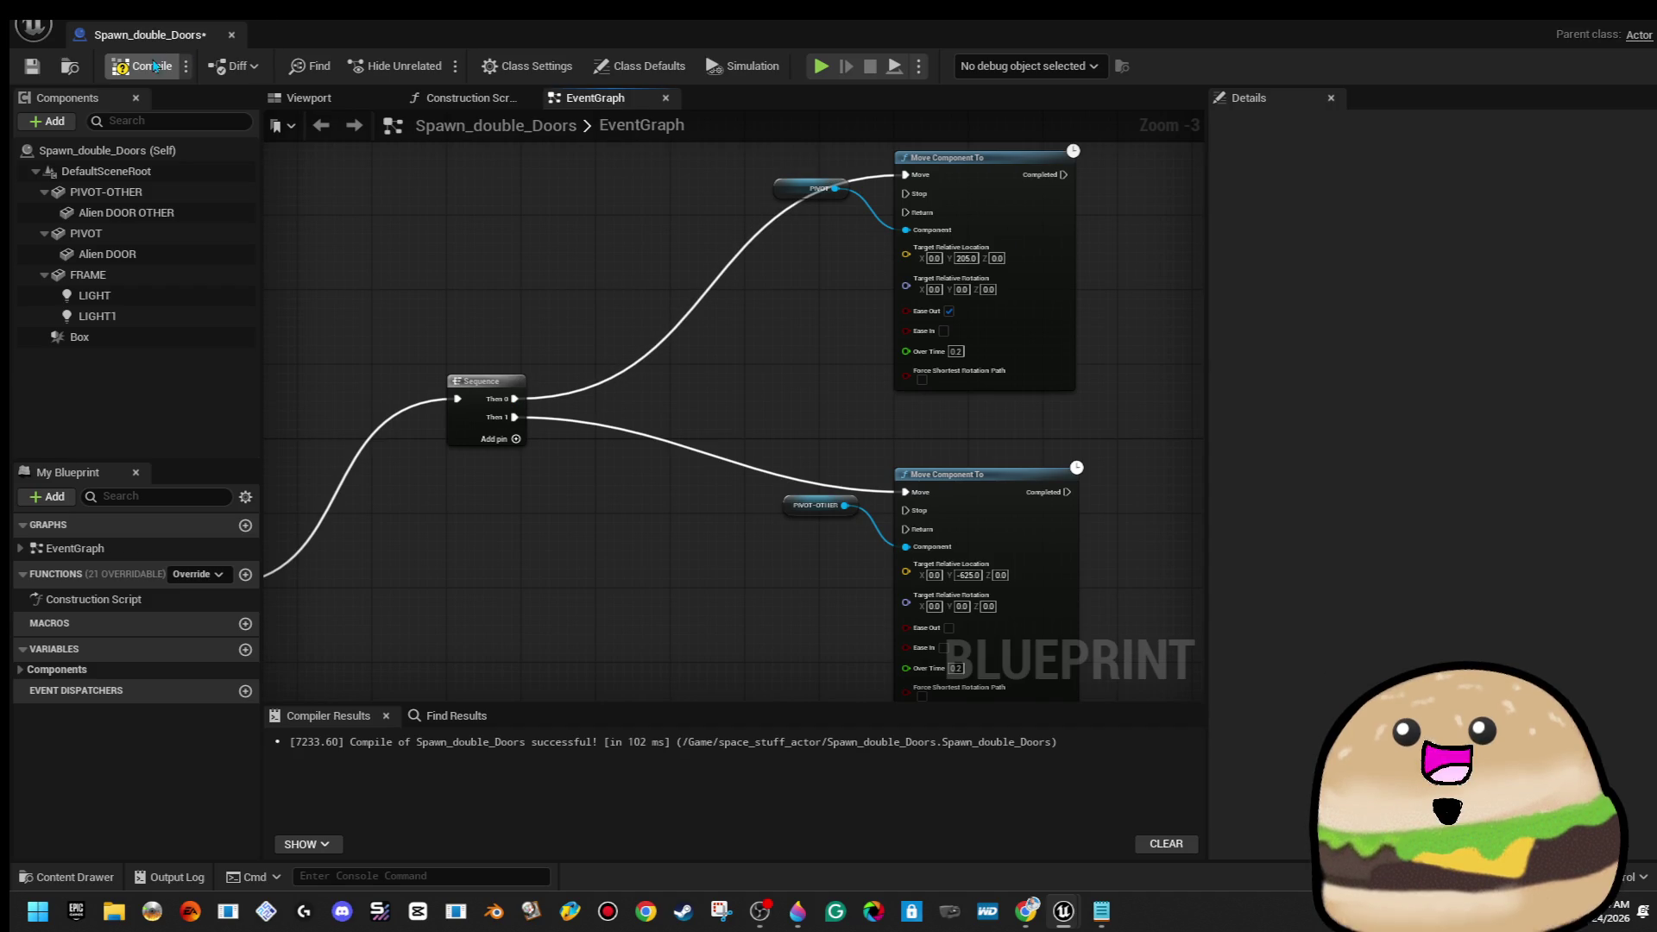
{"action": "left_click", "coordinate": [231, 34]}
{"action": "left_click_drag", "start_coordinate": [645, 398], "coordinate": [644, 466]}
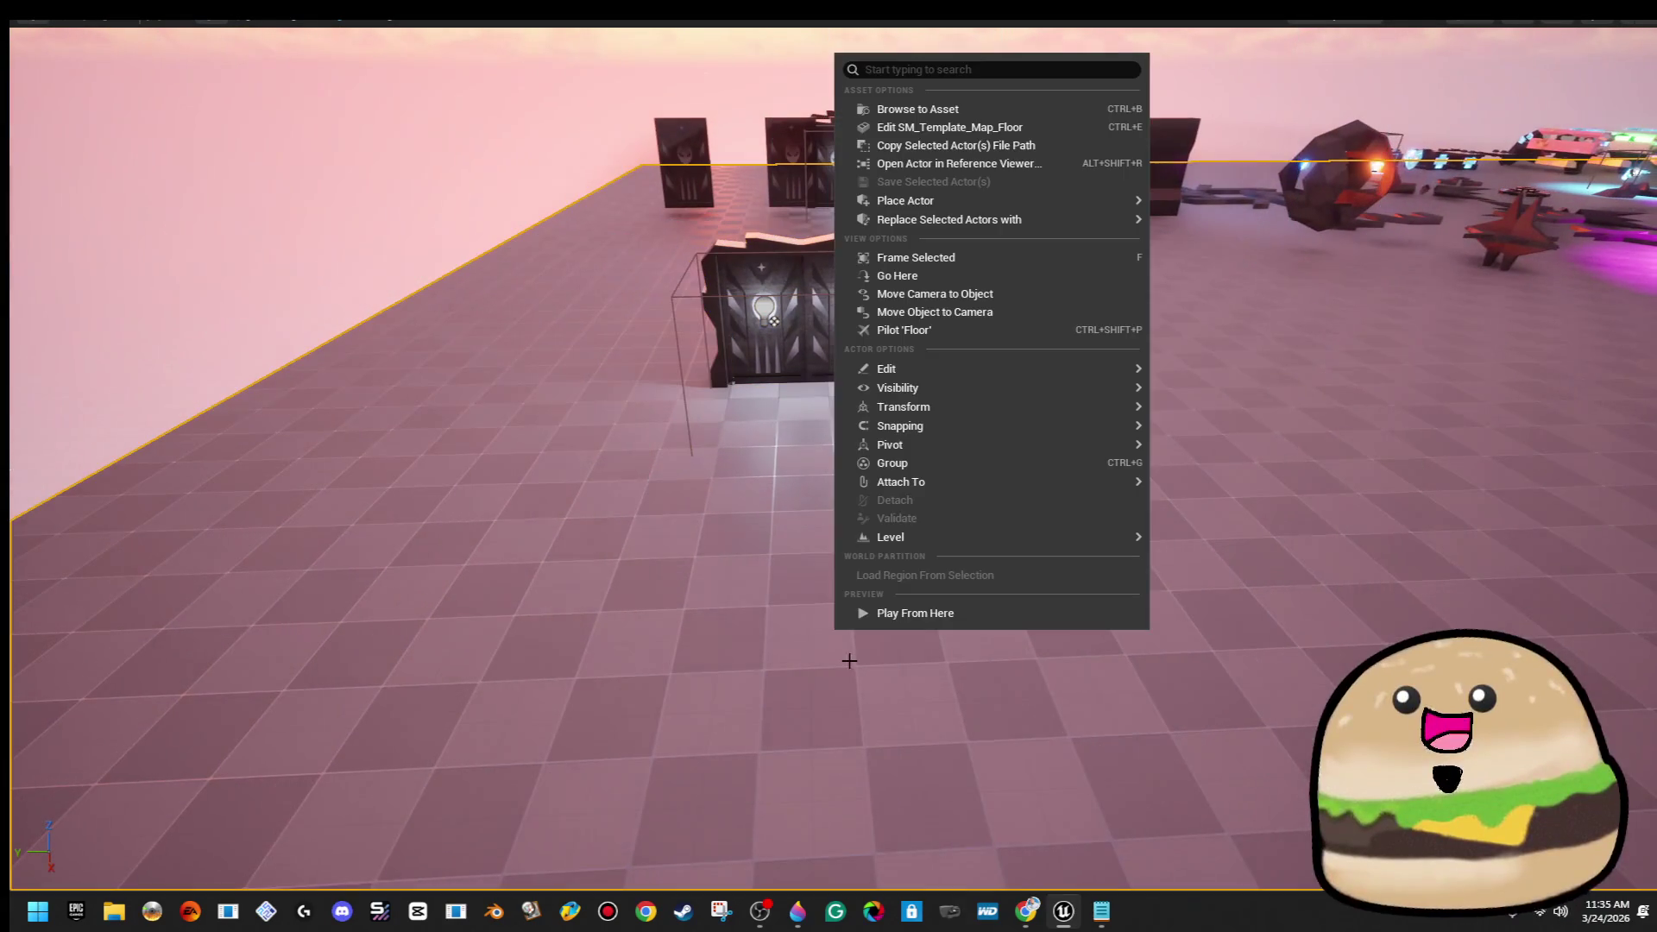
Start a Play session with Alt+P to test the alien double doors
{"action": "key", "text": "alt+p"}
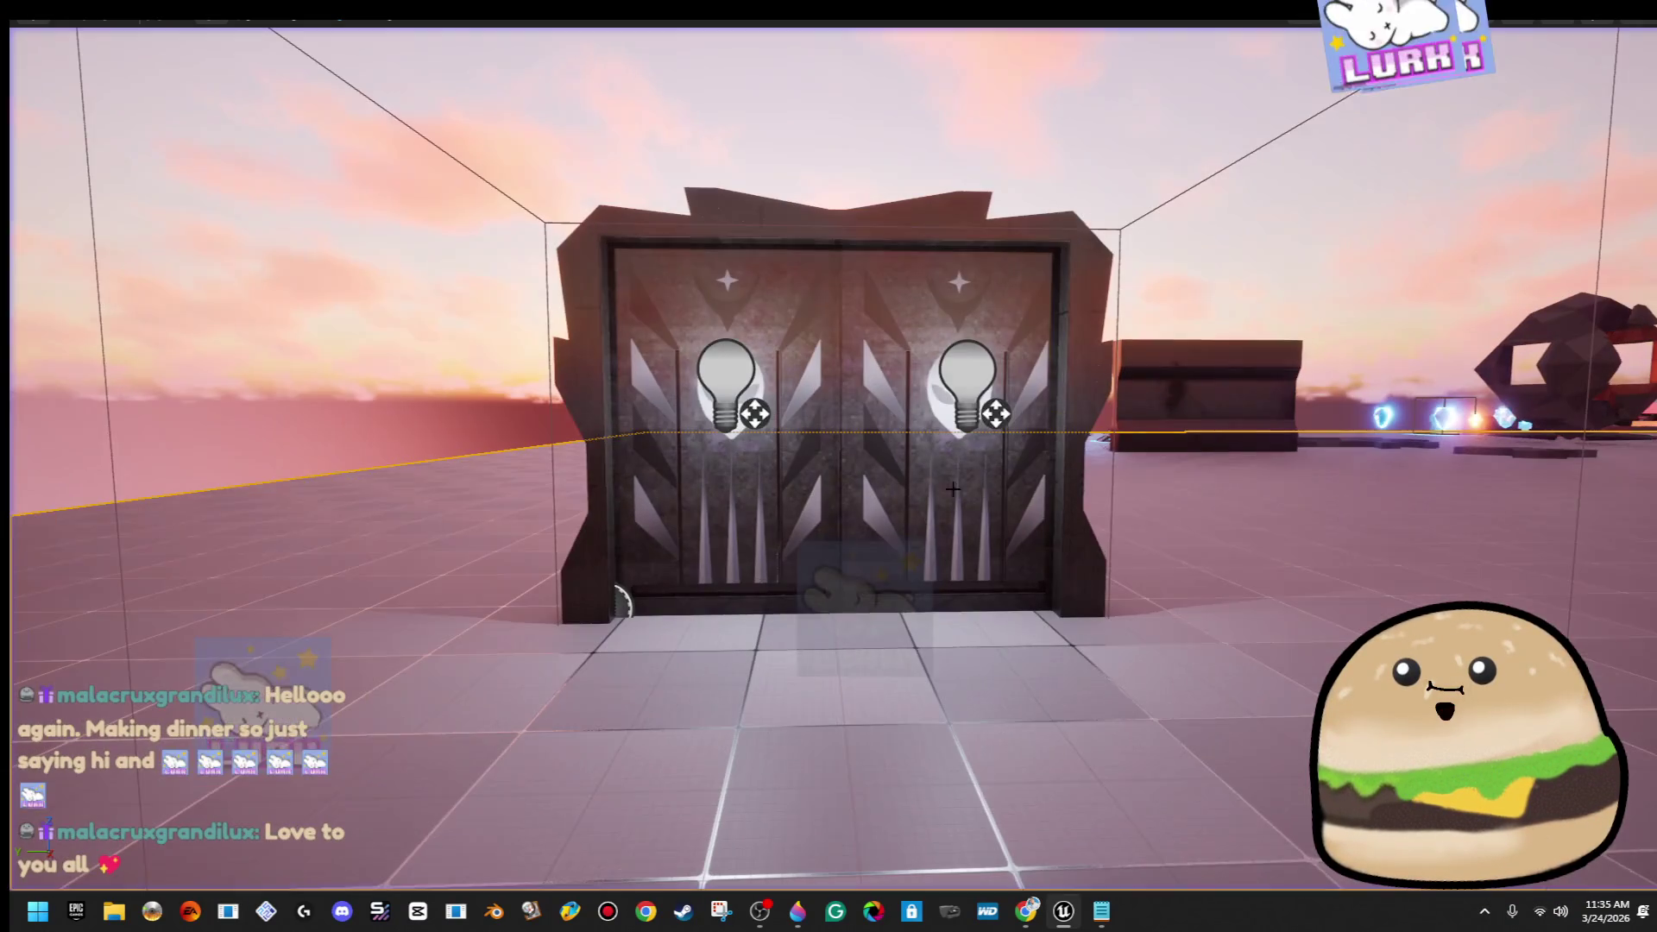
Uncheck New Visibility on the begin-overlap Set Visibility node so LIGHT and LIGHT1 turn off
{"action": "right_click", "coordinate": [953, 489]}
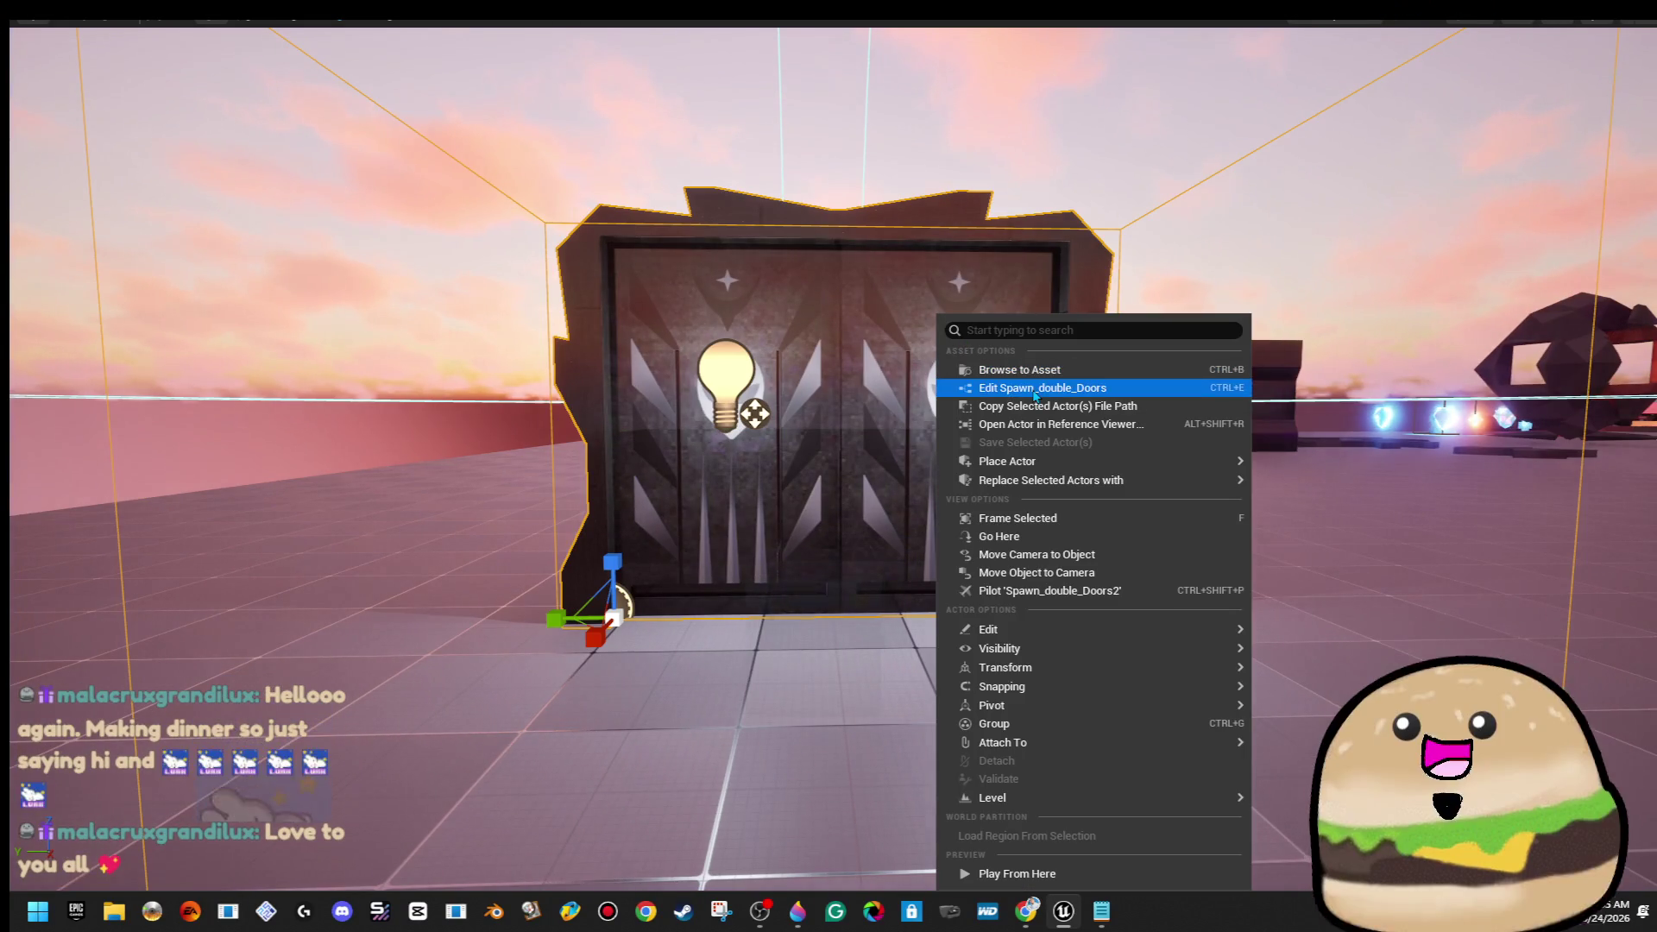
{"action": "left_click", "coordinate": [1033, 391]}
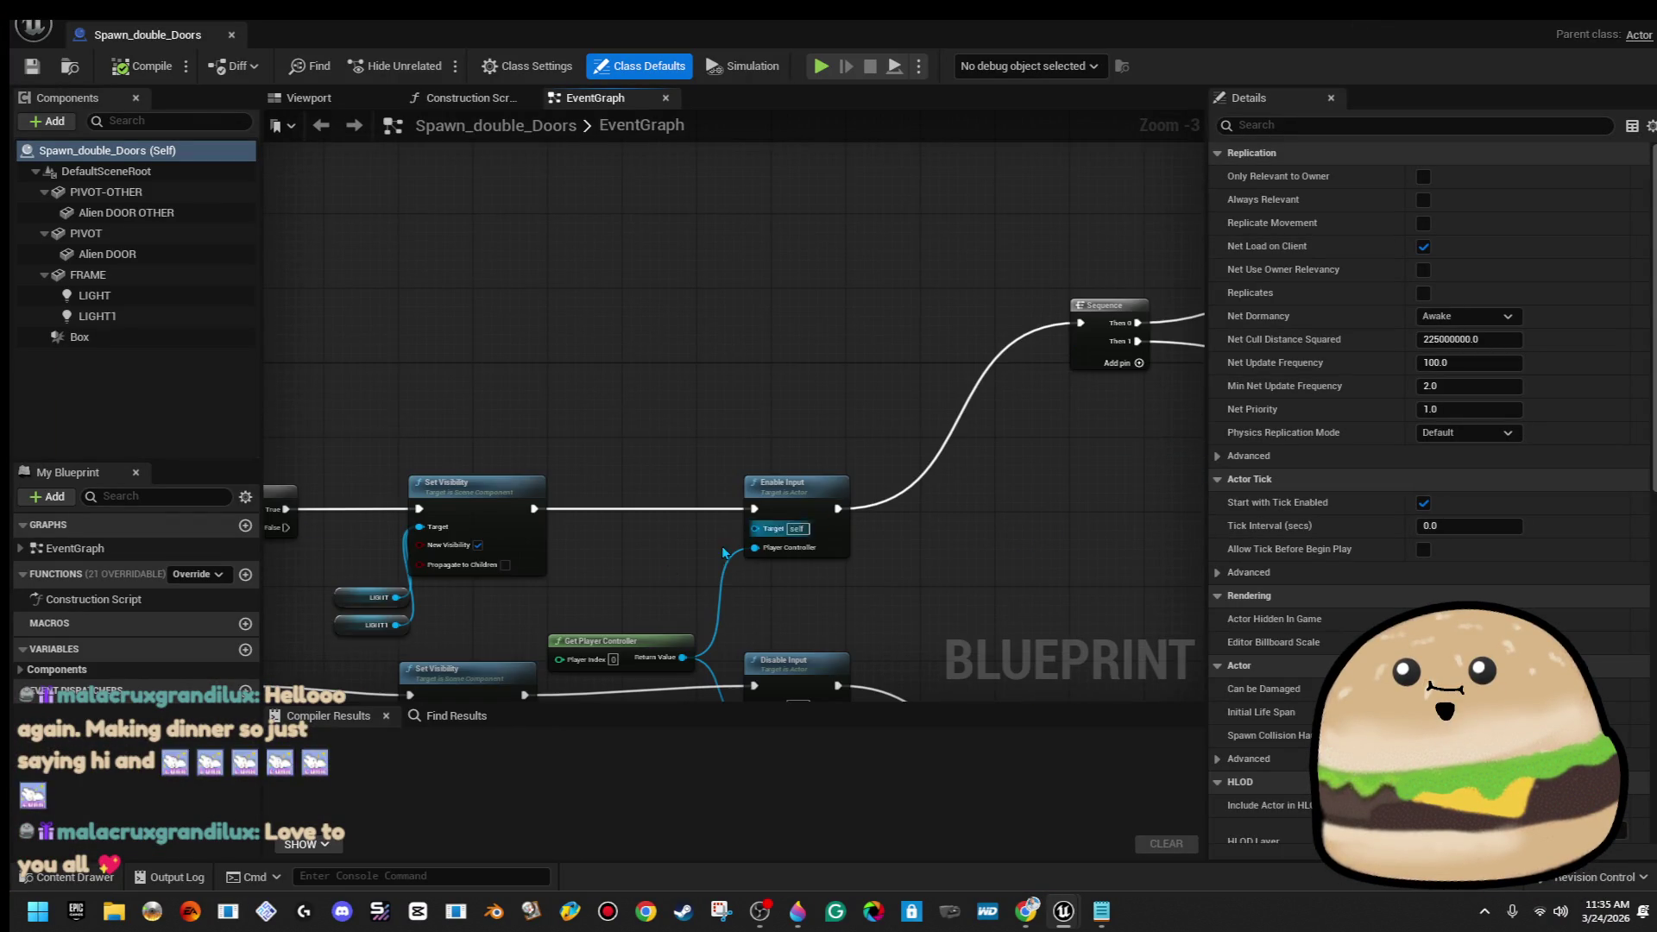
{"action": "left_click_drag", "start_coordinate": [820, 522], "coordinate": [1011, 462]}
{"action": "left_click_drag", "start_coordinate": [842, 519], "coordinate": [552, 490]}
{"action": "scroll", "coordinate": [552, 490], "scroll_direction": "up", "scroll_amount": 1}
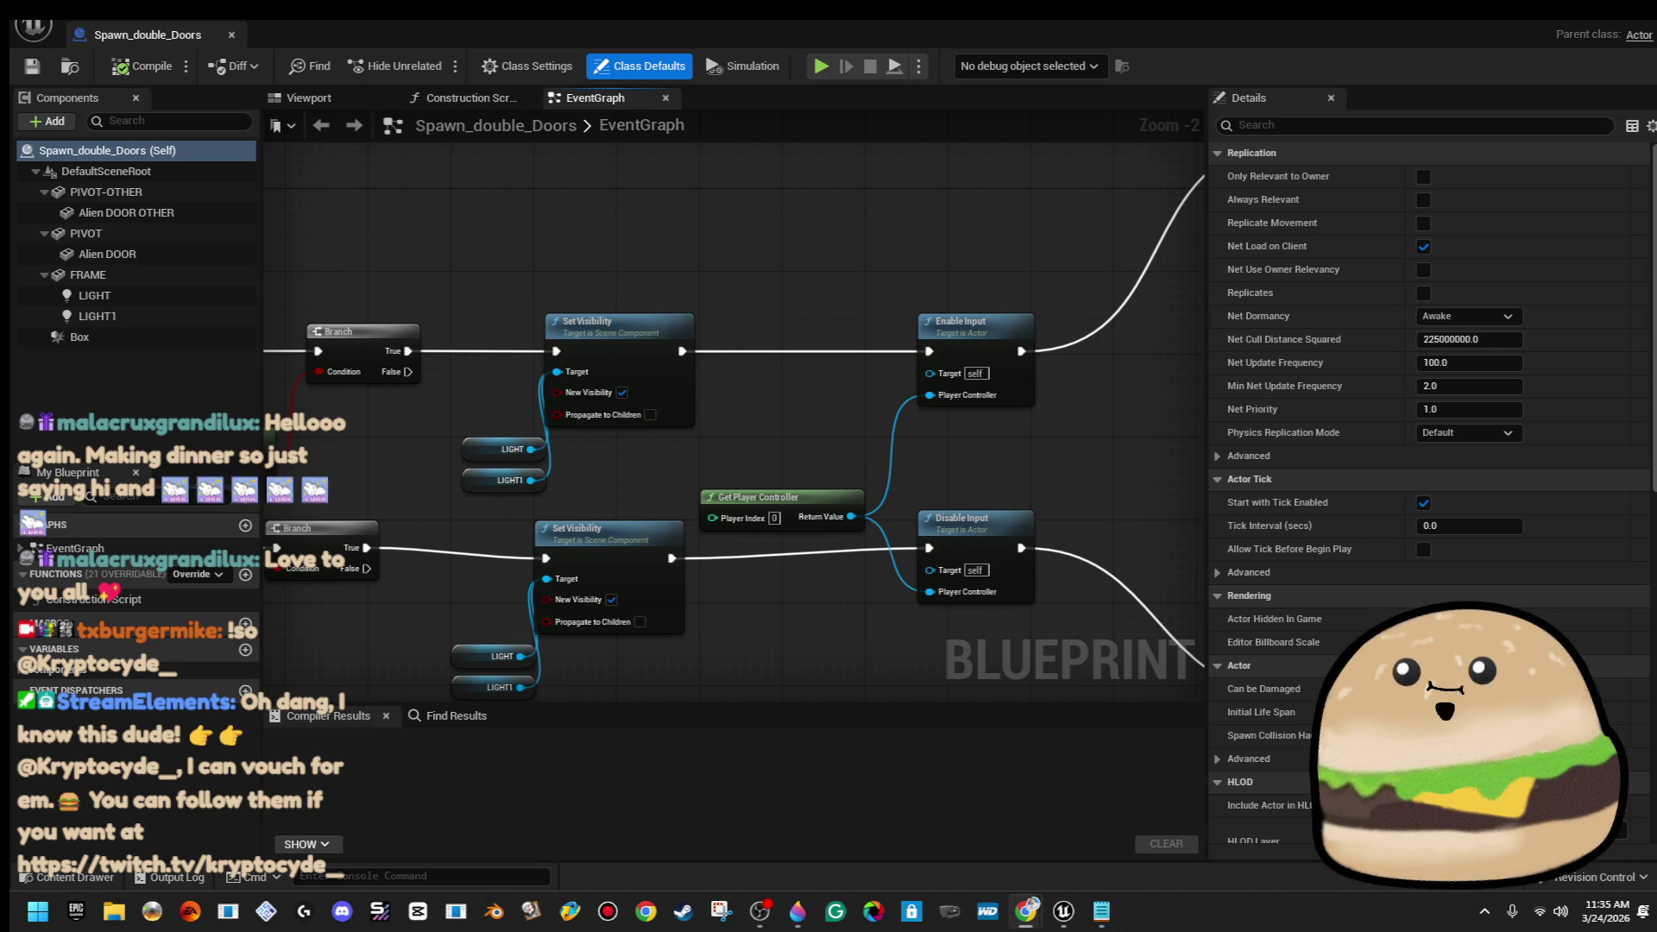
{"action": "left_click_drag", "start_coordinate": [616, 609], "coordinate": [747, 601]}
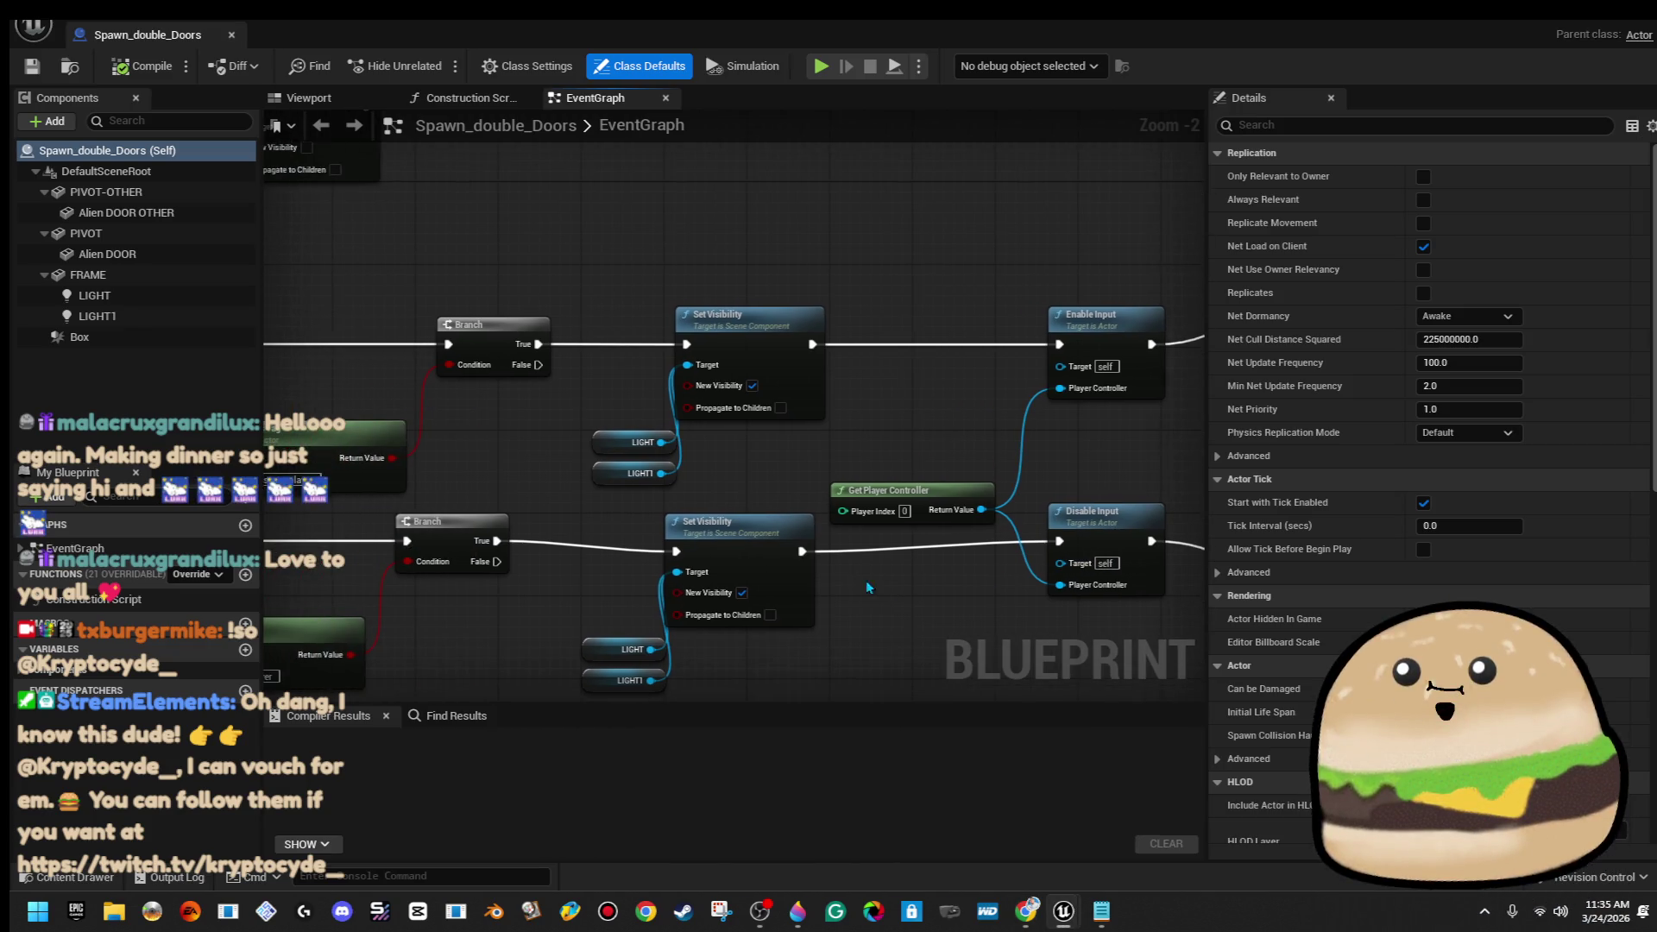
{"action": "left_click_drag", "start_coordinate": [794, 442], "coordinate": [786, 360]}
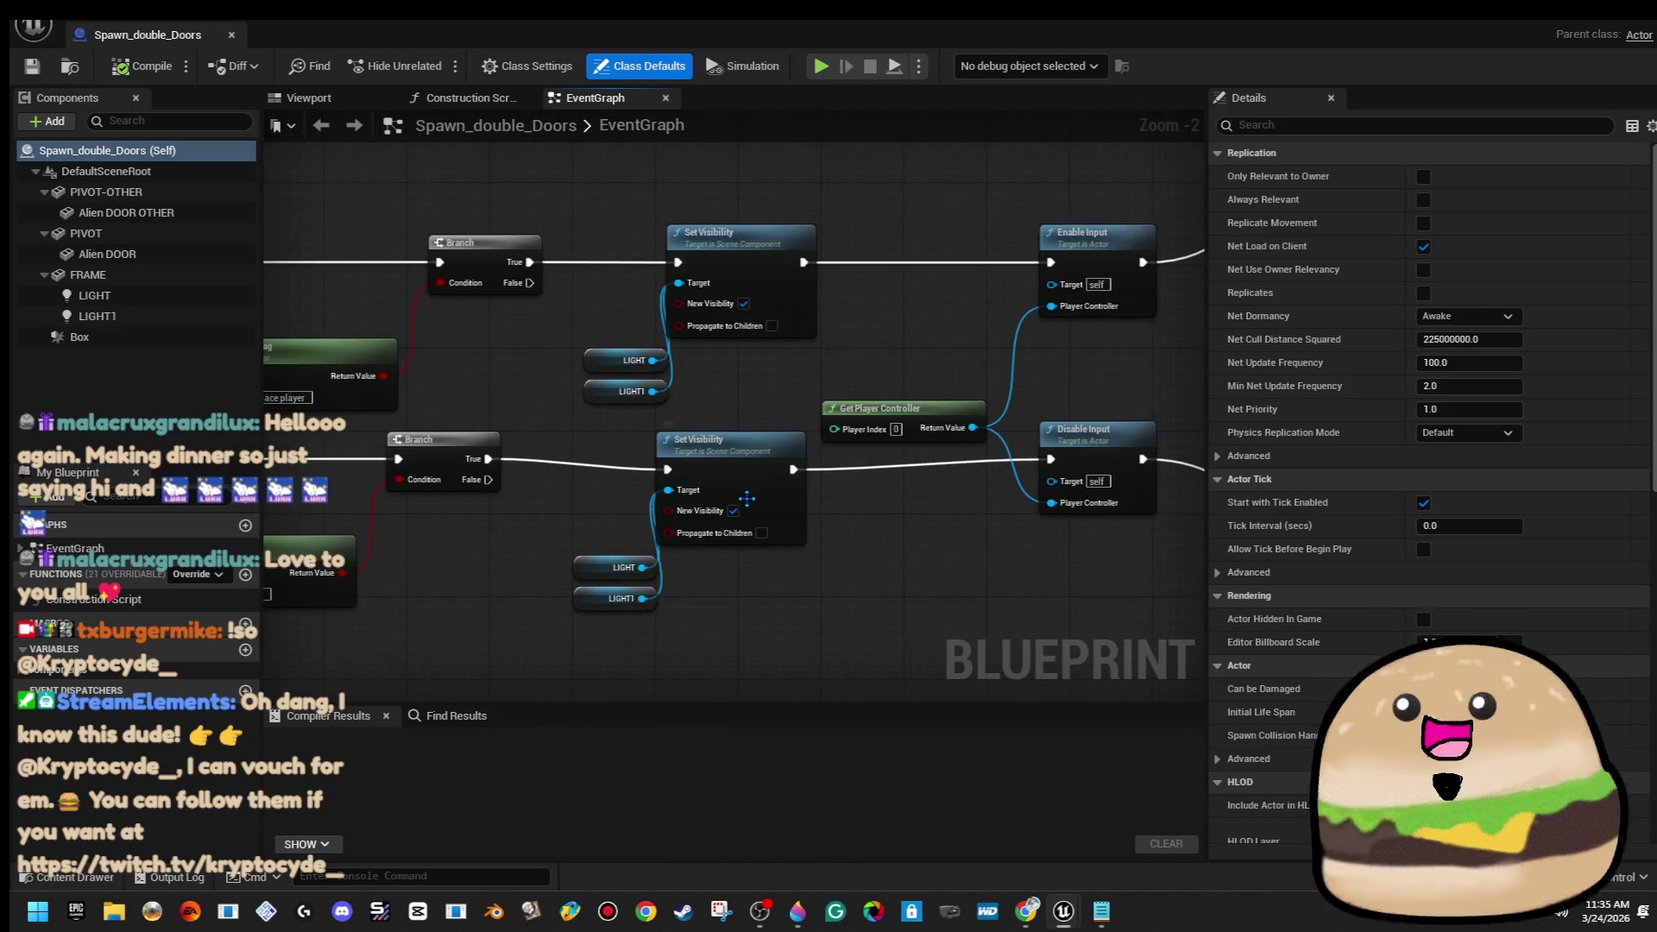
{"action": "left_click", "coordinate": [744, 303]}
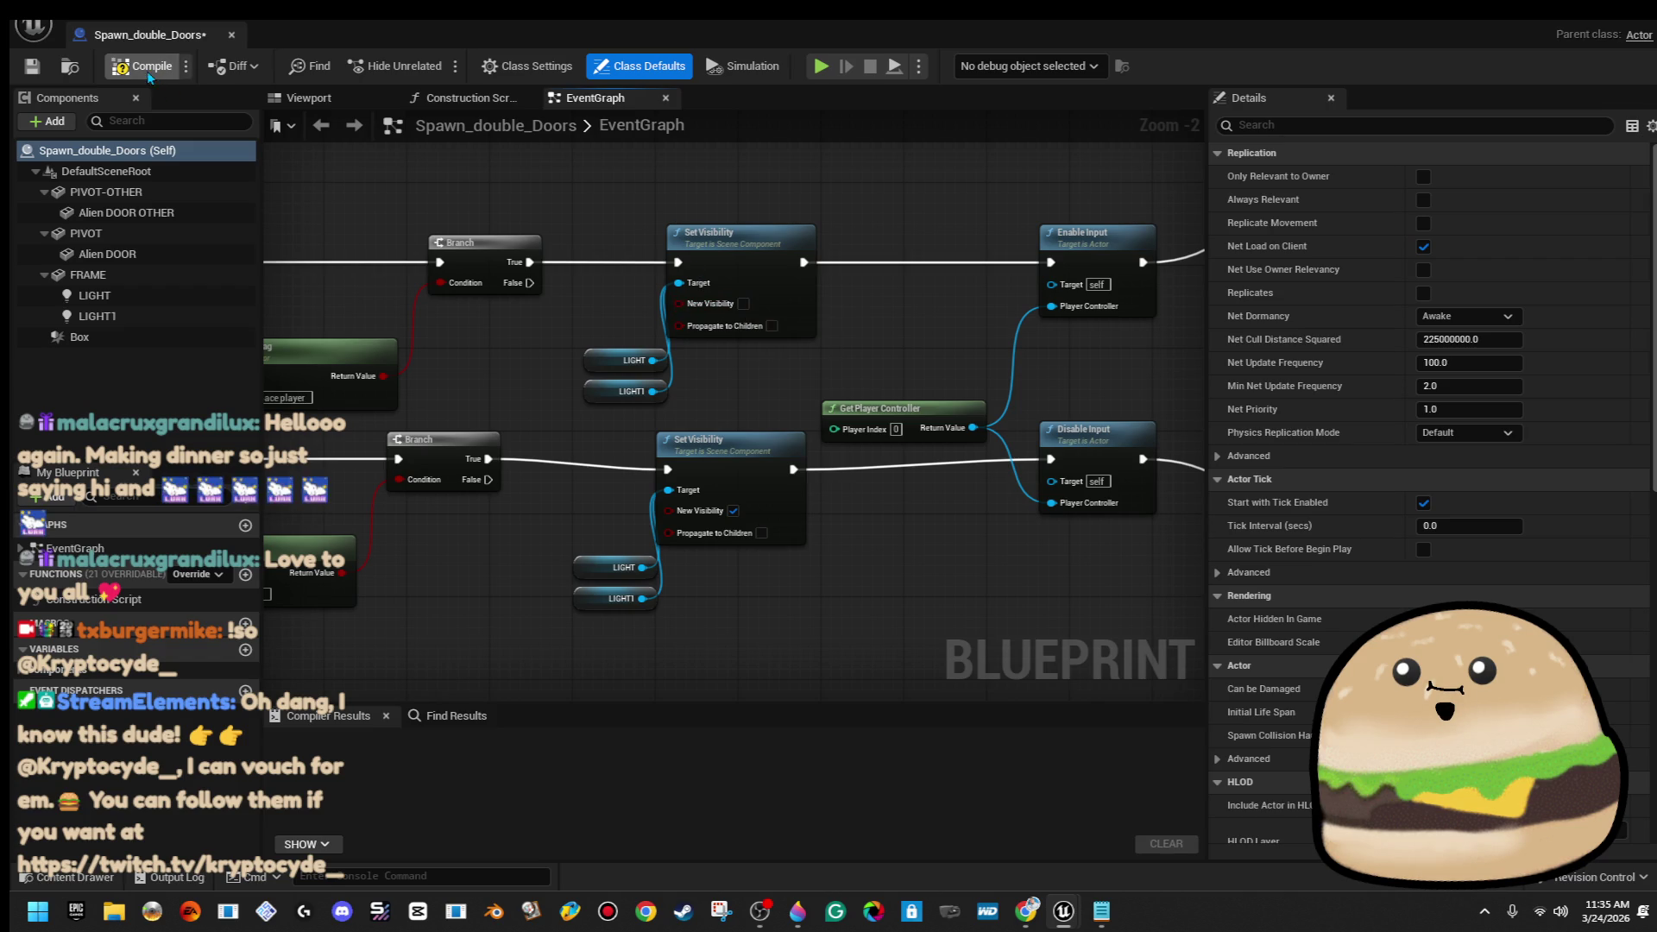
{"action": "left_click", "coordinate": [1569, 26]}
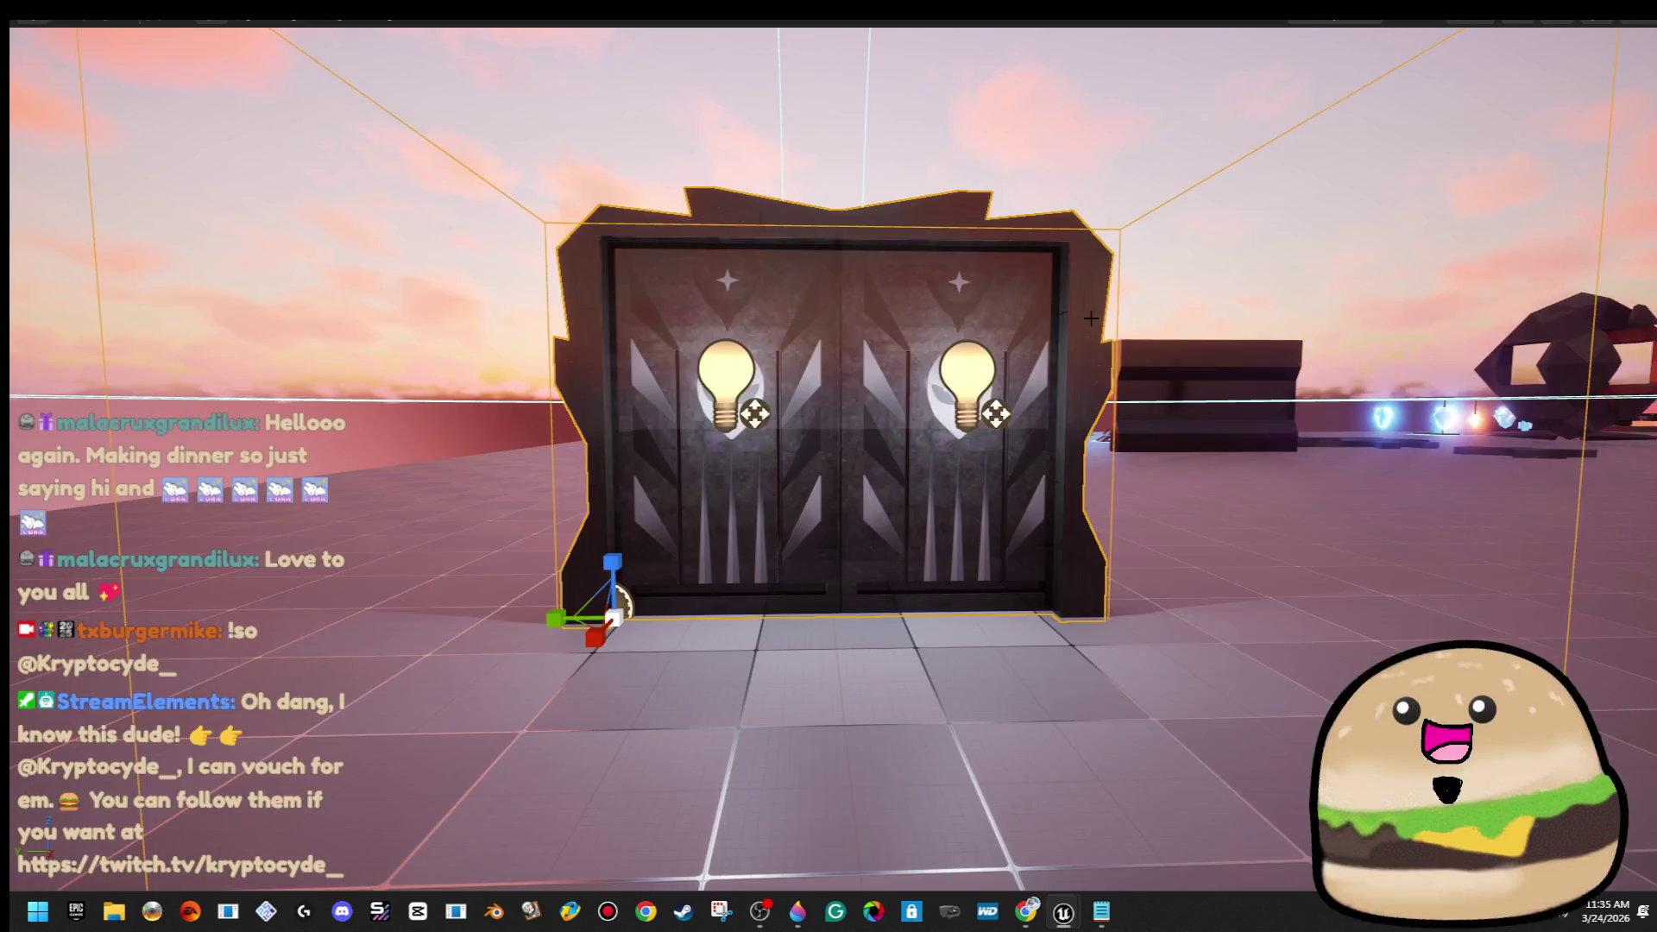
Play from the floor and walk up to the door to check its lights
{"action": "scroll", "coordinate": [896, 477], "scroll_direction": "down", "scroll_amount": 6}
{"action": "right_click", "coordinate": [896, 477]}
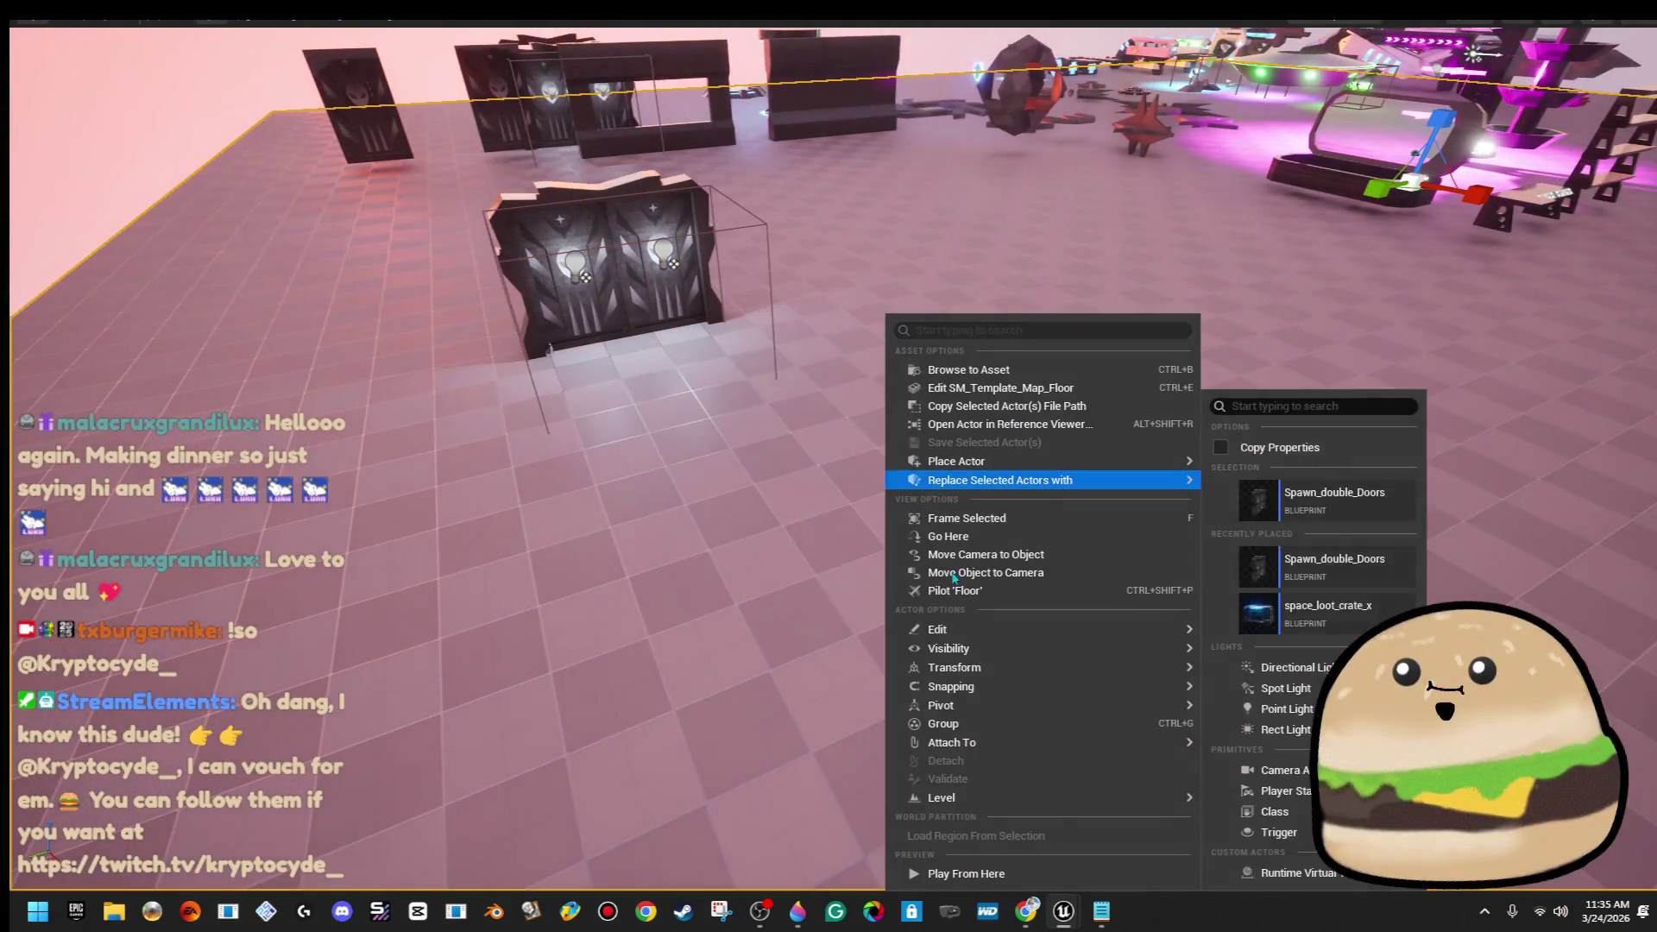
{"action": "left_click", "coordinate": [1026, 851]}
{"action": "key", "text": "w"}
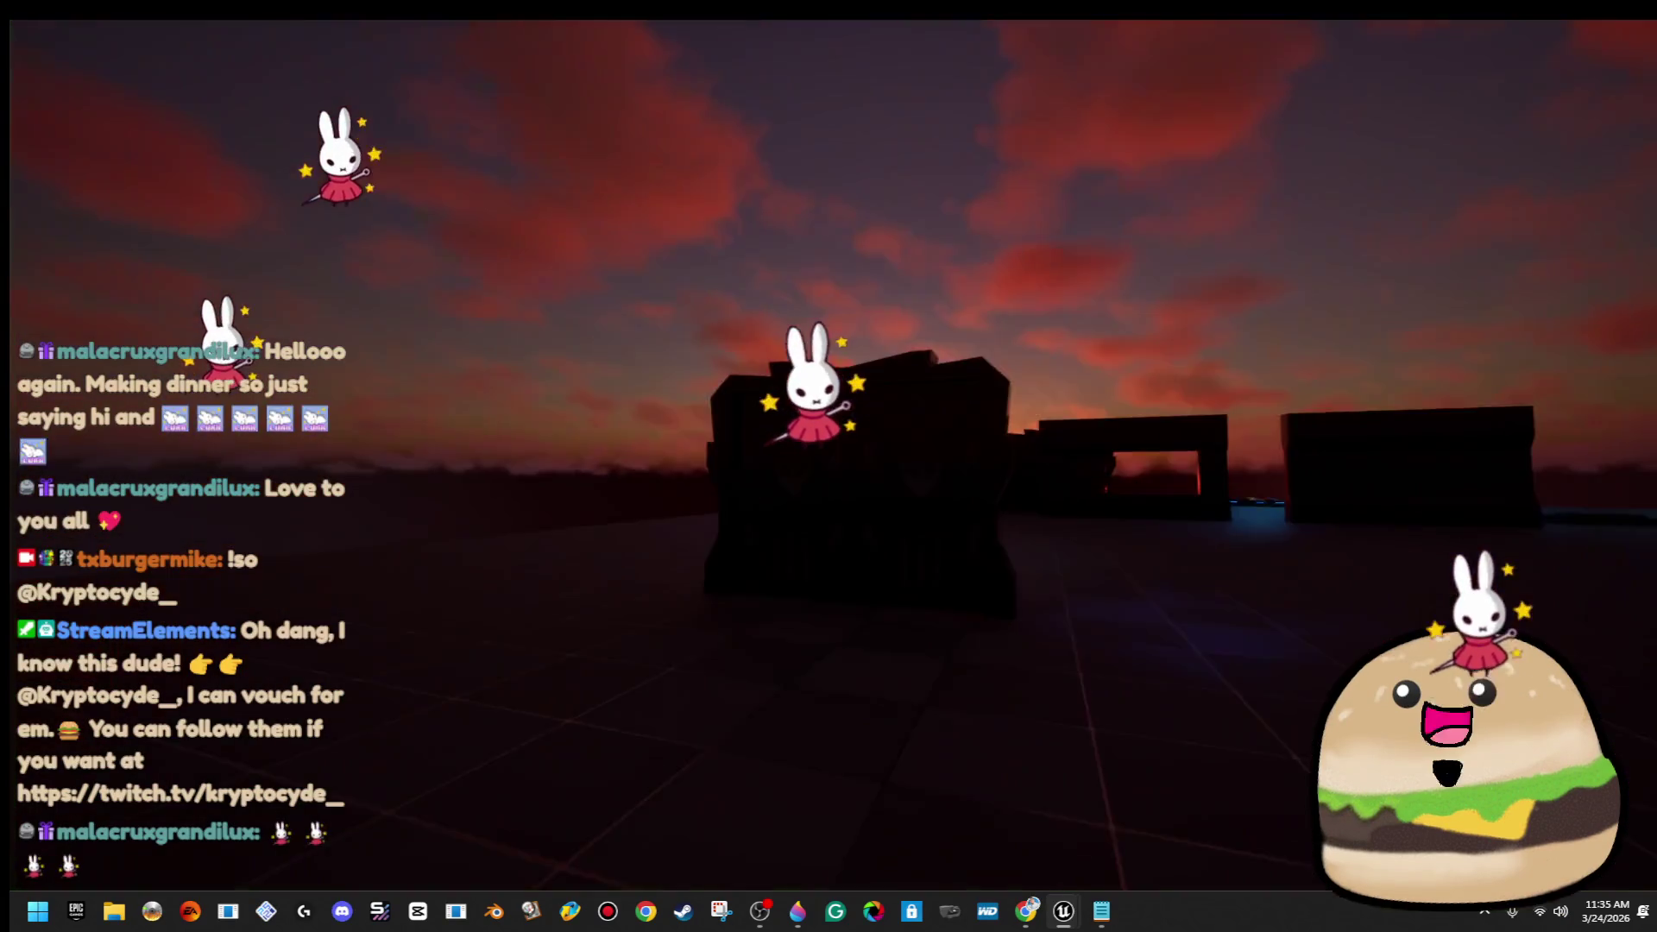
{"action": "key", "text": "Escape"}
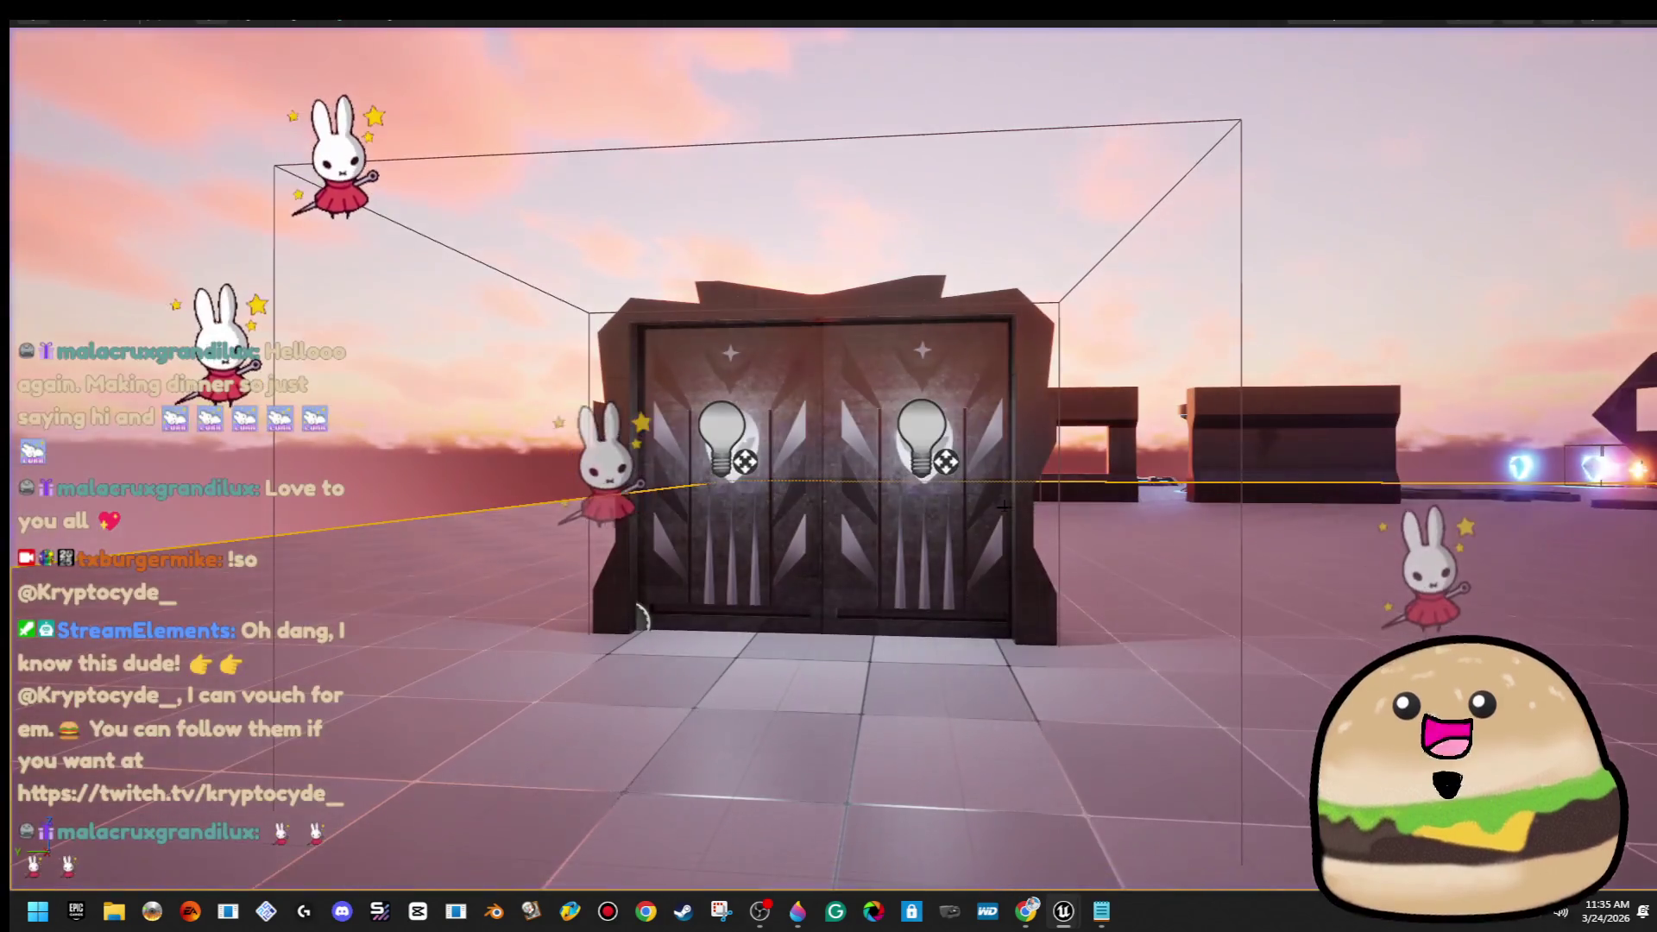
Tick New Visibility on the Event BeginPlay Set Visibility node so the lights start on
{"action": "right_click", "coordinate": [990, 316]}
{"action": "mouse_move", "coordinate": [1038, 473]}
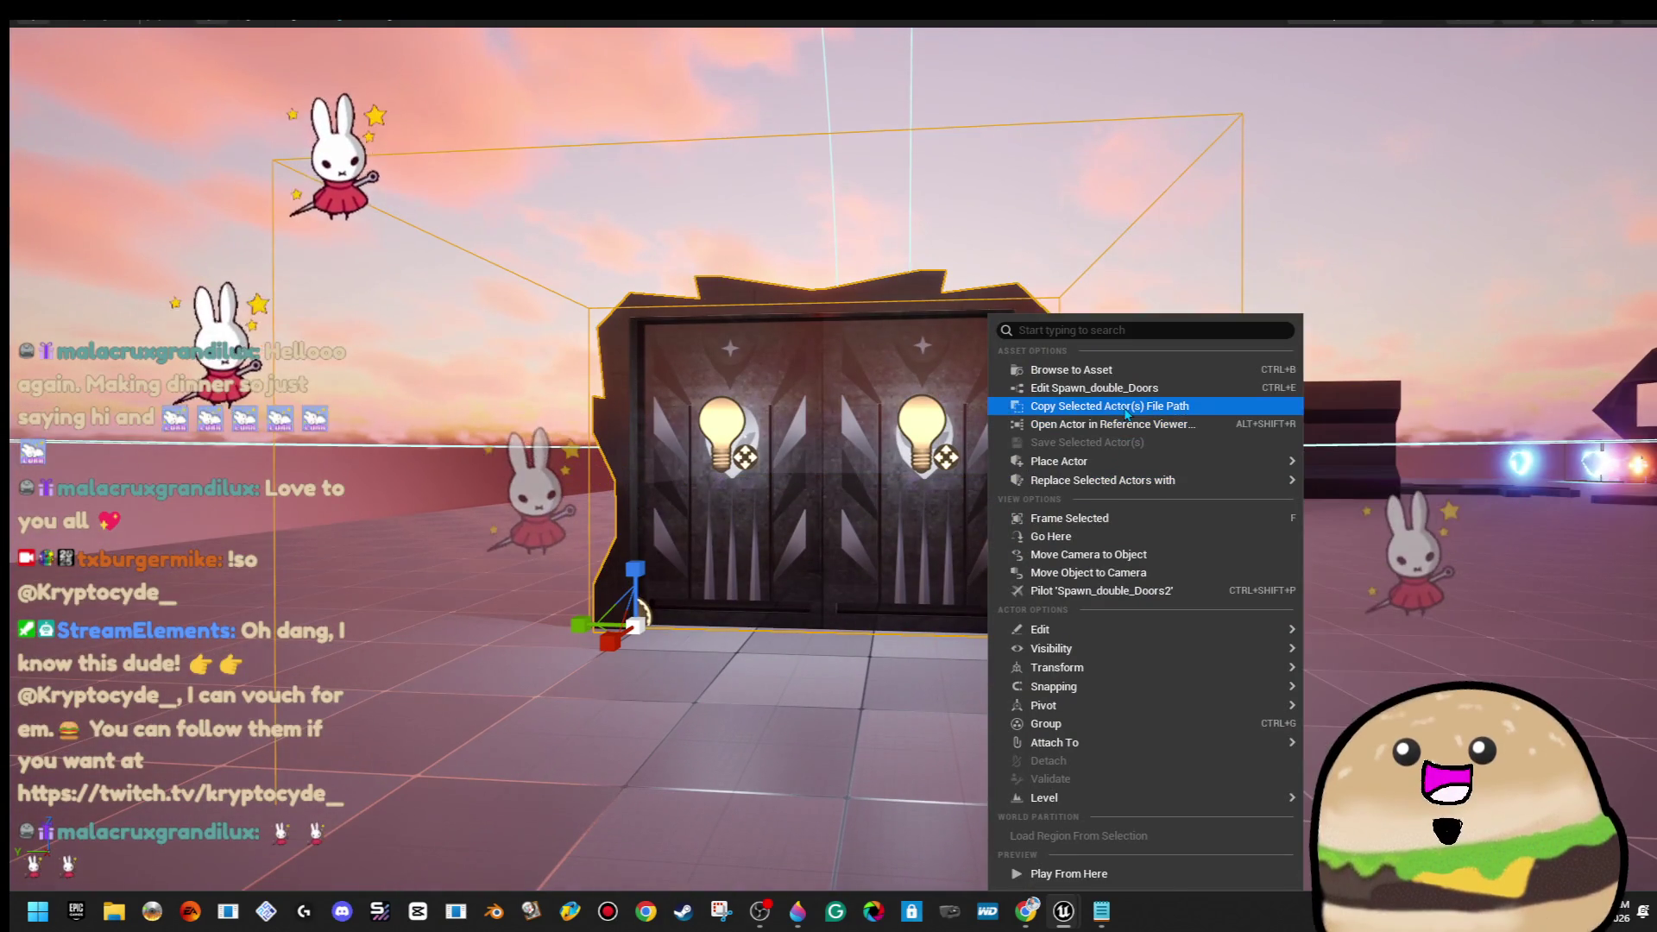
{"action": "left_click", "coordinate": [1095, 388]}
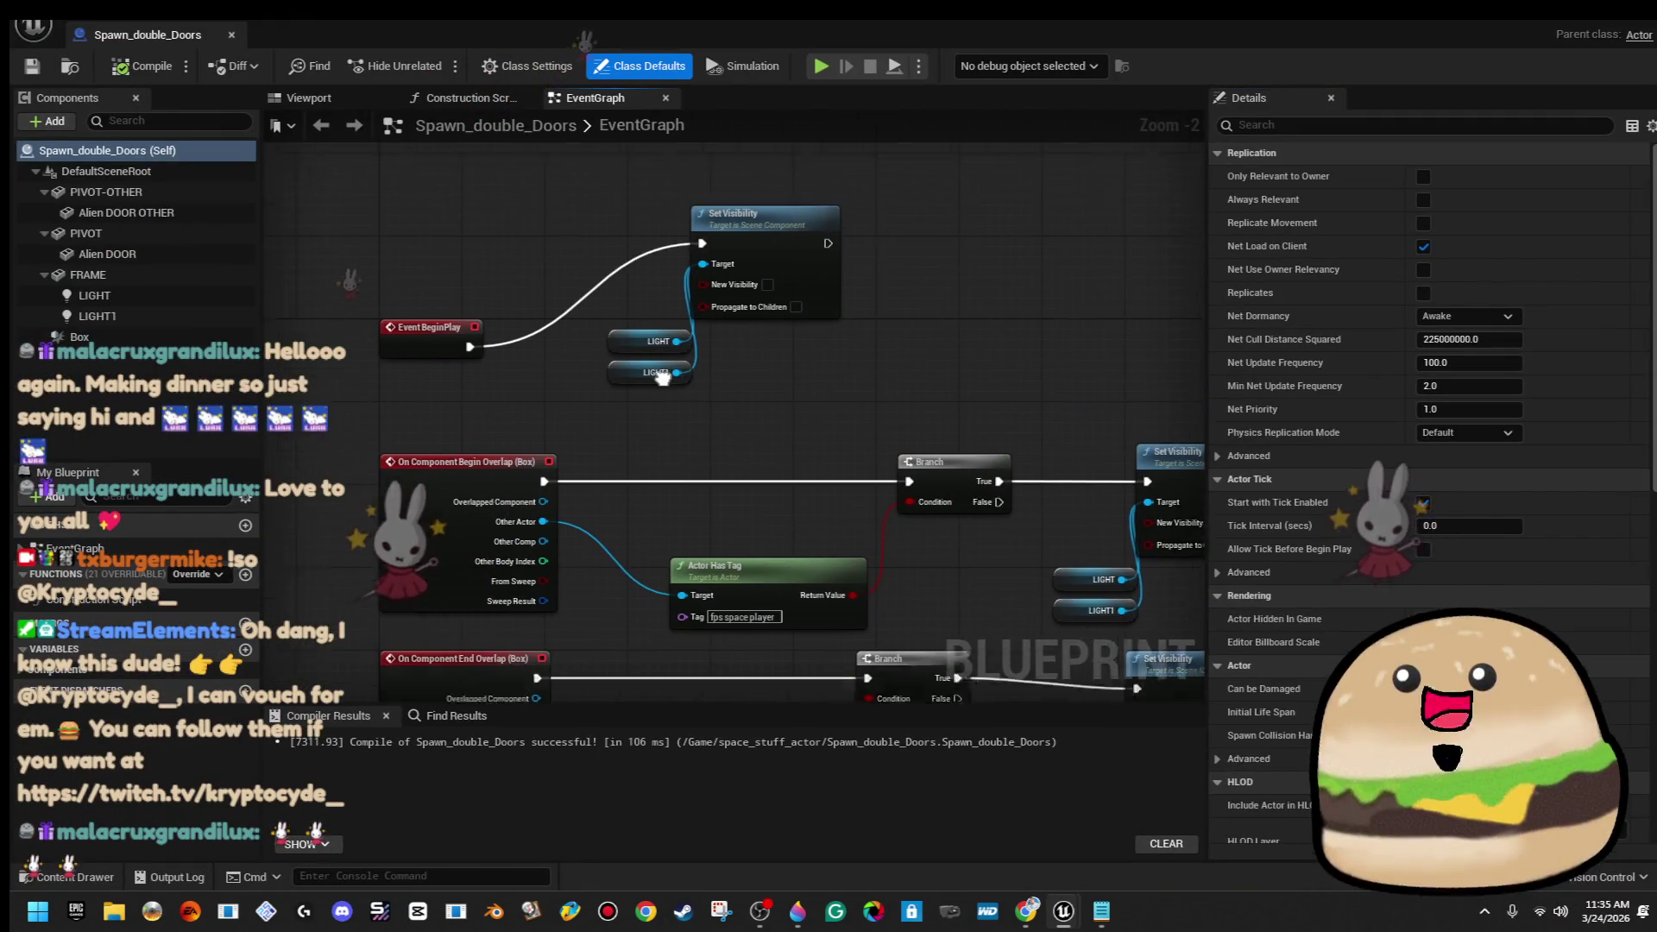
{"action": "left_click_drag", "start_coordinate": [759, 327], "coordinate": [760, 358]}
{"action": "left_click", "coordinate": [768, 344]}
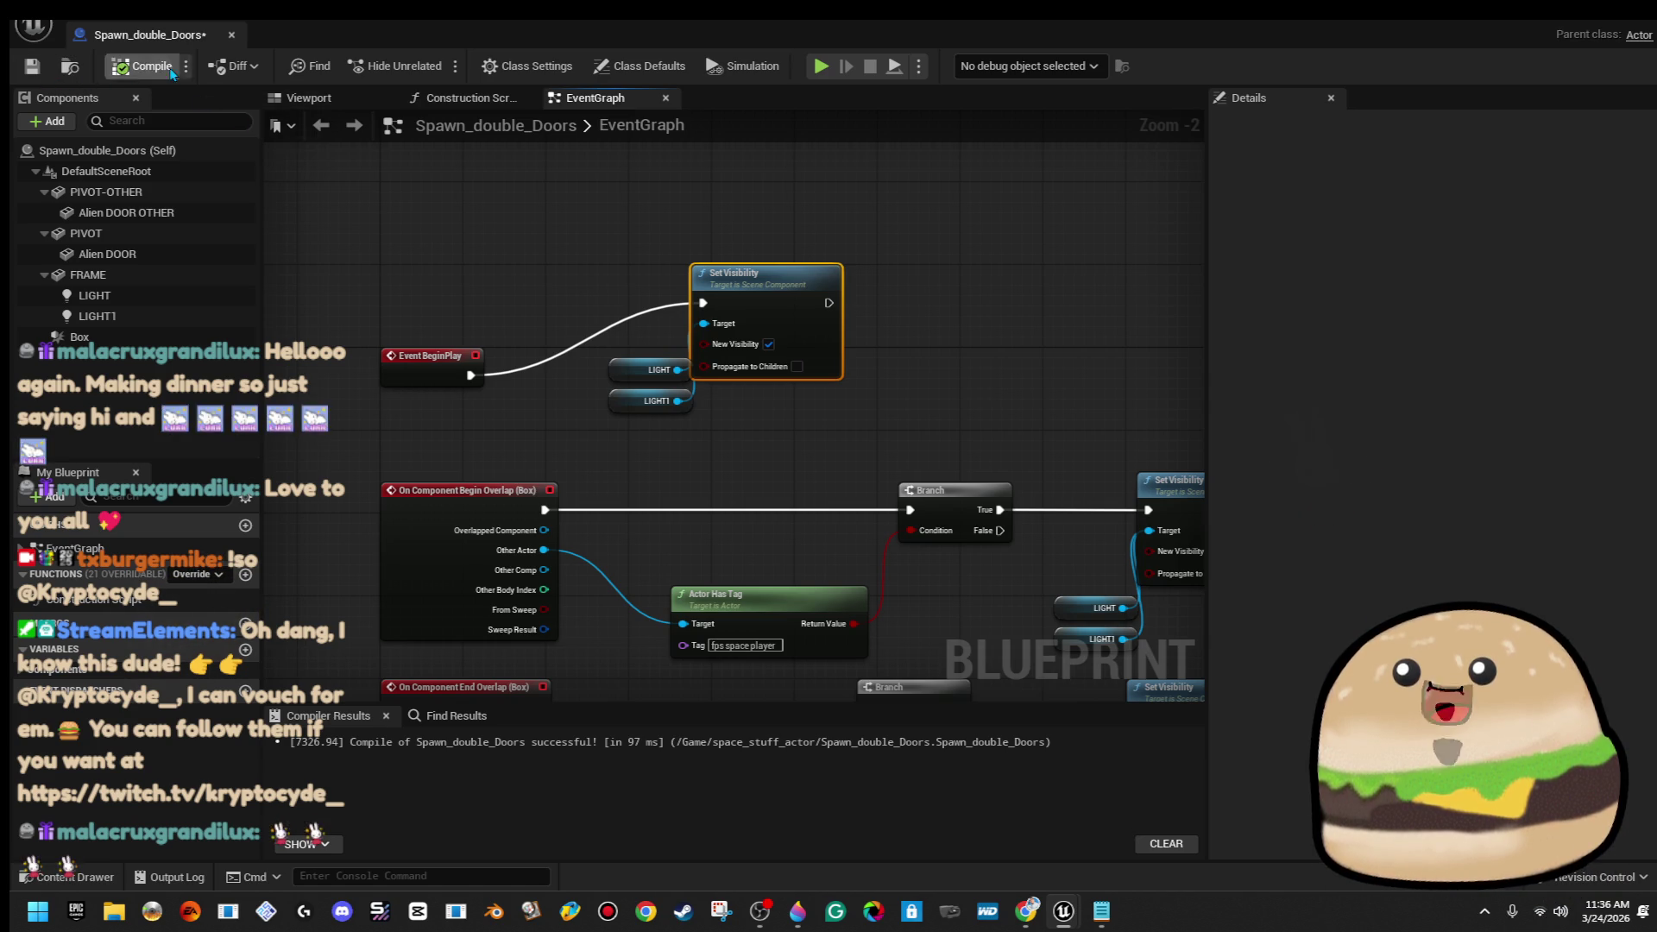
{"action": "left_click", "coordinate": [231, 36]}
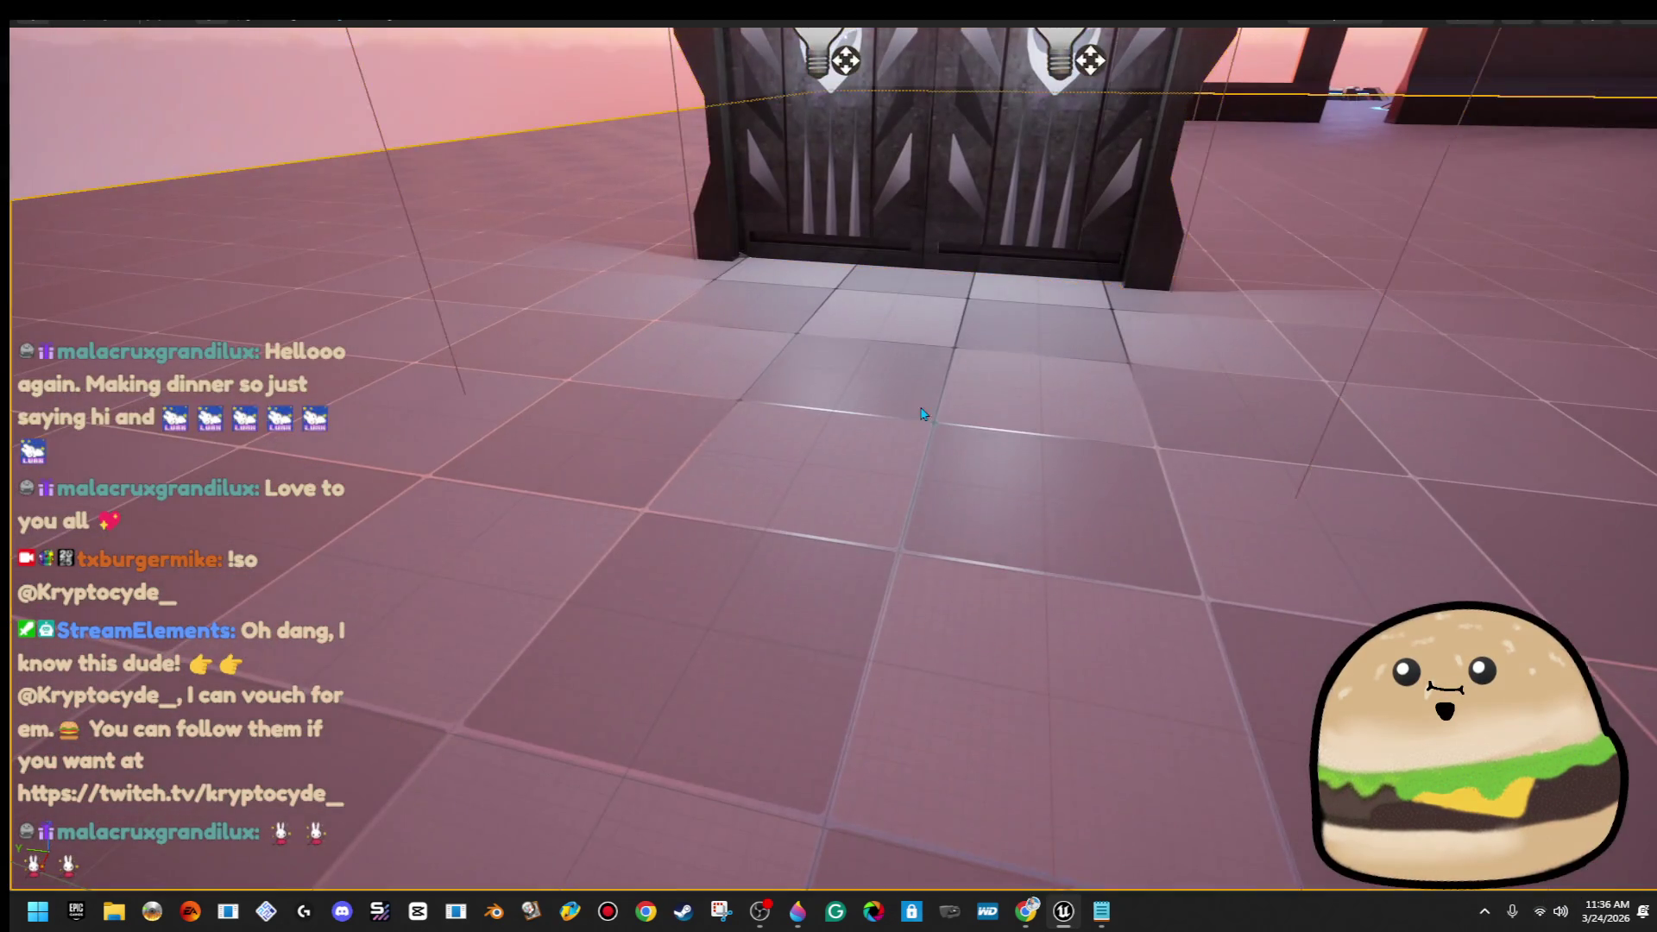
Play-test the door opening again, then reopen the Spawn_double_Doors blueprint
{"action": "right_click", "coordinate": [921, 314]}
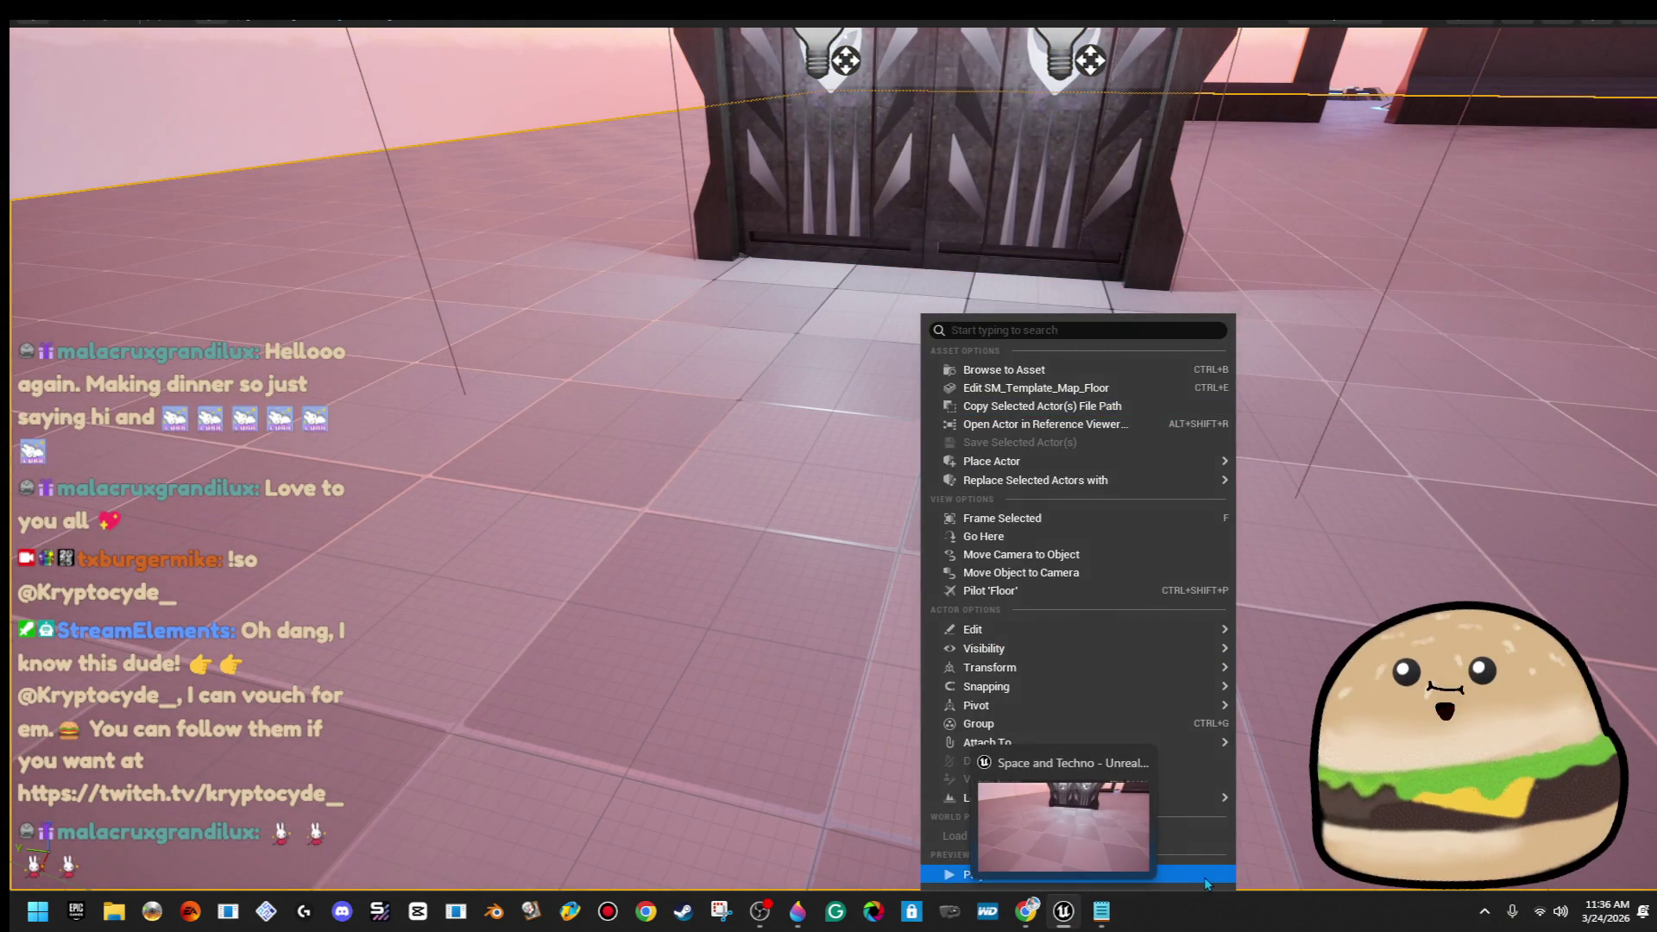
{"action": "left_click", "coordinate": [1204, 876]}
{"action": "key", "text": "s"}
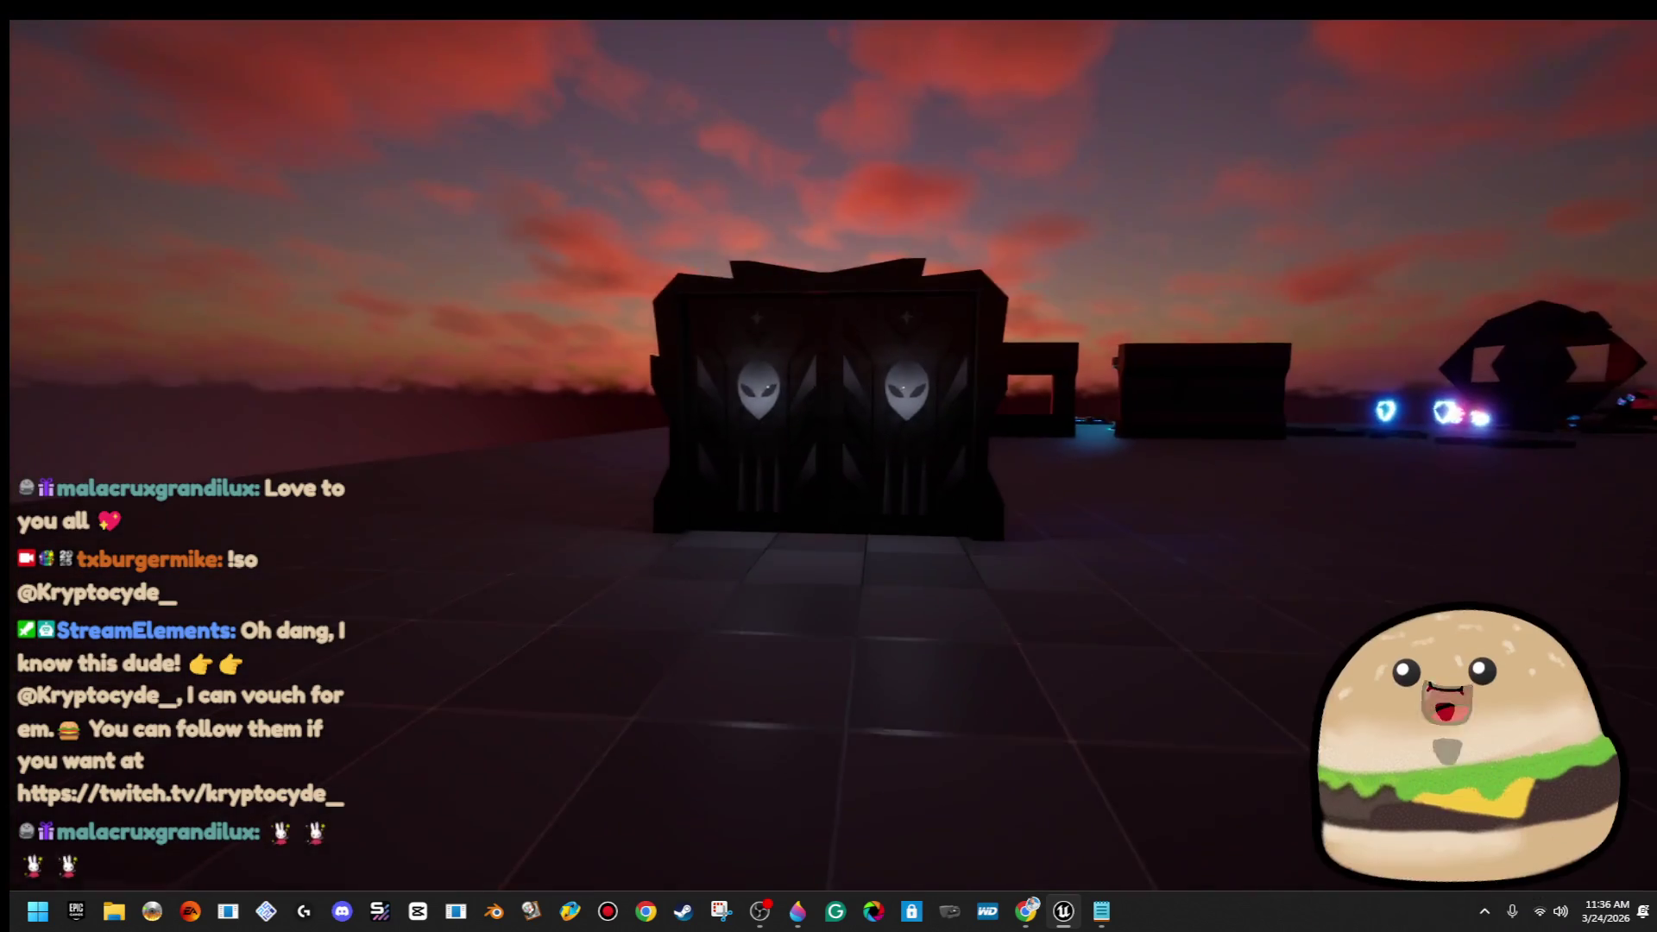
{"action": "key", "text": "w"}
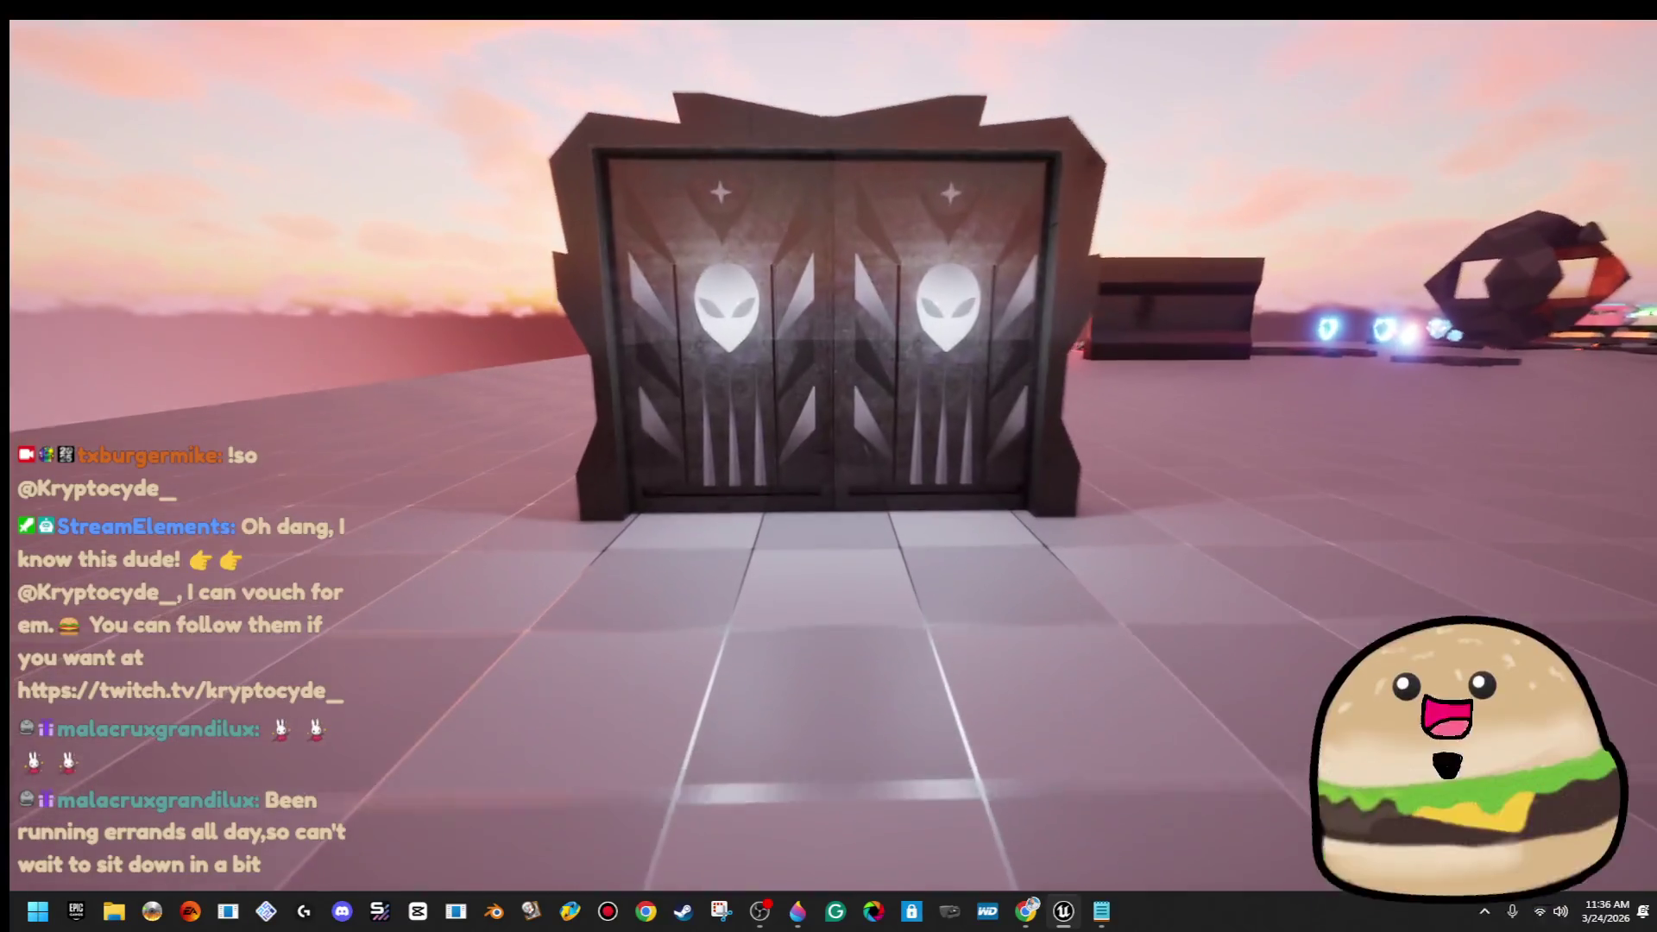
{"action": "key", "text": "Escape"}
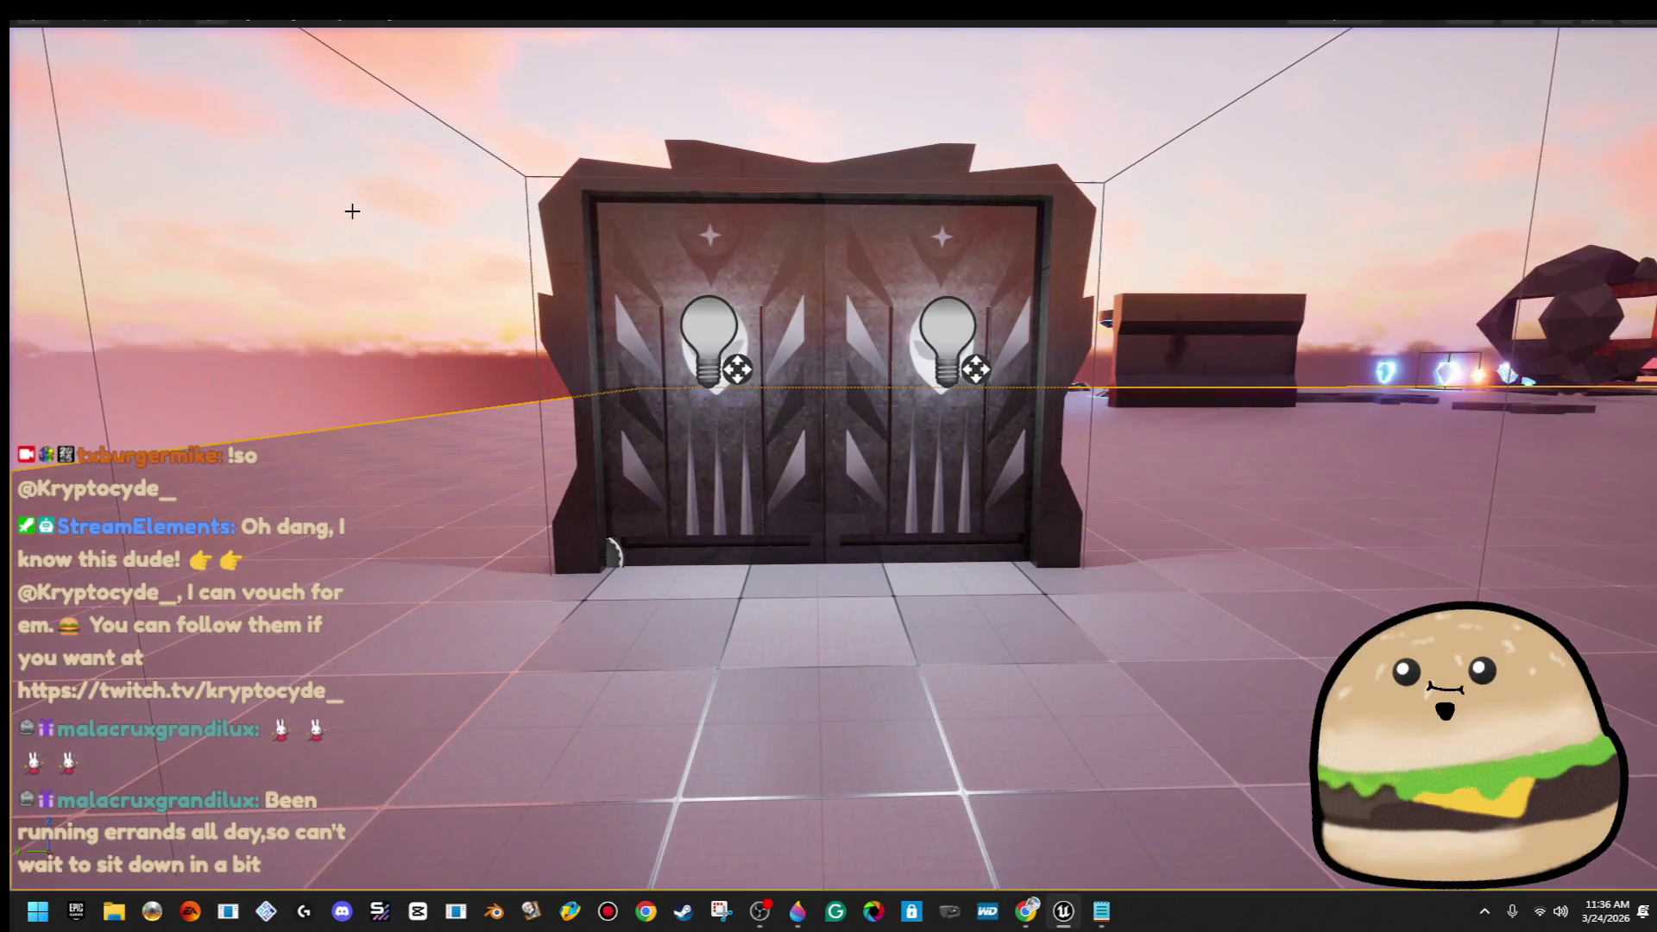
{"action": "right_click", "coordinate": [701, 449]}
{"action": "left_click", "coordinate": [814, 196]}
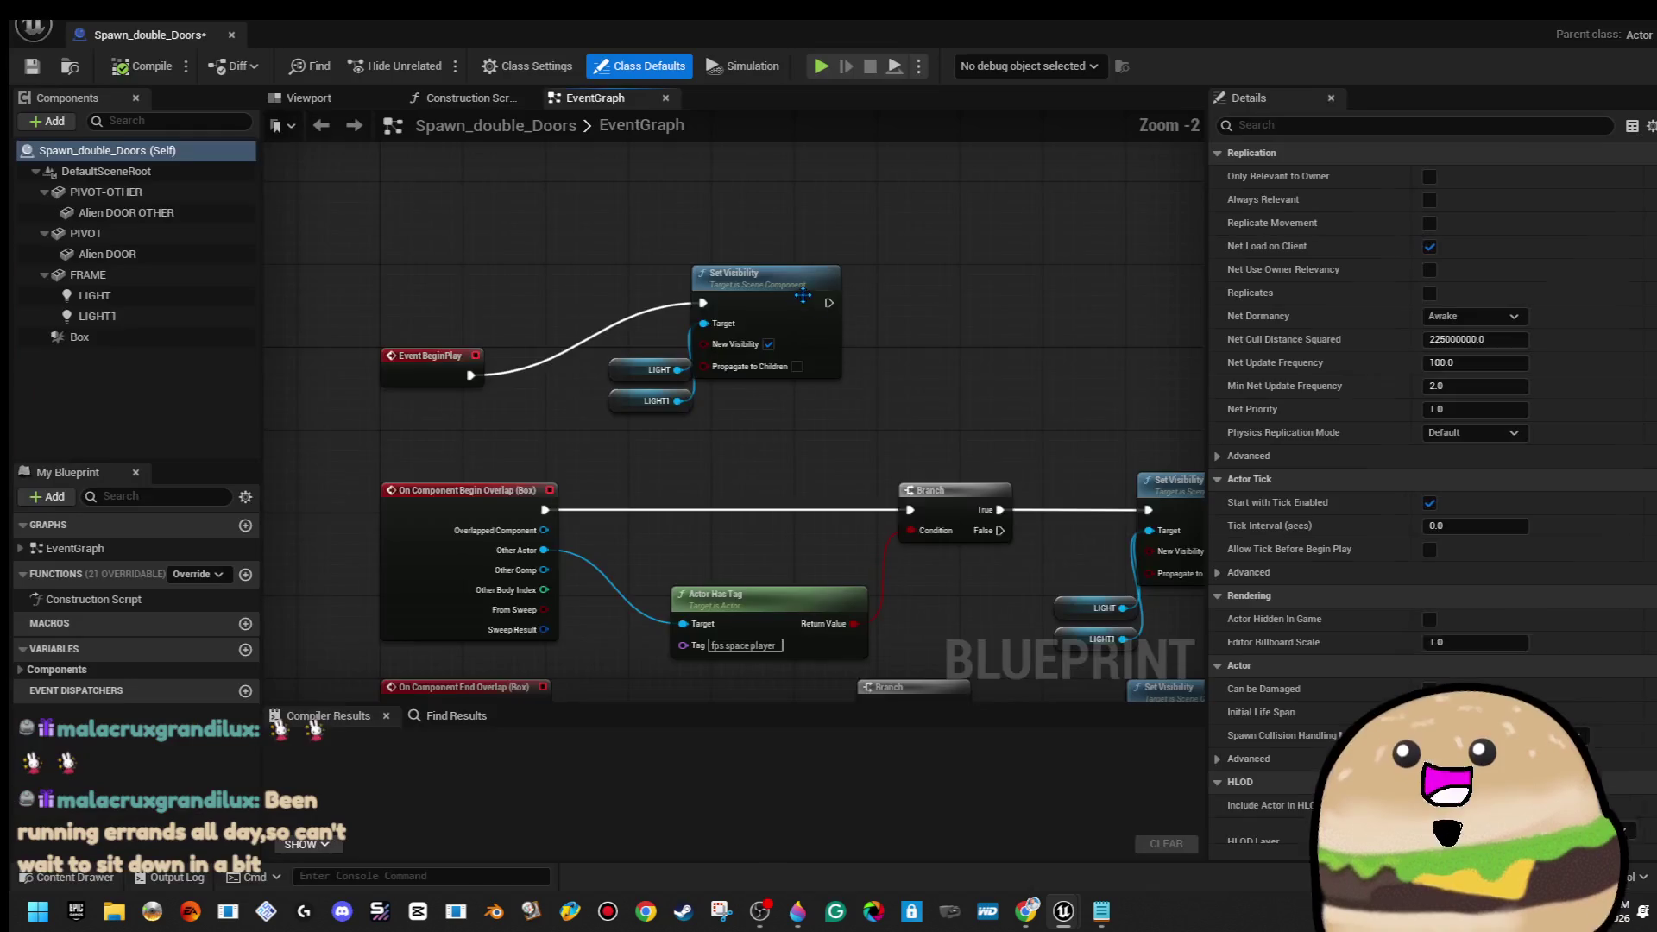
Zoom and pan the EventGraph to inspect the PIVOT and PIVOT-OTHER Move Component To nodes
{"action": "scroll", "coordinate": [918, 566], "scroll_direction": "down", "scroll_amount": 3}
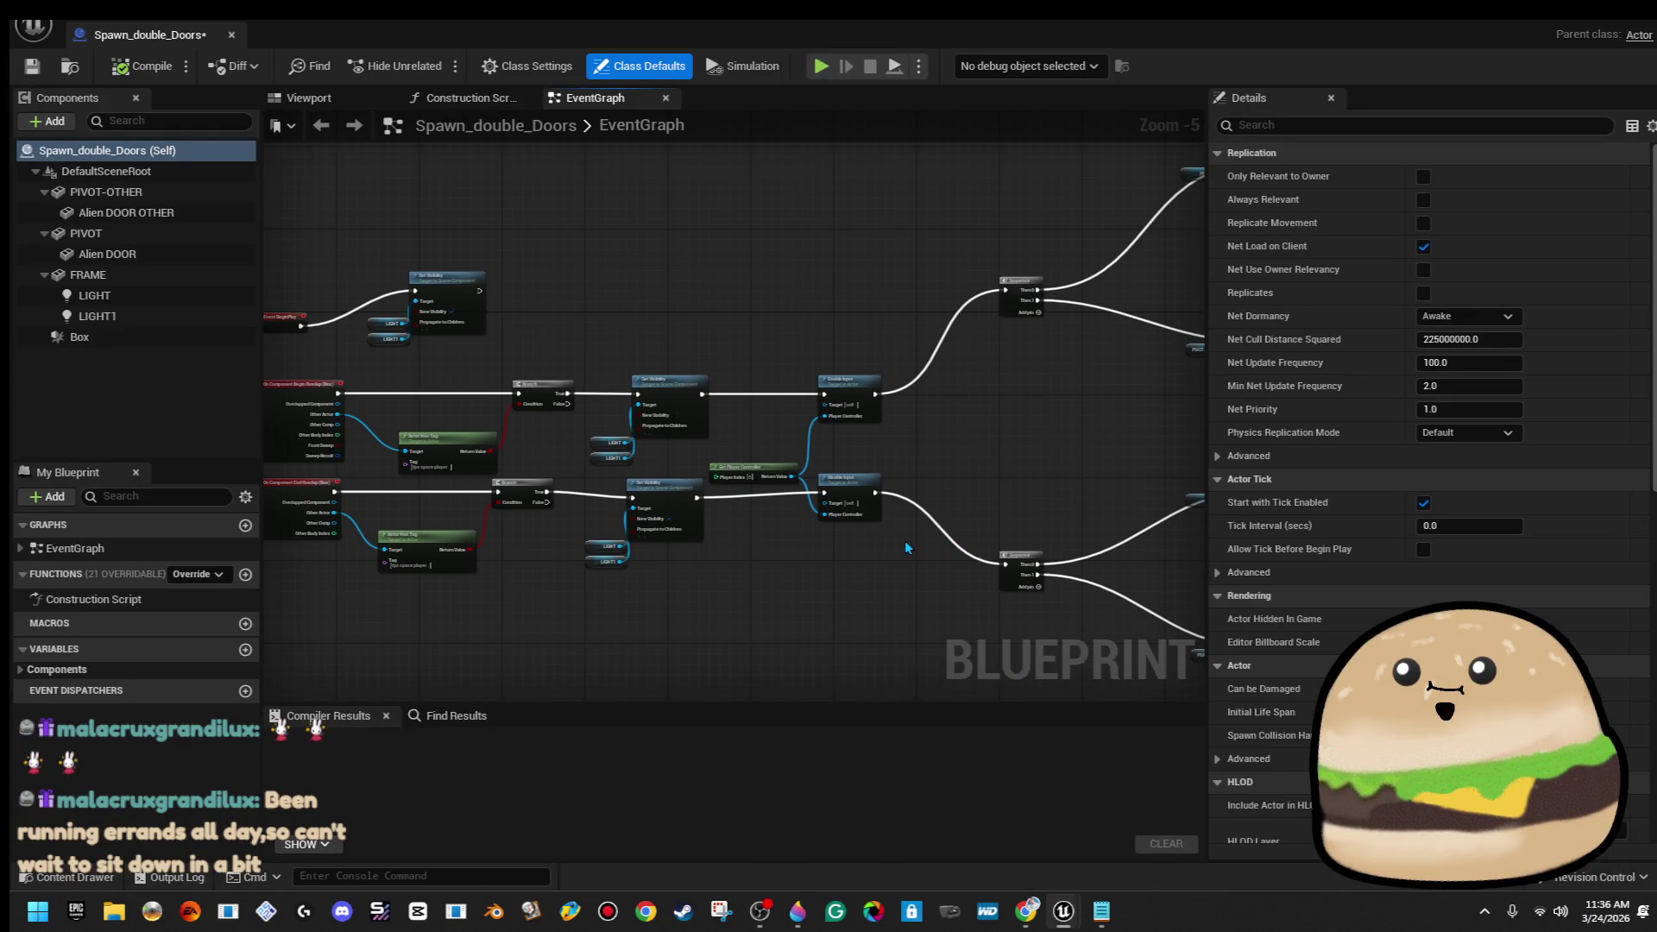
{"action": "scroll", "coordinate": [757, 459], "scroll_direction": "up", "scroll_amount": 4}
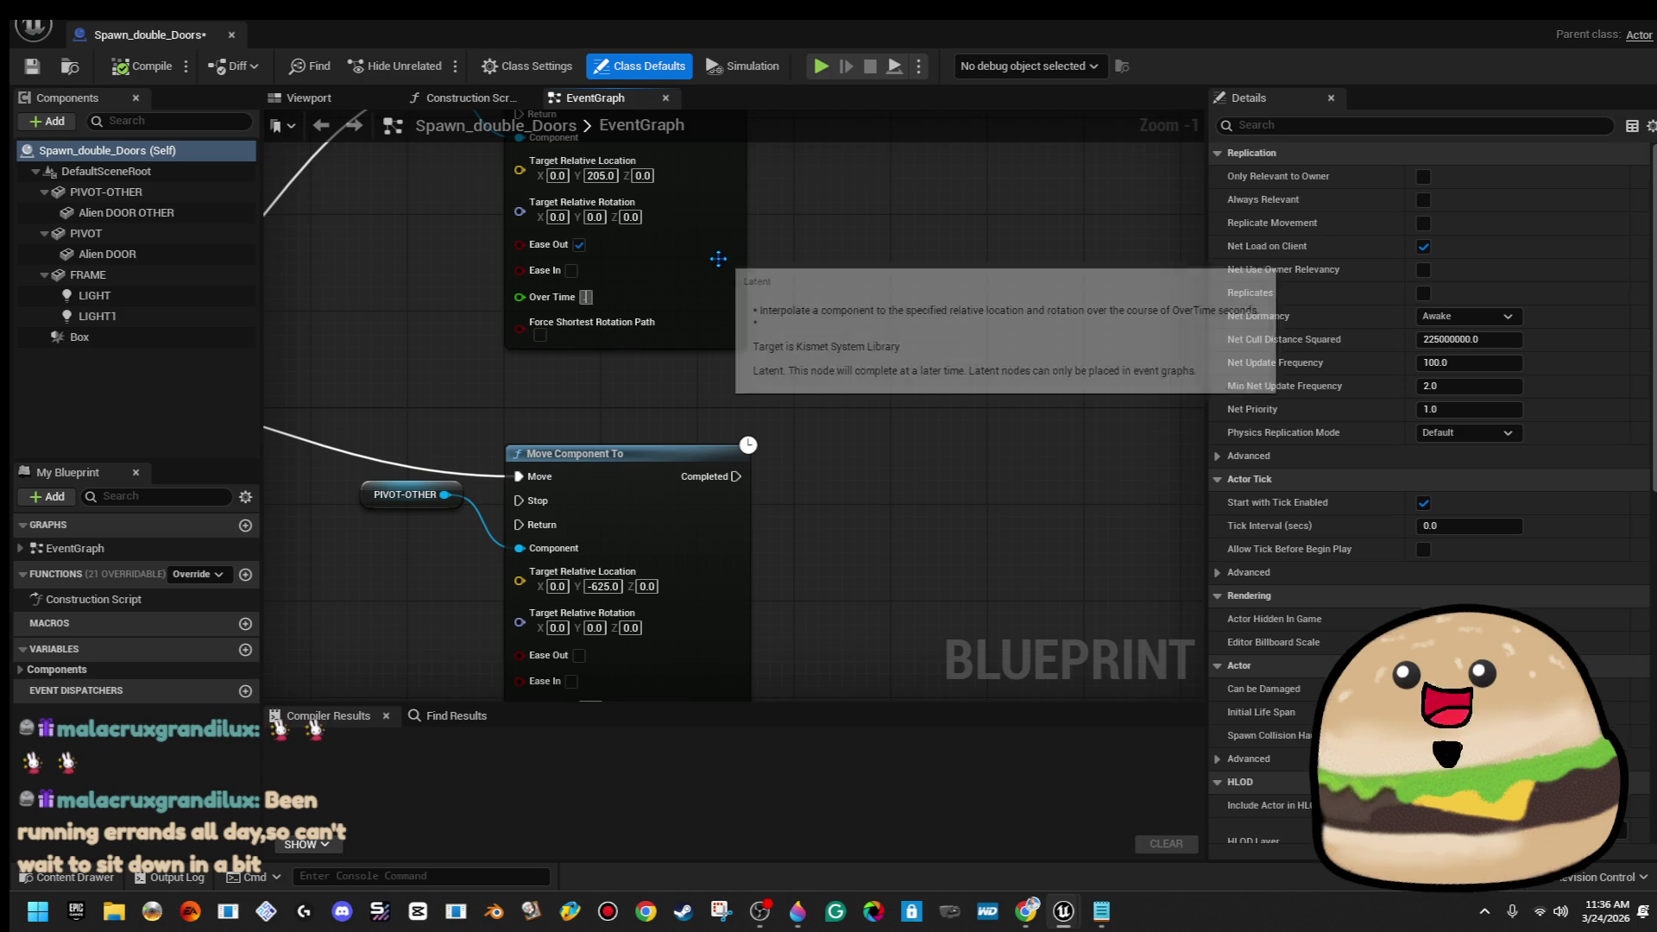
{"action": "scroll", "coordinate": [646, 477], "scroll_direction": "down", "scroll_amount": 2}
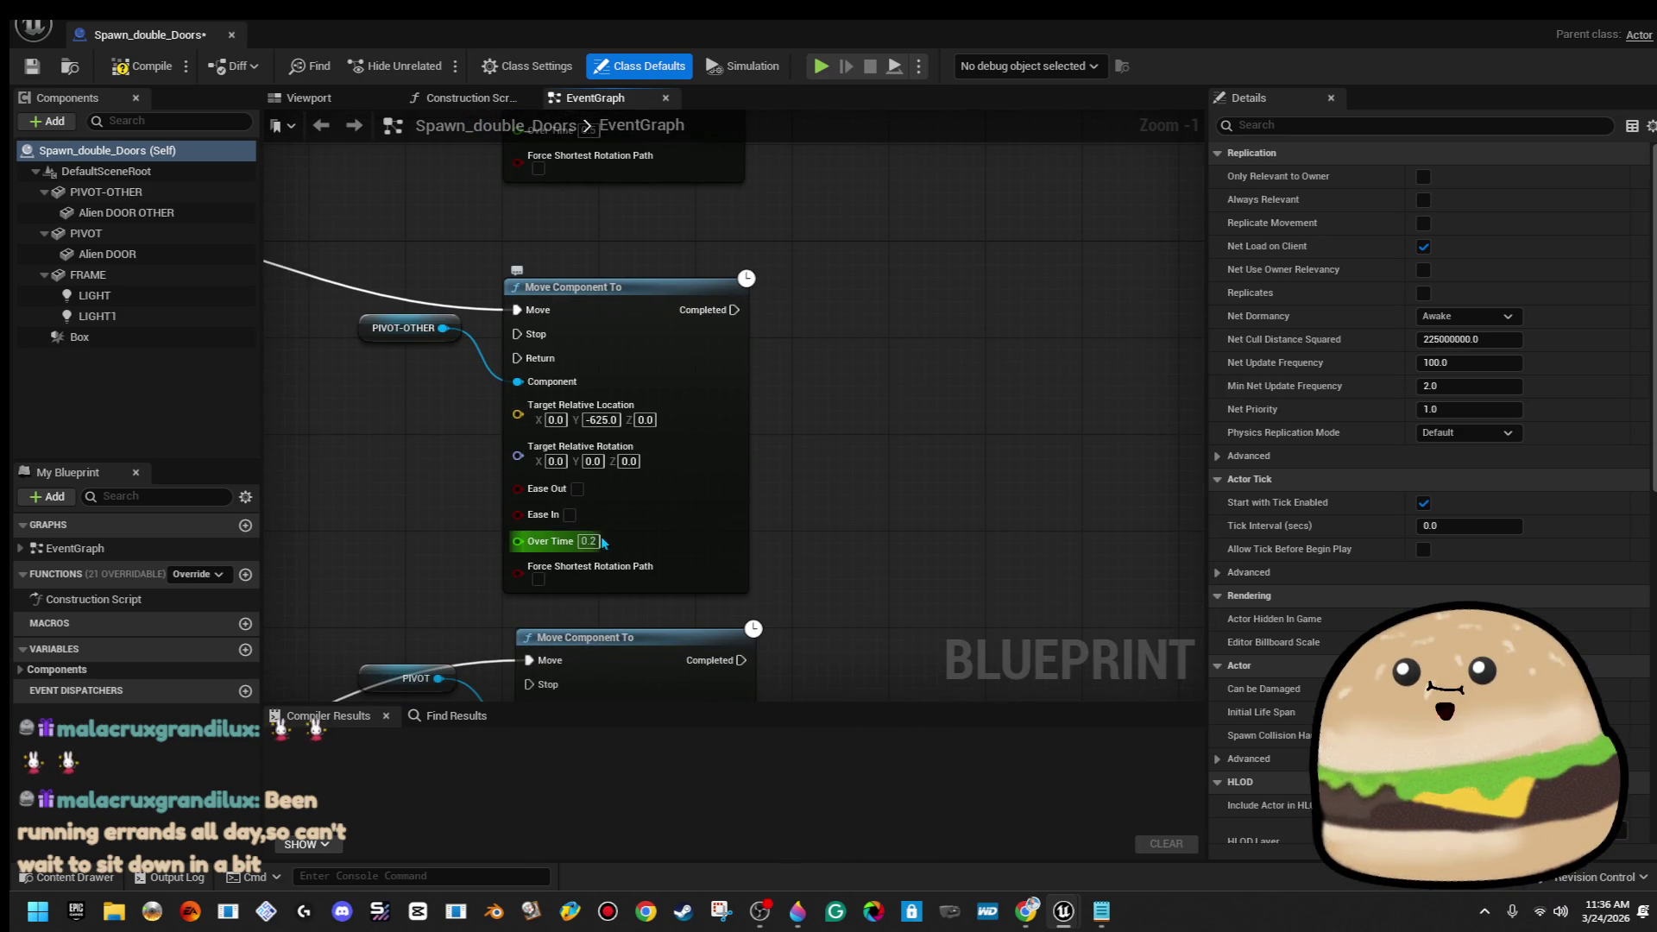
{"action": "scroll", "coordinate": [781, 544], "scroll_direction": "down", "scroll_amount": 5}
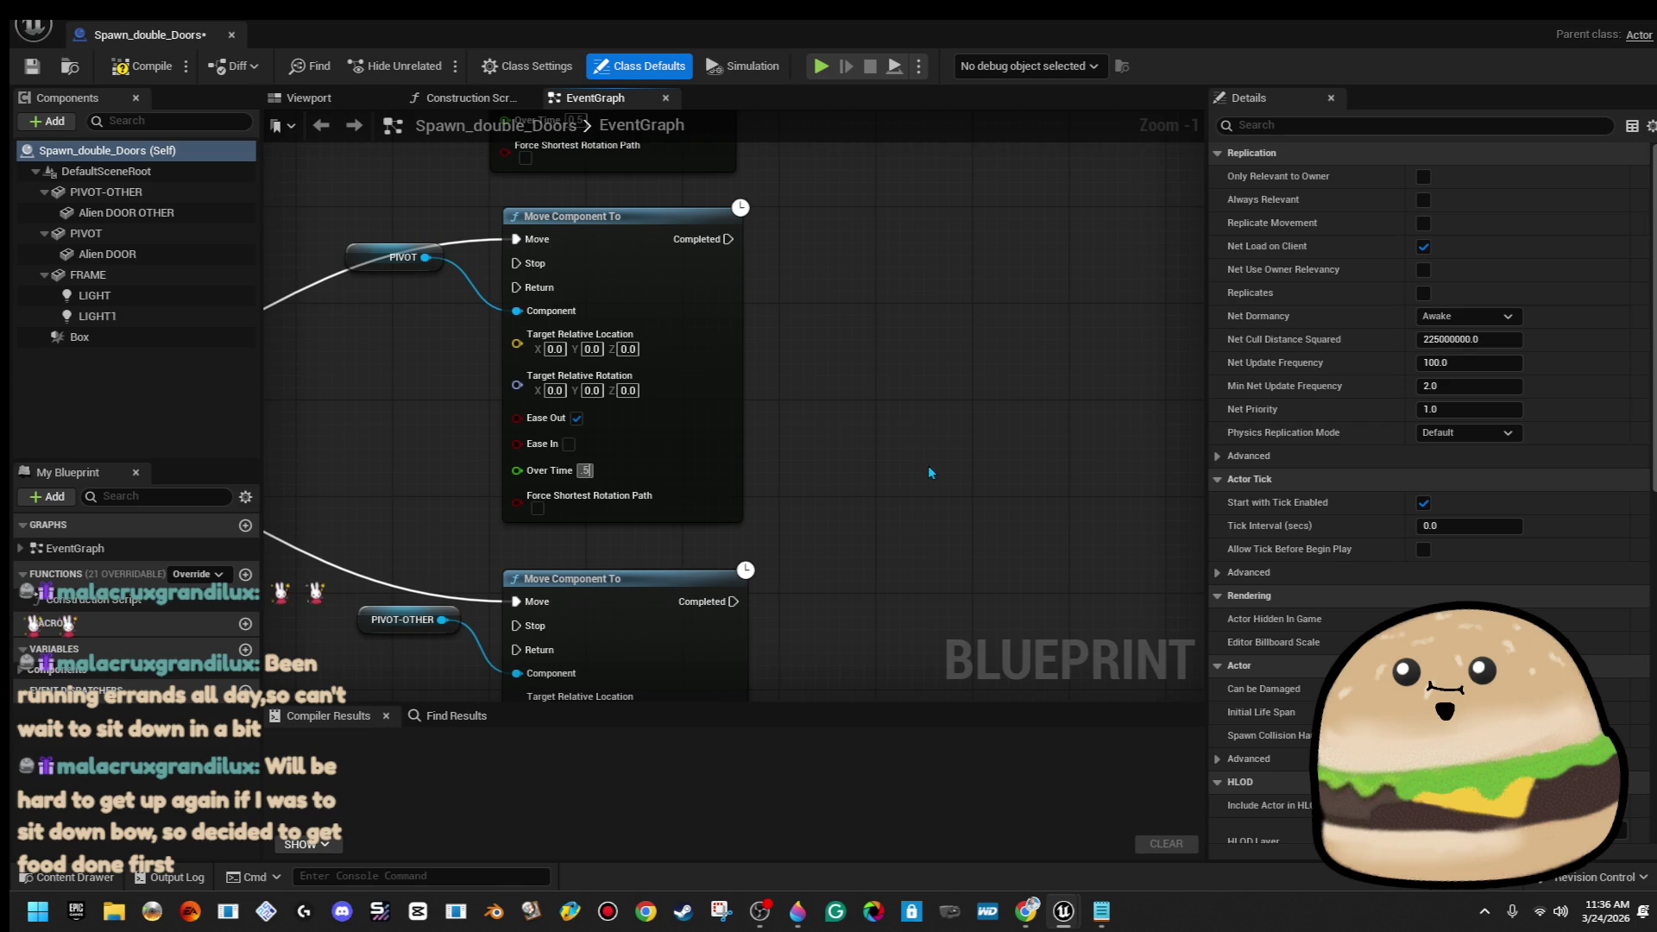
{"action": "left_click_drag", "start_coordinate": [913, 525], "coordinate": [901, 371]}
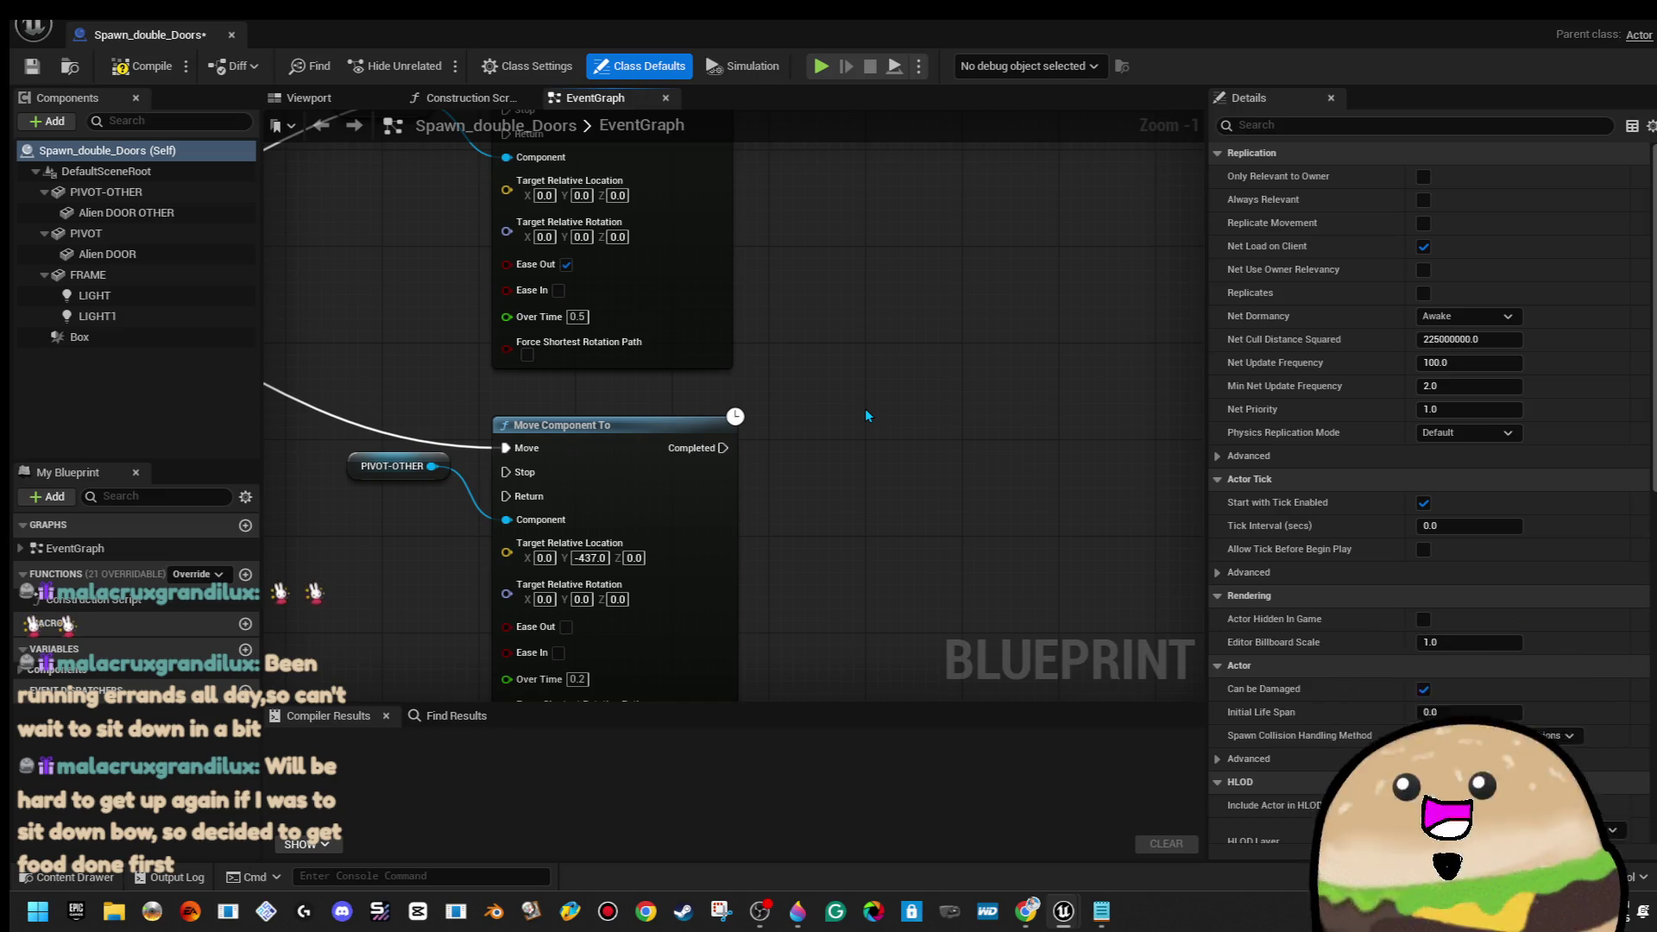
{"action": "scroll", "coordinate": [847, 451], "scroll_direction": "up", "scroll_amount": 1}
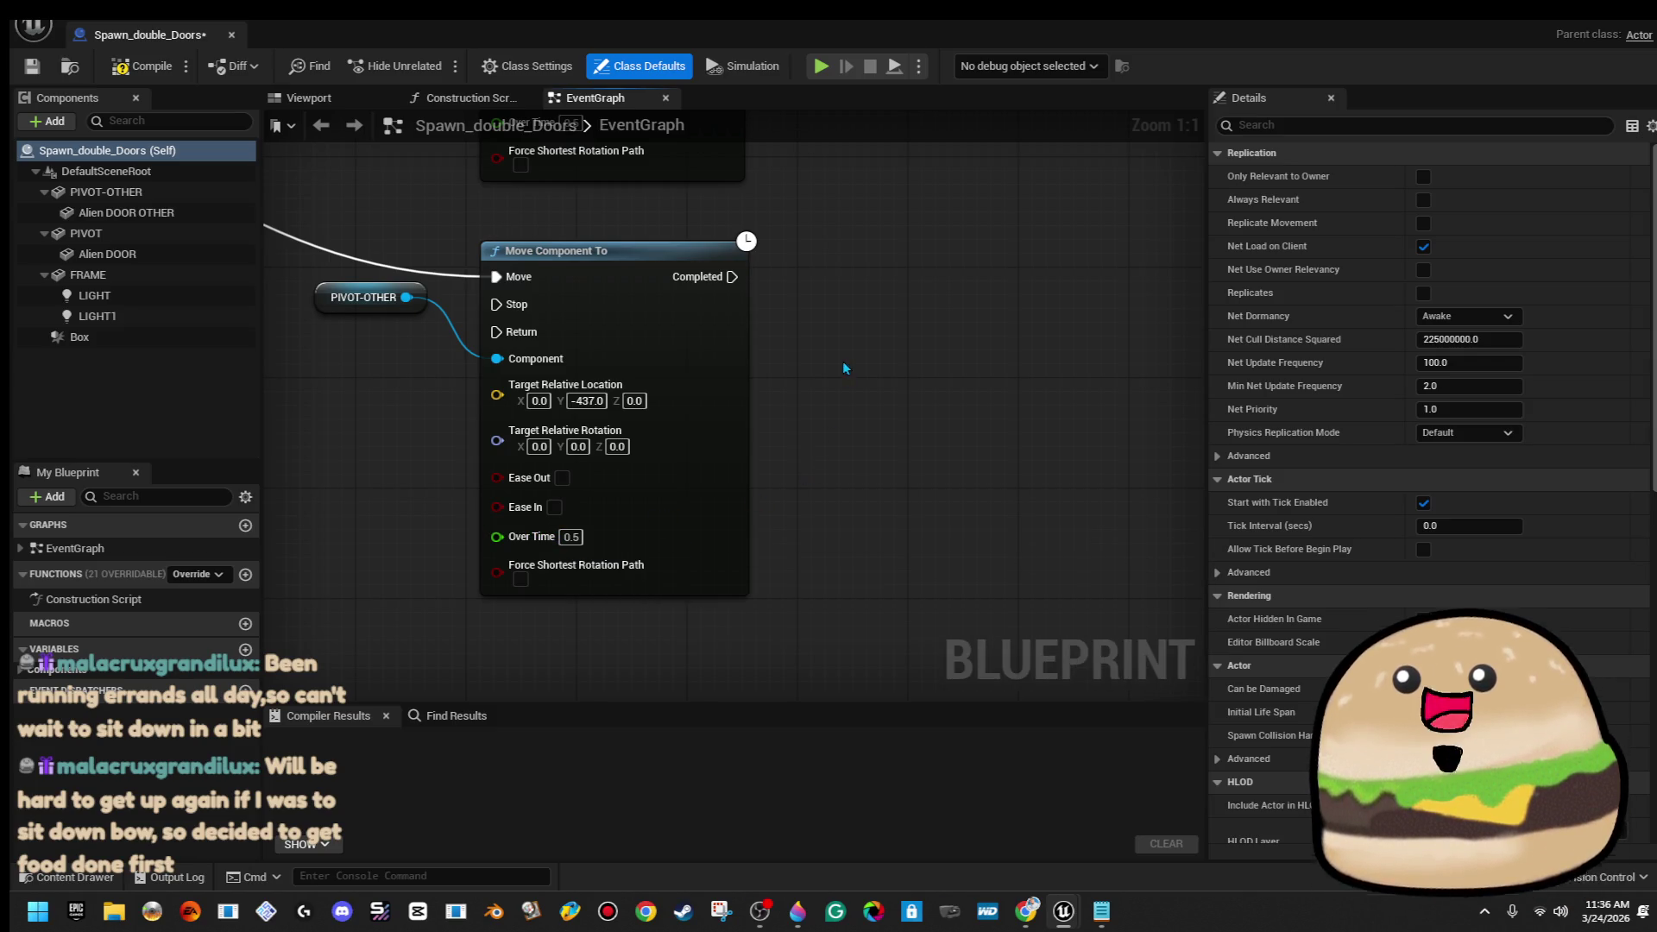
{"action": "scroll", "coordinate": [850, 475], "scroll_direction": "up", "scroll_amount": 5}
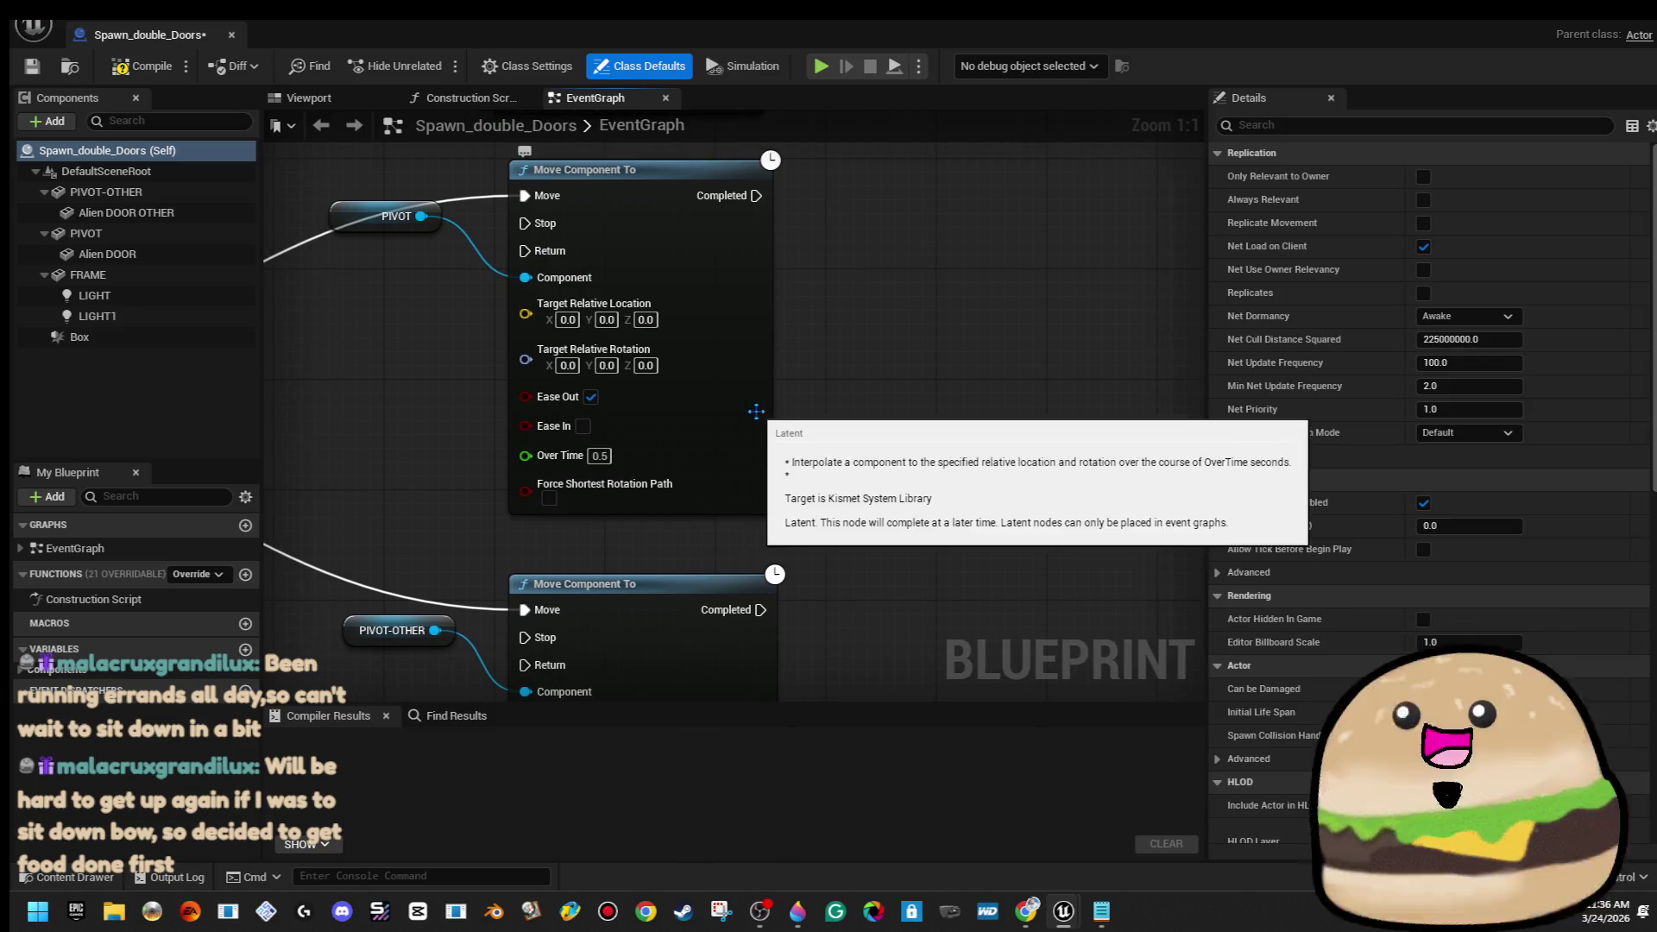
{"action": "scroll", "coordinate": [745, 417], "scroll_direction": "down", "scroll_amount": 2}
{"action": "left_click_drag", "start_coordinate": [881, 552], "coordinate": [880, 561]}
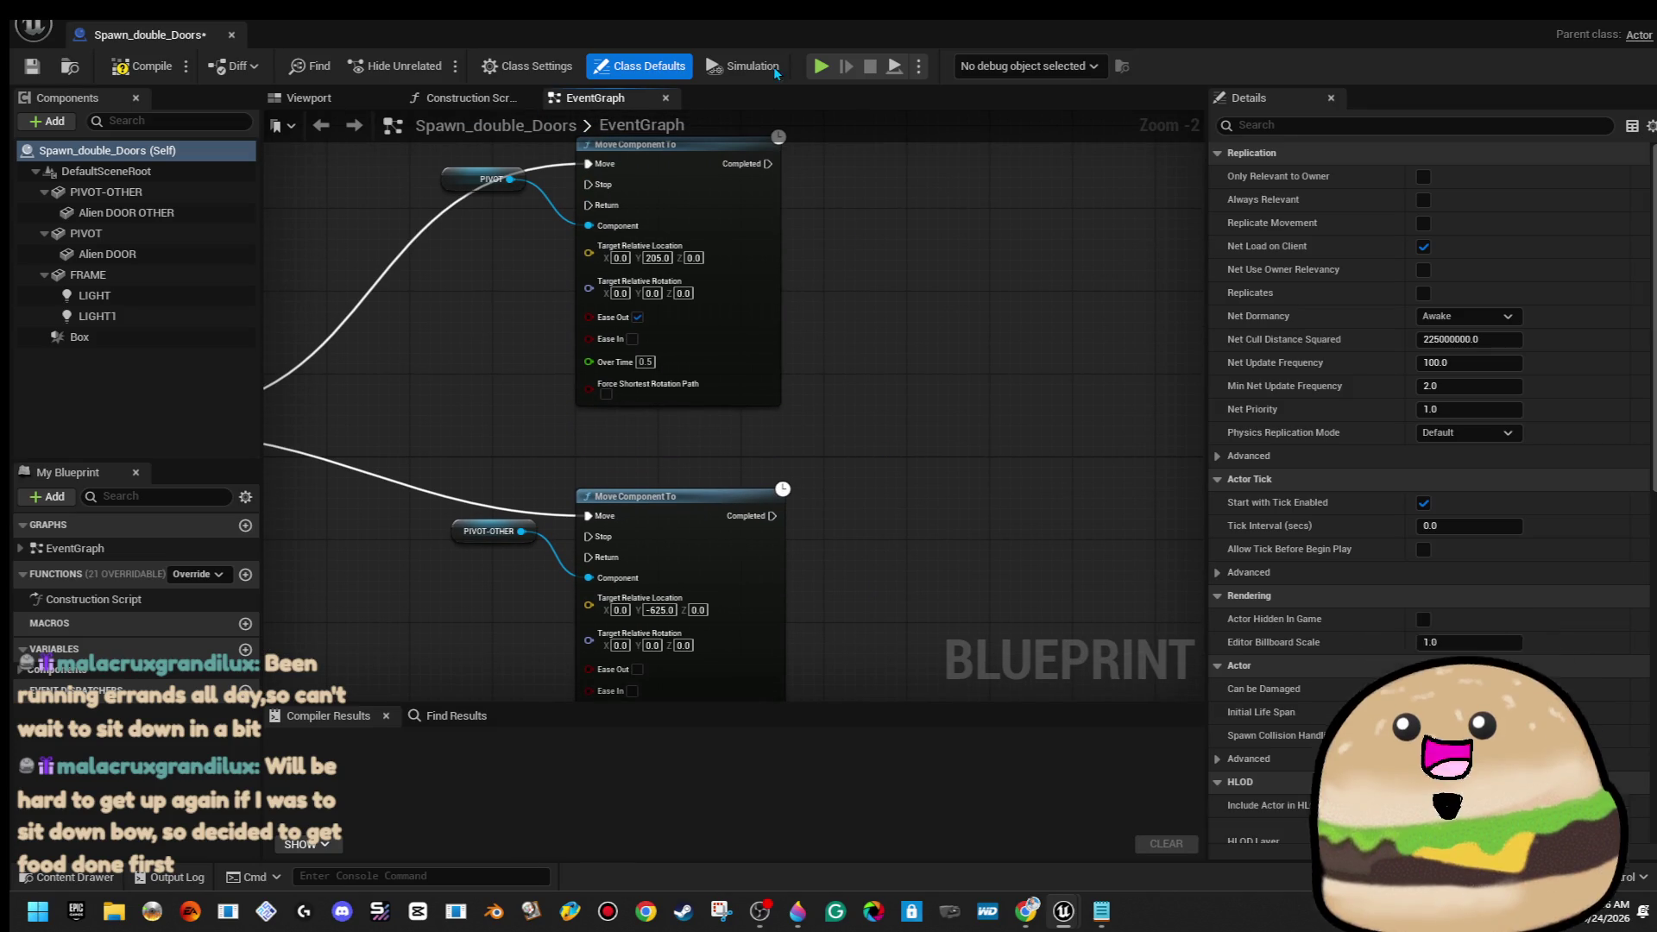
{"action": "left_click", "coordinate": [233, 38]}
{"action": "scroll", "coordinate": [828, 431], "scroll_direction": "up", "scroll_amount": 3}
{"action": "right_click", "coordinate": [906, 86]}
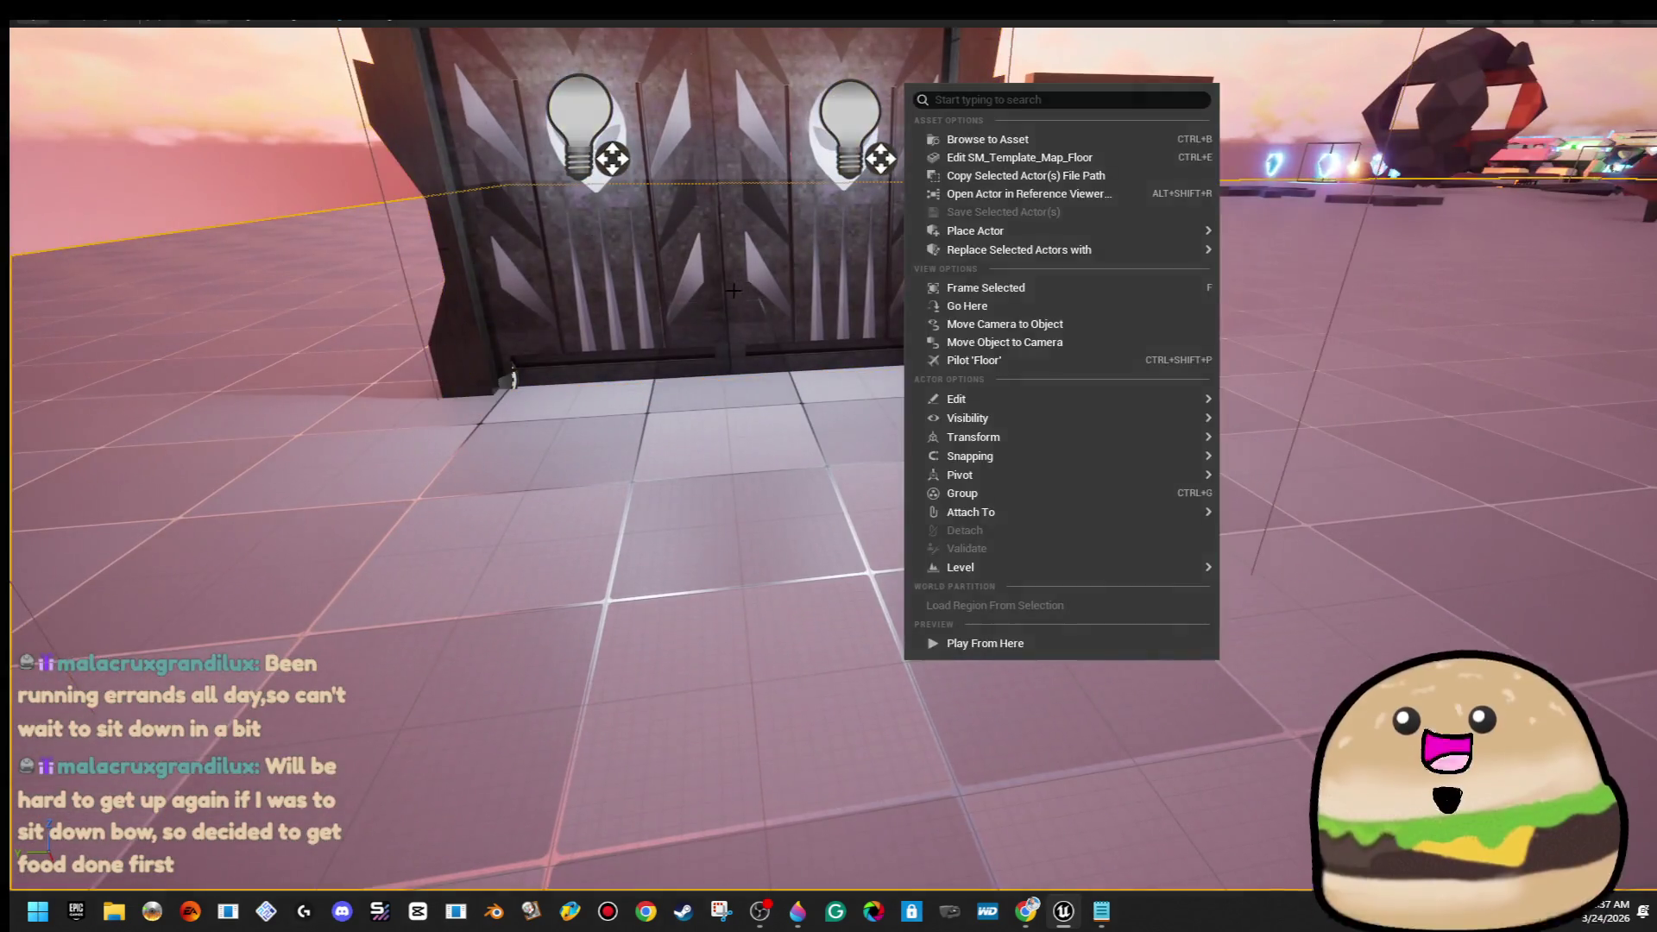
{"action": "scroll", "coordinate": [828, 431], "scroll_direction": "down", "scroll_amount": 5}
{"action": "right_click", "coordinate": [805, 312]}
{"action": "mouse_move", "coordinate": [958, 705]}
{"action": "left_click", "coordinate": [945, 762]}
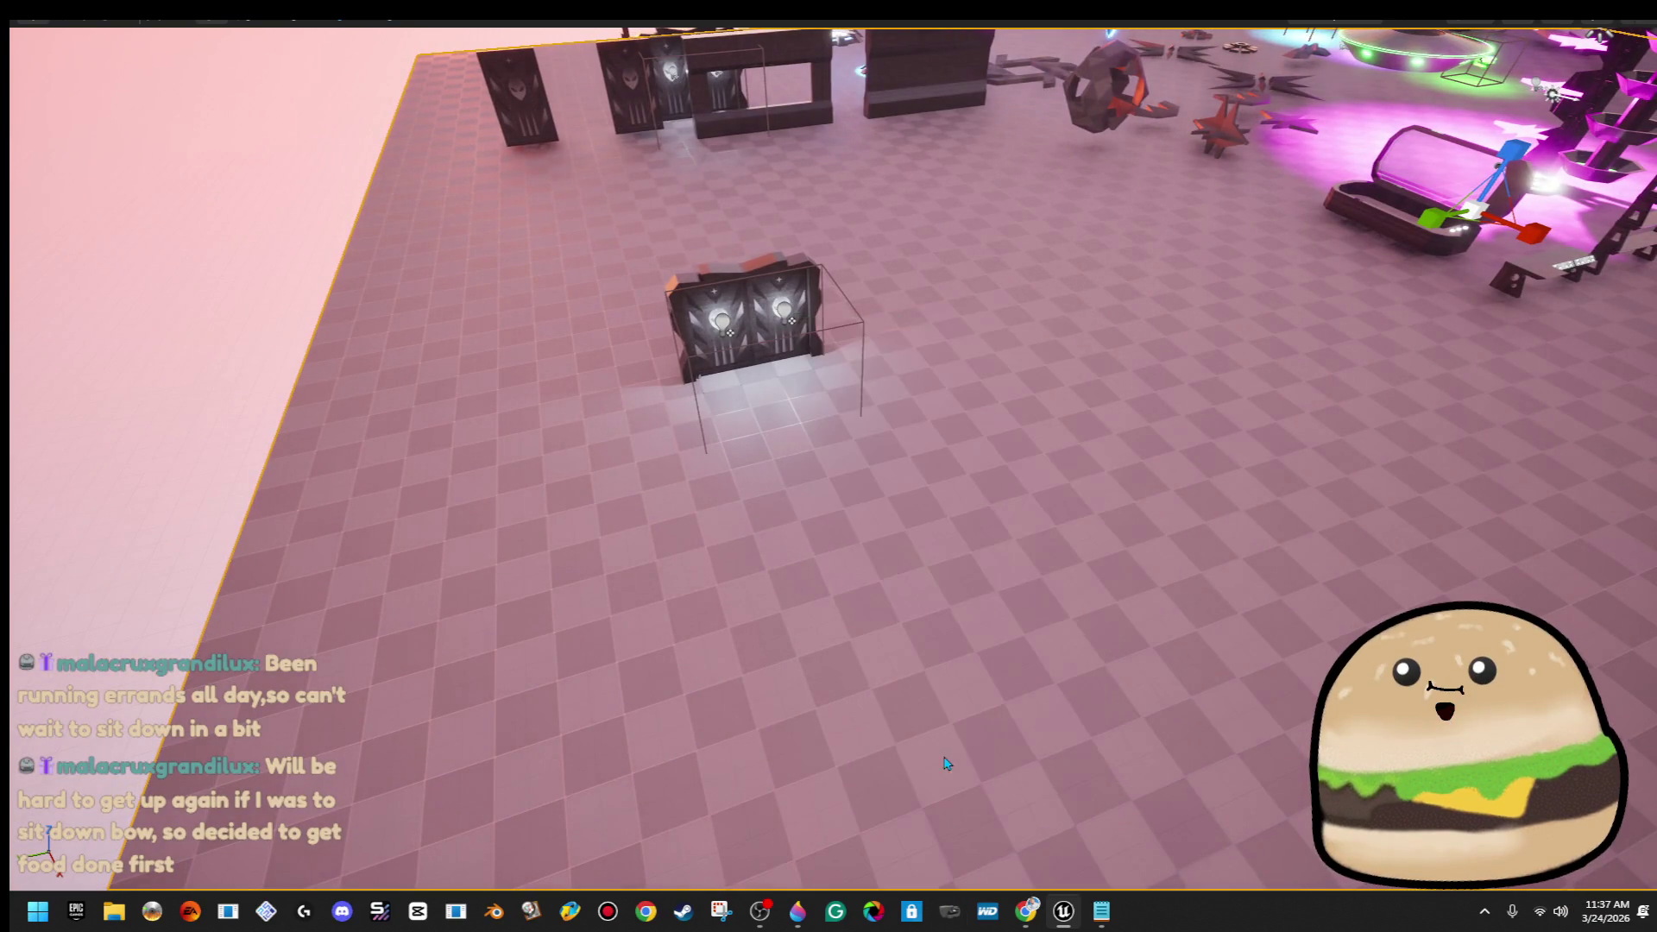
{"action": "key", "text": "alt+p"}
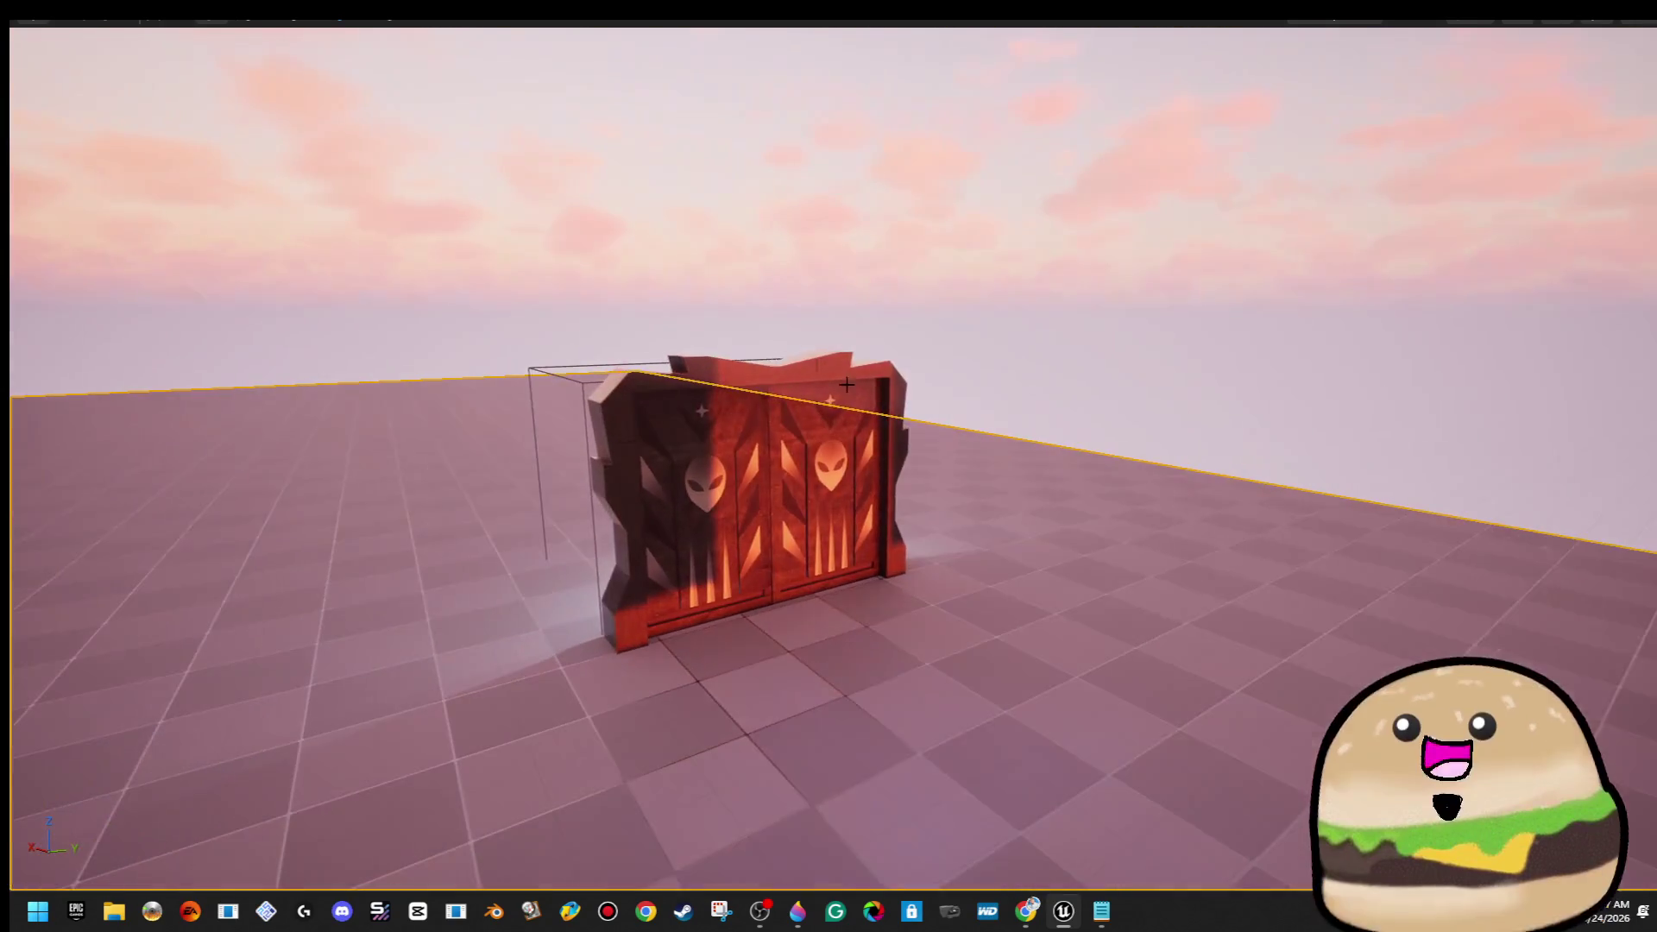
{"action": "right_click", "coordinate": [738, 315]}
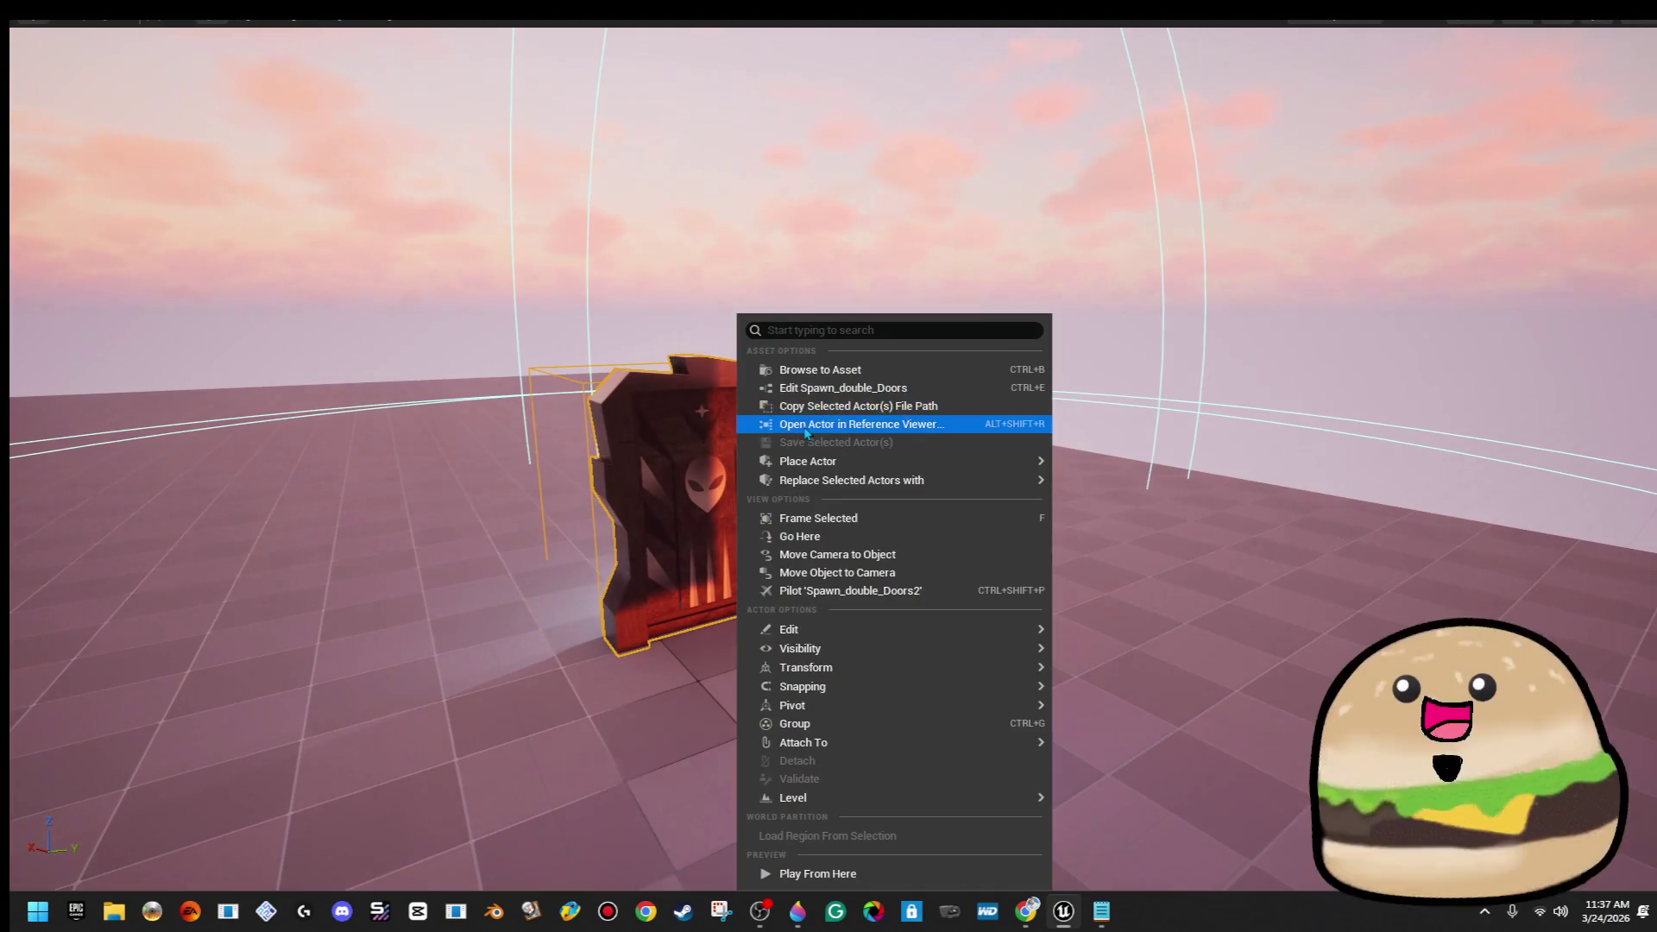
{"action": "left_click", "coordinate": [855, 390]}
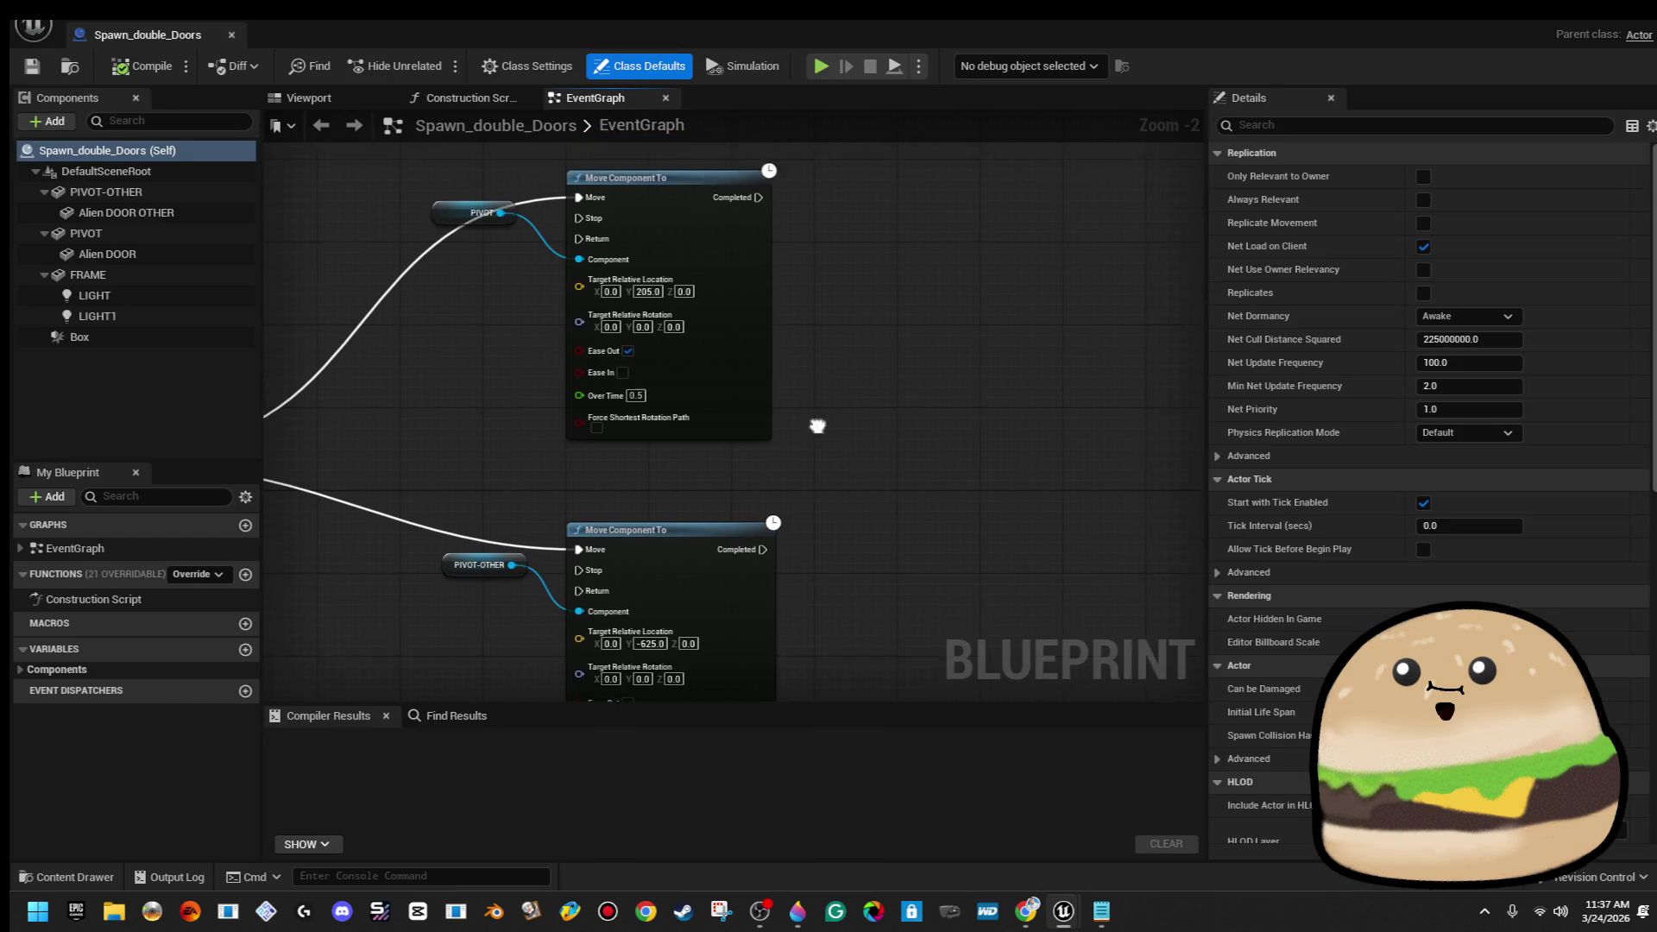
Add a Cube component to the doors blueprint named LIGHT BAR
{"action": "left_click", "coordinate": [351, 102]}
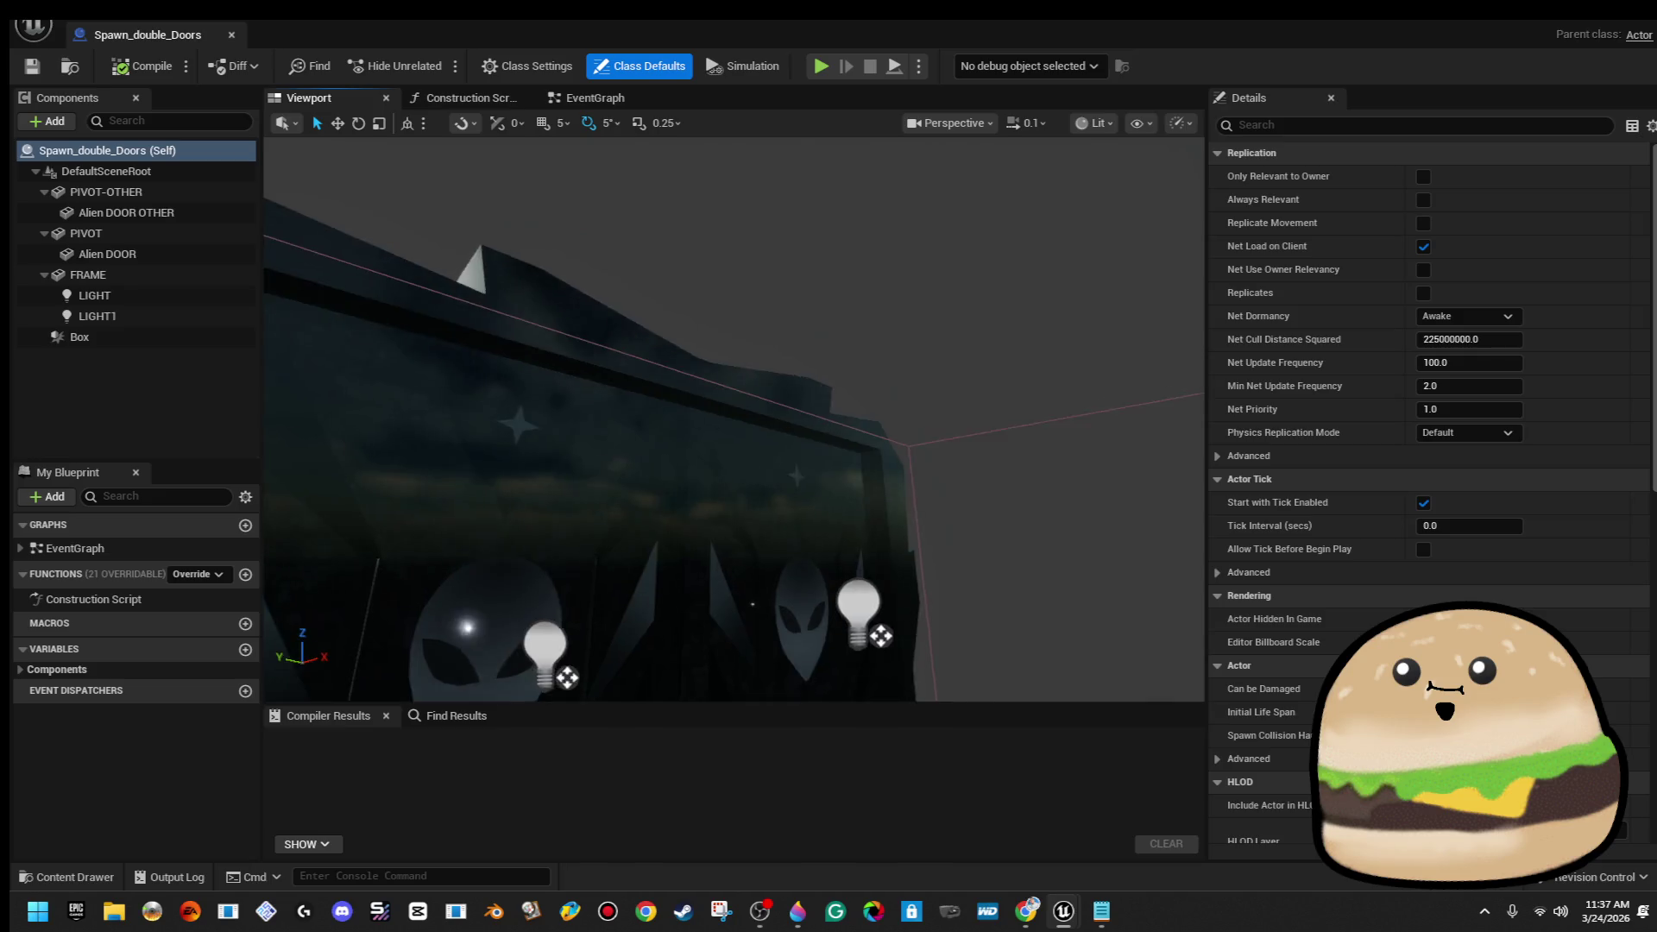
{"action": "left_click", "coordinate": [49, 122]}
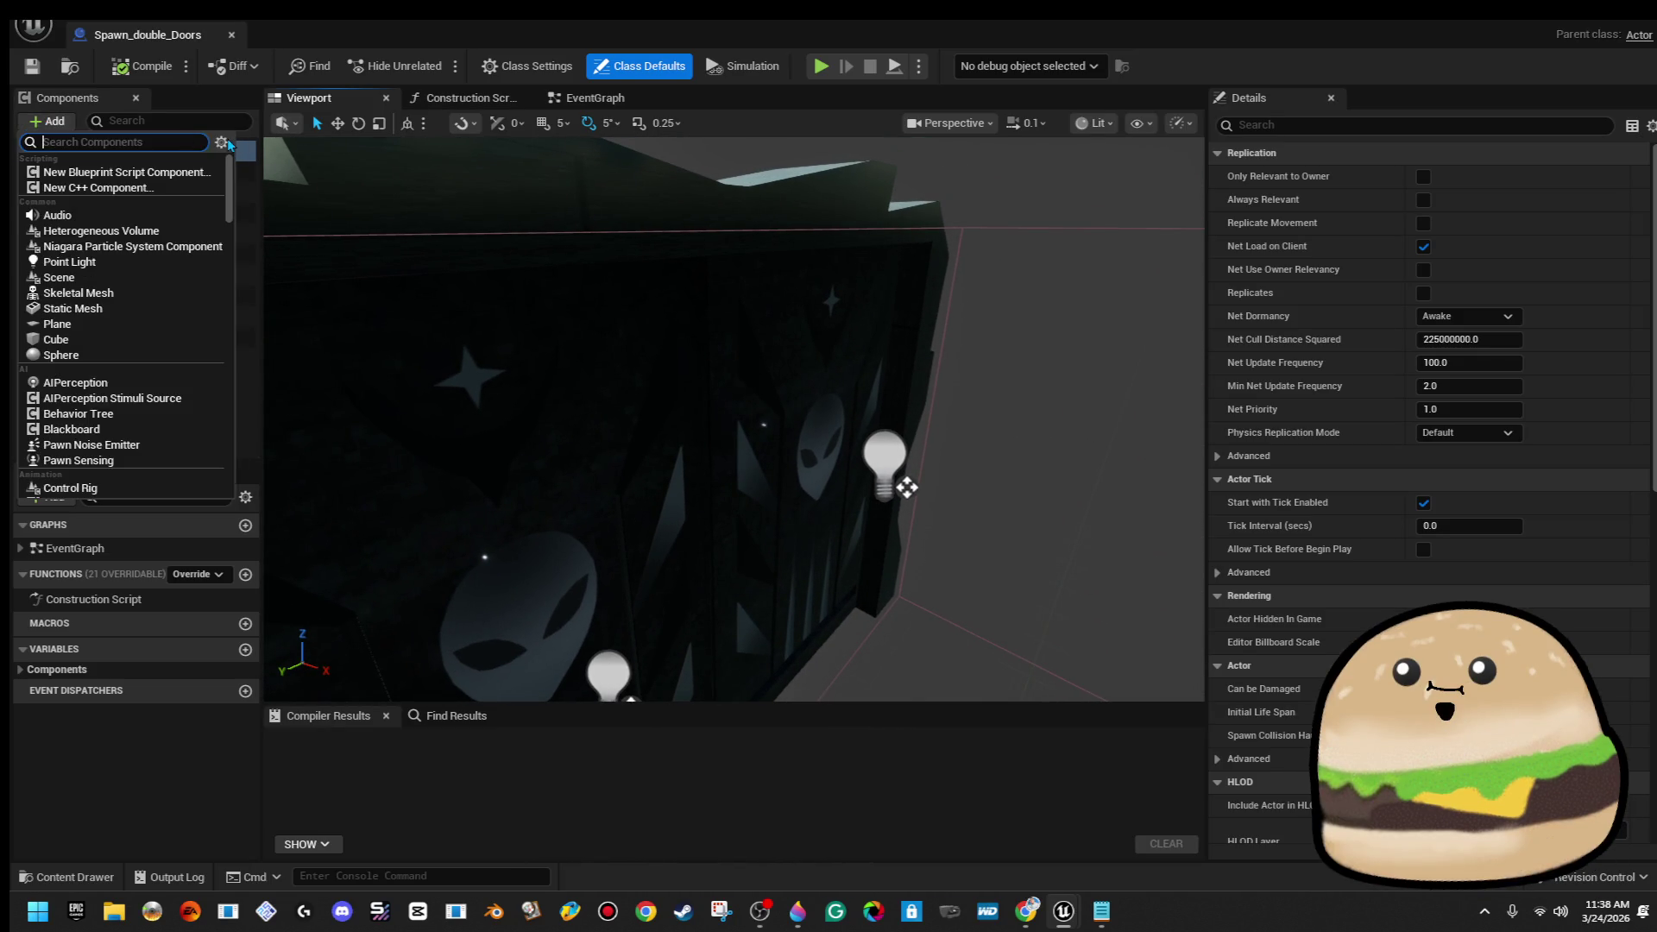
{"action": "type", "text": "cube"}
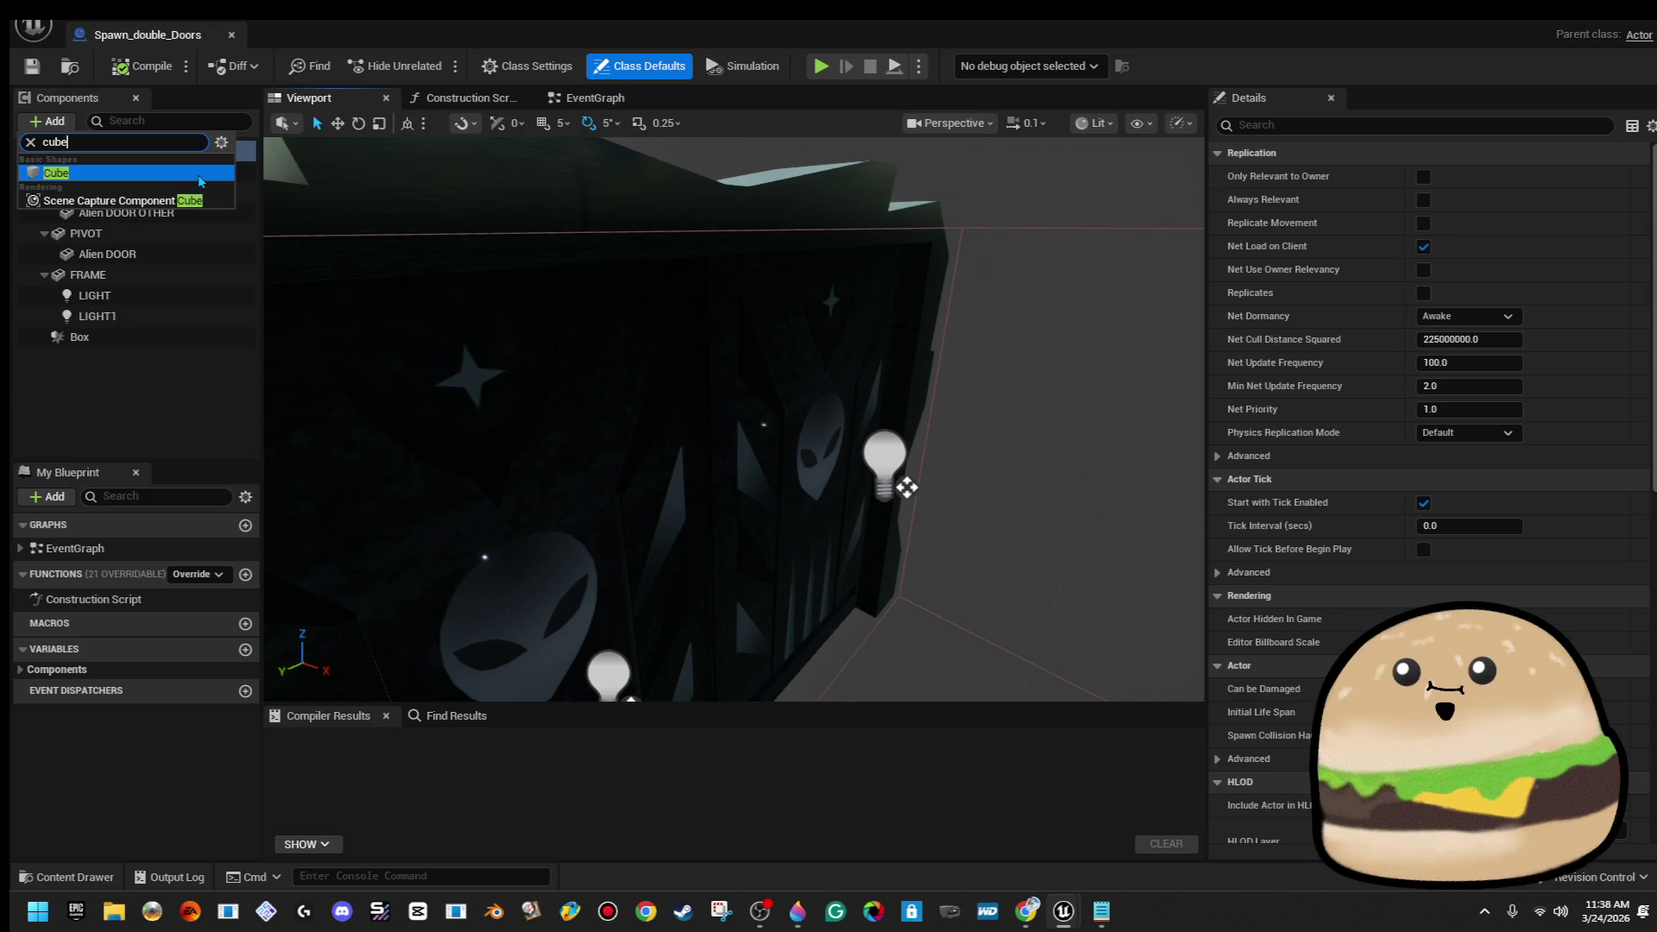
{"action": "left_click", "coordinate": [201, 174]}
{"action": "type", "text": "LIGHT"}
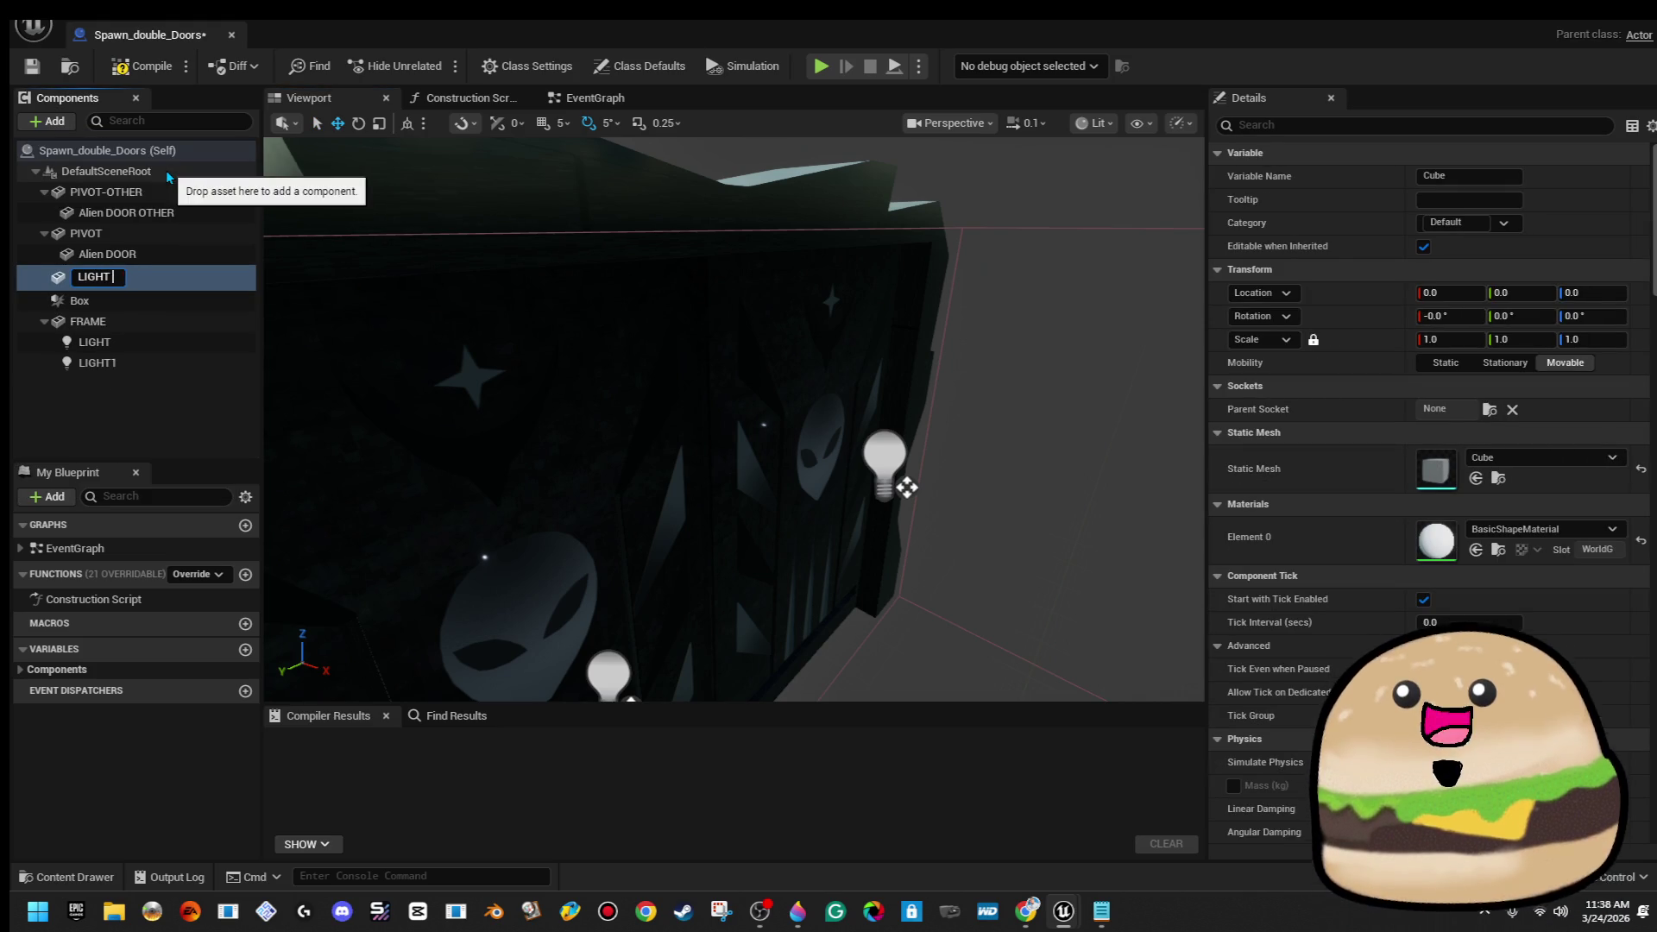
{"action": "type", "text": " BAR"}
{"action": "key", "text": "Return"}
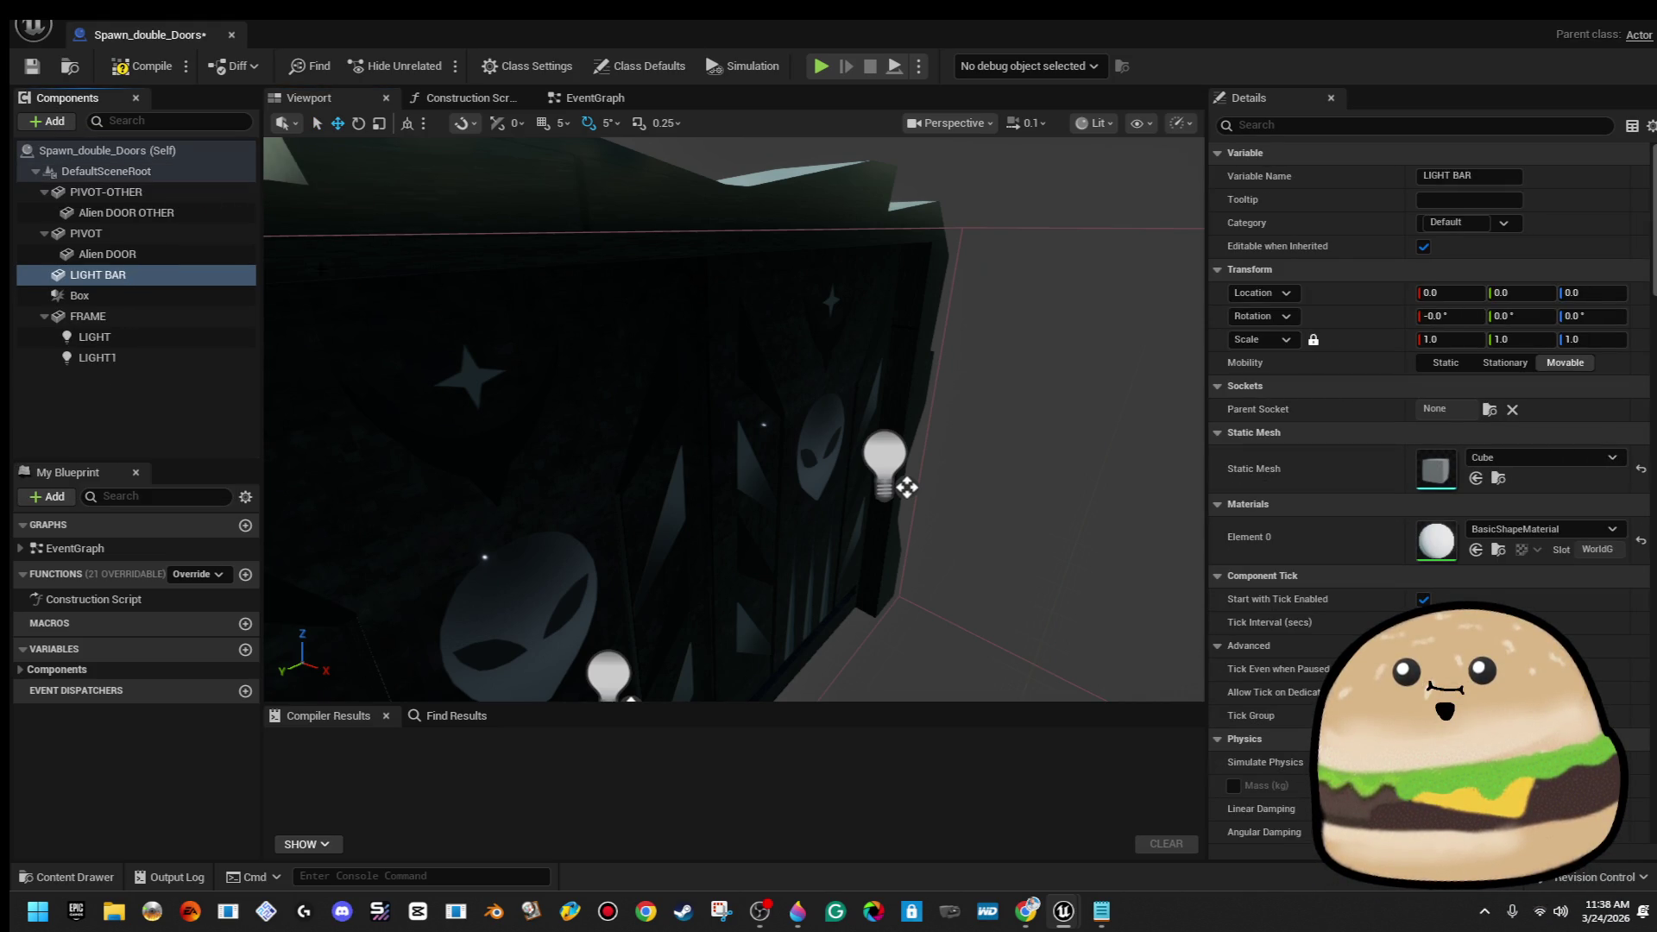
Rename the LIGHT BAR component to RED BAR
{"action": "right_click", "coordinate": [158, 276]}
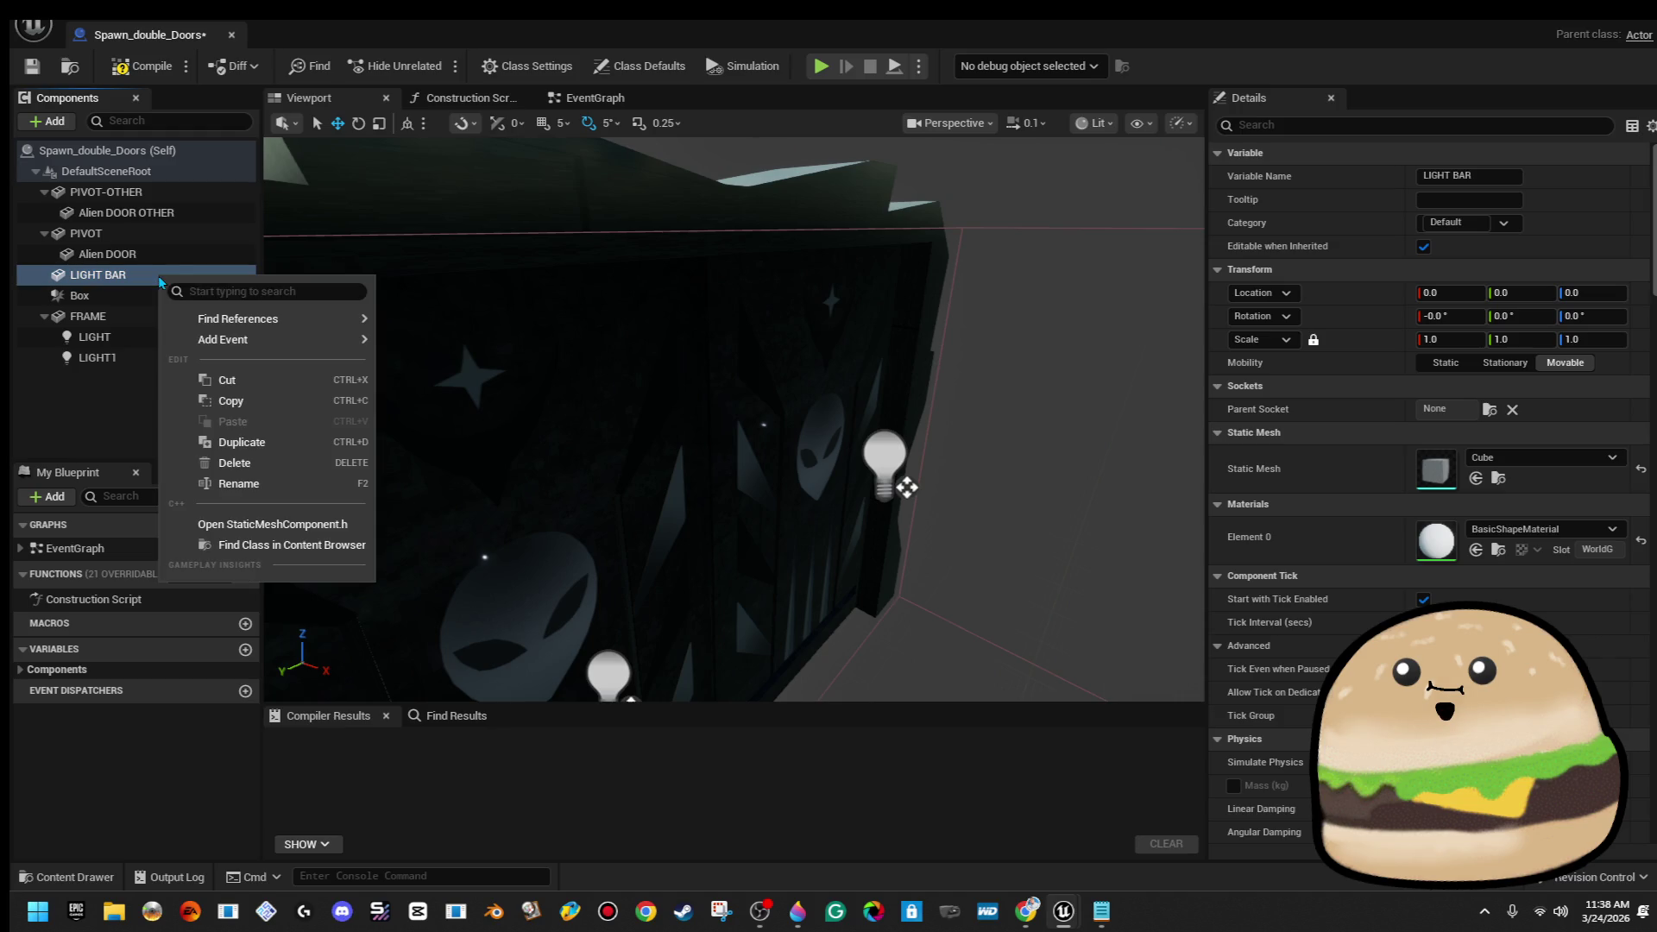
{"action": "left_click", "coordinate": [337, 491]}
{"action": "key", "text": "End"}
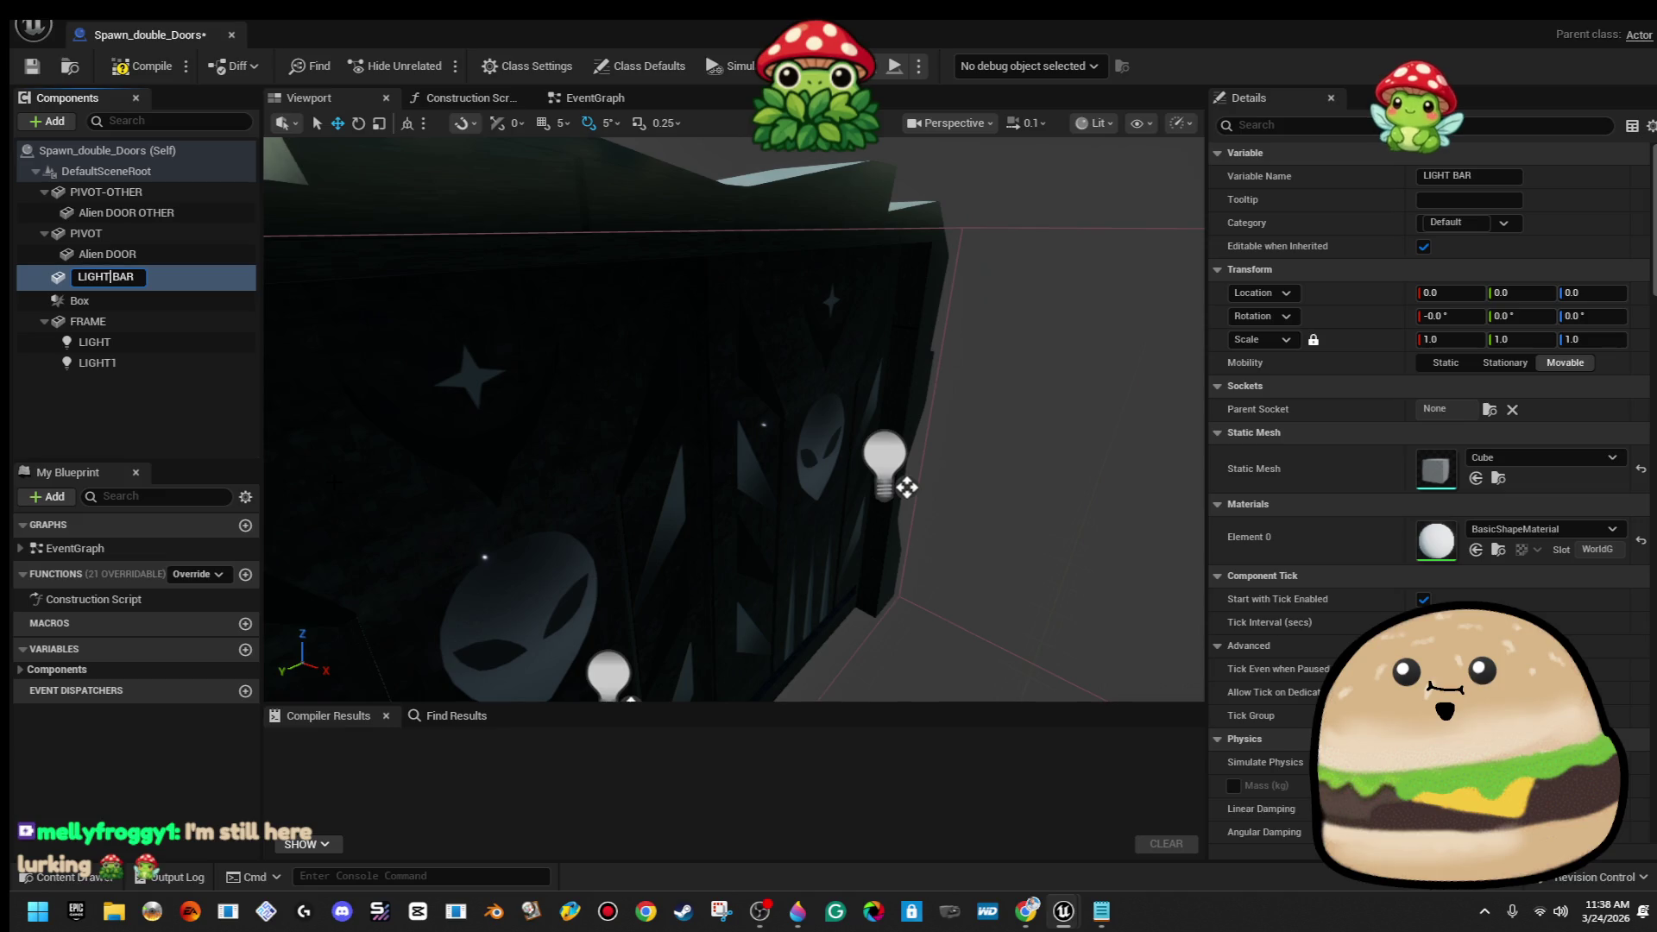
{"action": "key", "text": "BackSpace"}
{"action": "key", "text": "BackSpace"}
{"action": "key", "text": "BackSpace"}
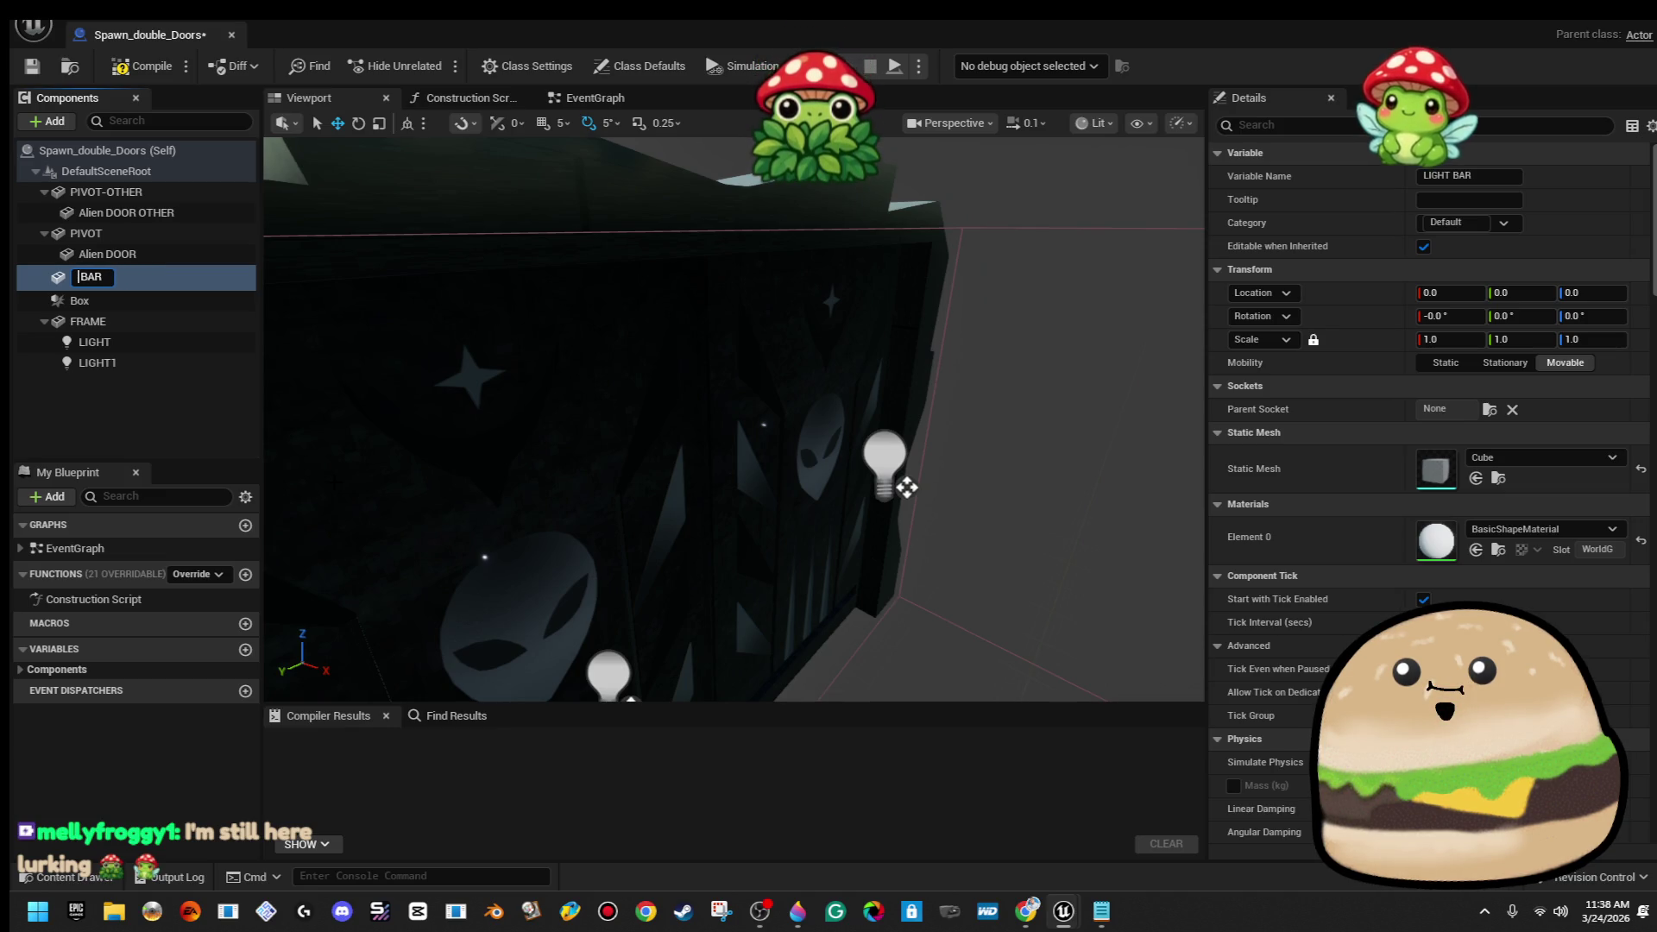
{"action": "type", "text": "RED"}
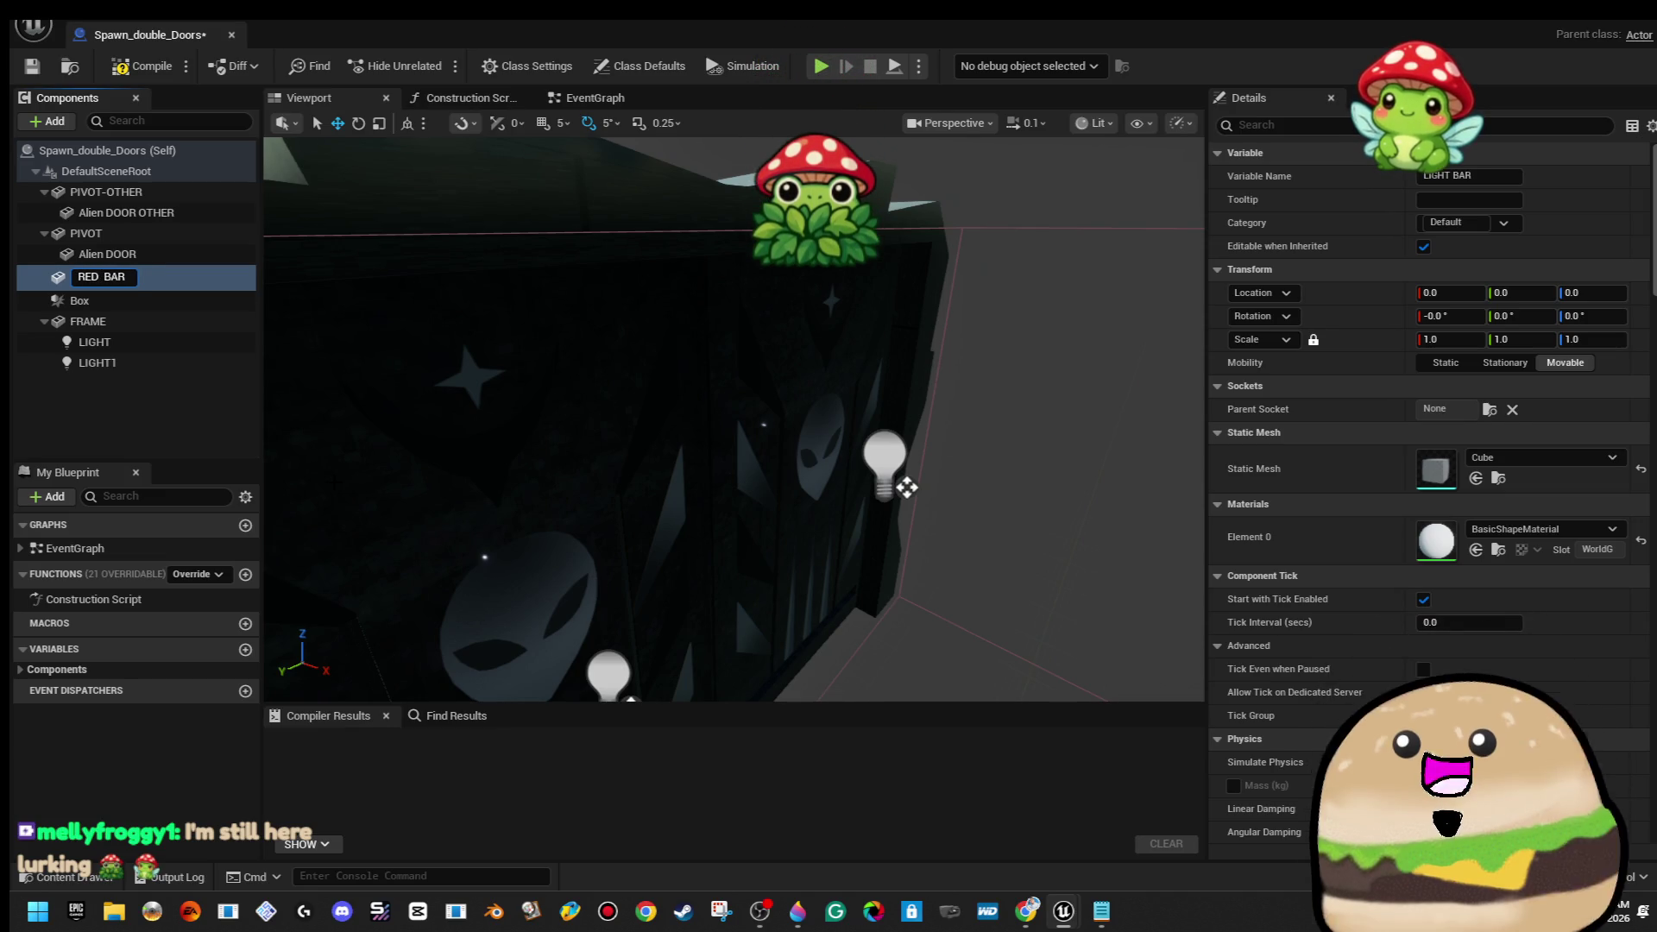
{"action": "key", "text": "Return"}
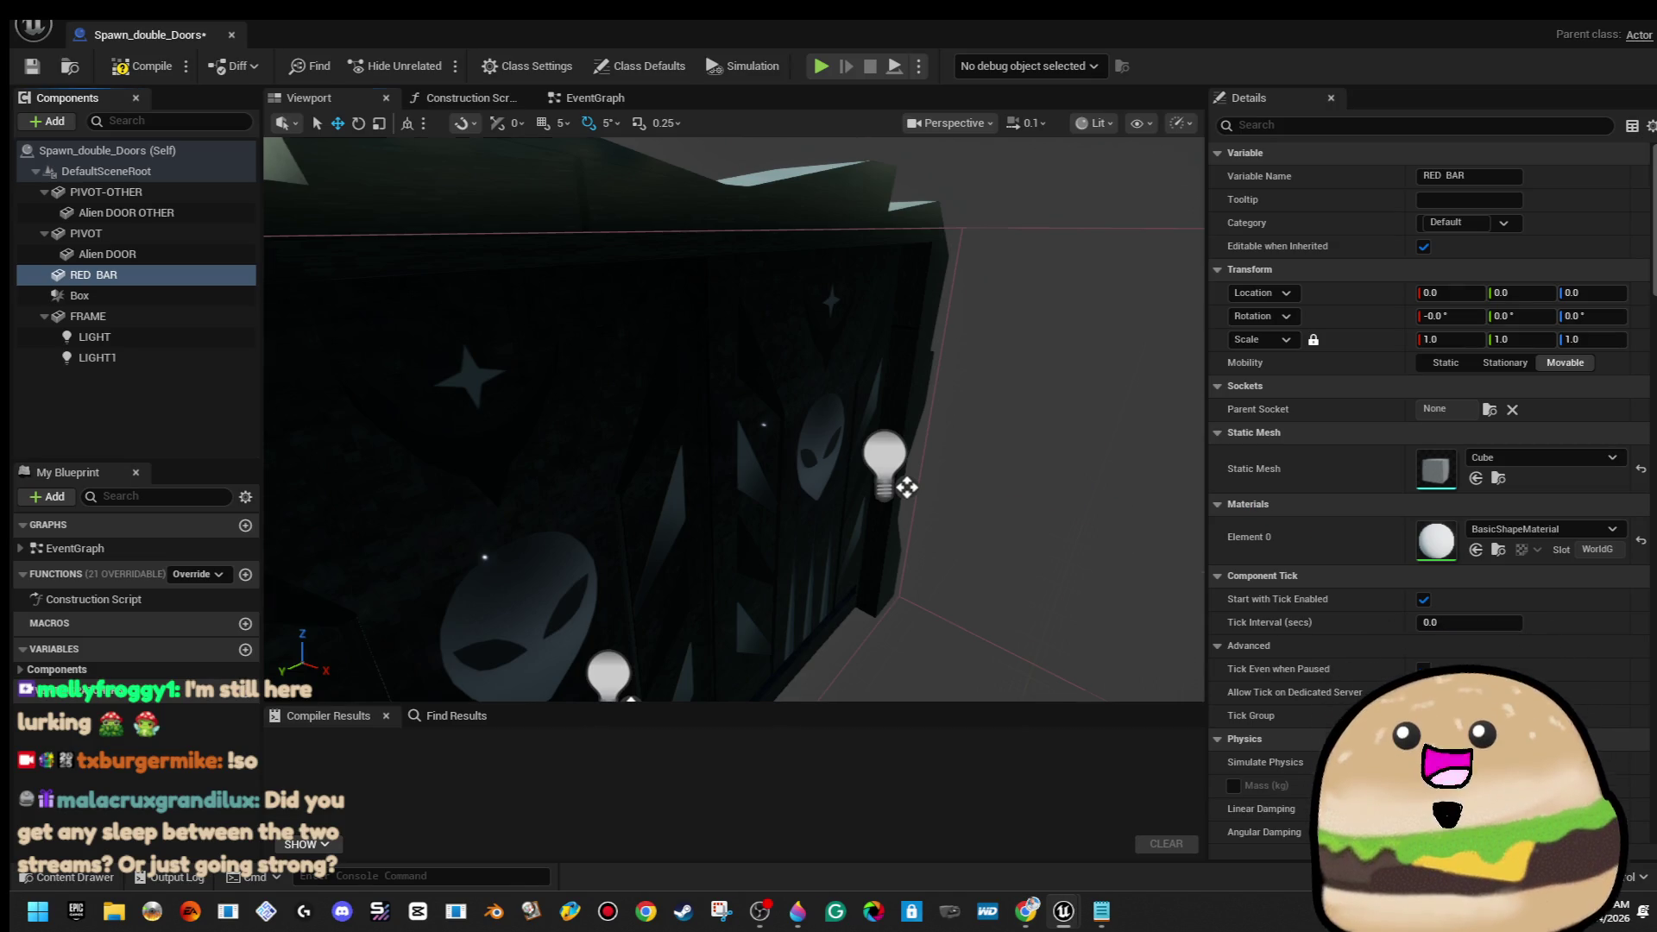
Move RED BAR up onto the door frame (Z about 300) and scale its Z down to about 0.05
{"action": "scroll", "coordinate": [734, 418], "scroll_direction": "down", "scroll_amount": 5}
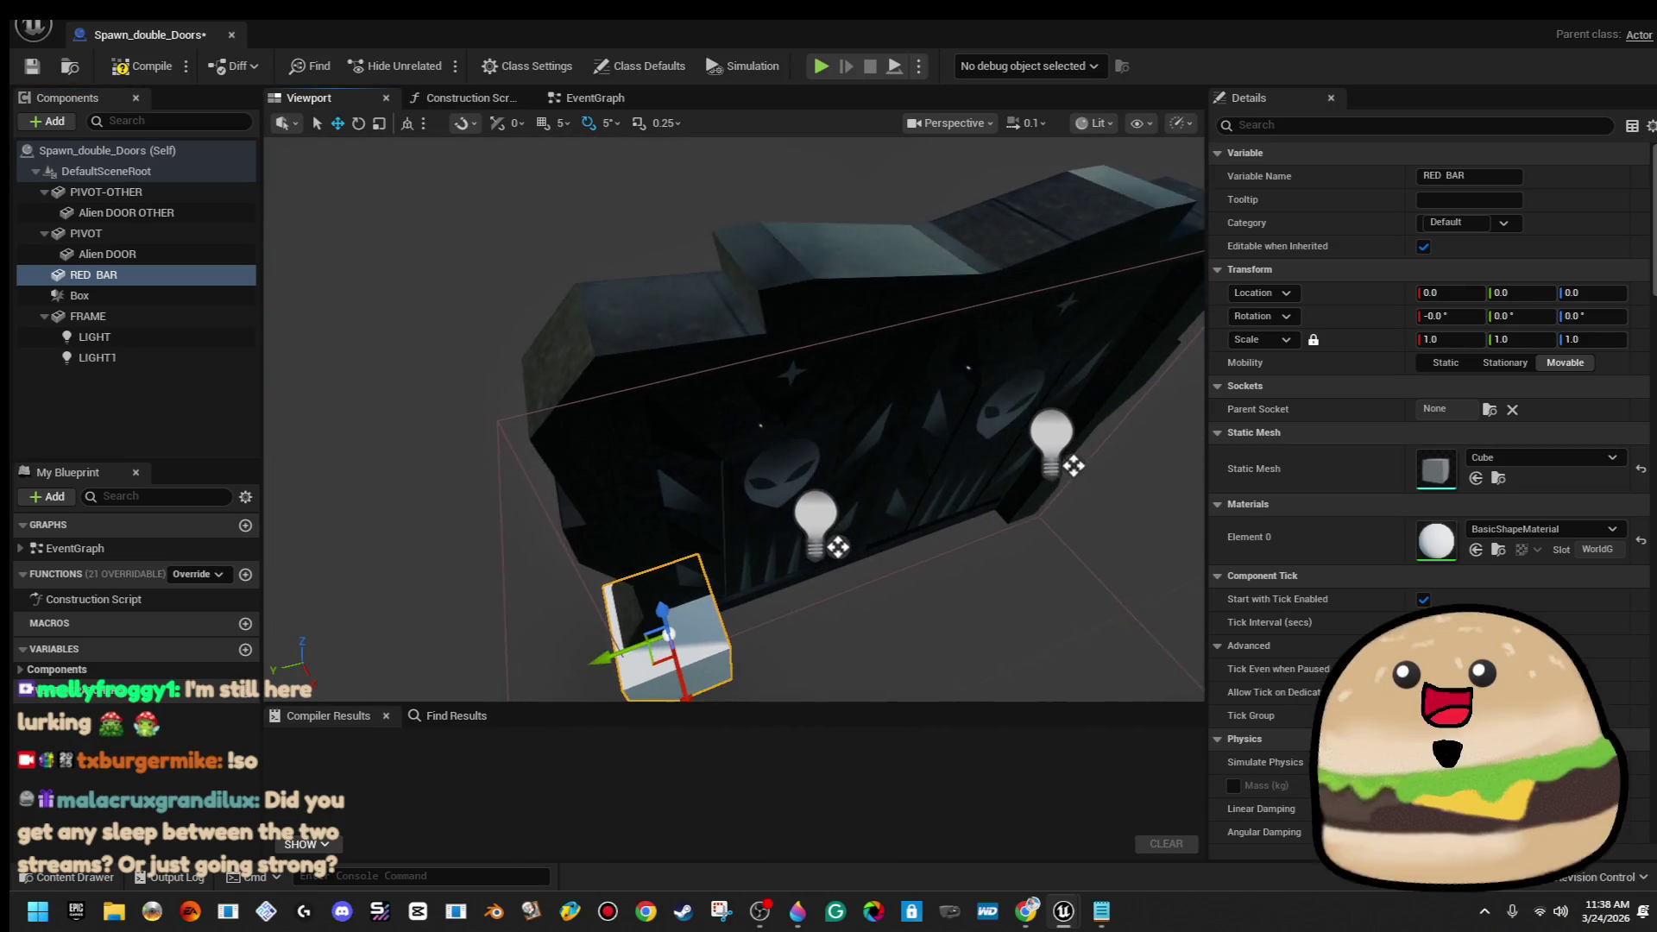
{"action": "scroll", "coordinate": [628, 623], "scroll_direction": "down", "scroll_amount": 1}
{"action": "left_click_drag", "start_coordinate": [631, 620], "coordinate": [934, 313]}
{"action": "mouse_move", "coordinate": [1101, 471]}
{"action": "left_mouse_down"}
{"action": "mouse_move", "coordinate": [966, 440]}
{"action": "mouse_move", "coordinate": [1128, 485]}
{"action": "mouse_move", "coordinate": [1068, 473]}
{"action": "mouse_move", "coordinate": [1066, 499]}
{"action": "left_mouse_up"}
{"action": "key", "text": "r"}
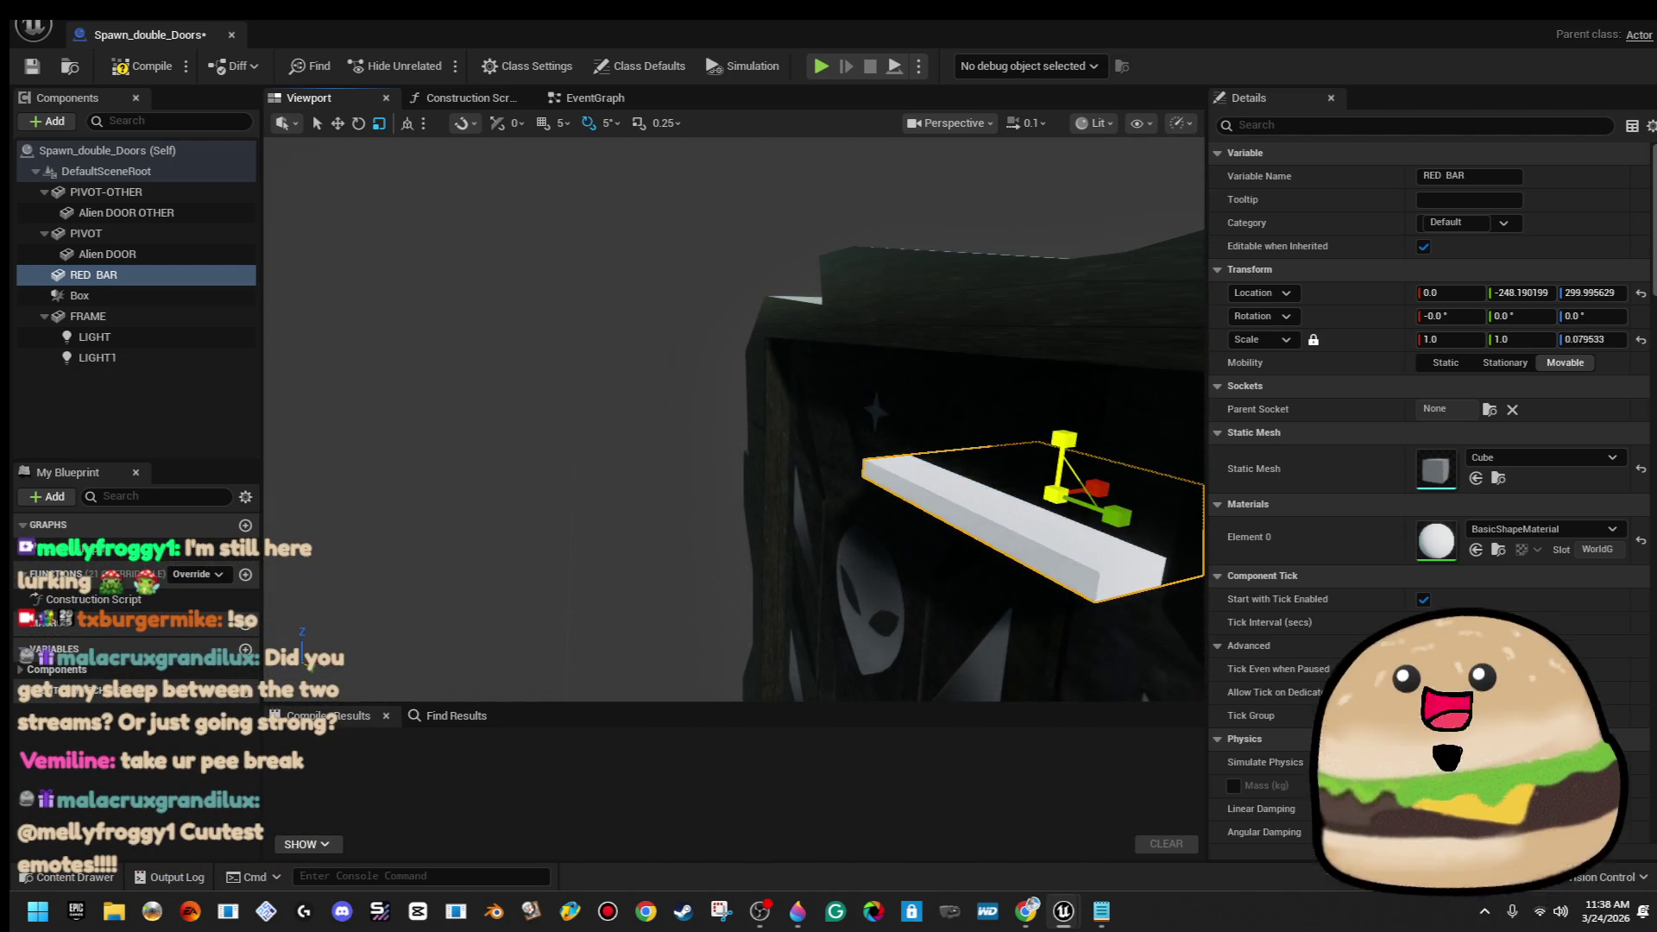
{"action": "scroll", "coordinate": [733, 420], "scroll_direction": "down", "scroll_amount": 5}
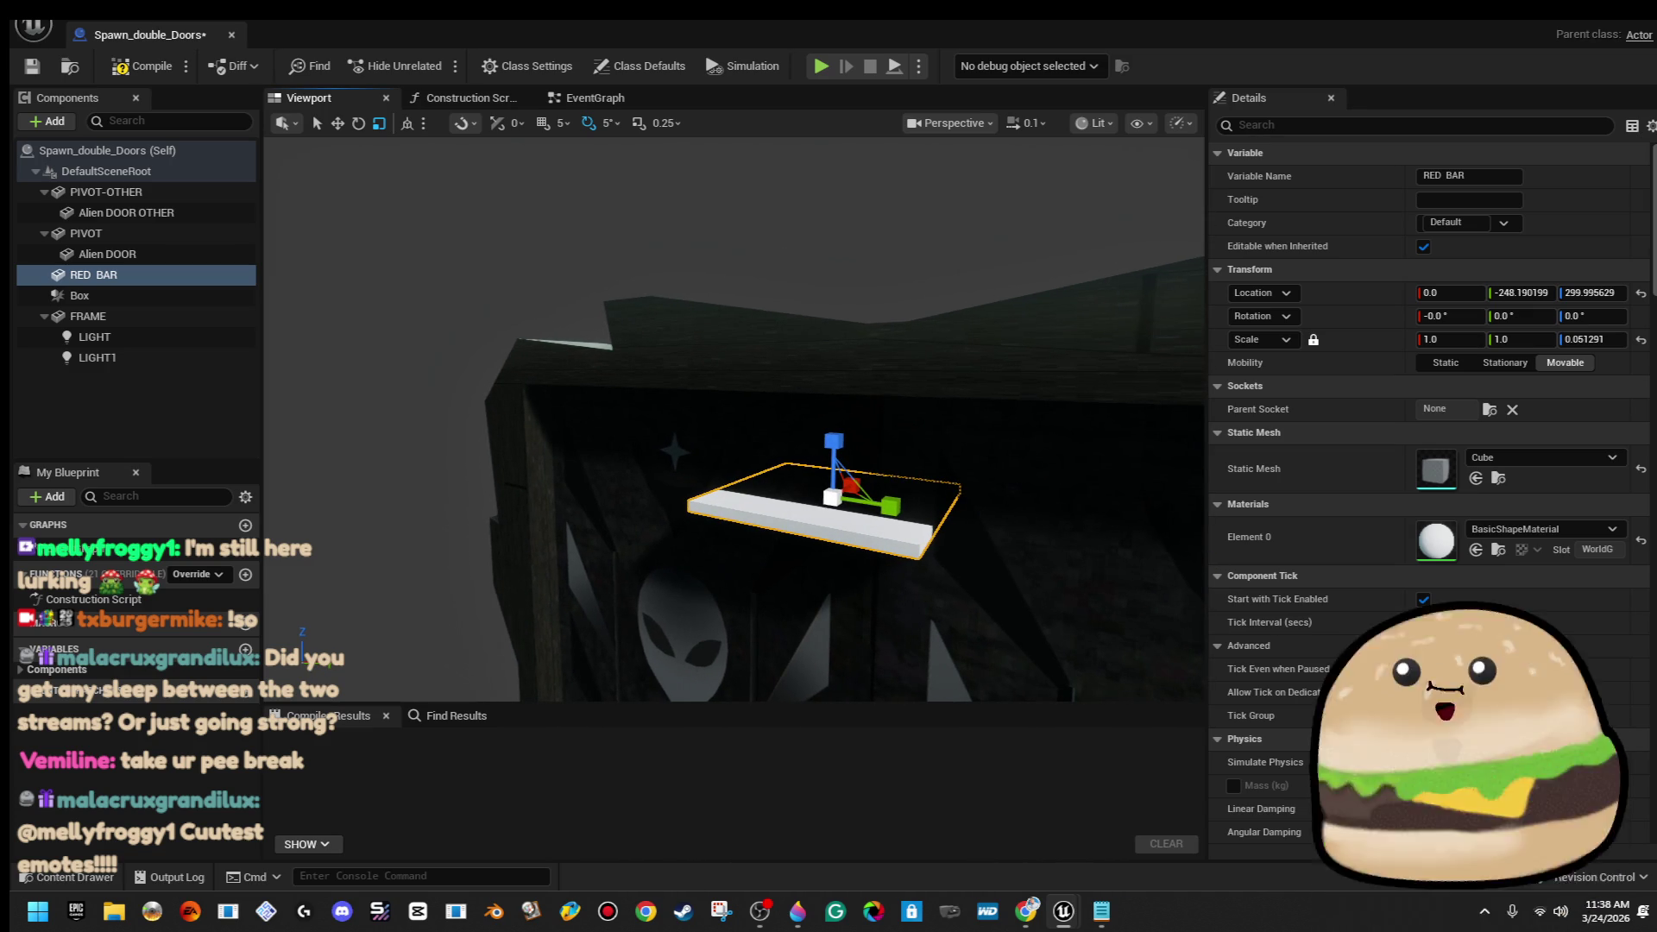
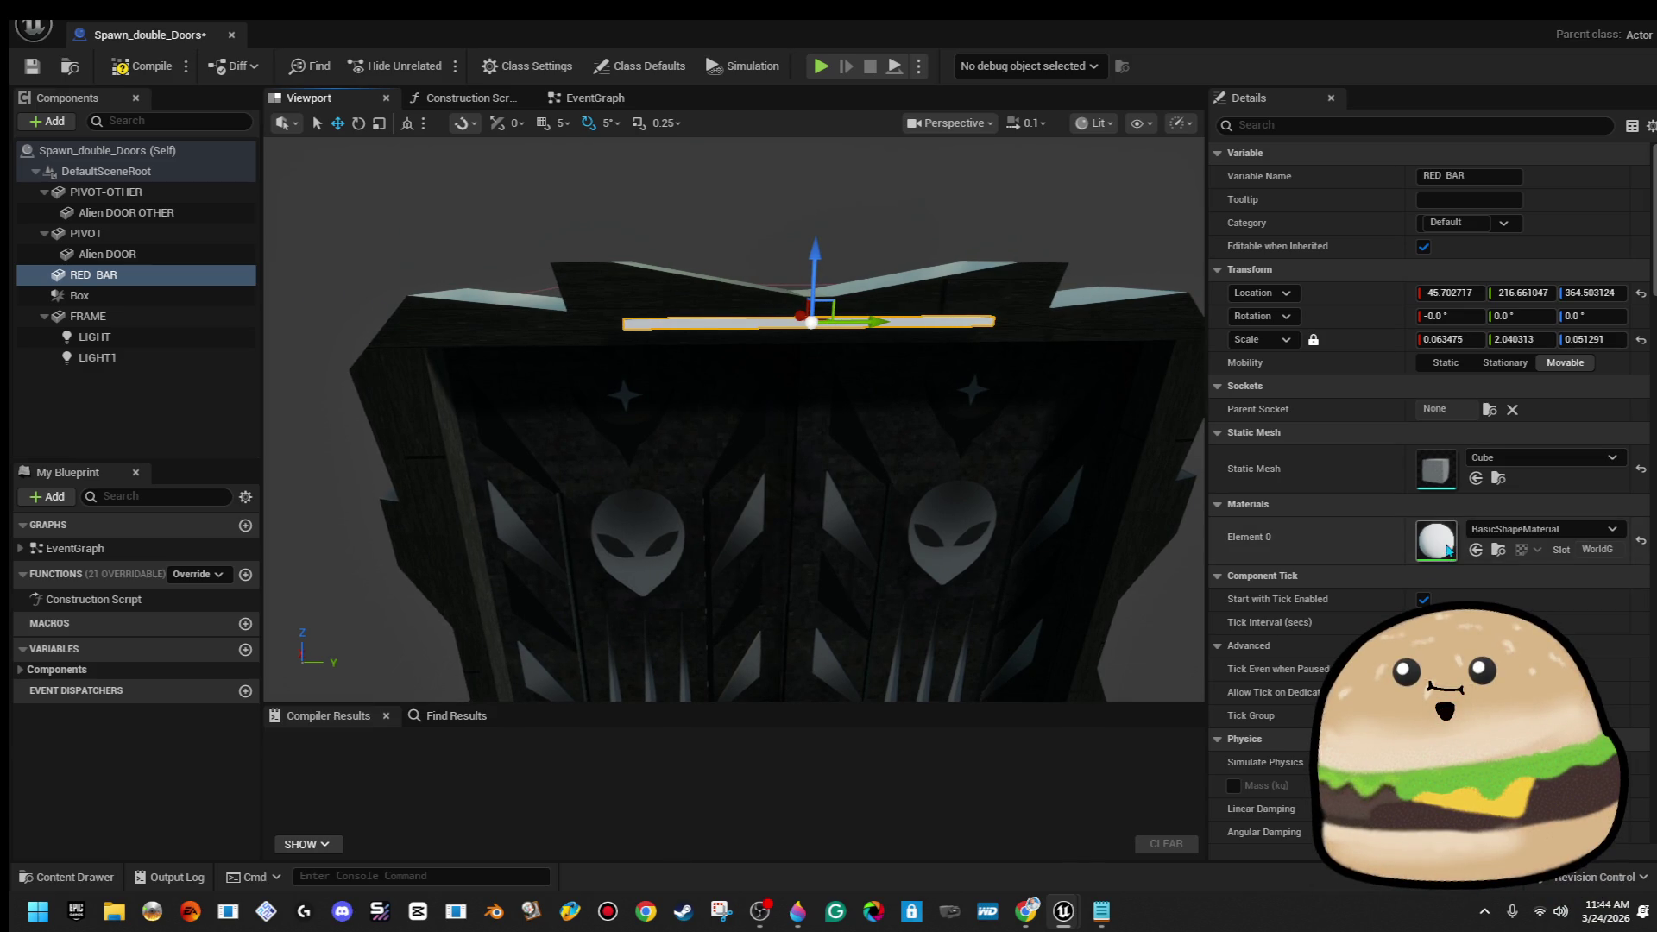
Switch to the Spawn_double_Doors EventGraph and frame the overlap logic
{"action": "left_click", "coordinate": [591, 101]}
{"action": "scroll", "coordinate": [725, 453], "scroll_direction": "up", "scroll_amount": 3}
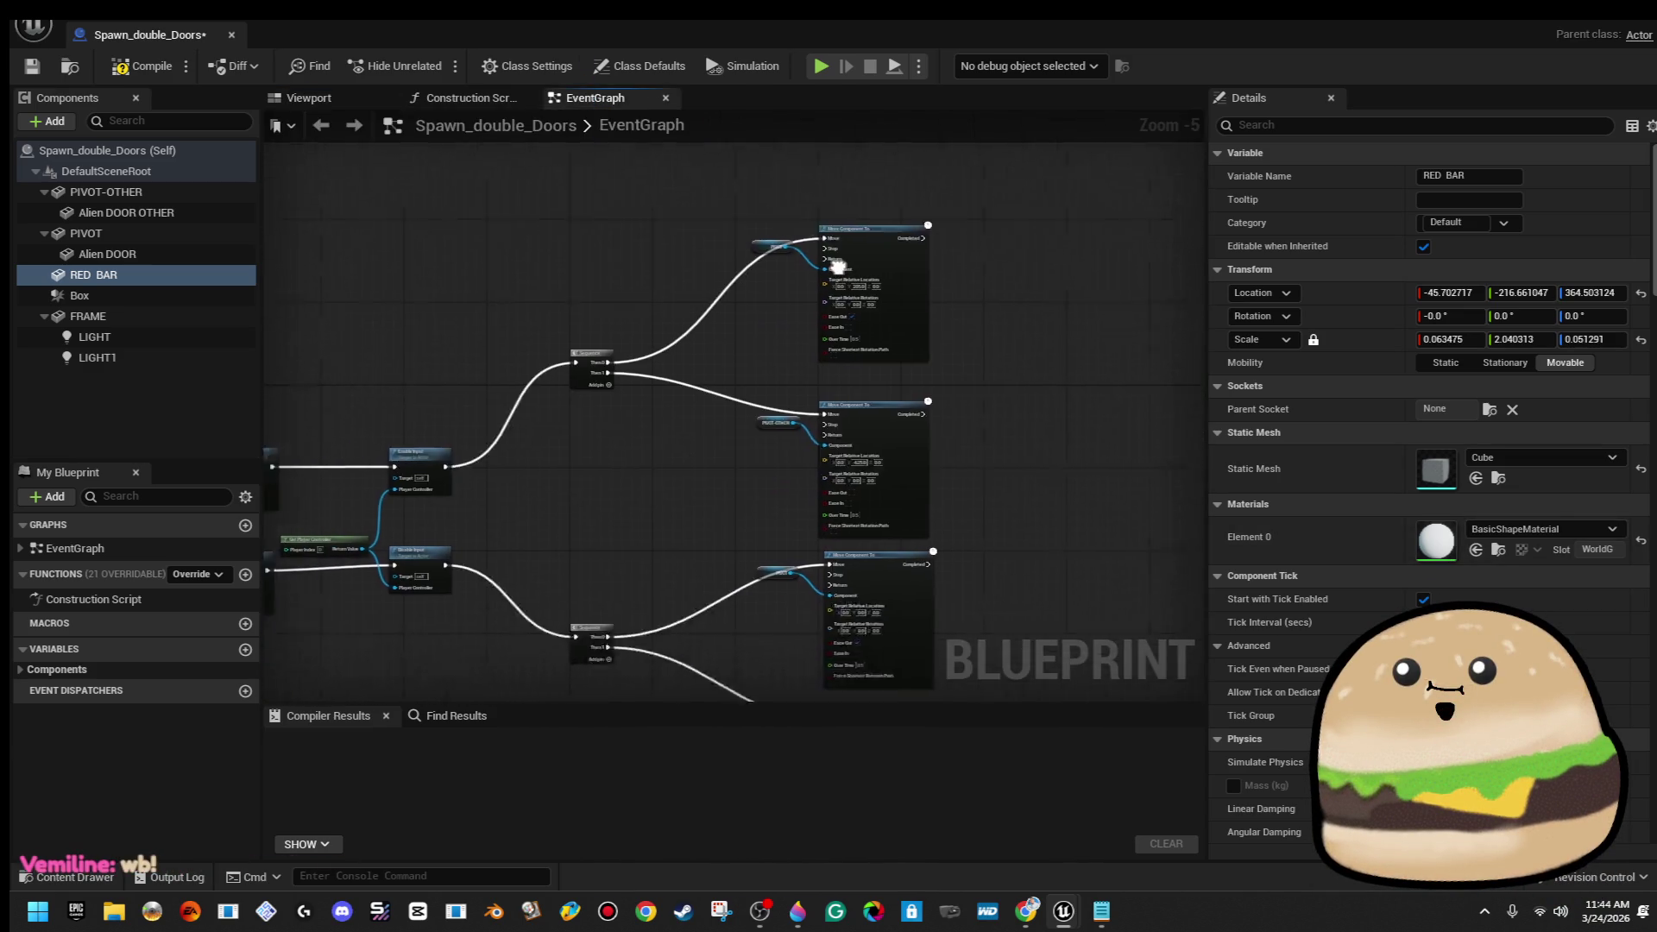
{"action": "left_click_drag", "start_coordinate": [697, 454], "coordinate": [999, 374]}
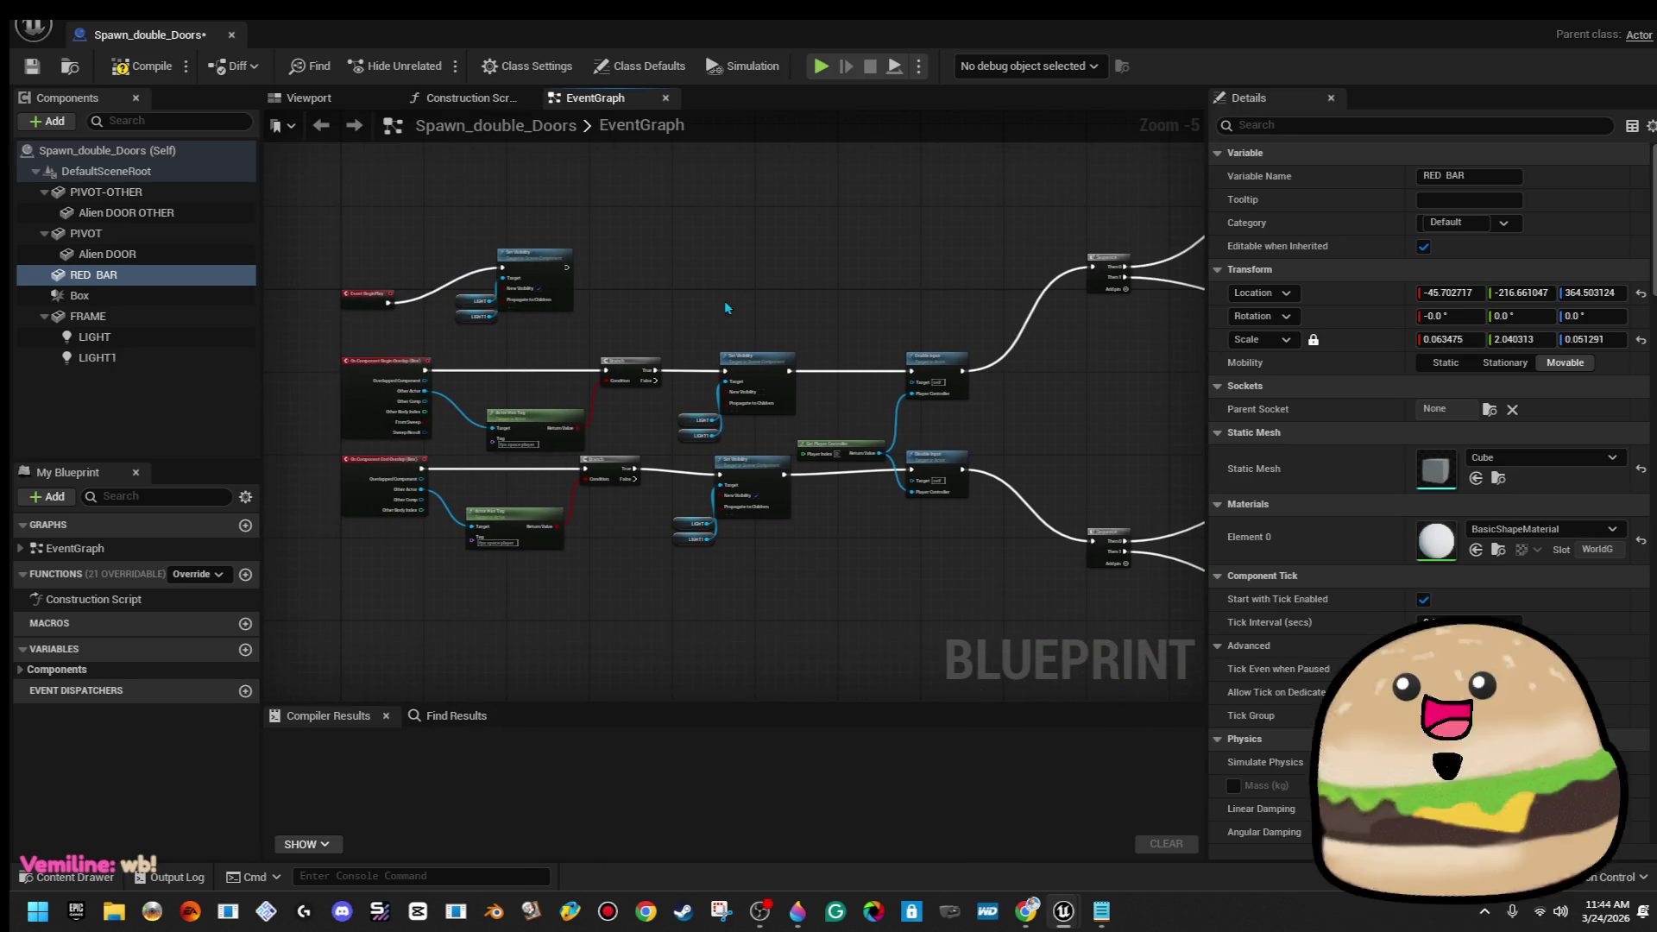
{"action": "scroll", "coordinate": [705, 335], "scroll_direction": "up", "scroll_amount": 5}
{"action": "scroll", "coordinate": [716, 343], "scroll_direction": "down", "scroll_amount": 5}
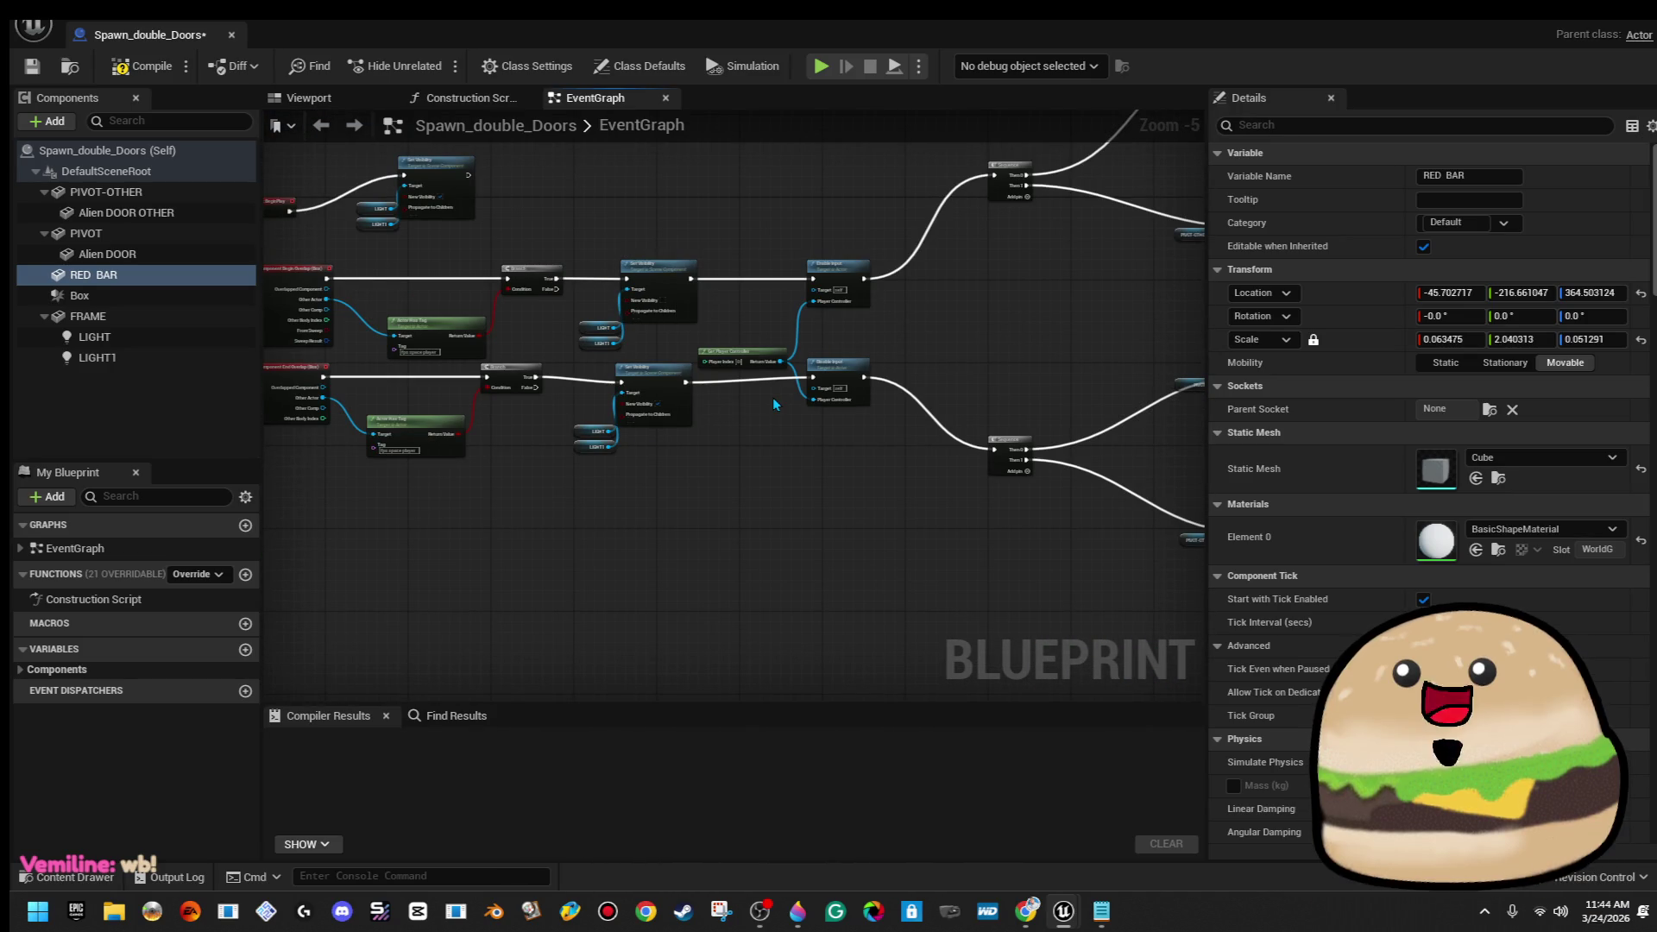
{"action": "scroll", "coordinate": [515, 345], "scroll_direction": "down", "scroll_amount": 1}
{"action": "scroll", "coordinate": [516, 308], "scroll_direction": "down", "scroll_amount": 2}
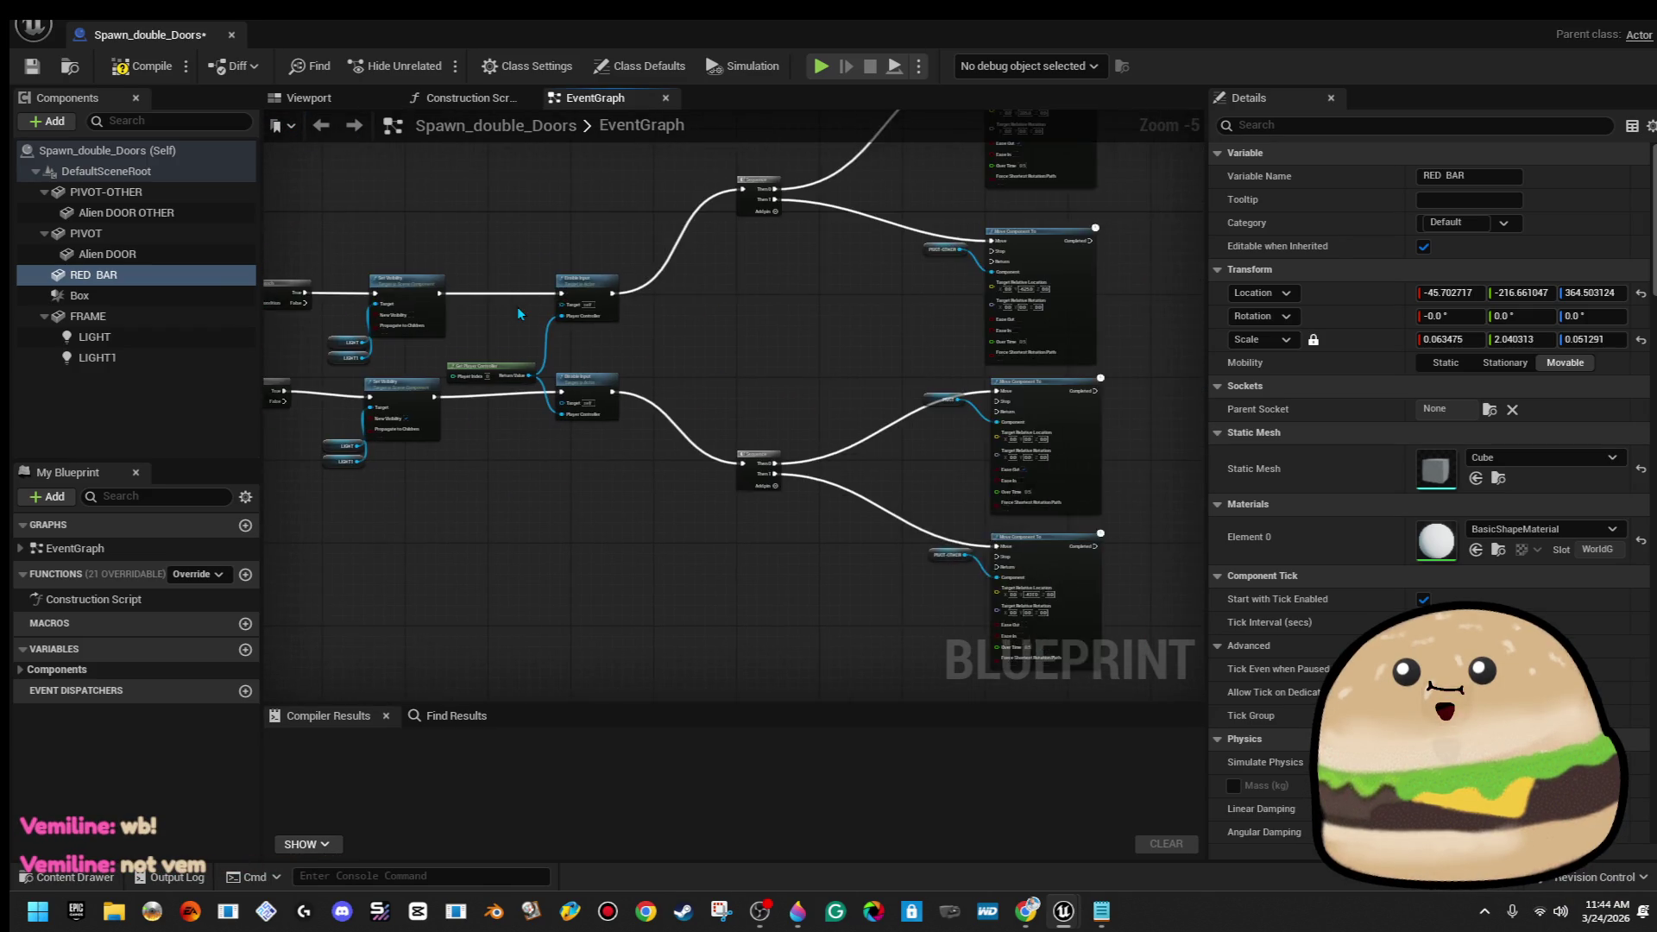
{"action": "left_click_drag", "start_coordinate": [640, 411], "coordinate": [494, 449]}
Shift the overlap nodes slightly right and bring them back into view
{"action": "left_click_drag", "start_coordinate": [860, 451], "coordinate": [954, 523]}
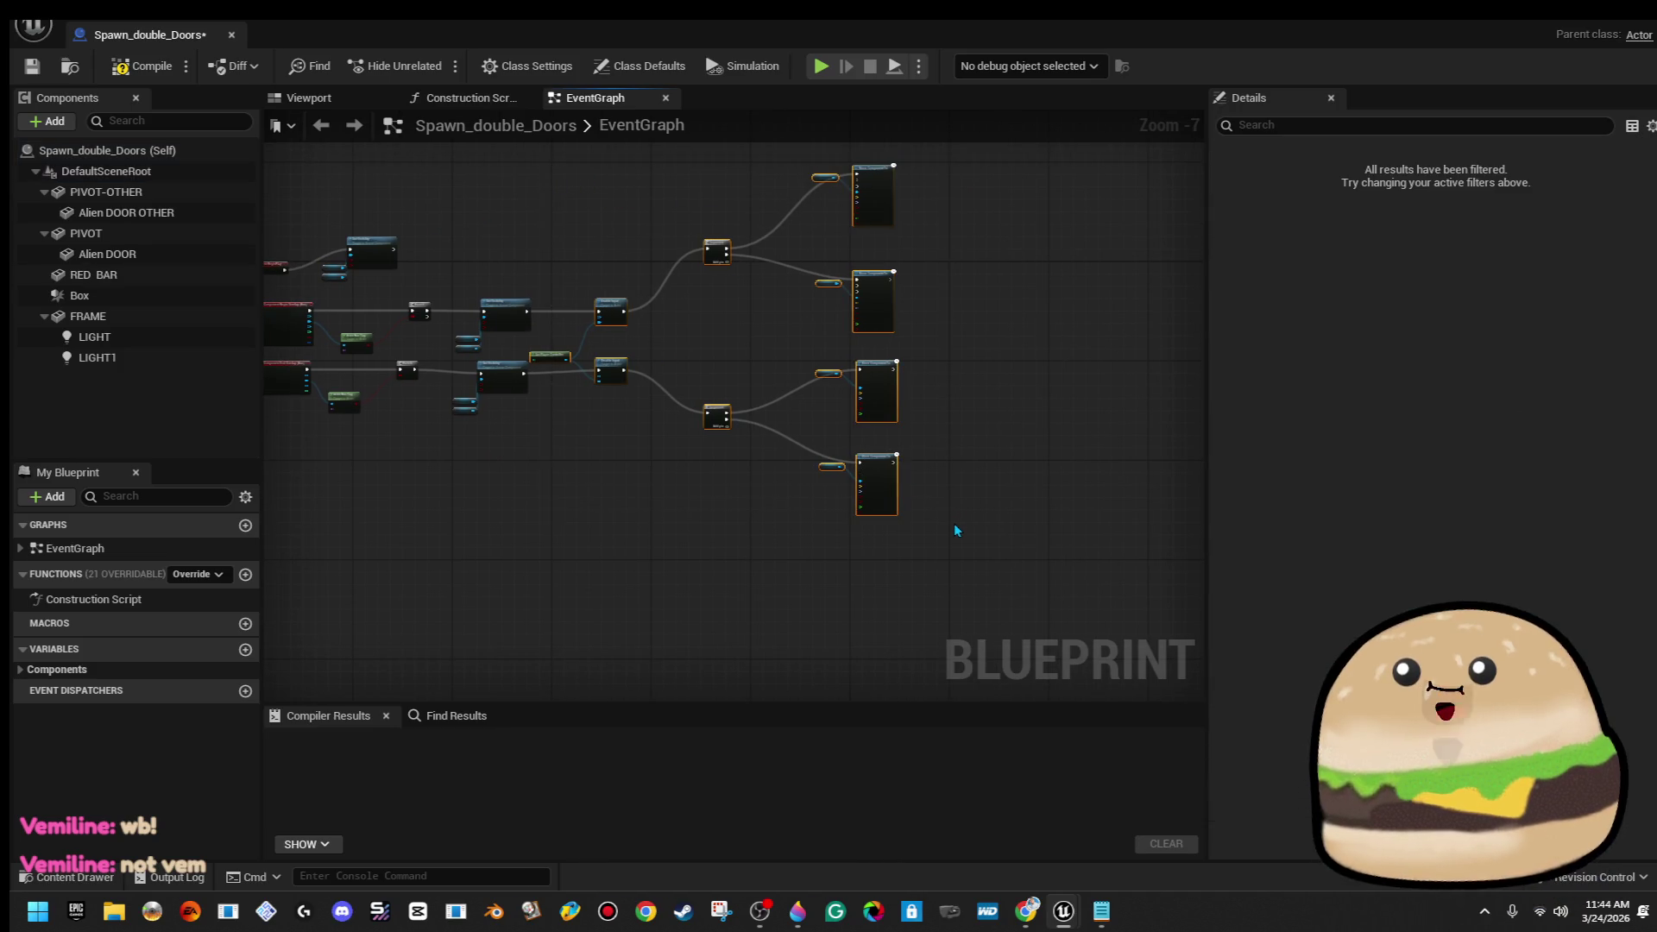
{"action": "left_click", "coordinate": [654, 505]}
{"action": "scroll", "coordinate": [551, 407], "scroll_direction": "up", "scroll_amount": 2}
{"action": "left_click_drag", "start_coordinate": [551, 407], "coordinate": [641, 534]}
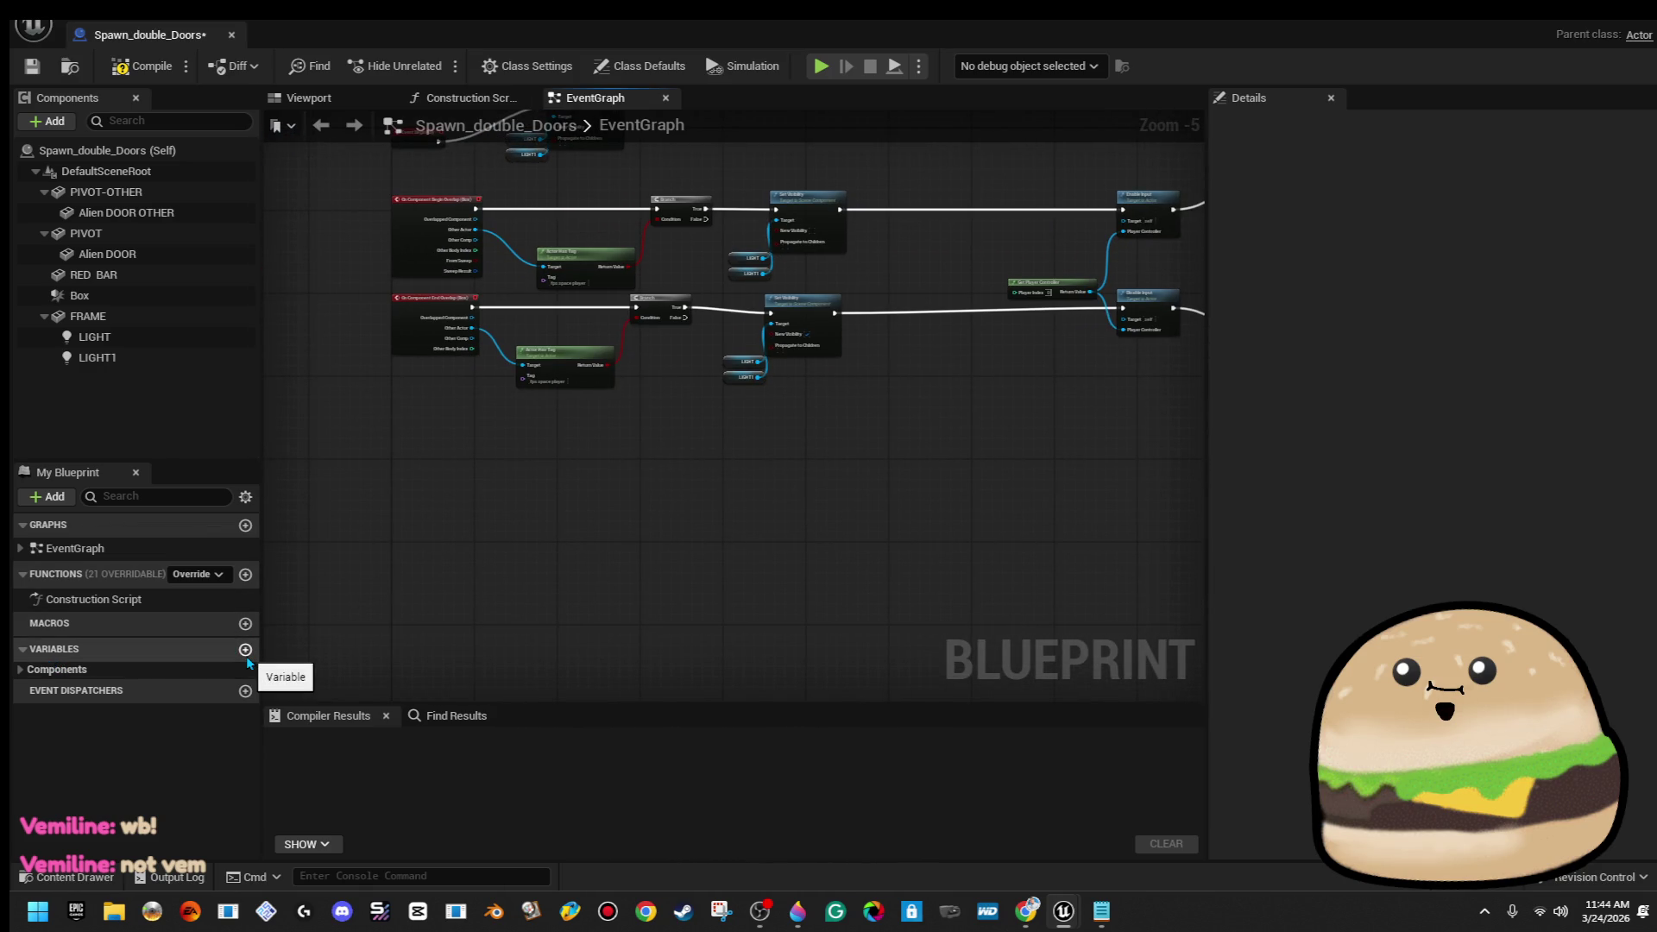
Add a new Boolean variable to the blueprint
{"action": "left_click", "coordinate": [247, 658]}
{"action": "type", "text": "Doors are OPEN"}
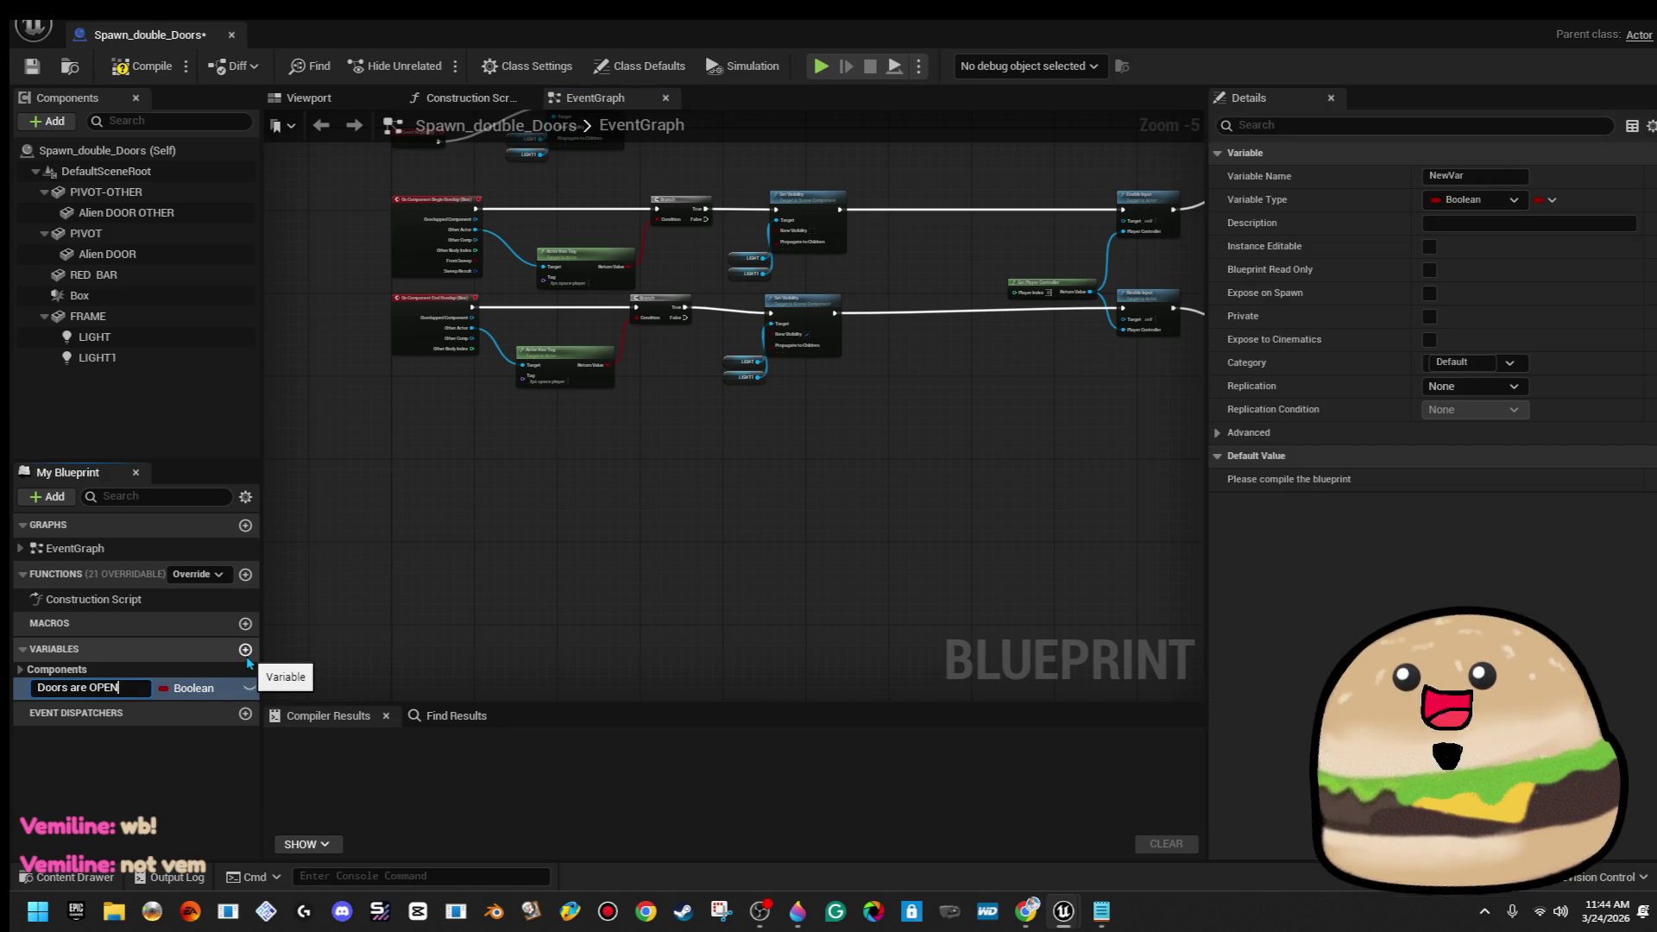
{"action": "key", "text": "Return"}
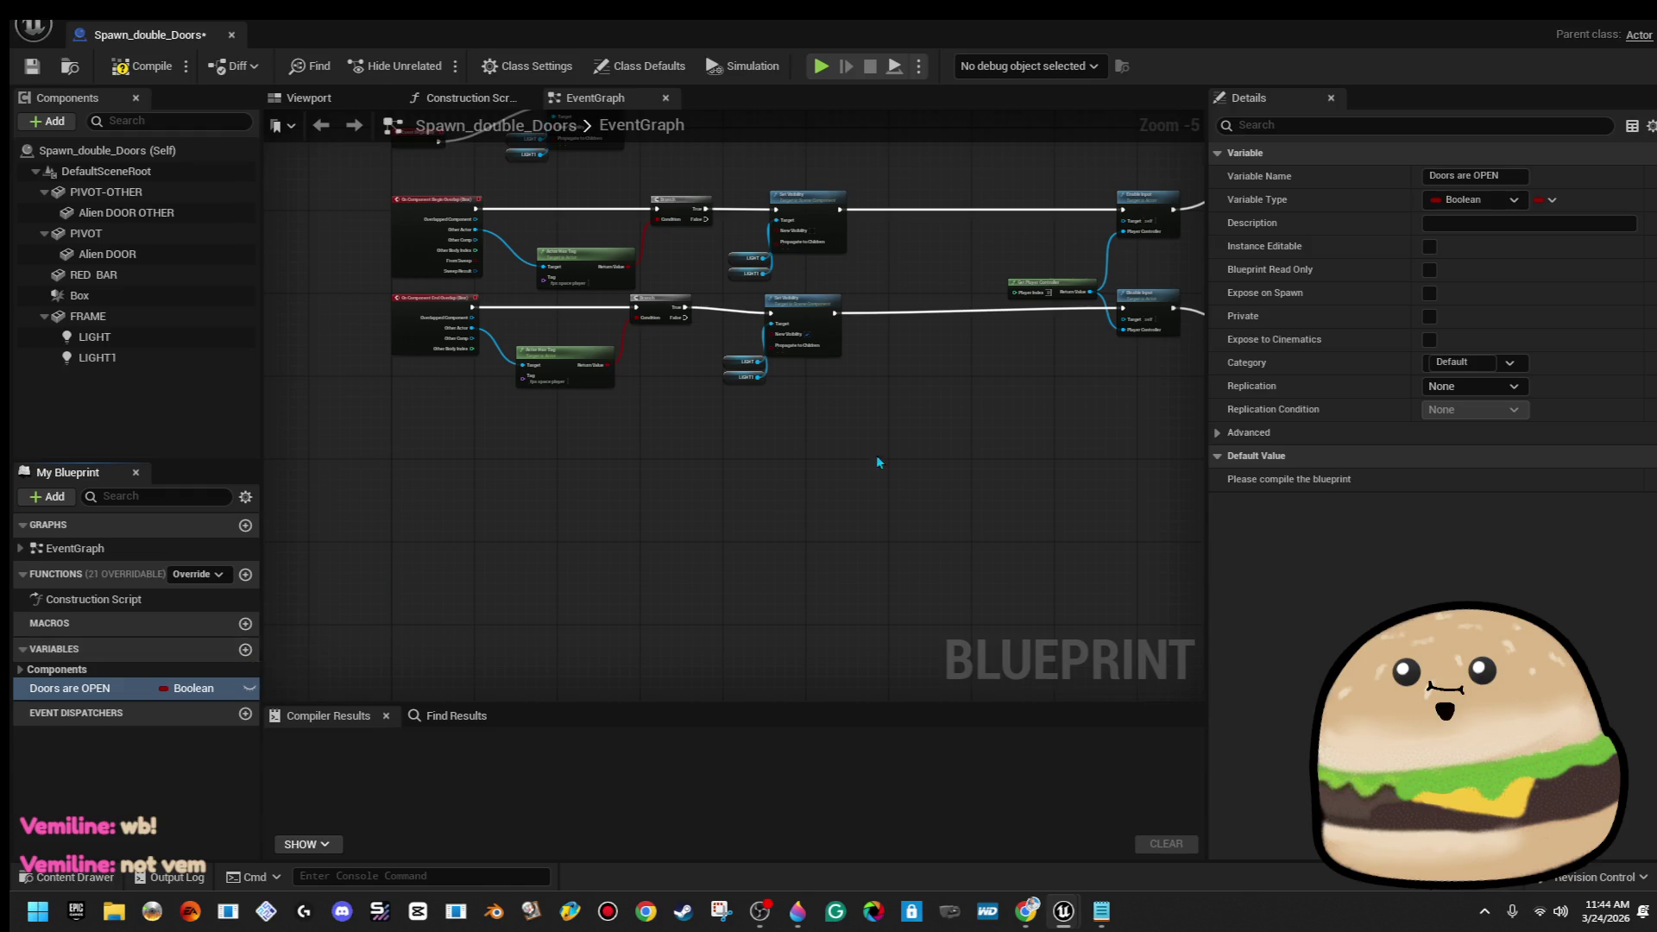
{"action": "scroll", "coordinate": [877, 462], "scroll_direction": "up", "scroll_amount": 2}
Try adding Sequence nodes after both Set Visibility nodes, then remove them
{"action": "left_click_drag", "start_coordinate": [643, 330], "coordinate": [723, 335]}
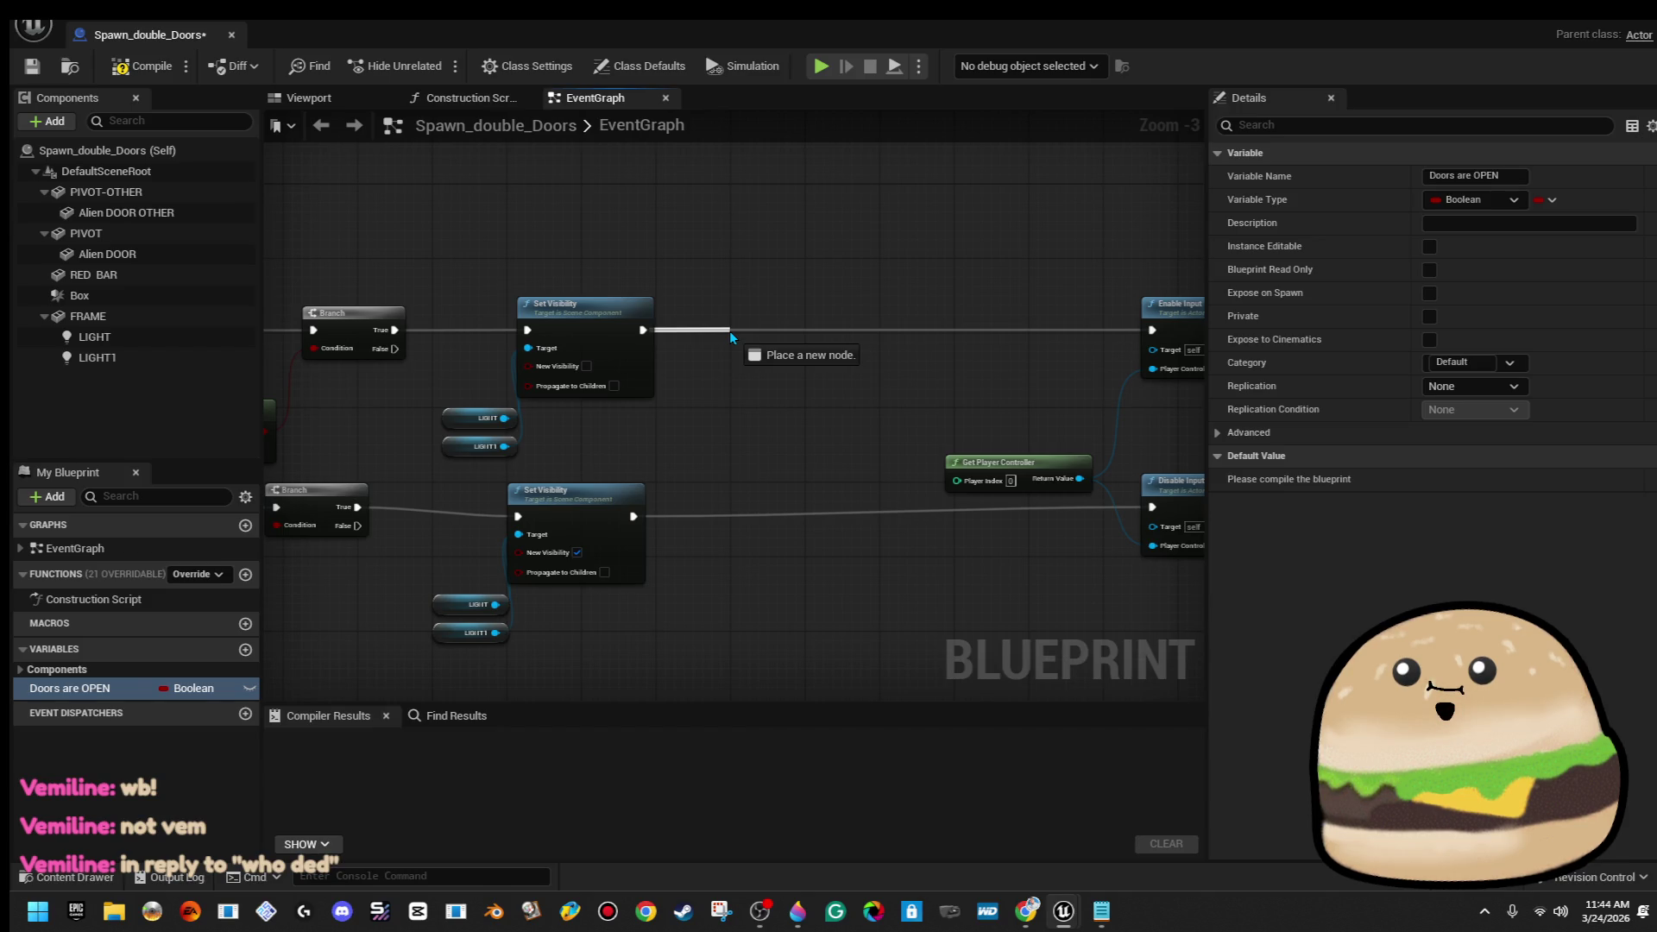
{"action": "mouse_move", "coordinate": [728, 329]}
{"action": "left_mouse_down"}
{"action": "mouse_move", "coordinate": [587, 364]}
{"action": "mouse_move", "coordinate": [709, 360]}
{"action": "left_mouse_up"}
{"action": "left_click", "coordinate": [776, 258]}
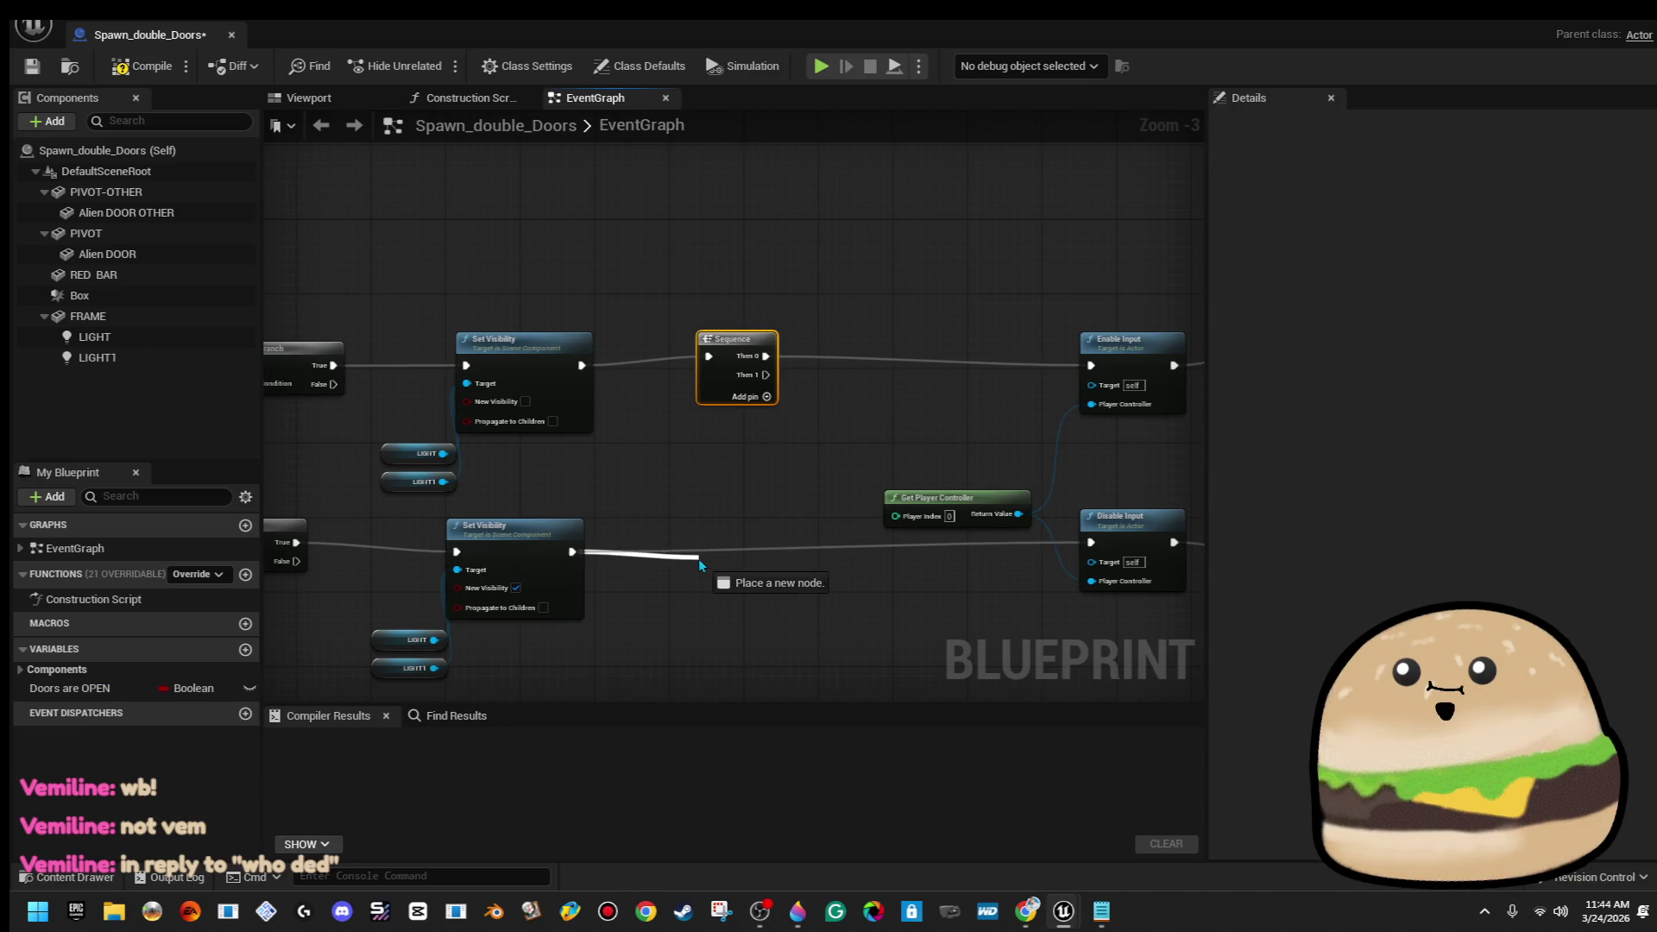
{"action": "mouse_move", "coordinate": [742, 523]}
{"action": "left_mouse_down"}
{"action": "mouse_move", "coordinate": [688, 396]}
{"action": "mouse_move", "coordinate": [634, 380]}
{"action": "left_mouse_up"}
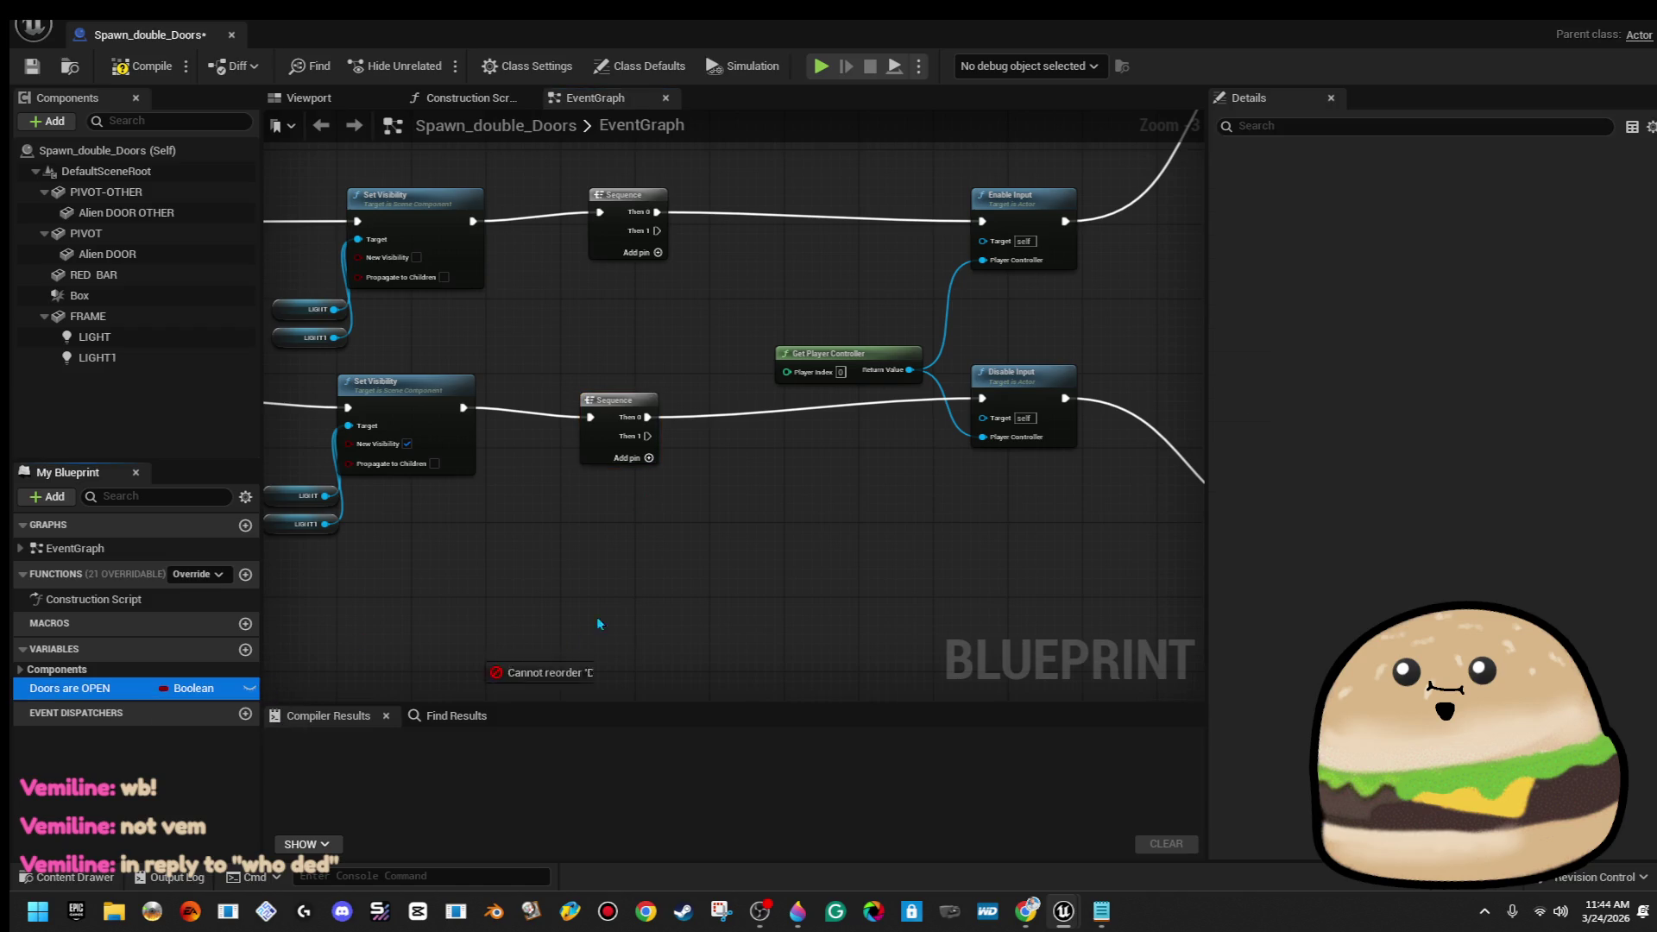
{"action": "left_click", "coordinate": [639, 533]}
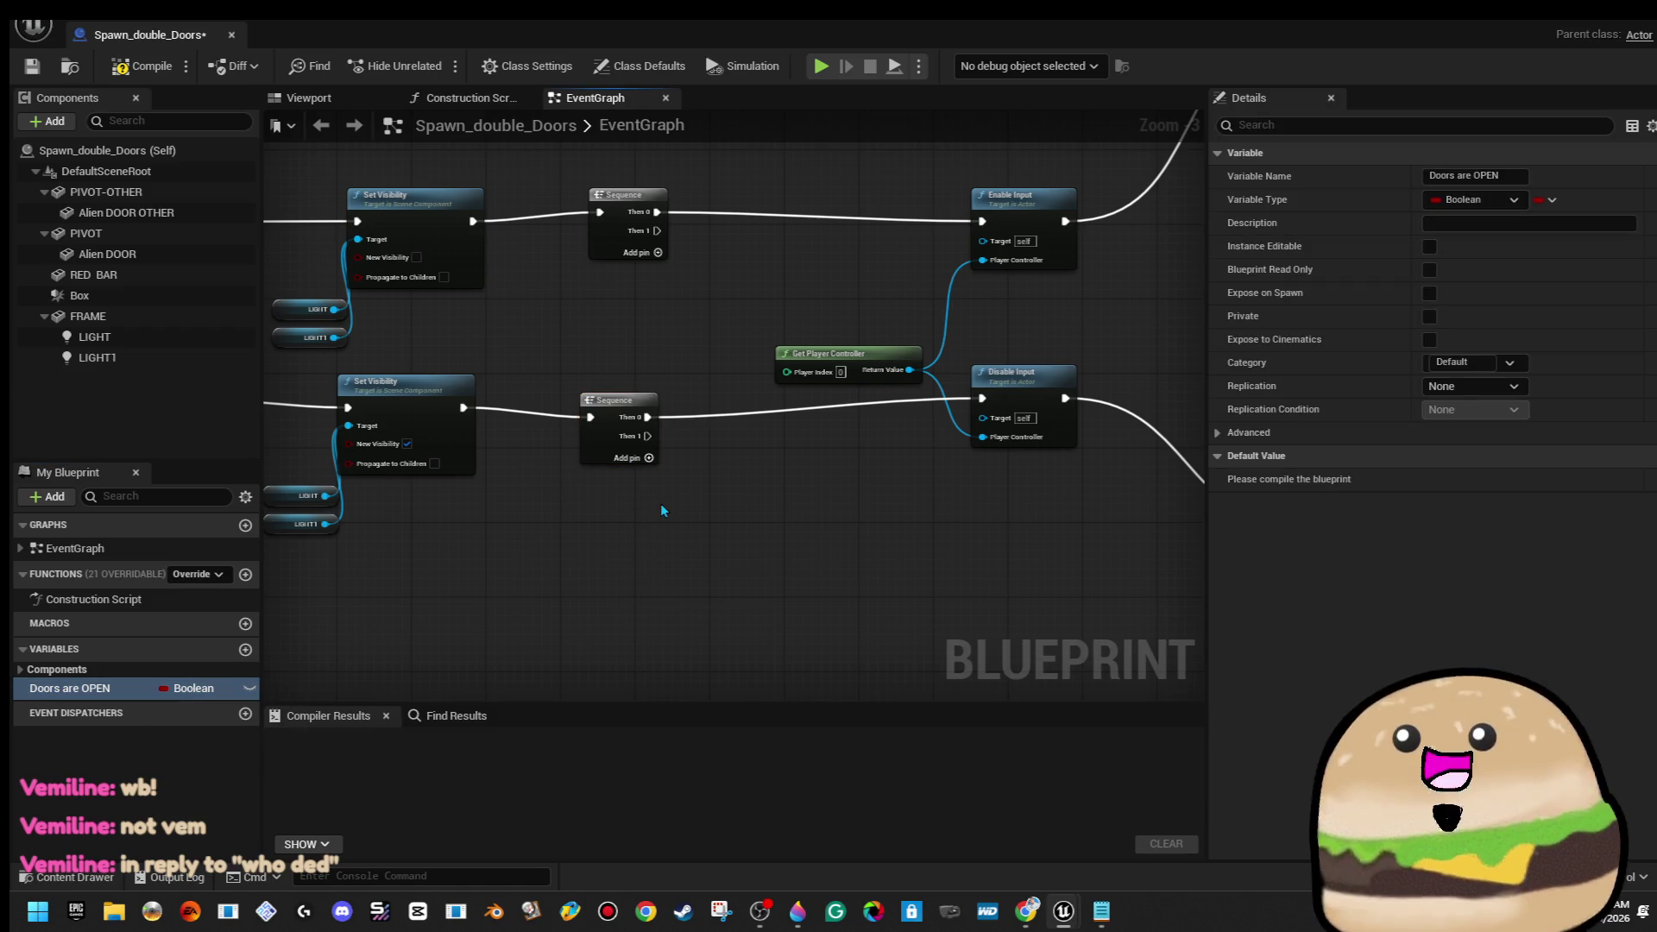
{"action": "key", "text": "Delete"}
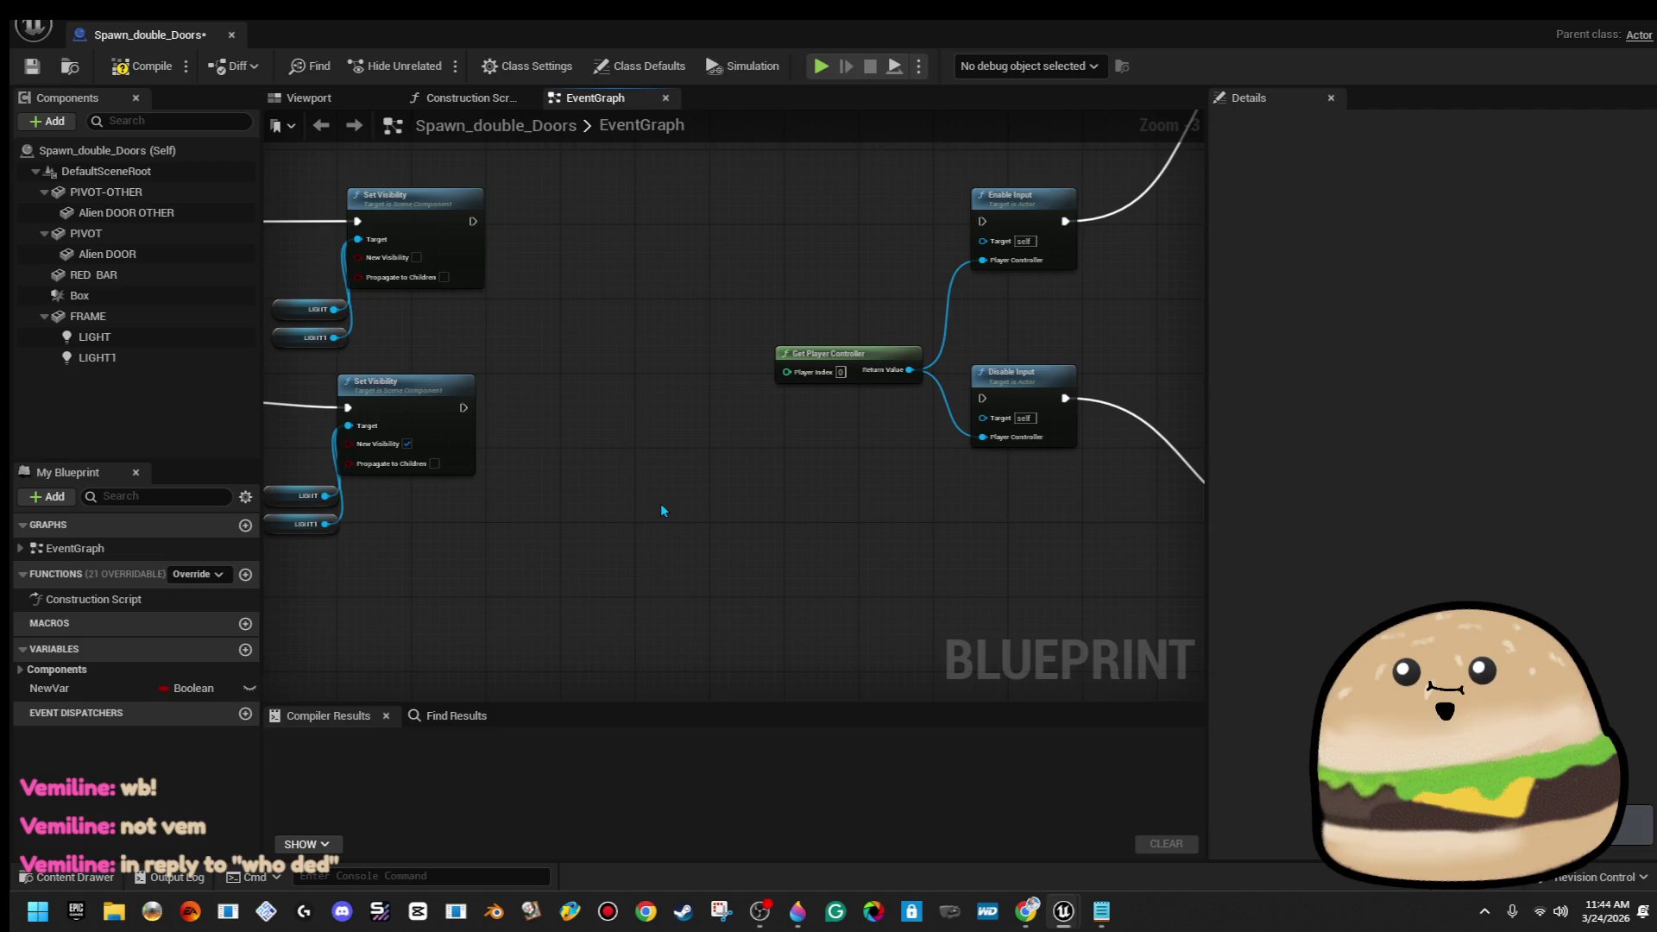
Place Branch nodes after the upper and lower Set Visibility nodes
{"action": "mouse_move", "coordinate": [644, 473]}
{"action": "left_mouse_down"}
{"action": "mouse_move", "coordinate": [570, 503]}
{"action": "mouse_move", "coordinate": [705, 559]}
{"action": "mouse_move", "coordinate": [708, 541]}
{"action": "left_mouse_up"}
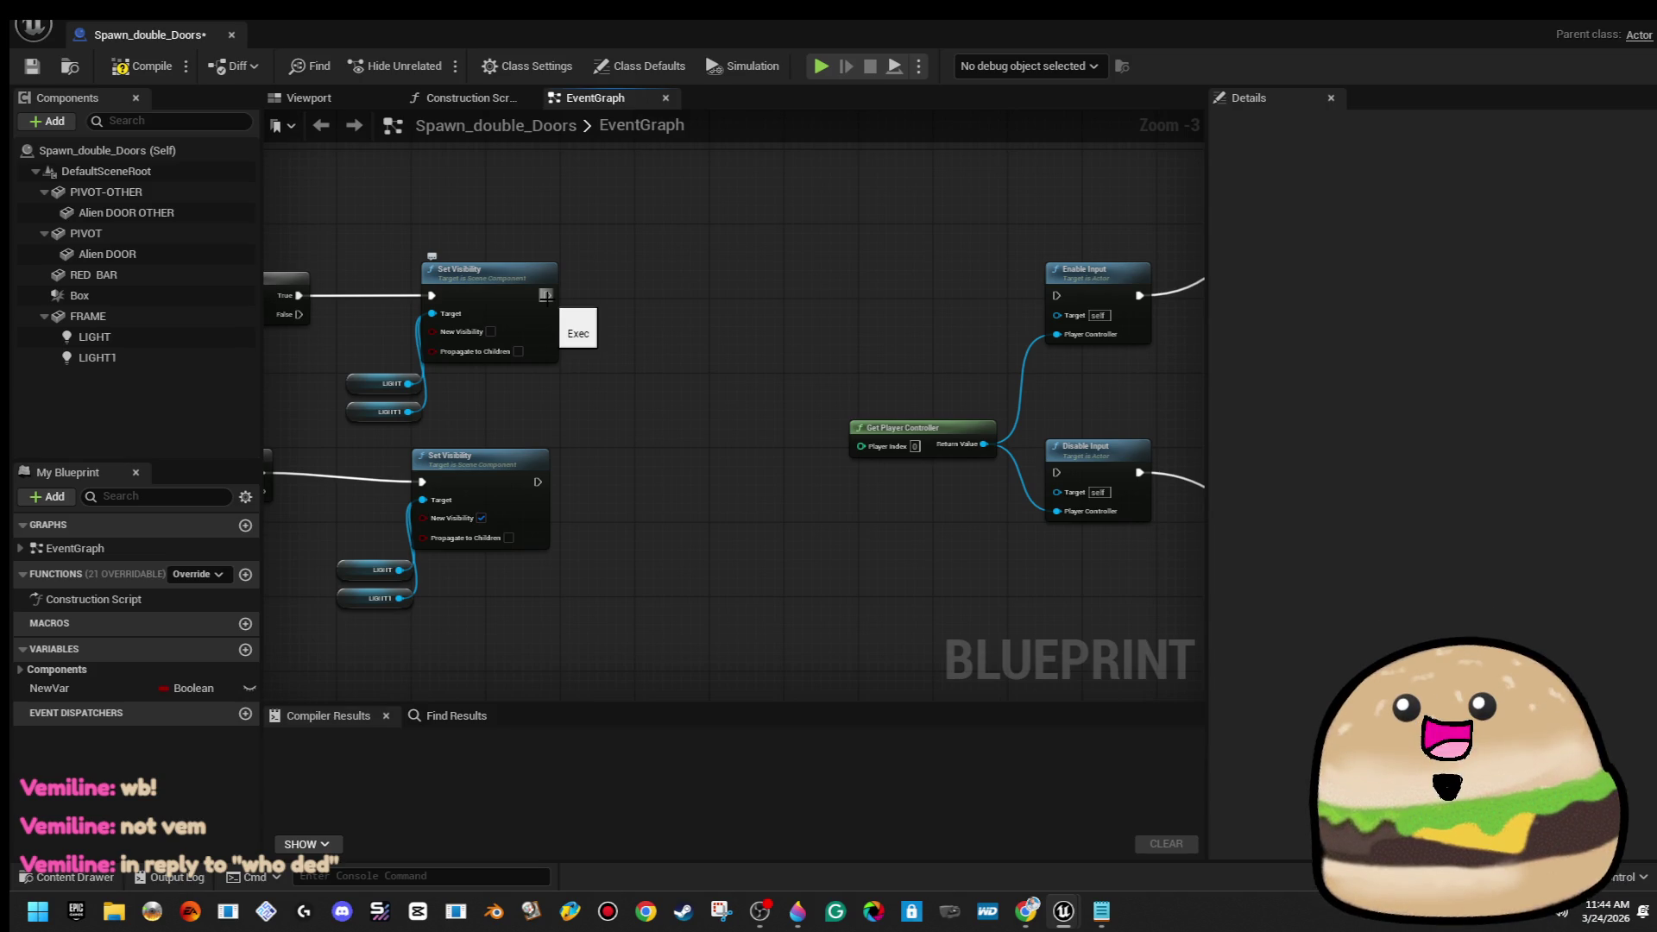
{"action": "left_click_drag", "start_coordinate": [693, 299], "coordinate": [693, 299]}
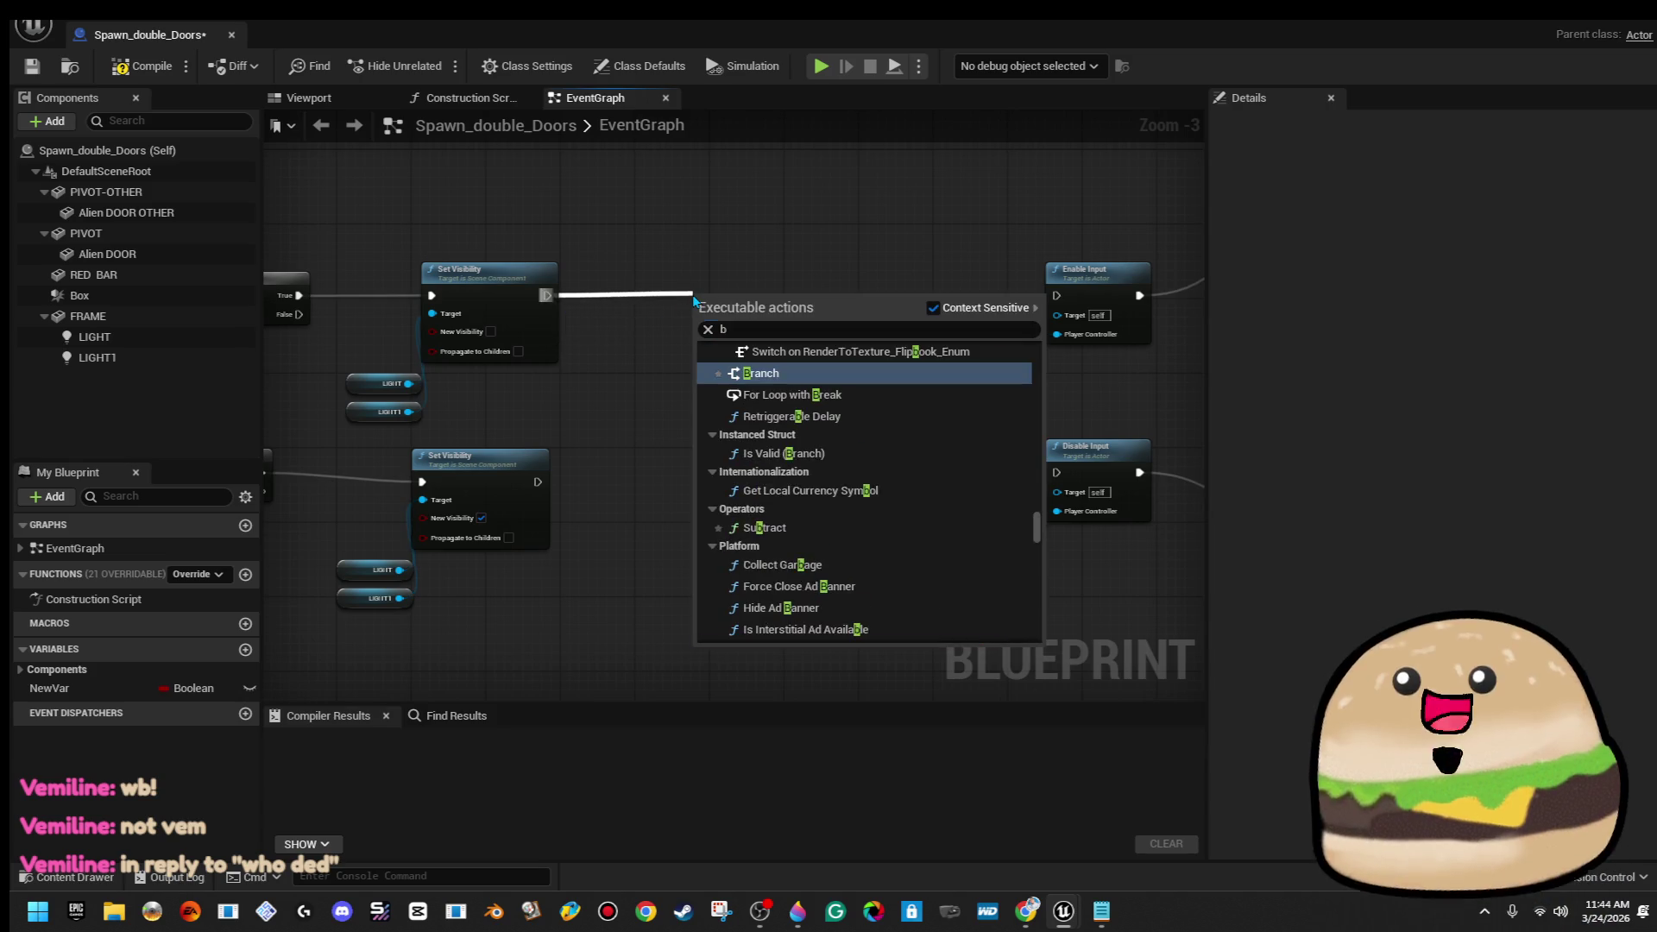
{"action": "left_click", "coordinate": [654, 286]}
{"action": "mouse_move", "coordinate": [553, 295]}
{"action": "left_mouse_down"}
{"action": "mouse_move", "coordinate": [729, 307]}
{"action": "mouse_move", "coordinate": [1042, 292]}
{"action": "left_mouse_up"}
Wire the lower Branch's True output into Disable Input and tidy the nodes
{"action": "scroll", "coordinate": [882, 326], "scroll_direction": "down", "scroll_amount": 2}
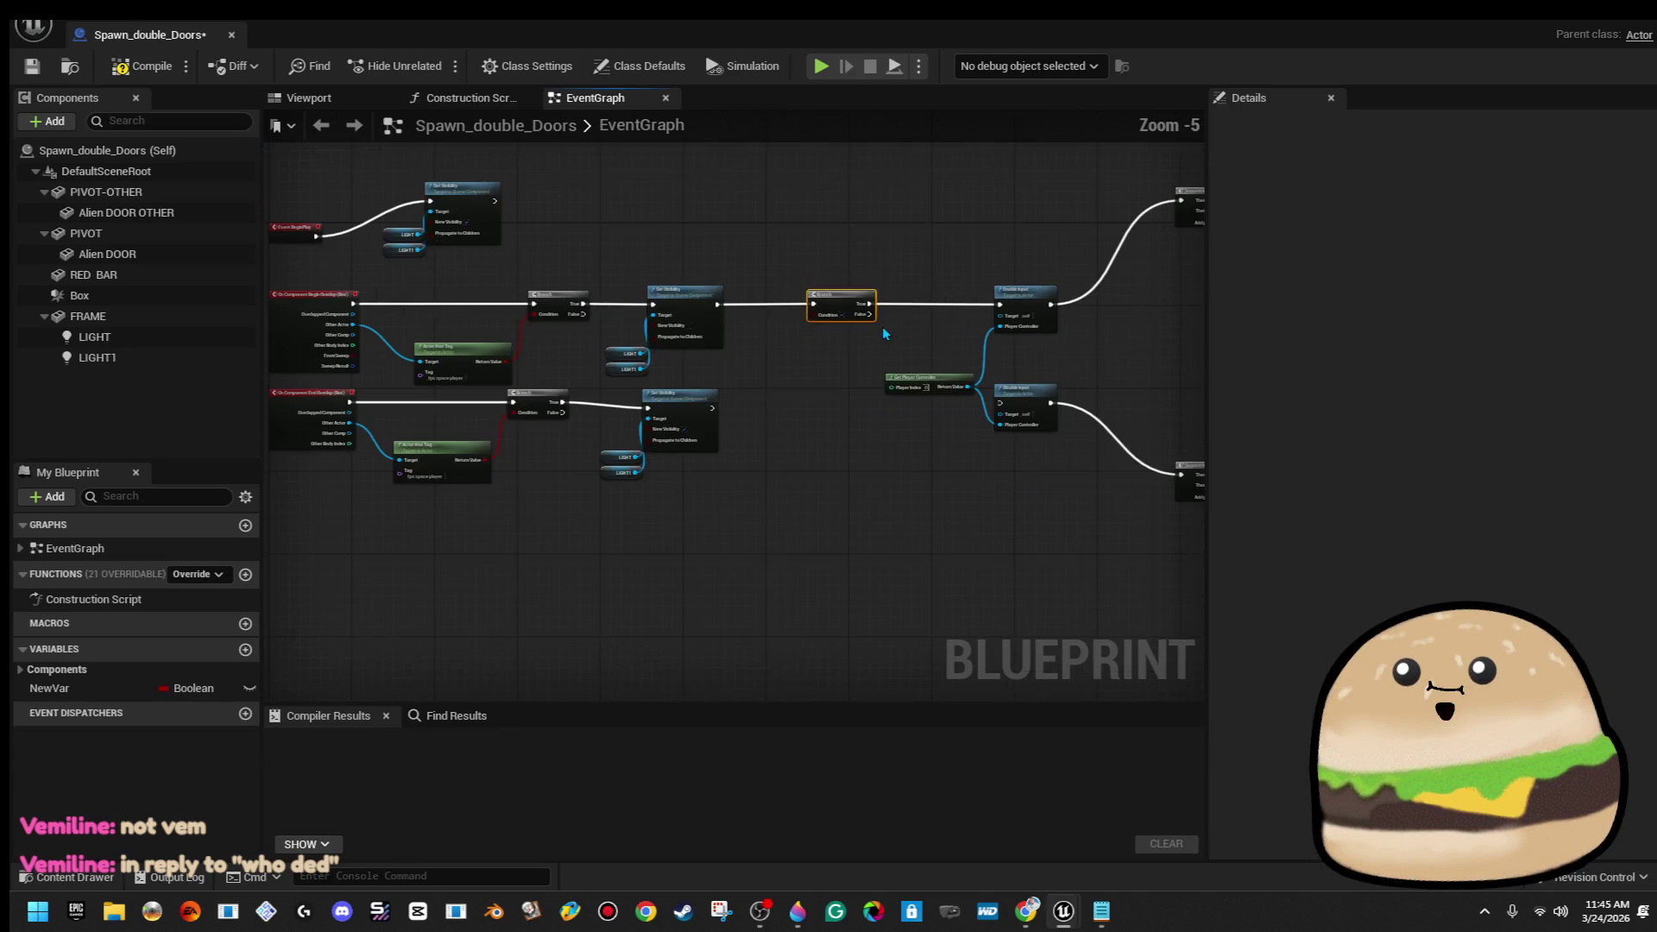
{"action": "scroll", "coordinate": [882, 326], "scroll_direction": "up", "scroll_amount": 2}
{"action": "left_click_drag", "start_coordinate": [843, 374], "coordinate": [706, 430]}
{"action": "mouse_move", "coordinate": [419, 548]}
{"action": "left_mouse_down"}
{"action": "mouse_move", "coordinate": [601, 534]}
{"action": "mouse_move", "coordinate": [436, 559]}
{"action": "mouse_move", "coordinate": [698, 568]}
{"action": "left_mouse_up"}
{"action": "left_click_drag", "start_coordinate": [928, 544], "coordinate": [934, 537]}
{"action": "left_click_drag", "start_coordinate": [717, 630], "coordinate": [748, 523]}
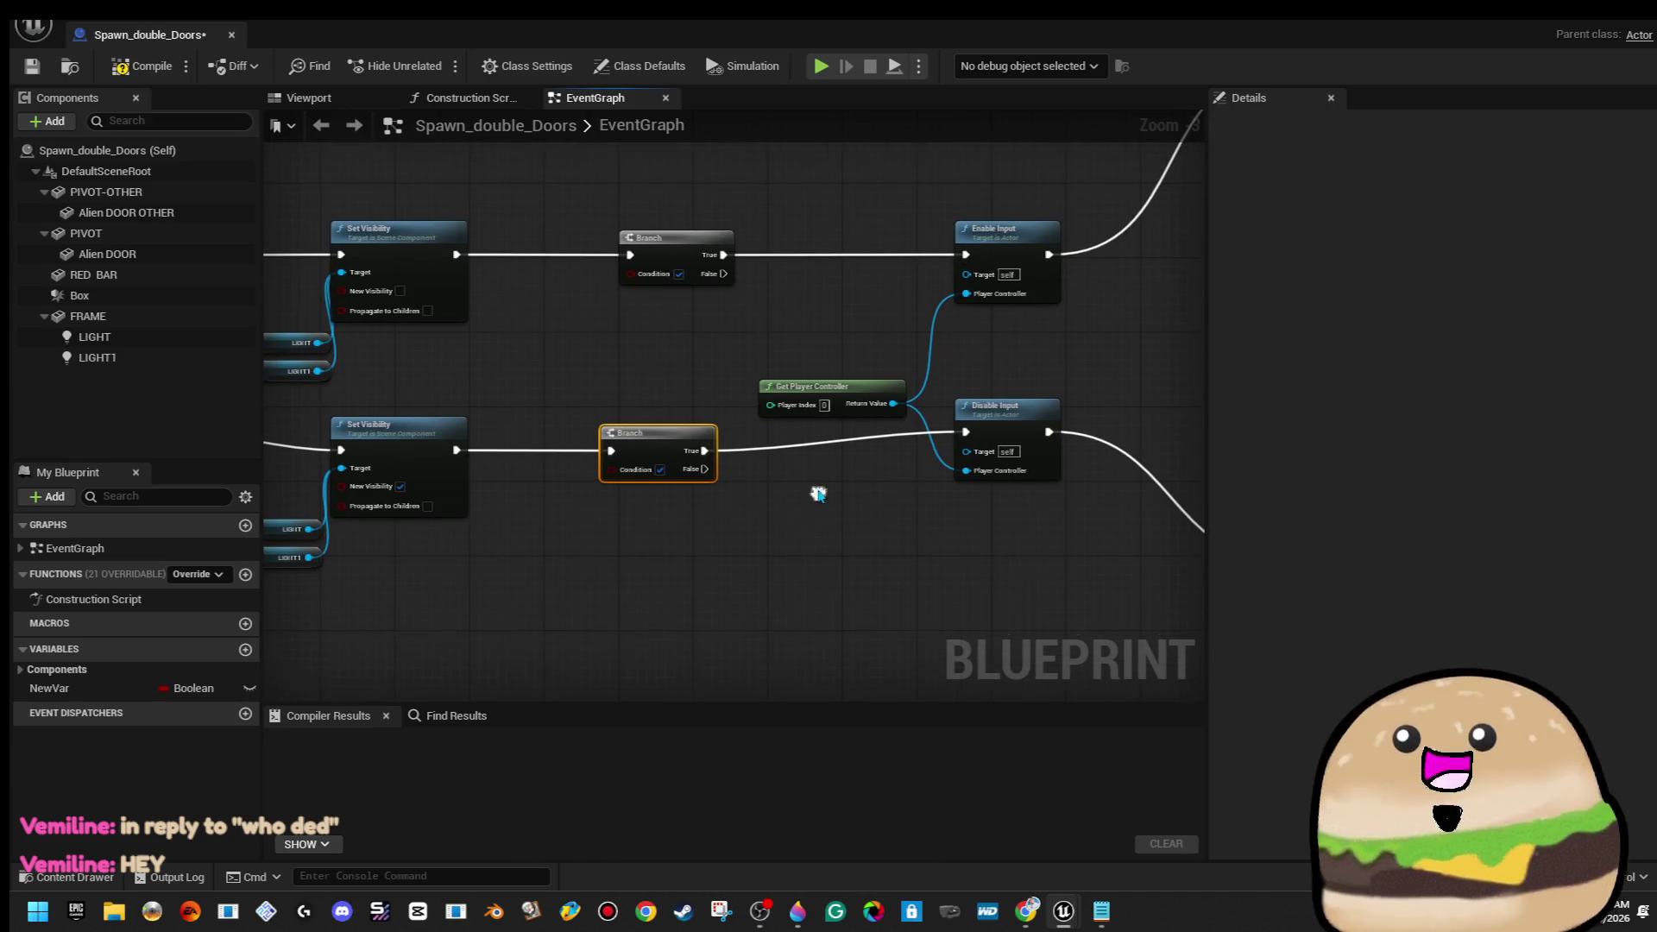
{"action": "left_click", "coordinate": [129, 690]}
Rename the NewVar Boolean to 'Doors are open'
{"action": "right_click", "coordinate": [128, 690]}
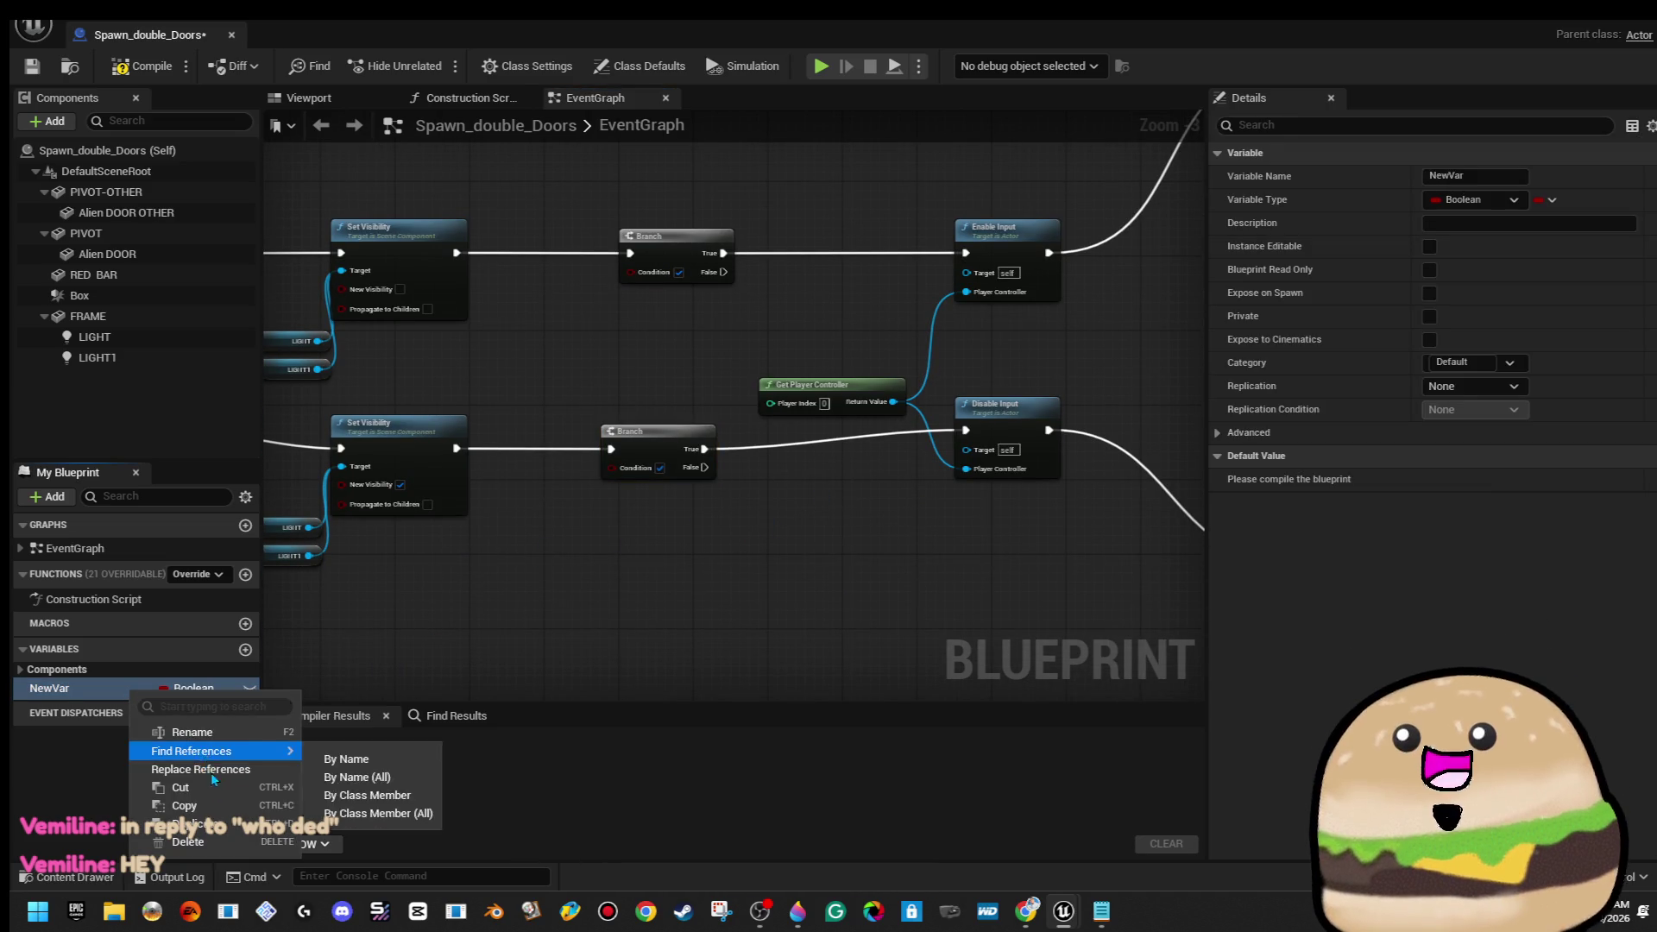
{"action": "left_click", "coordinate": [235, 733]}
{"action": "type", "text": "Doors are open"}
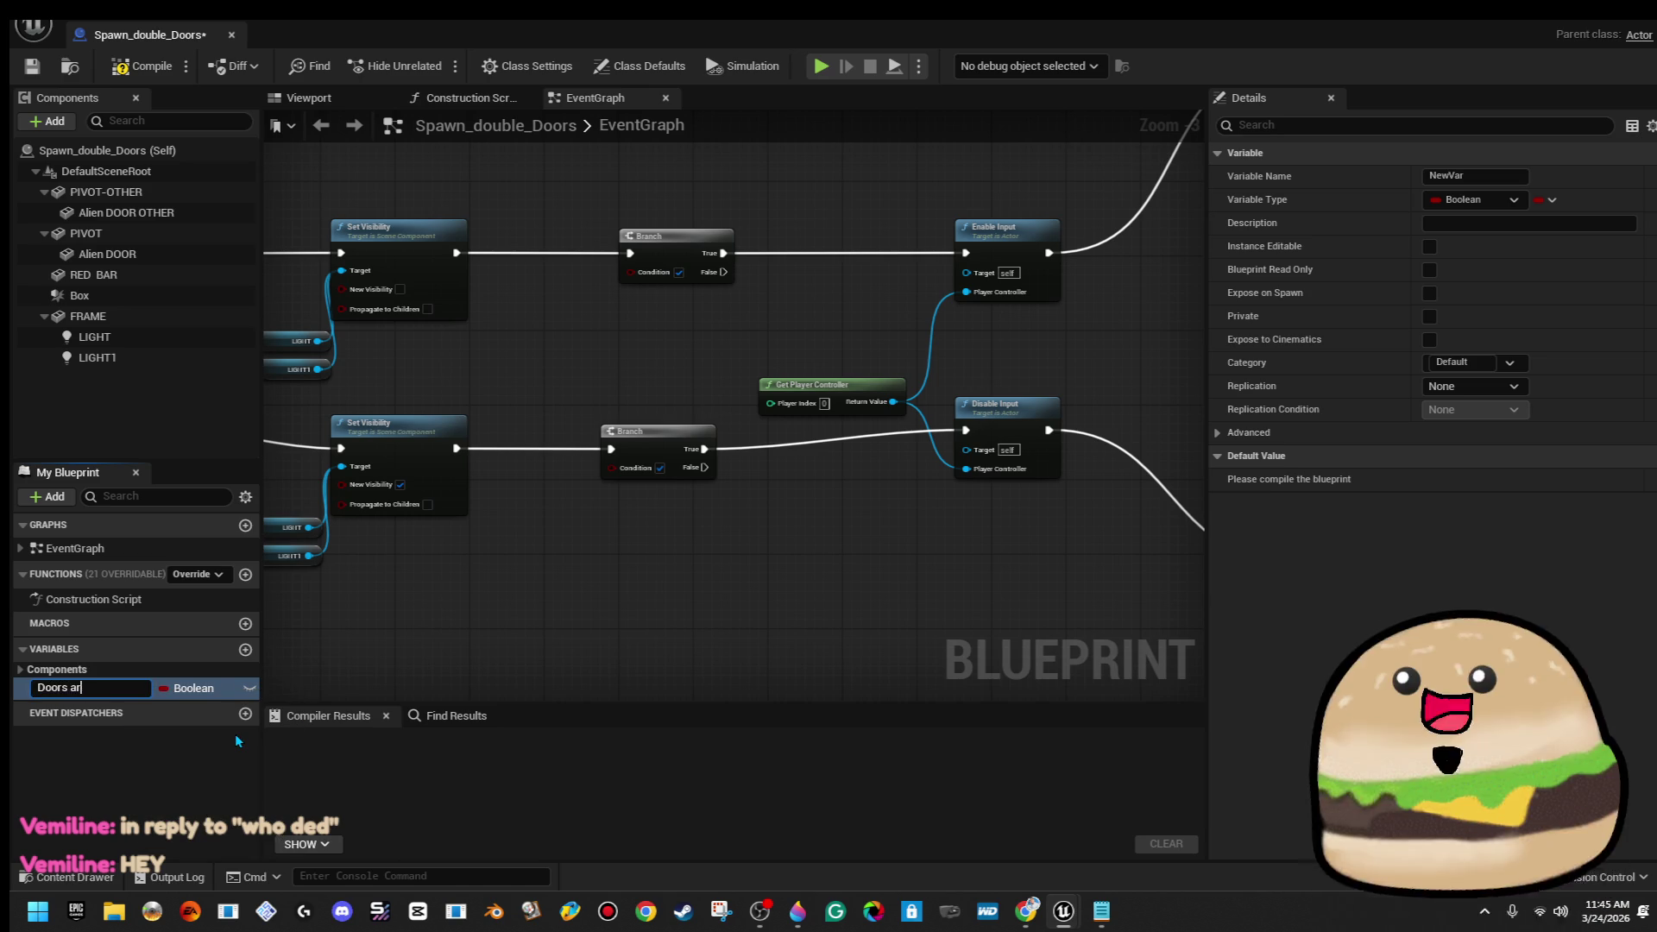
{"action": "key", "text": "Return"}
Delete both Branch nodes and rewire Set Visibility to Enable and Disable Input
{"action": "mouse_move", "coordinate": [547, 599]}
{"action": "left_mouse_down"}
{"action": "mouse_move", "coordinate": [702, 473]}
{"action": "mouse_move", "coordinate": [702, 222]}
{"action": "left_mouse_up"}
{"action": "key", "text": "Delete"}
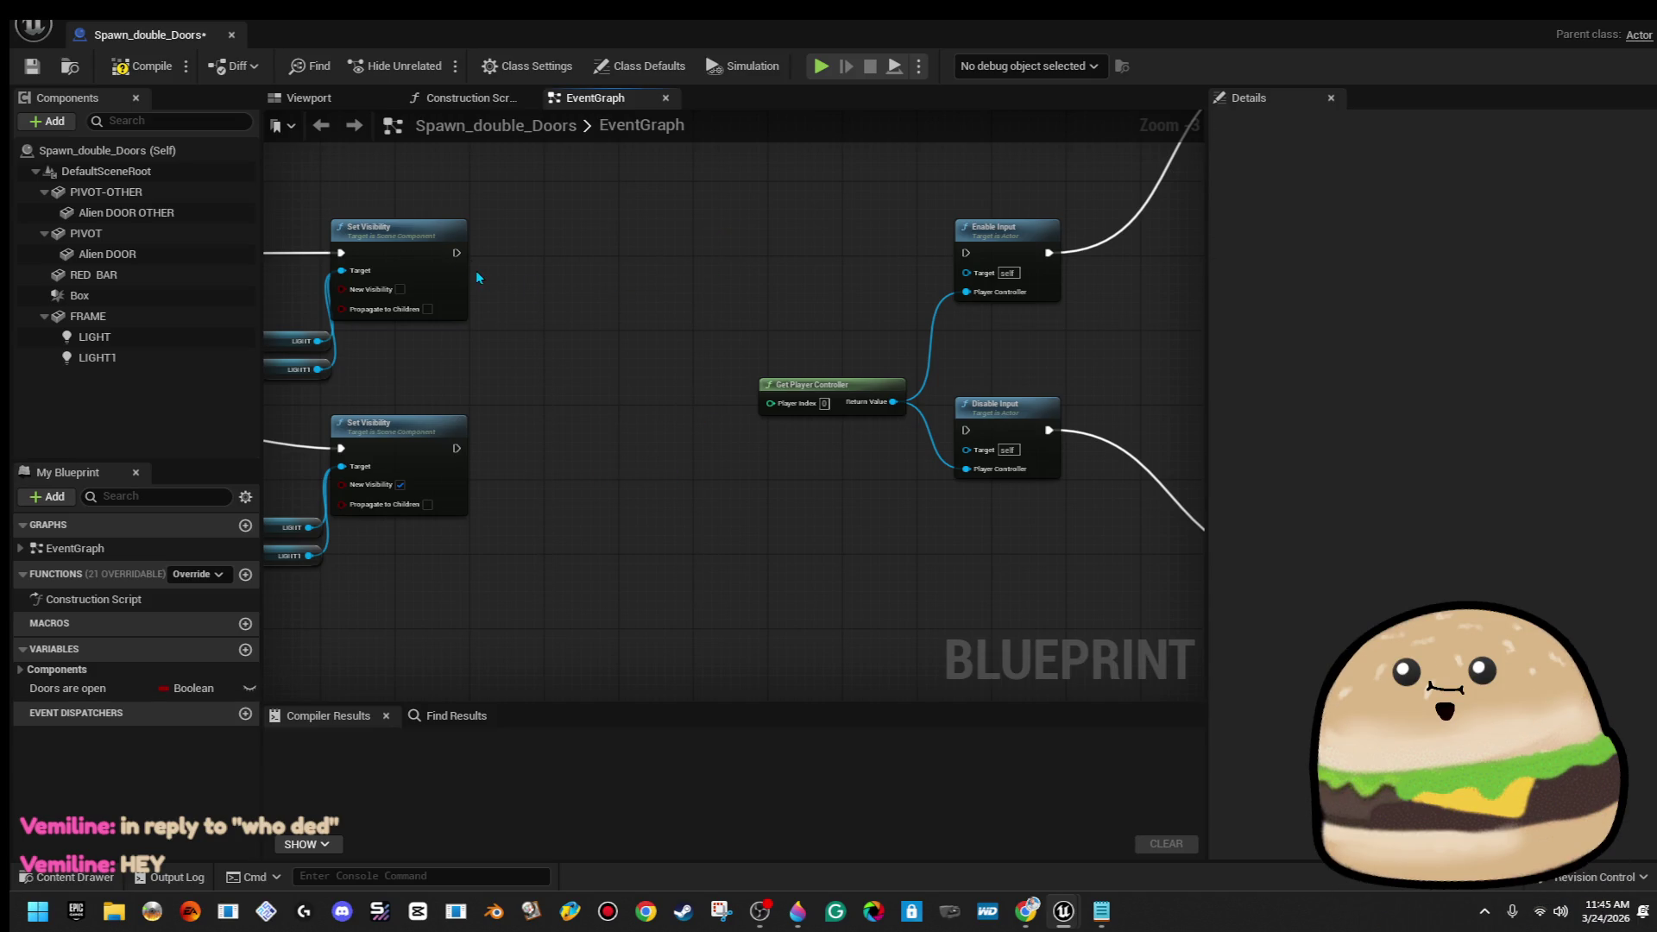
{"action": "left_click_drag", "start_coordinate": [937, 261], "coordinate": [966, 253]}
{"action": "mouse_move", "coordinate": [454, 449]}
{"action": "left_mouse_down"}
{"action": "mouse_move", "coordinate": [969, 452]}
{"action": "mouse_move", "coordinate": [966, 430]}
{"action": "left_mouse_up"}
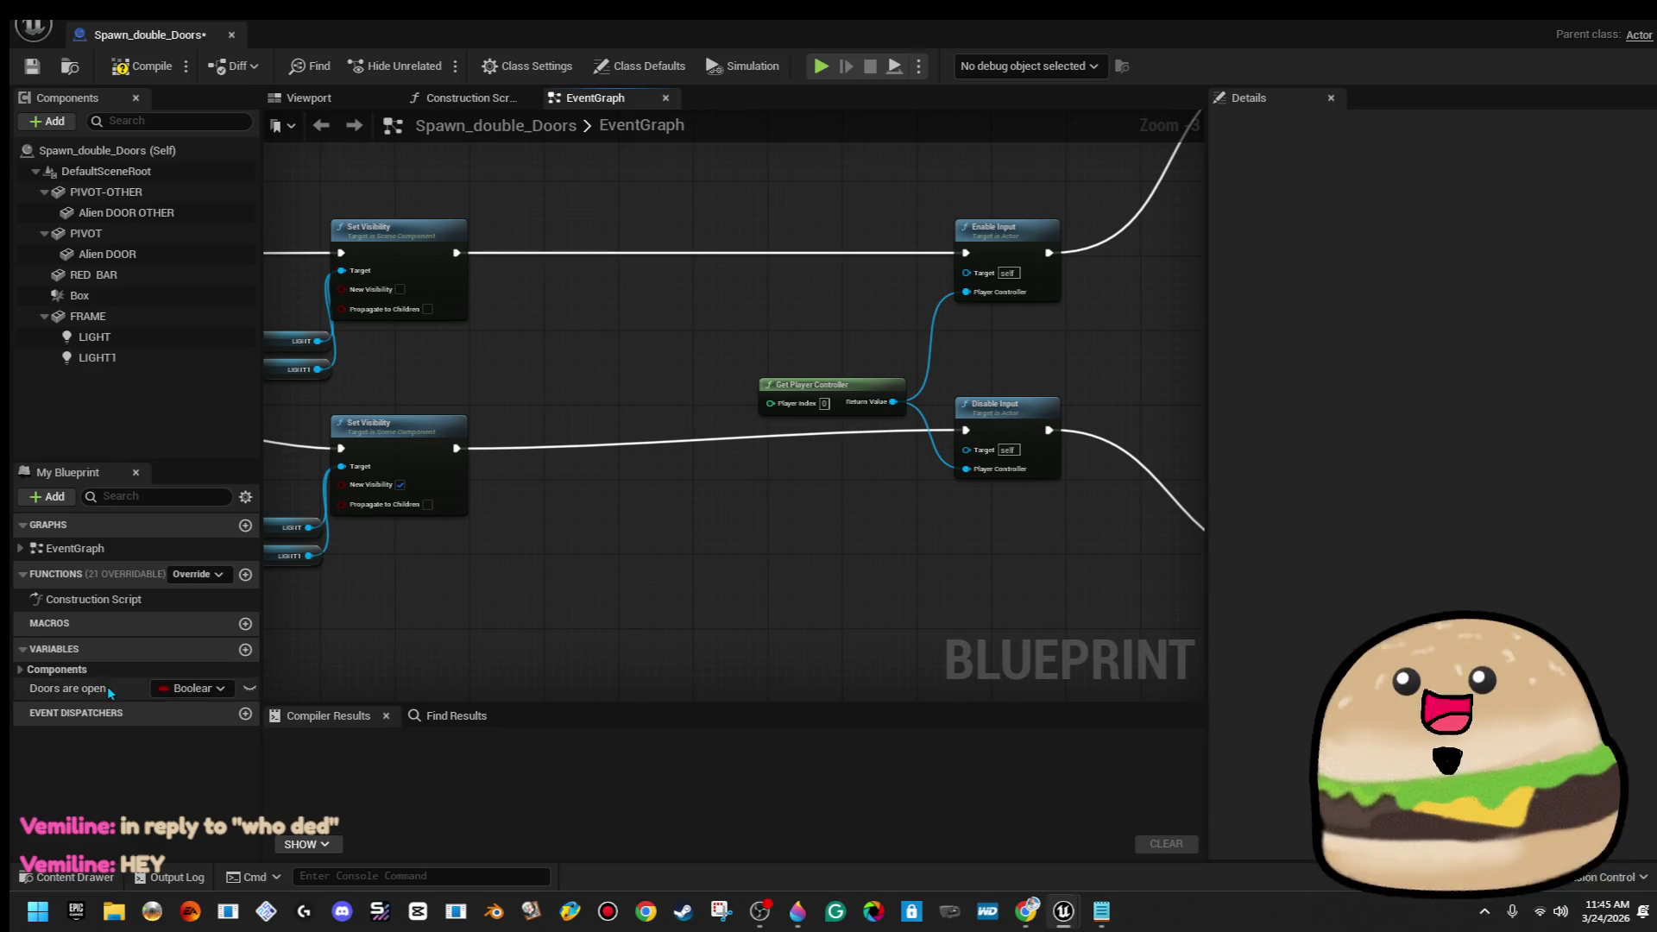
Add SET Doors Are Open nodes on both paths, true on the upper one
{"action": "left_click_drag", "start_coordinate": [107, 686], "coordinate": [620, 271]}
{"action": "left_click_drag", "start_coordinate": [455, 257], "coordinate": [457, 257]}
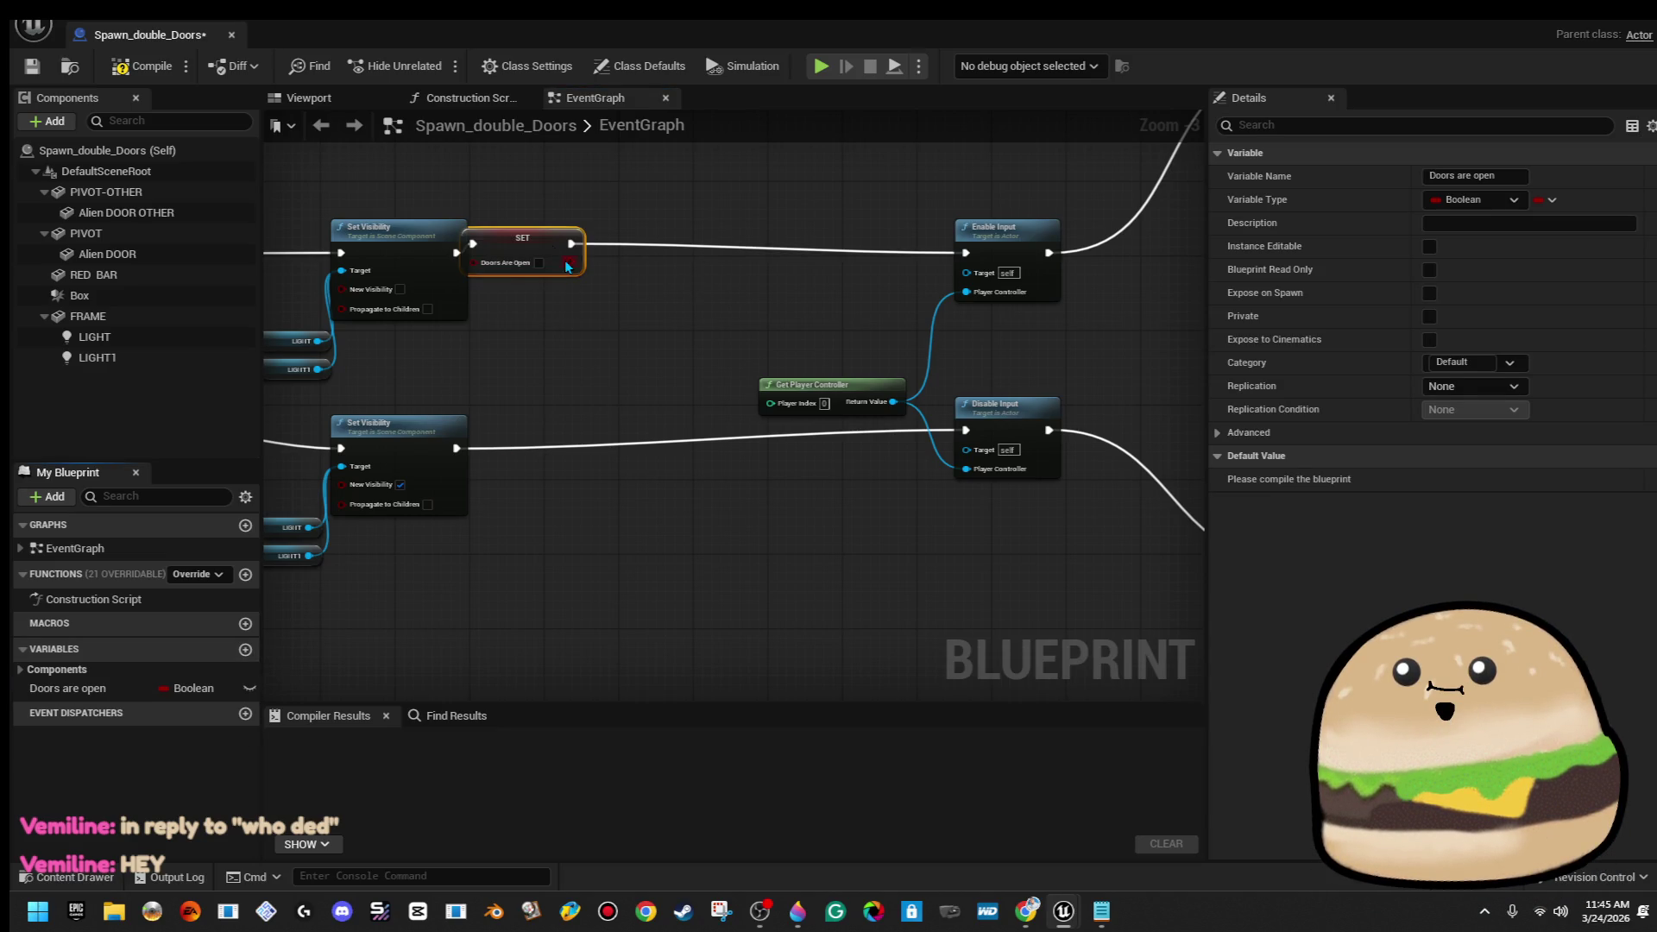
{"action": "left_click", "coordinate": [622, 271]}
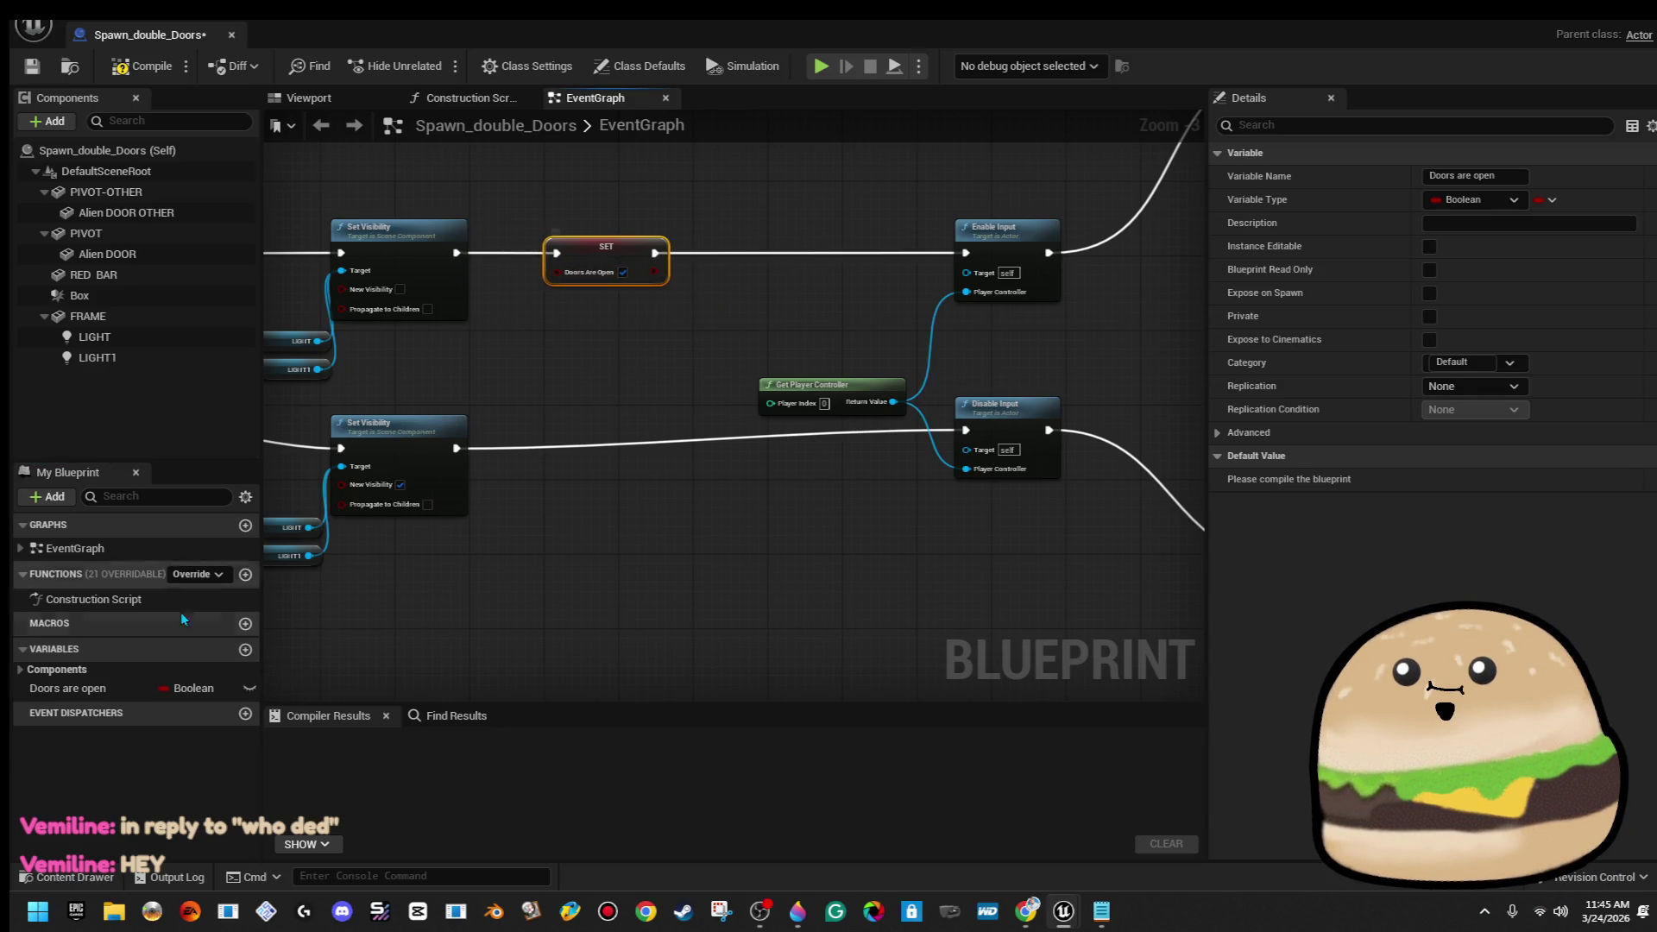
{"action": "left_click_drag", "start_coordinate": [468, 448], "coordinate": [625, 453]}
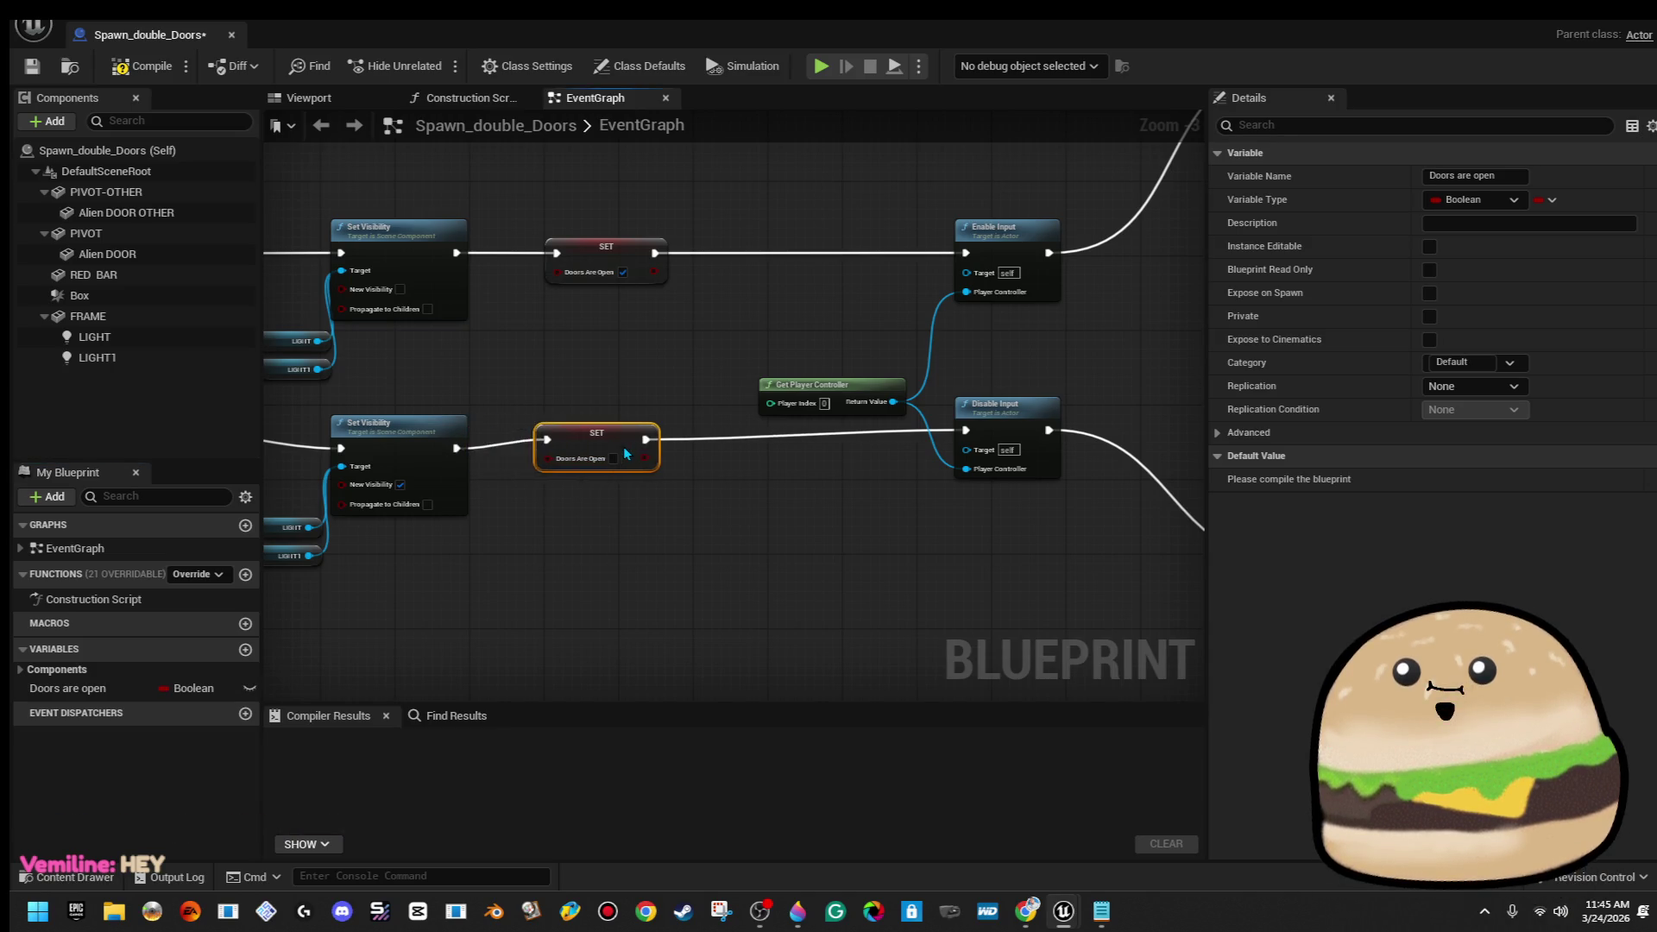
Line Event BeginPlay up with its Set Visibility node
{"action": "scroll", "coordinate": [474, 340], "scroll_direction": "down", "scroll_amount": 4}
{"action": "scroll", "coordinate": [461, 361], "scroll_direction": "up", "scroll_amount": 5}
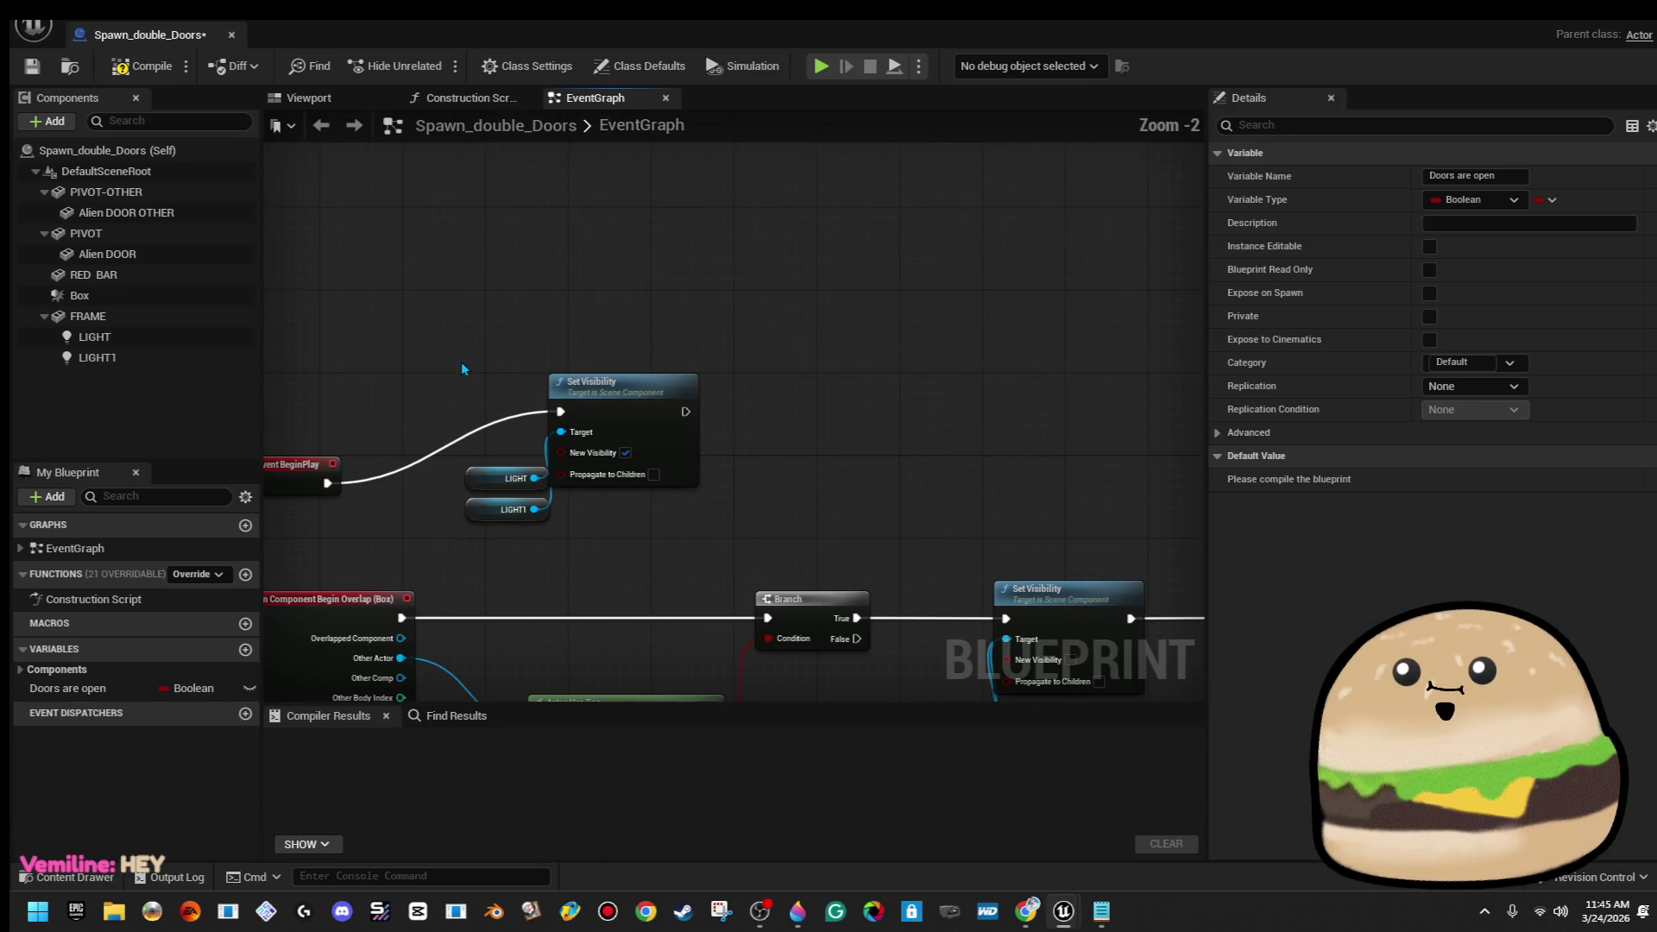
{"action": "left_click", "coordinate": [380, 488]}
{"action": "mouse_move", "coordinate": [302, 476]}
{"action": "left_mouse_down"}
{"action": "mouse_move", "coordinate": [328, 427]}
{"action": "mouse_move", "coordinate": [319, 384]}
{"action": "left_mouse_up"}
{"action": "scroll", "coordinate": [466, 472], "scroll_direction": "down", "scroll_amount": 2}
{"action": "scroll", "coordinate": [466, 473], "scroll_direction": "down", "scroll_amount": 2}
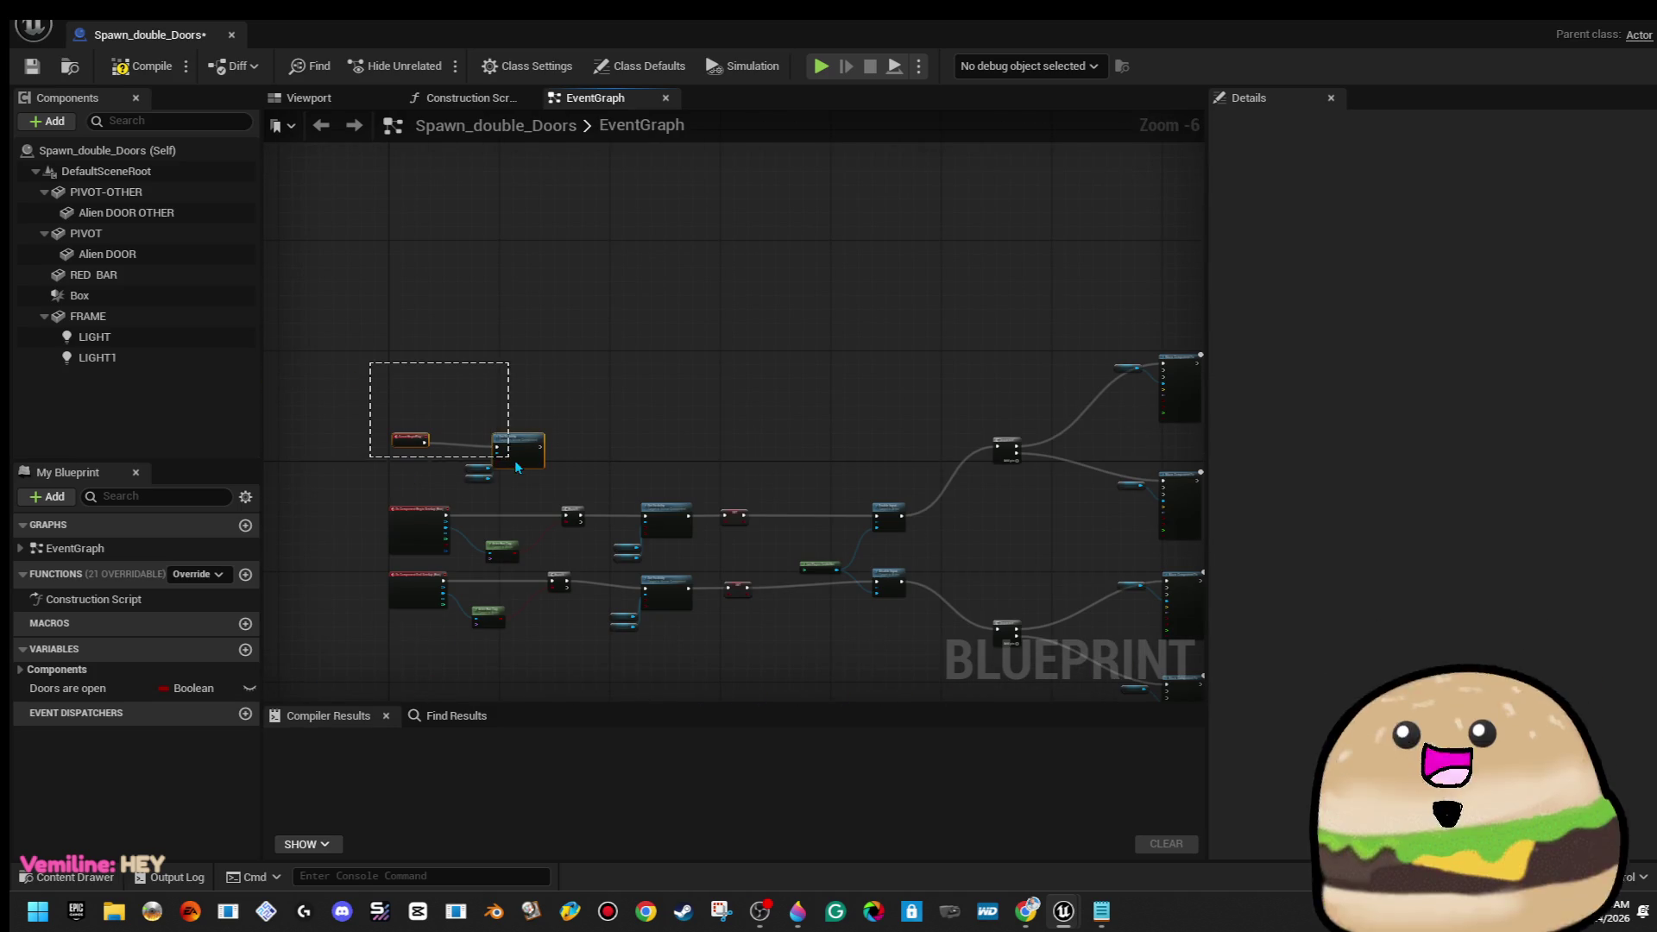
Add a SET Doors Are Open node after BeginPlay's Set Visibility and straighten its wire
{"action": "left_click_drag", "start_coordinate": [556, 478], "coordinate": [556, 478]}
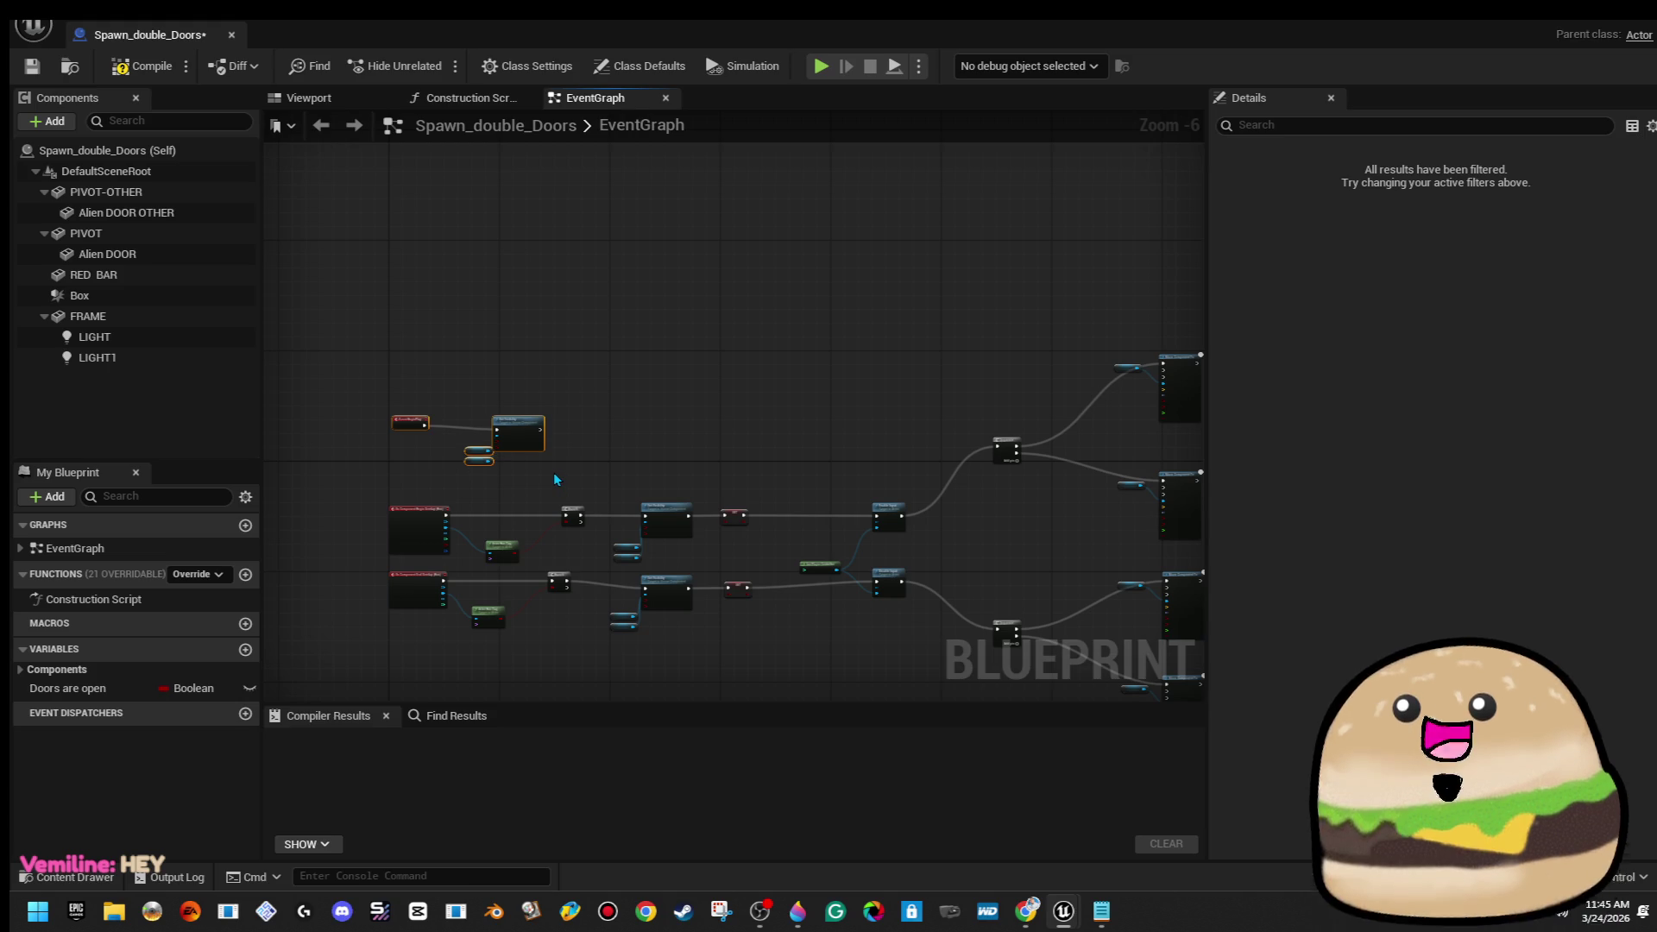
{"action": "scroll", "coordinate": [552, 466], "scroll_direction": "up", "scroll_amount": 5}
{"action": "mouse_move", "coordinate": [156, 686]}
{"action": "left_mouse_down"}
{"action": "mouse_move", "coordinate": [518, 528]}
{"action": "mouse_move", "coordinate": [574, 372]}
{"action": "mouse_move", "coordinate": [703, 373]}
{"action": "mouse_move", "coordinate": [638, 359]}
{"action": "left_mouse_up"}
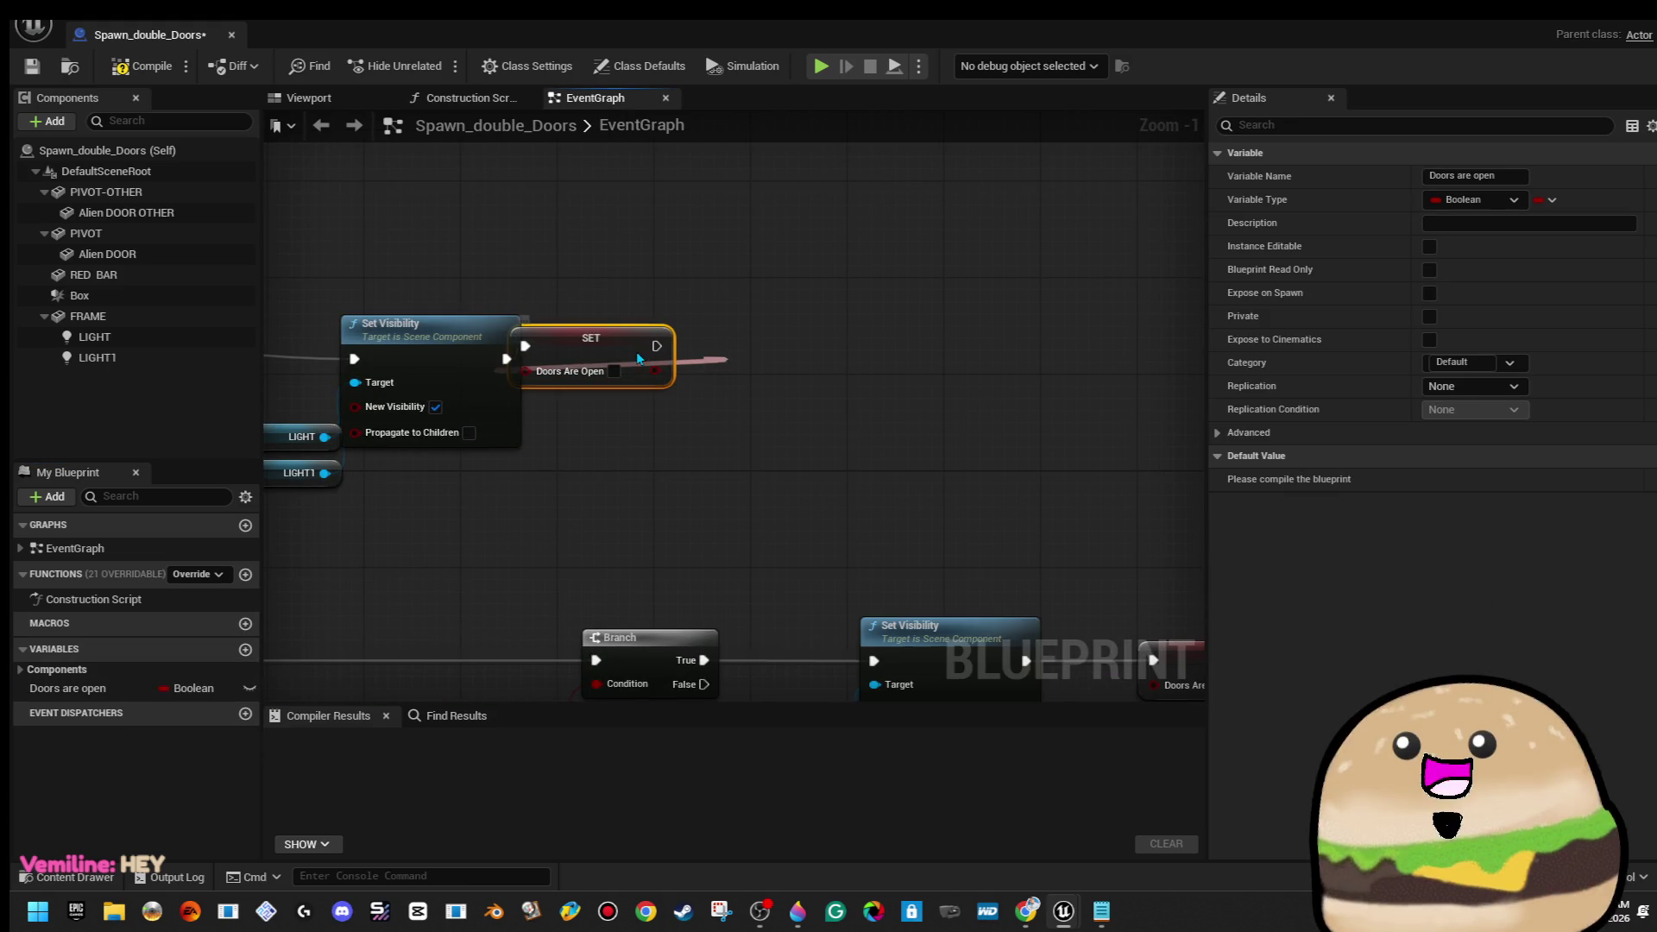
{"action": "key", "text": "q"}
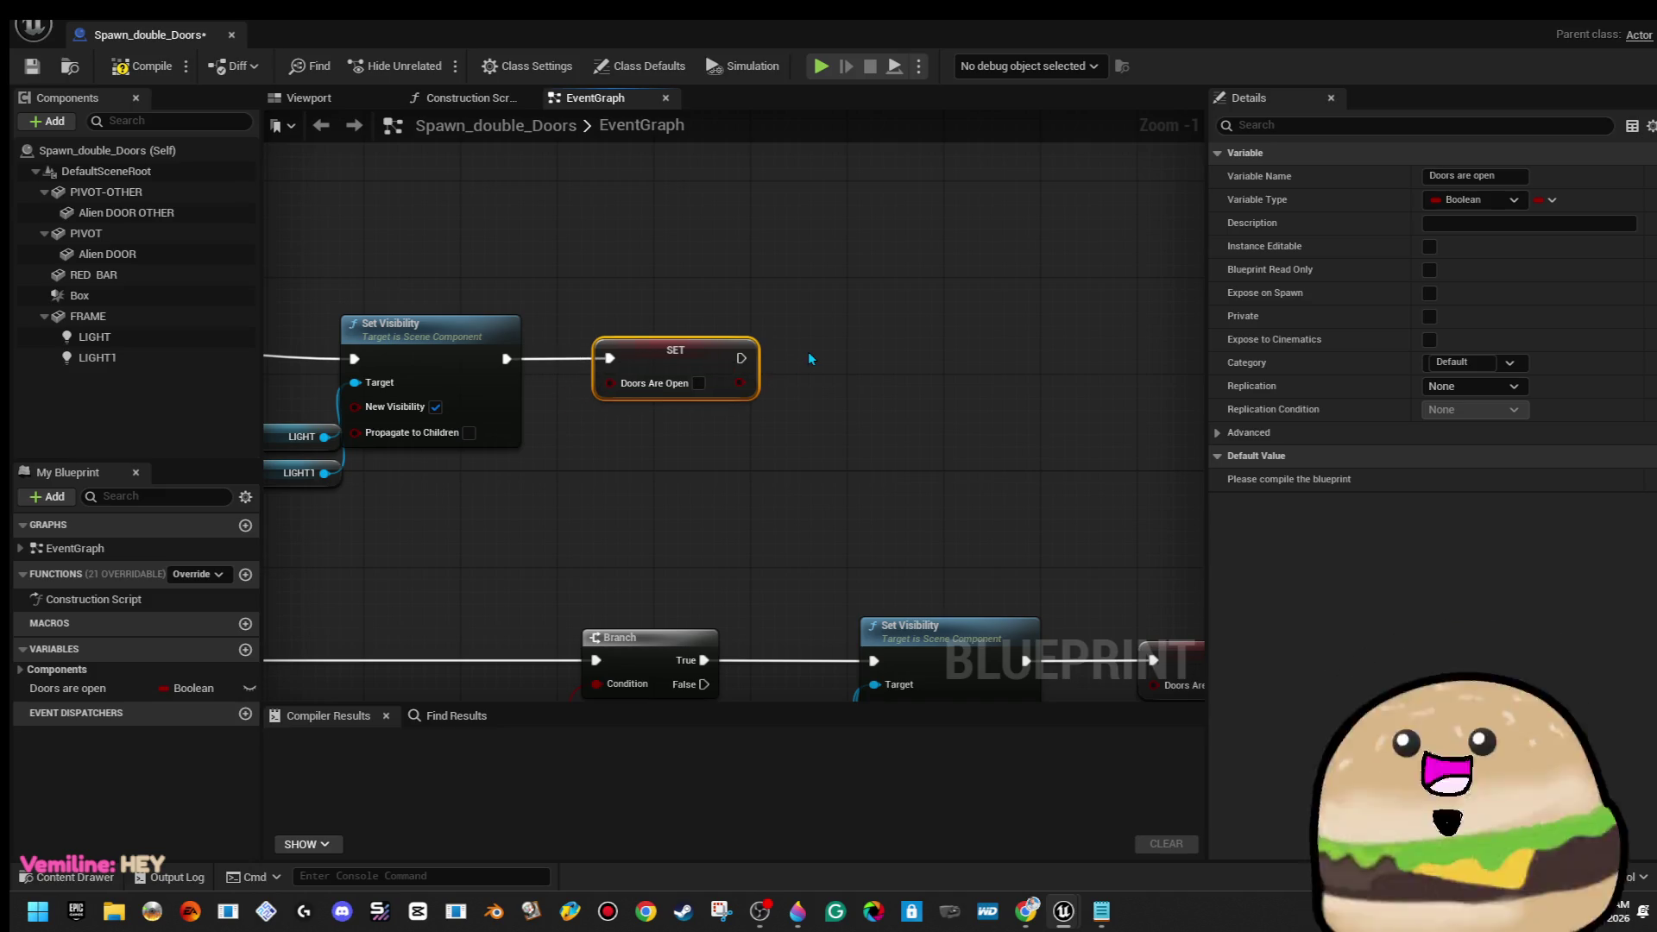
{"action": "left_click", "coordinate": [808, 350]}
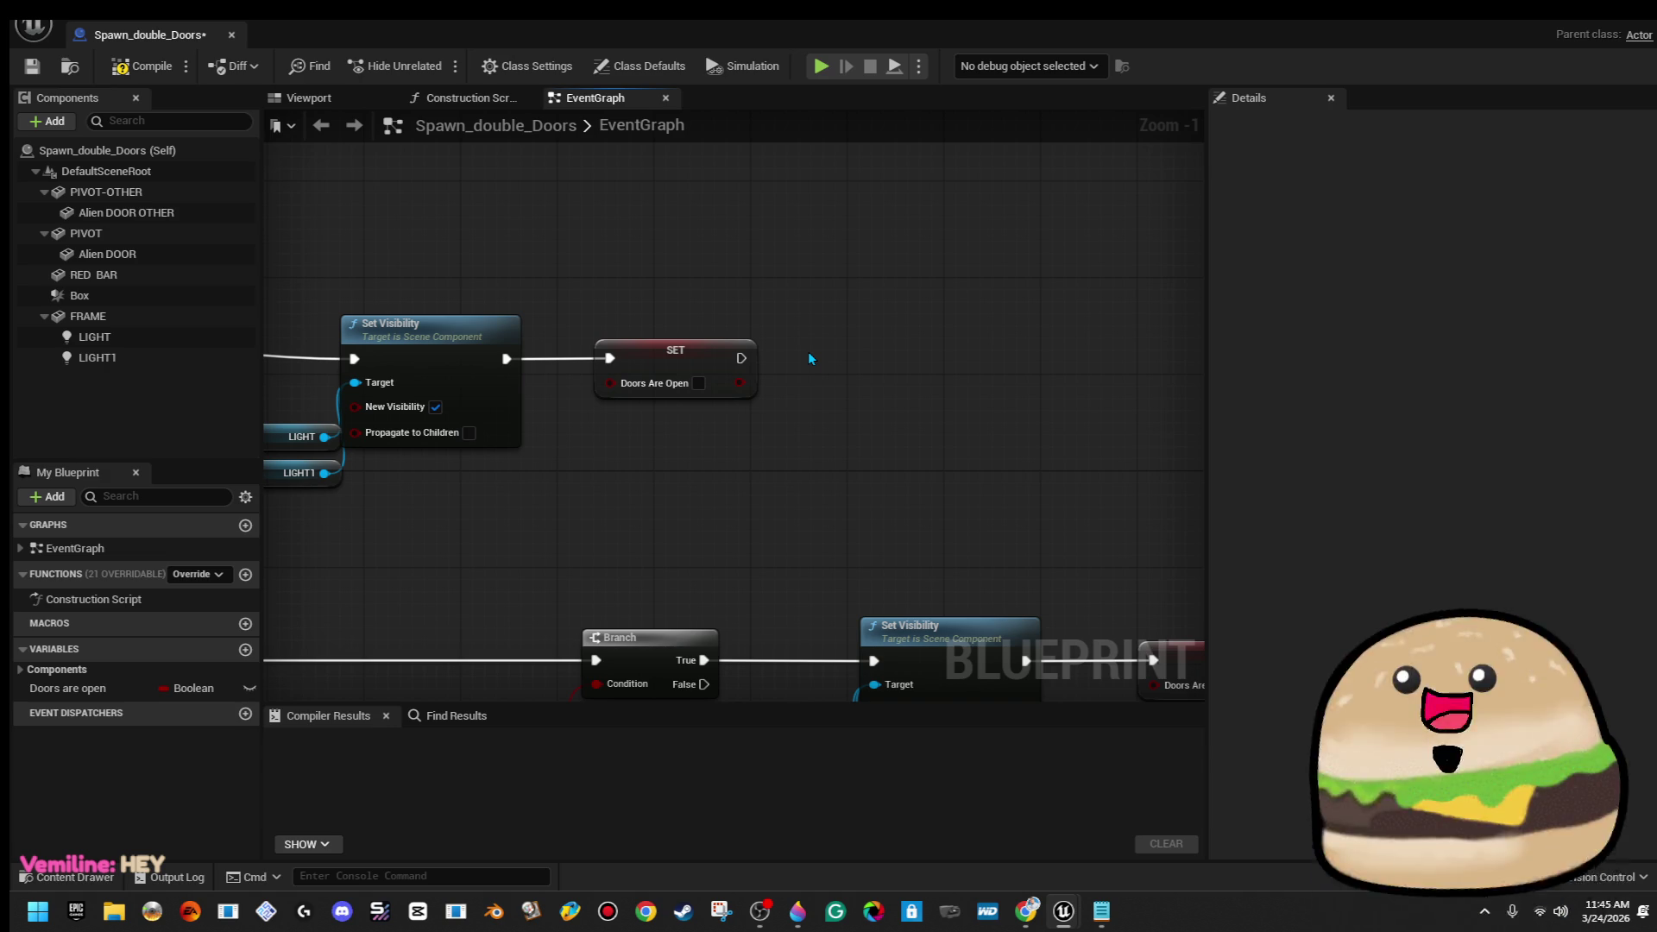
{"action": "scroll", "coordinate": [851, 418], "scroll_direction": "down", "scroll_amount": 3}
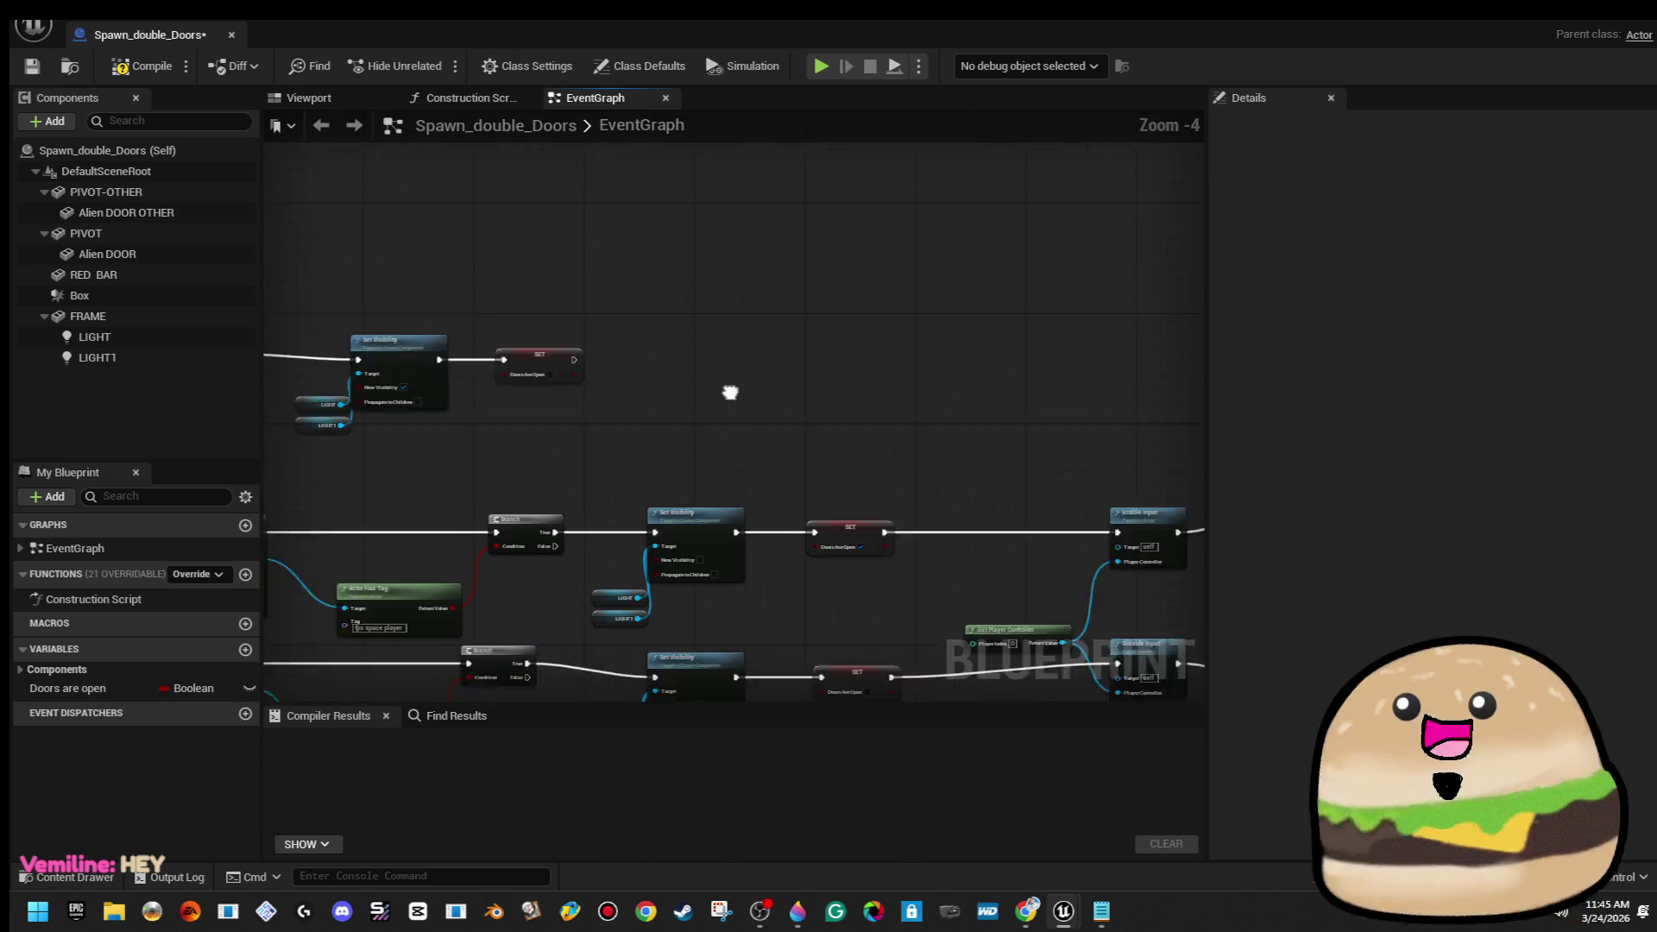
Maximize the Blueprint editor and wrap the top nodes in a dark red comment
{"action": "key", "text": "super+Down"}
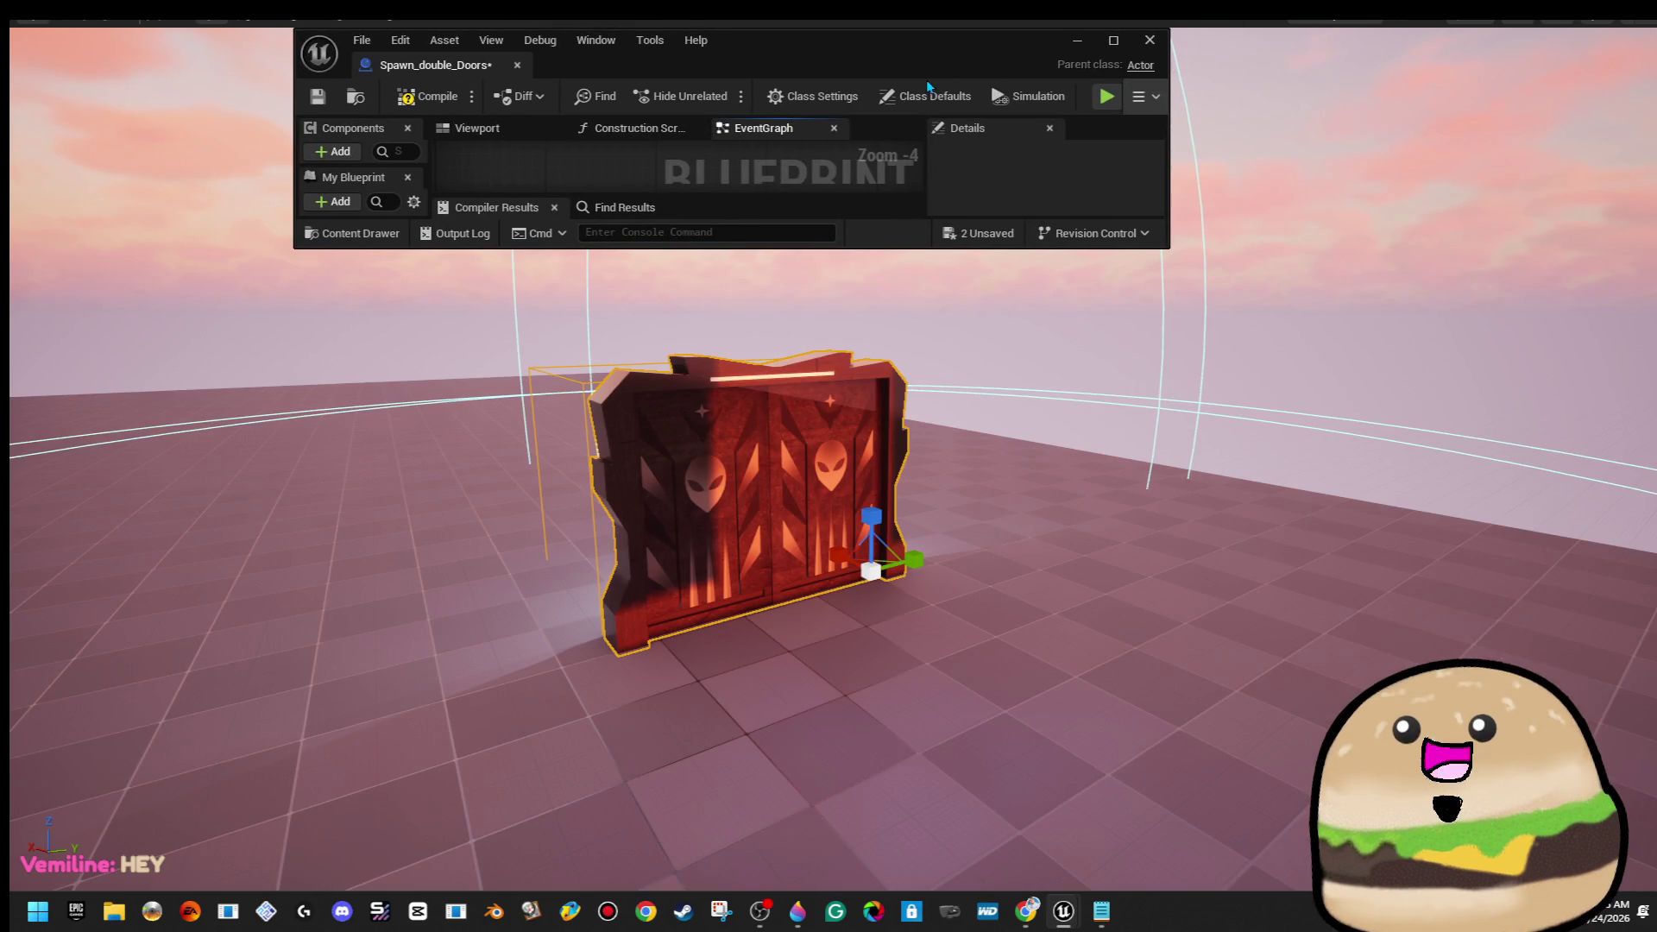
{"action": "double_click", "coordinate": [919, 69]}
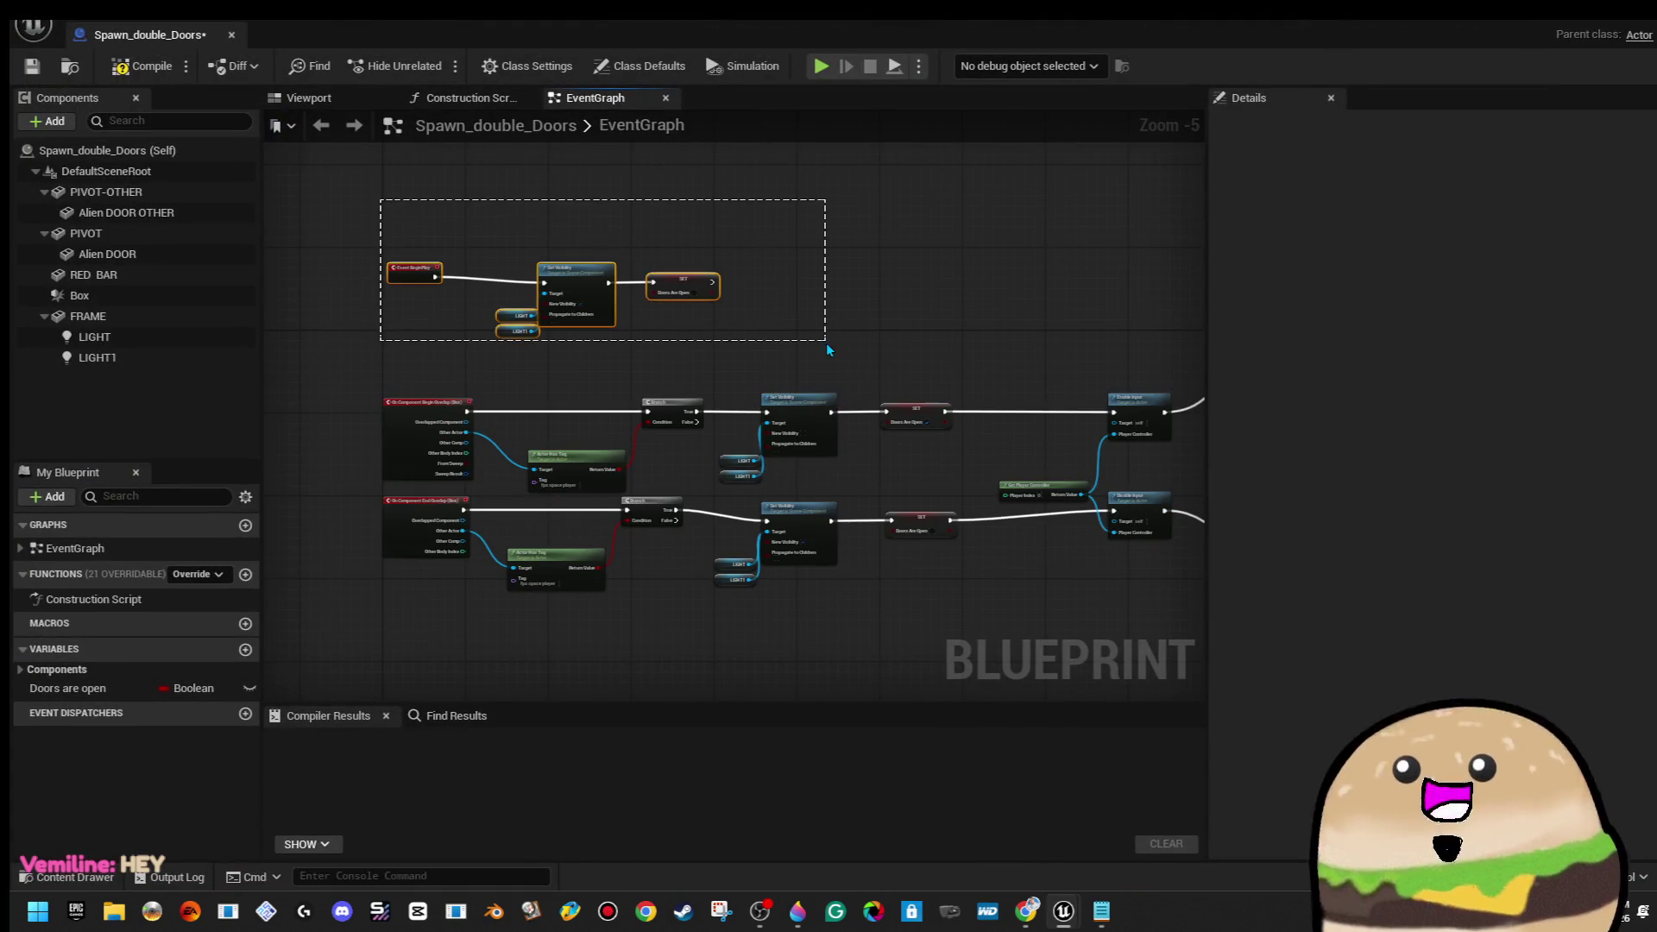
{"action": "key", "text": "c"}
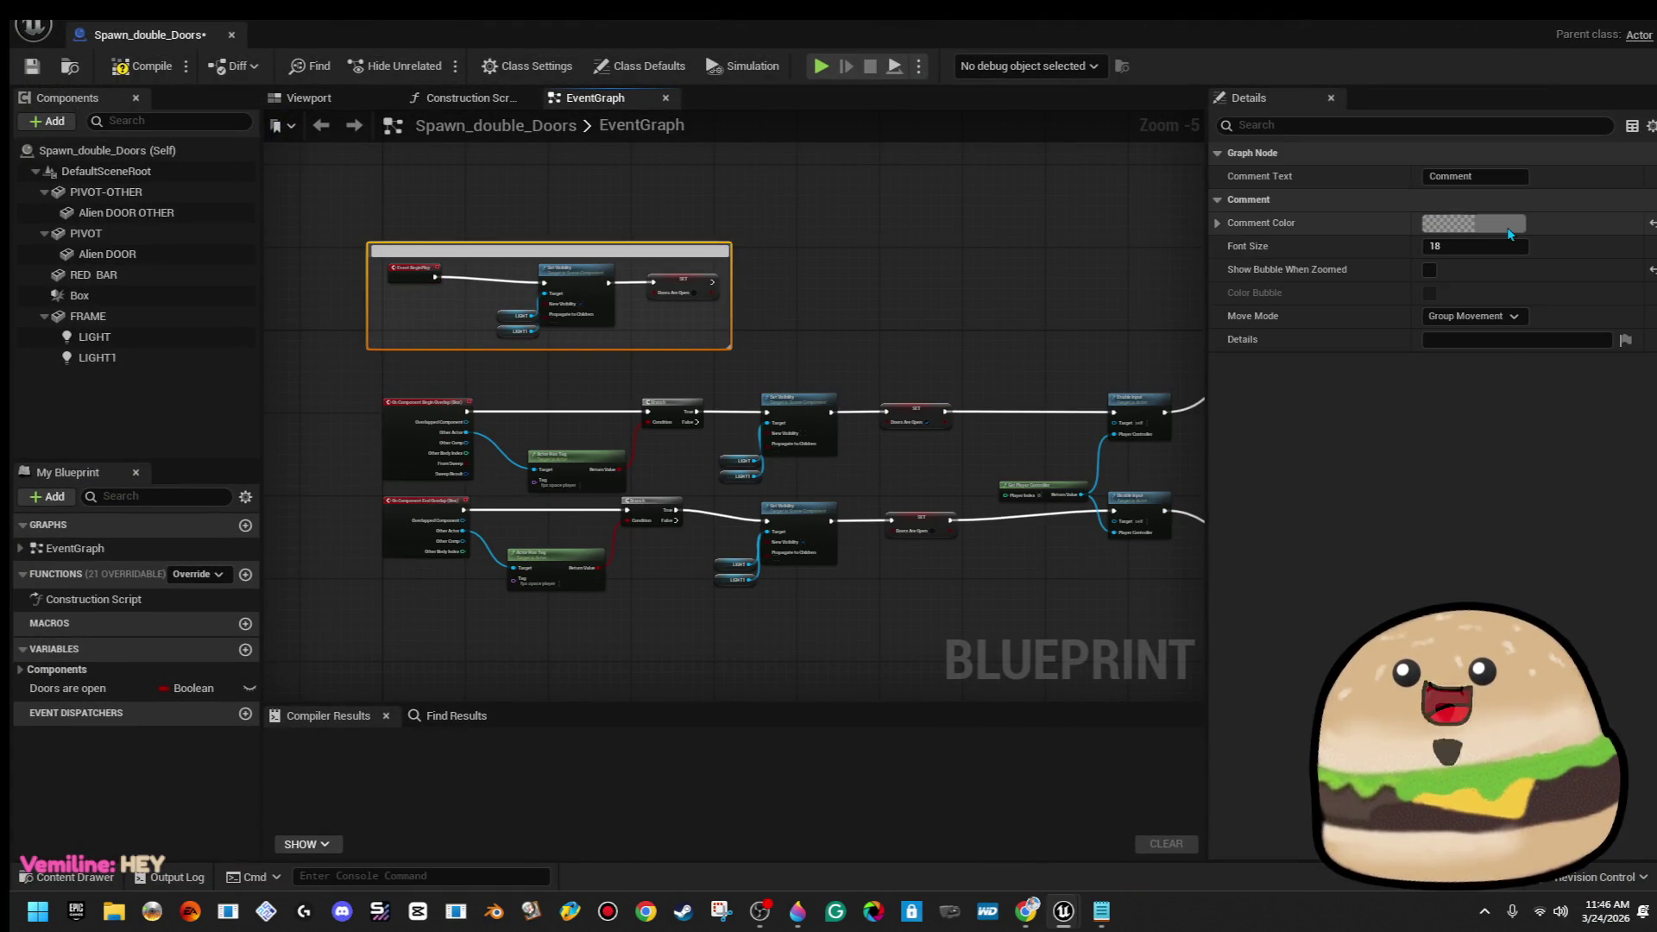
{"action": "left_click", "coordinate": [1509, 234]}
{"action": "left_click", "coordinate": [1365, 663]}
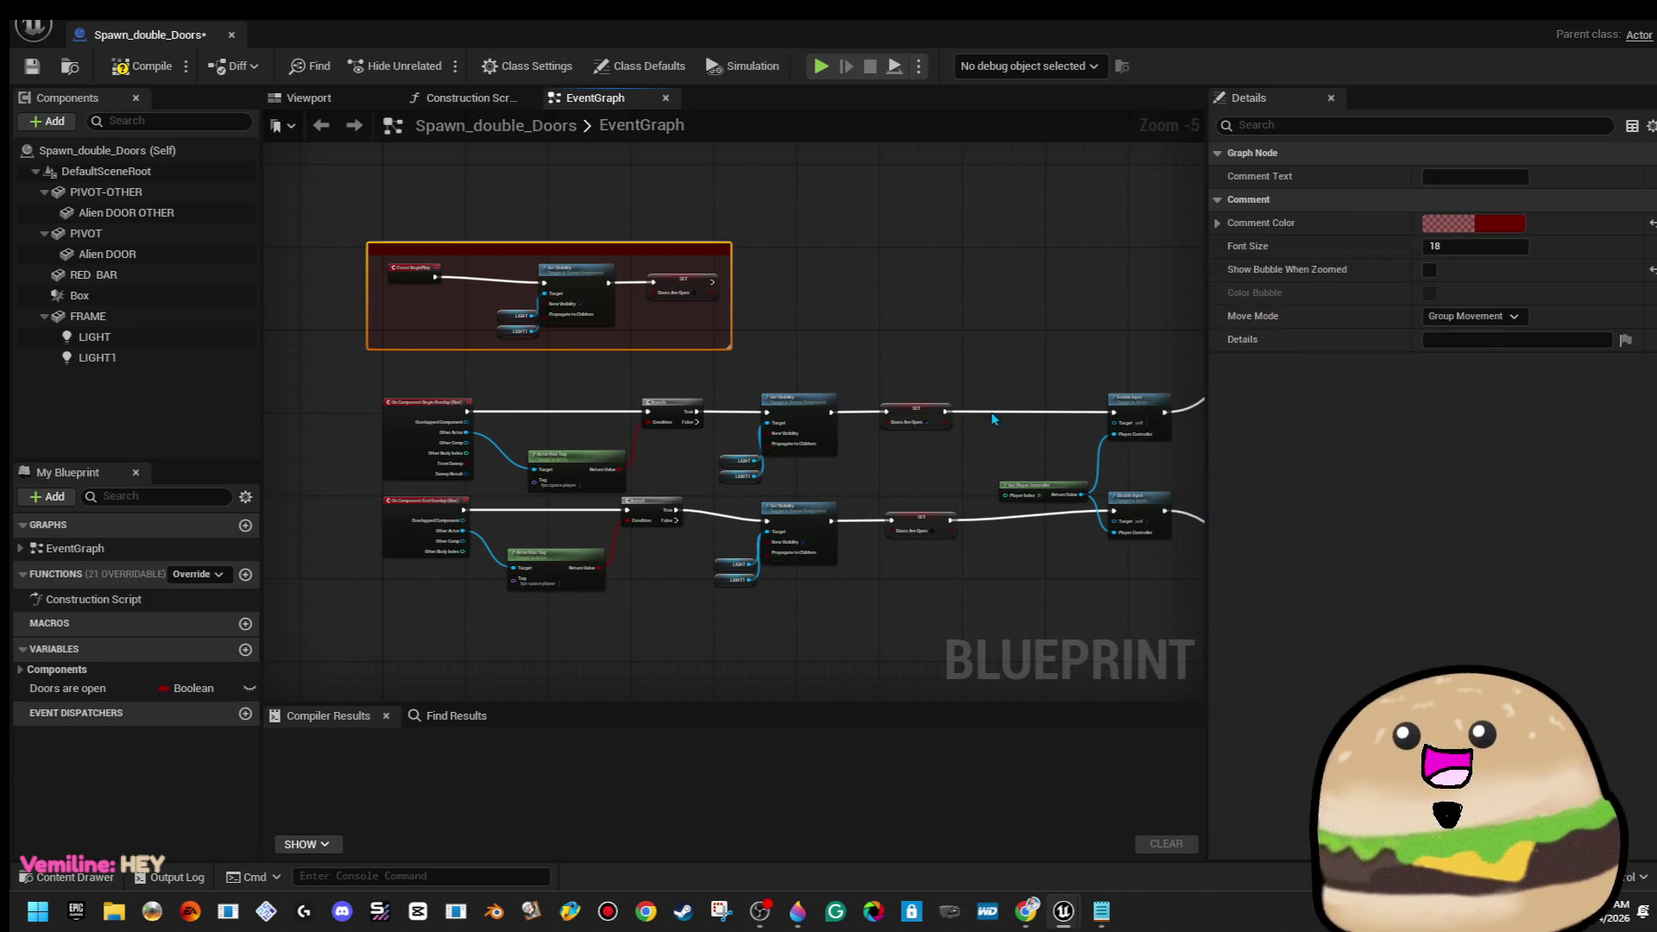
{"action": "left_click", "coordinate": [385, 388]}
{"action": "mouse_move", "coordinate": [385, 388]}
{"action": "left_mouse_down"}
{"action": "mouse_move", "coordinate": [349, 318]}
{"action": "mouse_move", "coordinate": [682, 623]}
{"action": "left_mouse_up"}
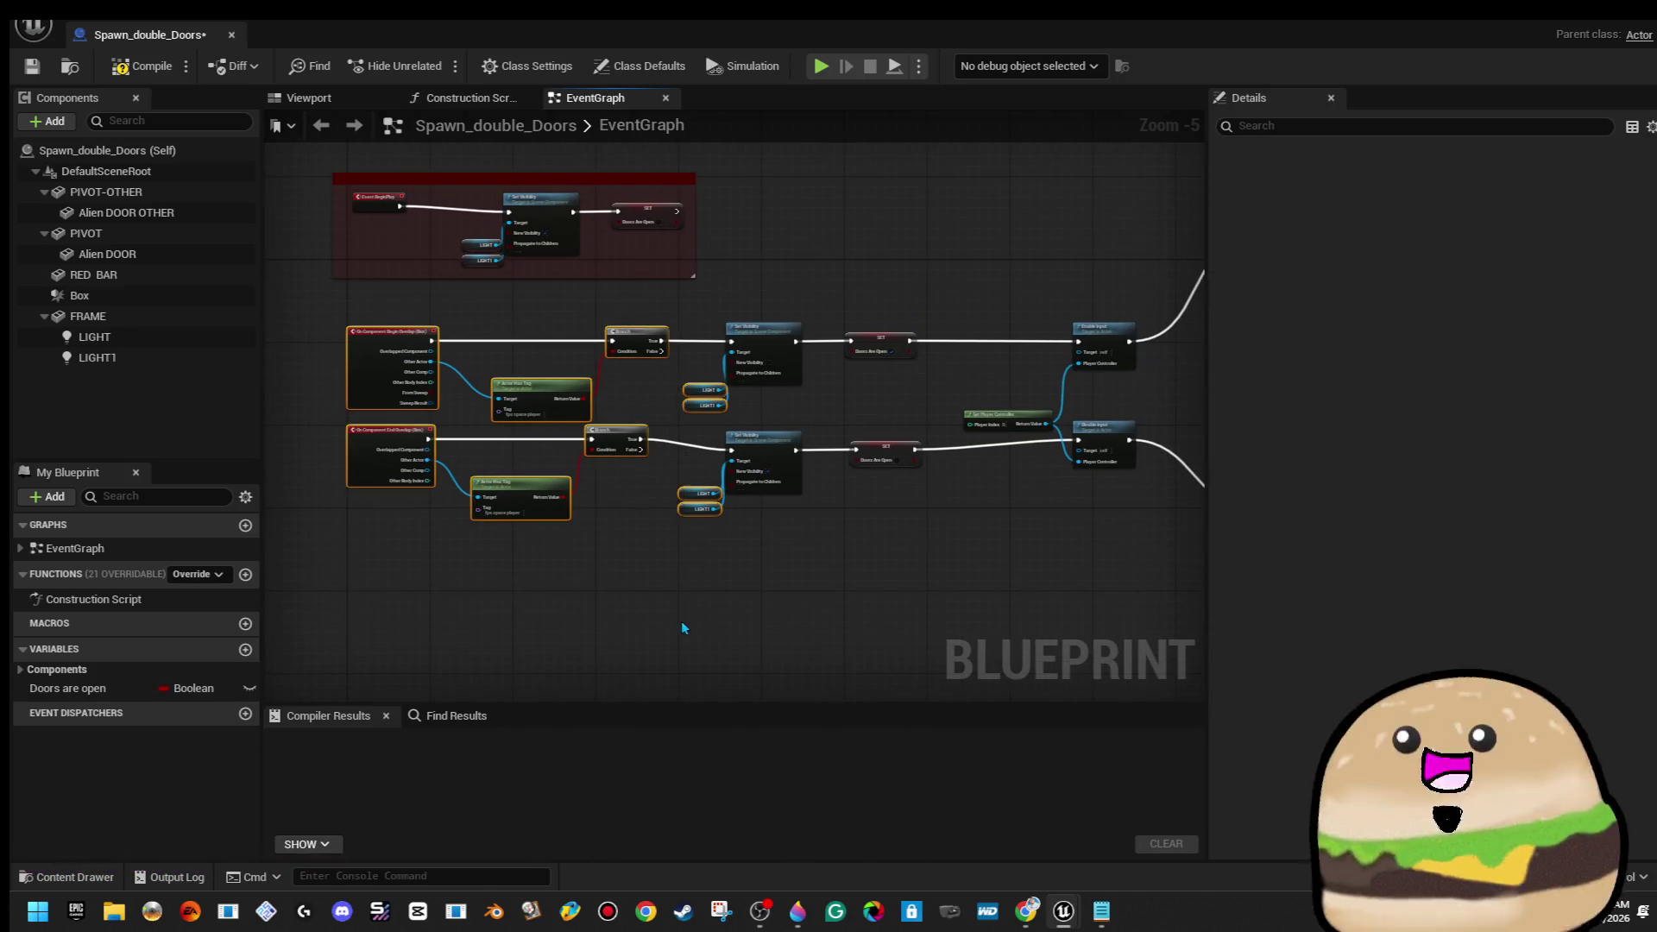
{"action": "scroll", "coordinate": [616, 540], "scroll_direction": "up", "scroll_amount": 2}
Tidy the Set Visibility and Disable Input nodes, nudging Disable Input down
{"action": "mouse_move", "coordinate": [644, 566]}
{"action": "left_mouse_down"}
{"action": "mouse_move", "coordinate": [515, 490]}
{"action": "mouse_move", "coordinate": [733, 345]}
{"action": "mouse_move", "coordinate": [941, 478]}
{"action": "mouse_move", "coordinate": [531, 524]}
{"action": "left_mouse_up"}
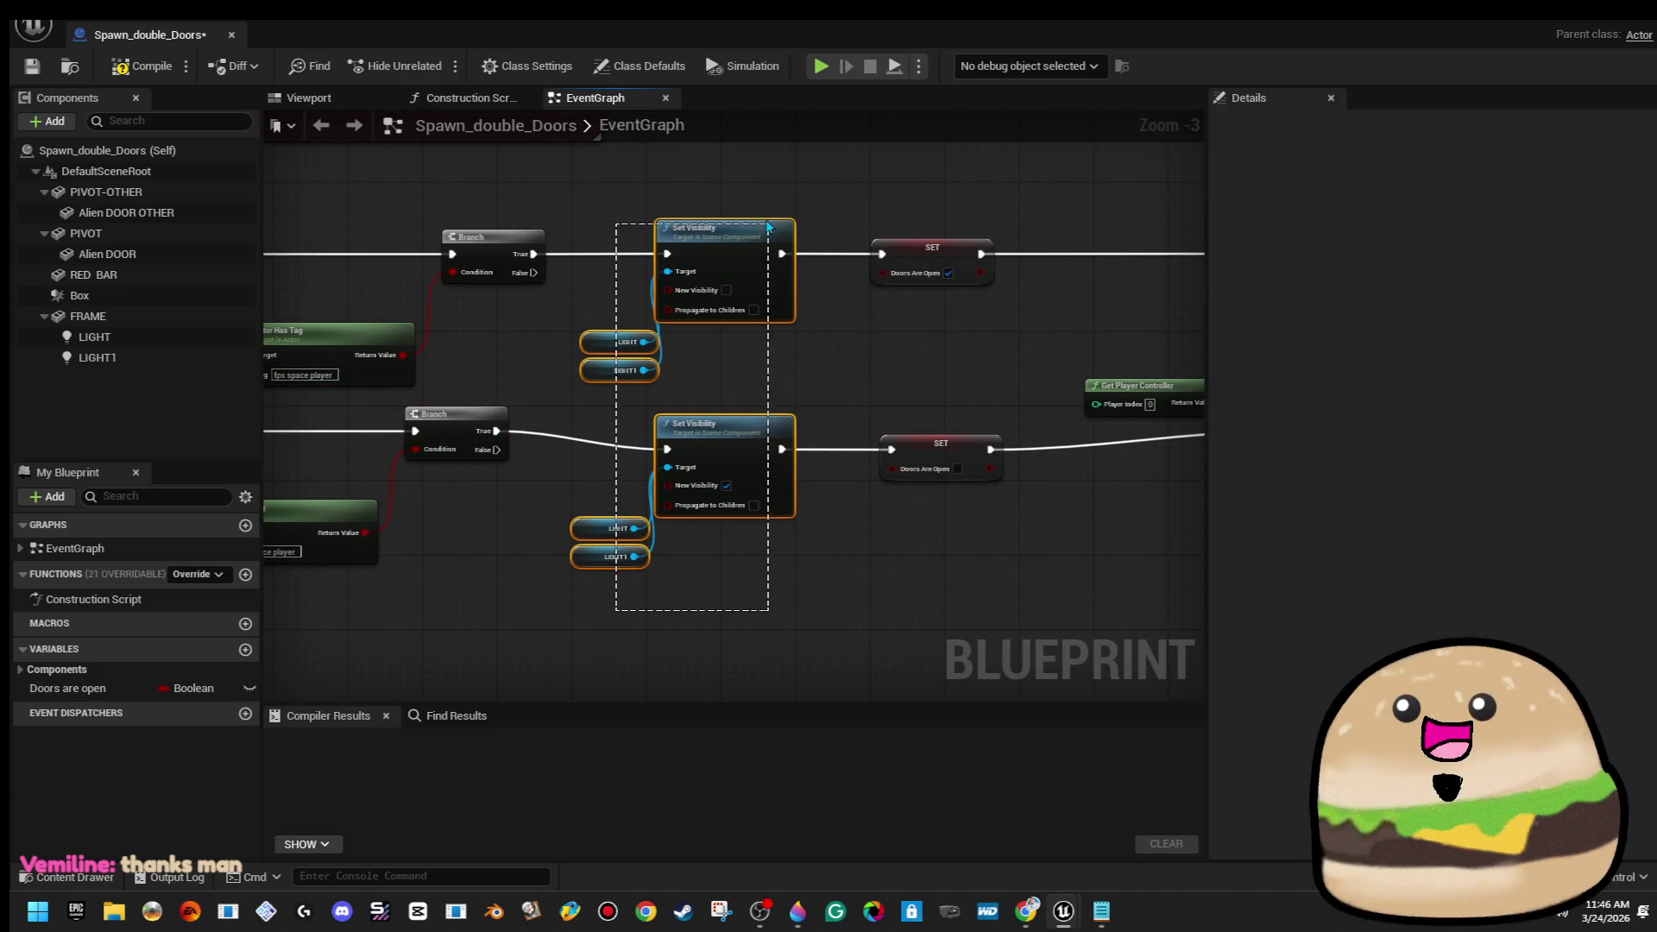
{"action": "left_click_drag", "start_coordinate": [768, 226], "coordinate": [768, 226]}
{"action": "left_click_drag", "start_coordinate": [872, 242], "coordinate": [523, 298]}
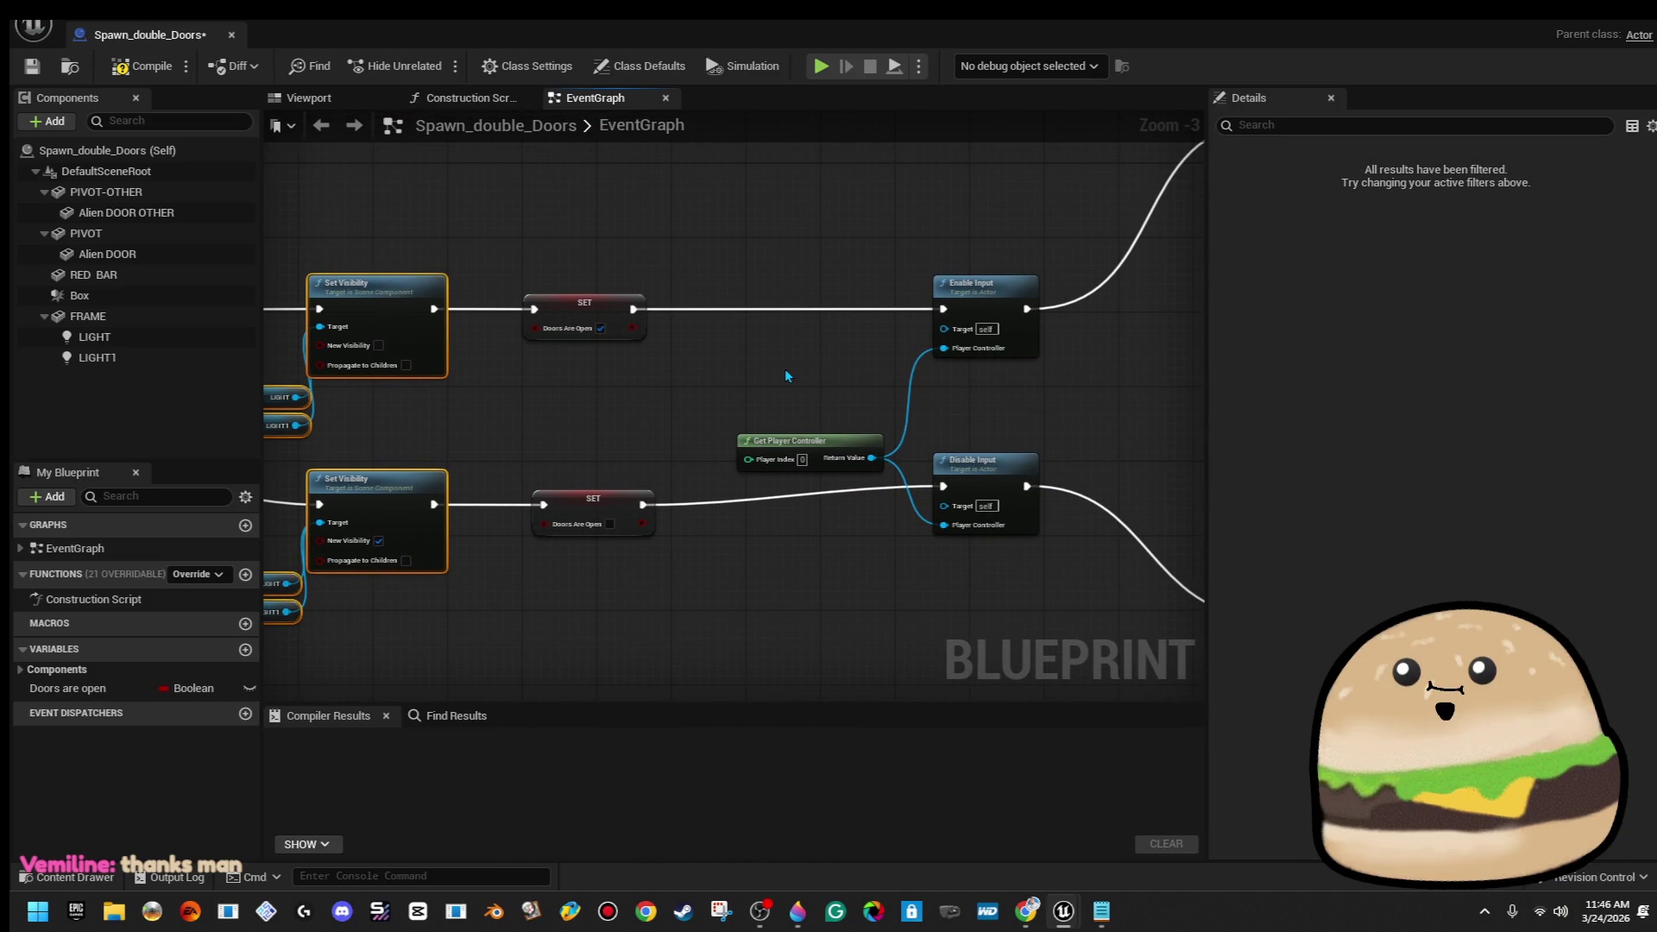
{"action": "left_click_drag", "start_coordinate": [839, 350], "coordinate": [770, 344]}
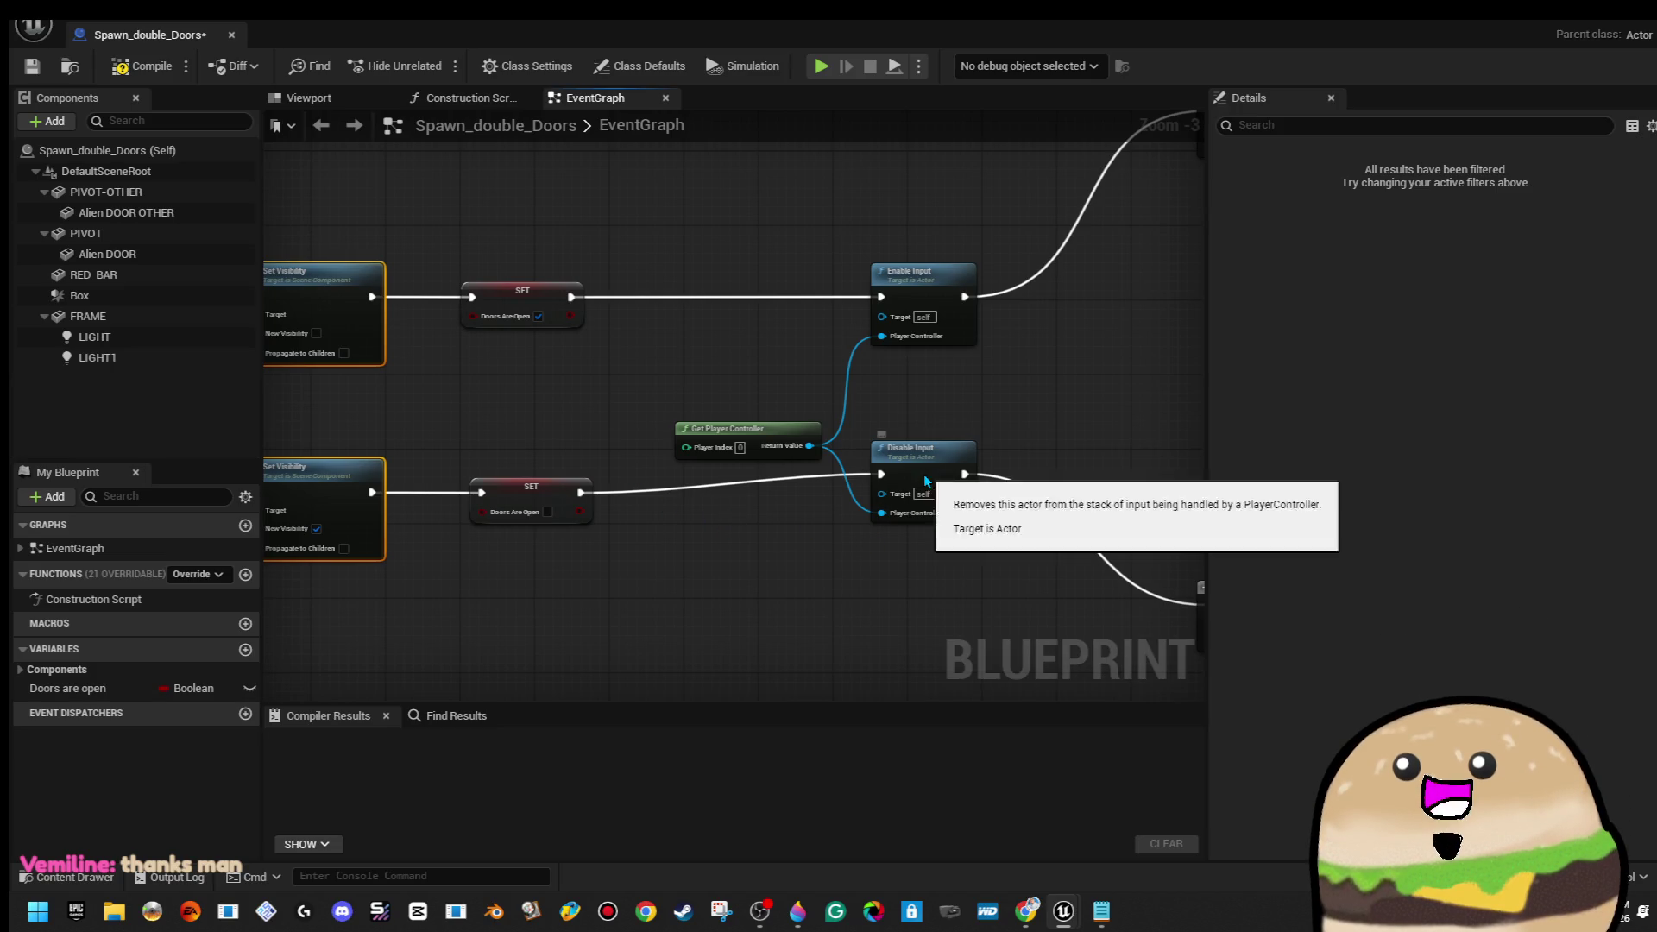
{"action": "left_click_drag", "start_coordinate": [914, 464], "coordinate": [924, 473]}
{"action": "left_click", "coordinate": [873, 573]}
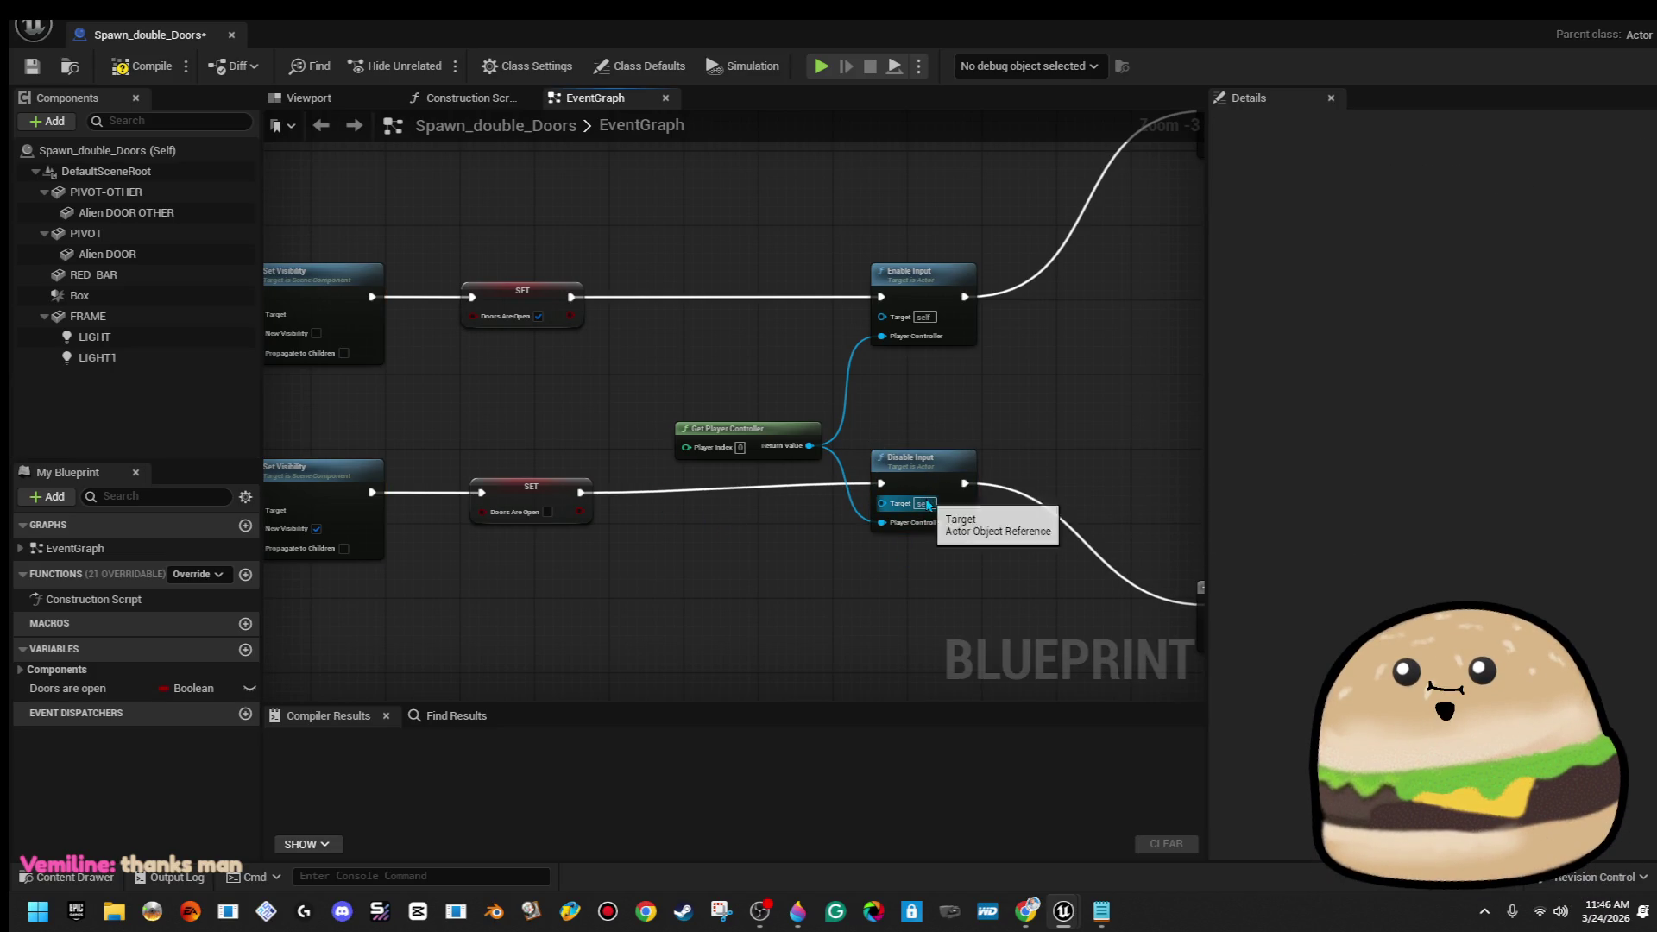
{"action": "scroll", "coordinate": [991, 443], "scroll_direction": "down", "scroll_amount": 1}
Drop a RED BAR reference beside the Move Component To nodes, discarding a trial Branch
{"action": "mouse_move", "coordinate": [1017, 415]}
{"action": "left_mouse_down"}
{"action": "mouse_move", "coordinate": [811, 422]}
{"action": "mouse_move", "coordinate": [533, 481]}
{"action": "mouse_move", "coordinate": [984, 345]}
{"action": "left_mouse_up"}
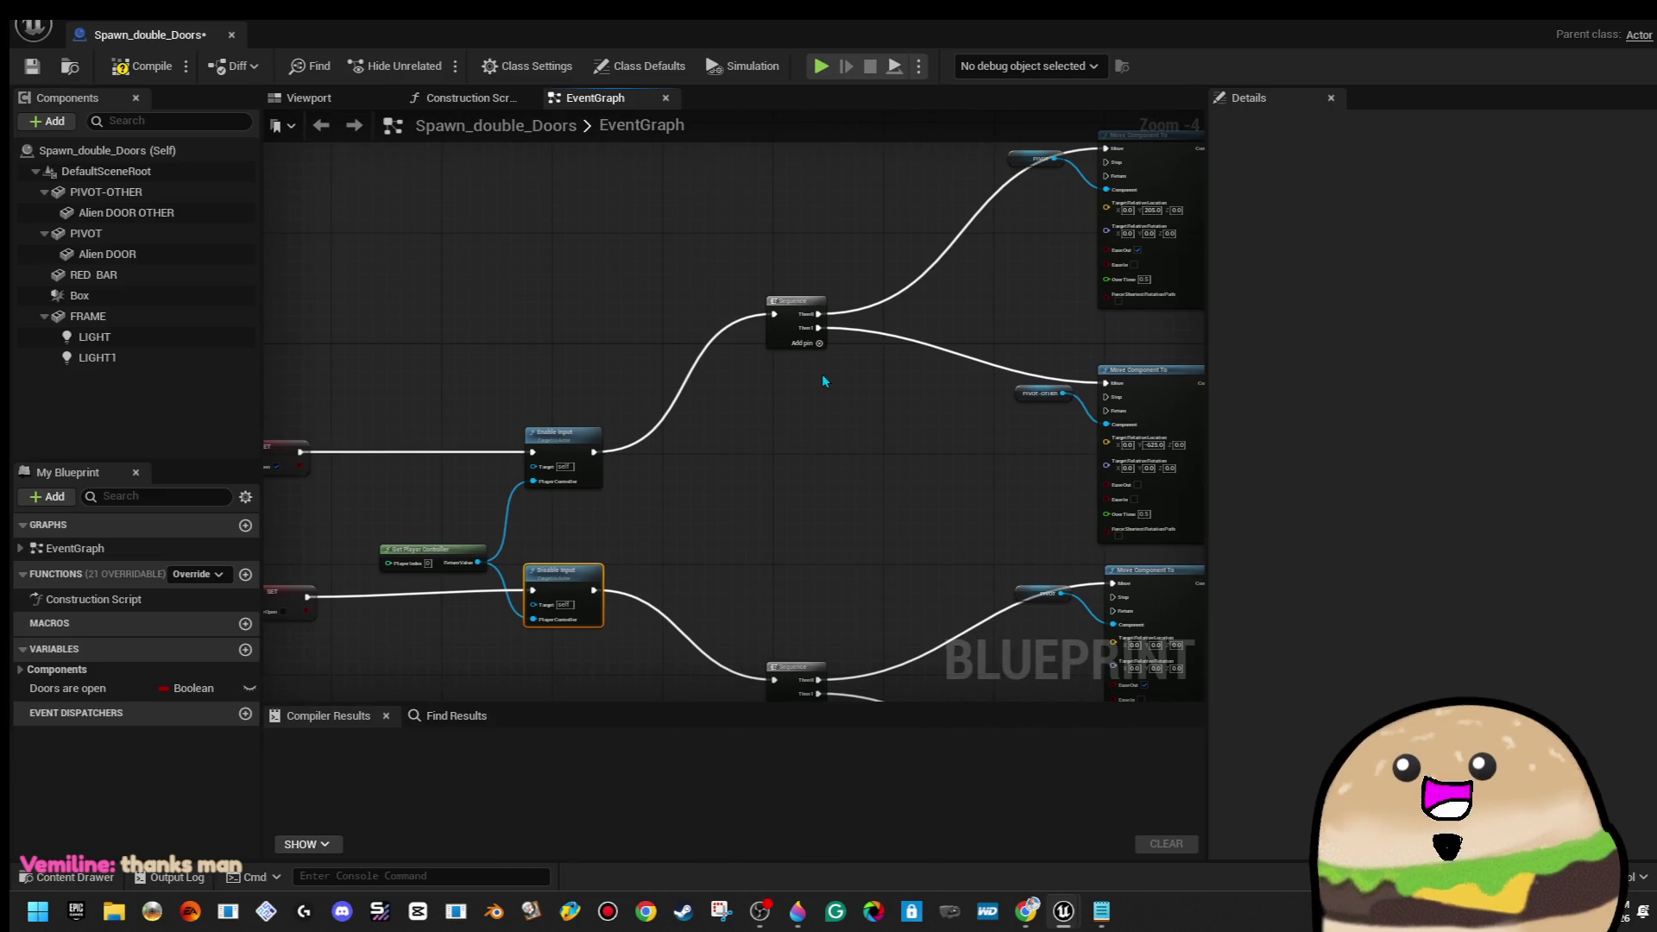
{"action": "left_click_drag", "start_coordinate": [824, 380], "coordinate": [317, 423]}
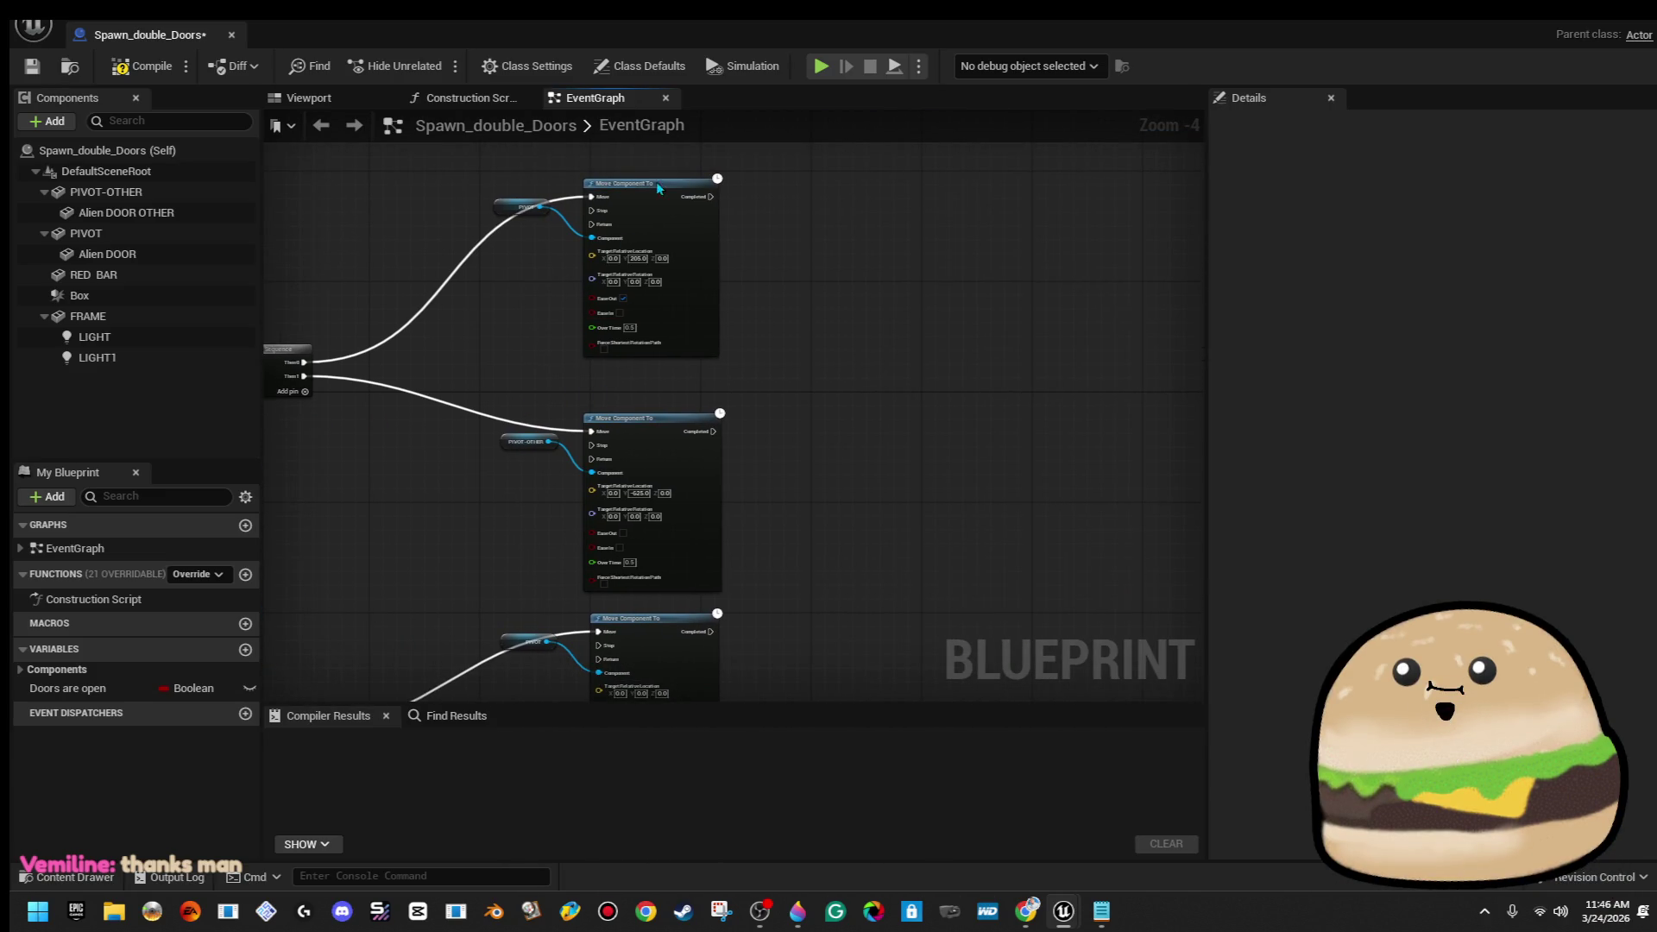
{"action": "scroll", "coordinate": [851, 235], "scroll_direction": "up", "scroll_amount": 1}
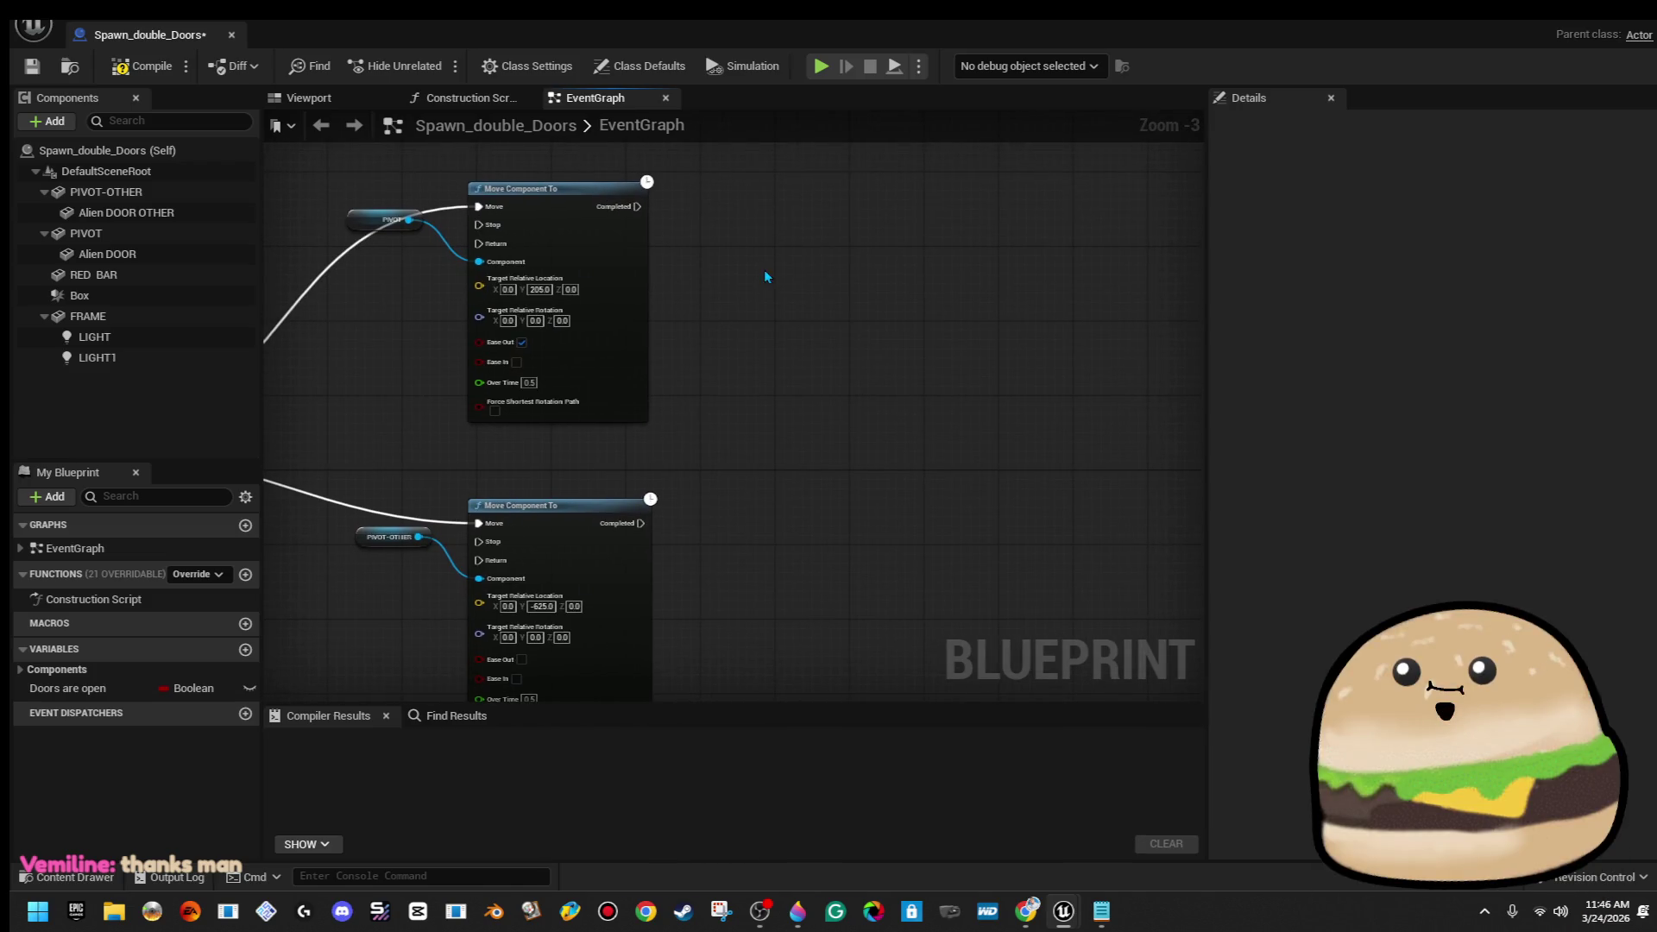
{"action": "scroll", "coordinate": [784, 364], "scroll_direction": "down", "scroll_amount": 1}
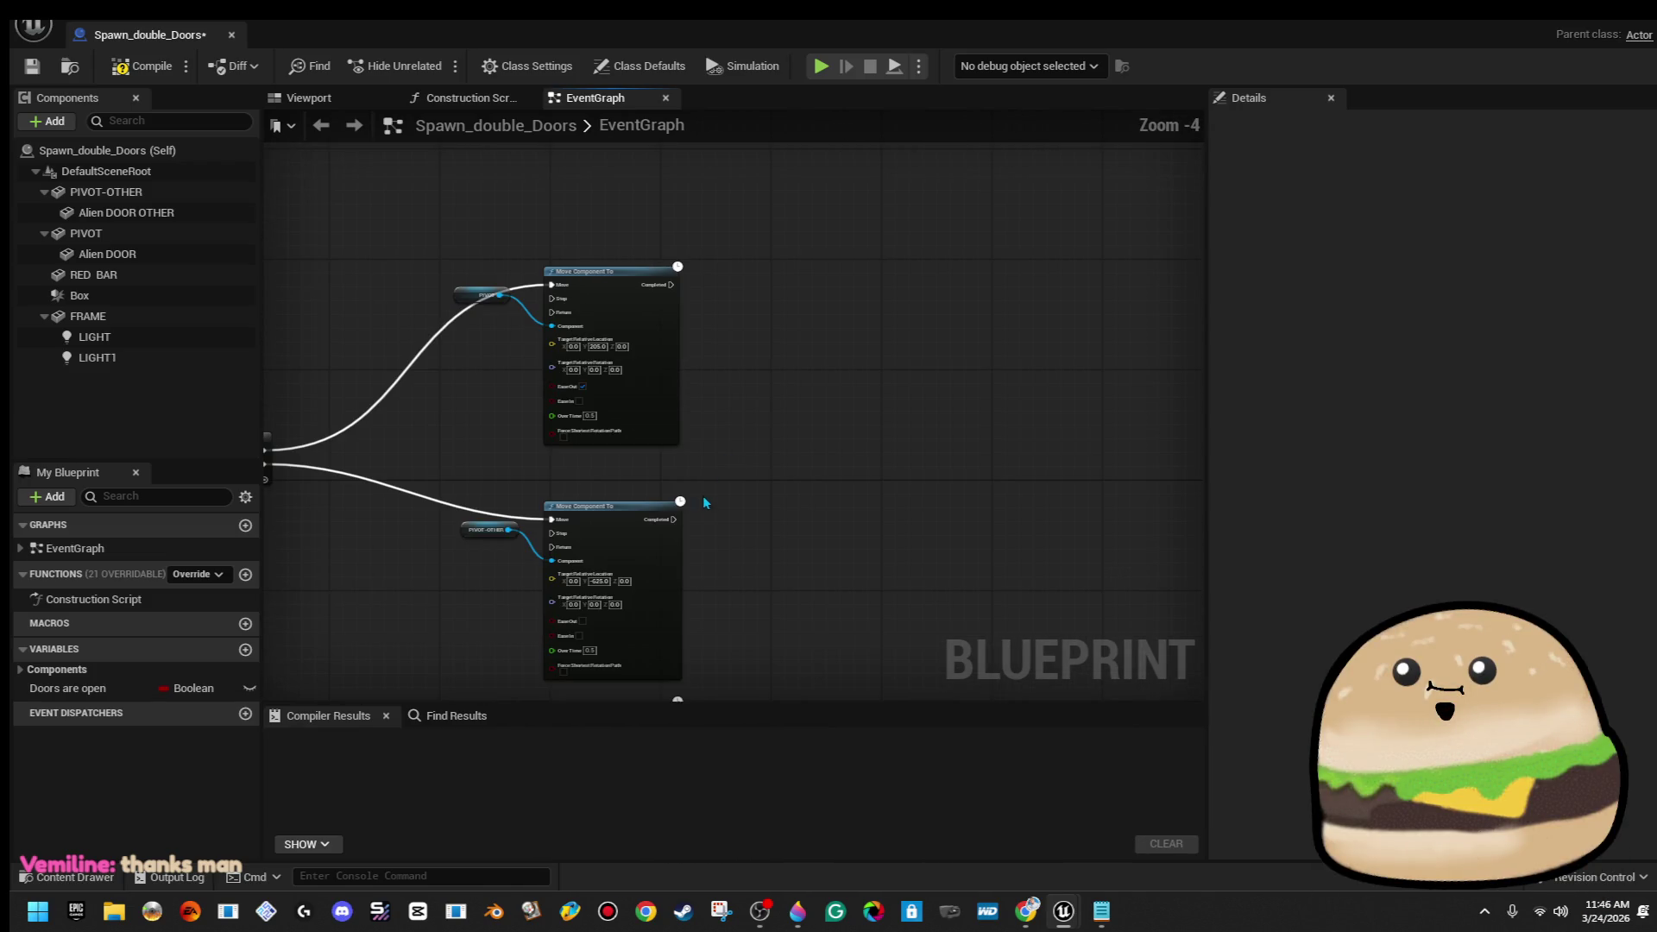
{"action": "mouse_move", "coordinate": [673, 519]}
{"action": "left_mouse_down"}
{"action": "mouse_move", "coordinate": [840, 411]}
{"action": "mouse_move", "coordinate": [864, 371]}
{"action": "left_mouse_up"}
{"action": "key", "text": "b"}
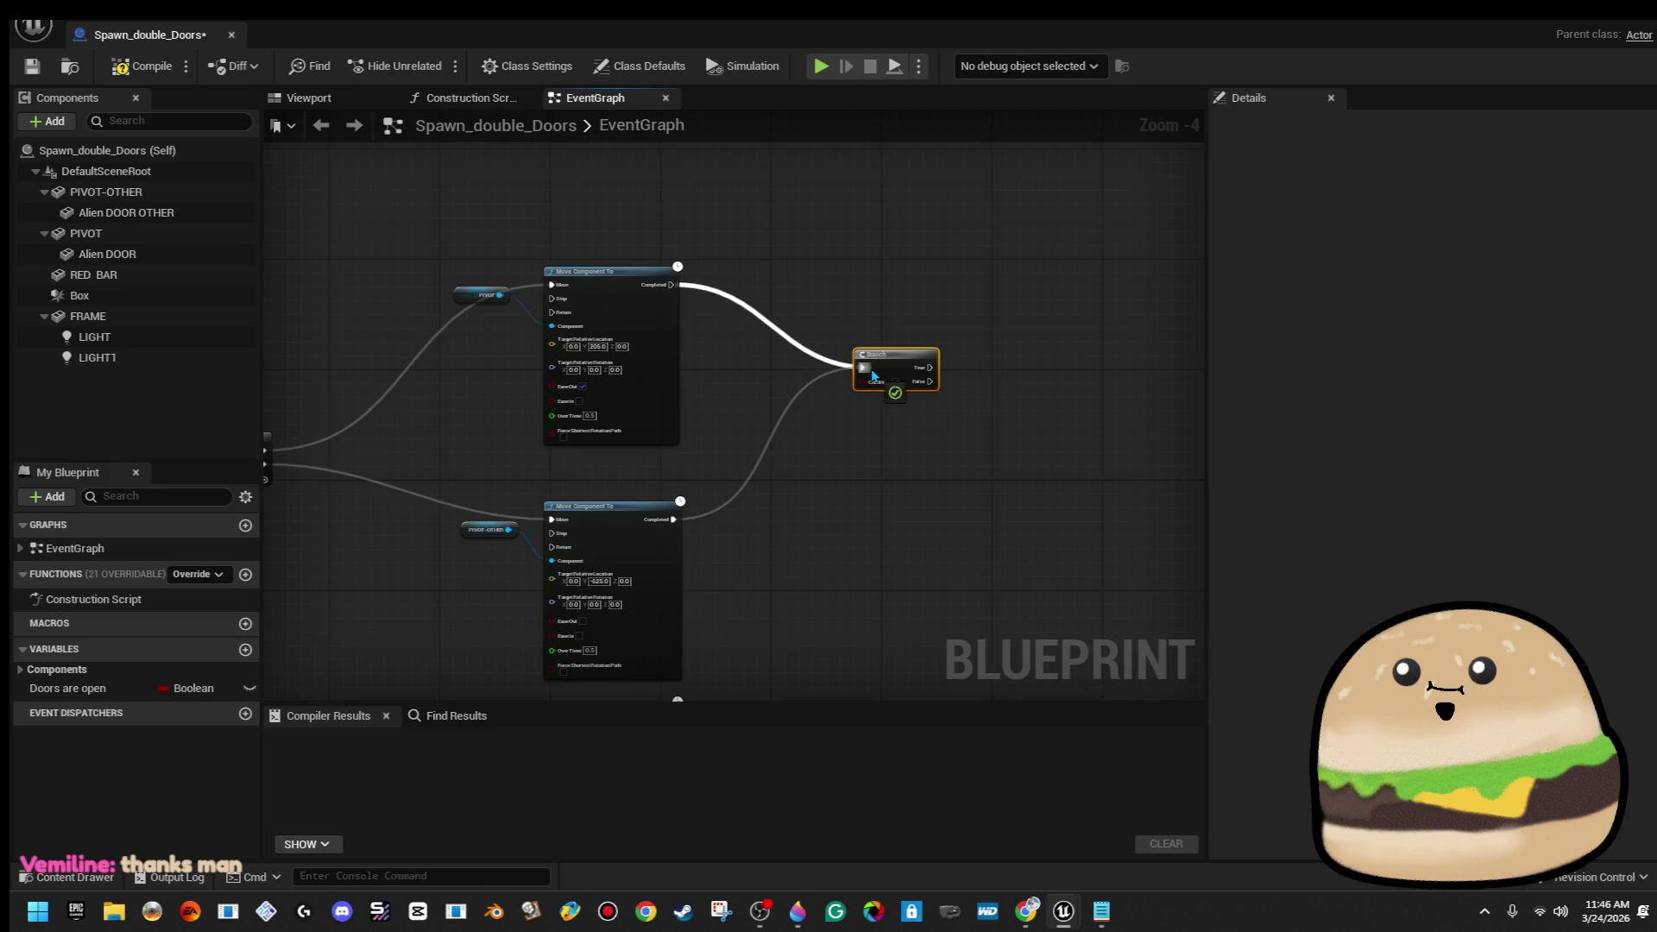
{"action": "key", "text": "Delete"}
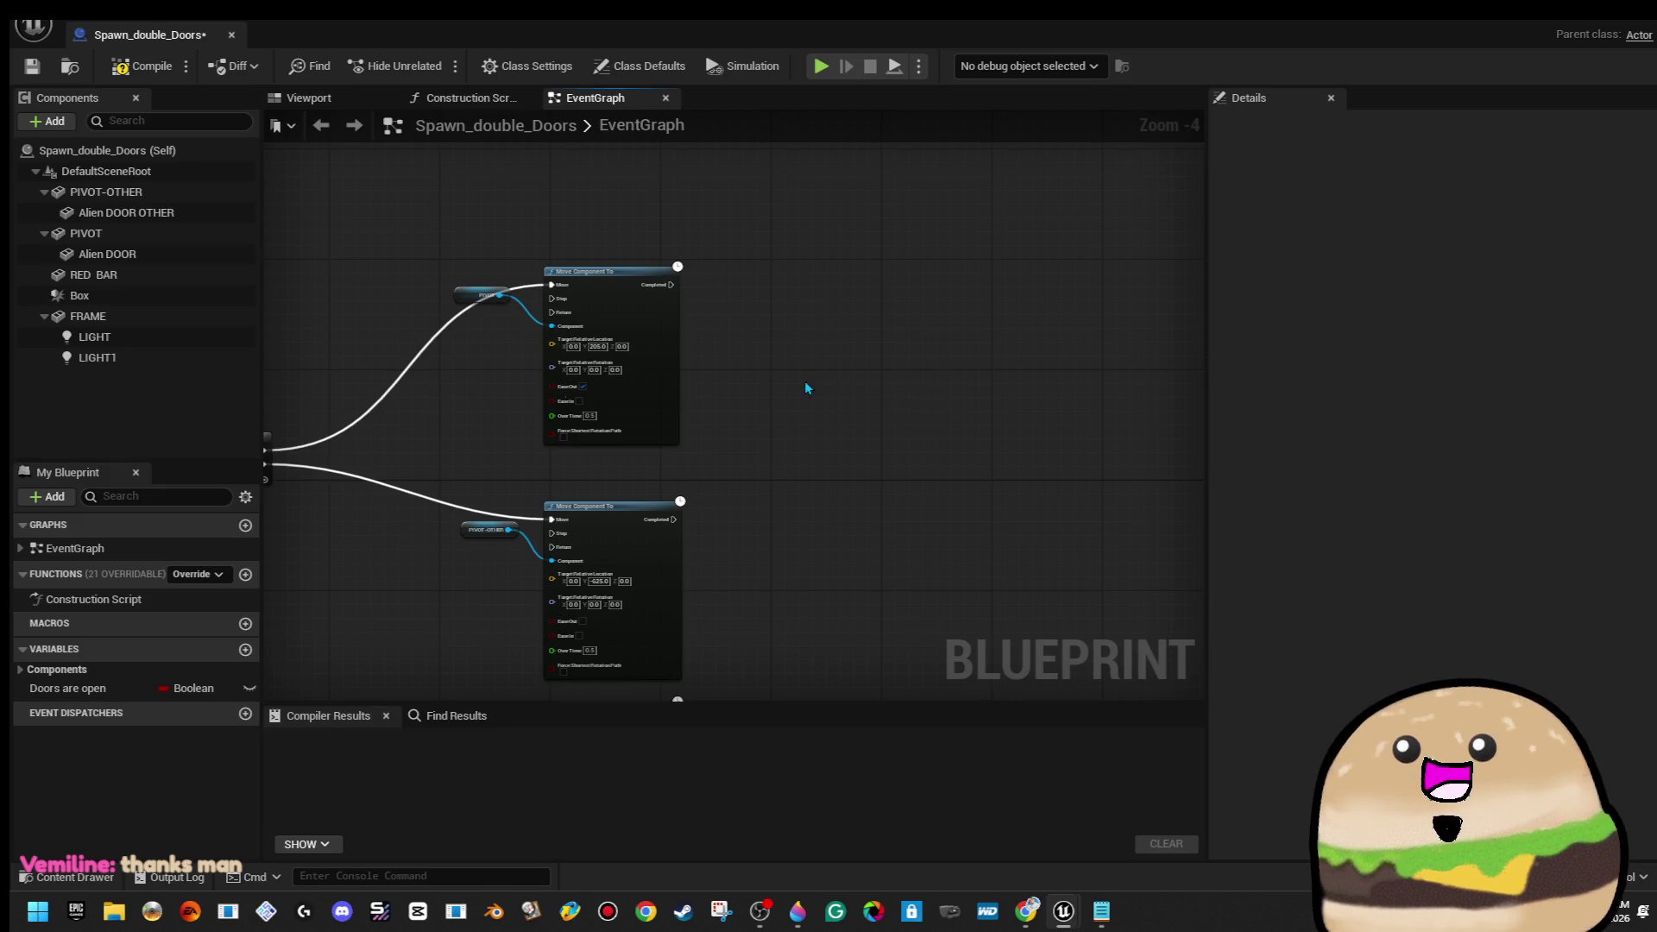
{"action": "mouse_move", "coordinate": [91, 274]}
{"action": "left_mouse_down"}
{"action": "mouse_move", "coordinate": [850, 395]}
{"action": "mouse_move", "coordinate": [1016, 309]}
{"action": "mouse_move", "coordinate": [975, 337]}
{"action": "left_mouse_up"}
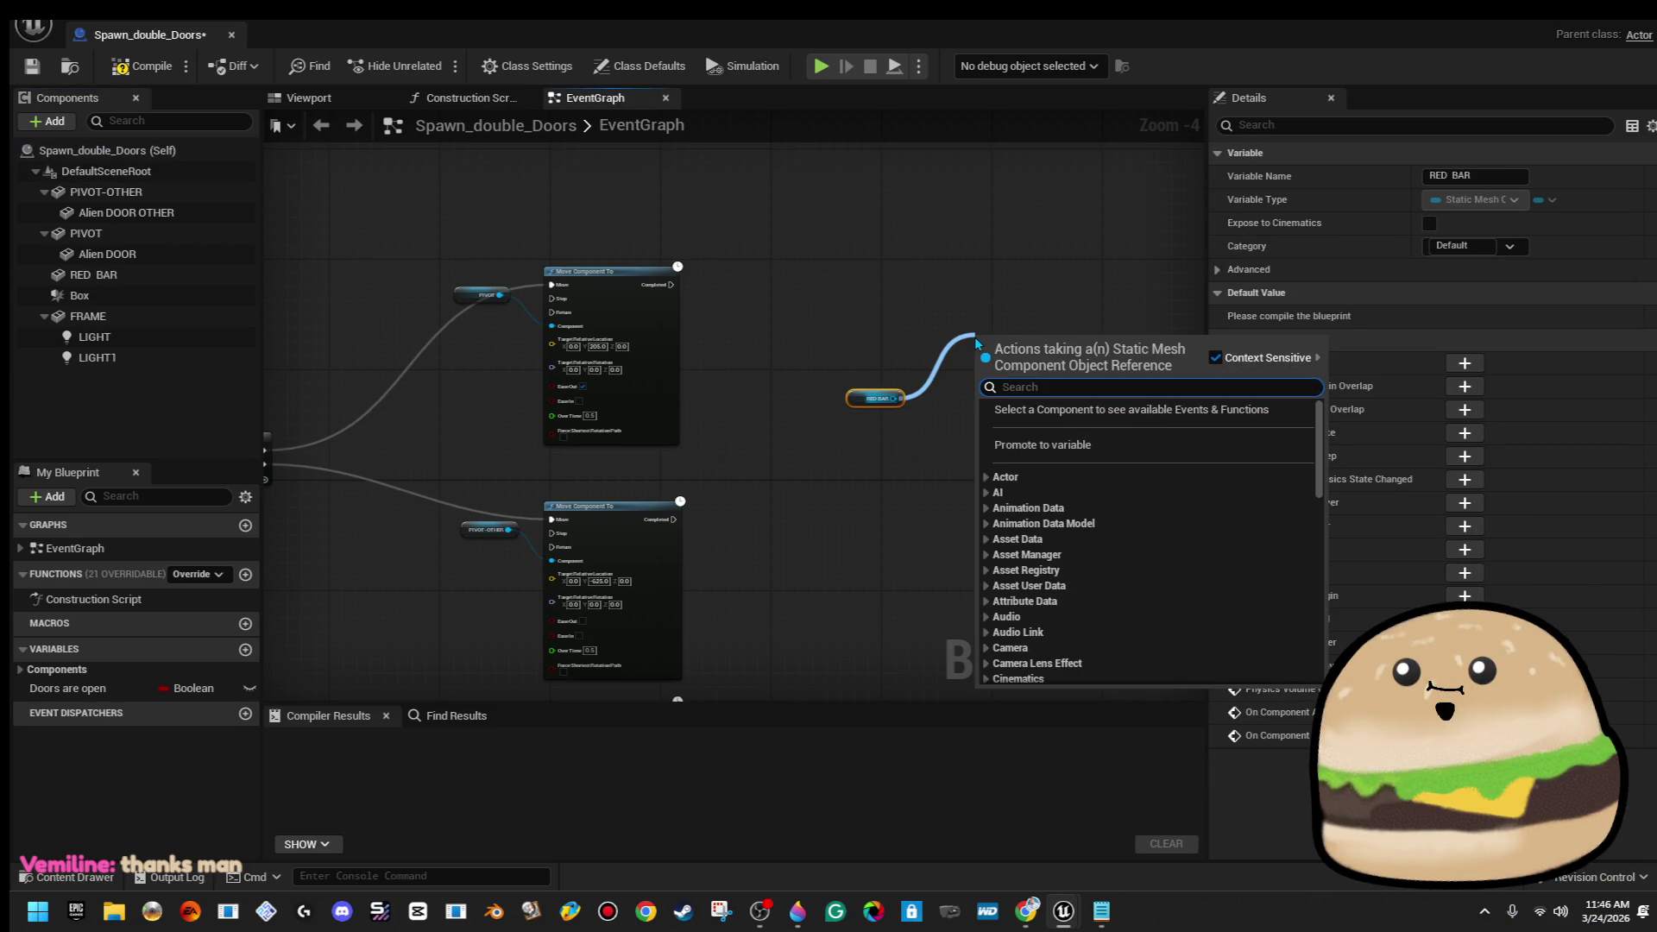
Create a Set Material node from RED BAR using the redglow material
{"action": "left_click", "coordinate": [920, 319]}
{"action": "scroll", "coordinate": [587, 309], "scroll_direction": "up", "scroll_amount": 1}
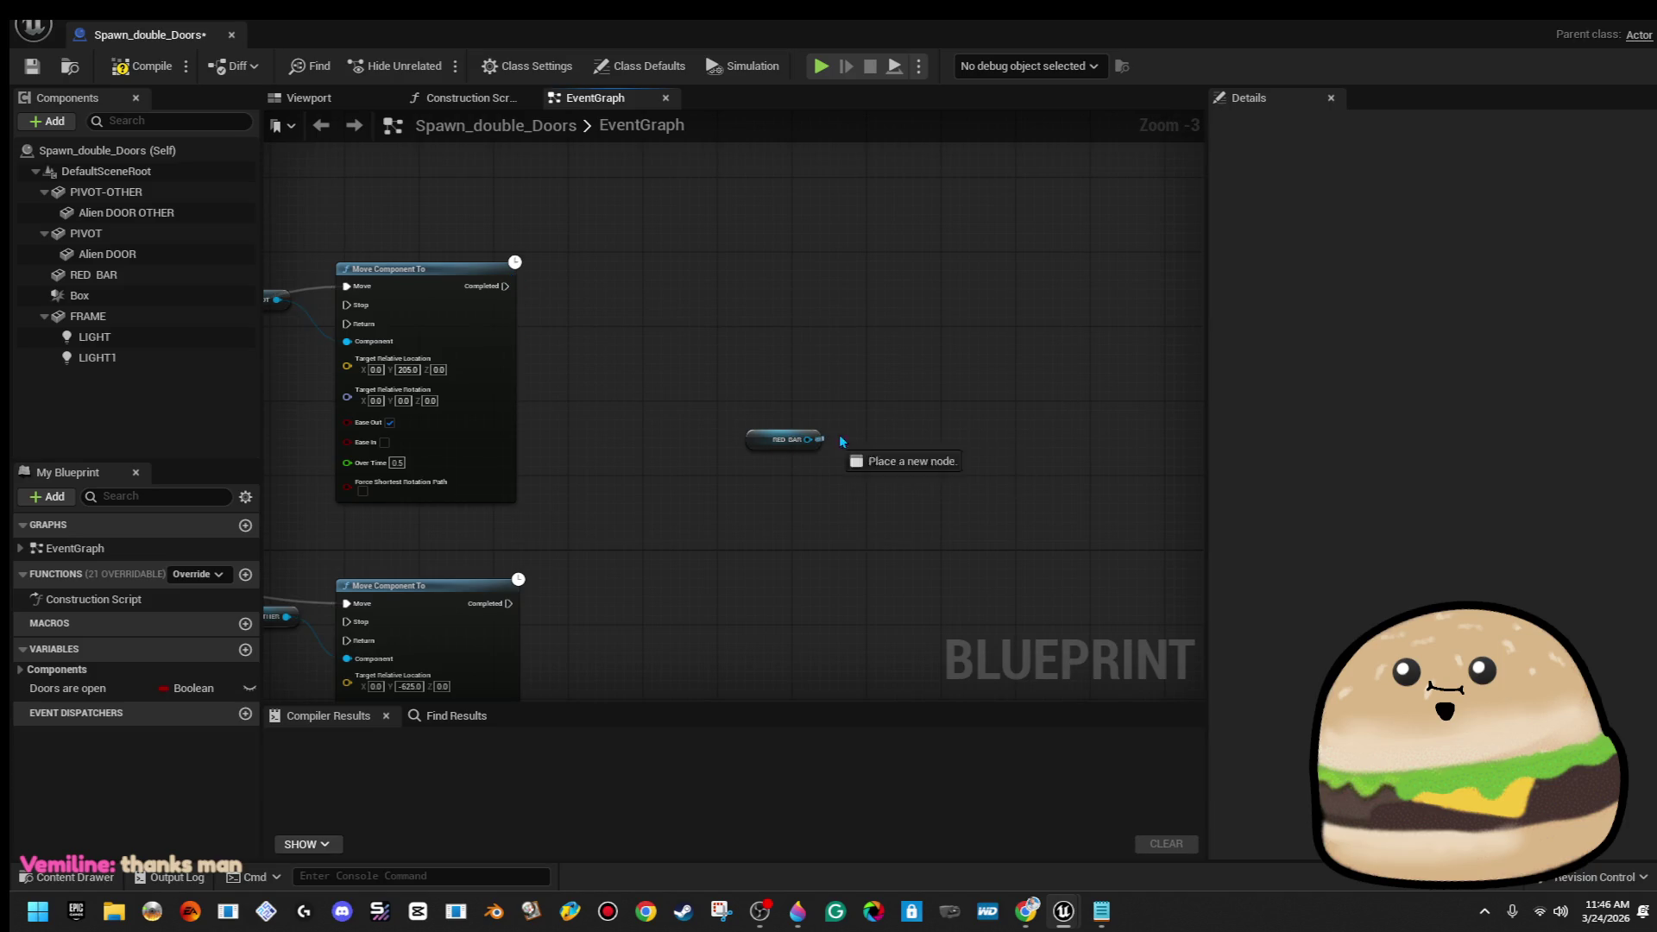
{"action": "left_click_drag", "start_coordinate": [841, 440], "coordinate": [882, 406]}
{"action": "type", "text": "change"}
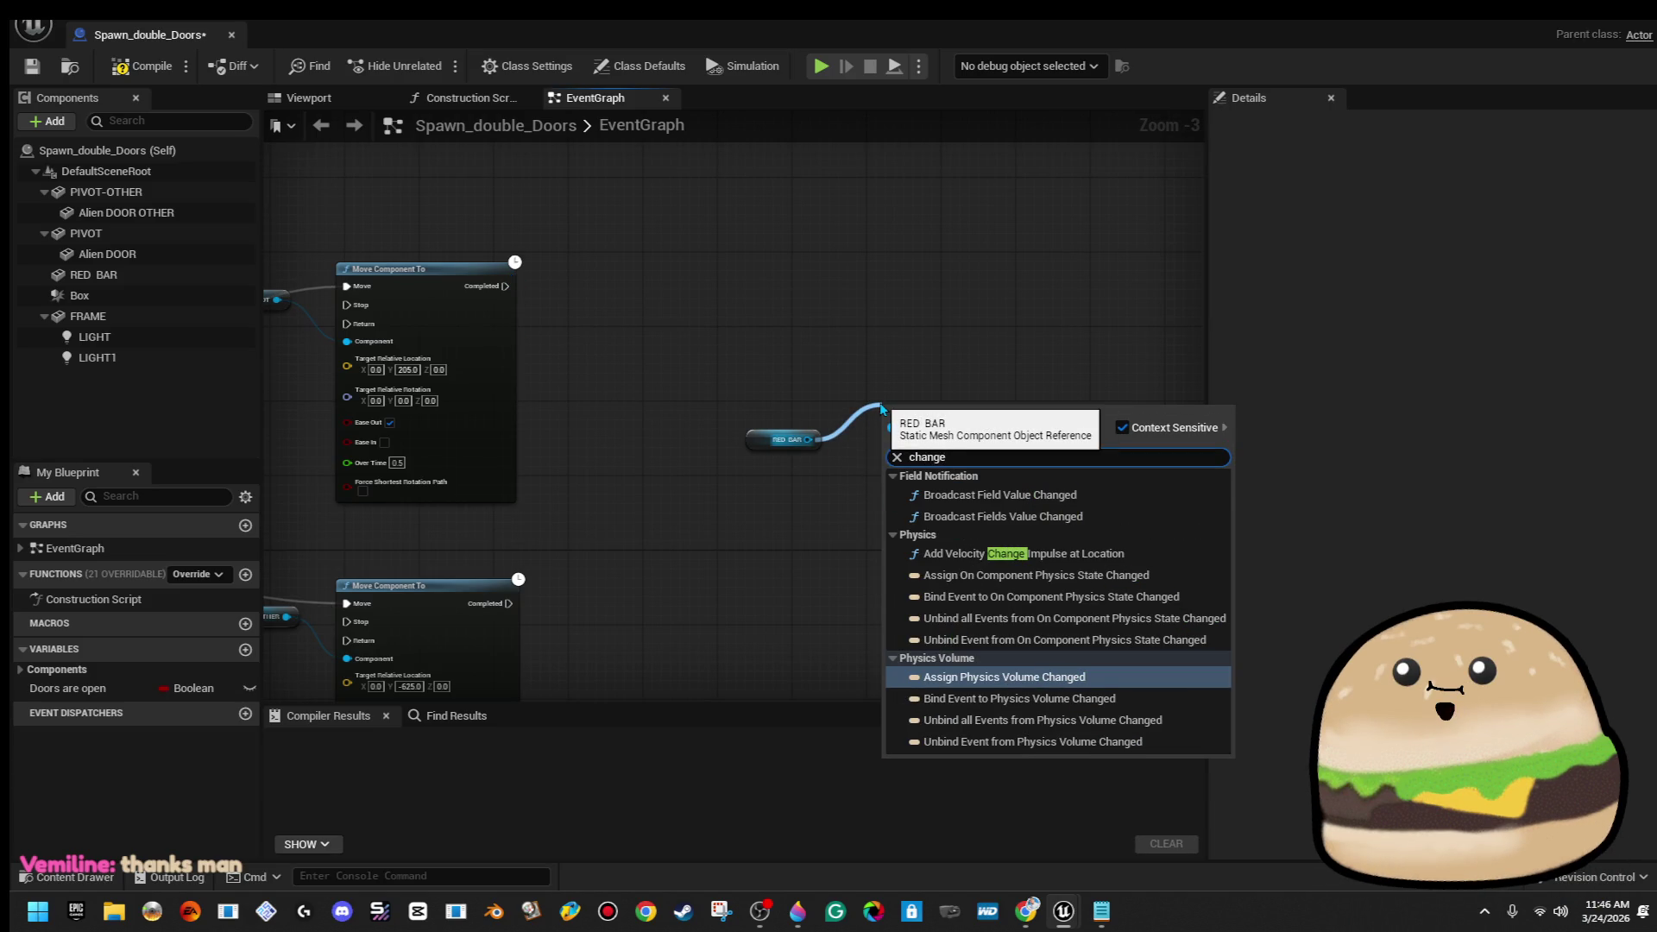
{"action": "type", "text": " mat"}
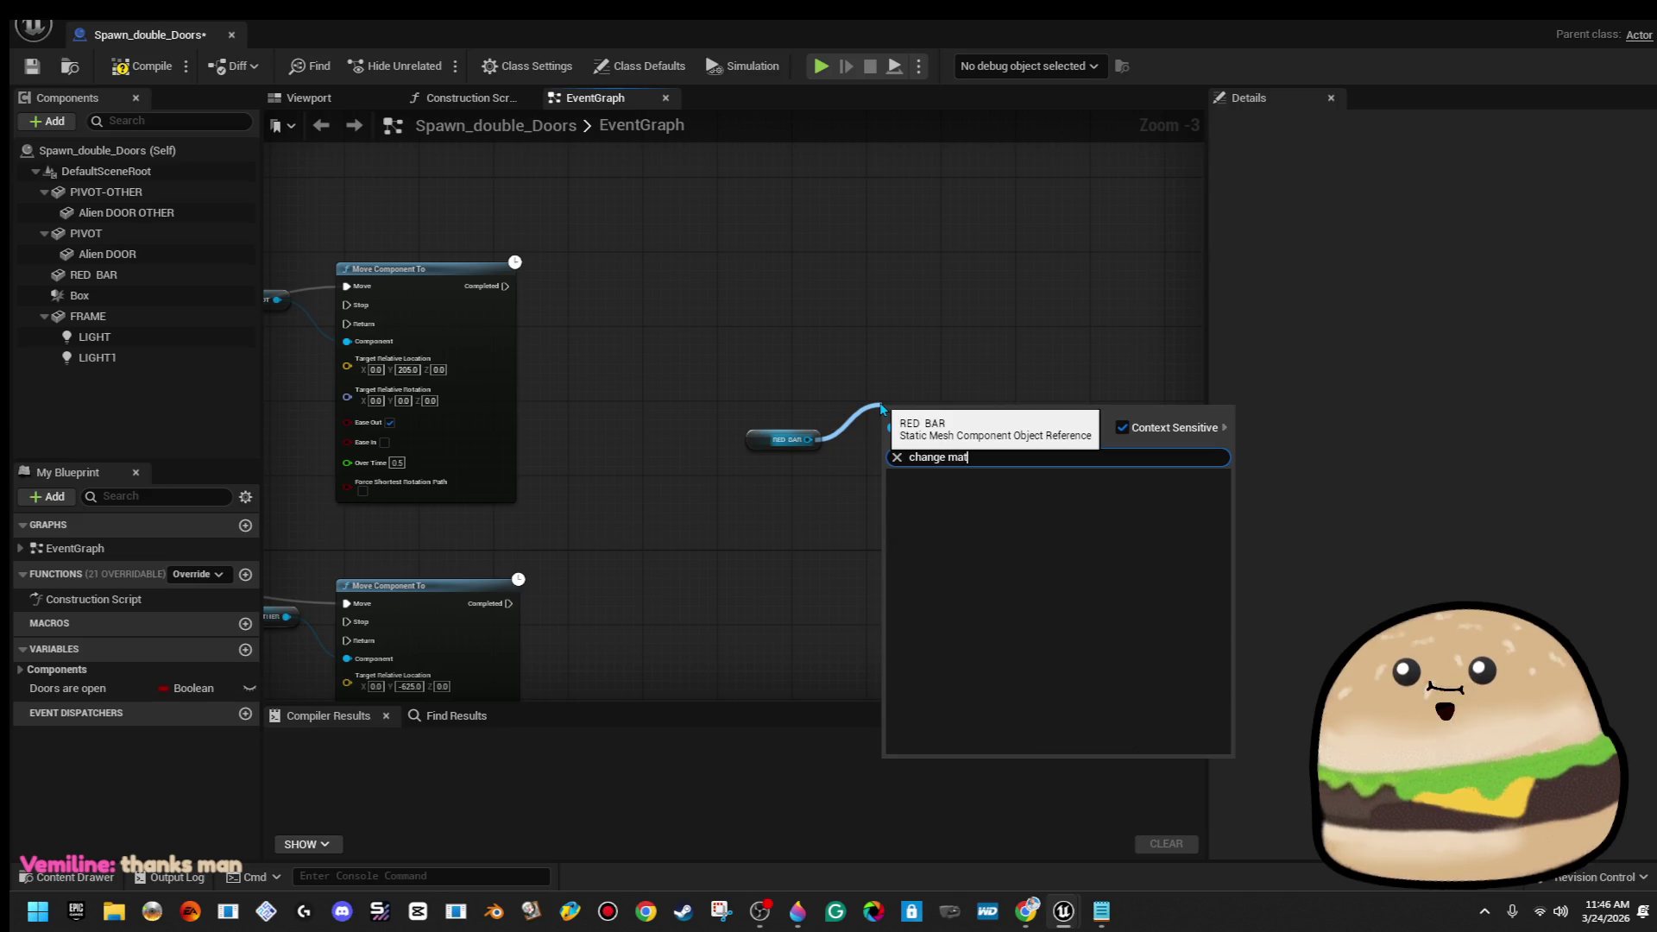
{"action": "key", "text": "BackSpace"}
{"action": "key", "text": "BackSpace"}
{"action": "key", "text": "BackSpace"}
{"action": "type", "text": "set ma"}
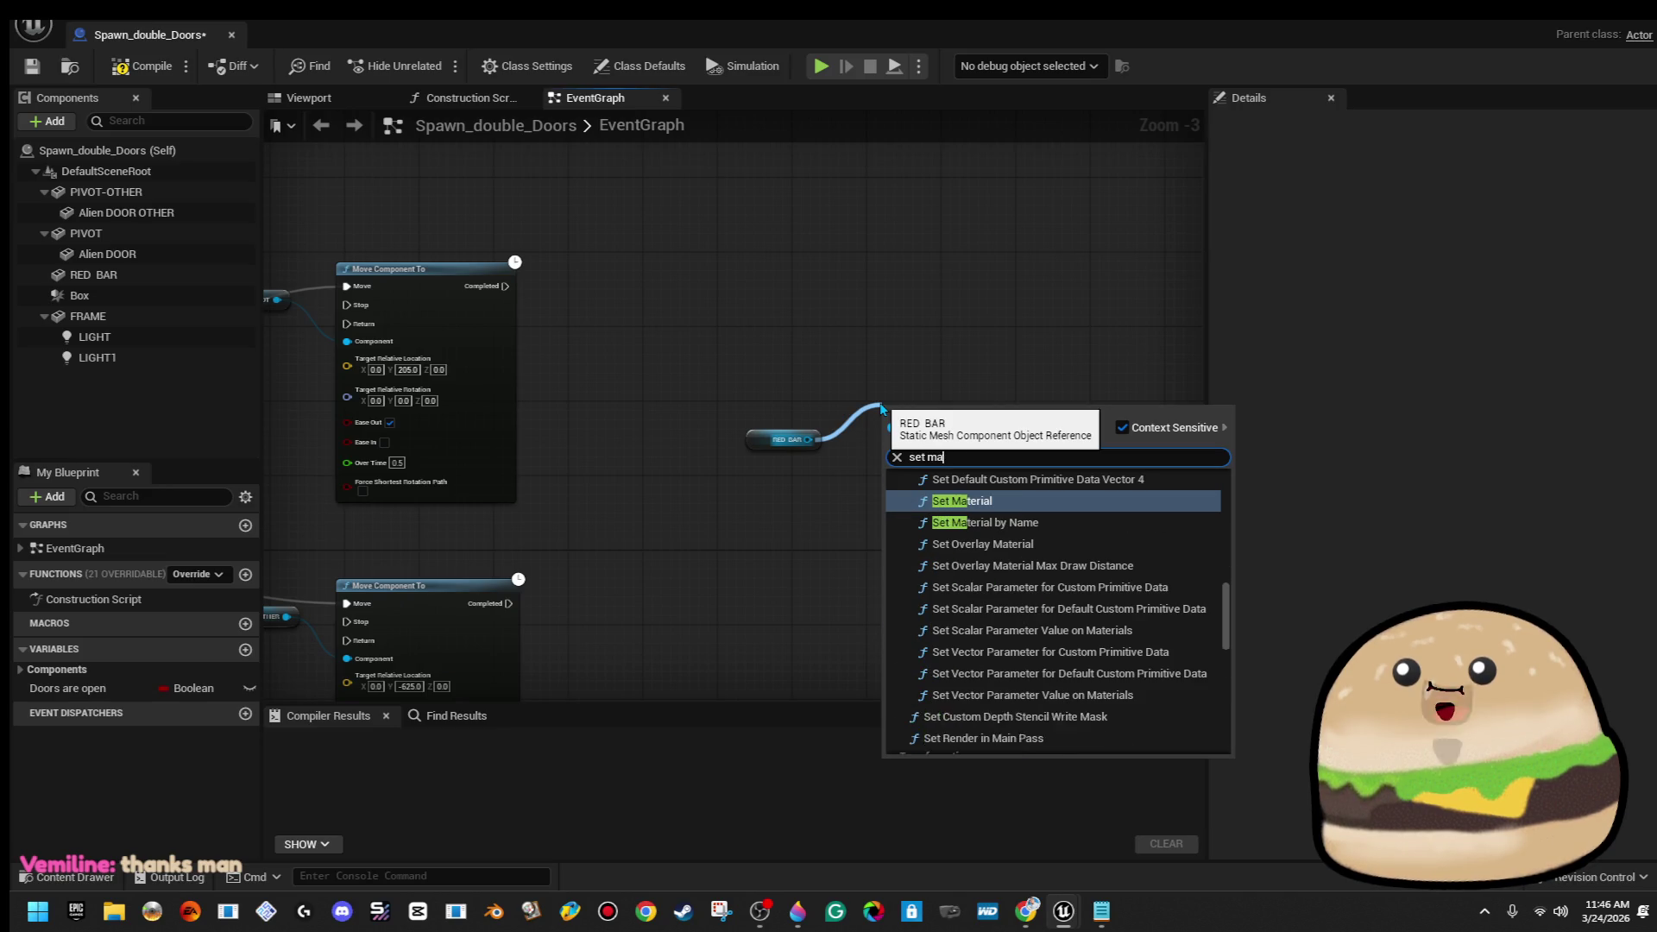
{"action": "key", "text": "Return"}
{"action": "scroll", "coordinate": [959, 525], "scroll_direction": "up", "scroll_amount": 1}
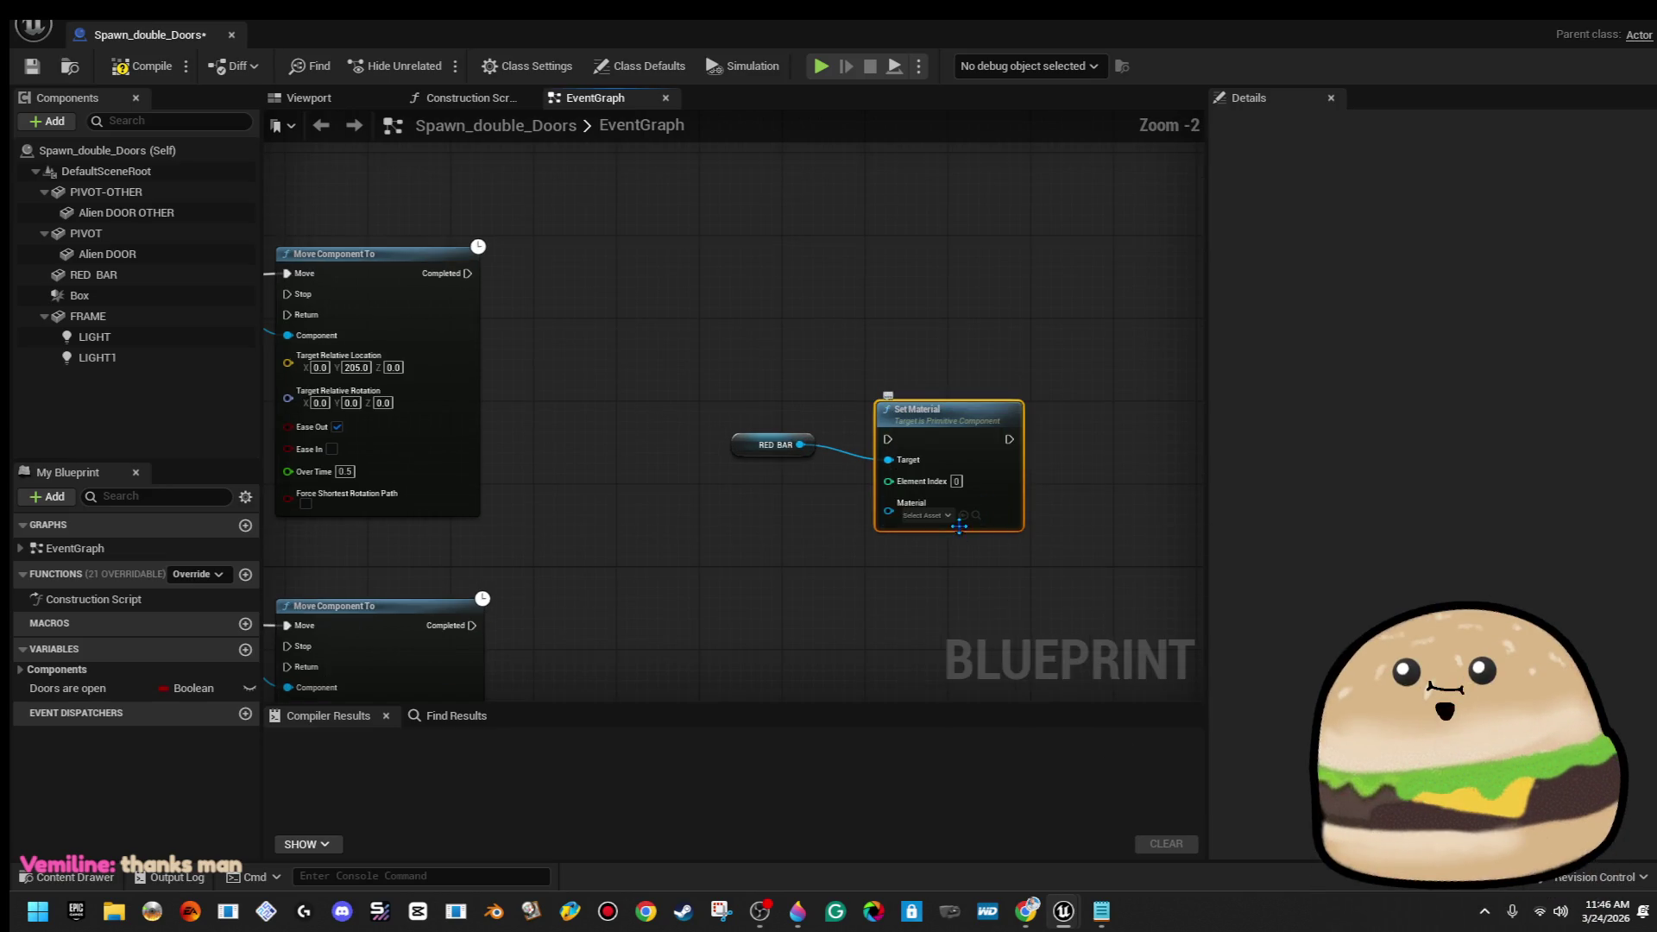
{"action": "left_click", "coordinate": [949, 518]}
{"action": "type", "text": "red g"}
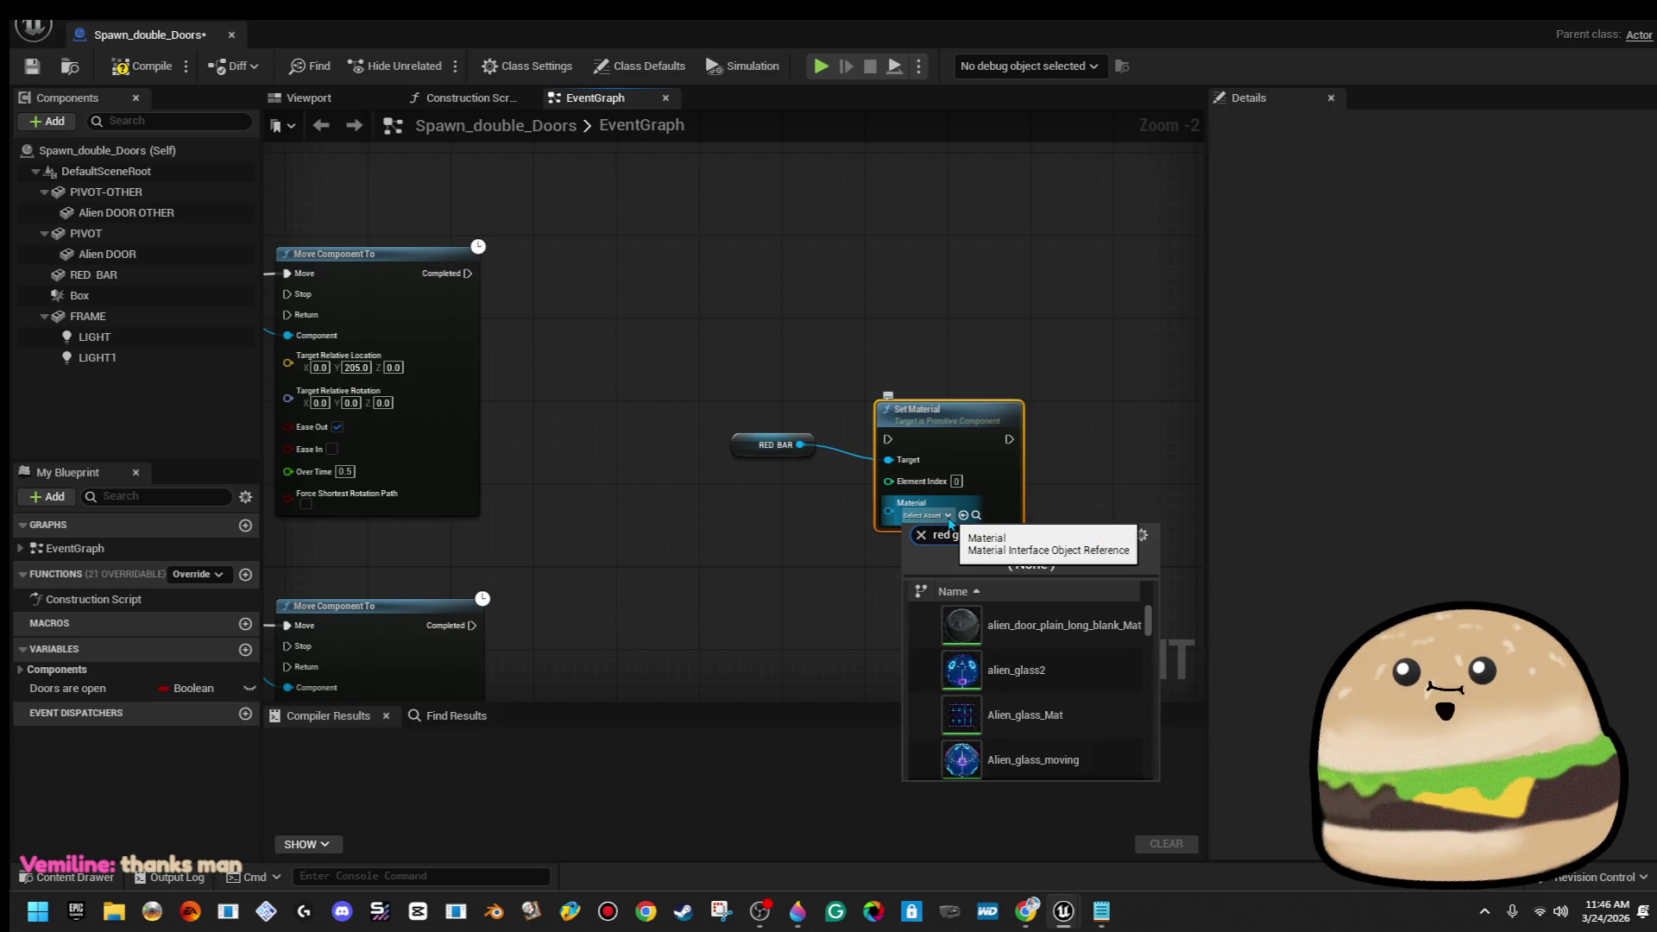
{"action": "key", "text": "Down"}
{"action": "key", "text": "Return"}
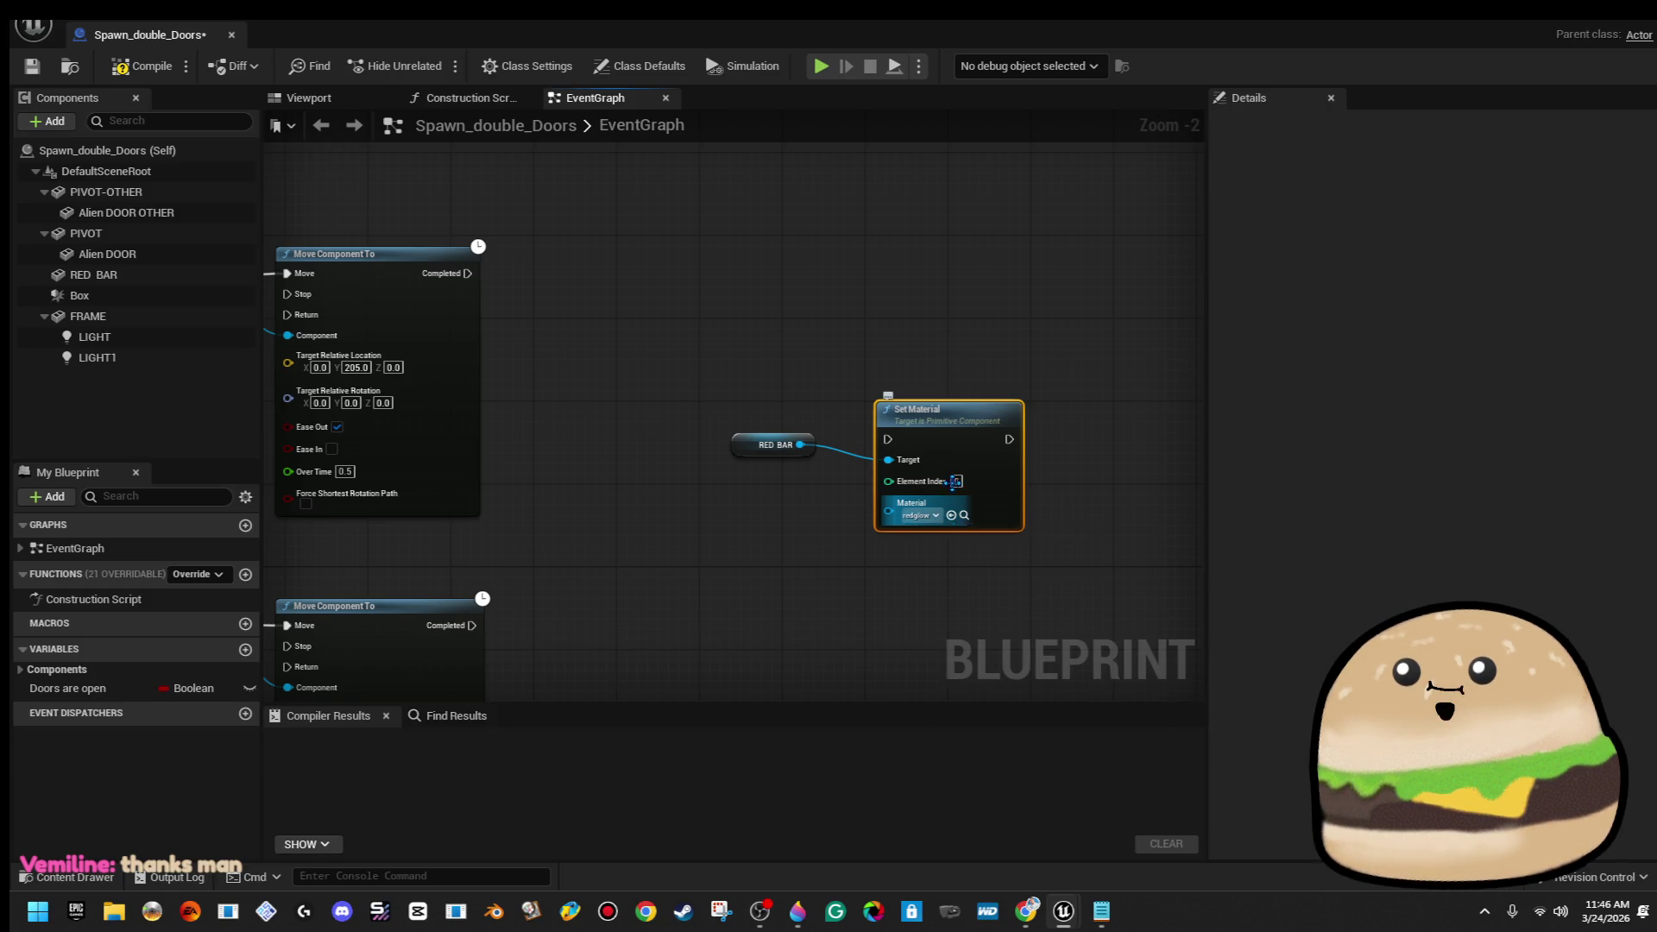
Run Set Material after both Move Component To nodes complete
{"action": "left_click_drag", "start_coordinate": [945, 437], "coordinate": [936, 397]}
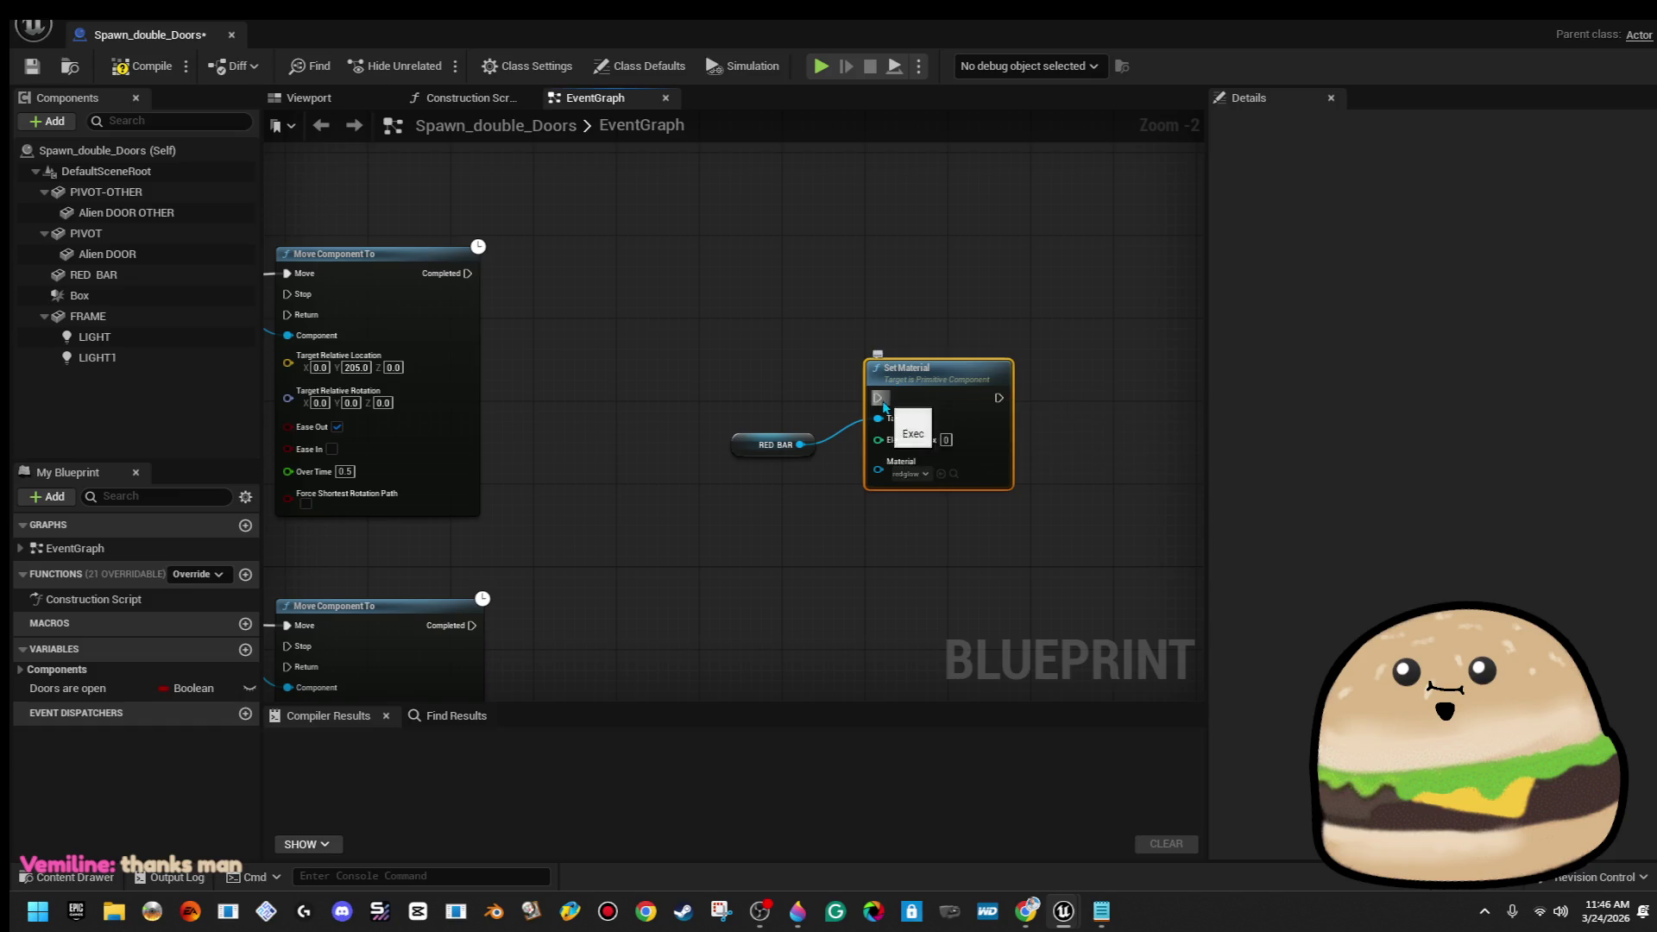
{"action": "left_click_drag", "start_coordinate": [498, 293], "coordinate": [473, 273]}
{"action": "left_click_drag", "start_coordinate": [467, 625], "coordinate": [774, 512]}
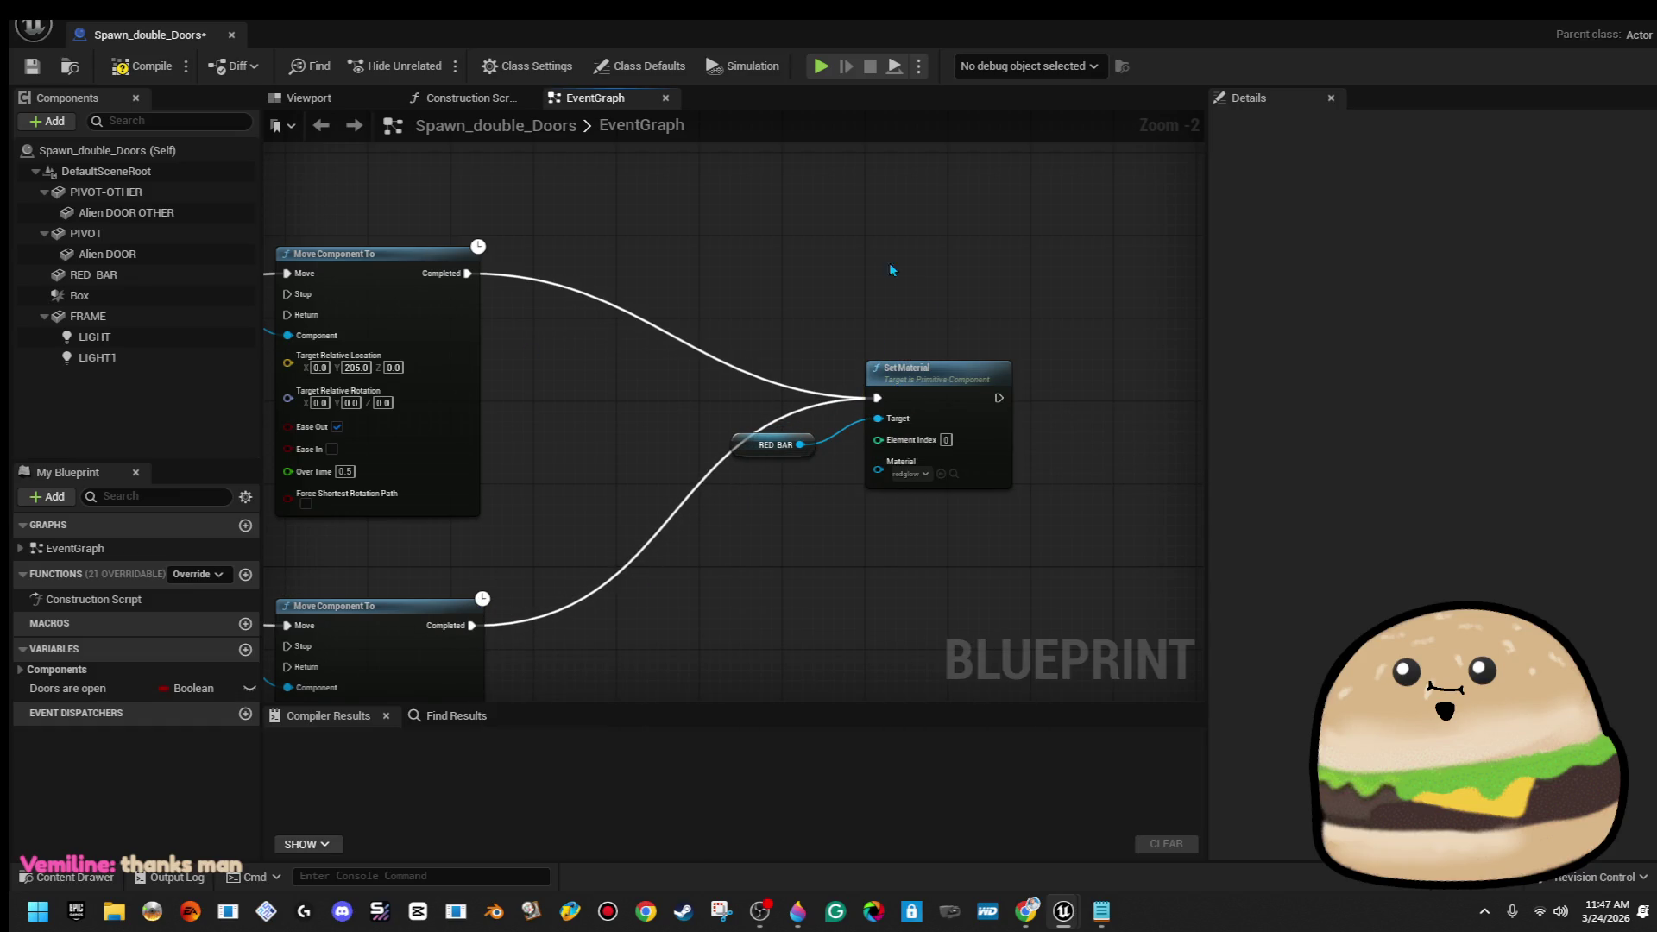
{"action": "scroll", "coordinate": [944, 309], "scroll_direction": "down", "scroll_amount": 1}
{"action": "left_click_drag", "start_coordinate": [946, 309], "coordinate": [830, 272]}
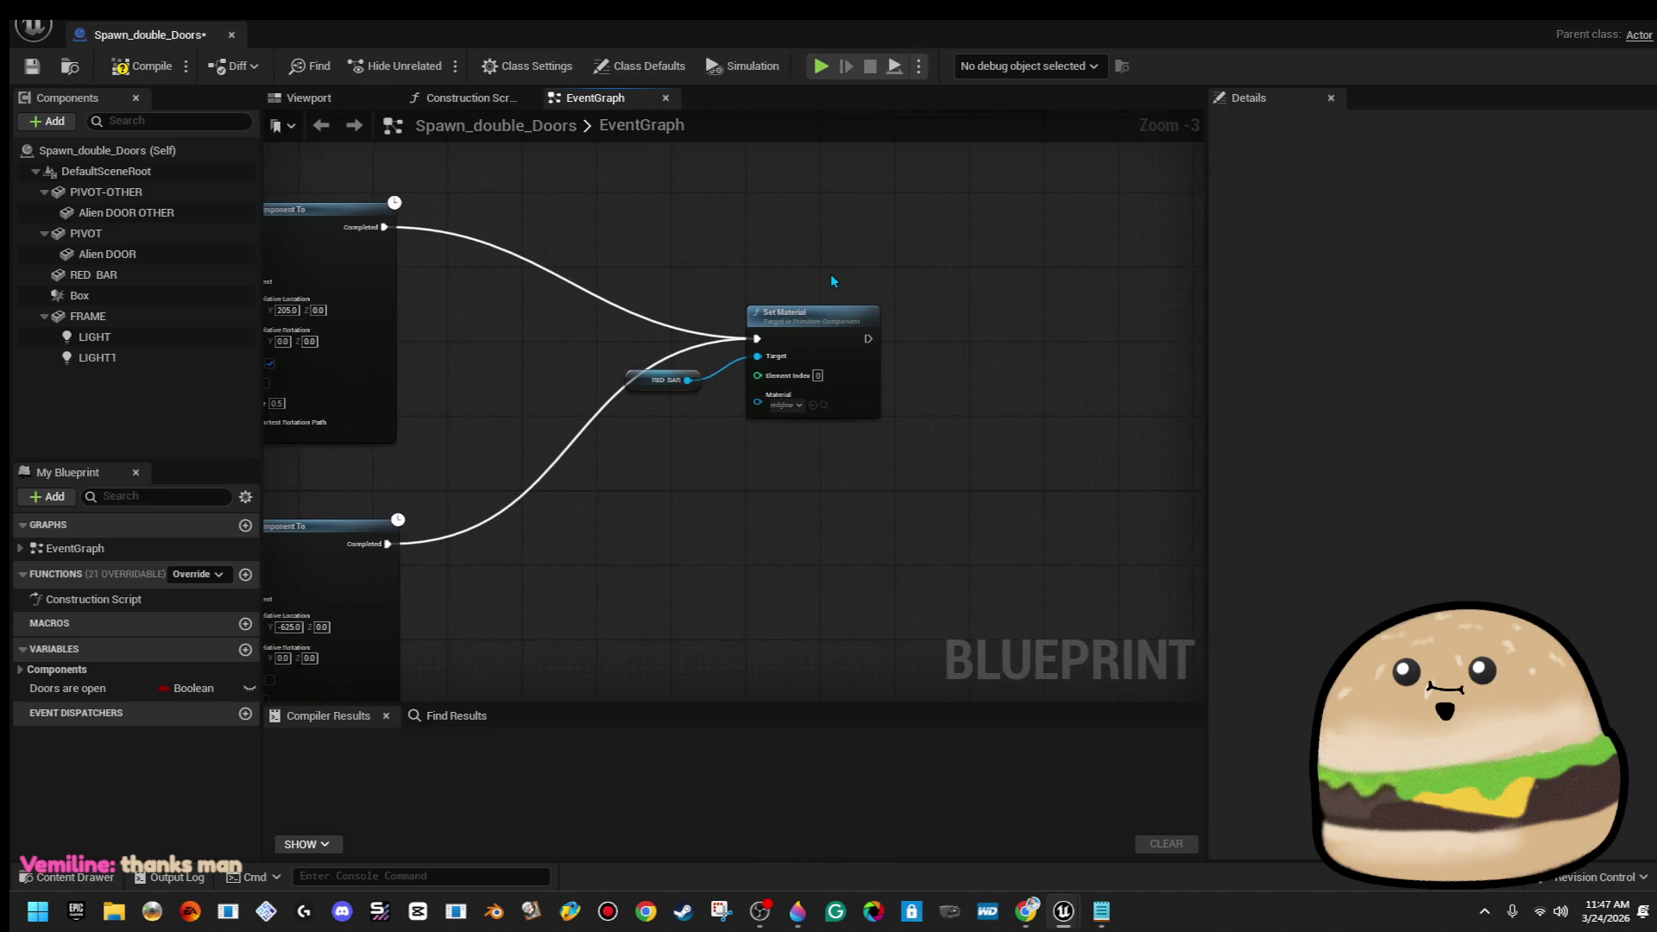
{"action": "scroll", "coordinate": [831, 272], "scroll_direction": "down", "scroll_amount": 1}
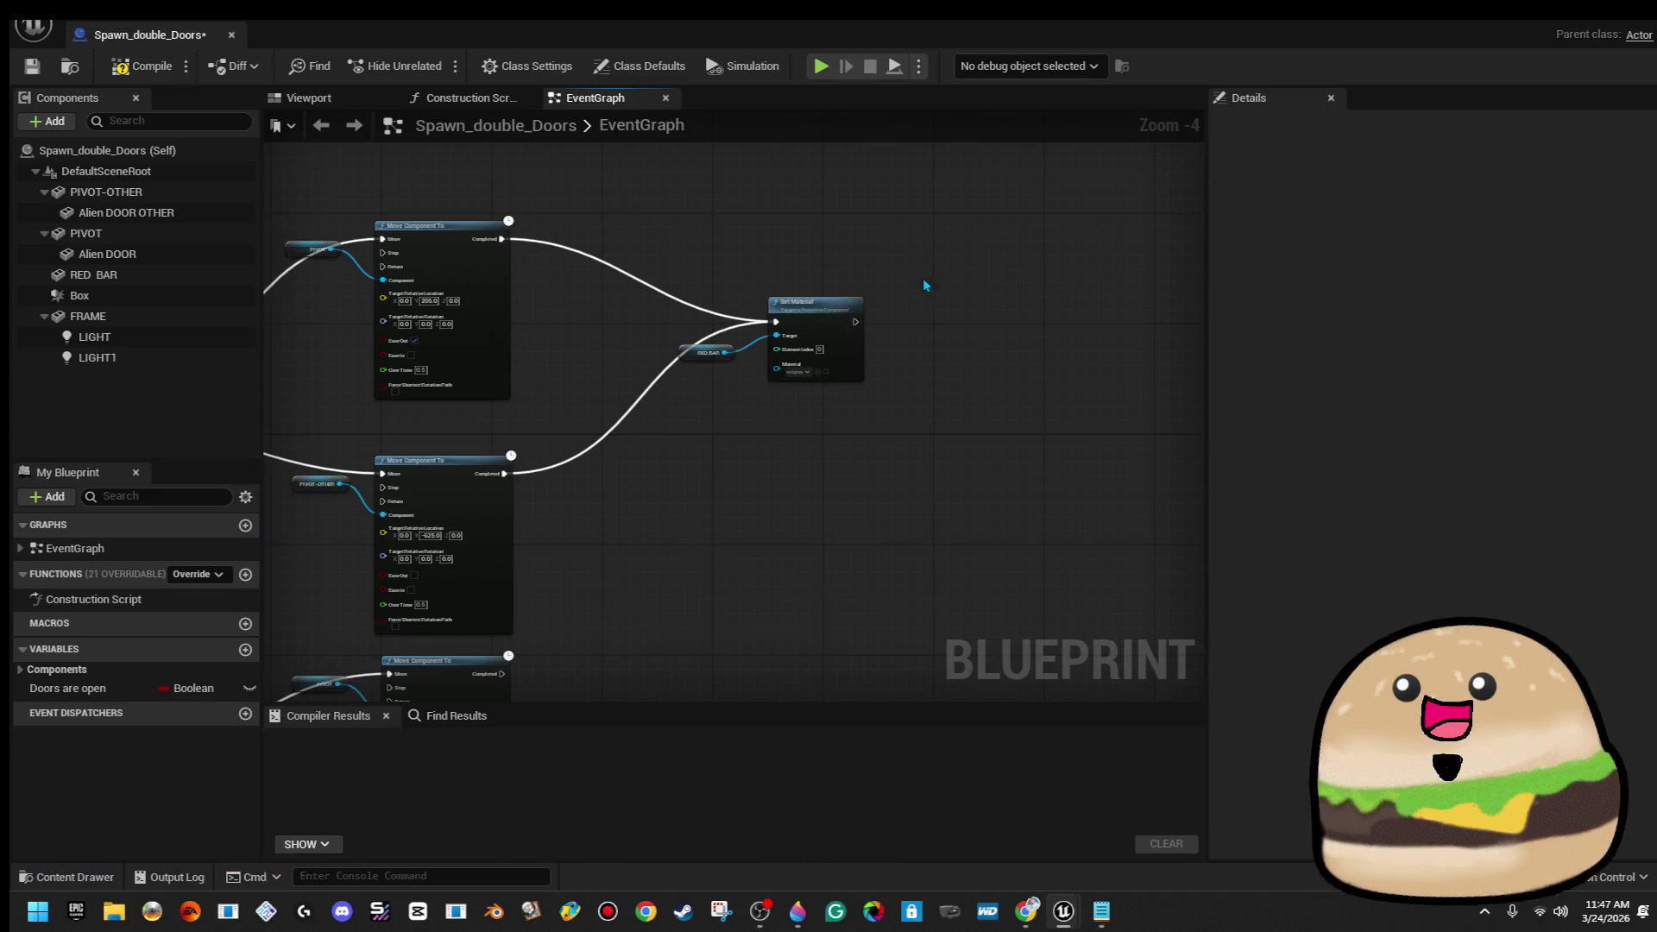
{"action": "left_click_drag", "start_coordinate": [688, 351], "coordinate": [851, 208]}
Copy the RED BAR and Set Material pair and paste it by the next Move Component To nodes
{"action": "right_click", "coordinate": [858, 222]}
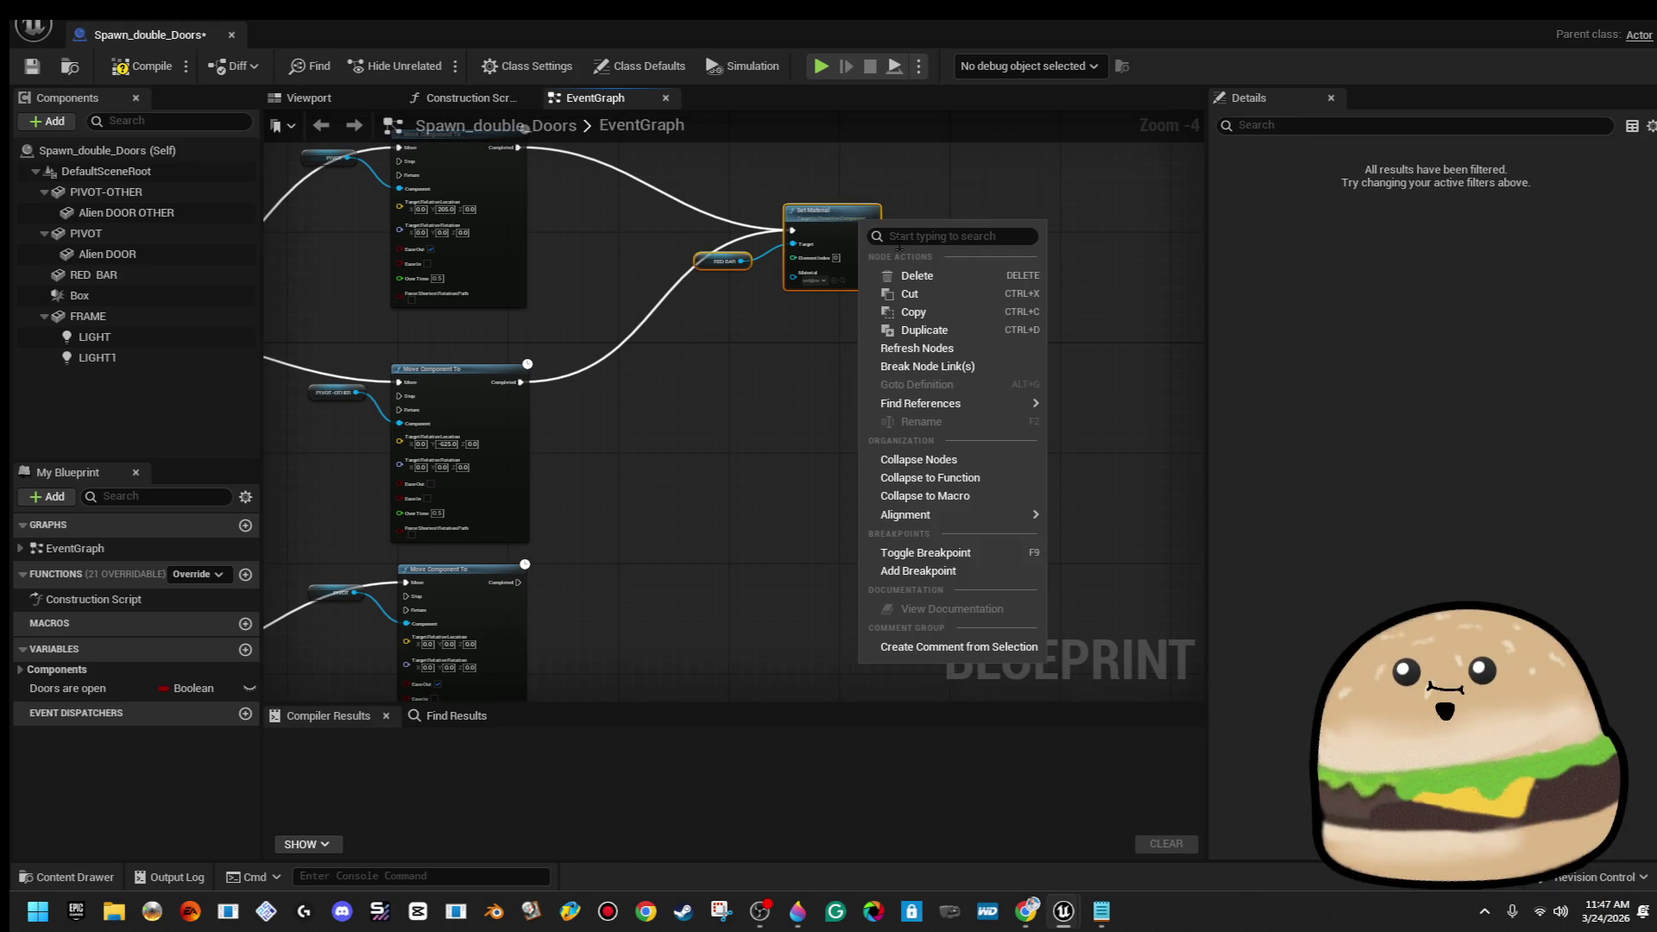
{"action": "left_click", "coordinate": [1006, 331]}
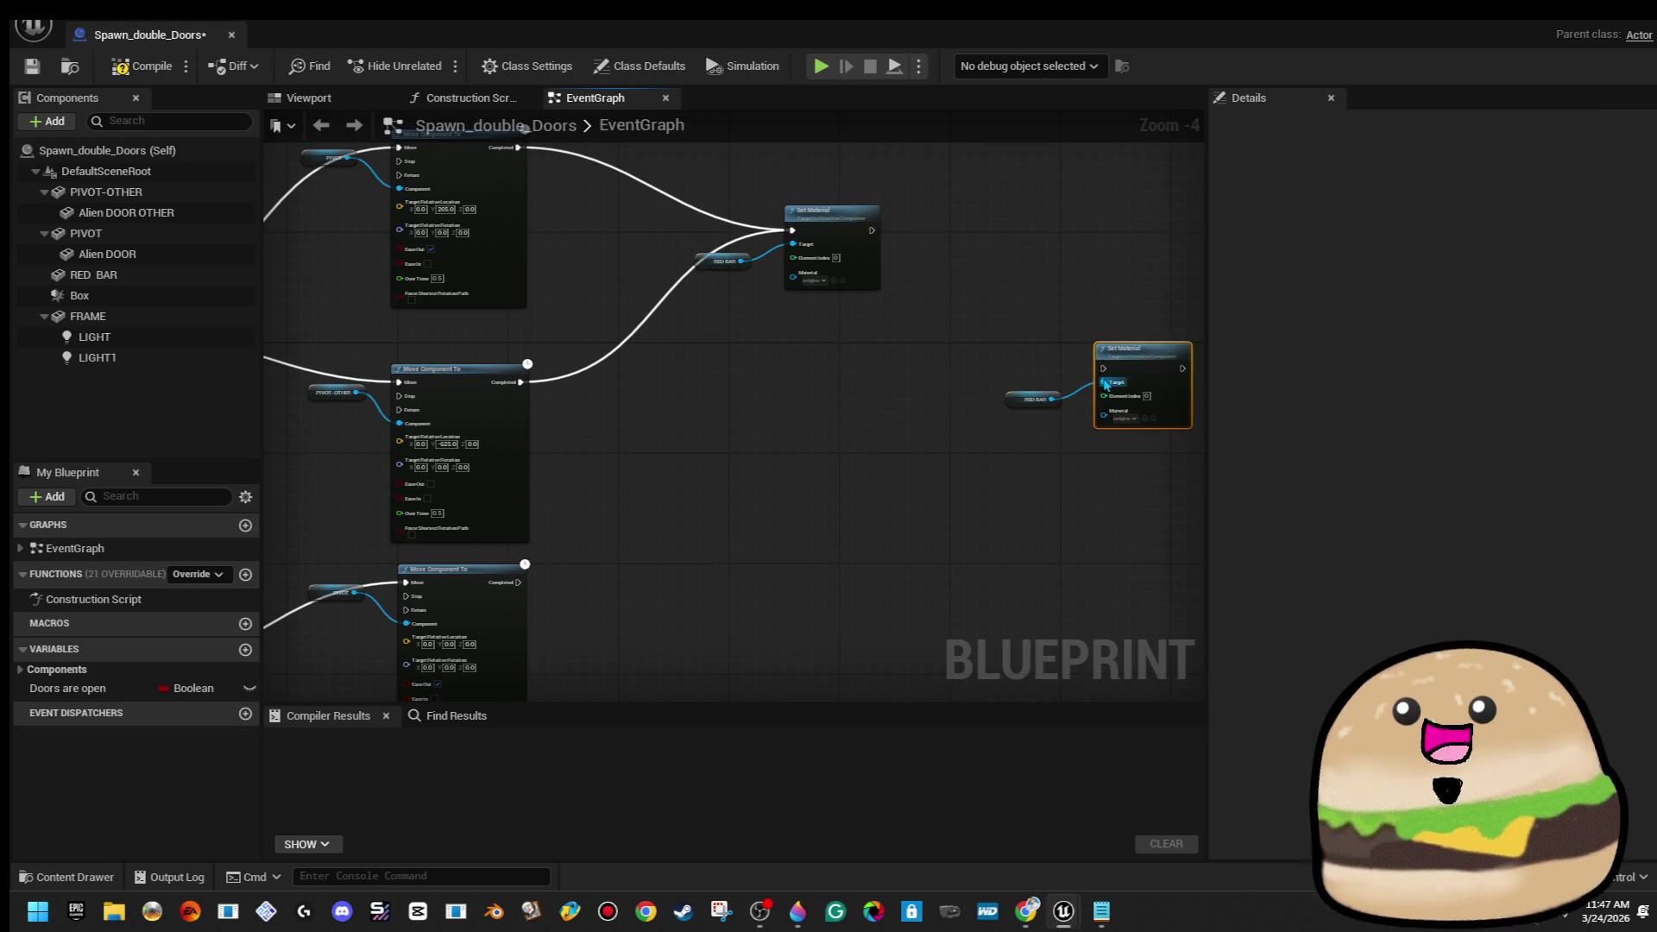
{"action": "key", "text": "Delete"}
{"action": "left_click_drag", "start_coordinate": [717, 181], "coordinate": [823, 282]}
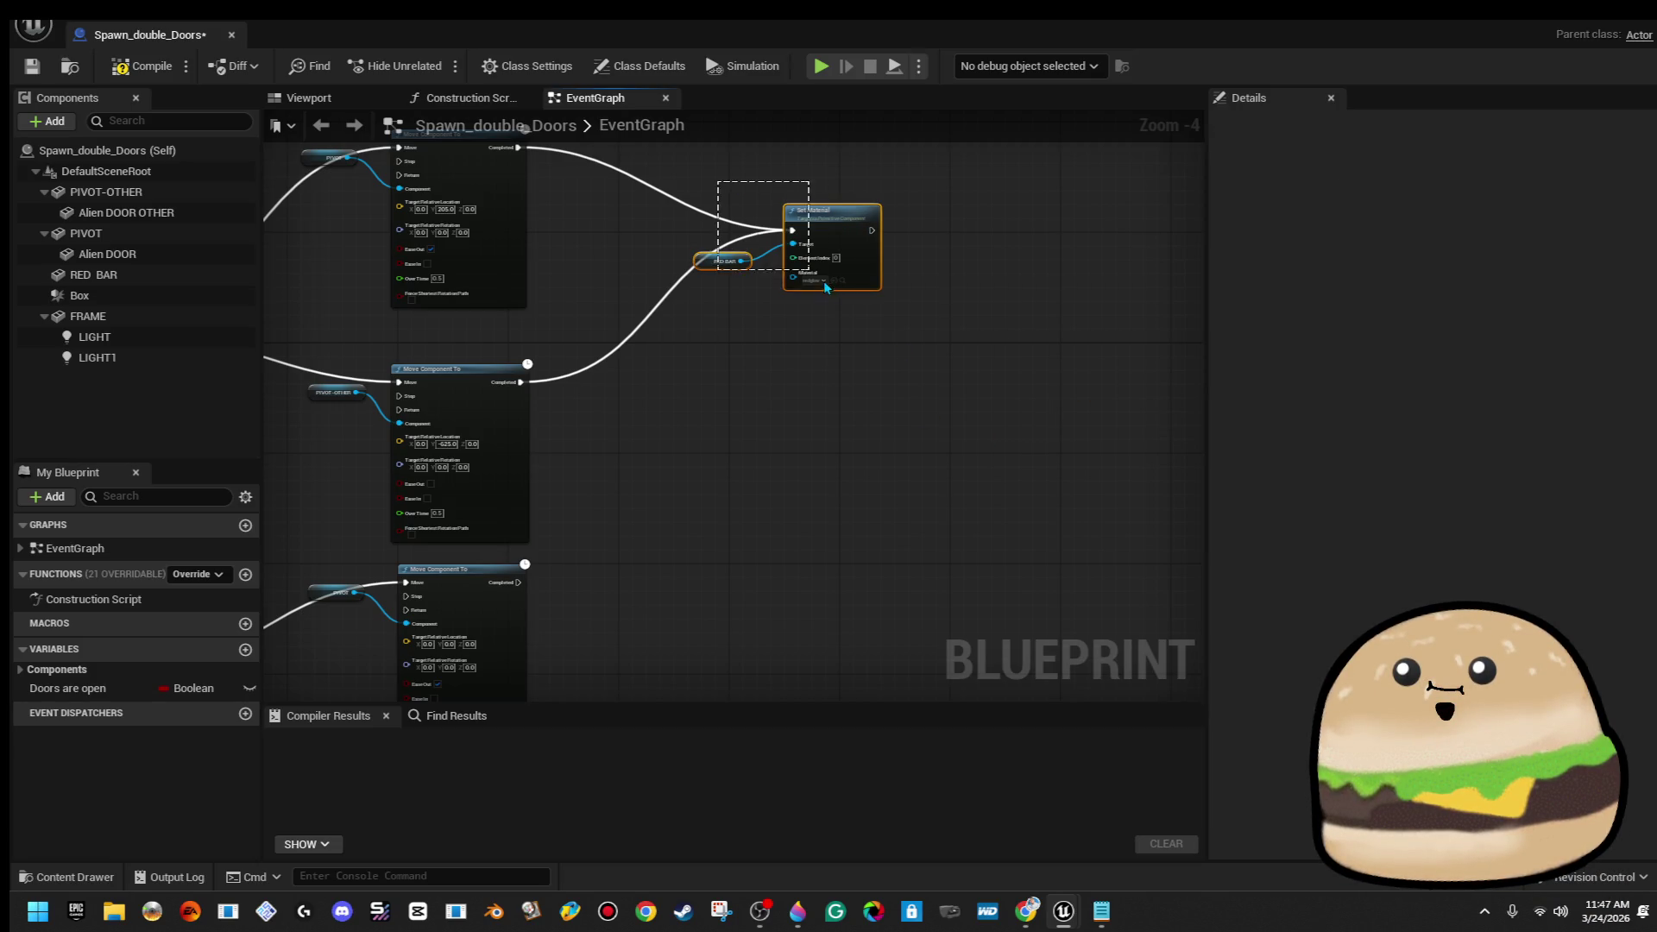
{"action": "right_click", "coordinate": [830, 231]}
{"action": "left_click", "coordinate": [906, 336]}
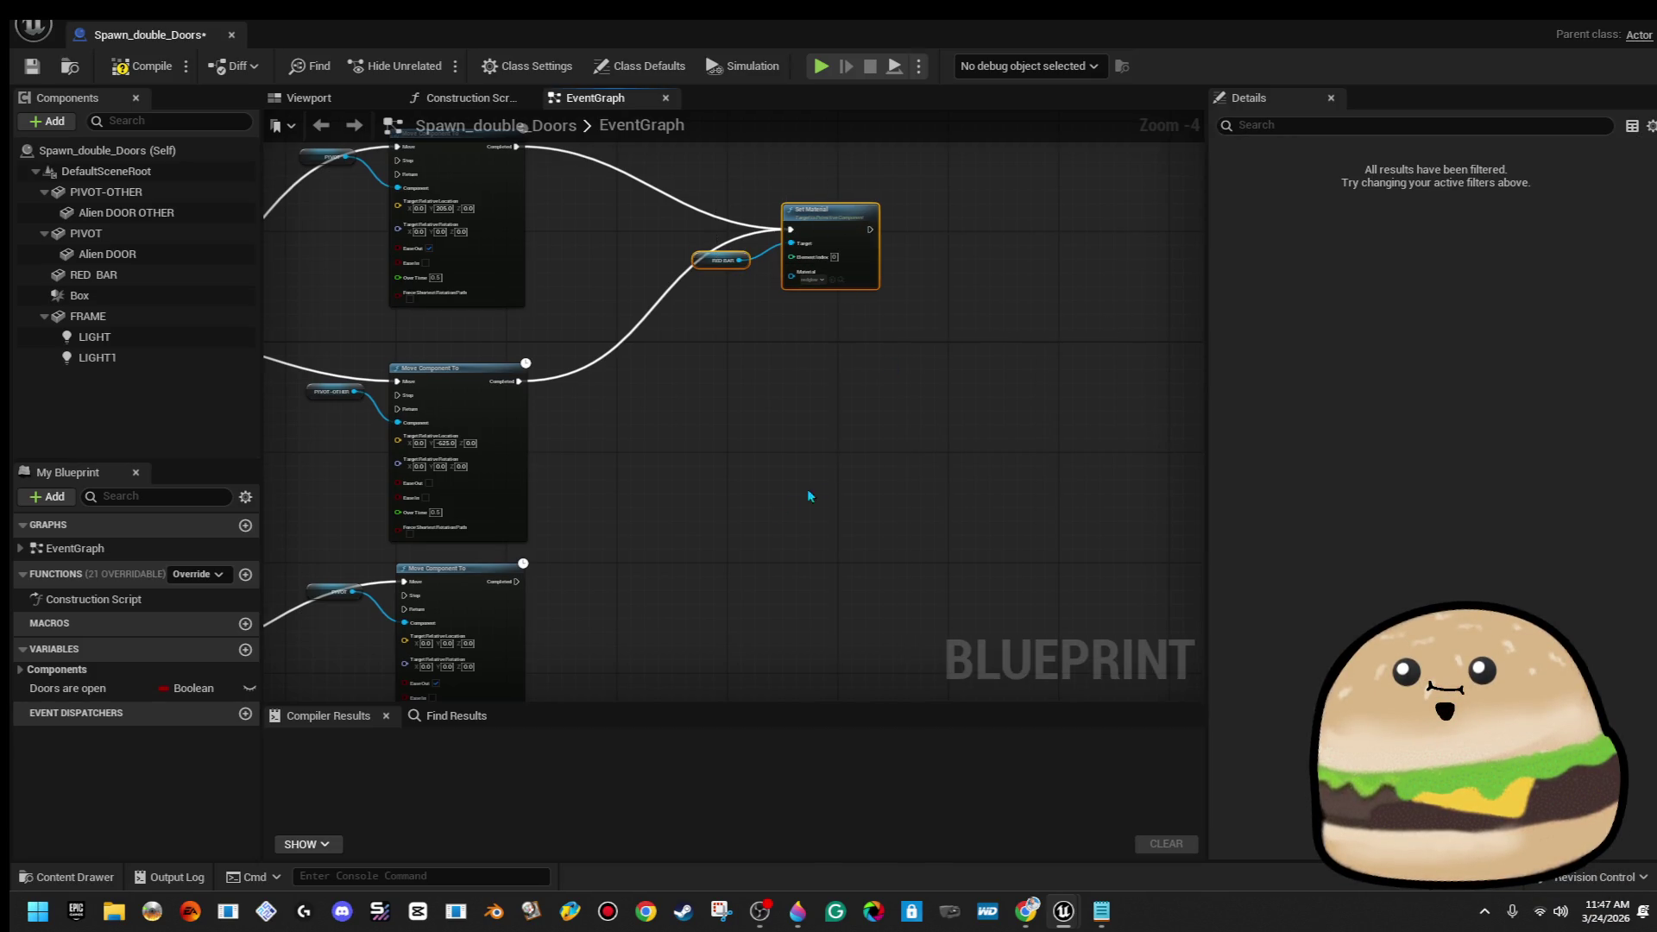
{"action": "left_click", "coordinate": [733, 532]}
{"action": "left_click_drag", "start_coordinate": [732, 533], "coordinate": [747, 441]}
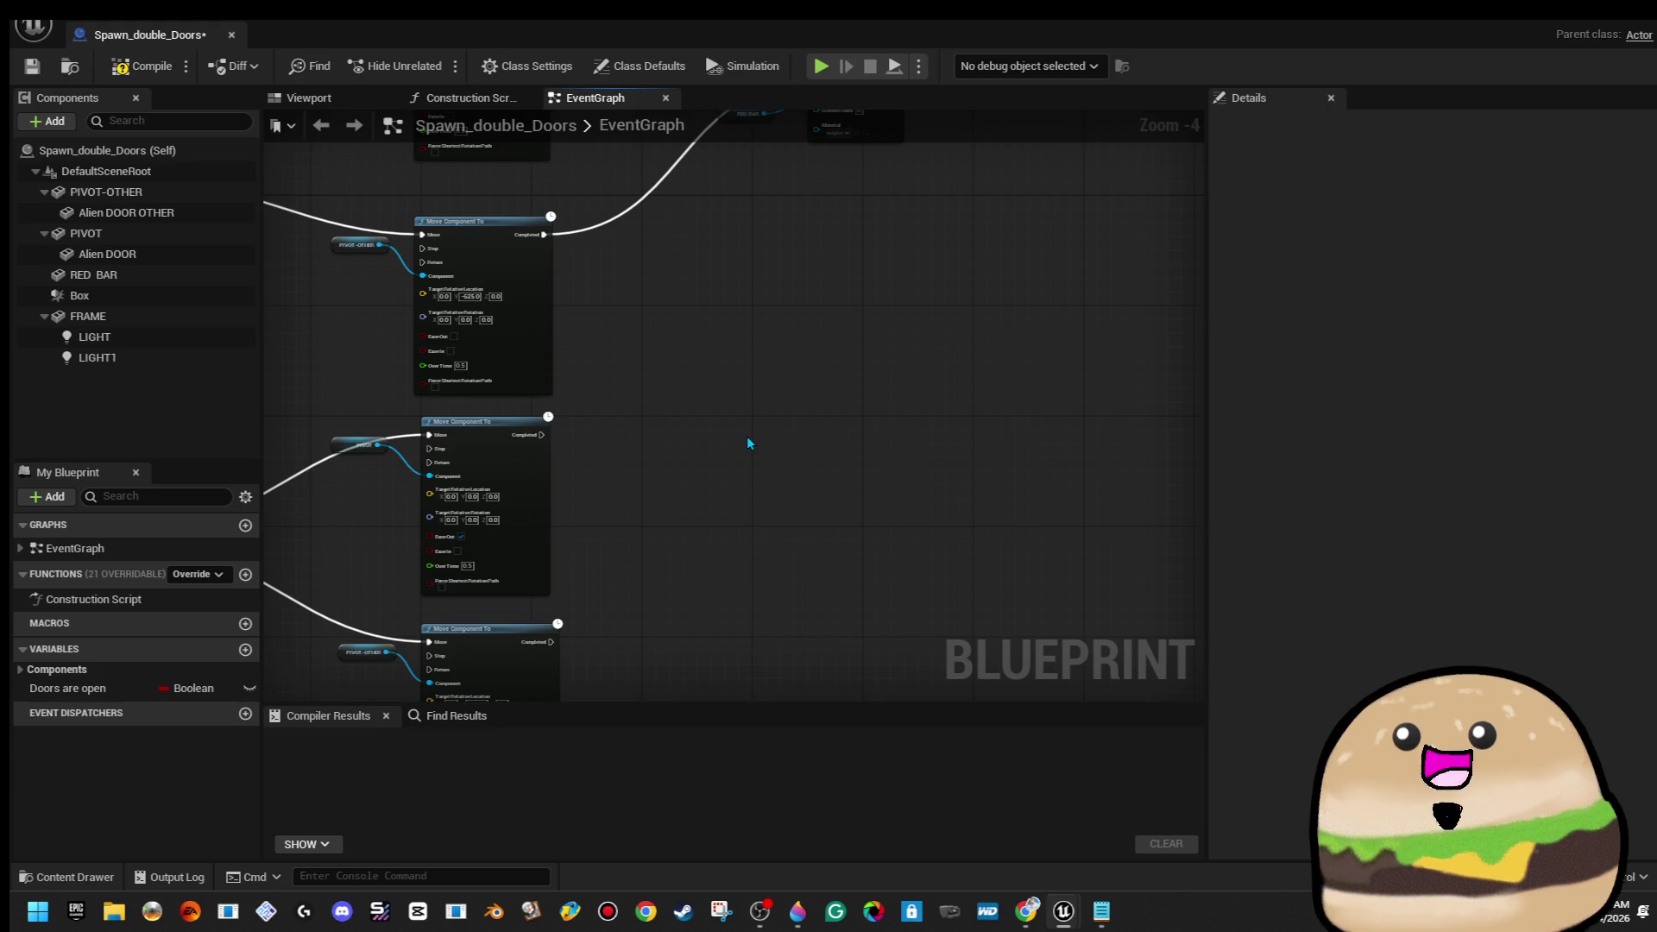
{"action": "key", "text": "ctrl+v"}
Wire RED BAR into the pasted Set Material target and trigger it from both move completions
{"action": "left_click", "coordinate": [792, 436]}
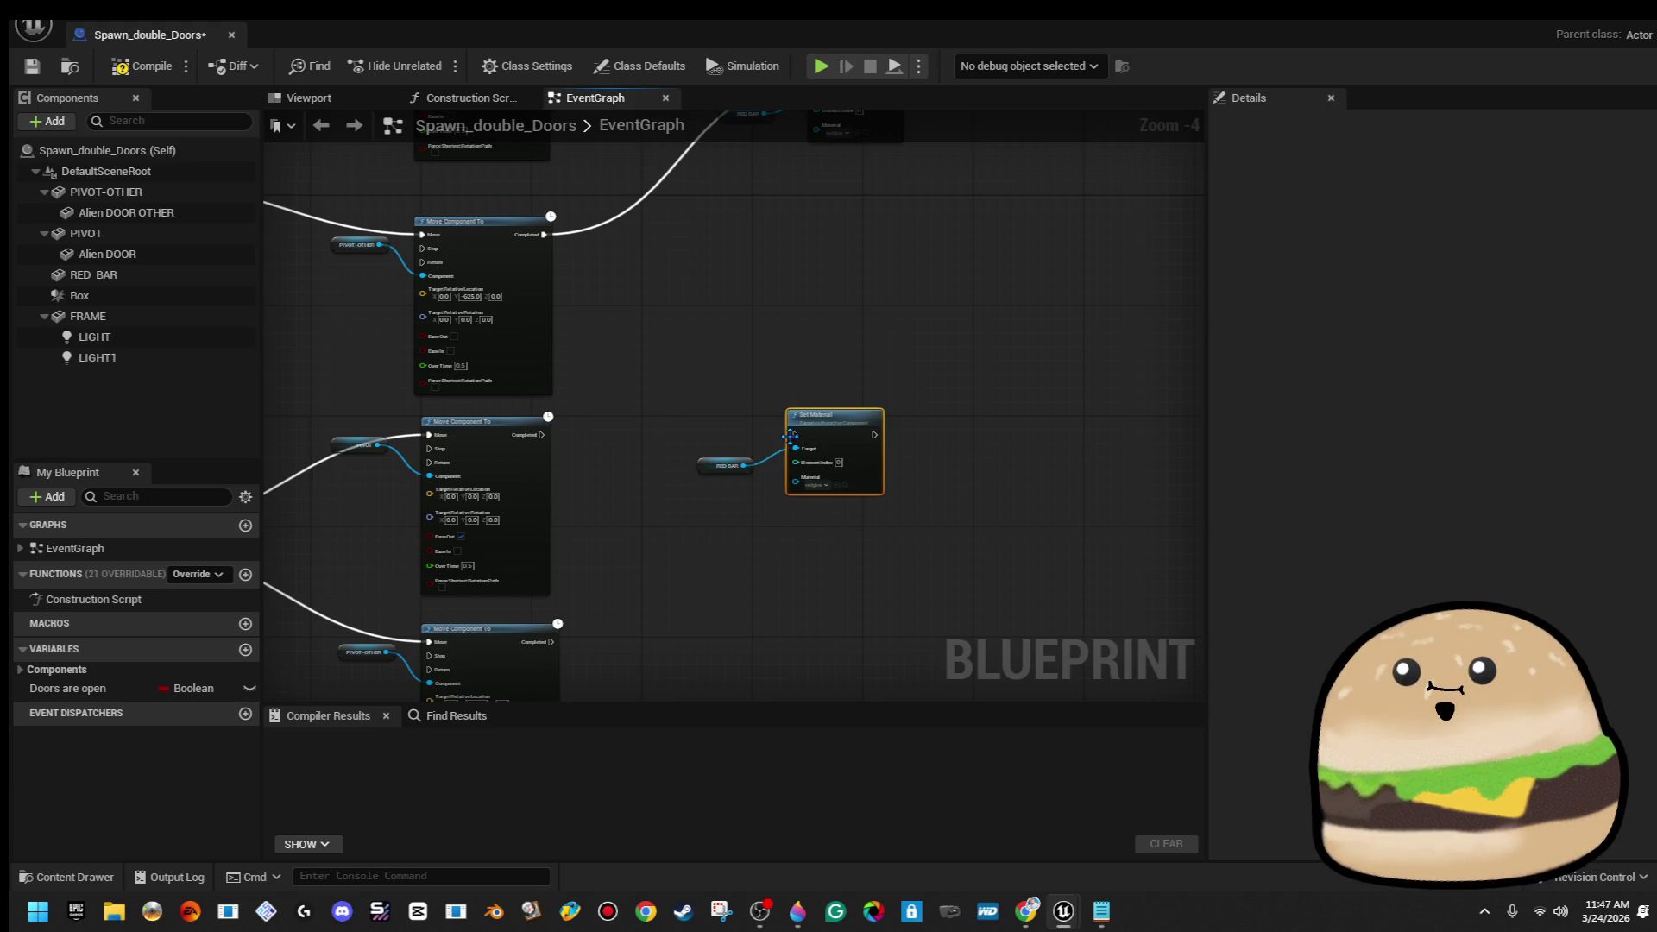
{"action": "left_click_drag", "start_coordinate": [777, 452], "coordinate": [795, 449]}
{"action": "left_click_drag", "start_coordinate": [795, 435], "coordinate": [542, 434]}
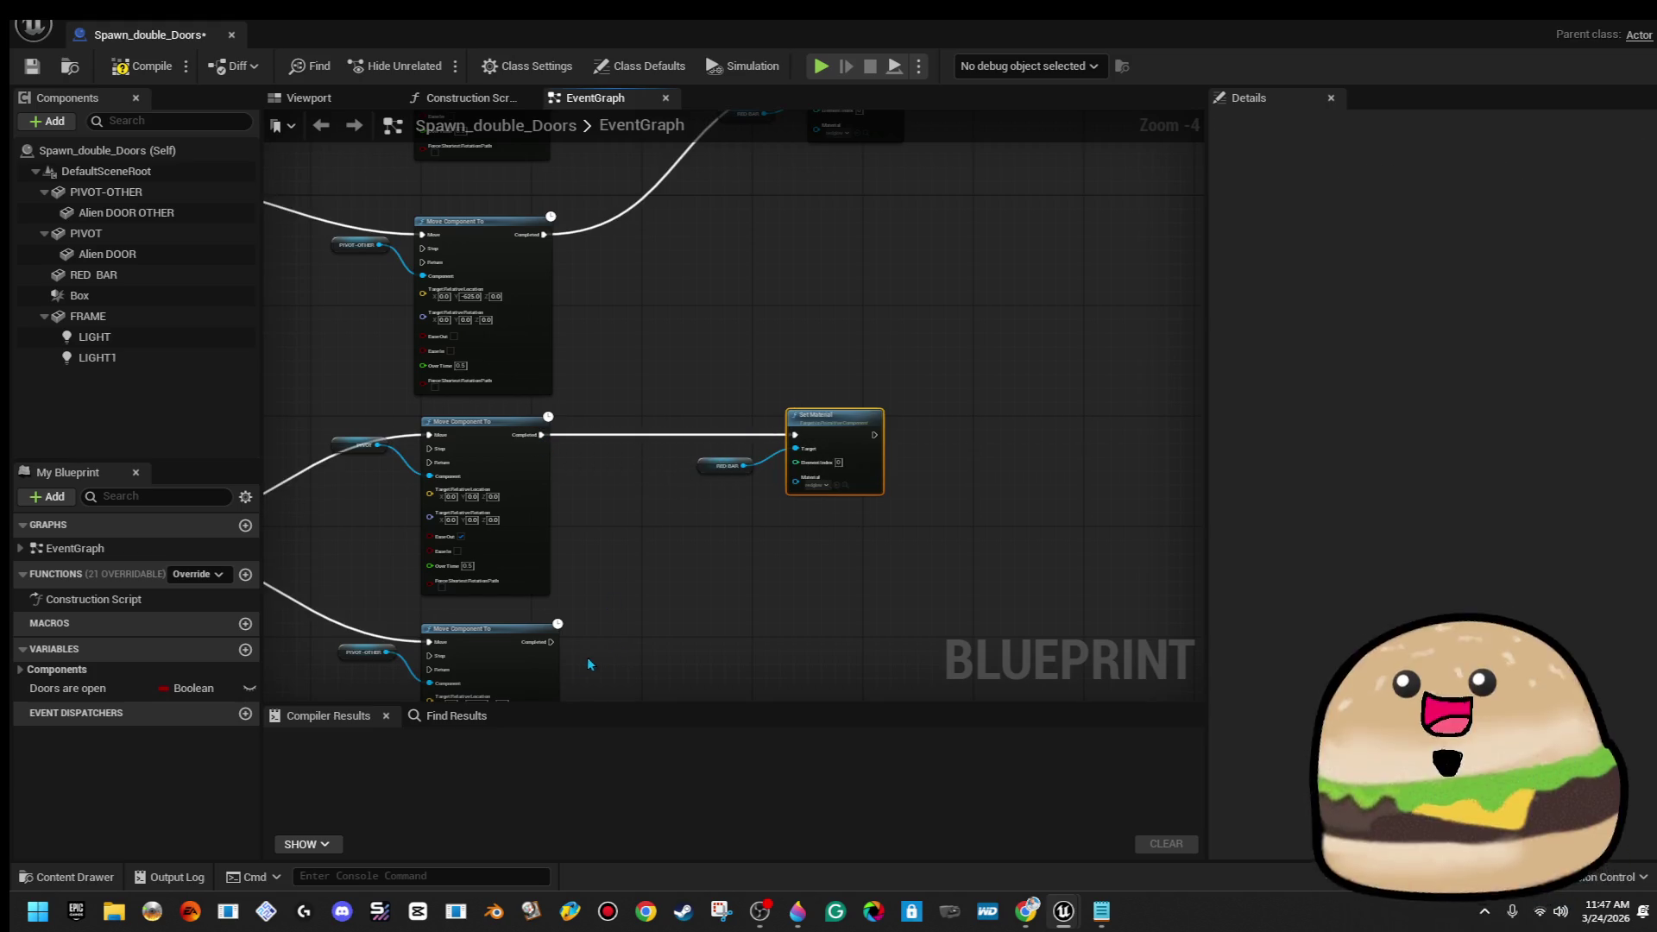
{"action": "mouse_move", "coordinate": [549, 643]}
{"action": "left_mouse_down"}
{"action": "mouse_move", "coordinate": [821, 445]}
{"action": "mouse_move", "coordinate": [798, 443]}
{"action": "left_mouse_up"}
{"action": "mouse_move", "coordinate": [715, 367]}
{"action": "left_mouse_down"}
{"action": "mouse_move", "coordinate": [750, 431]}
{"action": "mouse_move", "coordinate": [889, 505]}
{"action": "left_mouse_up"}
{"action": "mouse_move", "coordinate": [832, 439]}
{"action": "left_mouse_down"}
{"action": "mouse_move", "coordinate": [871, 511]}
{"action": "mouse_move", "coordinate": [822, 552]}
{"action": "left_mouse_up"}
{"action": "scroll", "coordinate": [878, 391], "scroll_direction": "up", "scroll_amount": 2}
{"action": "scroll", "coordinate": [837, 518], "scroll_direction": "down", "scroll_amount": 2}
{"action": "left_click", "coordinate": [793, 441]}
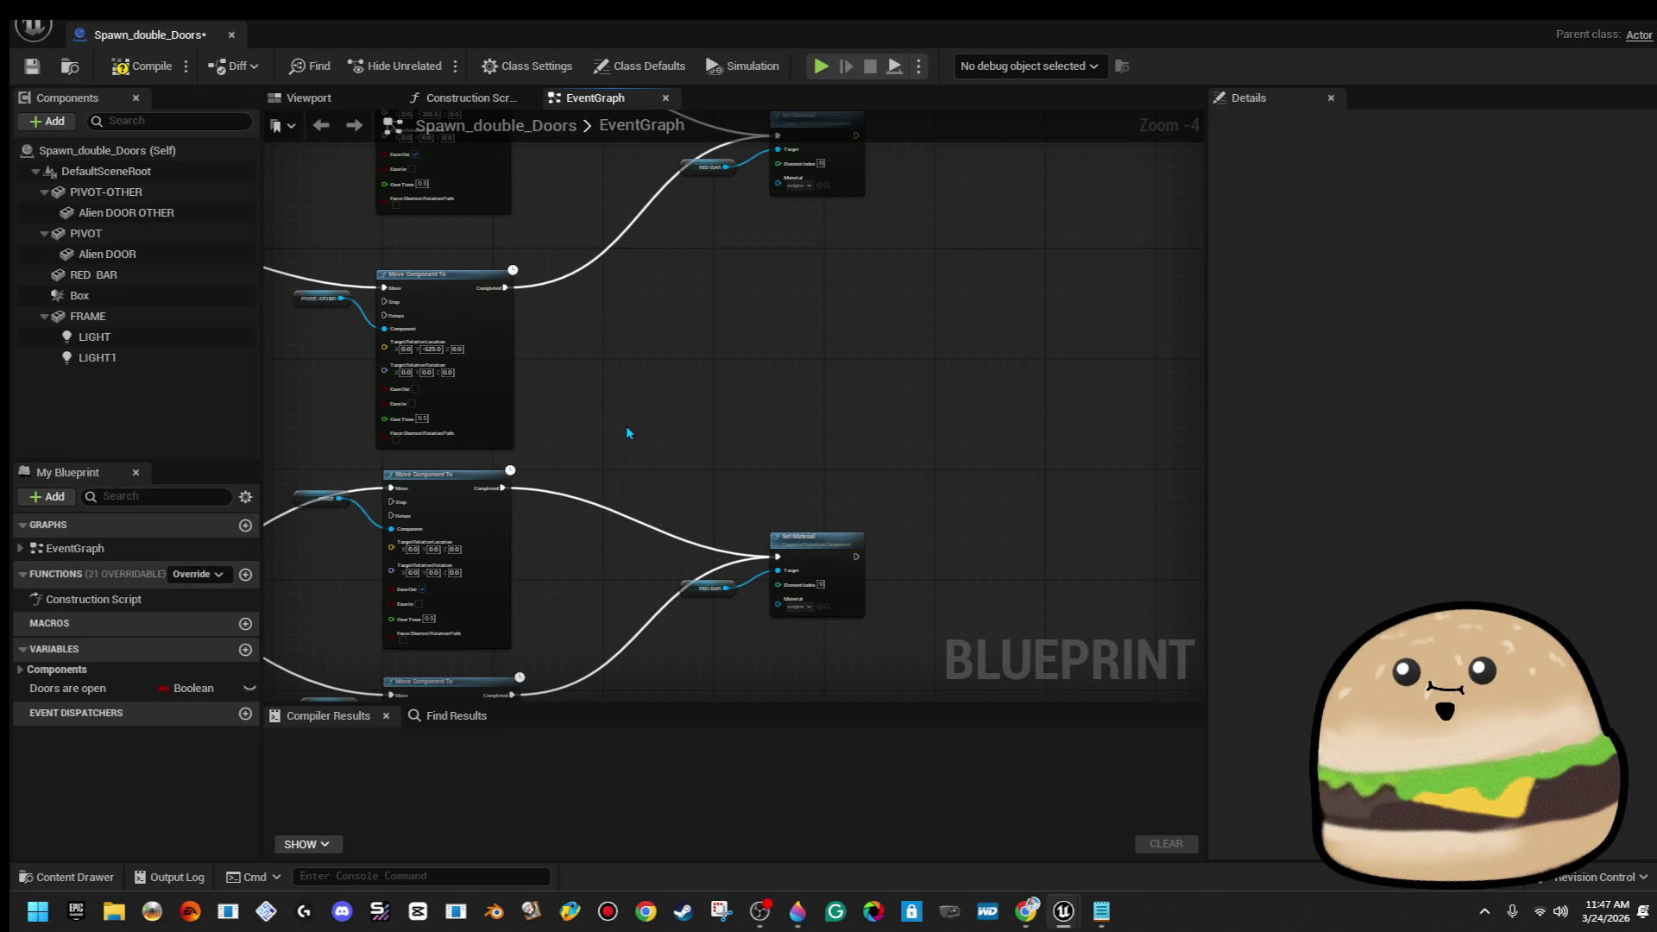
{"action": "left_click_drag", "start_coordinate": [702, 529], "coordinate": [614, 446]}
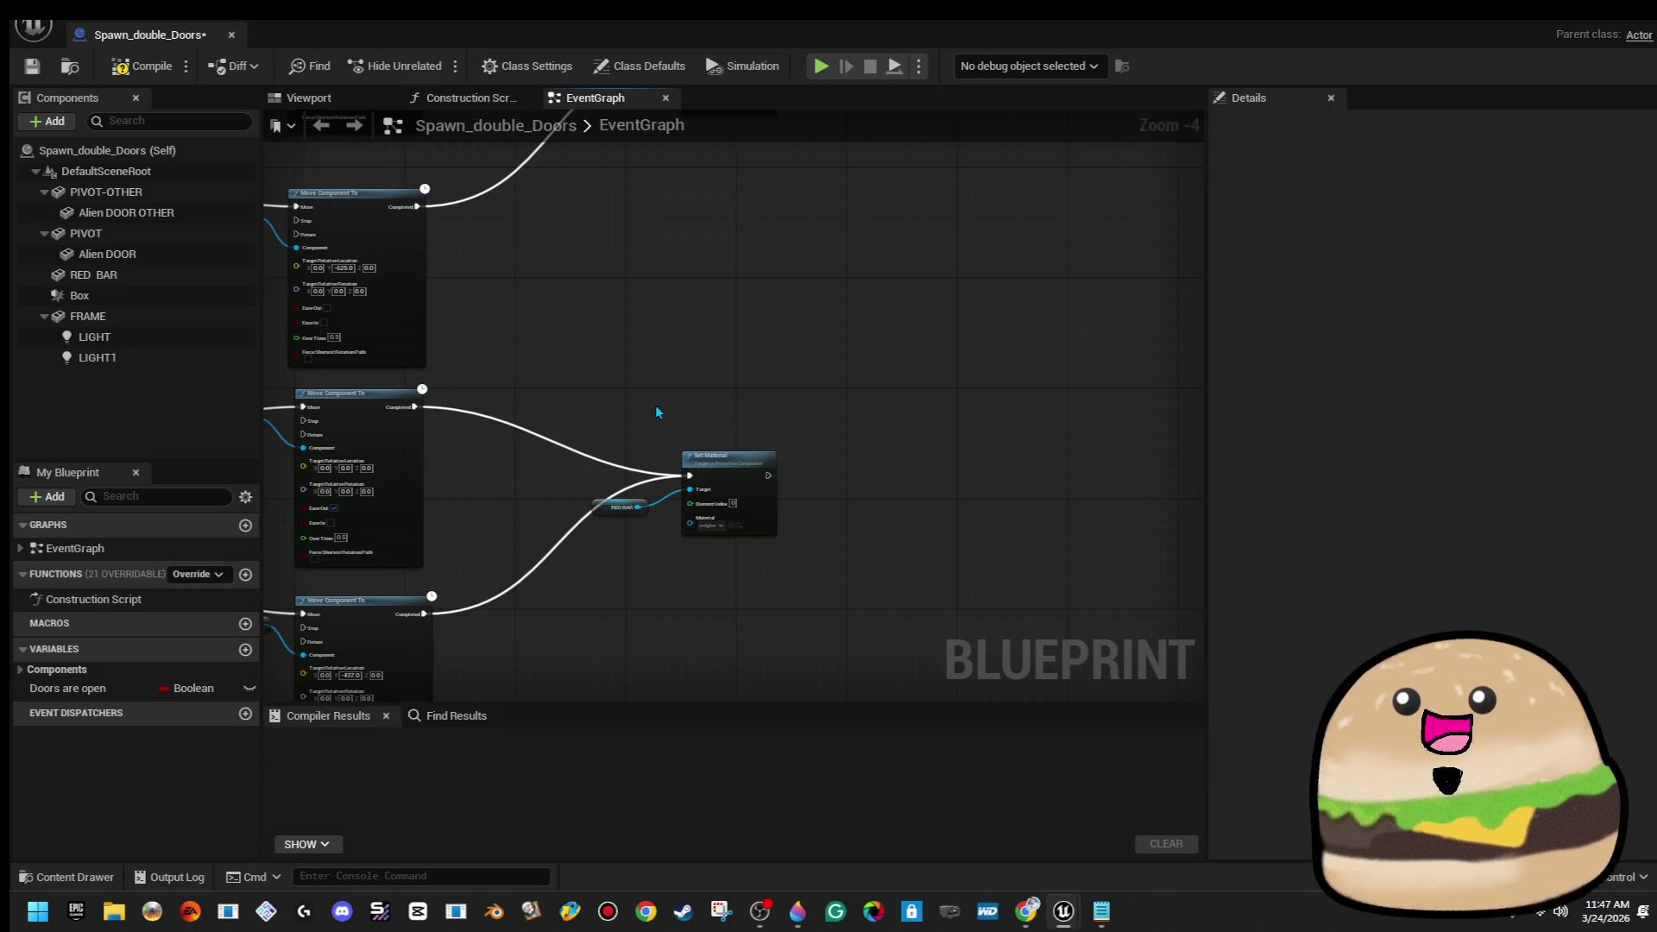
Change the duplicate Set Material's material to the white wall material WallWHITE_Mat
{"action": "scroll", "coordinate": [656, 402], "scroll_direction": "down", "scroll_amount": 1}
{"action": "scroll", "coordinate": [665, 397], "scroll_direction": "up", "scroll_amount": 3}
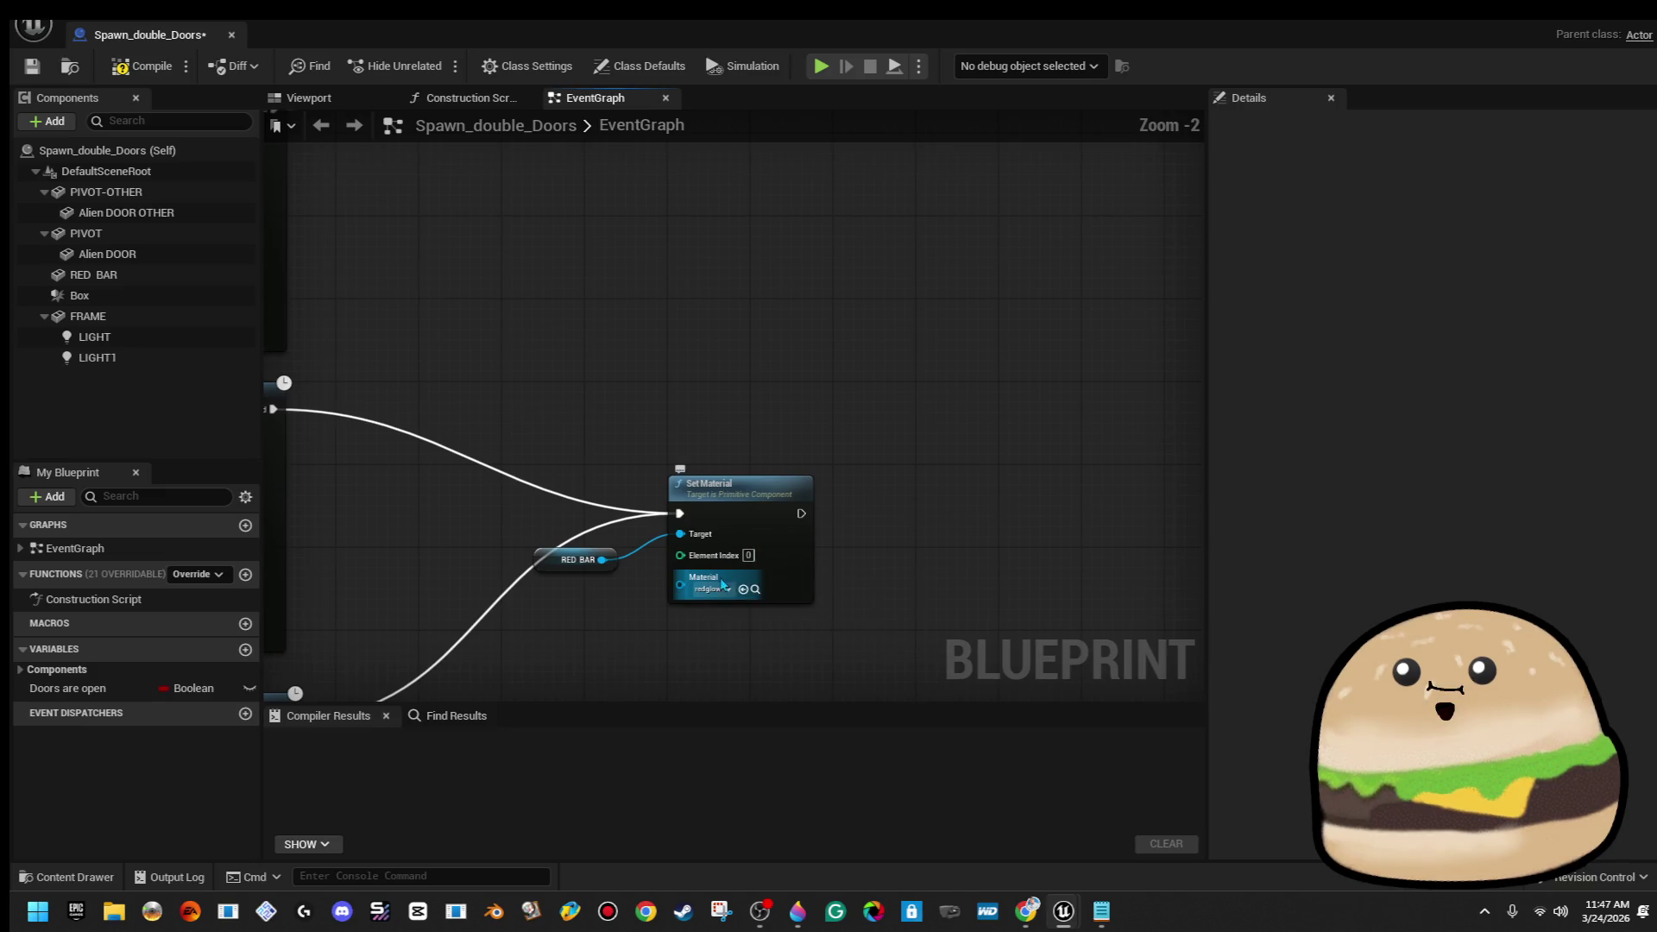
{"action": "left_click", "coordinate": [723, 589]}
{"action": "type", "text": "wall"}
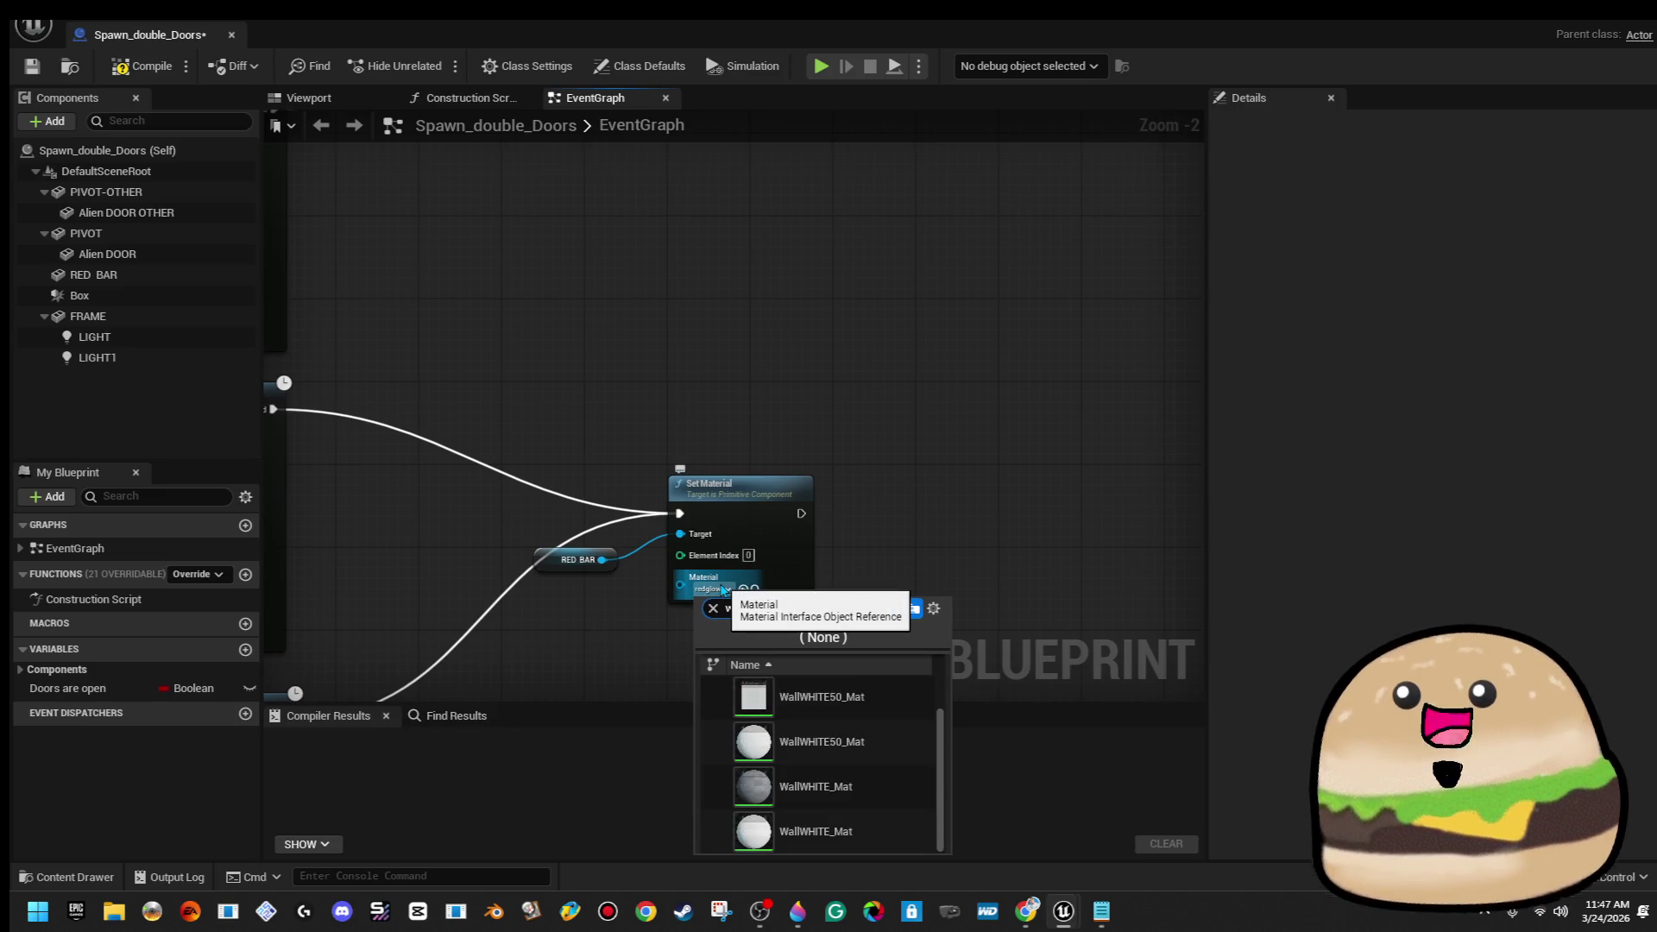
{"action": "scroll", "coordinate": [820, 760], "scroll_direction": "up", "scroll_amount": 2}
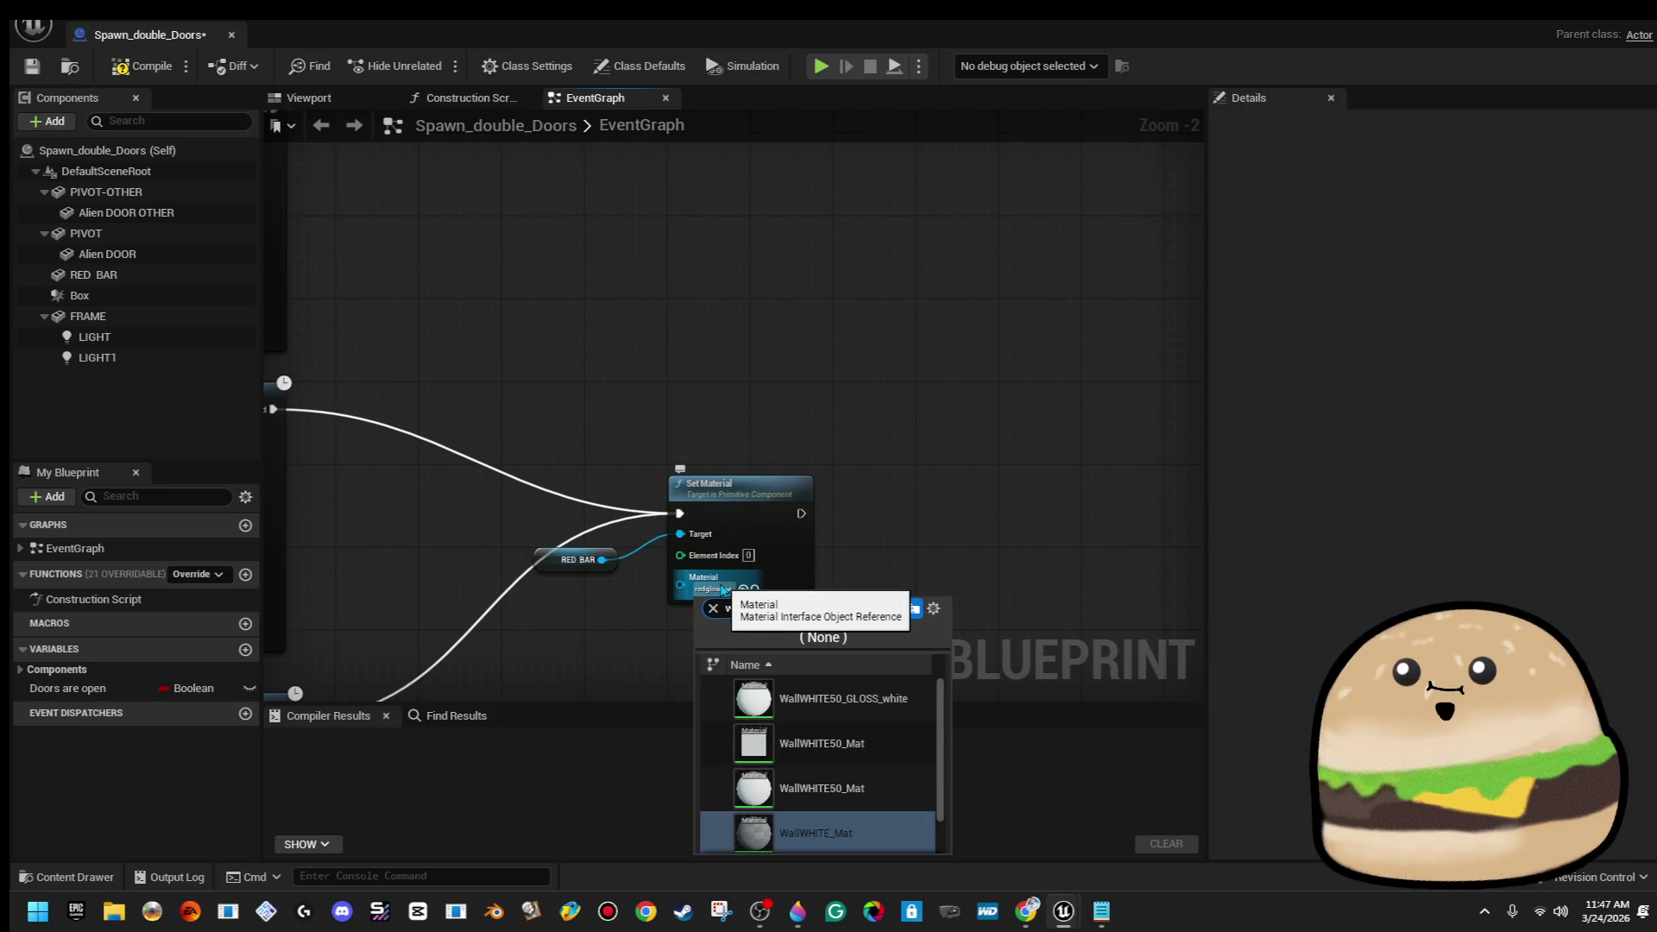
{"action": "left_click", "coordinate": [820, 821]}
{"action": "scroll", "coordinate": [855, 350], "scroll_direction": "down", "scroll_amount": 2}
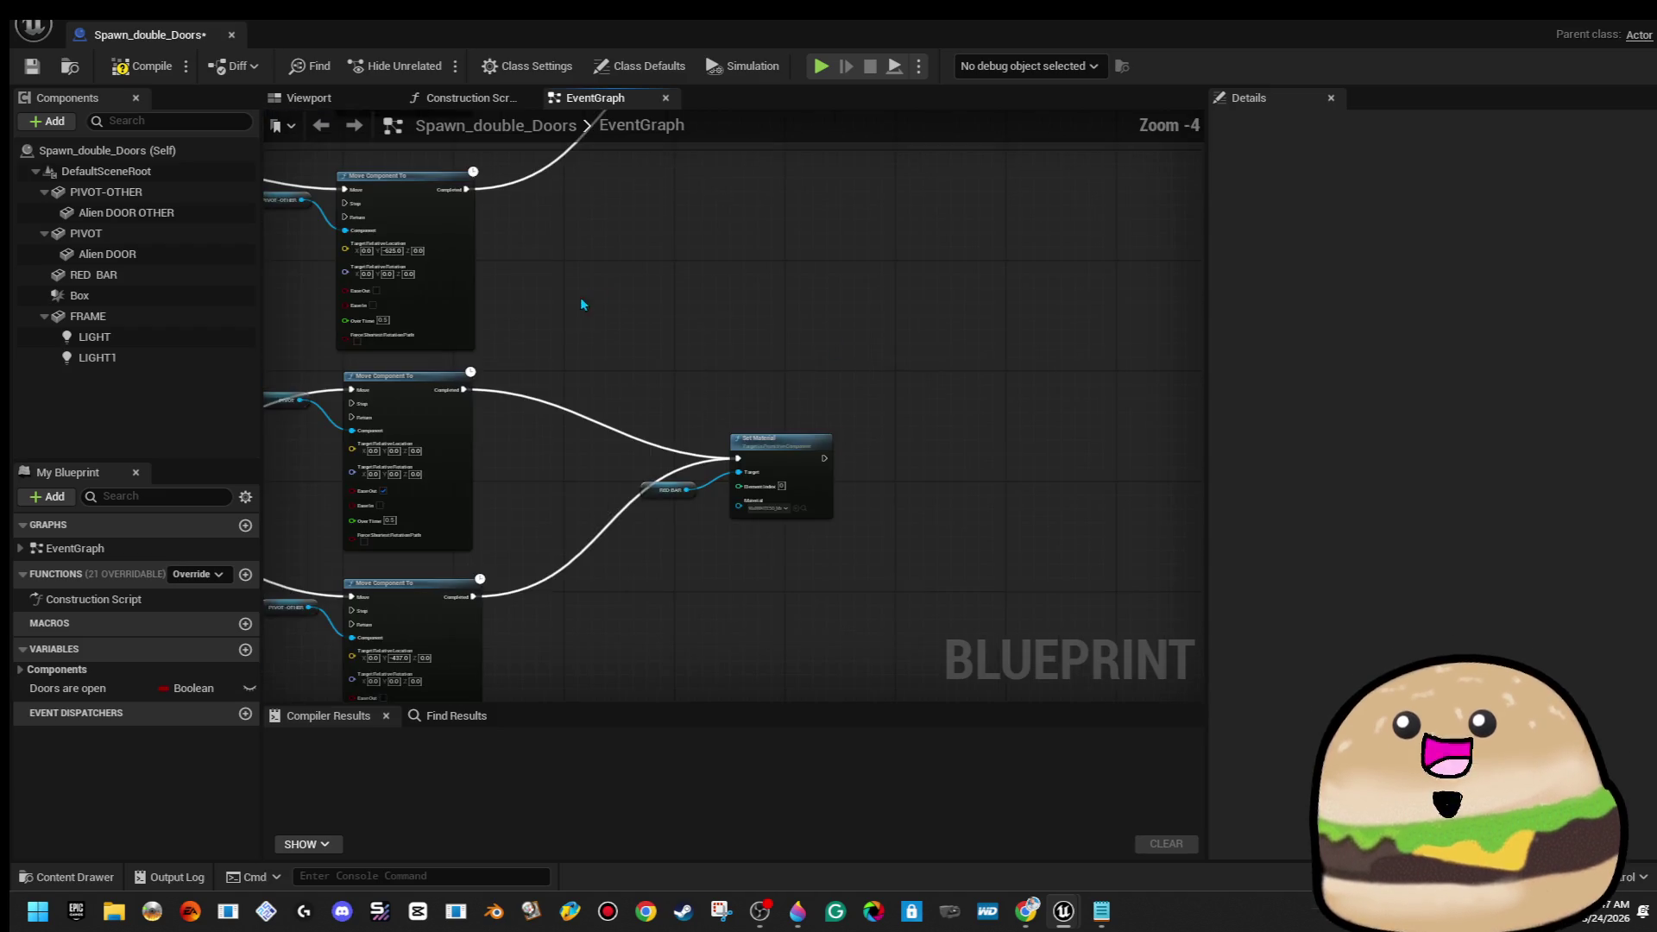
Compile the Blueprint and switch to its 3D viewport preview
{"action": "left_click_drag", "start_coordinate": [580, 297], "coordinate": [1200, 244]}
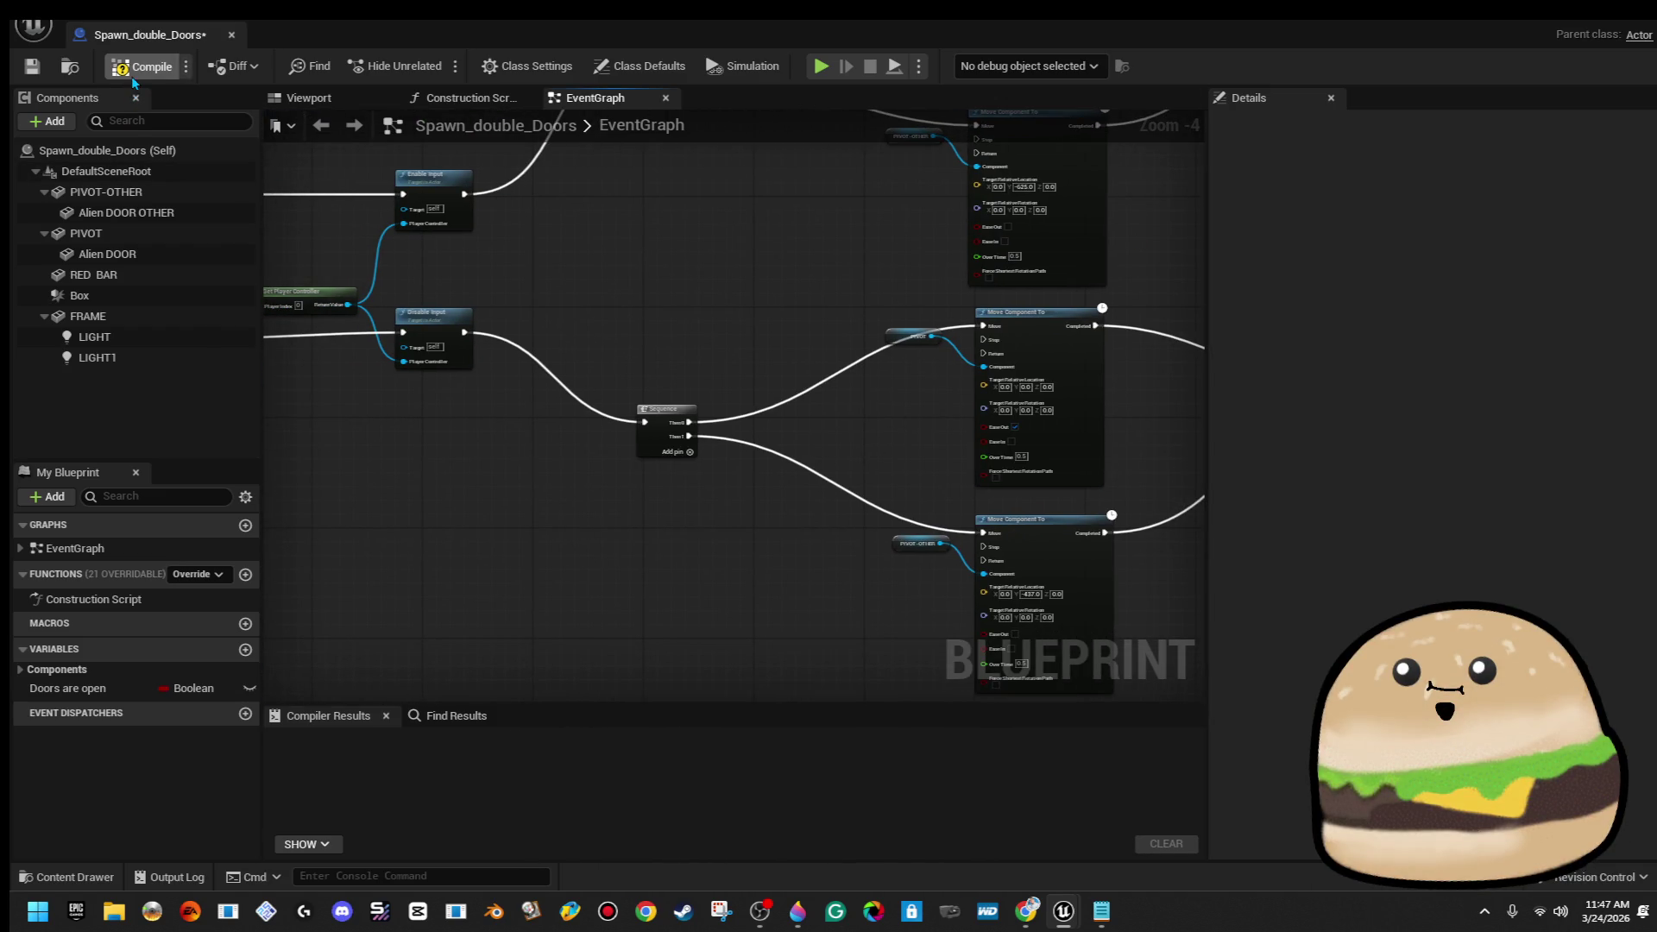
{"action": "left_click", "coordinate": [33, 66]}
{"action": "scroll", "coordinate": [717, 318], "scroll_direction": "down", "scroll_amount": 1}
{"action": "left_click_drag", "start_coordinate": [780, 417], "coordinate": [692, 549]}
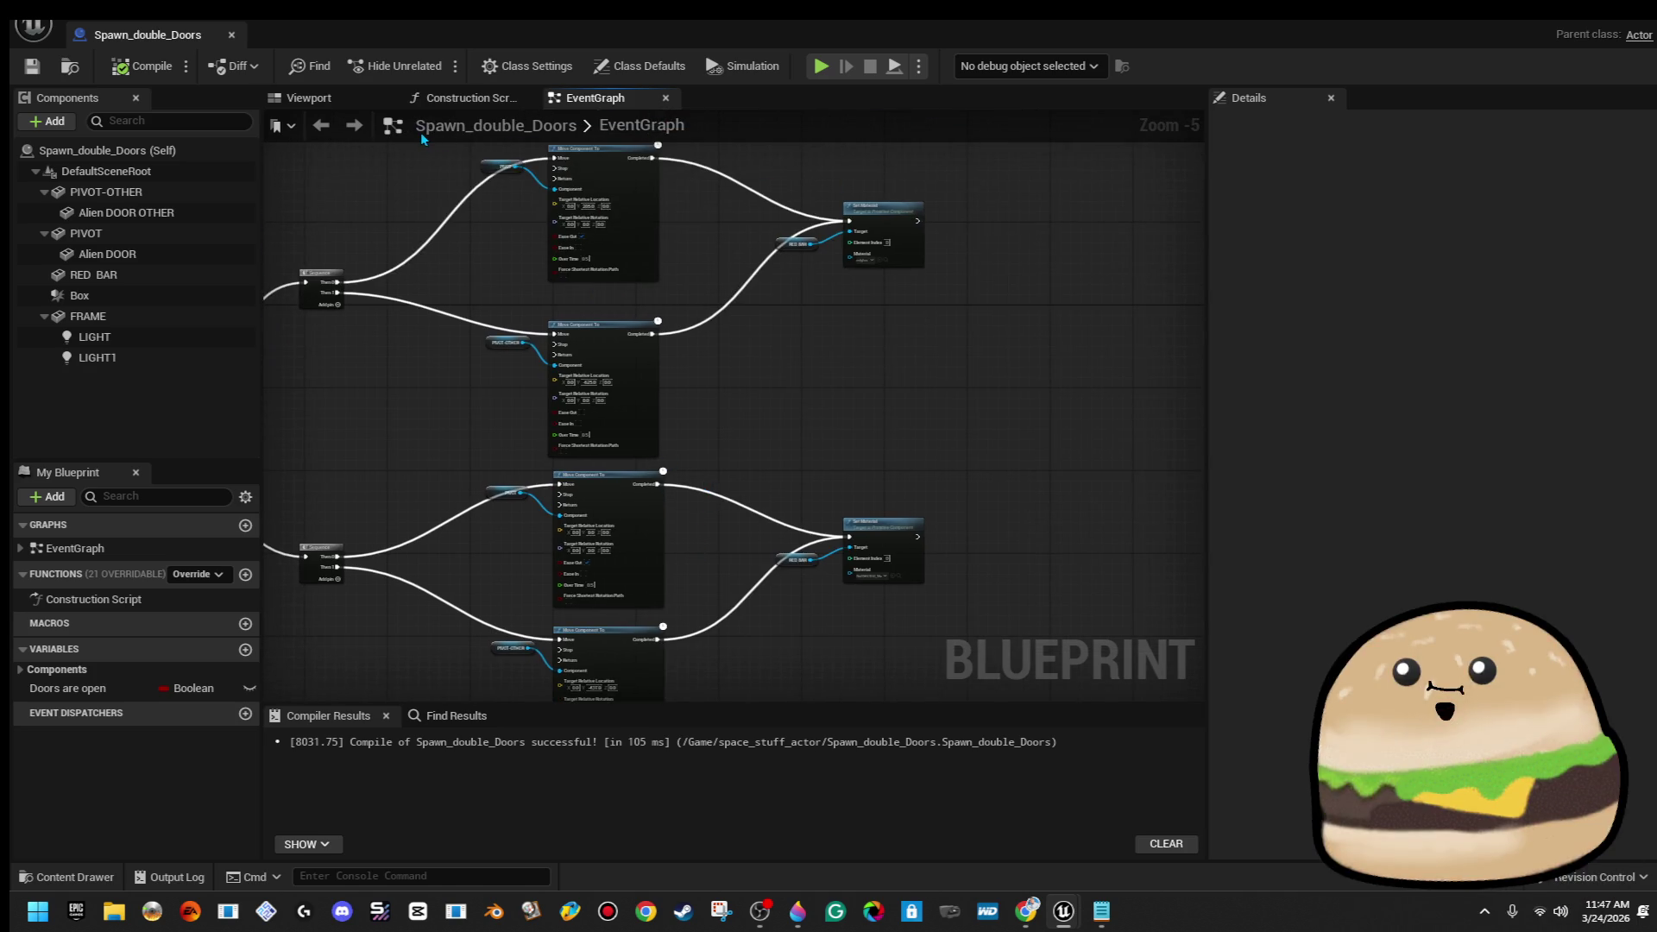
{"action": "left_click", "coordinate": [333, 101]}
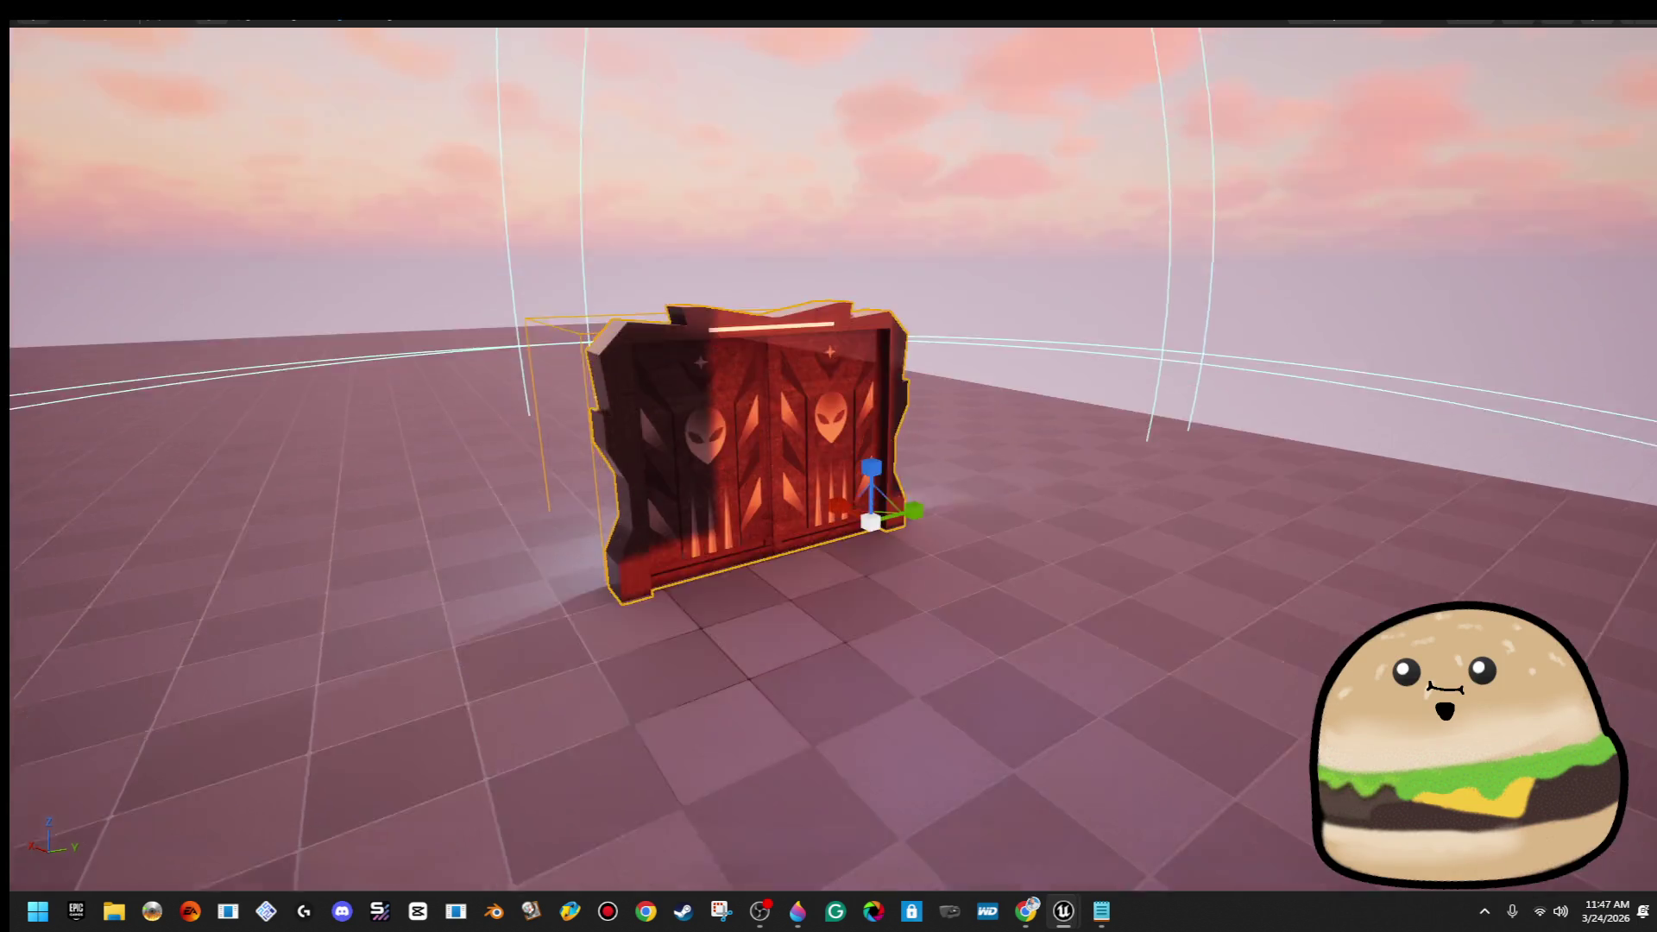
Play from a spot on the floor to test the doors, then exit full-screen mode
{"action": "scroll", "coordinate": [829, 466], "scroll_direction": "down", "scroll_amount": 5}
{"action": "right_click", "coordinate": [917, 314]}
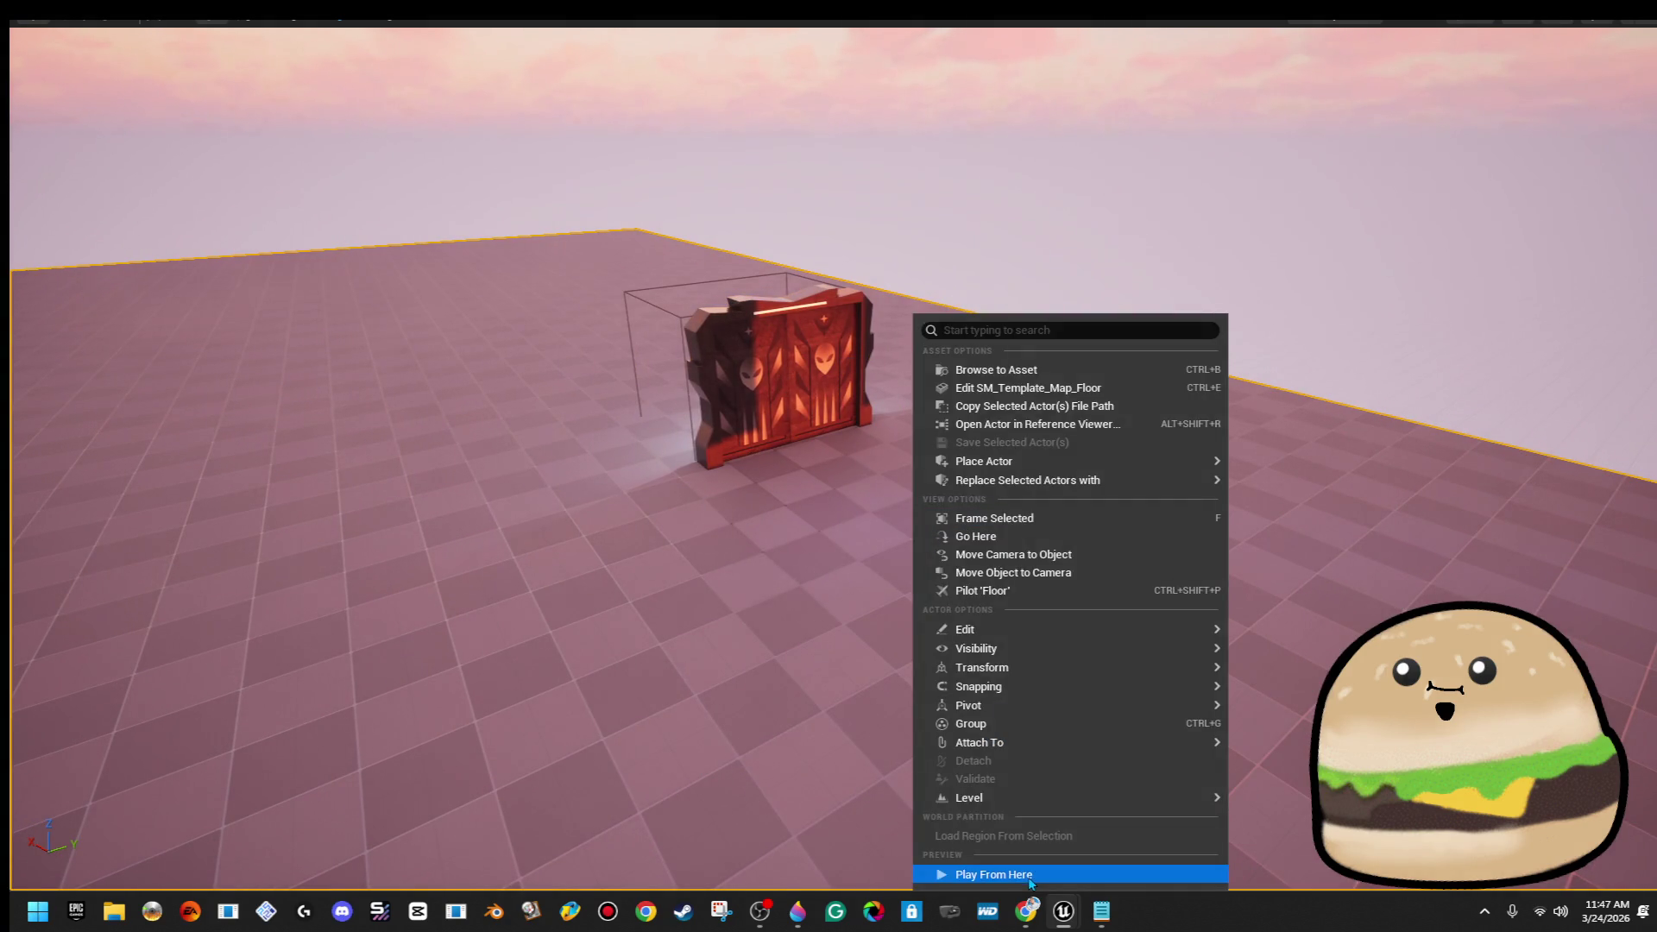
{"action": "left_click", "coordinate": [993, 873]}
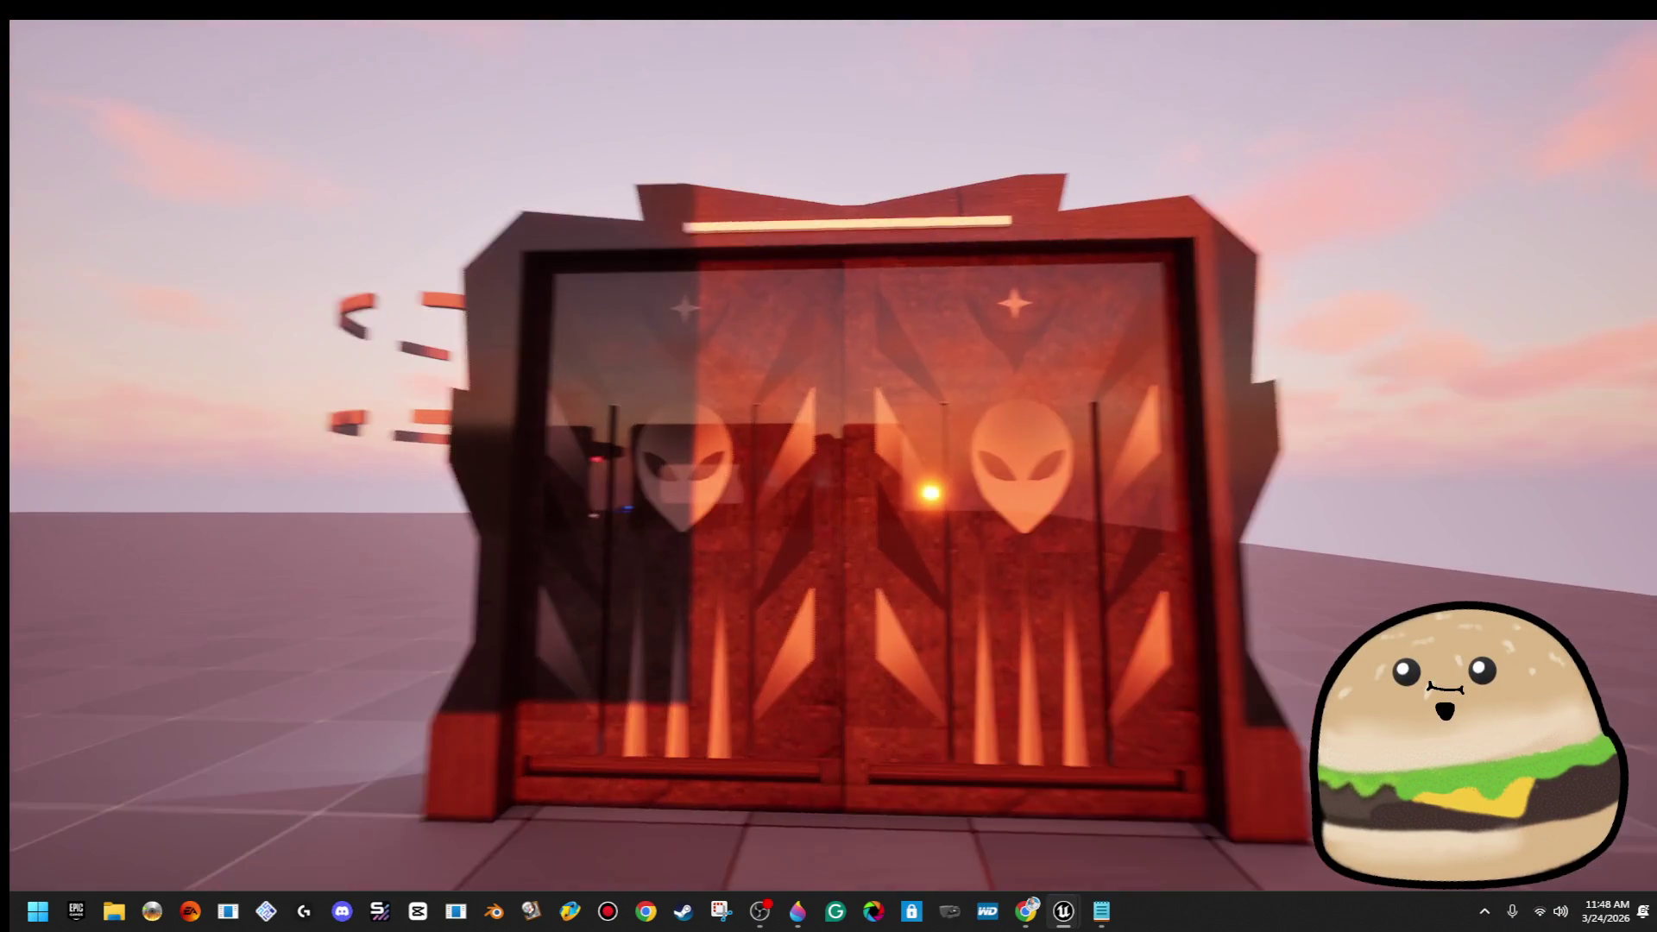
{"action": "key", "text": "Escape"}
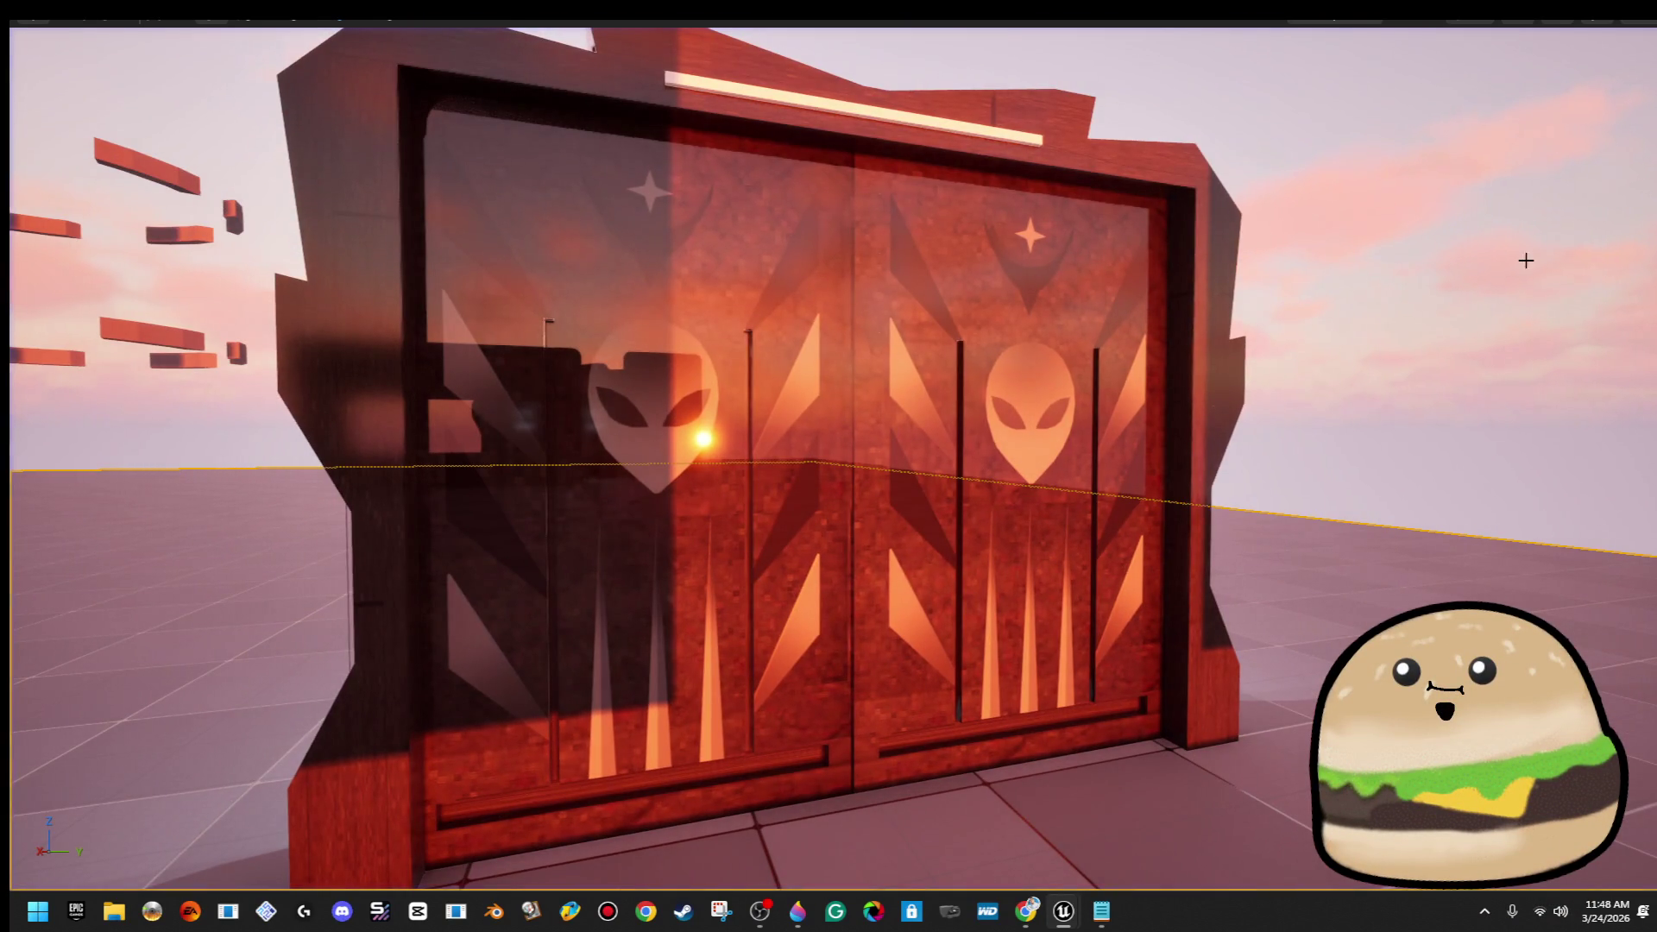
{"action": "key", "text": "F11"}
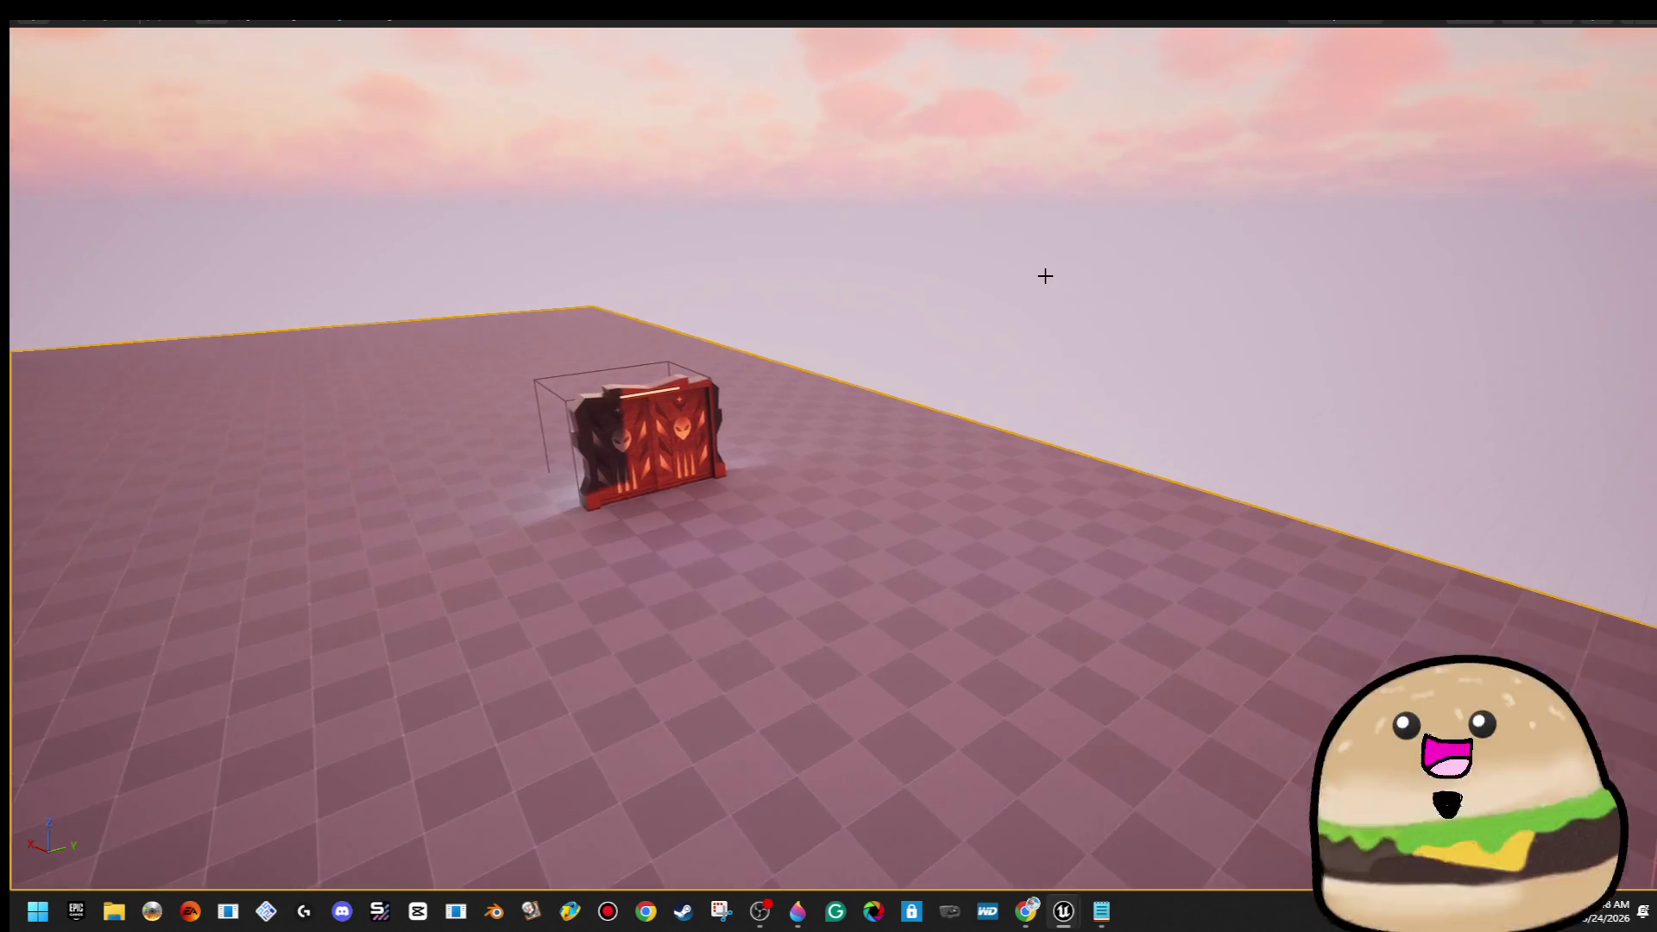
{"action": "left_click", "coordinate": [76, 10]}
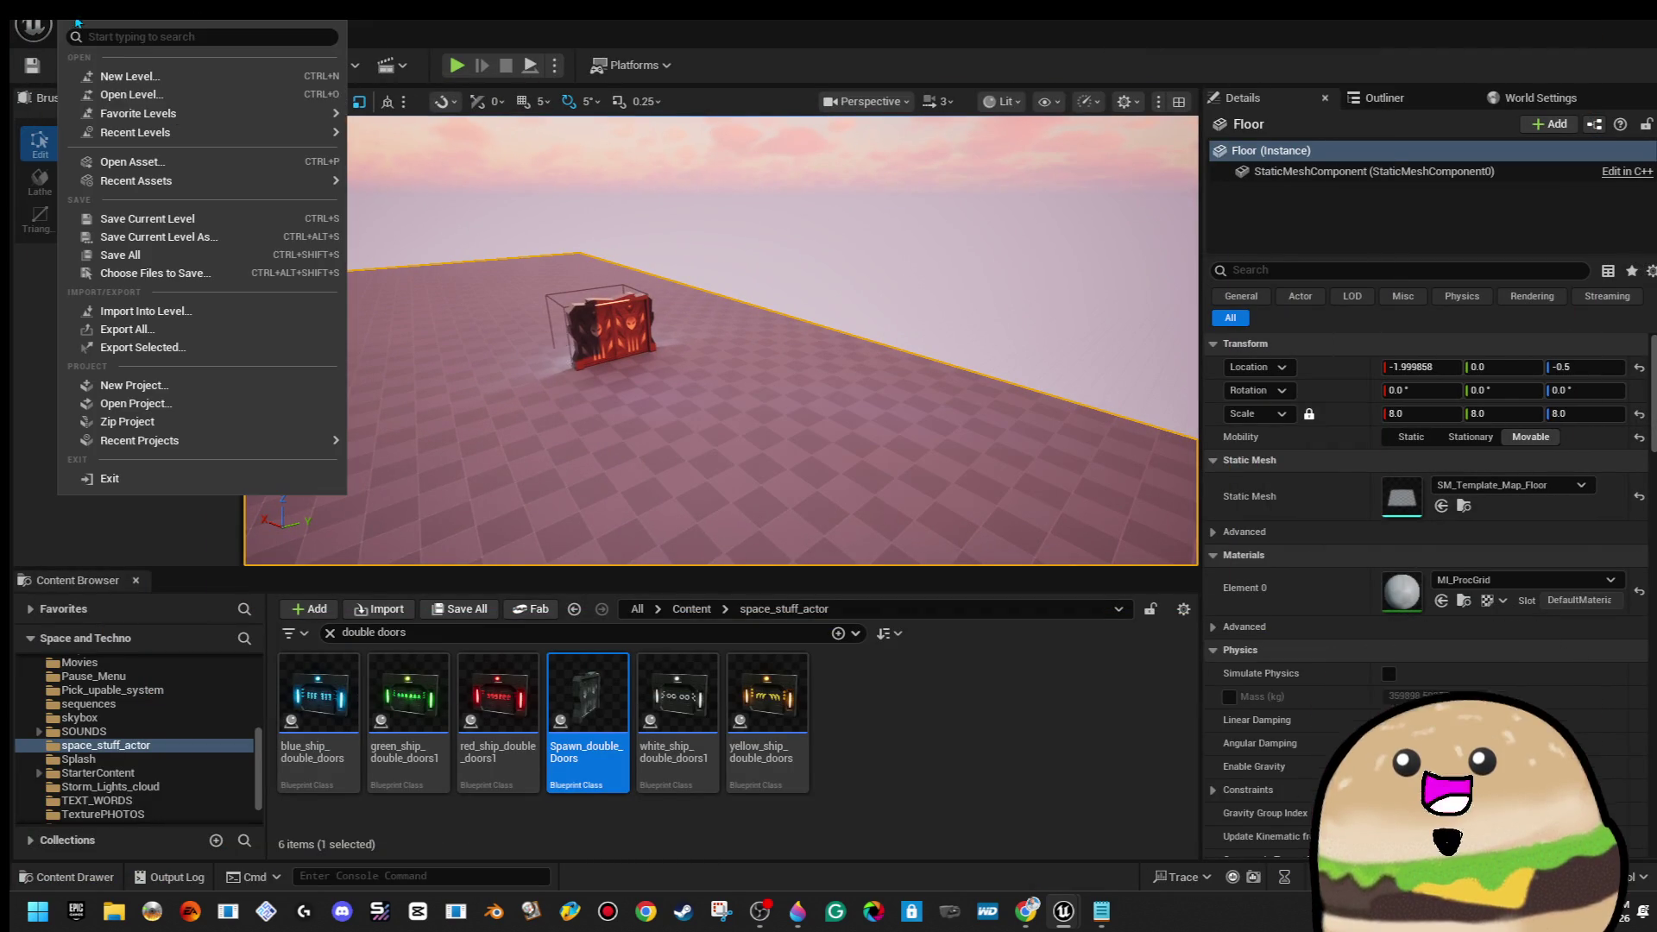
Load level_SPACE from the Maps folder and select the Spawn_double_Doors actor in the viewport
{"action": "left_click", "coordinate": [180, 100]}
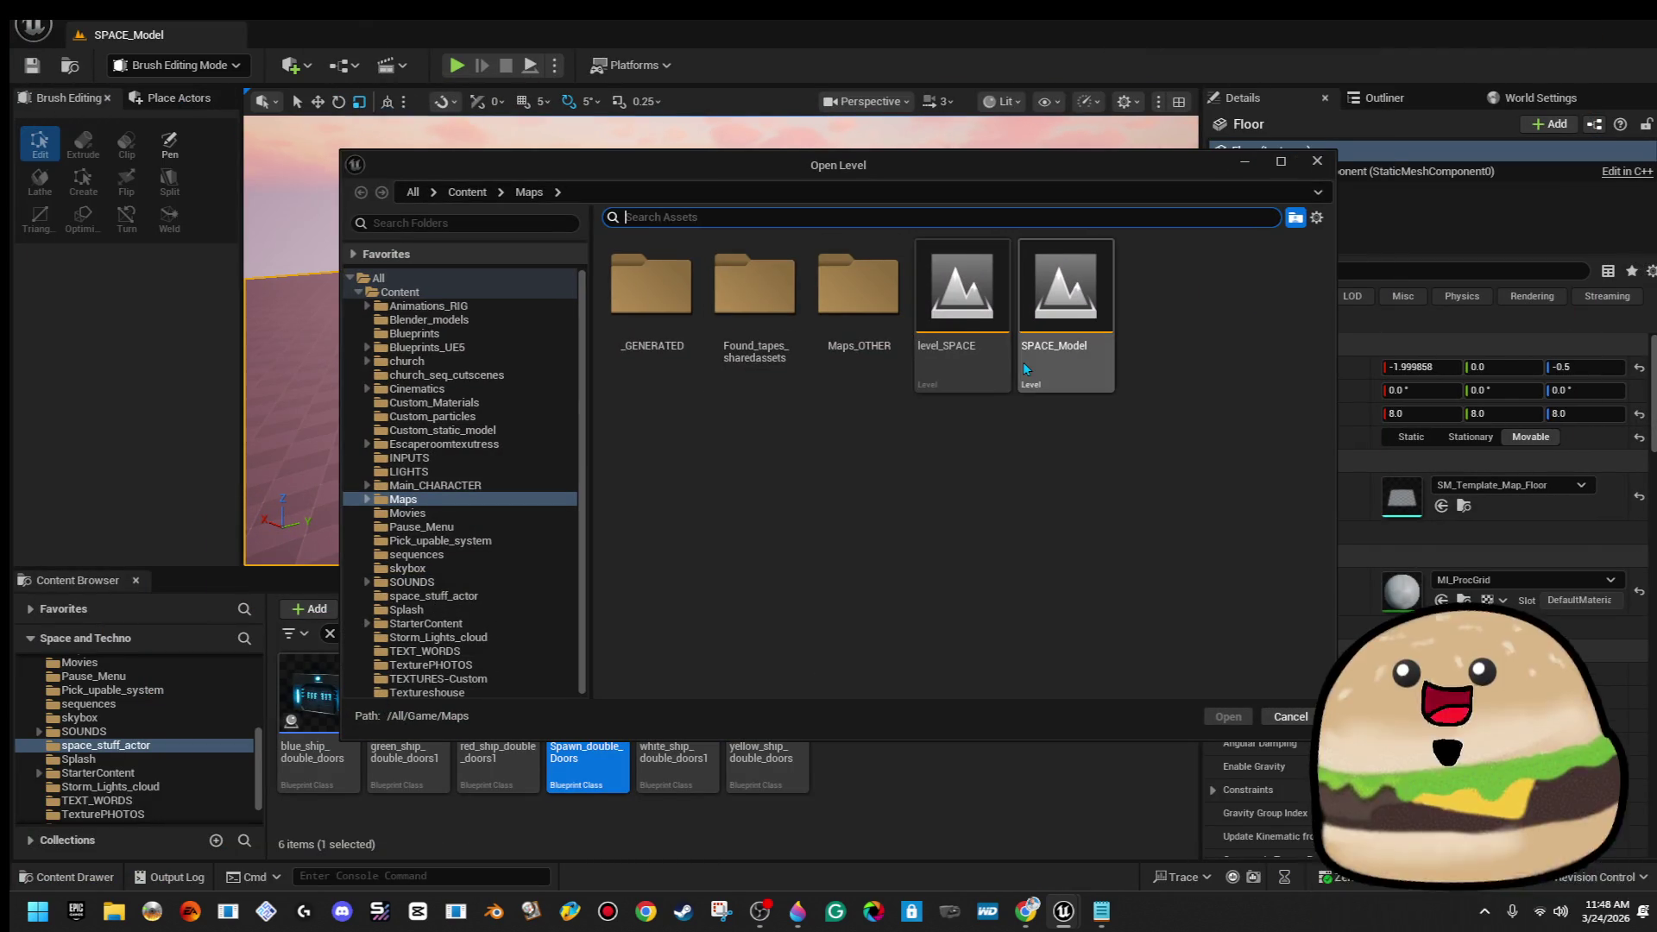
{"action": "left_click", "coordinate": [997, 370]}
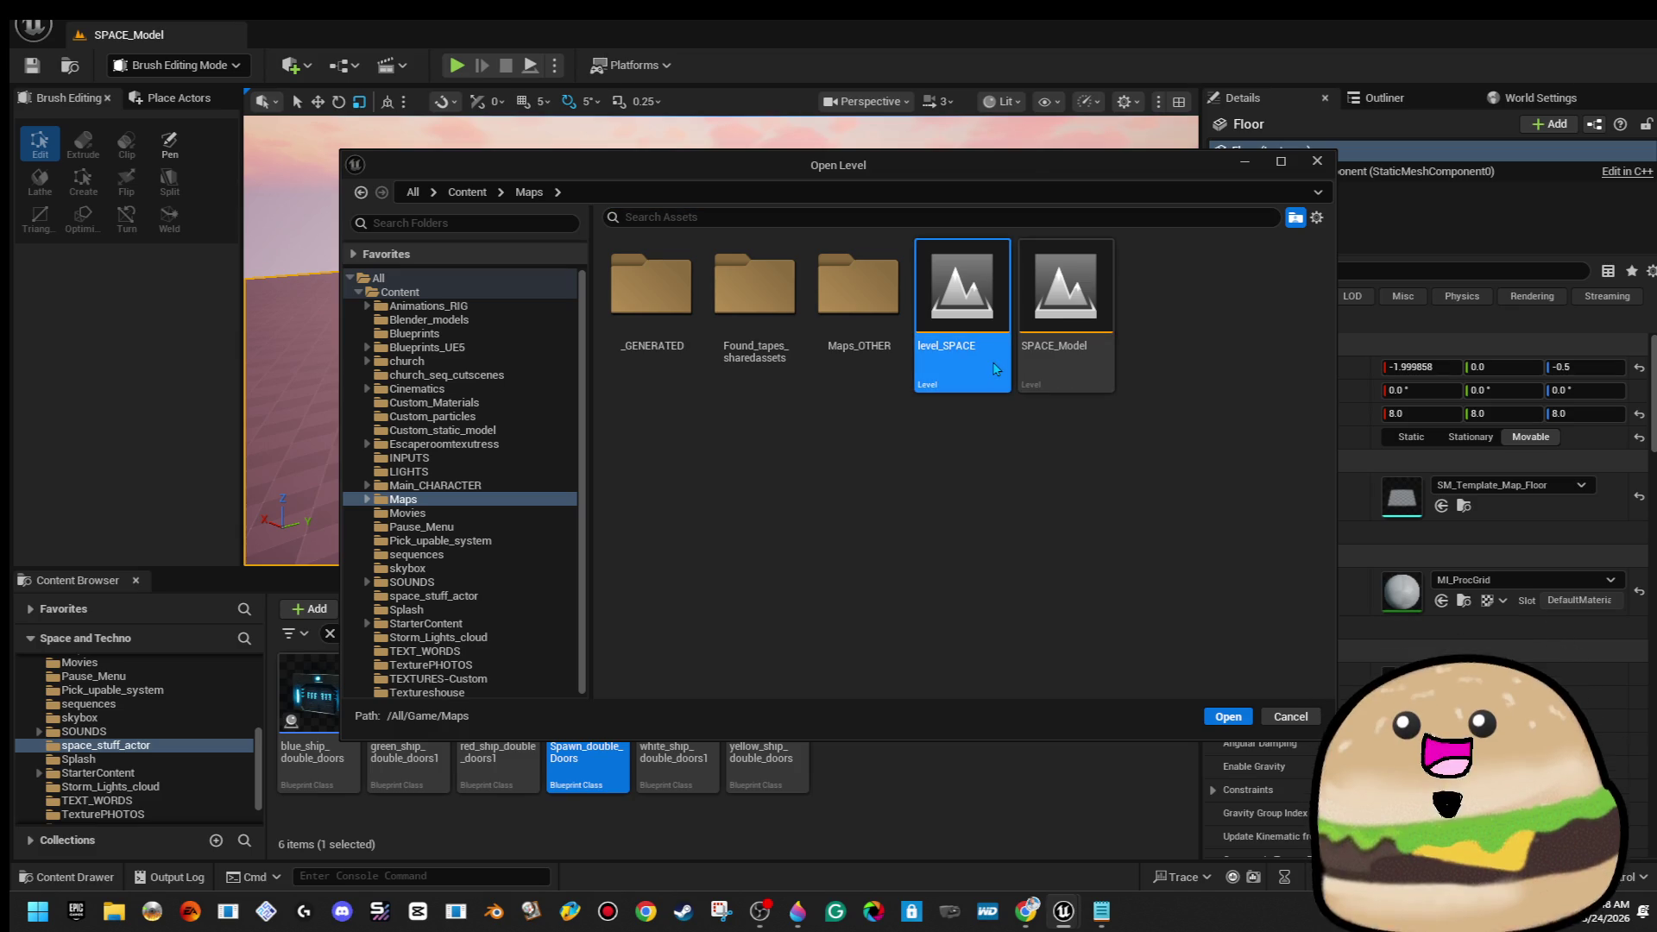
{"action": "double_click", "coordinate": [997, 369]}
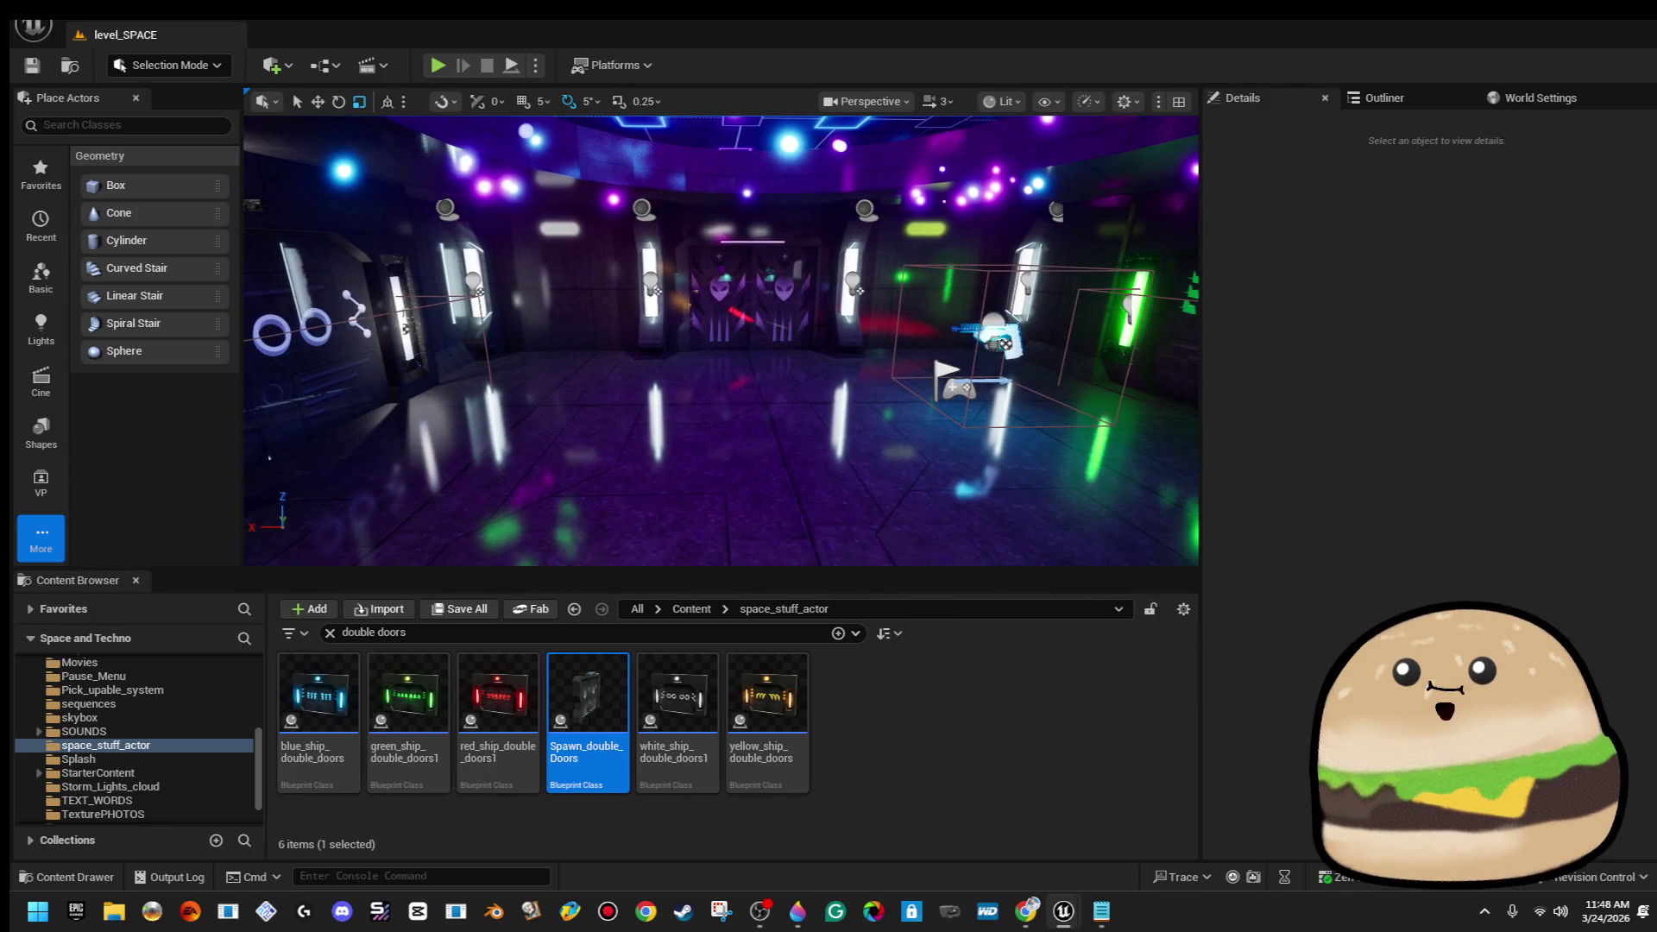
{"action": "left_click", "coordinate": [751, 293]}
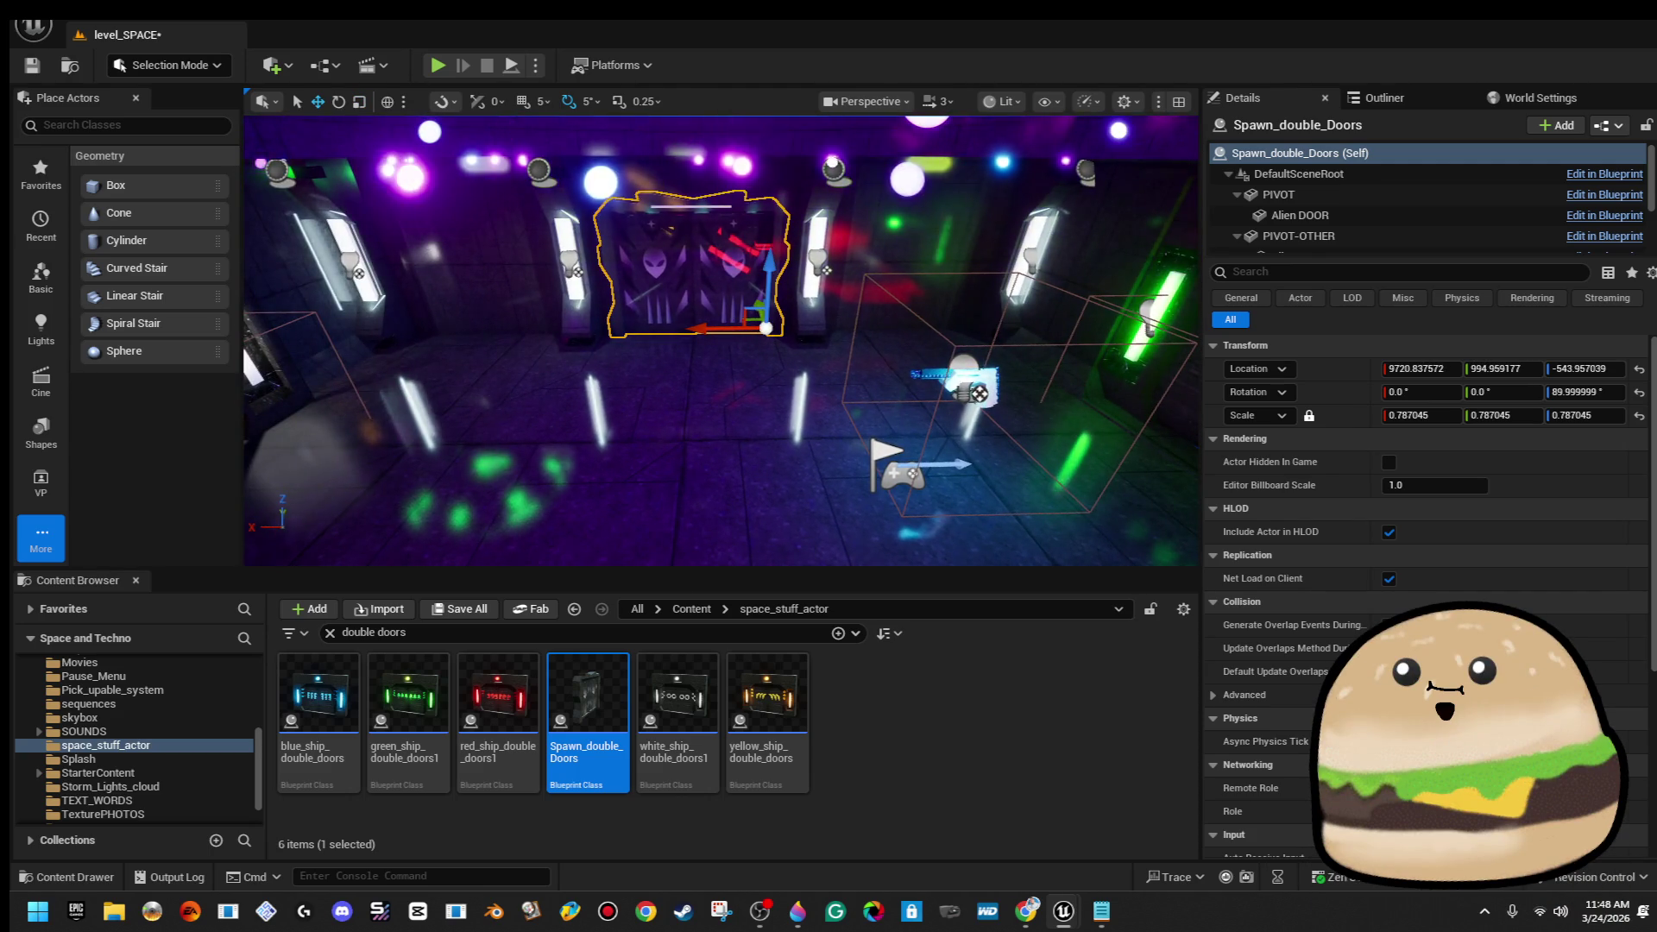
Play from a spot in the room, walk back to face the alien doors, then stop the session
{"action": "right_click", "coordinate": [727, 372]}
{"action": "left_click", "coordinate": [785, 873]}
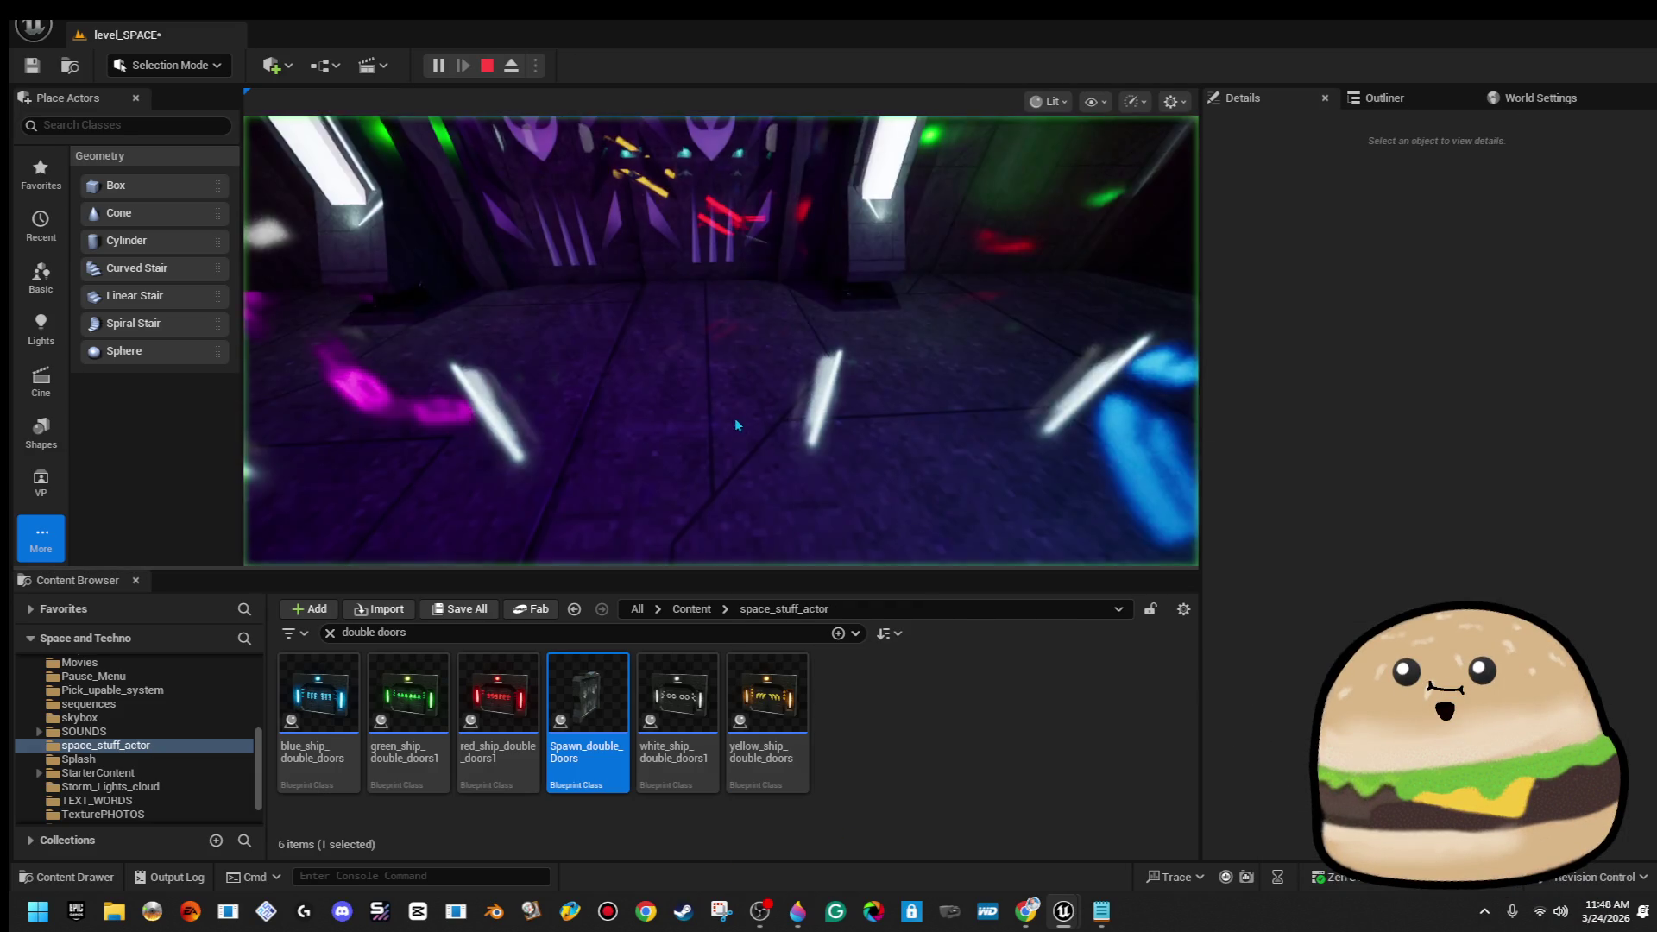
{"action": "left_click", "coordinate": [738, 425]}
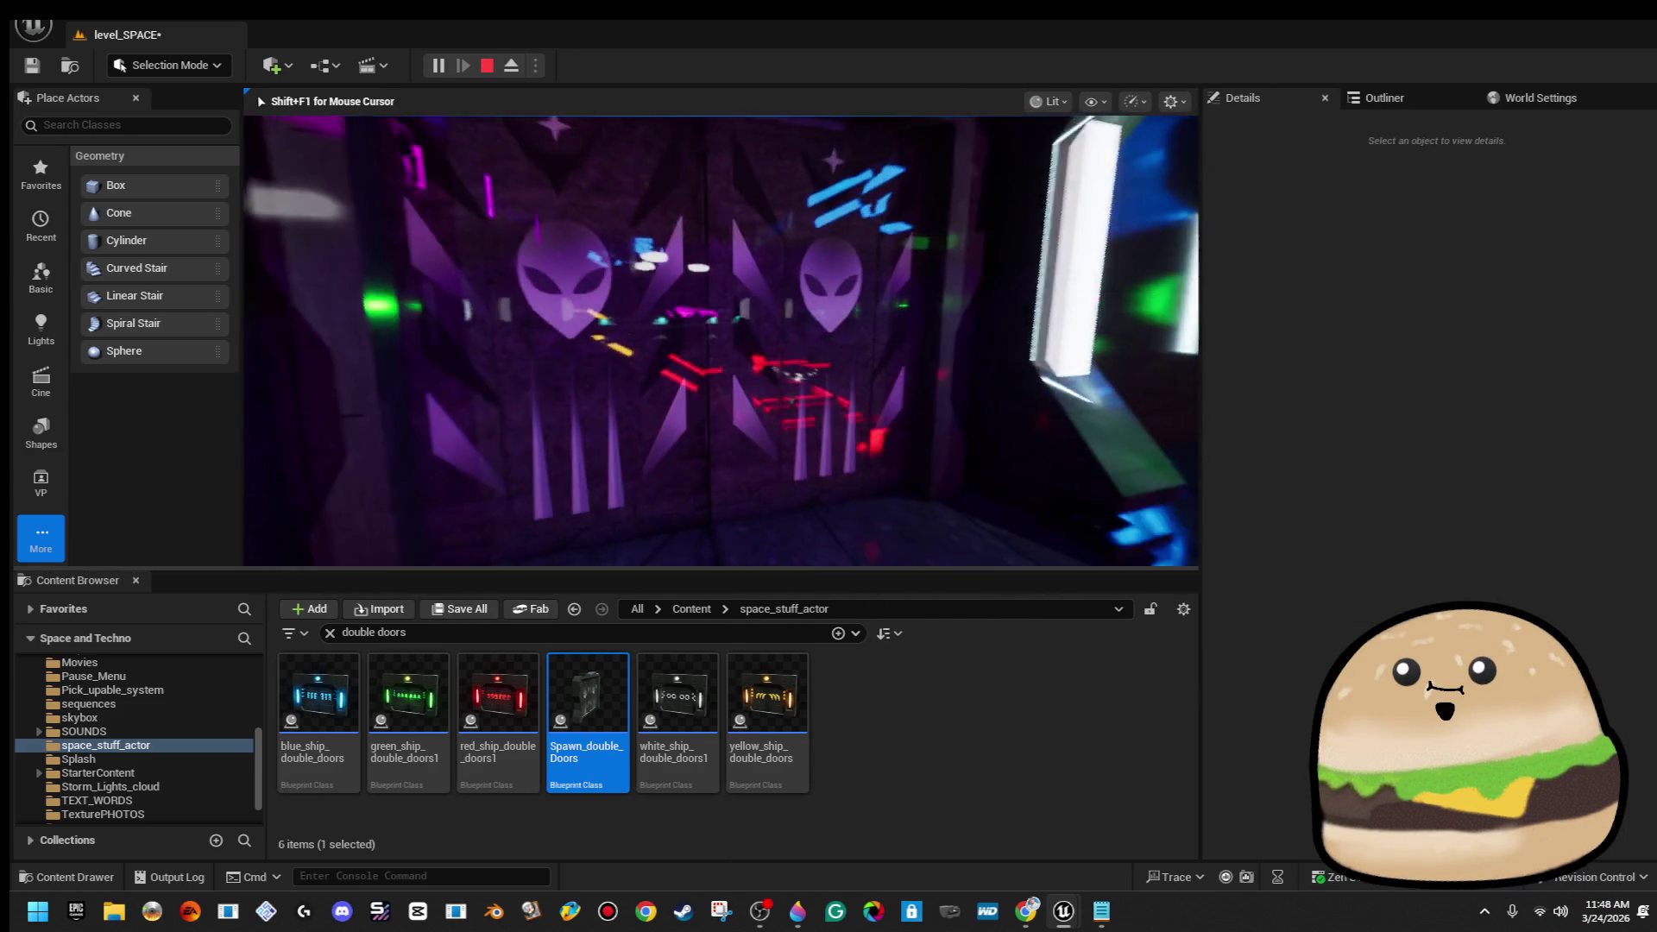
{"action": "key", "text": "s"}
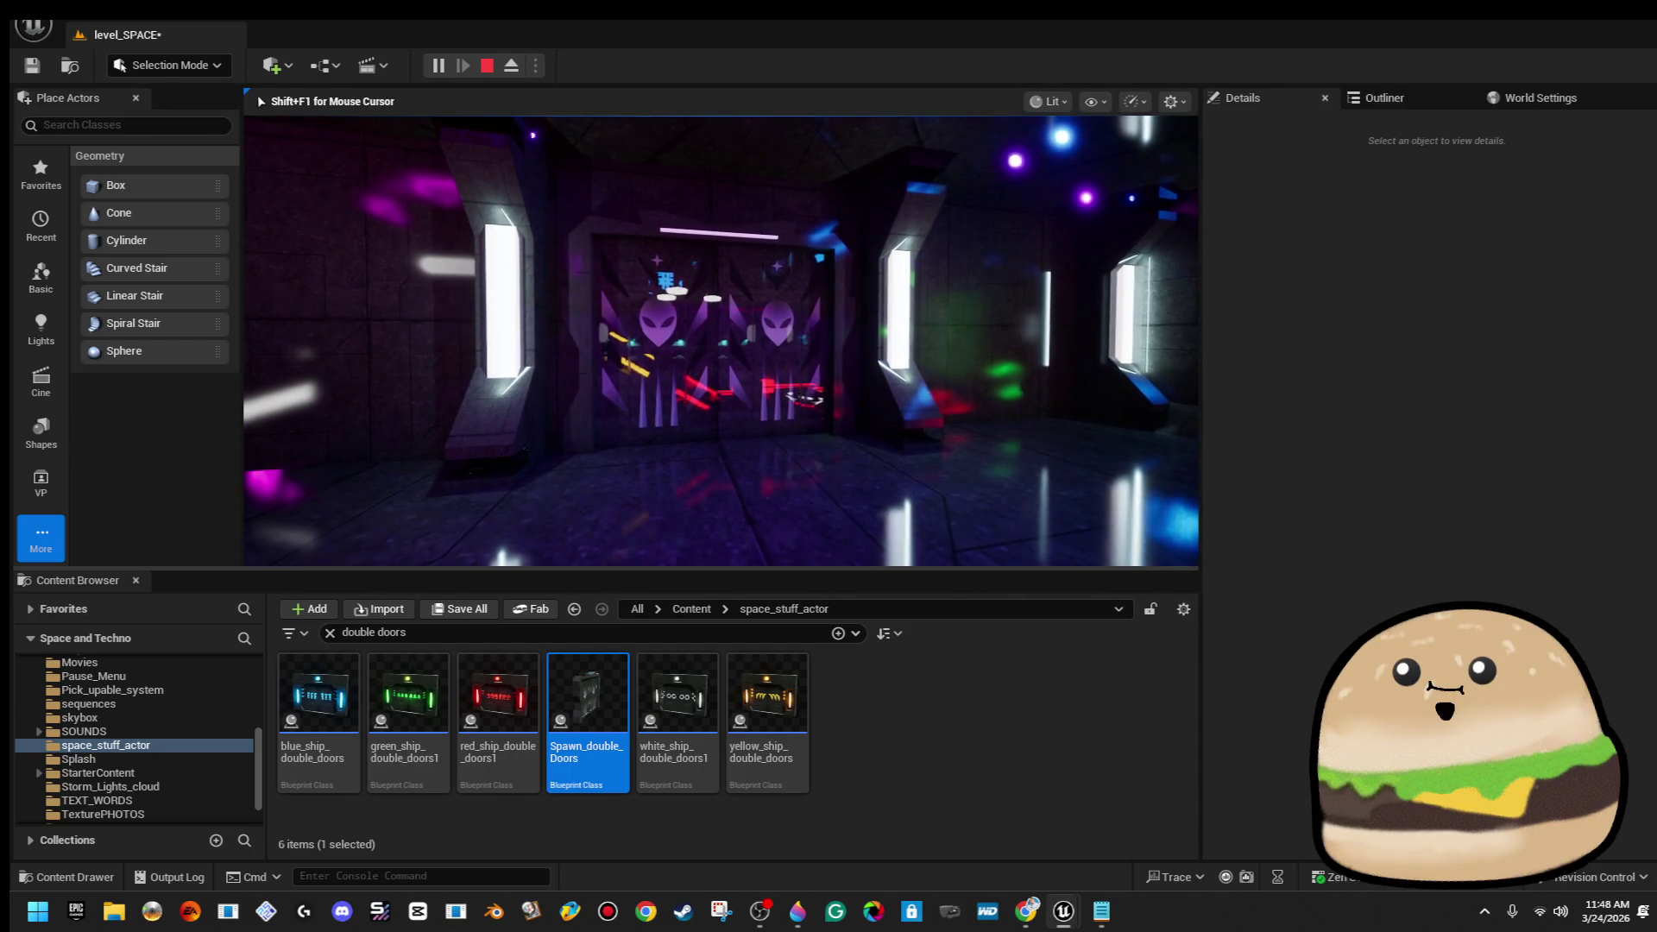
{"action": "key", "text": "Escape"}
Select ceiling Cylinder Brush93 and Alt-drag it down to create the lowered copy, Cylinder Brush105
{"action": "key", "text": "f"}
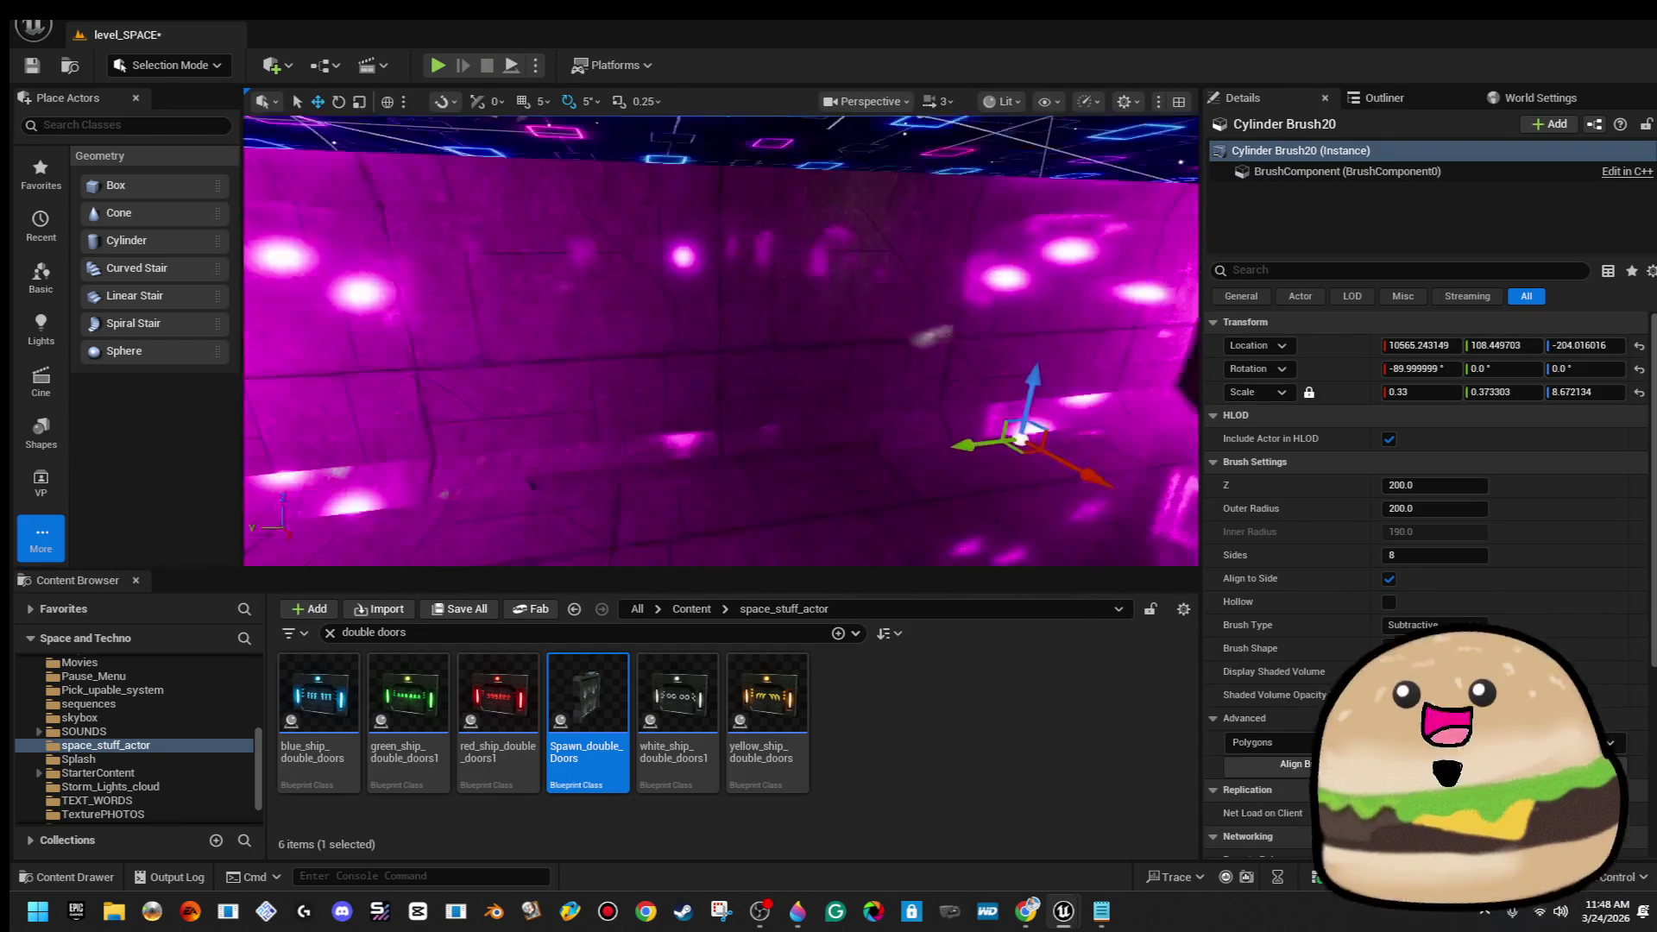
{"action": "scroll", "coordinate": [1016, 358], "scroll_direction": "down", "scroll_amount": 10}
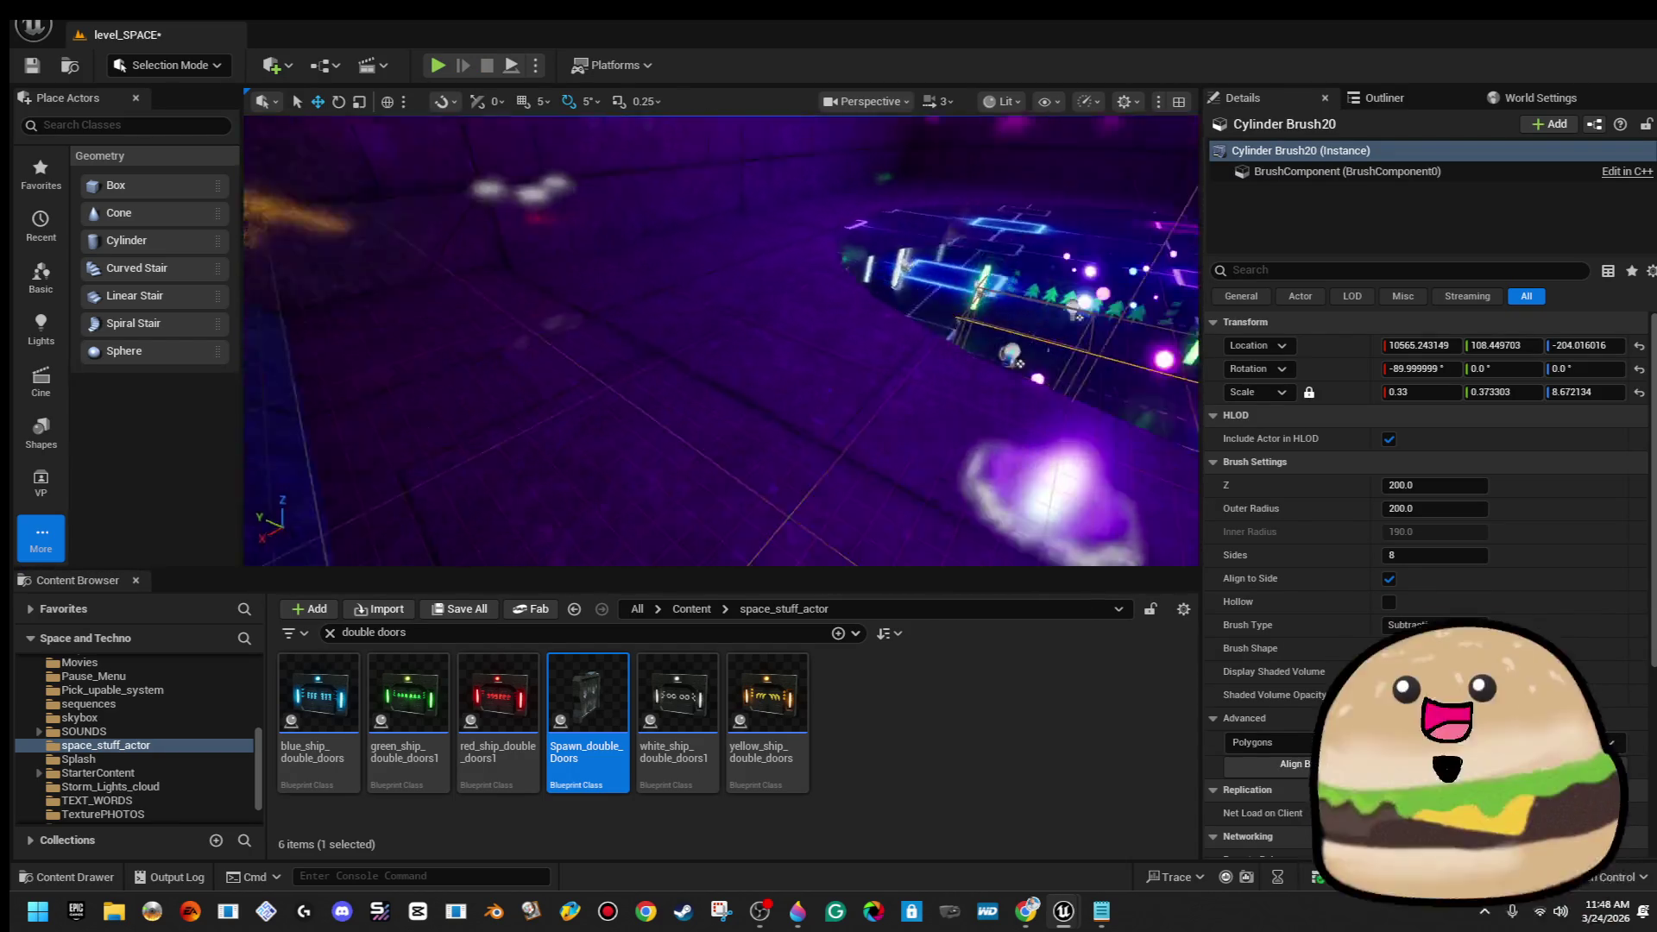
{"action": "key", "text": "w"}
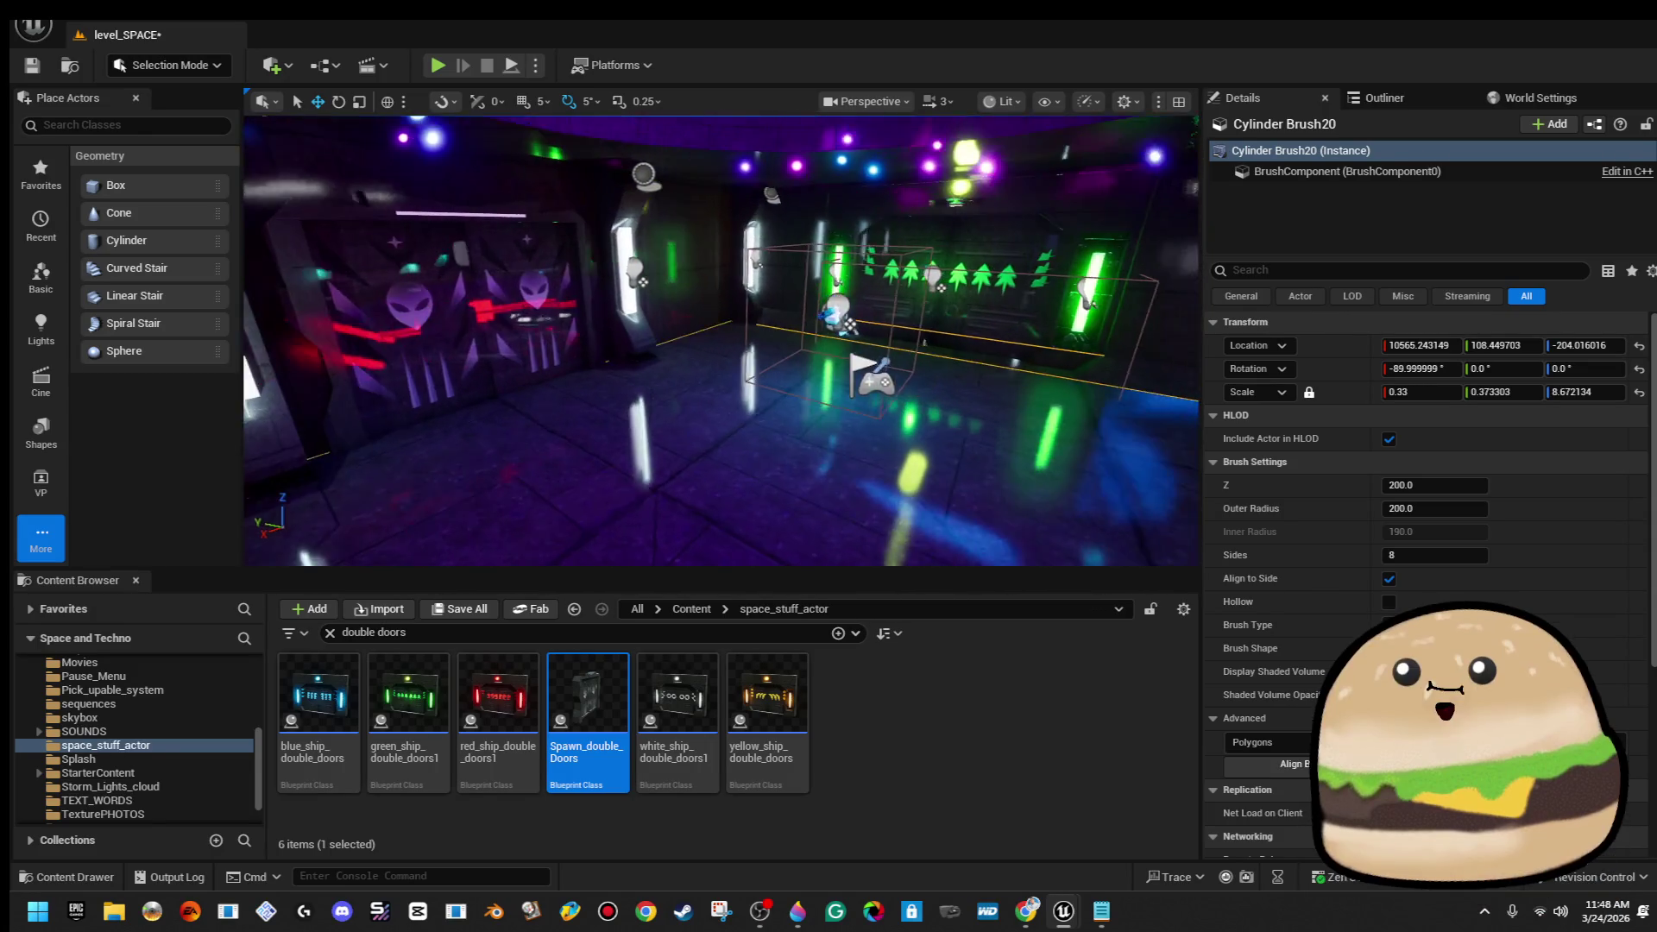
{"action": "key", "text": "w"}
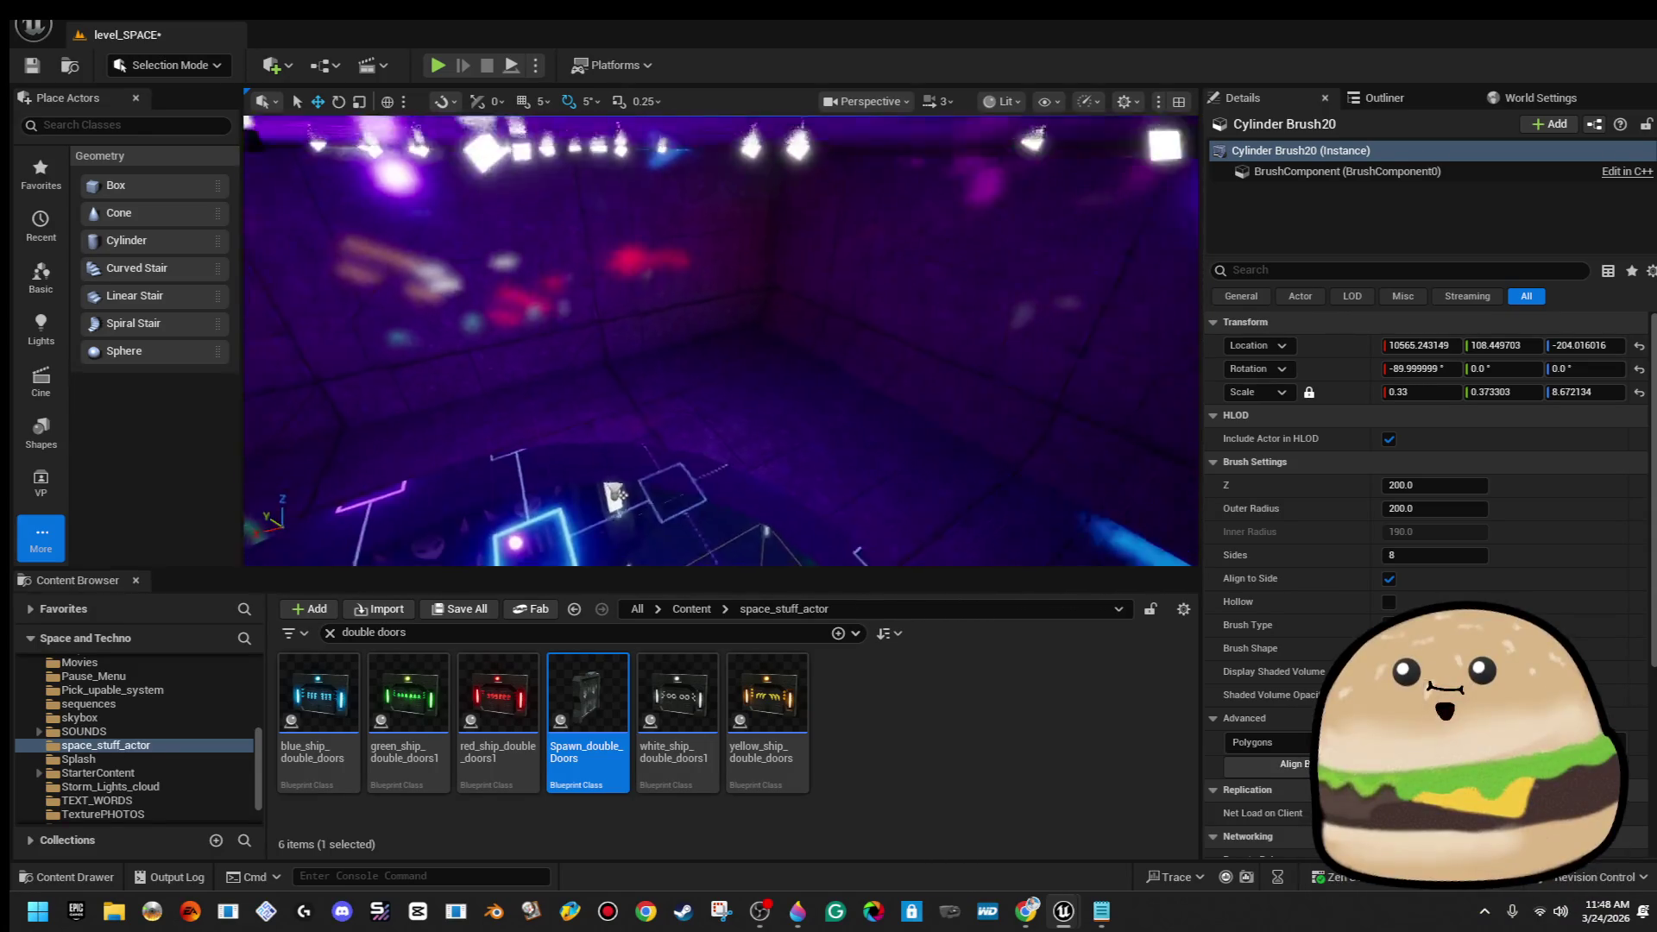
{"action": "key", "text": "w"}
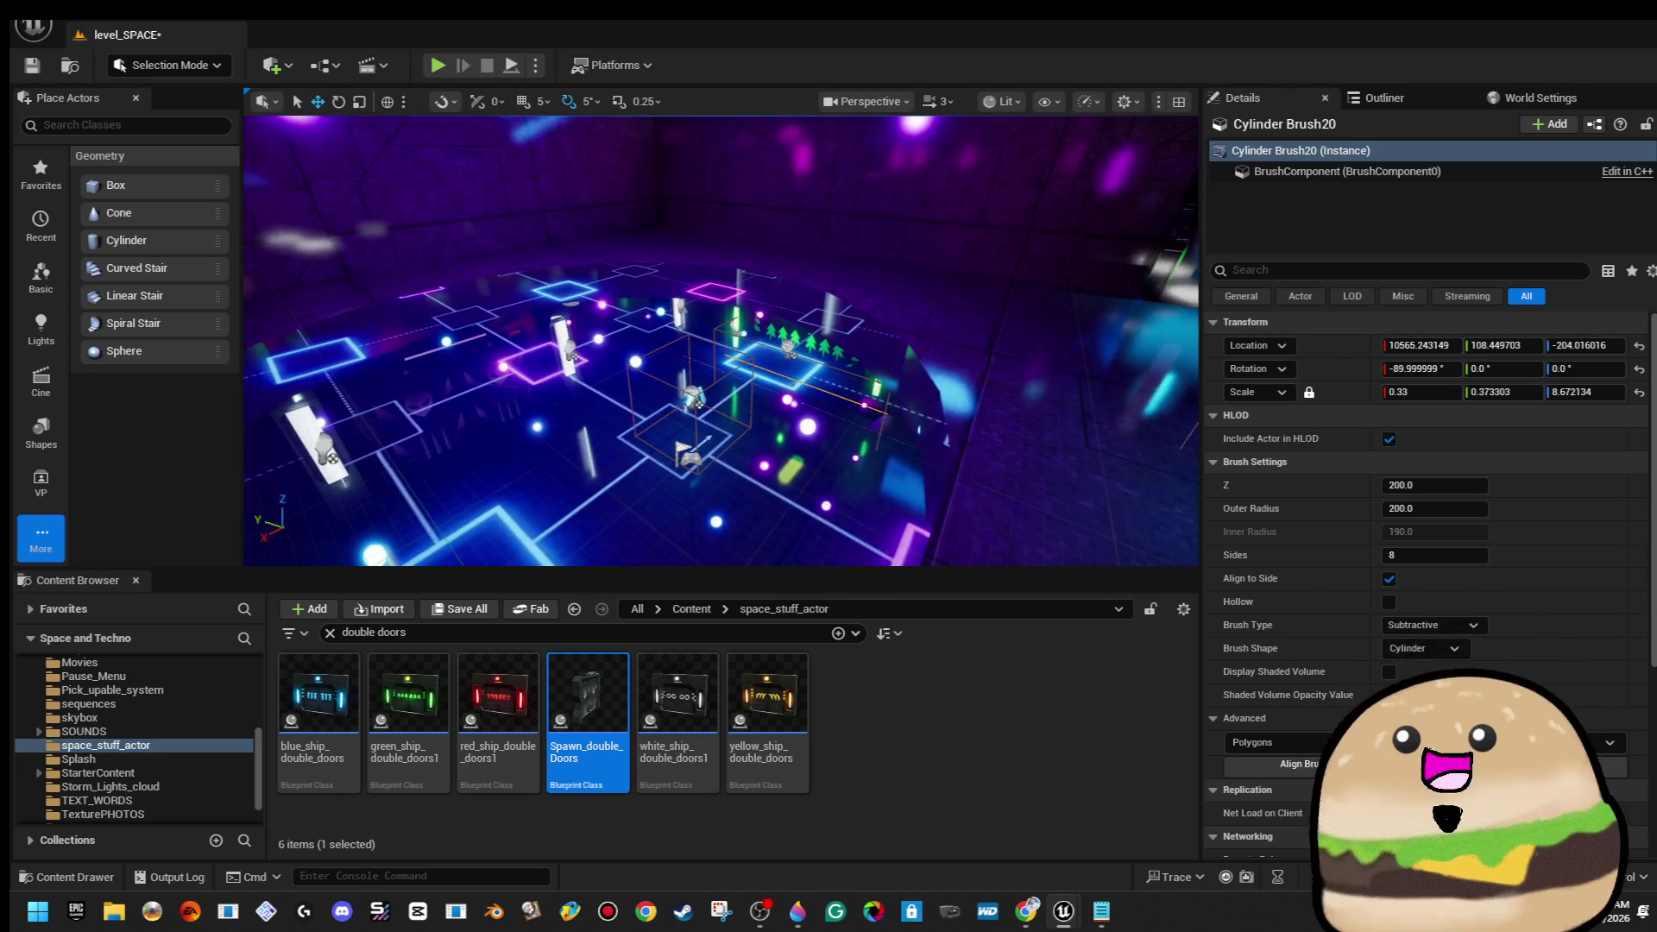
{"action": "left_click", "coordinate": [882, 300]}
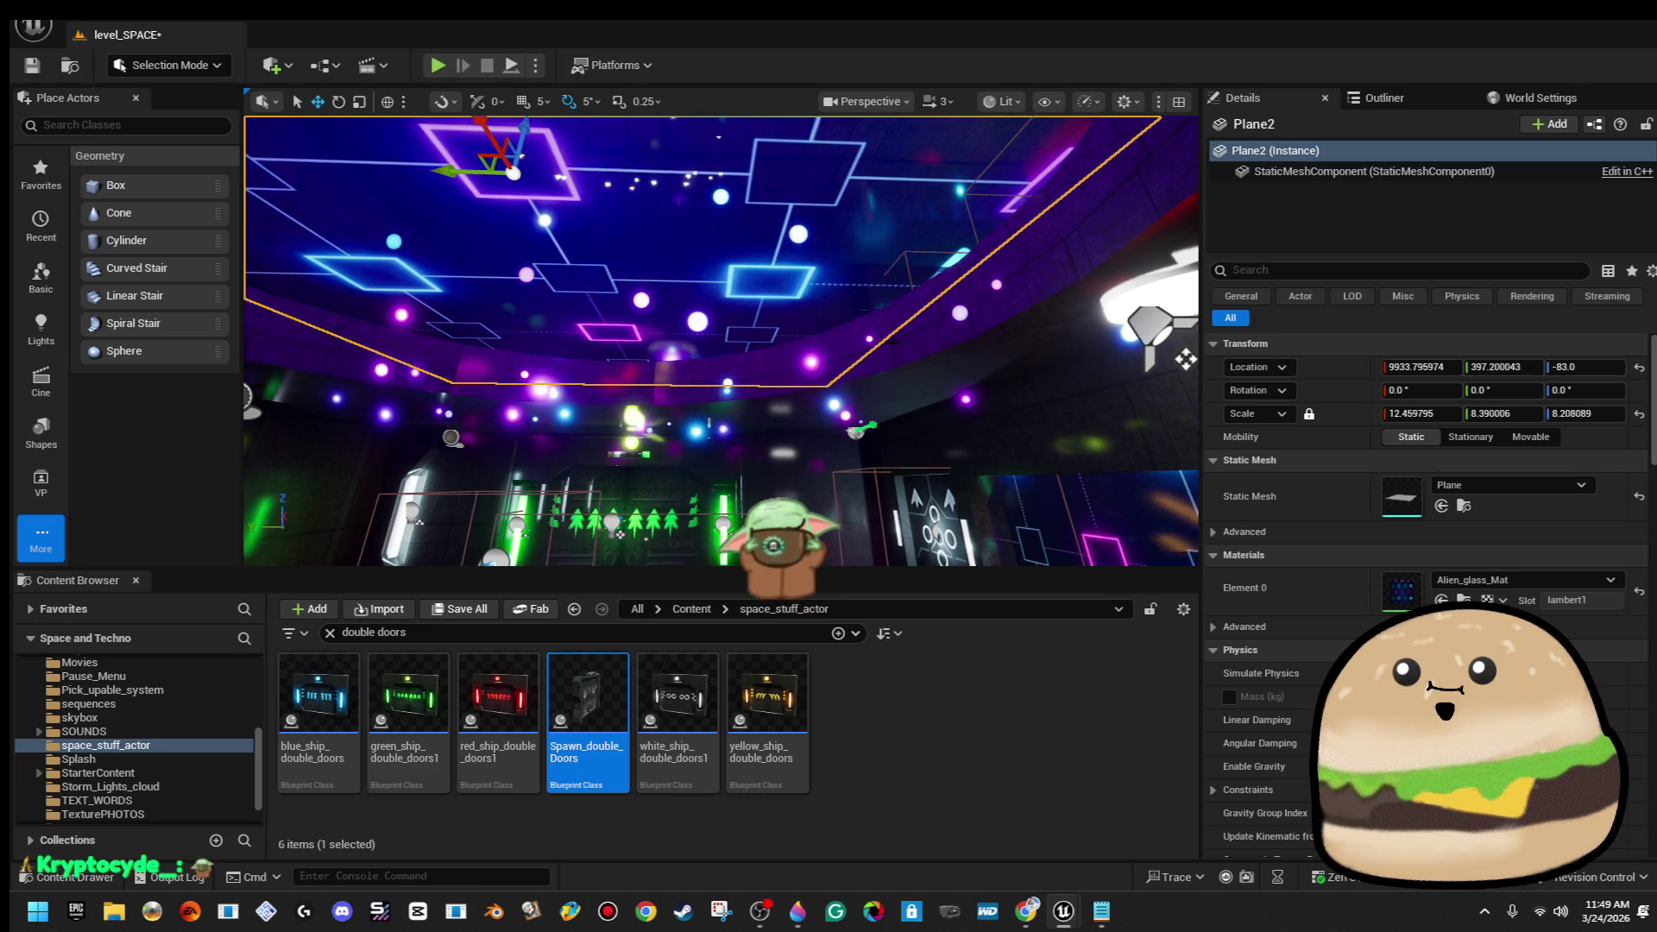
{"action": "left_click", "coordinate": [1186, 360]}
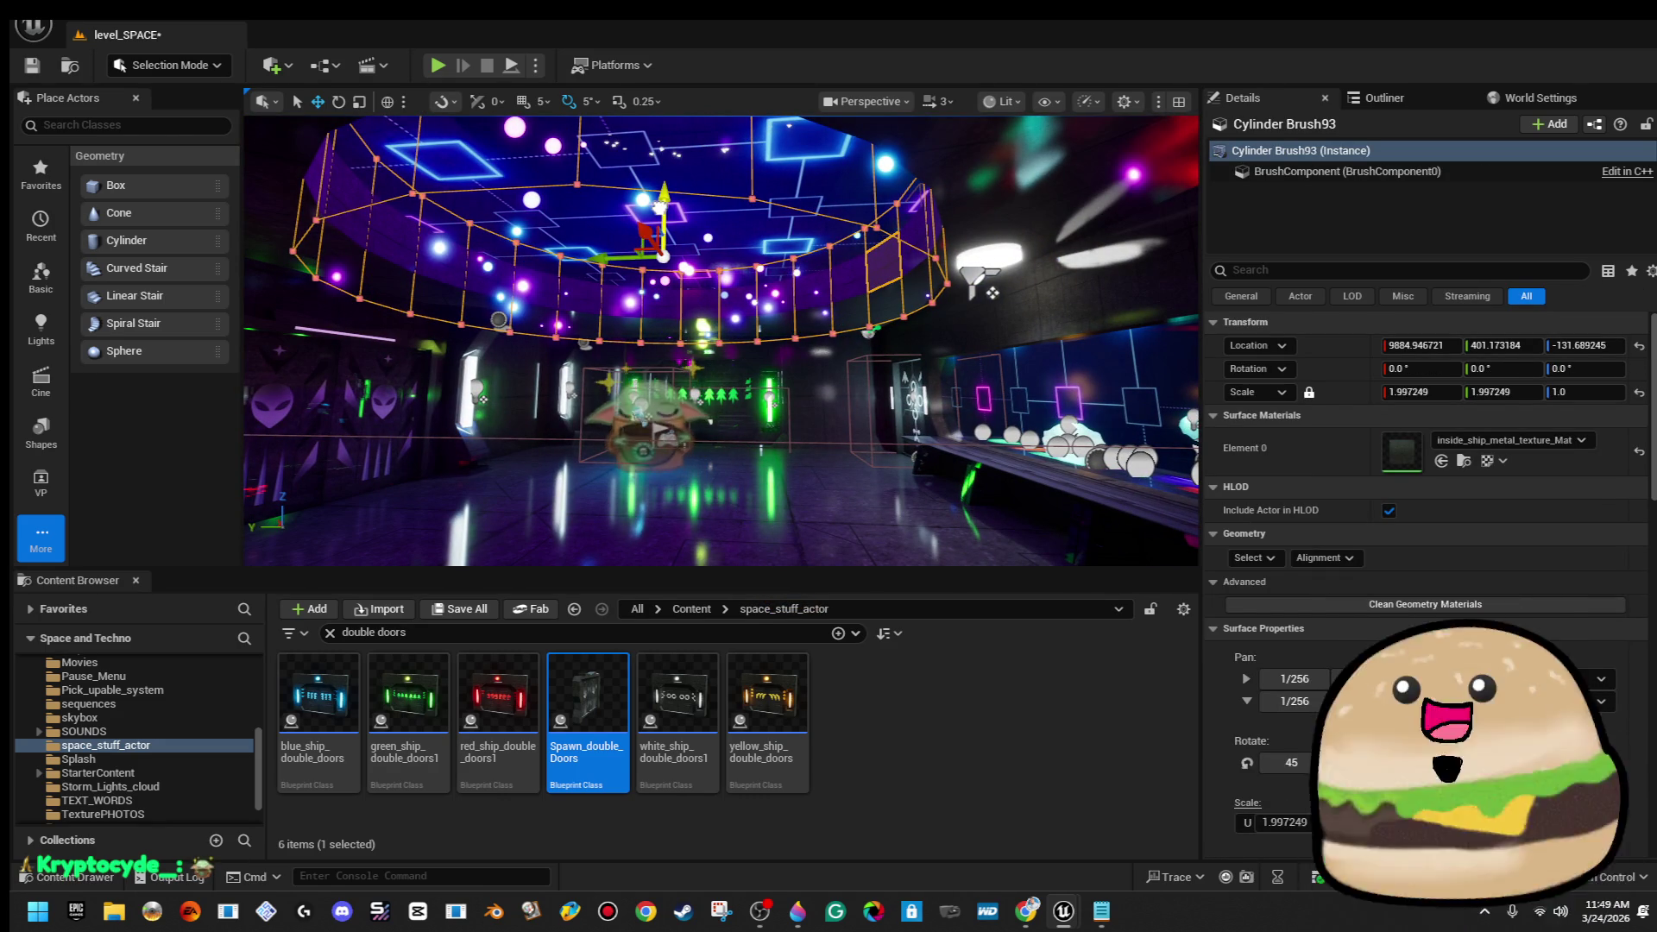
{"action": "left_click_drag", "start_coordinate": [659, 208], "coordinate": [668, 307]}
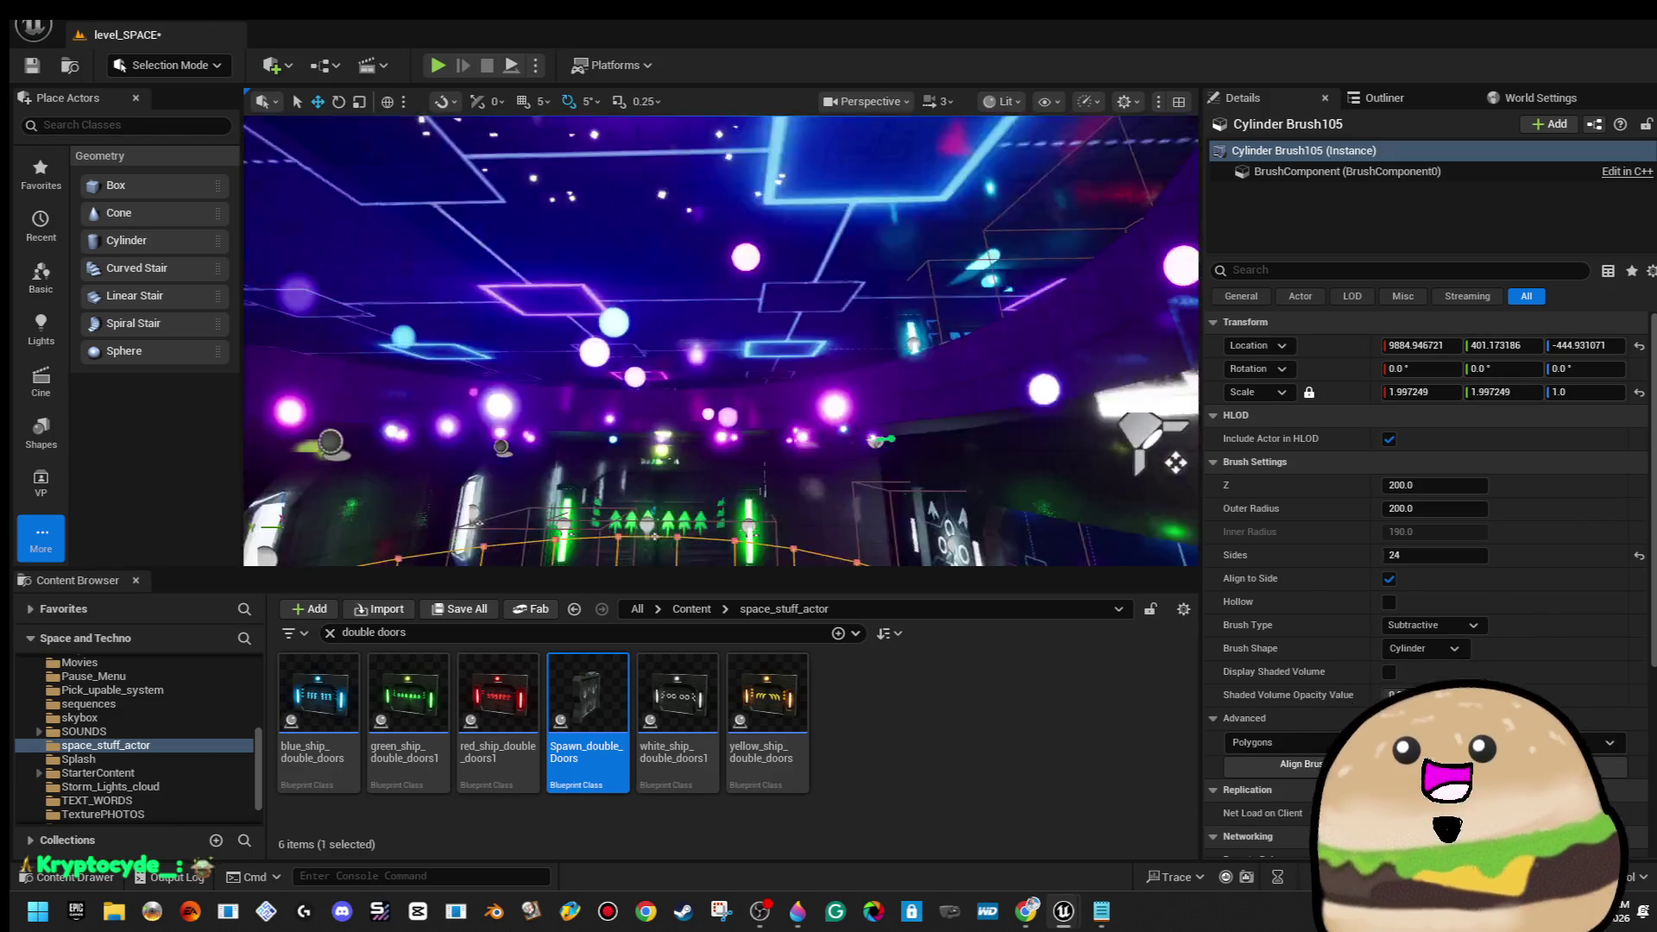
In Brush Editing mode, drag the cylinder's top upward to make the brush much taller
{"action": "left_click", "coordinate": [170, 64]}
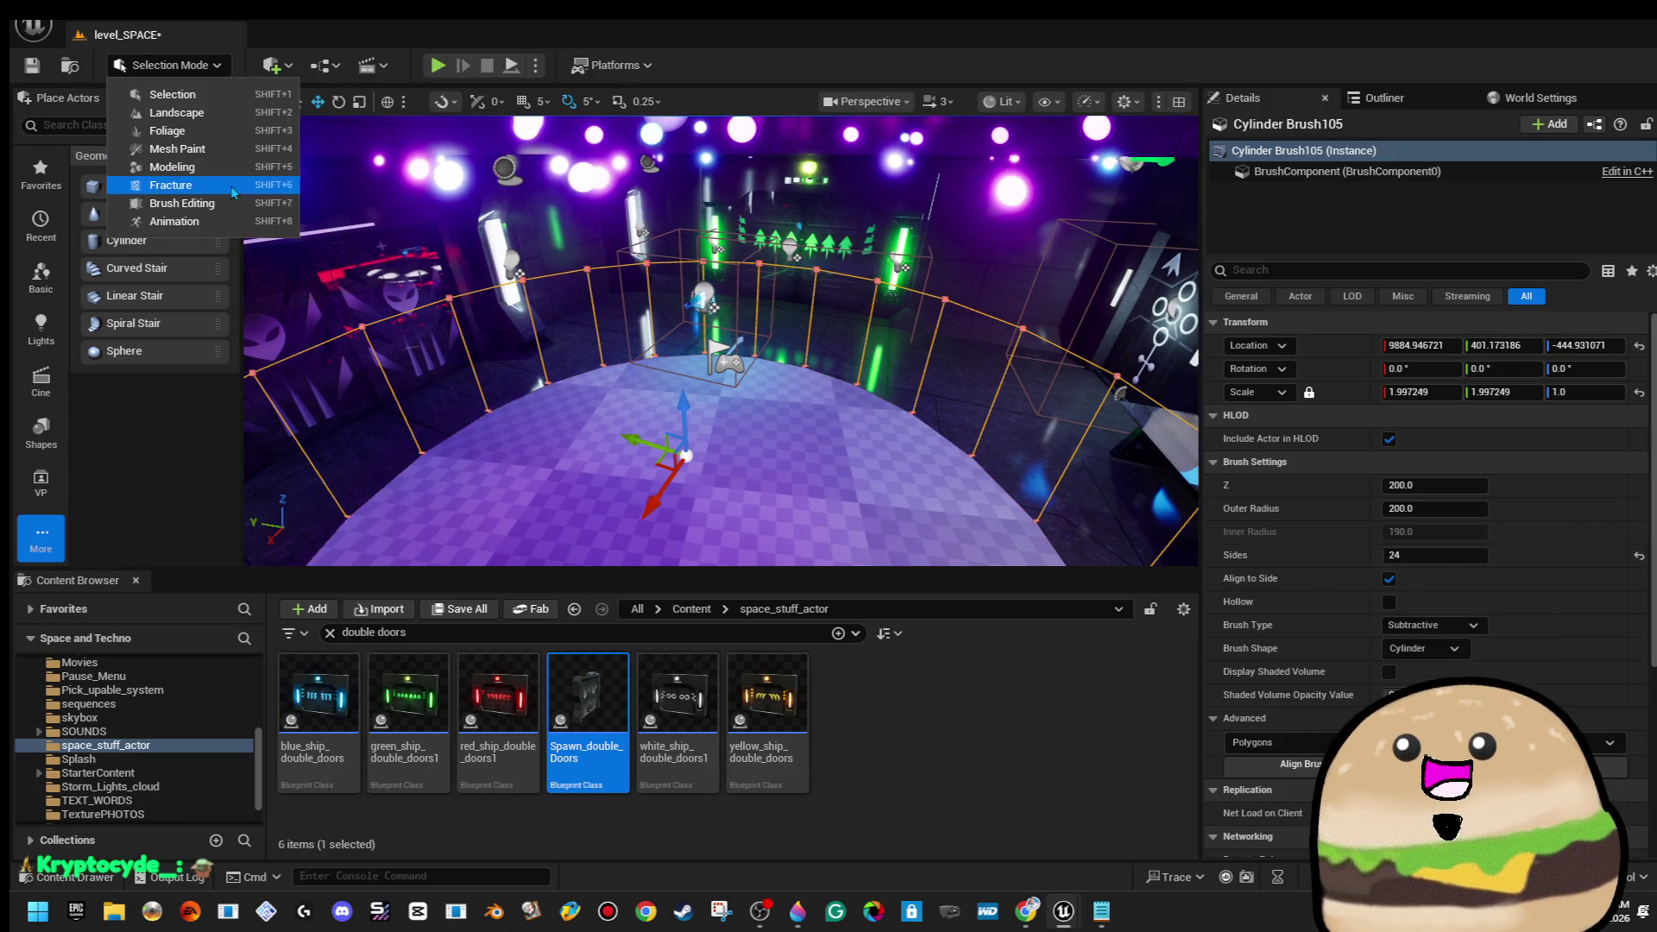
{"action": "left_click", "coordinate": [198, 200]}
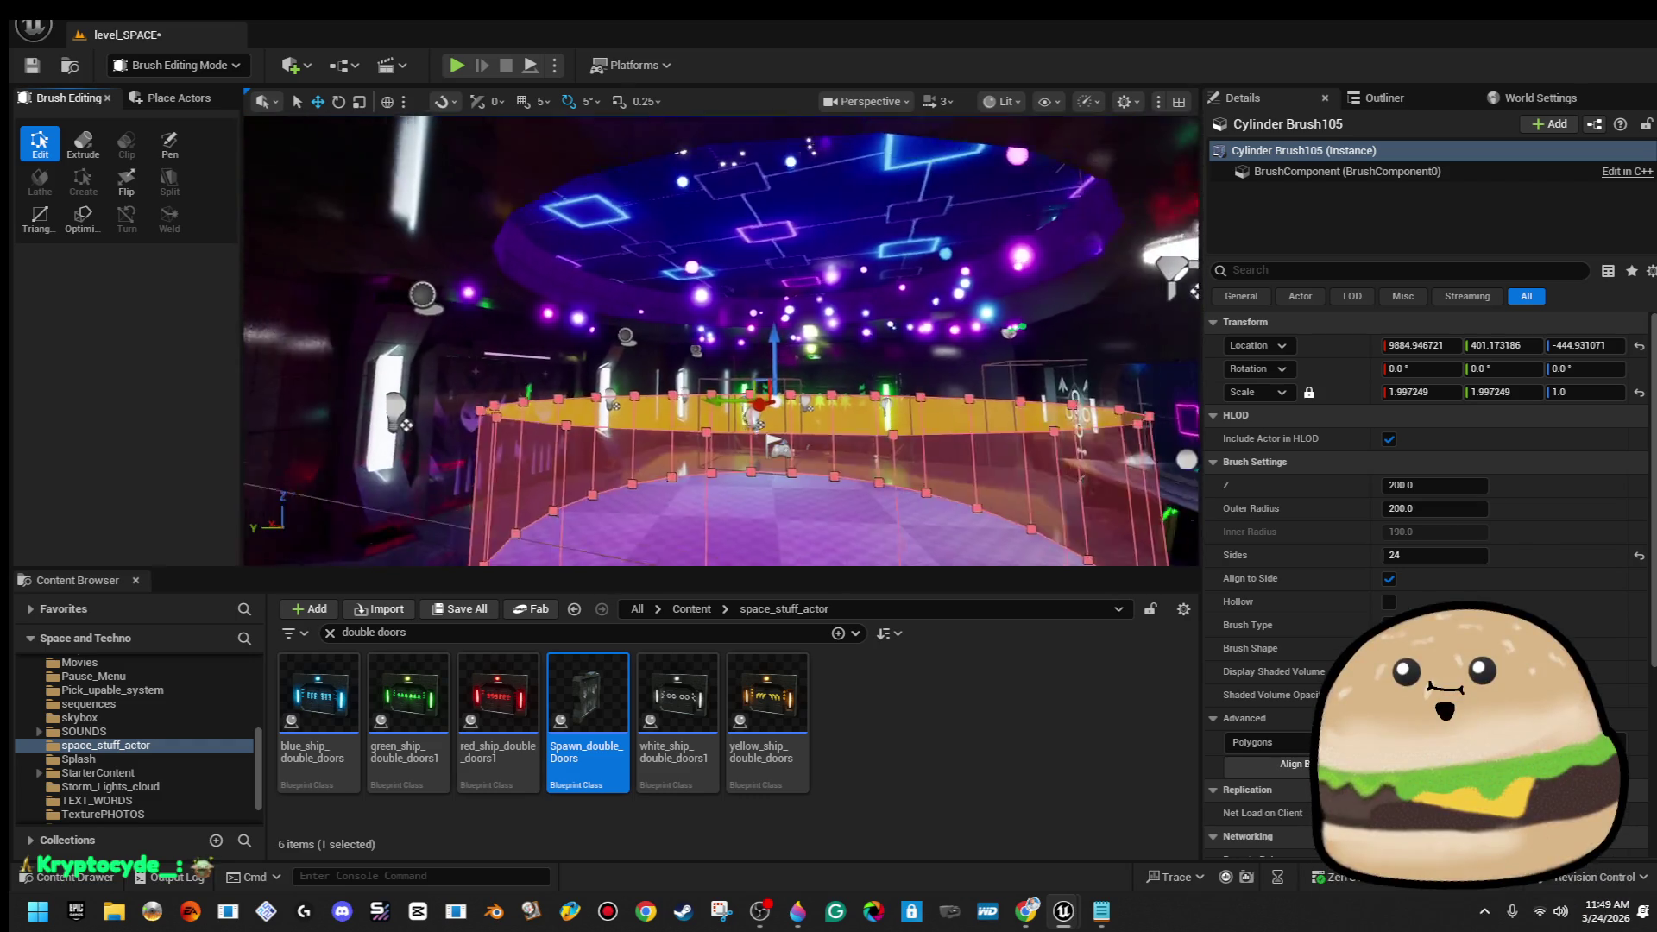
{"action": "left_click_drag", "start_coordinate": [770, 362], "coordinate": [768, 269]}
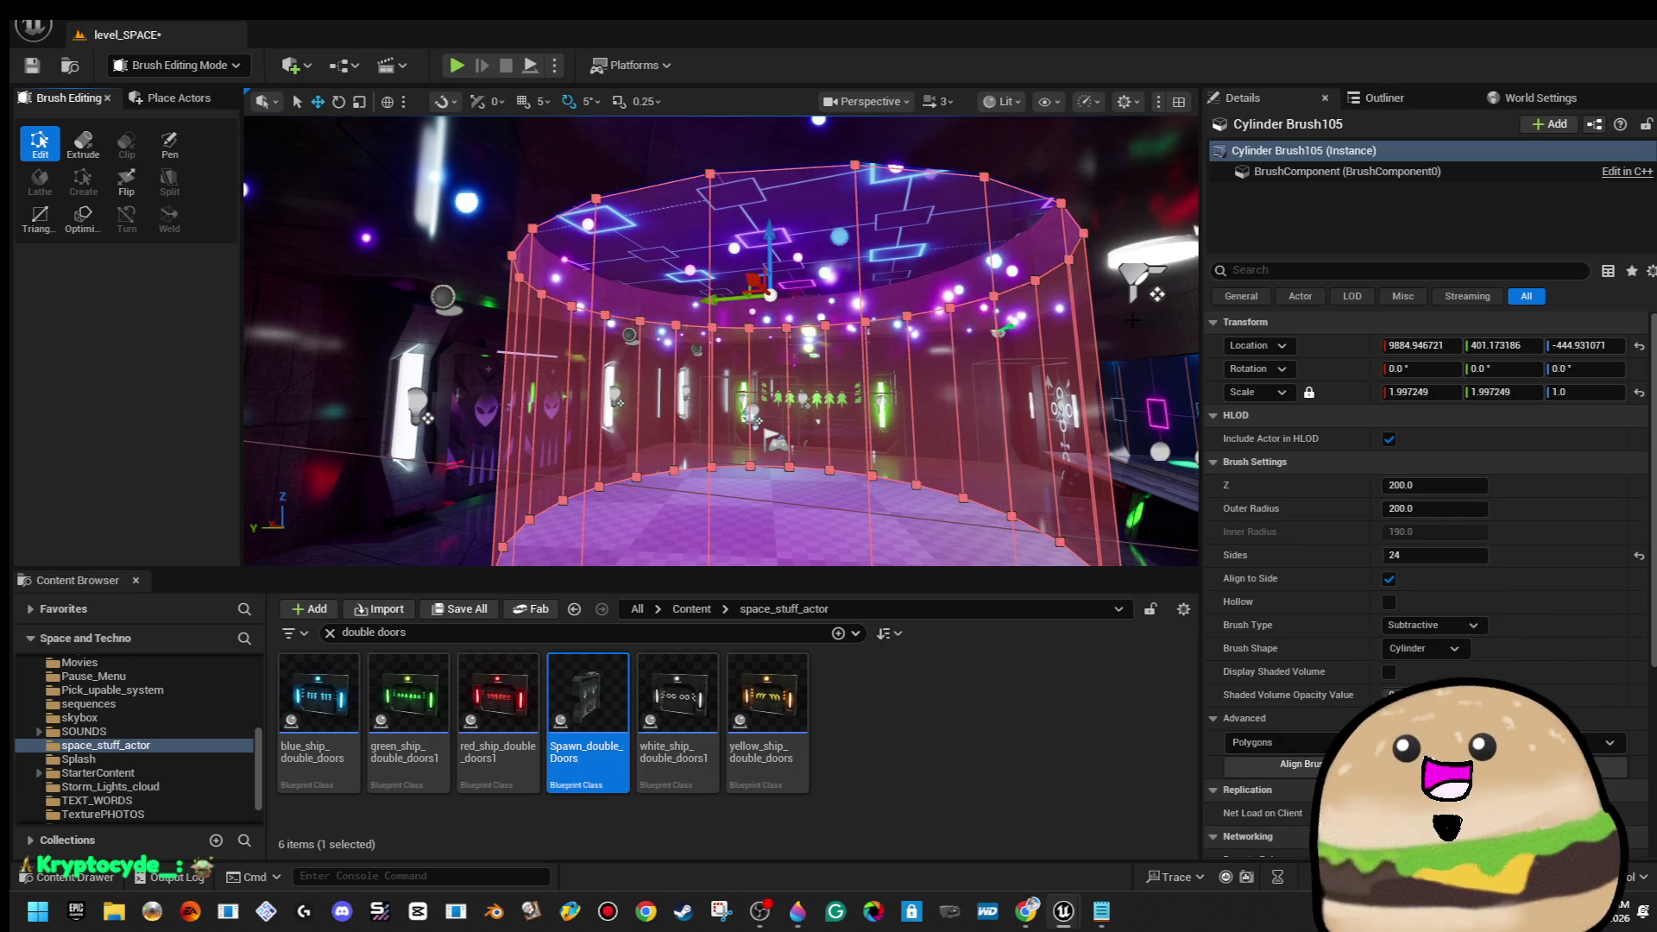
Reselect Cylinder Brush105, frame it, and turn the view around it
{"action": "left_click", "coordinate": [844, 511]}
{"action": "left_click", "coordinate": [844, 511]}
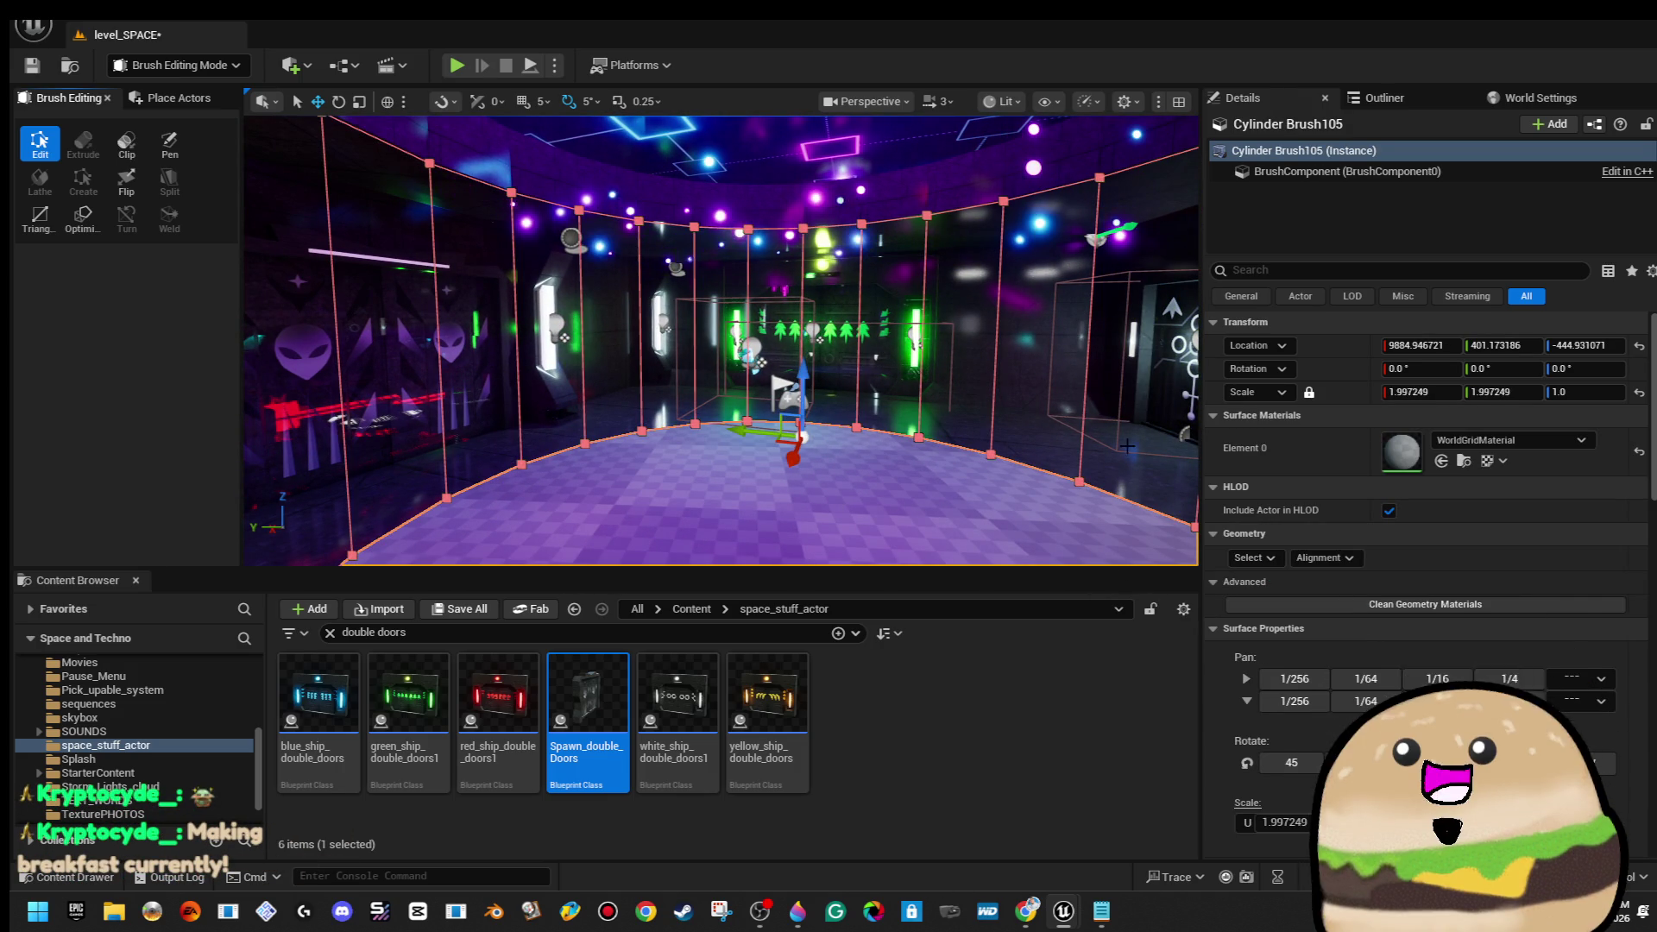
{"action": "key", "text": "f"}
{"action": "scroll", "coordinate": [1025, 417], "scroll_direction": "up", "scroll_amount": 3}
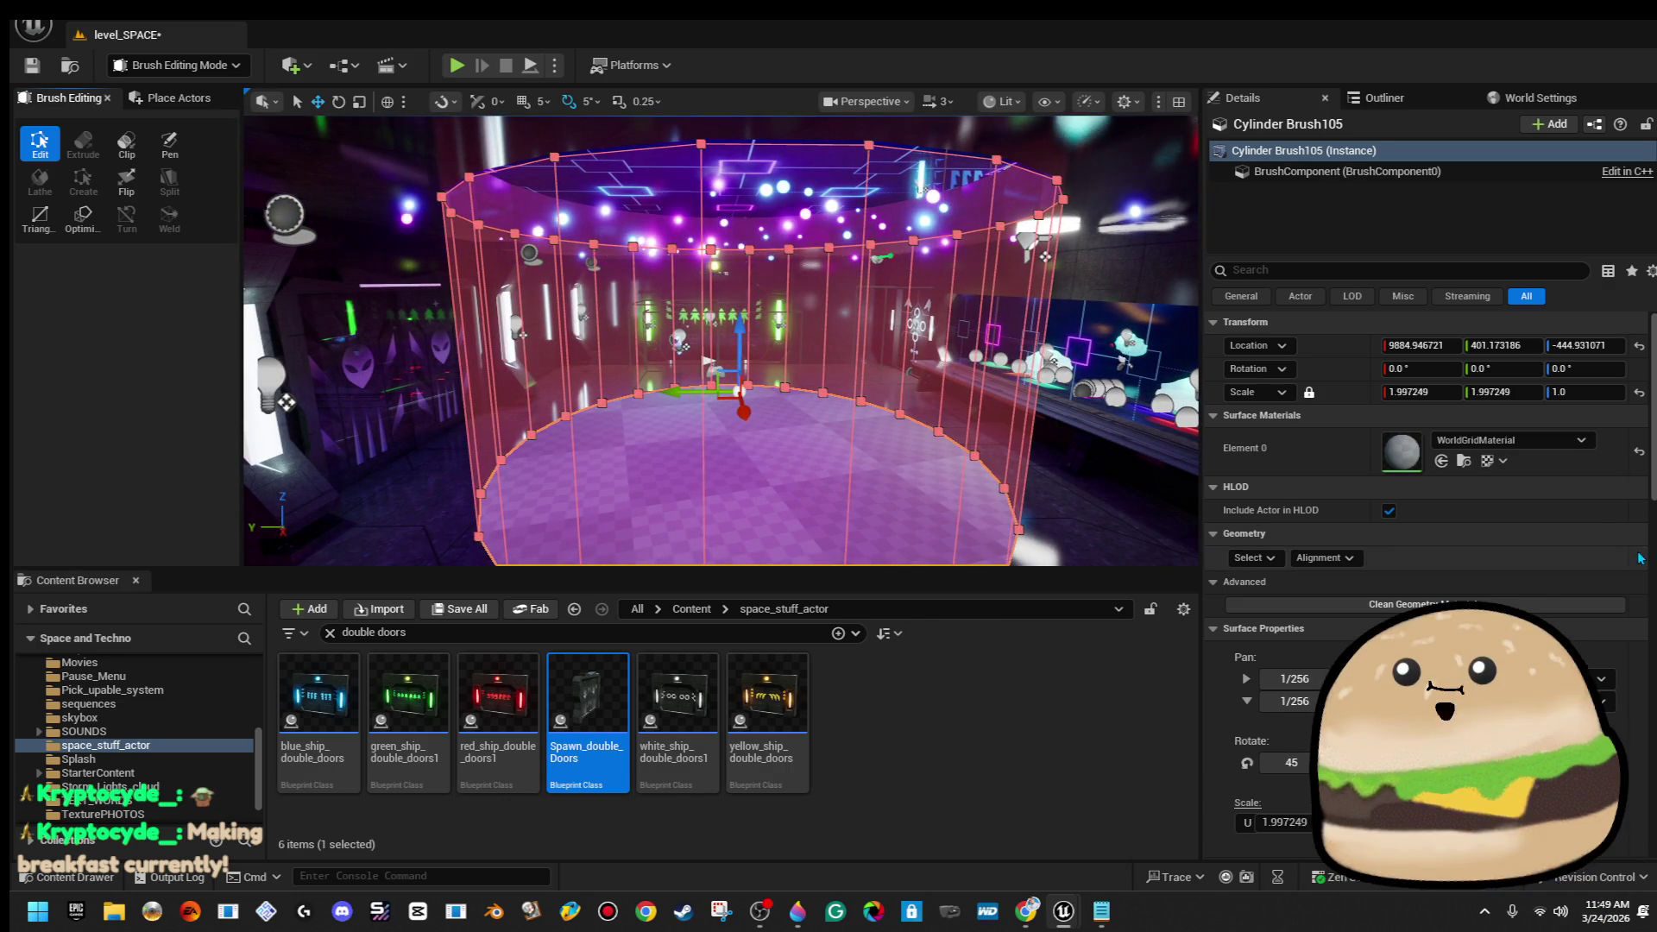
{"action": "left_click_drag", "start_coordinate": [953, 385], "coordinate": [377, 352]}
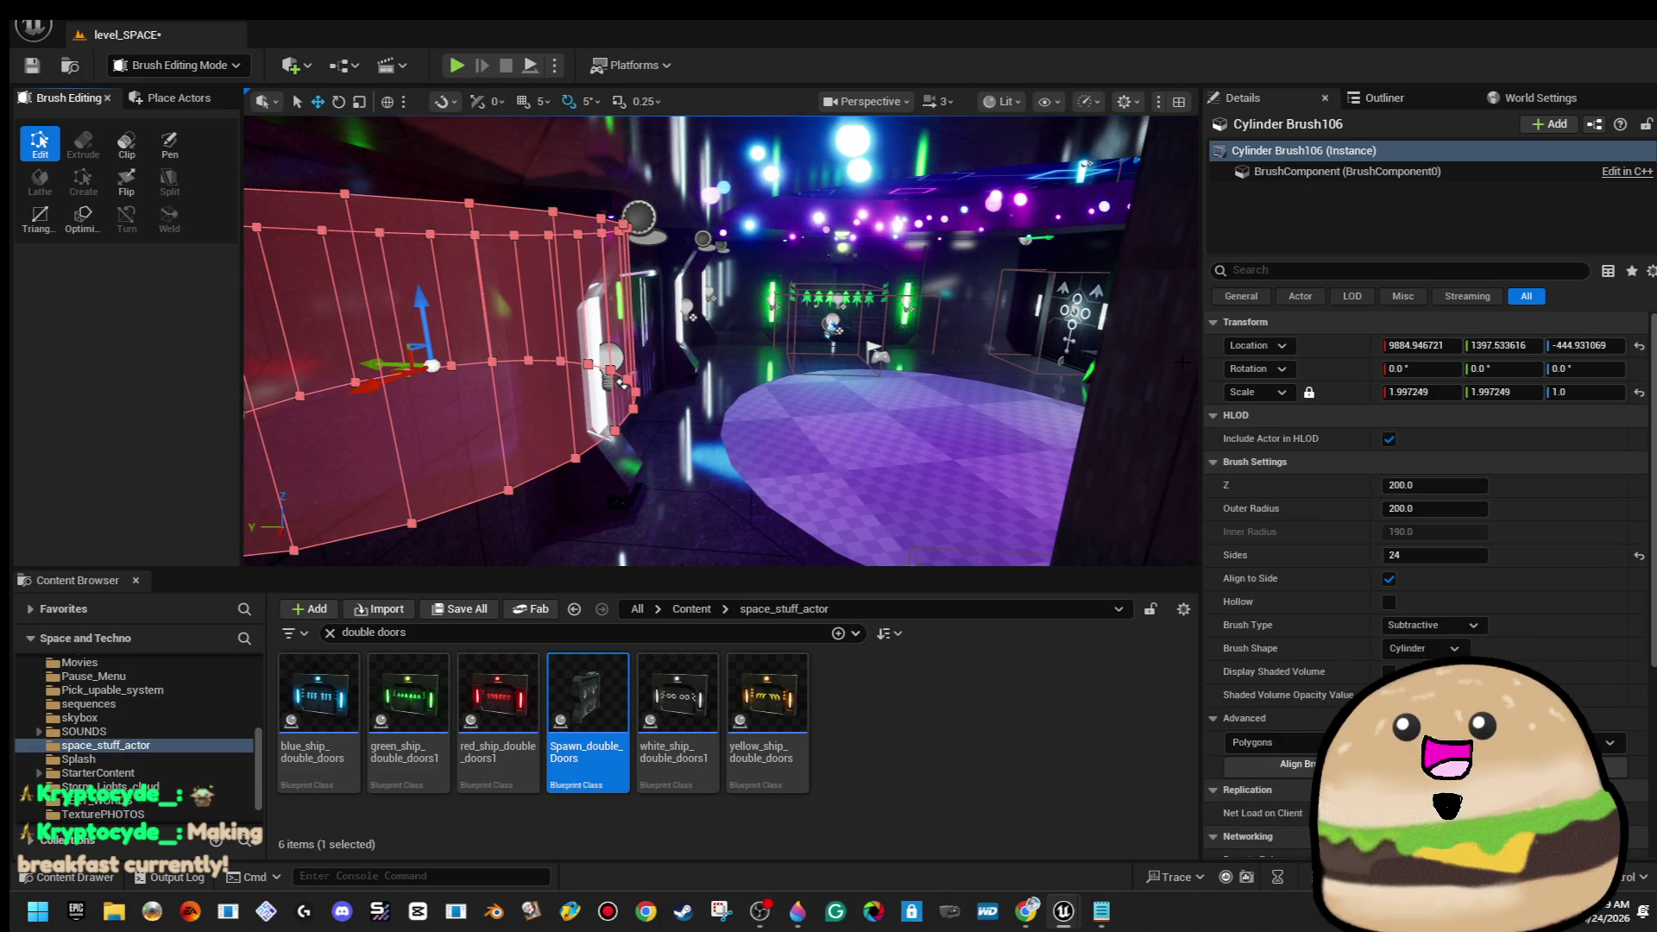
Give Cylinder Brush106 a scale of 2.1 and 16 sides in the Details panel
{"action": "left_click", "coordinate": [1443, 393]}
{"action": "type", "text": "2.1"}
{"action": "key", "text": "Return"}
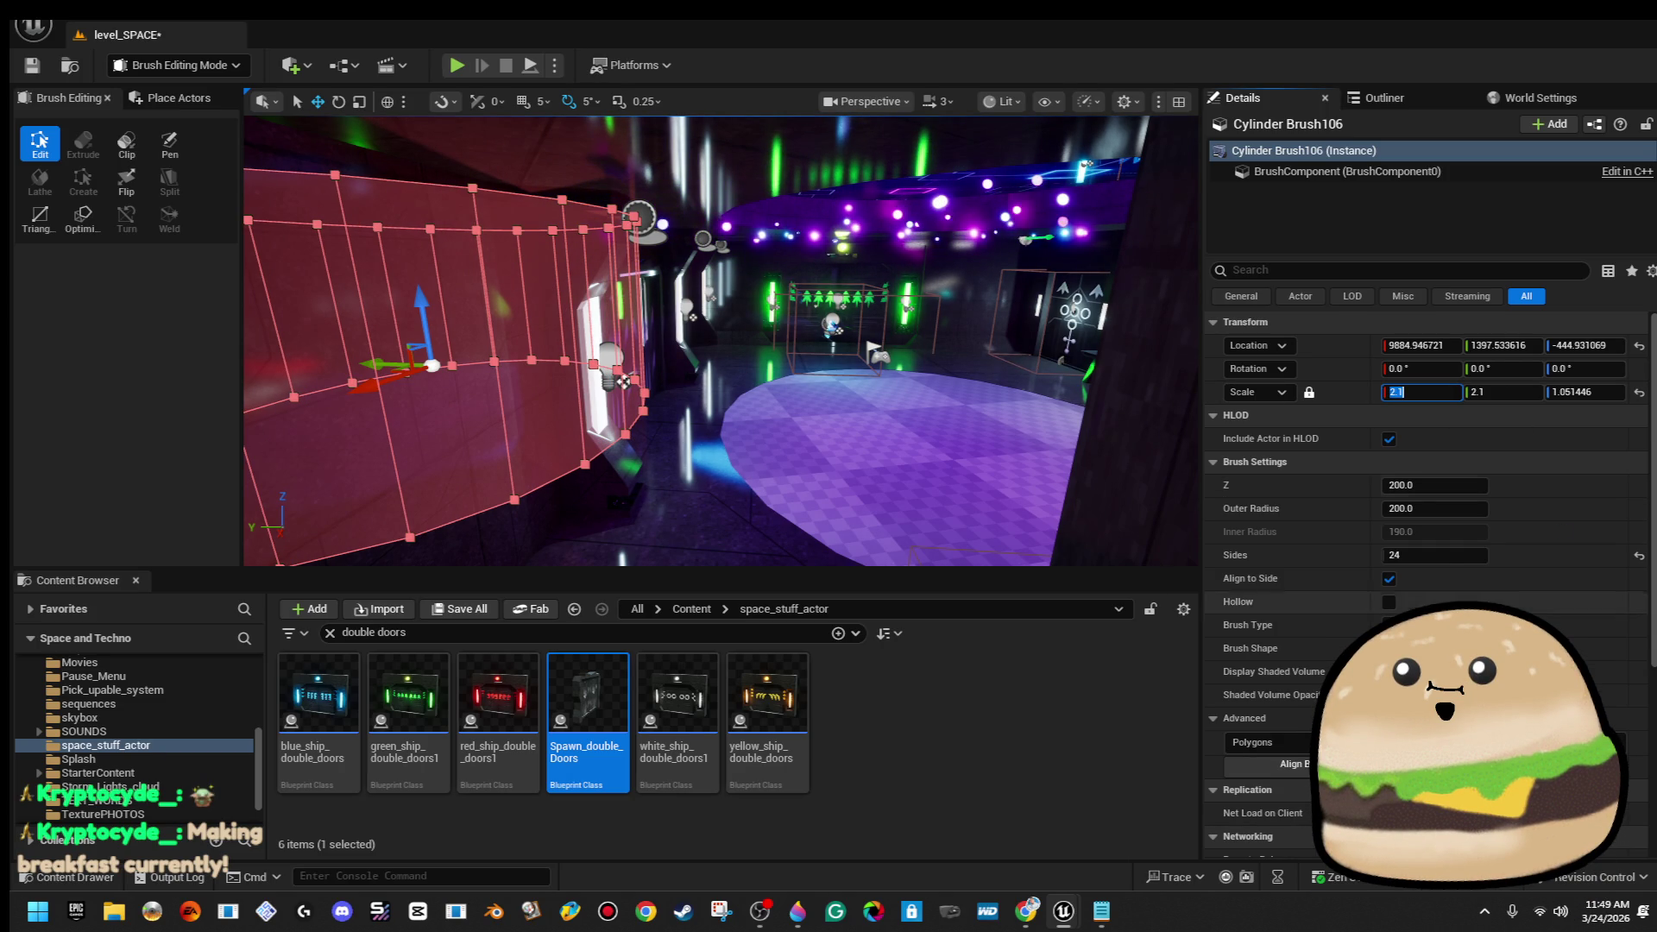
{"action": "left_click", "coordinate": [1433, 625]}
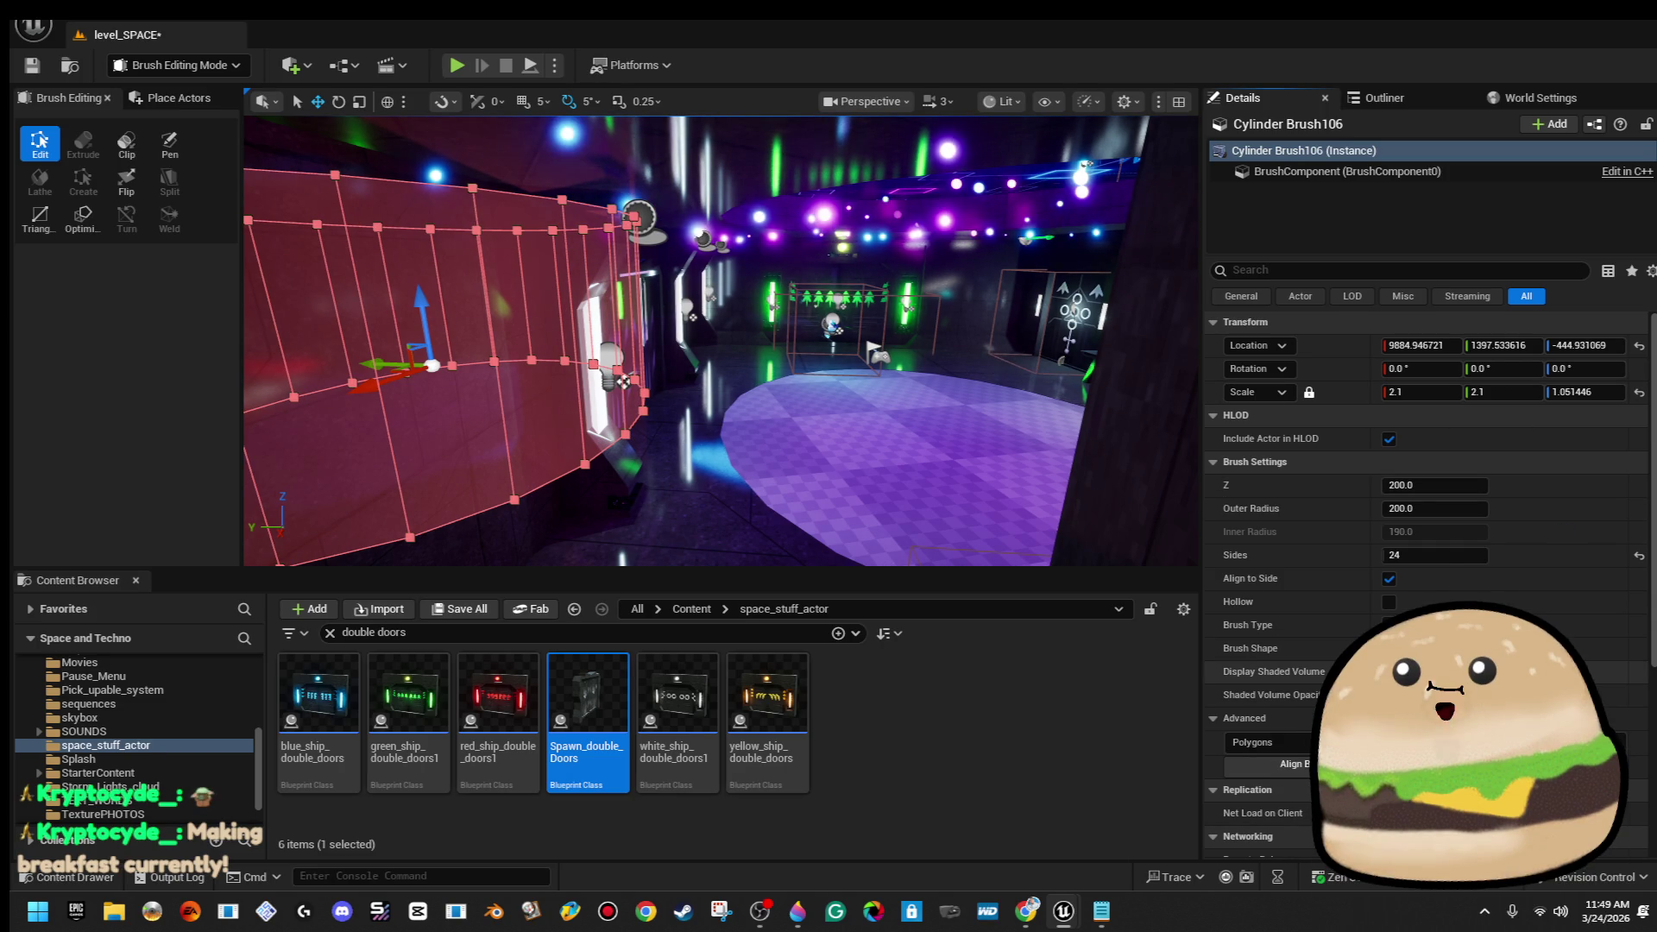
{"action": "left_click", "coordinate": [1455, 555]}
{"action": "type", "text": "16"}
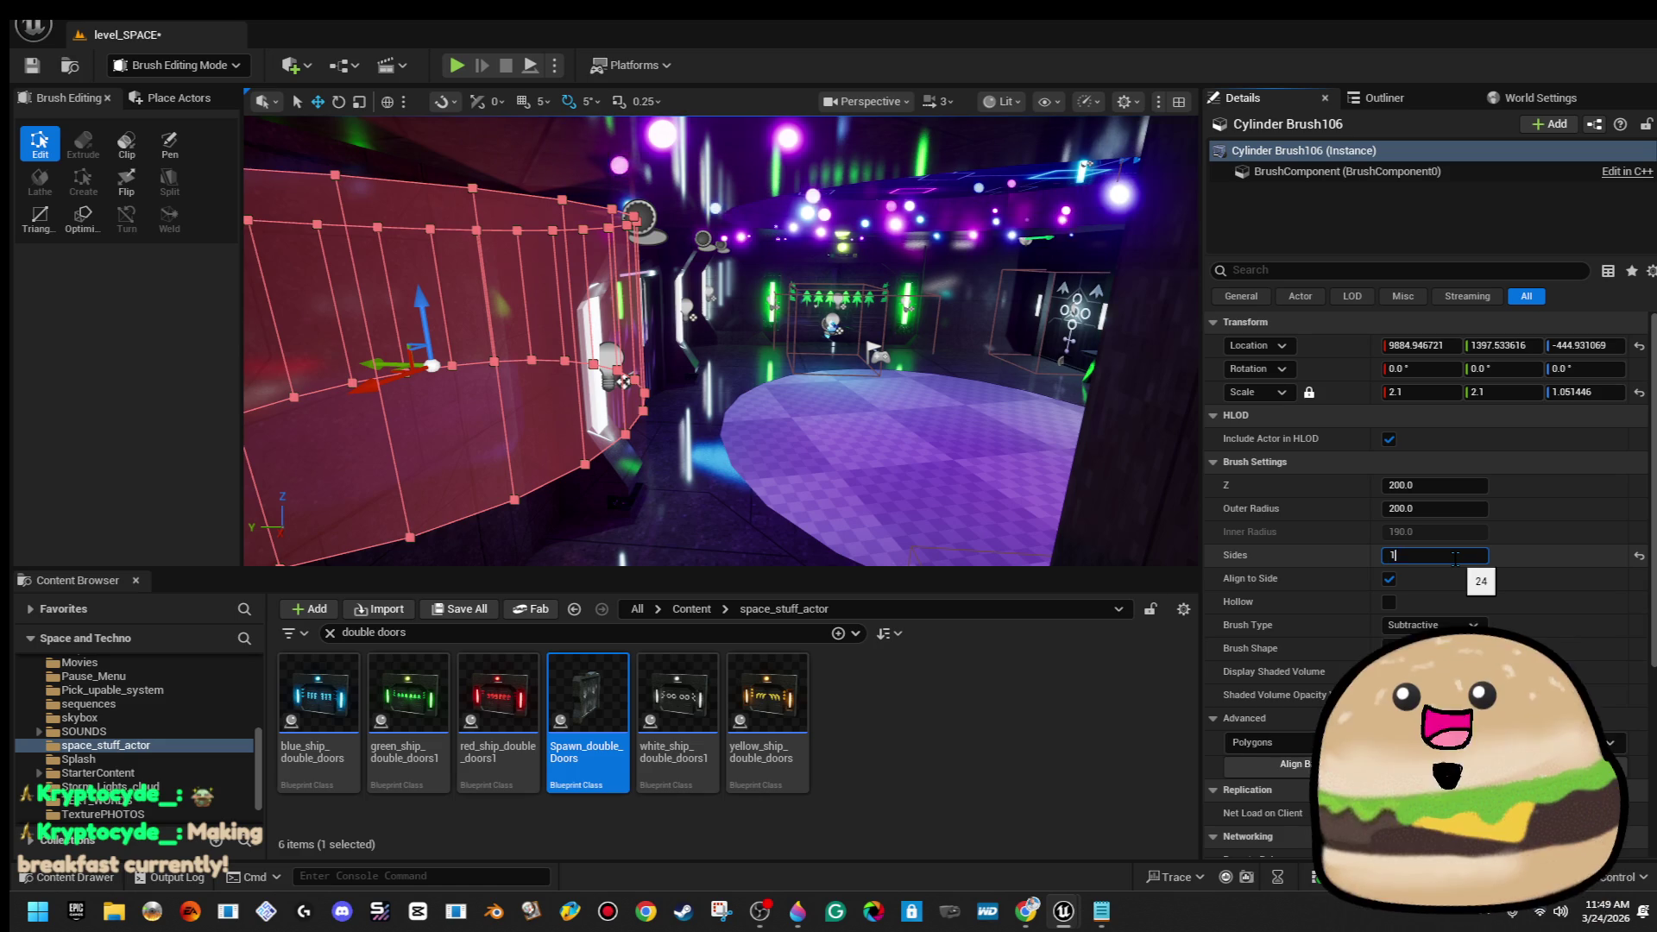
{"action": "key", "text": "Return"}
Deselect Cylinder Brush106 and select Cylinder Brush105, pulling the view back to show it
{"action": "mouse_move", "coordinate": [721, 346]}
{"action": "left_mouse_down"}
{"action": "mouse_move", "coordinate": [605, 358]}
{"action": "mouse_move", "coordinate": [706, 395]}
{"action": "left_mouse_up"}
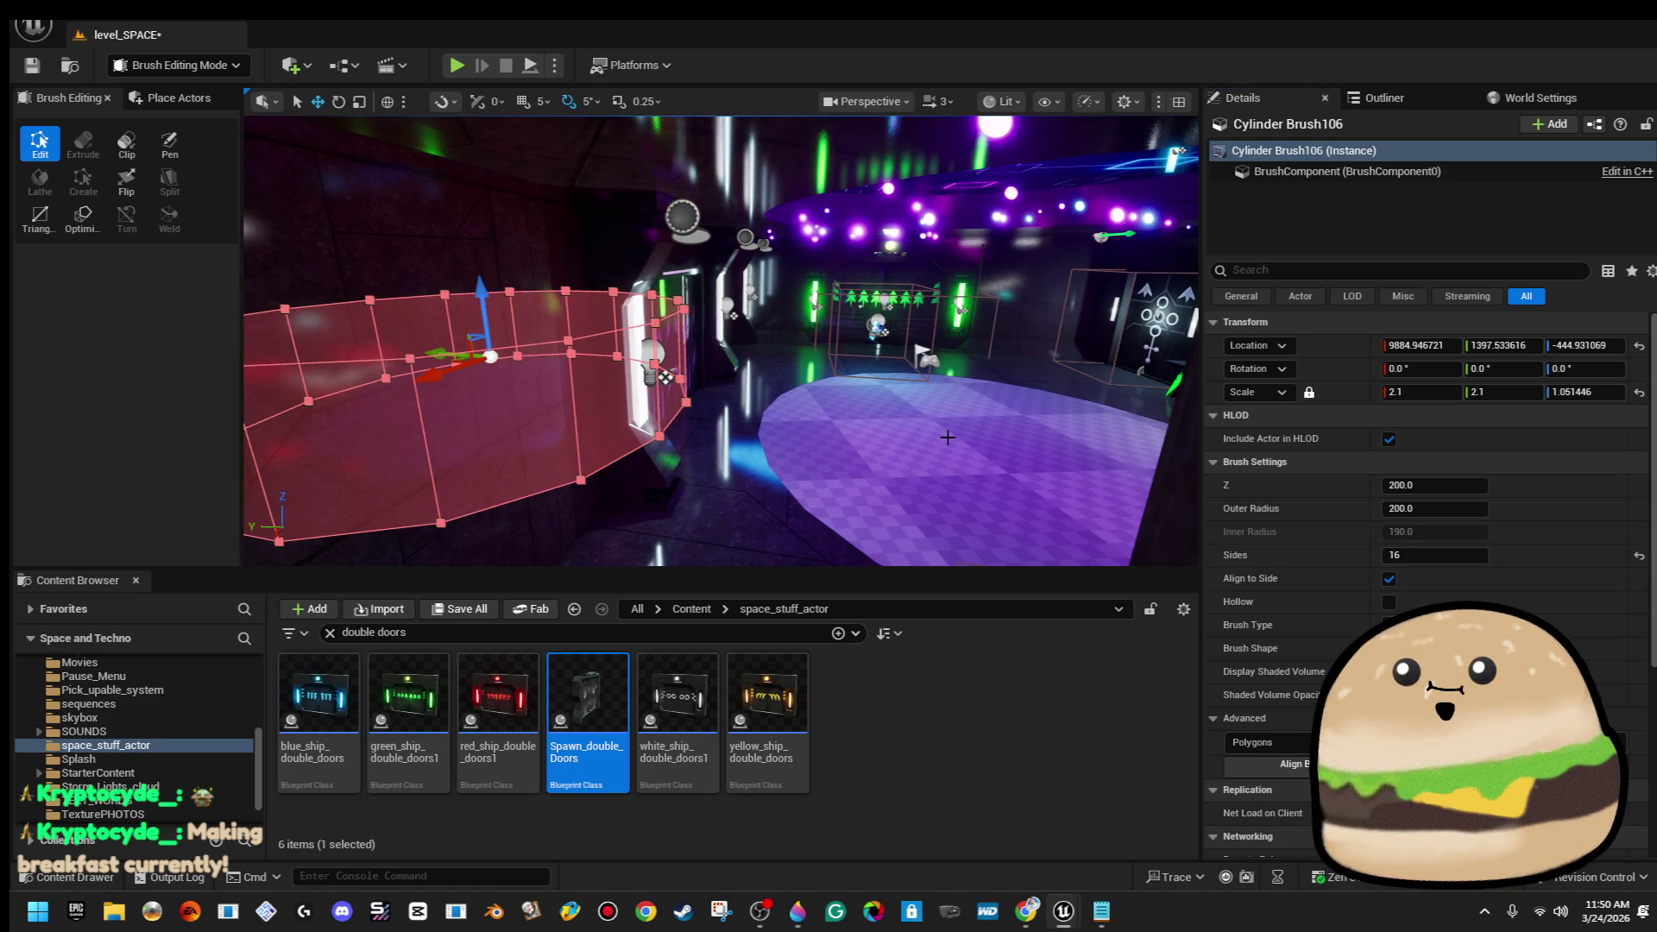
{"action": "key", "text": "Escape"}
{"action": "left_click", "coordinate": [883, 453]}
{"action": "left_click_drag", "start_coordinate": [883, 453], "coordinate": [841, 447]}
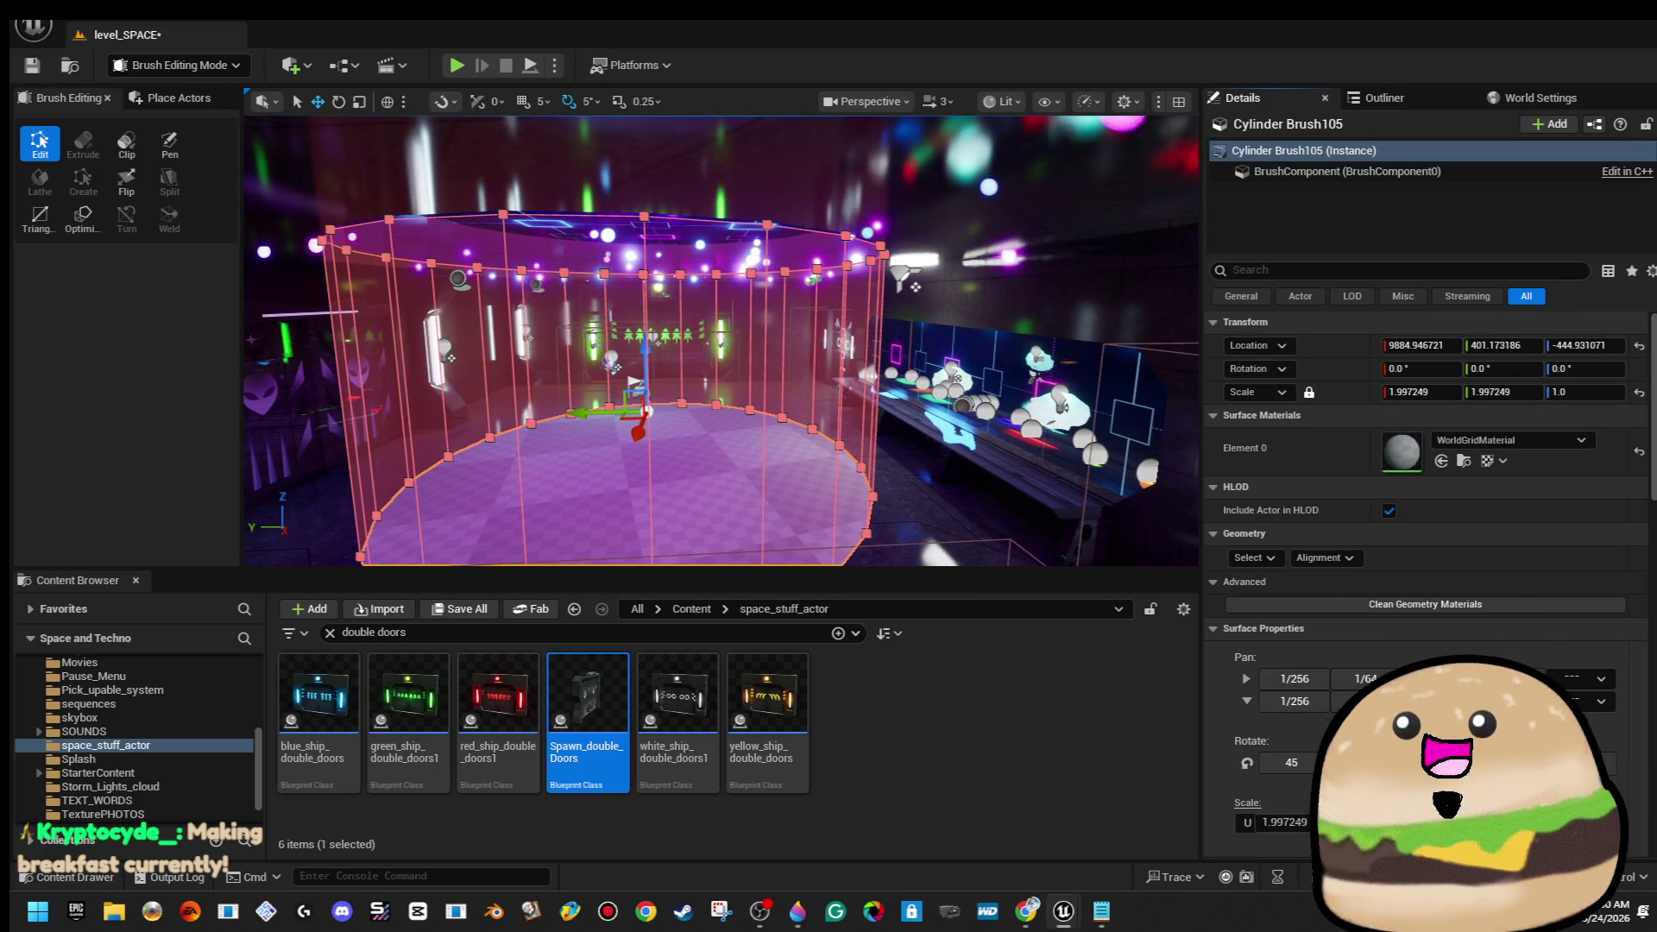
Set the cylinder brush's Lightmap Resolution to 16, then duplicate it and drag the copy left along Y
{"action": "scroll", "coordinate": [1425, 598], "scroll_direction": "down", "scroll_amount": 5}
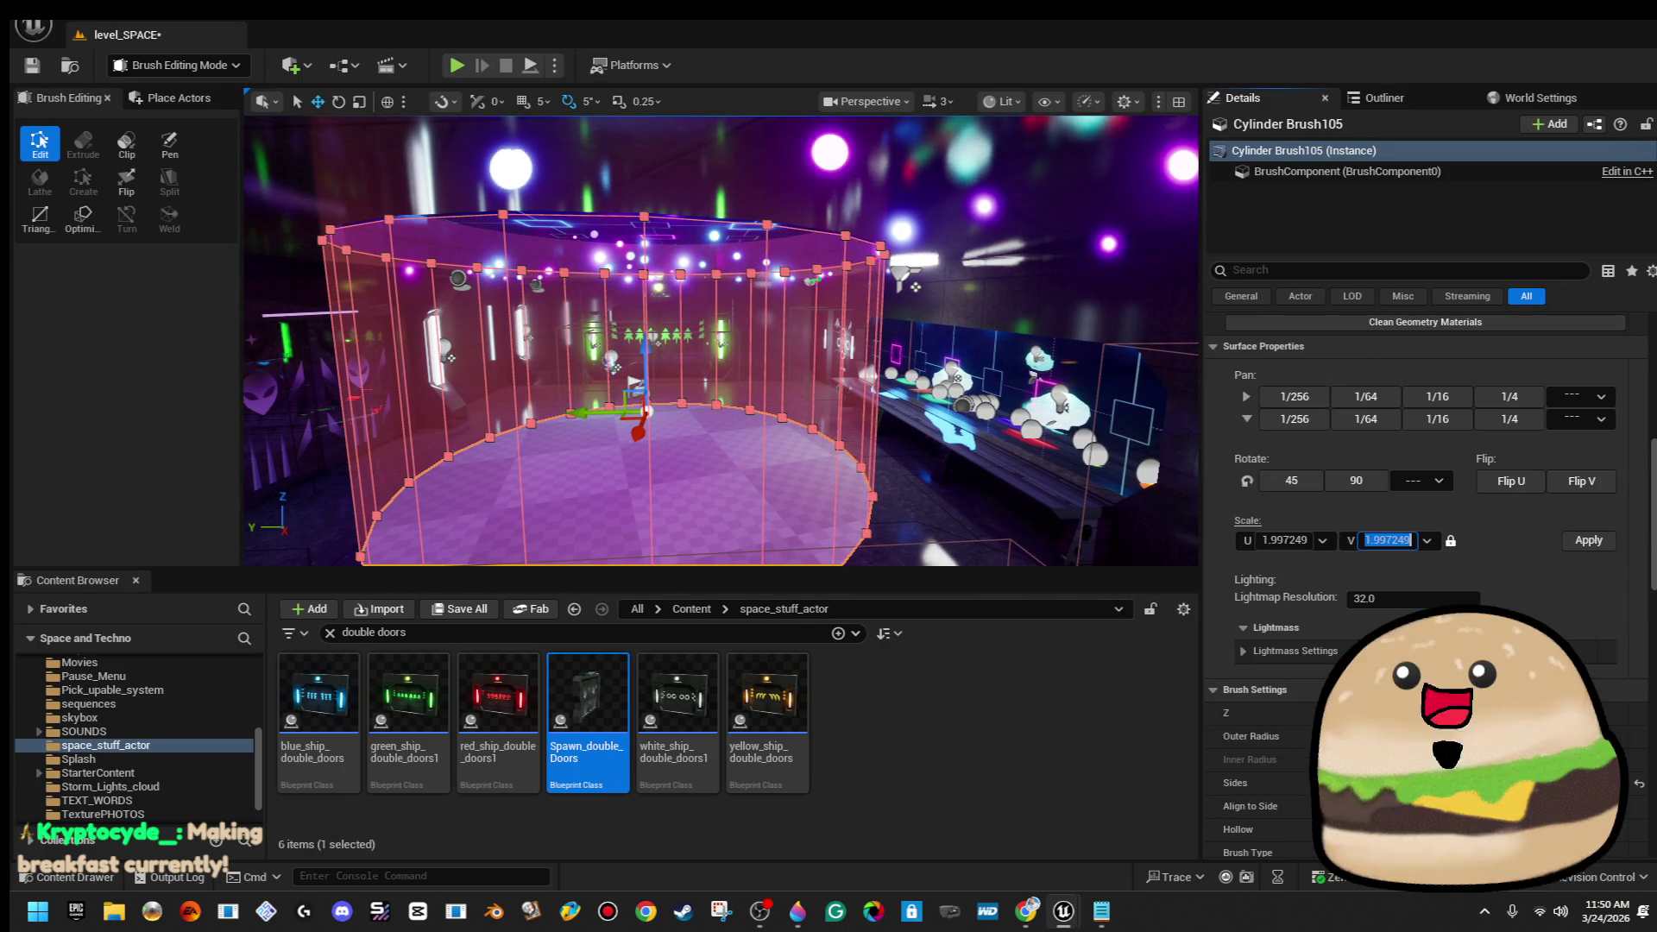
{"action": "left_click", "coordinate": [1425, 598]}
{"action": "type", "text": "16"}
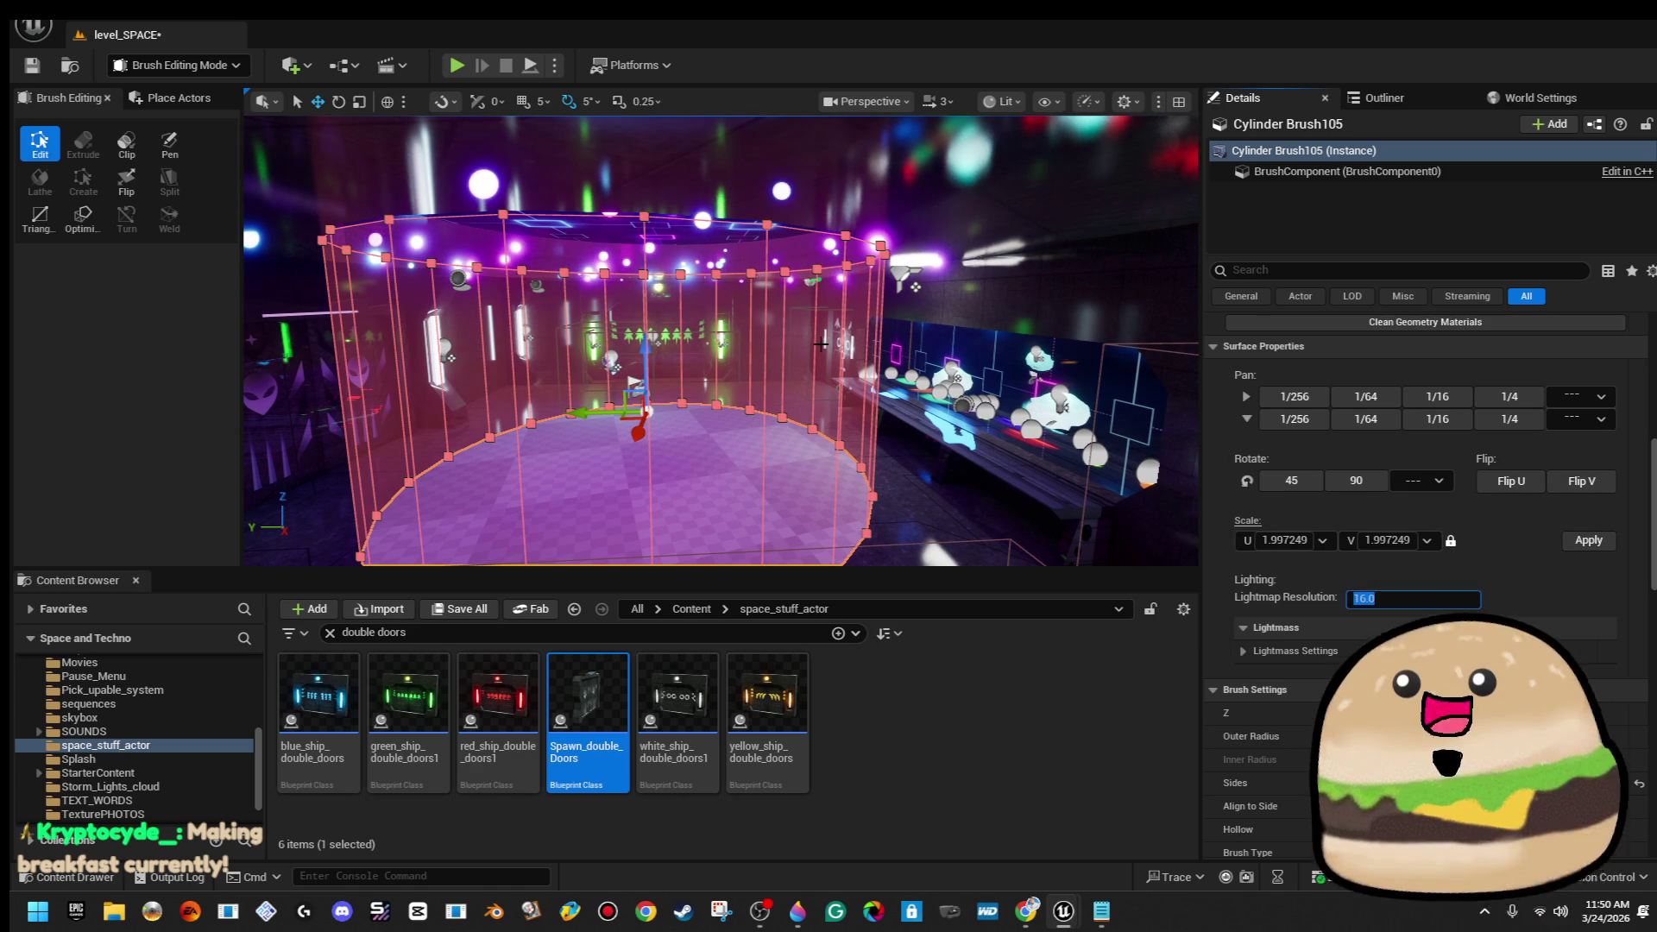
{"action": "left_click", "coordinate": [1049, 424]}
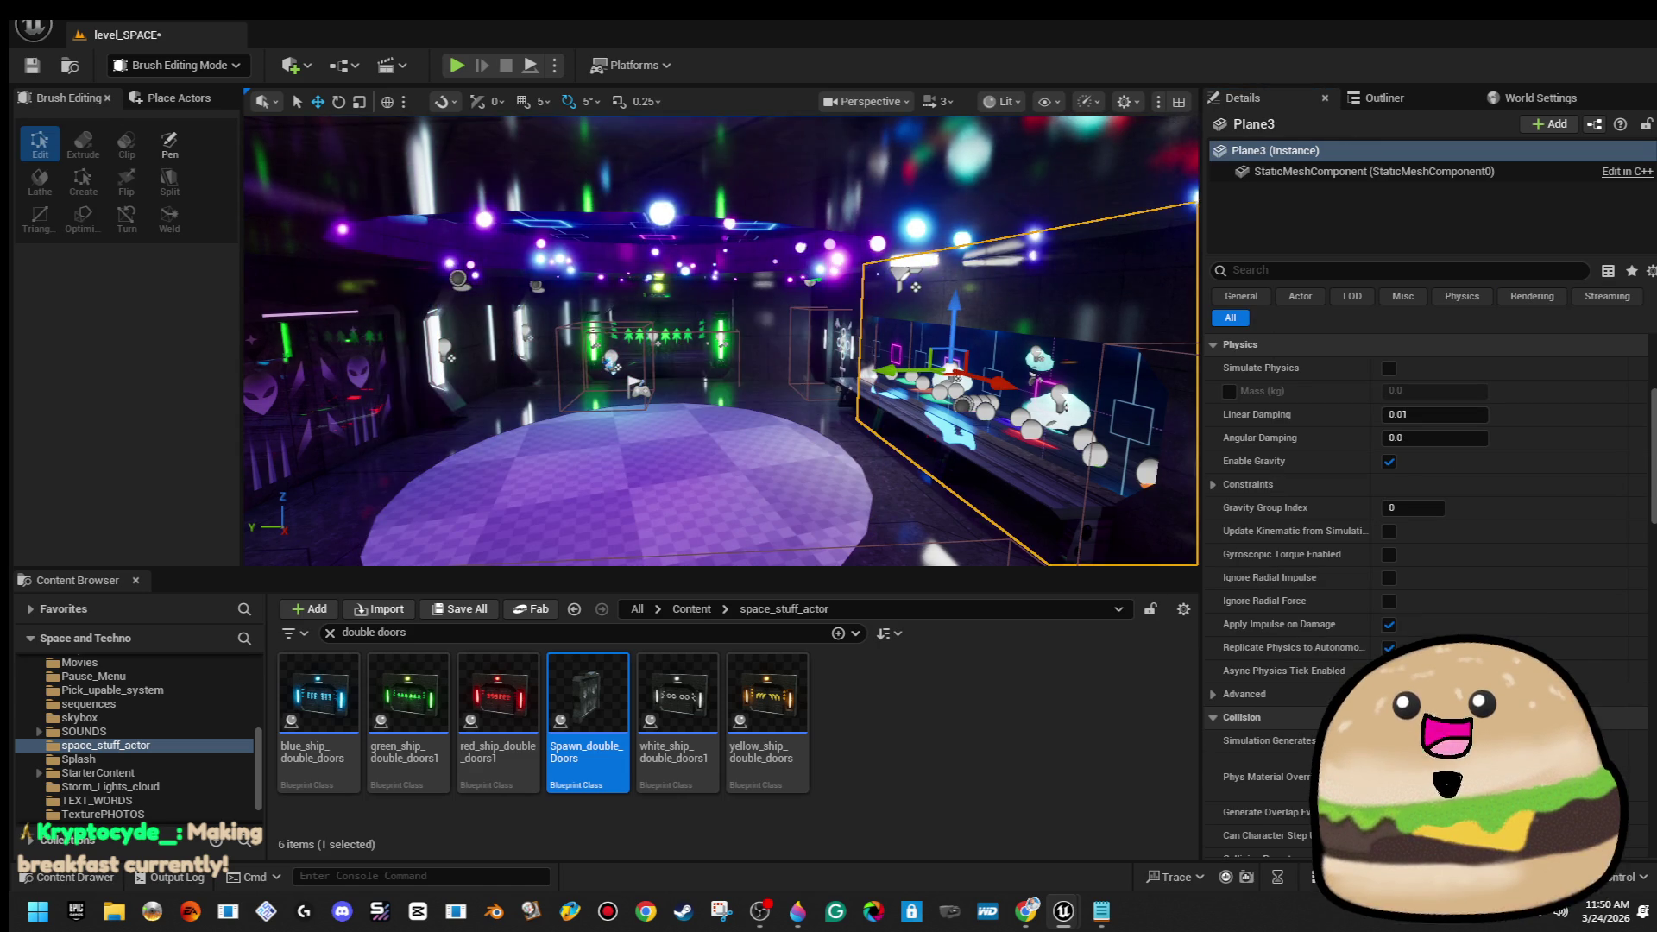
{"action": "key", "text": "ctrl+z"}
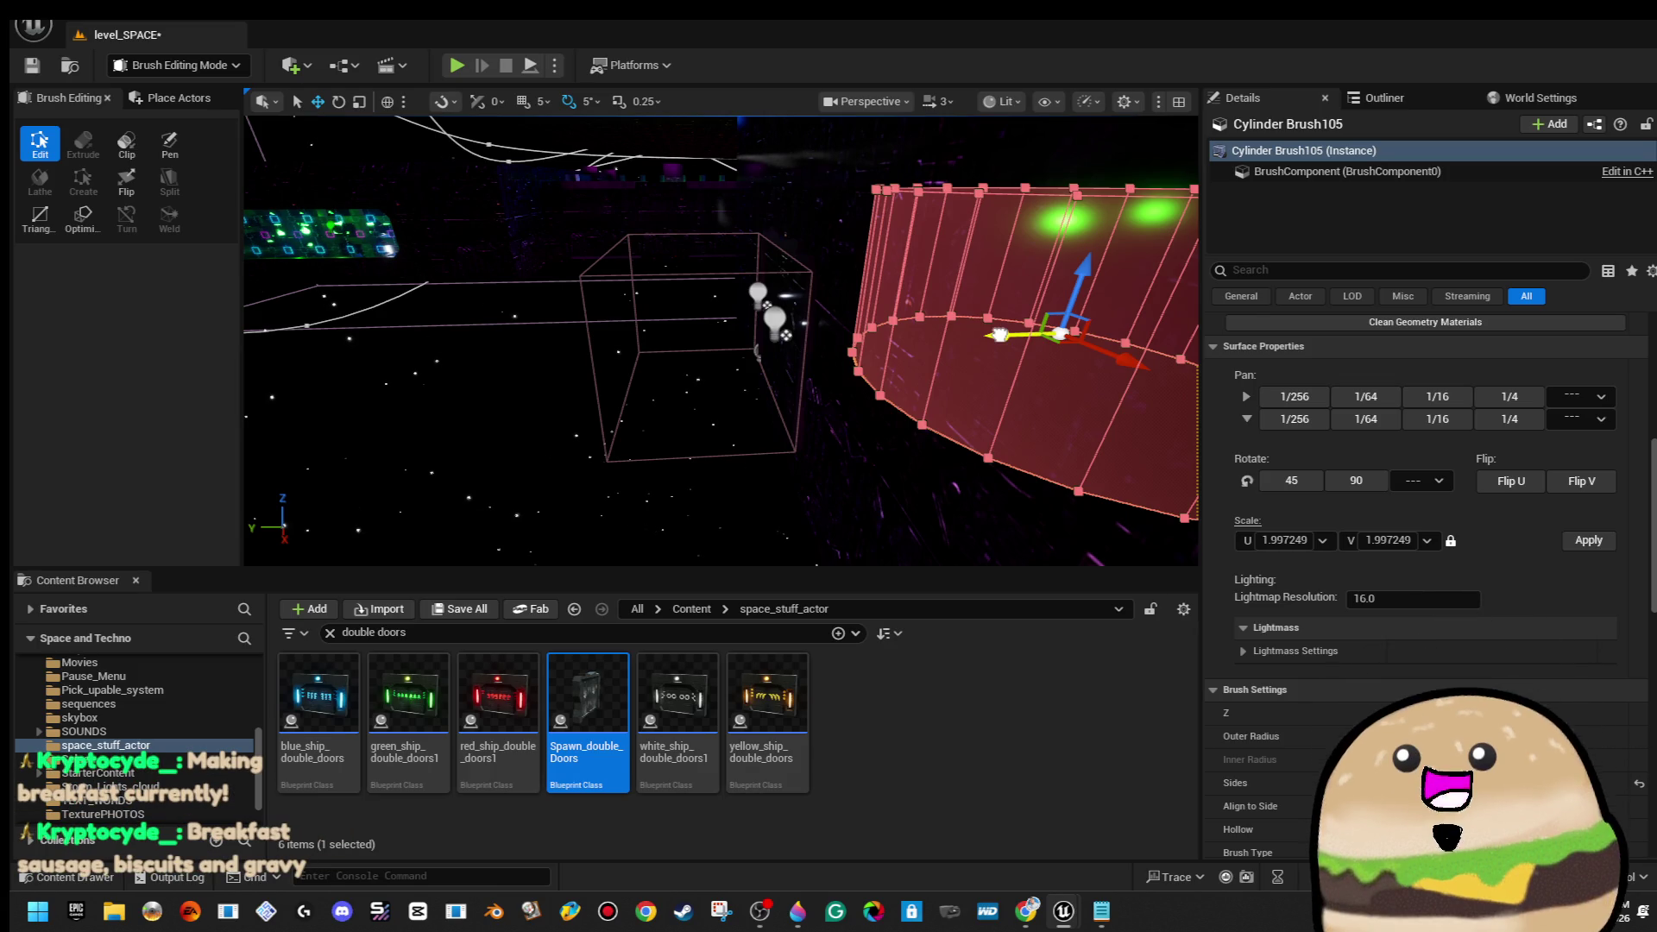
{"action": "key", "text": "ctrl+d"}
{"action": "mouse_move", "coordinate": [1000, 334]}
{"action": "left_mouse_down"}
{"action": "mouse_move", "coordinate": [440, 364]}
{"action": "mouse_move", "coordinate": [470, 357]}
{"action": "left_mouse_up"}
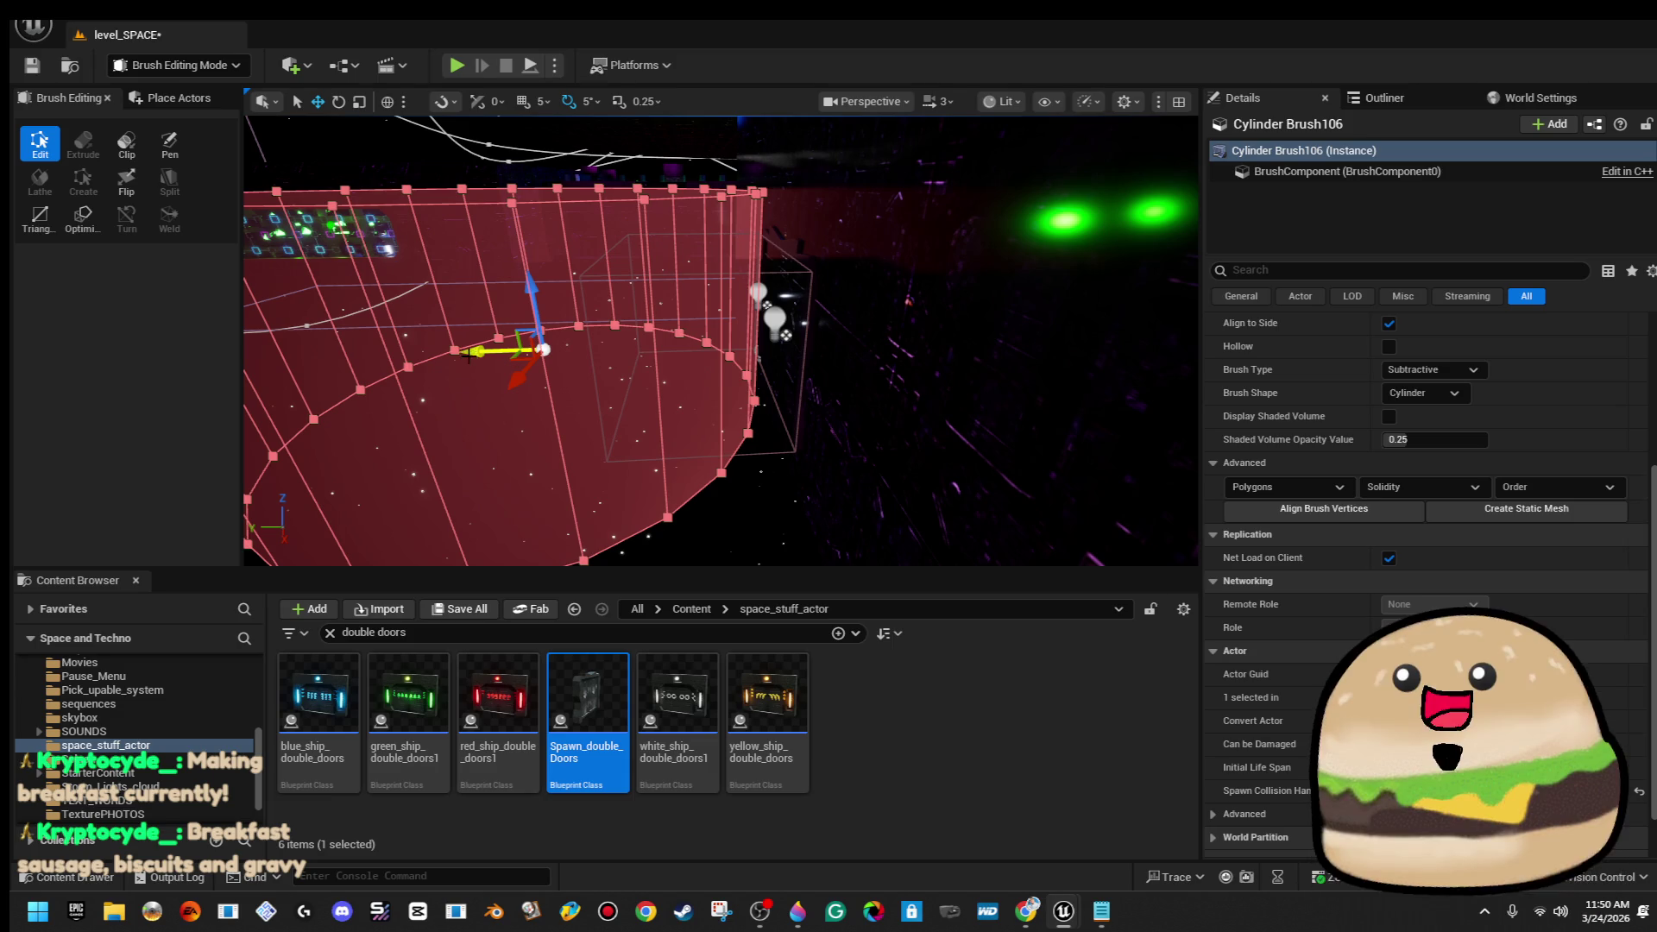
Change the copied cylinder brush's Brush Type to Additive and fly around to inspect it
{"action": "left_click", "coordinate": [1459, 369]}
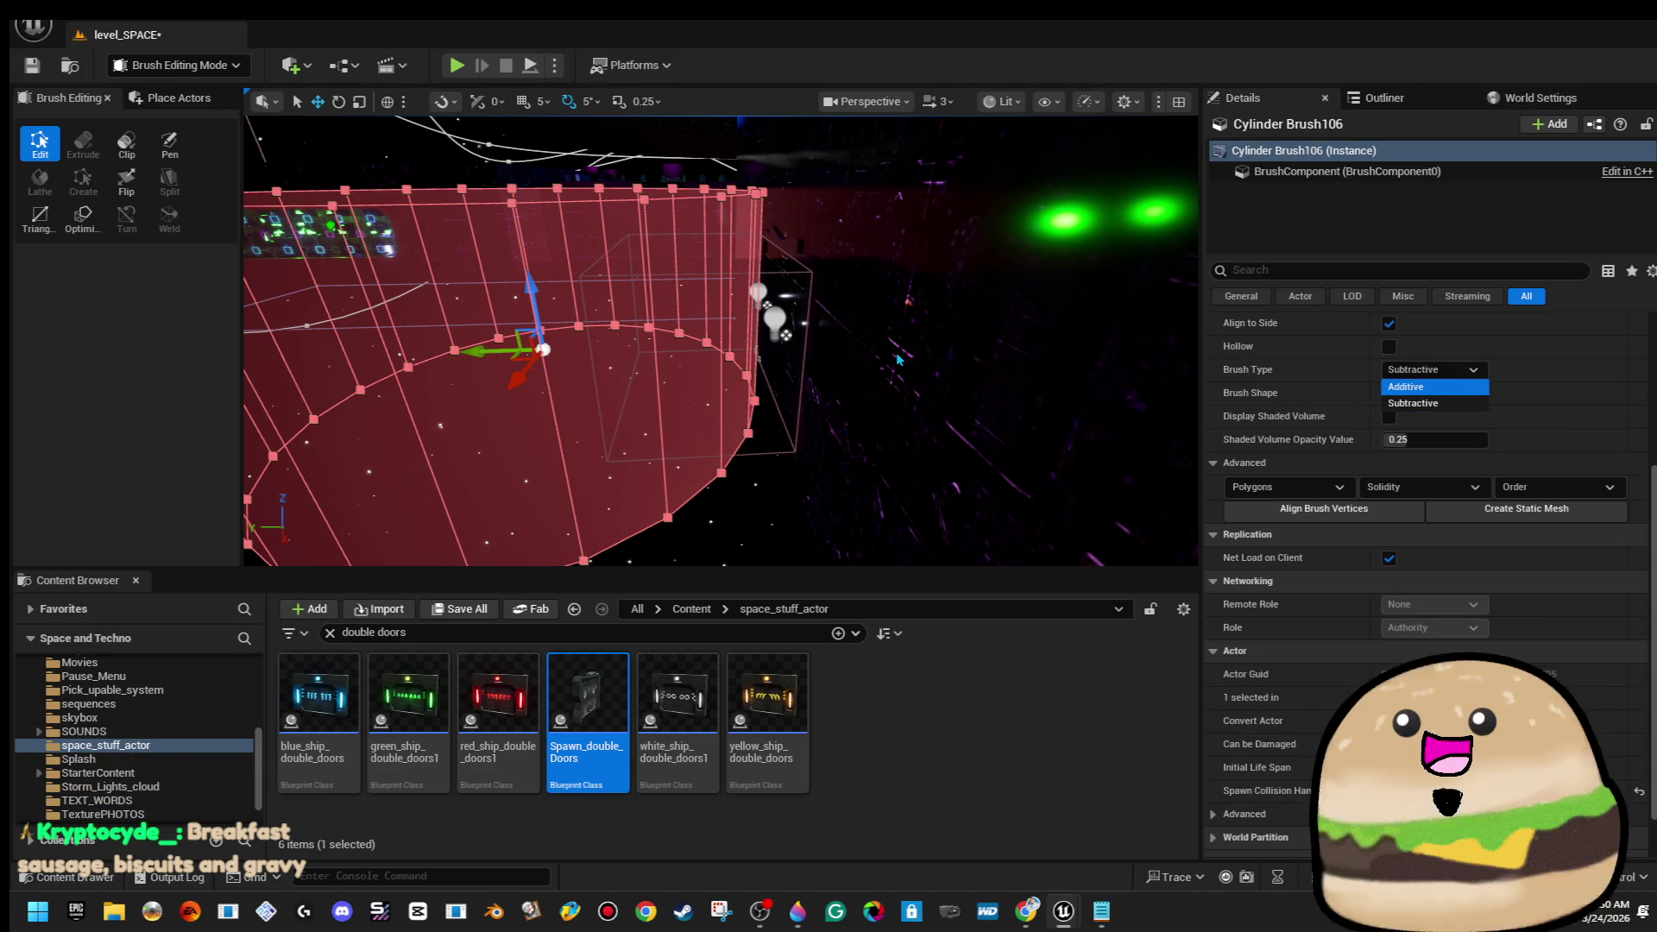
{"action": "key", "text": "Return"}
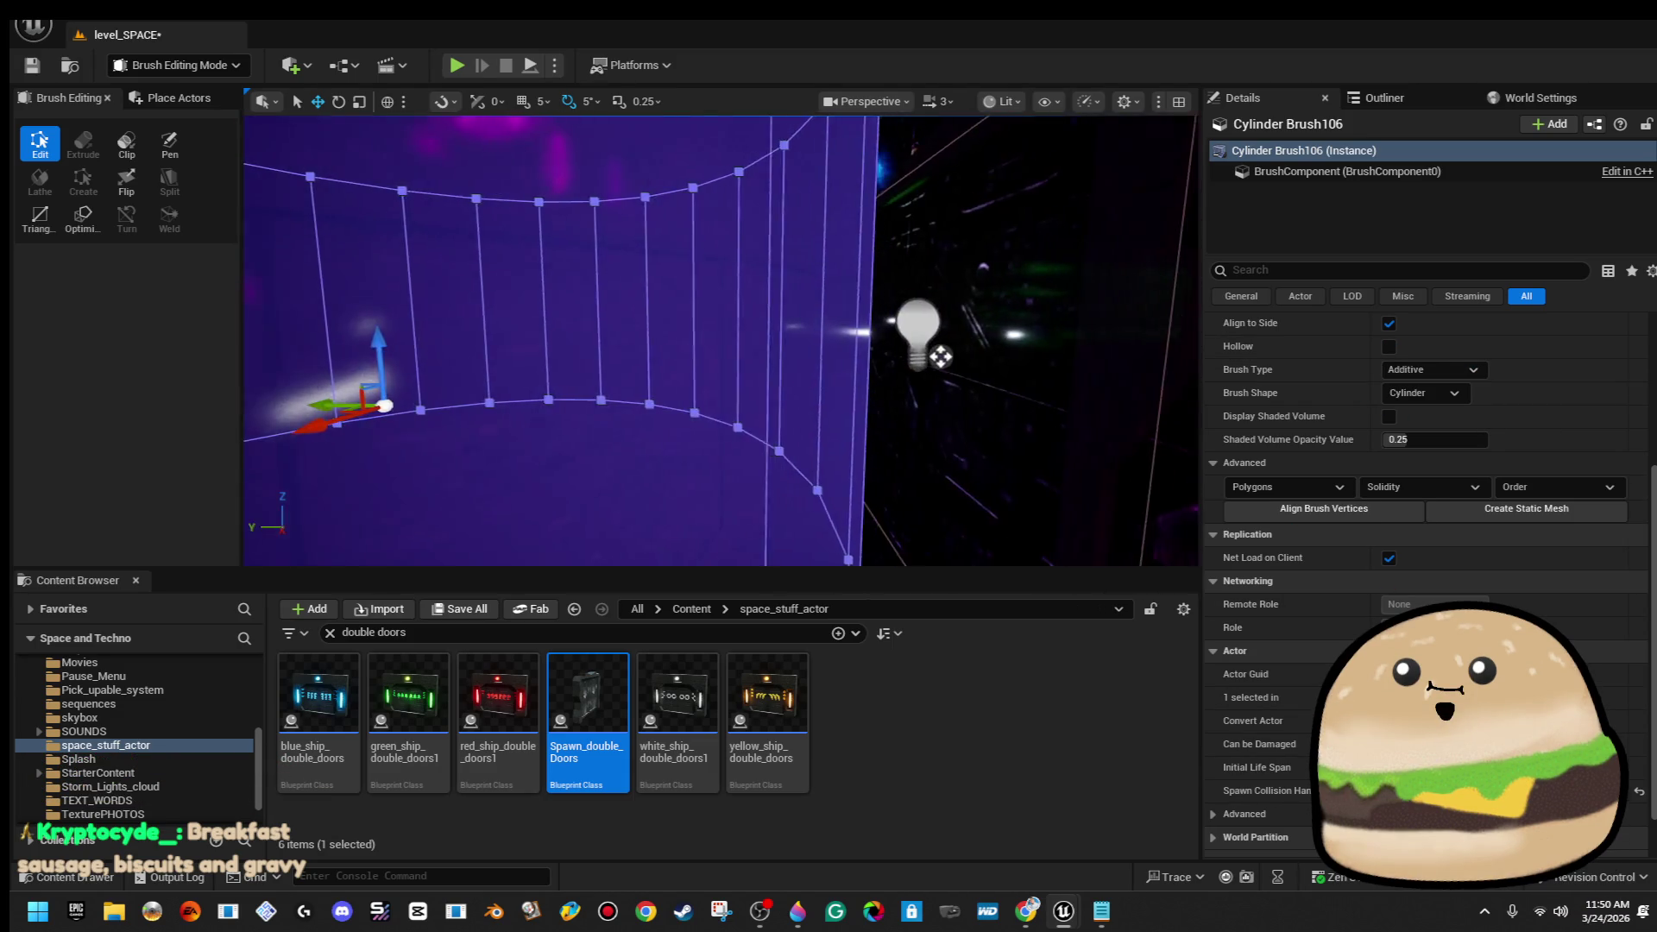
{"action": "key", "text": "d"}
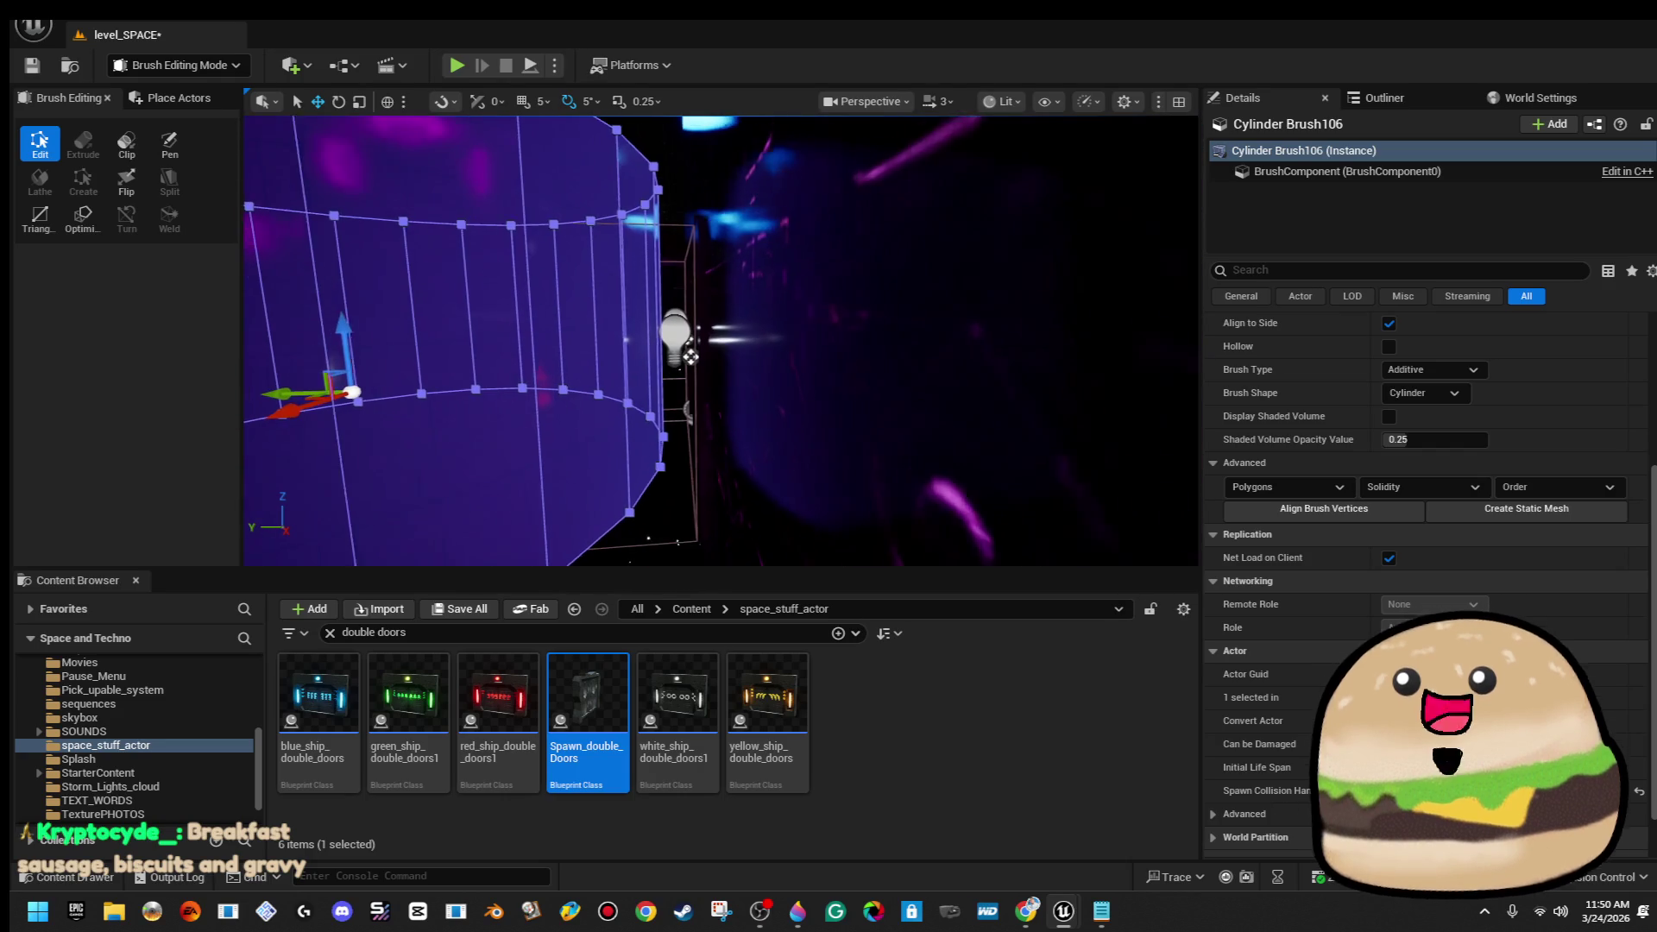
{"action": "key", "text": "a"}
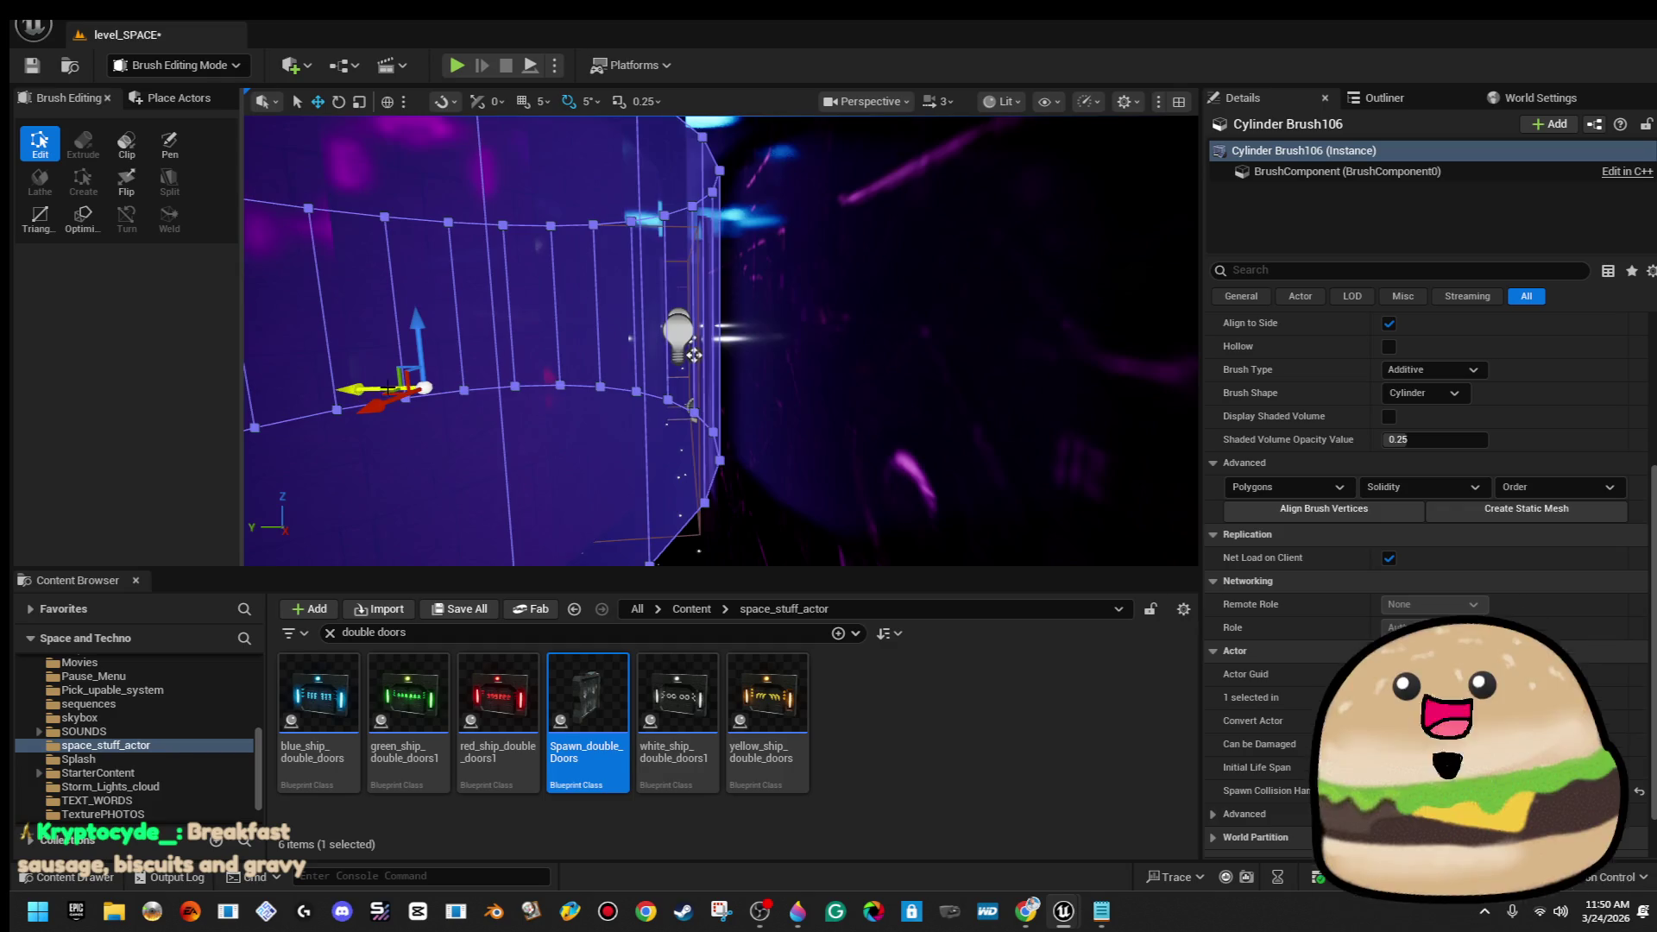
{"action": "key", "text": "s"}
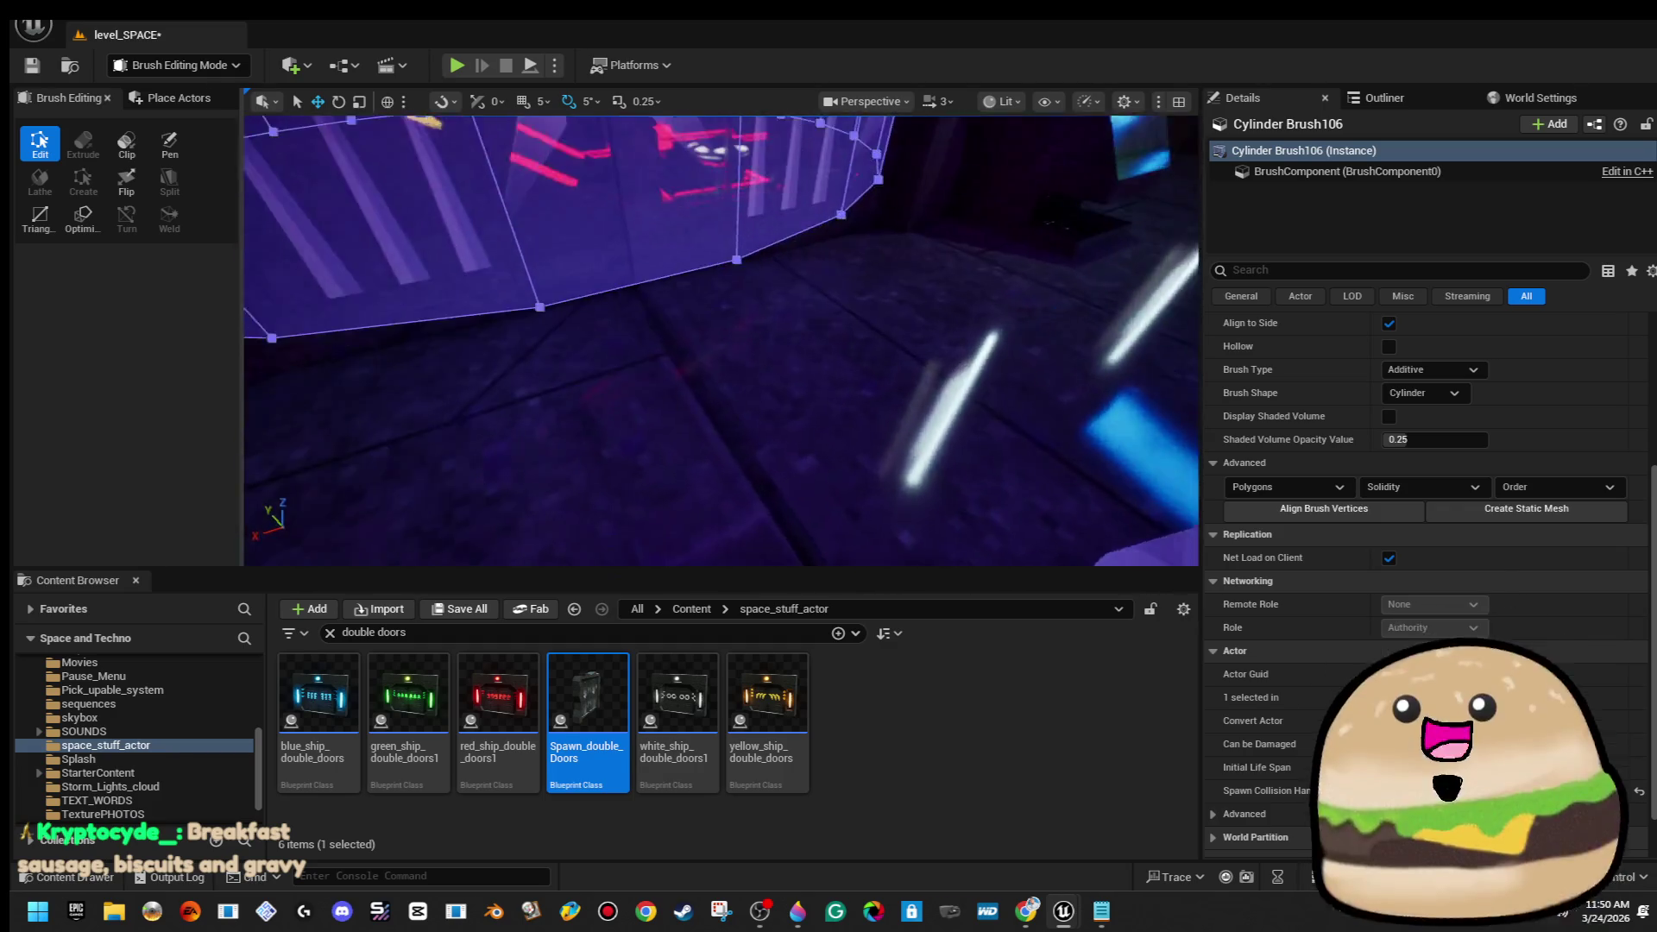
{"action": "key", "text": "s"}
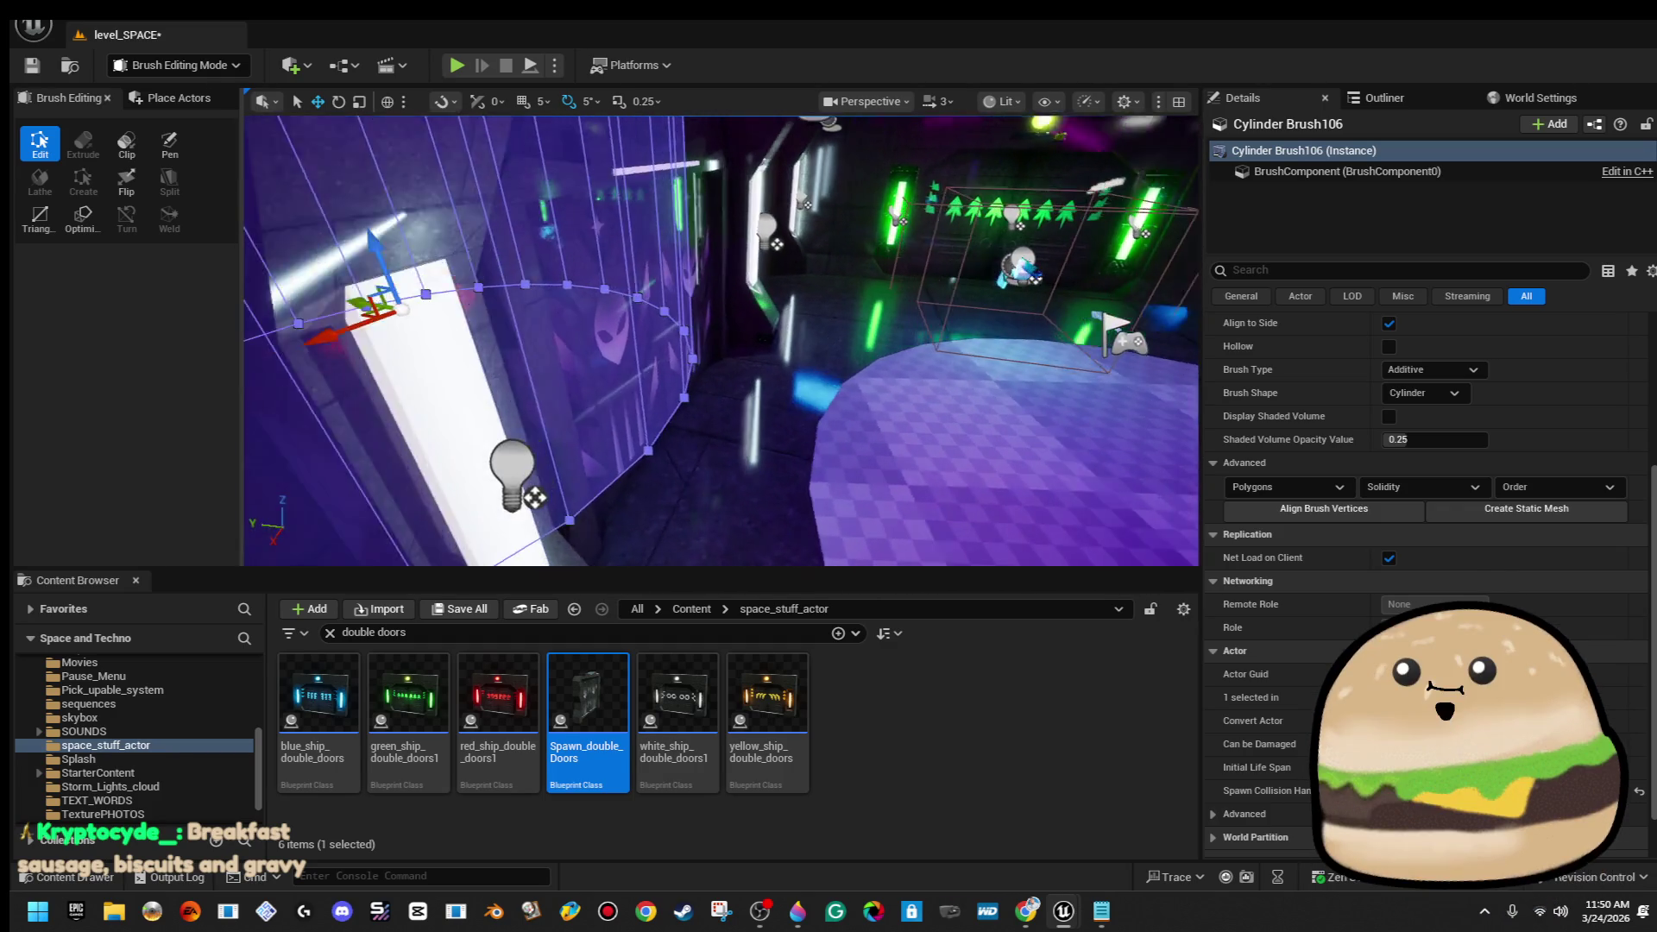
{"action": "key", "text": "w"}
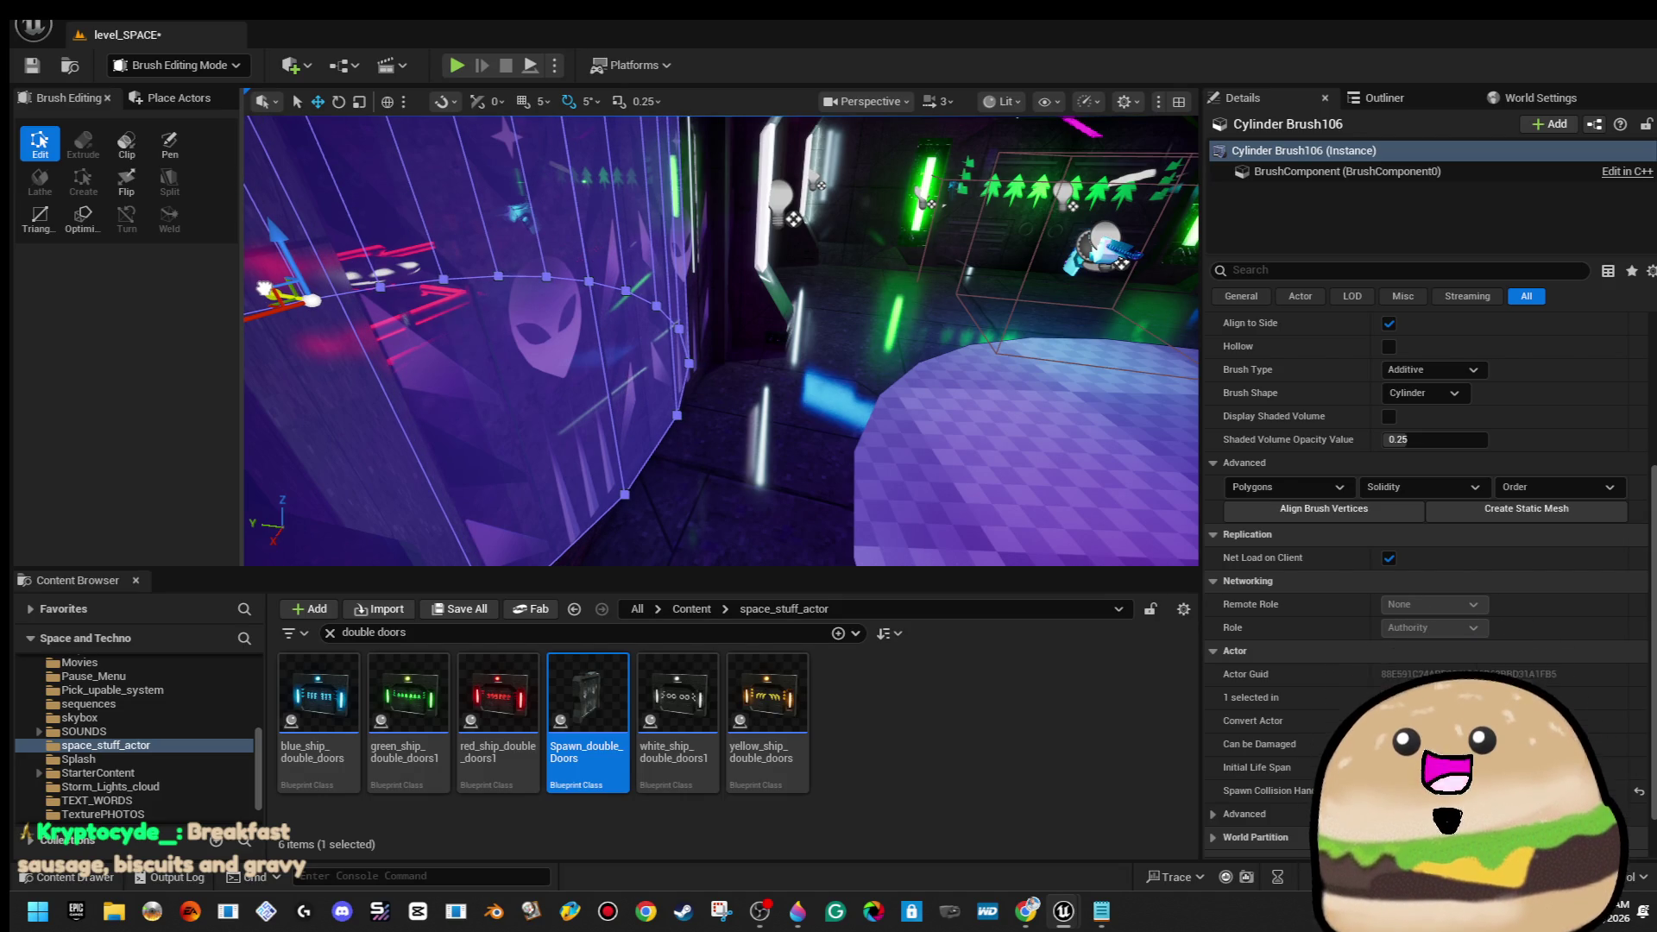
{"action": "key", "text": "w"}
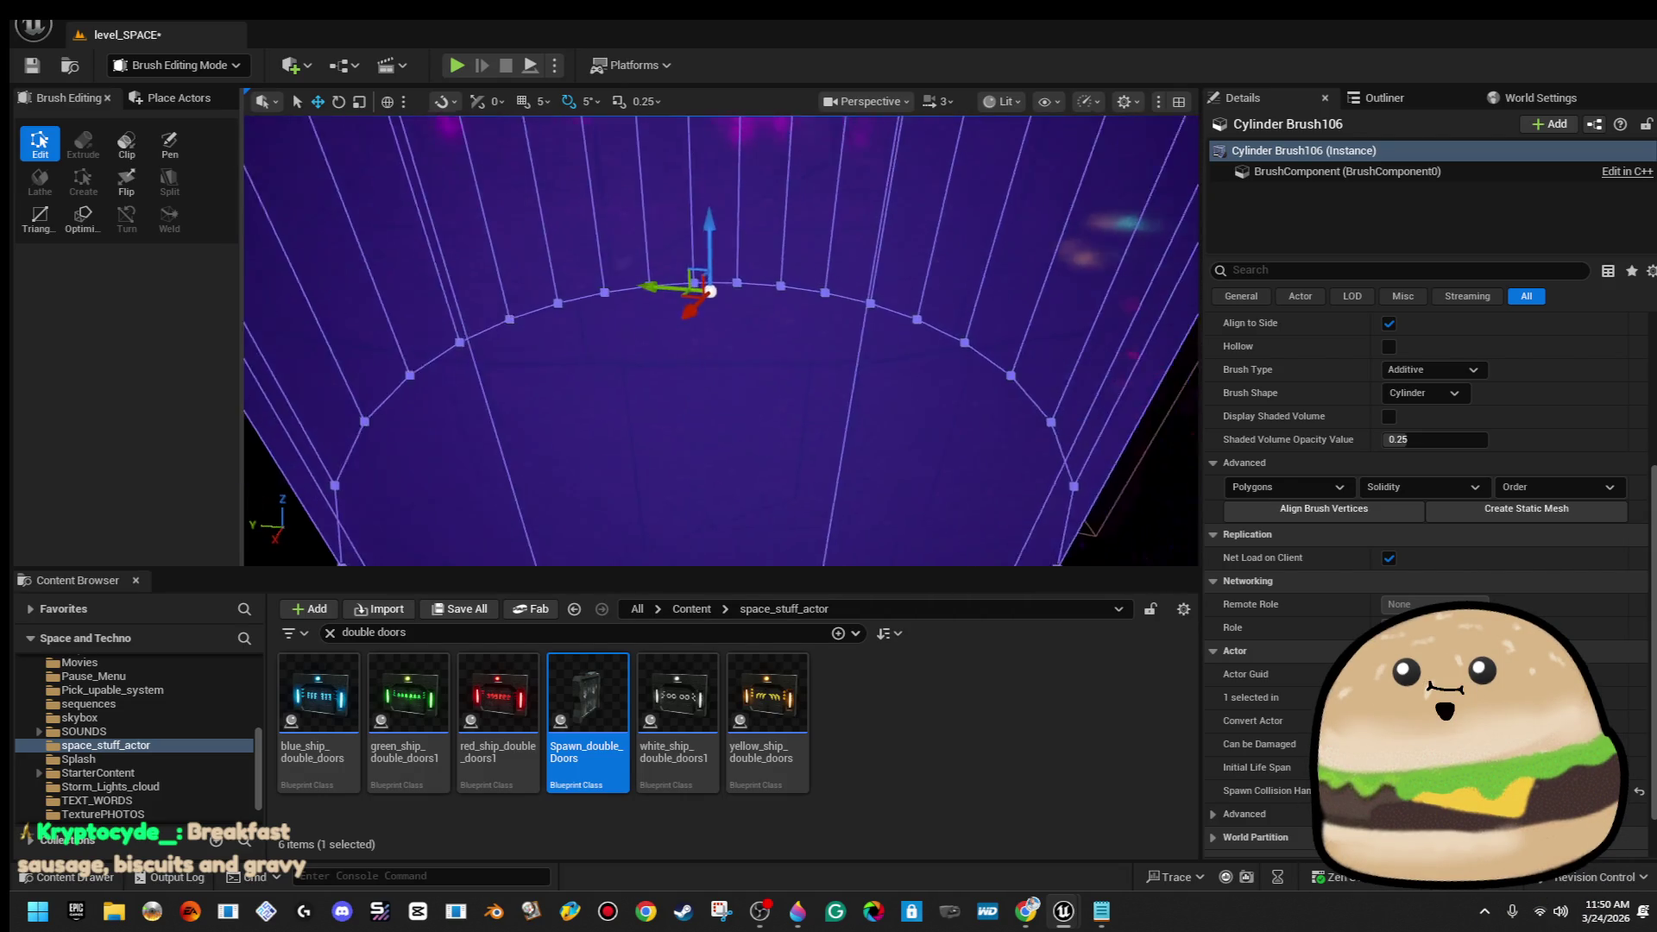
{"action": "key", "text": "s"}
{"action": "key", "text": "w"}
{"action": "key", "text": "w"}
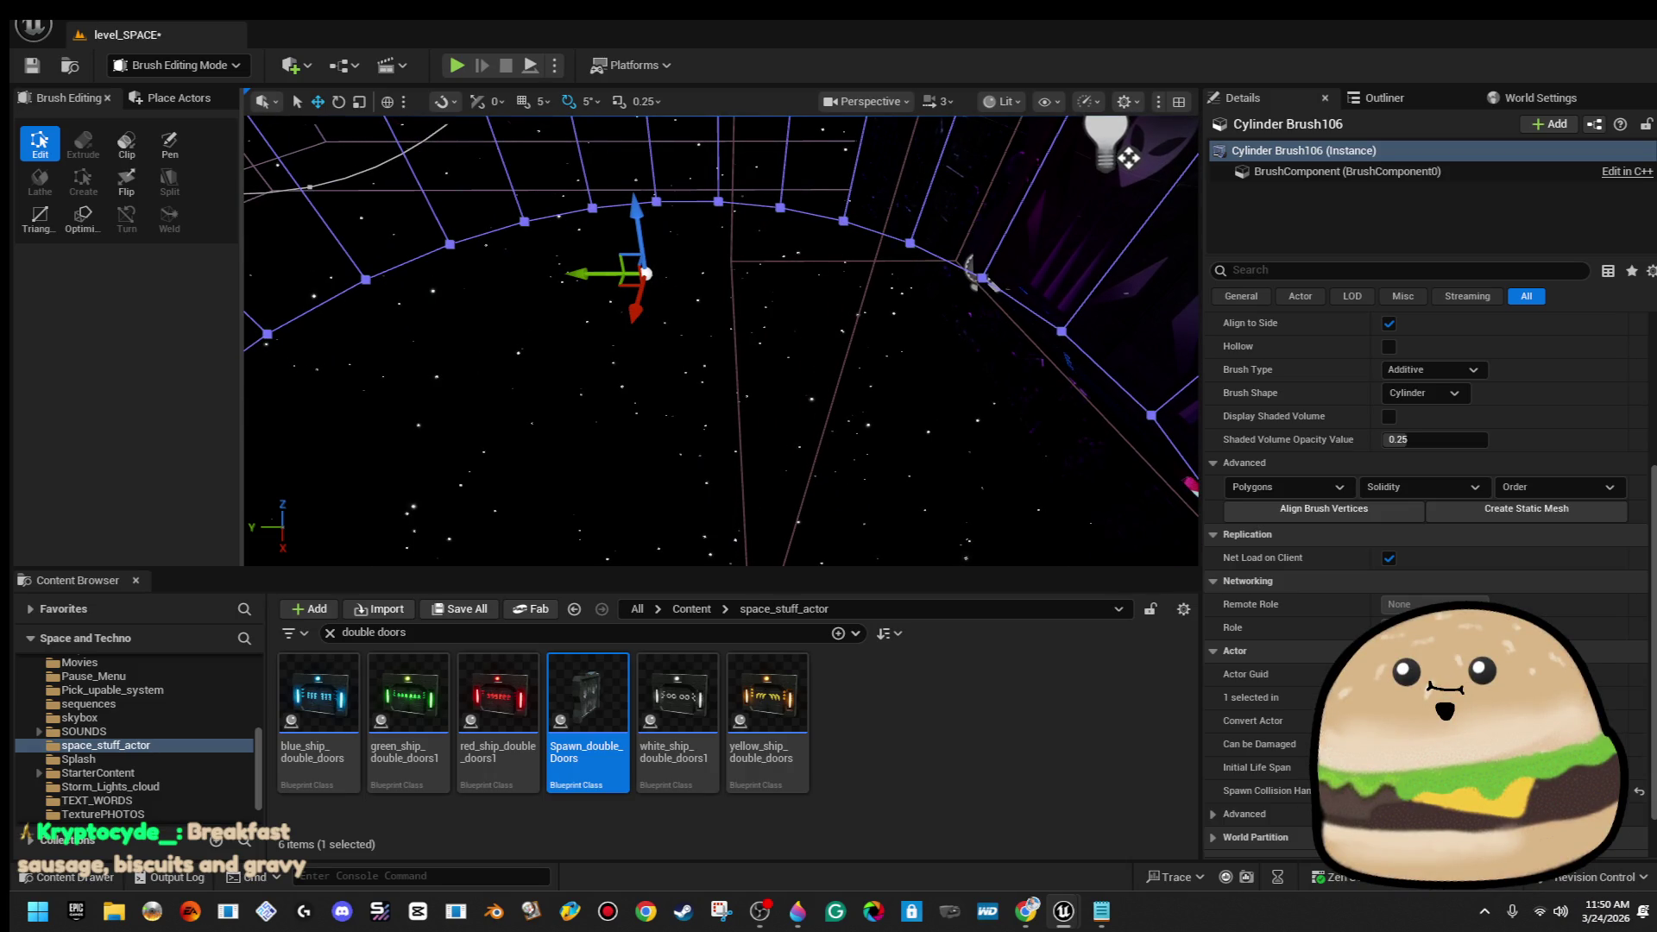
Frame the additive brush and slide it left along the X axis
{"action": "key", "text": "f"}
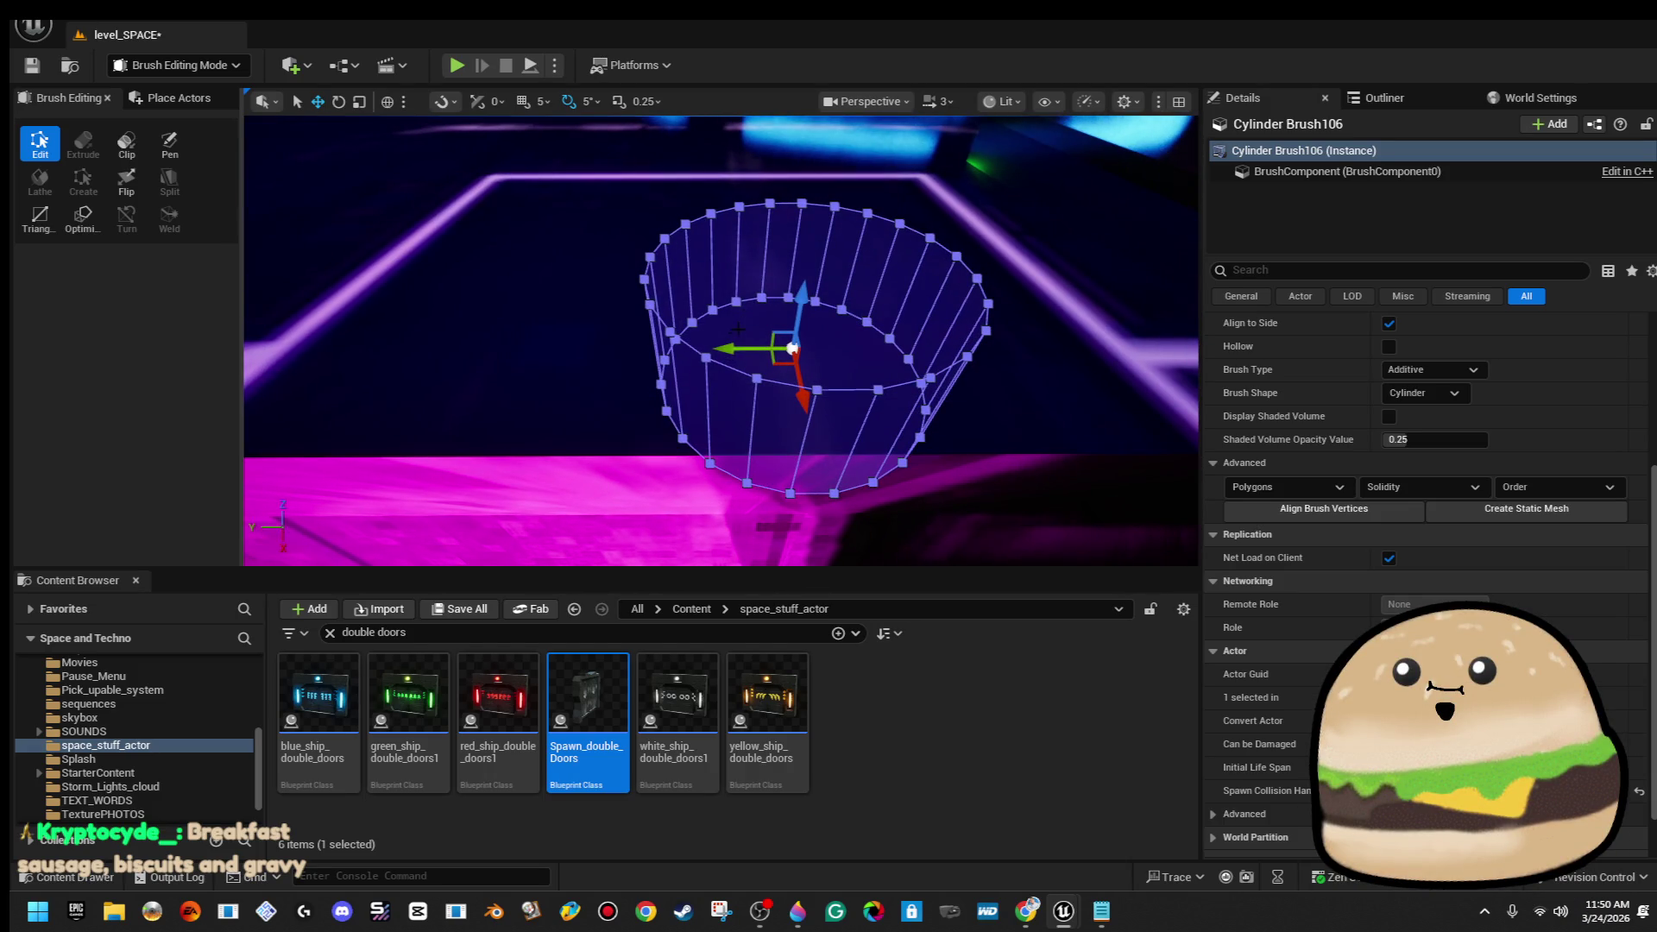
{"action": "left_click_drag", "start_coordinate": [733, 343], "coordinate": [675, 344]}
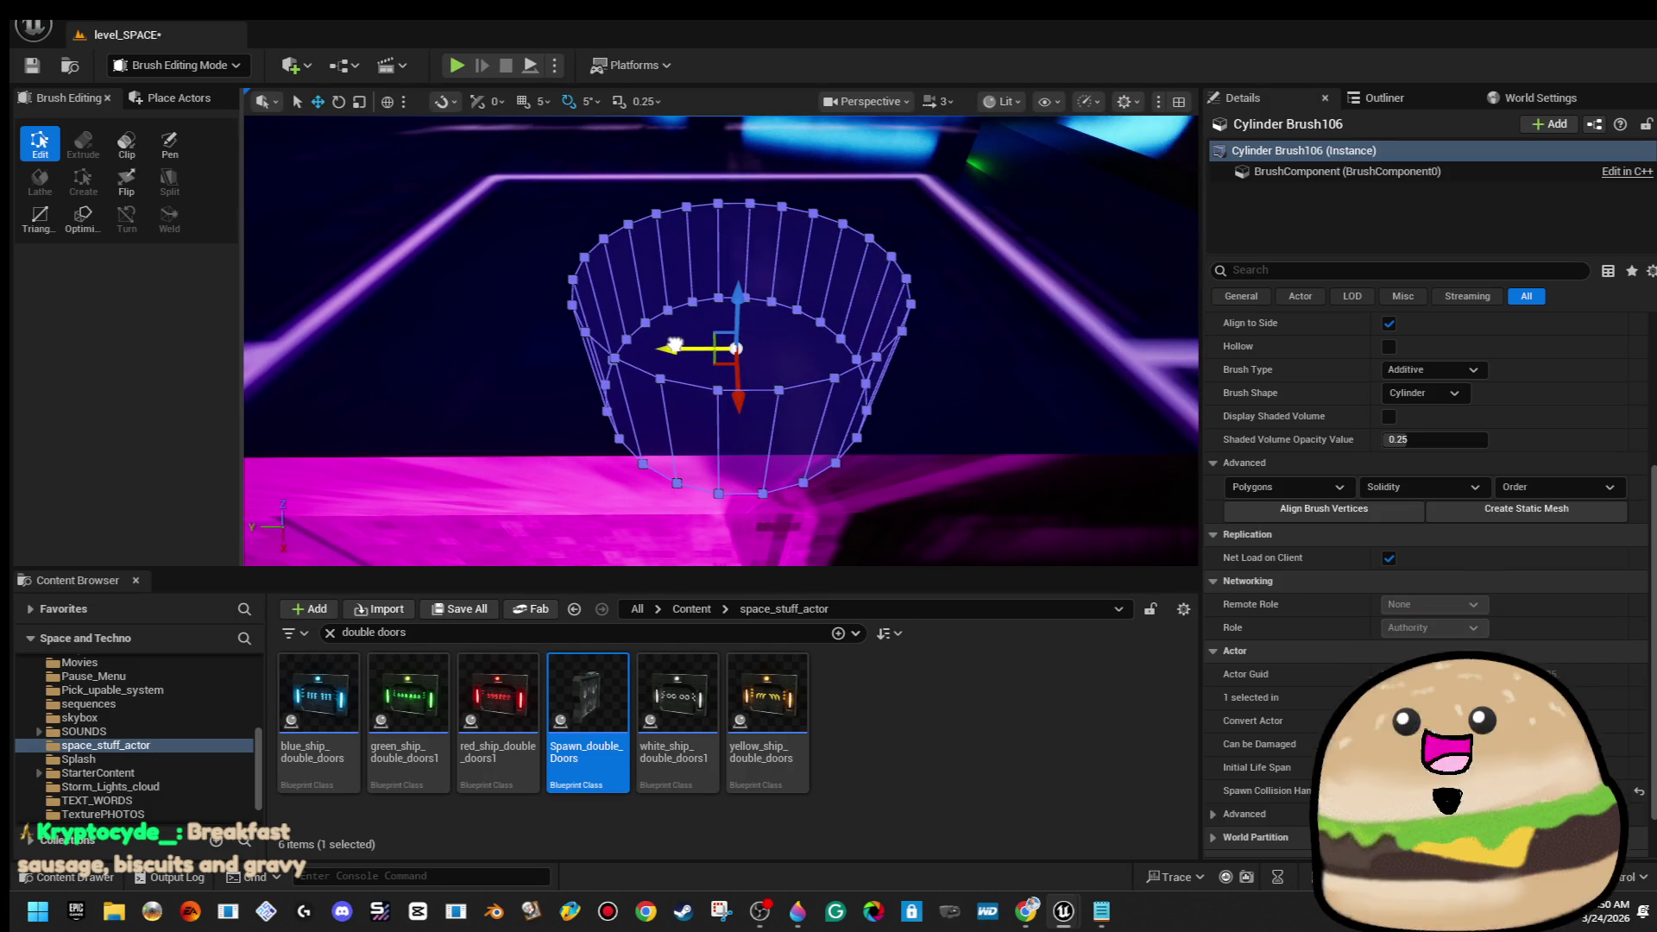
{"action": "scroll", "coordinate": [674, 345], "scroll_direction": "down", "scroll_amount": 5}
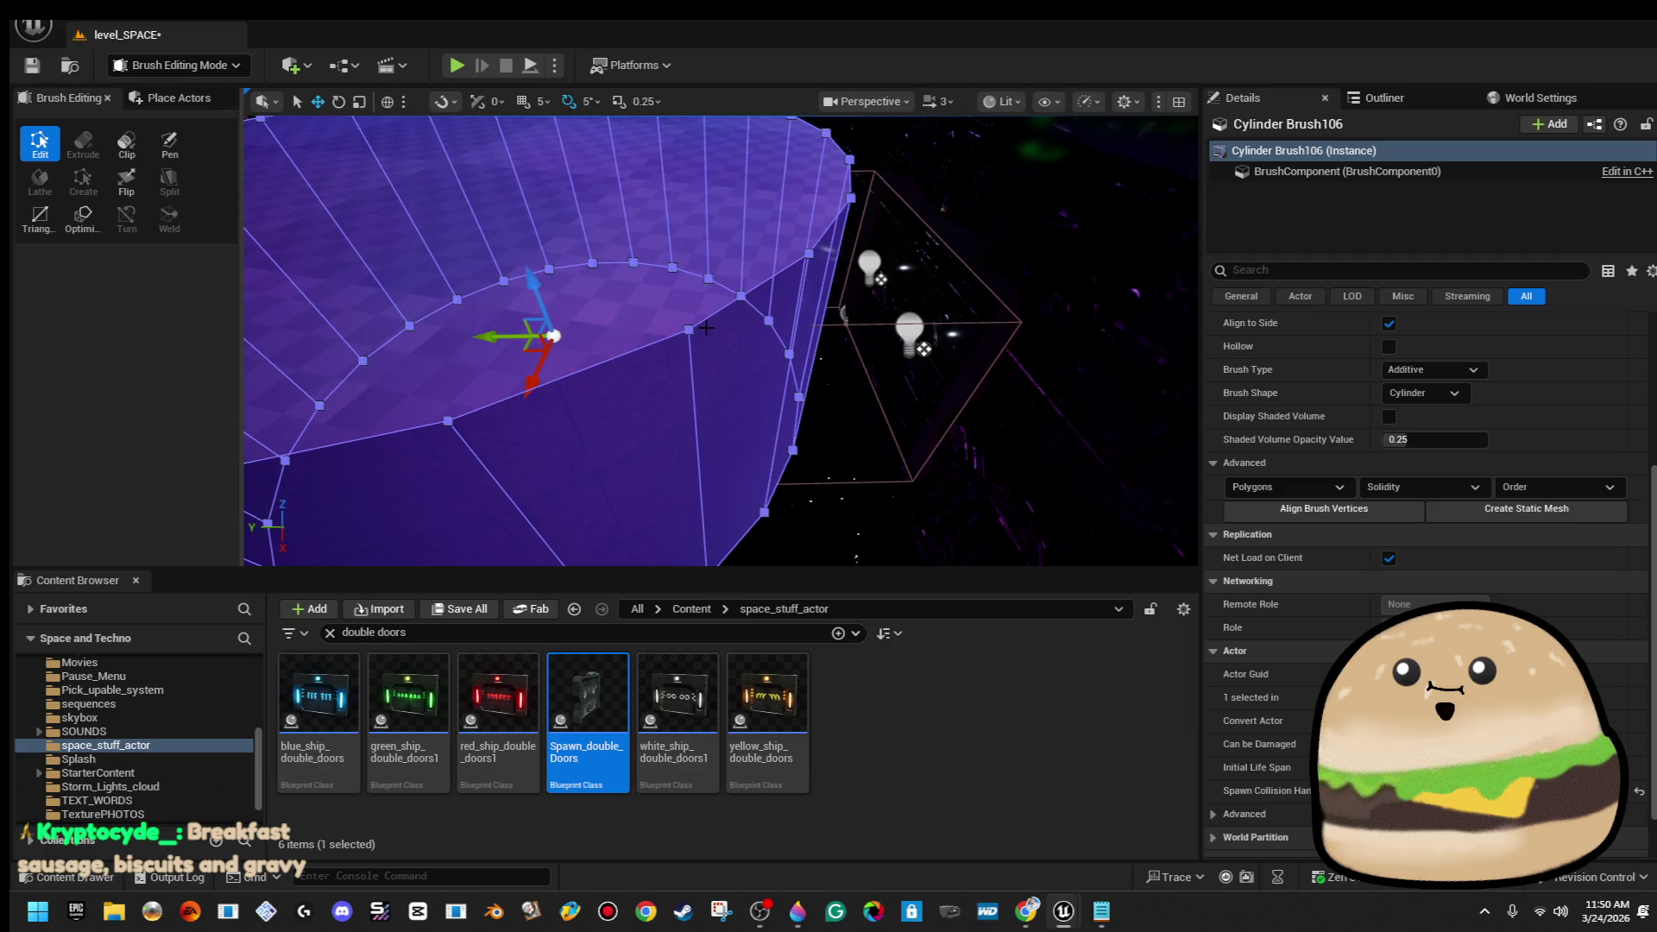
{"action": "scroll", "coordinate": [706, 328], "scroll_direction": "down", "scroll_amount": 3}
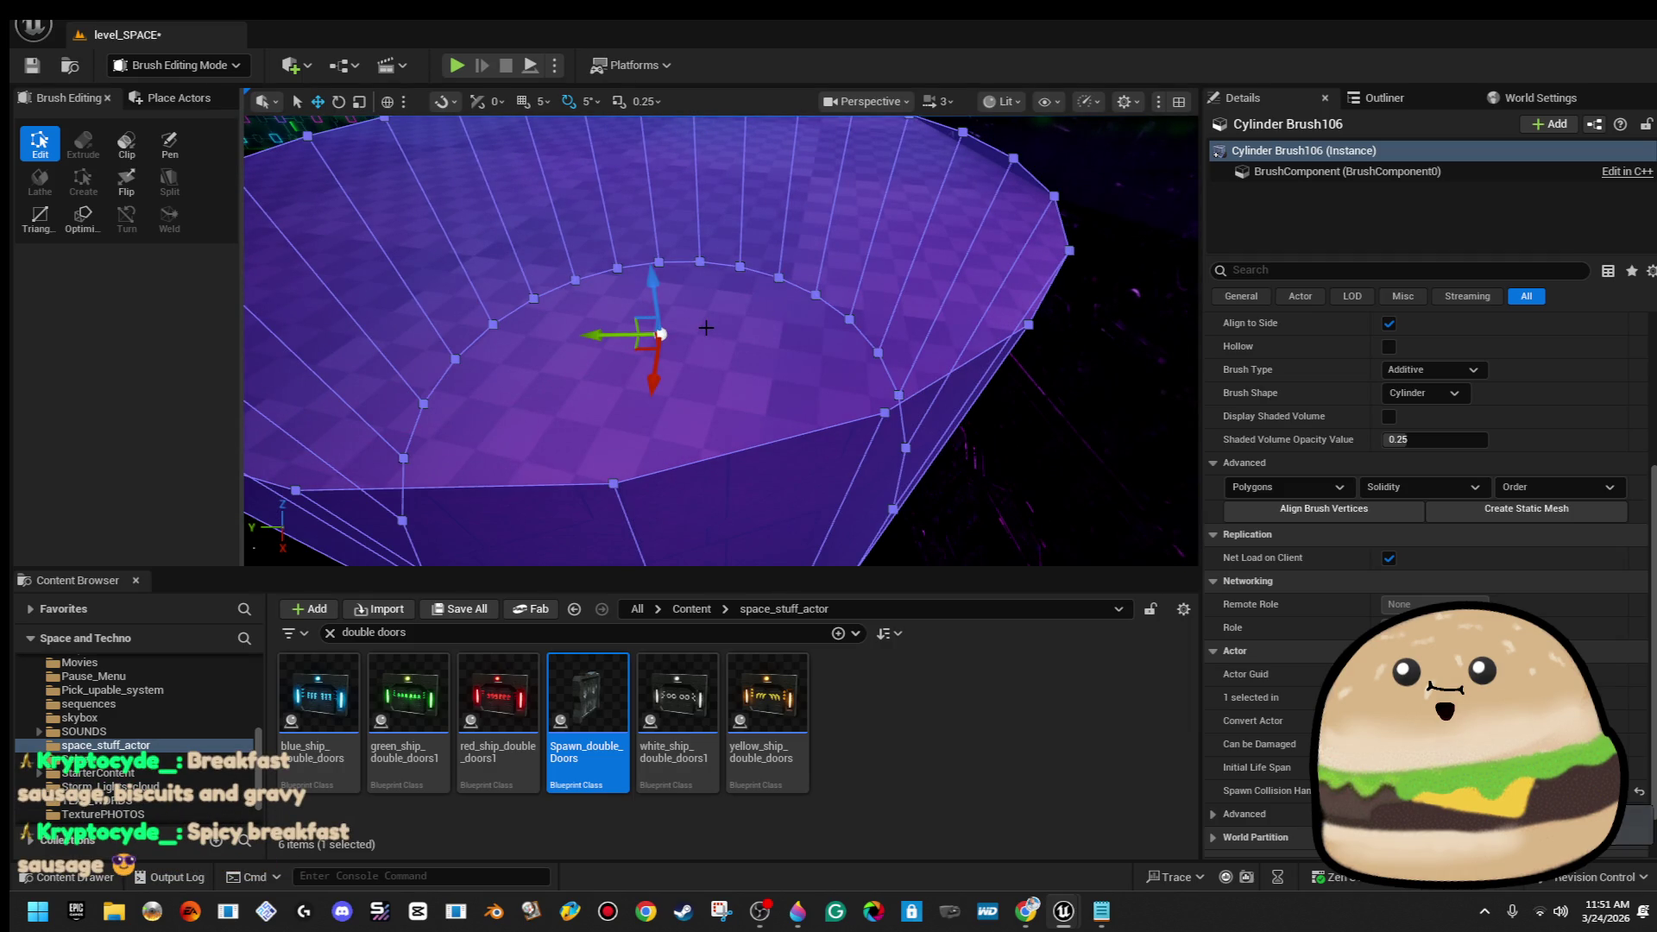
{"action": "scroll", "coordinate": [706, 328], "scroll_direction": "up", "scroll_amount": 3}
{"action": "left_click_drag", "start_coordinate": [706, 328], "coordinate": [604, 362]}
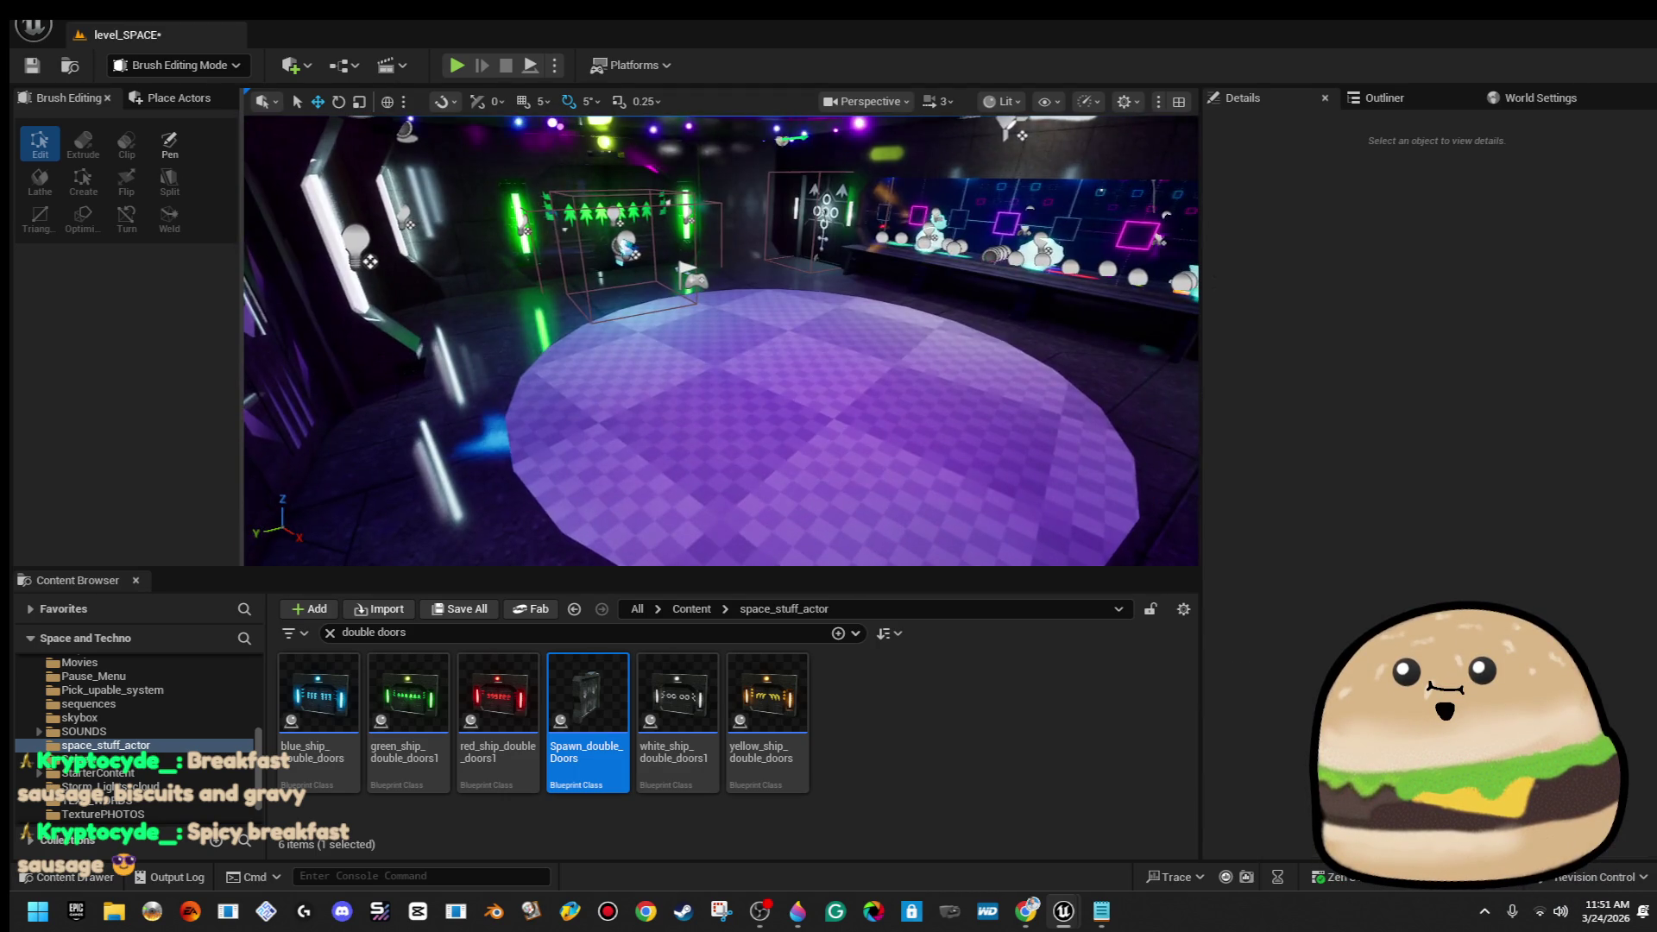
{"action": "left_click", "coordinate": [680, 275]}
{"action": "mouse_move", "coordinate": [680, 275]}
{"action": "left_mouse_down"}
{"action": "mouse_move", "coordinate": [986, 282]}
{"action": "mouse_move", "coordinate": [787, 289]}
{"action": "left_mouse_up"}
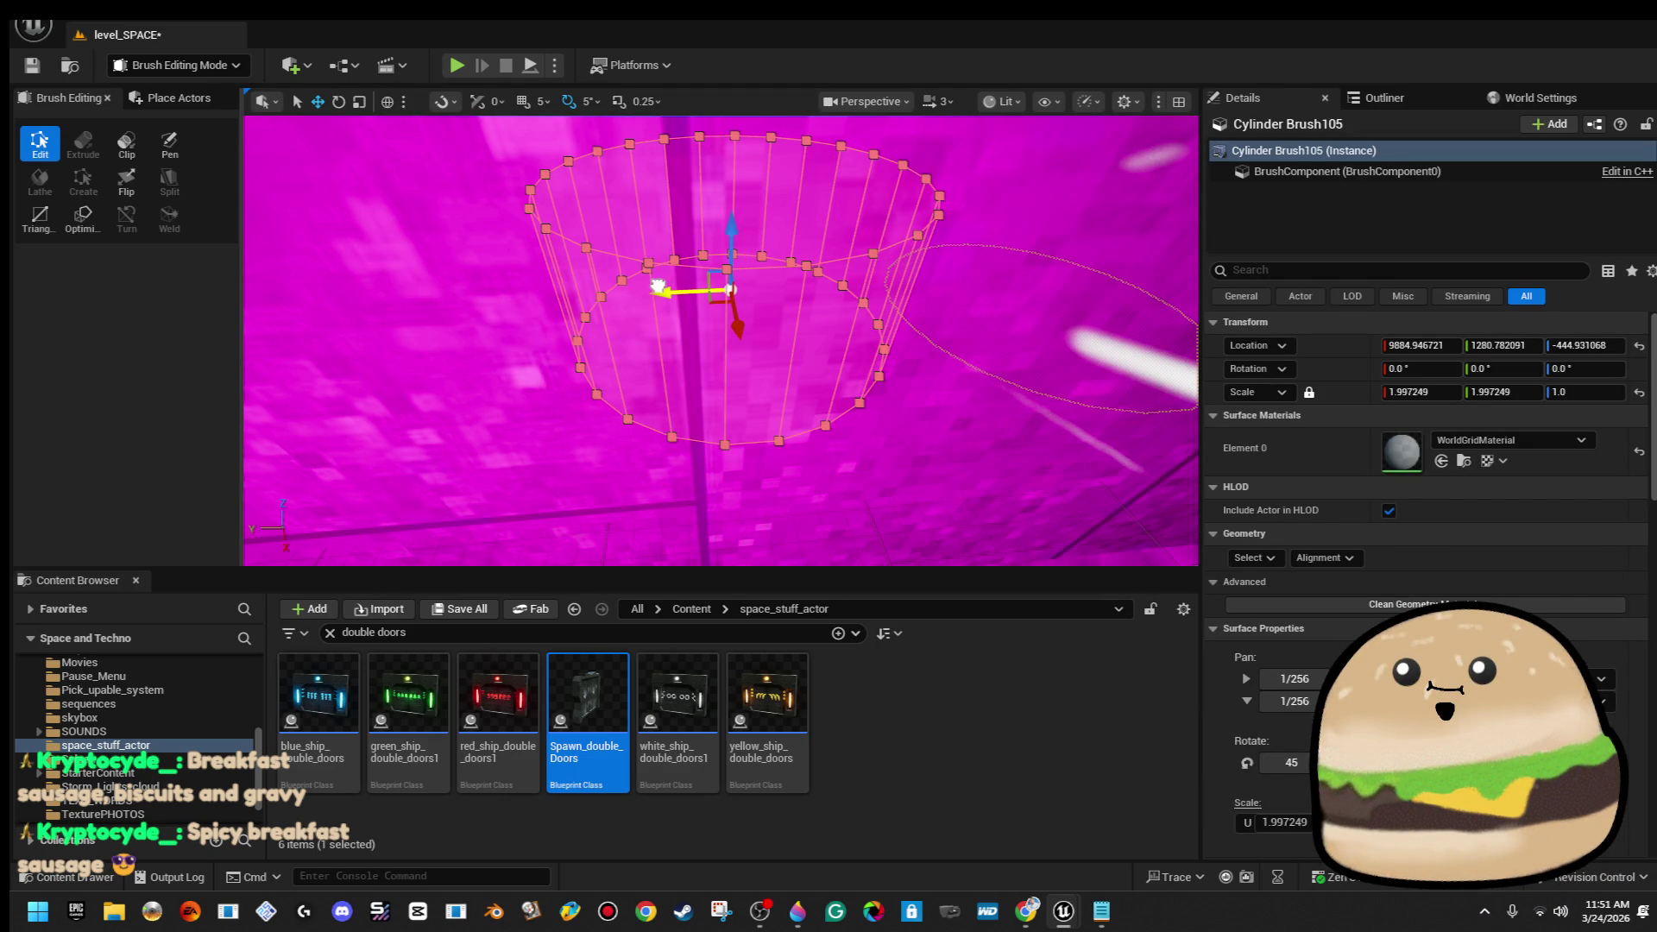
{"action": "mouse_move", "coordinate": [658, 287]}
{"action": "left_mouse_down"}
{"action": "mouse_move", "coordinate": [703, 289]}
{"action": "mouse_move", "coordinate": [517, 259]}
{"action": "mouse_move", "coordinate": [602, 169]}
{"action": "left_mouse_up"}
{"action": "left_click_drag", "start_coordinate": [847, 297], "coordinate": [847, 285]}
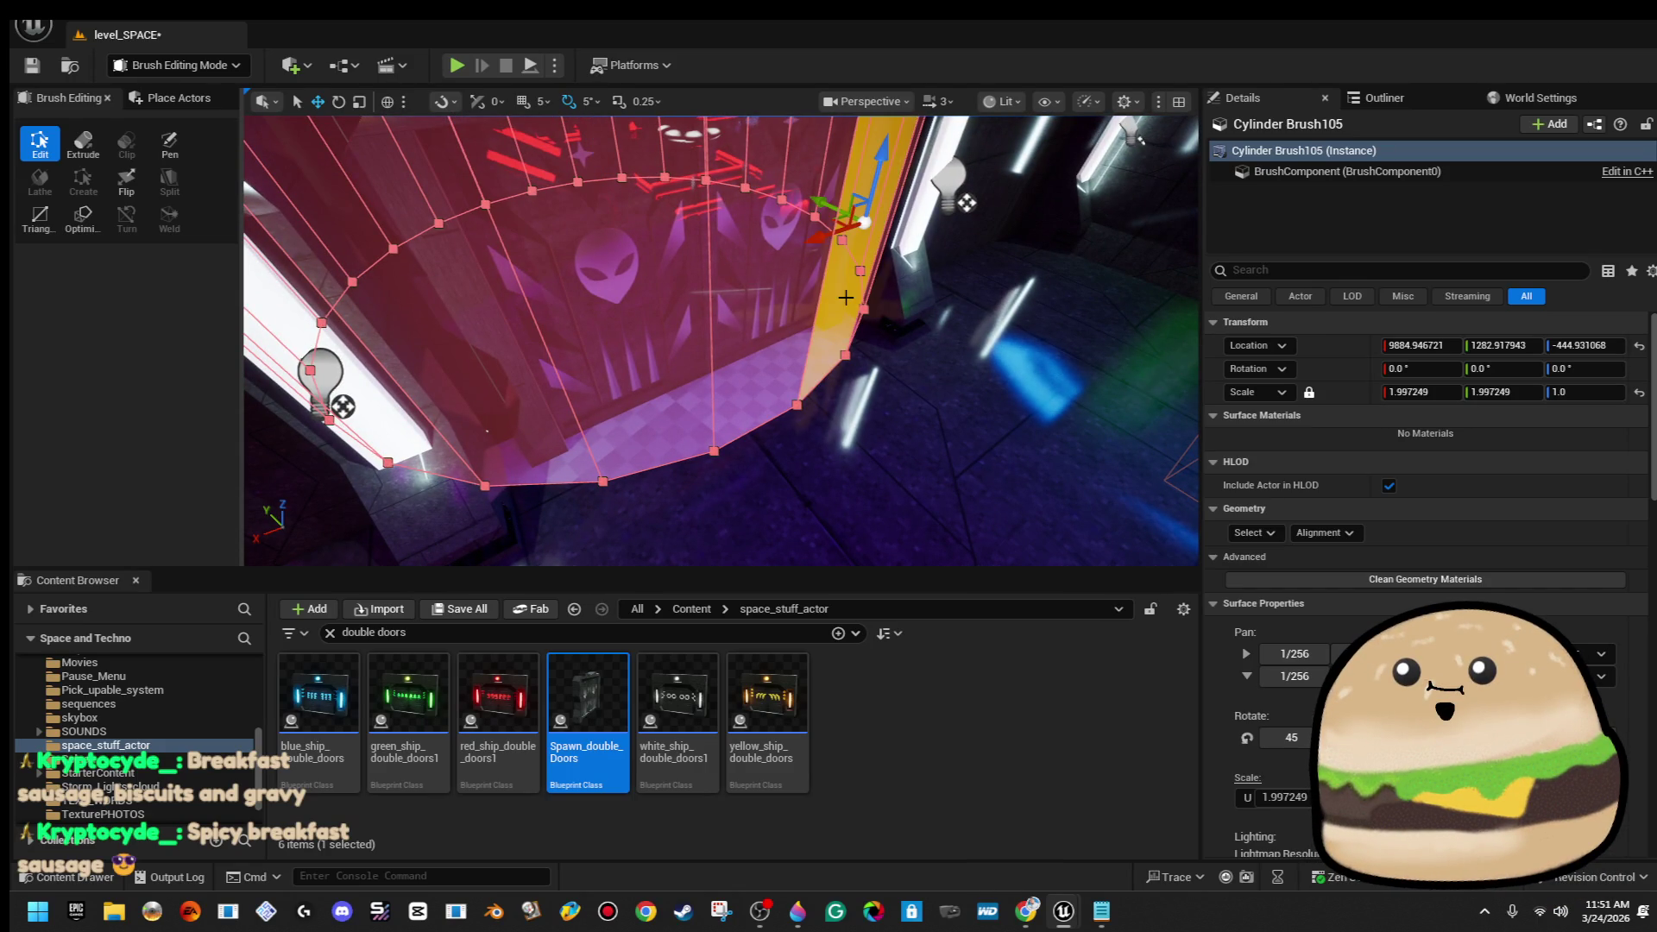
{"action": "left_click_drag", "start_coordinate": [633, 327], "coordinate": [579, 362]}
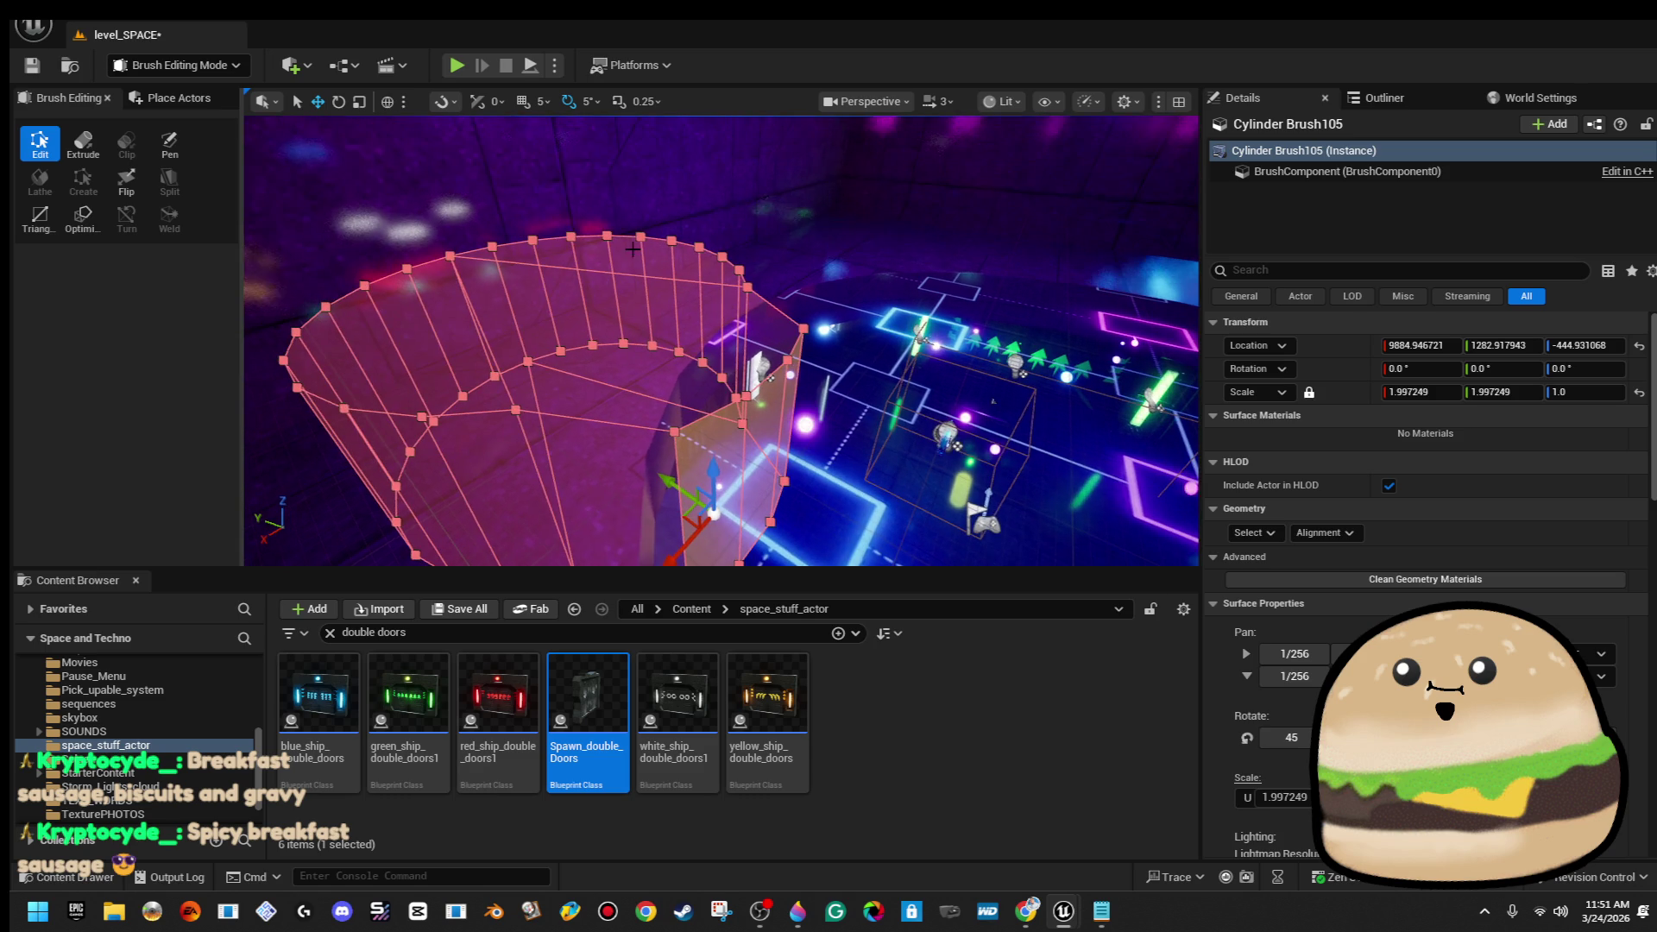
{"action": "left_click", "coordinate": [628, 196]}
{"action": "left_click_drag", "start_coordinate": [628, 196], "coordinate": [656, 259]}
{"action": "key", "text": "w"}
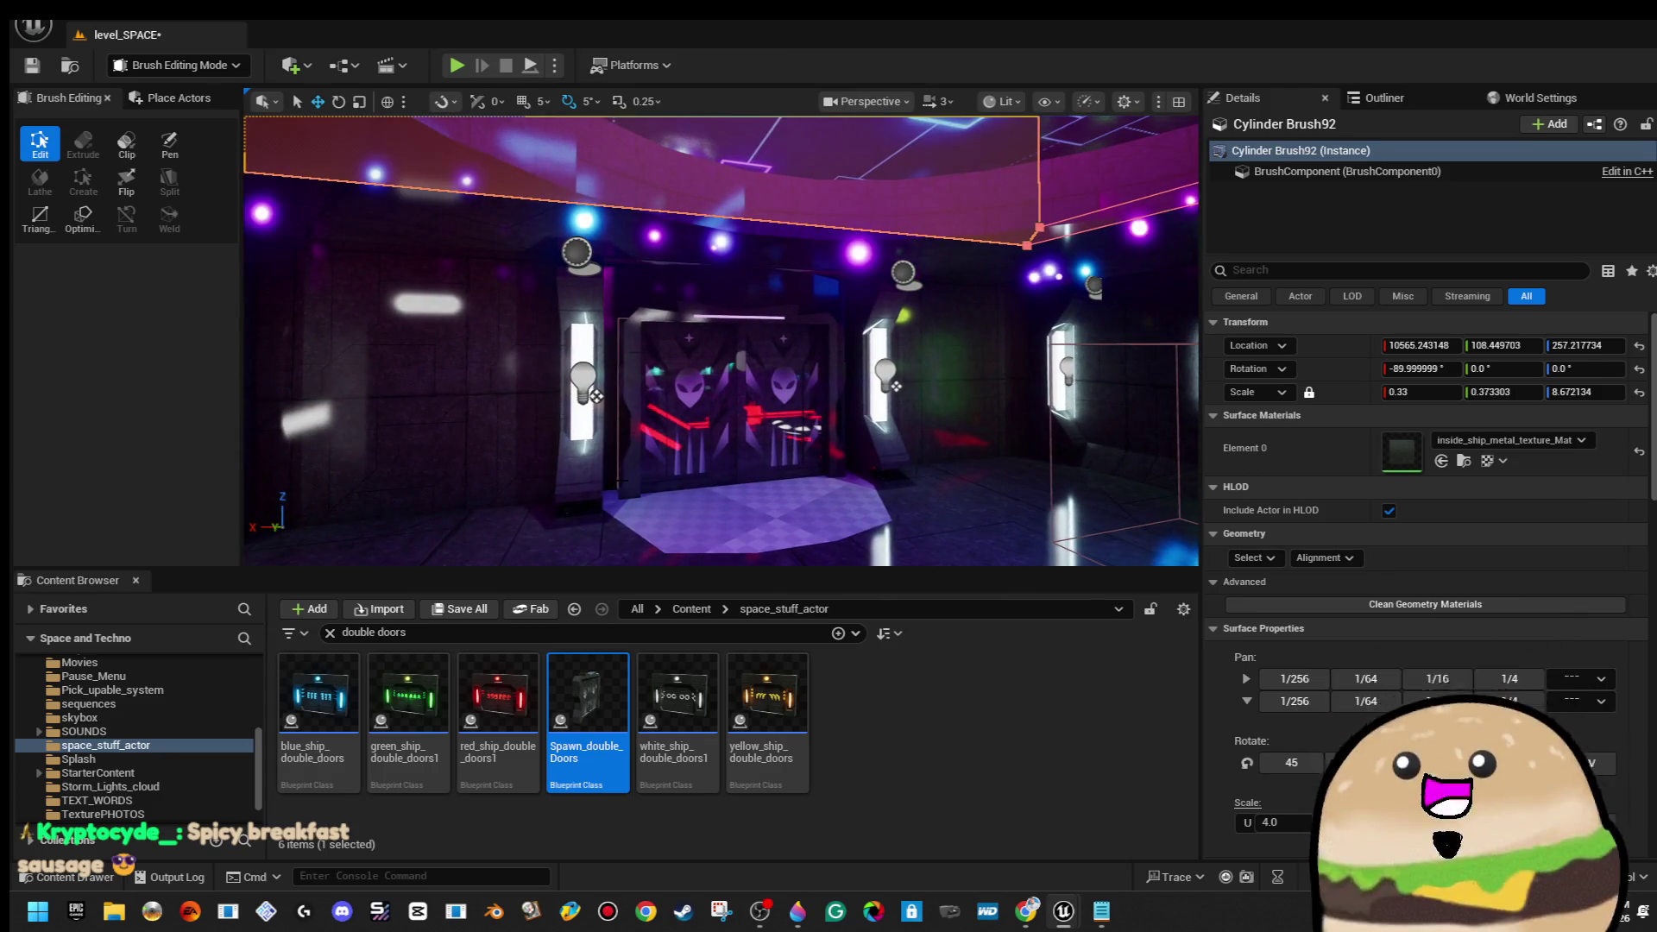
{"action": "left_click_drag", "start_coordinate": [712, 498], "coordinate": [712, 521]}
{"action": "key", "text": "ctrl+z"}
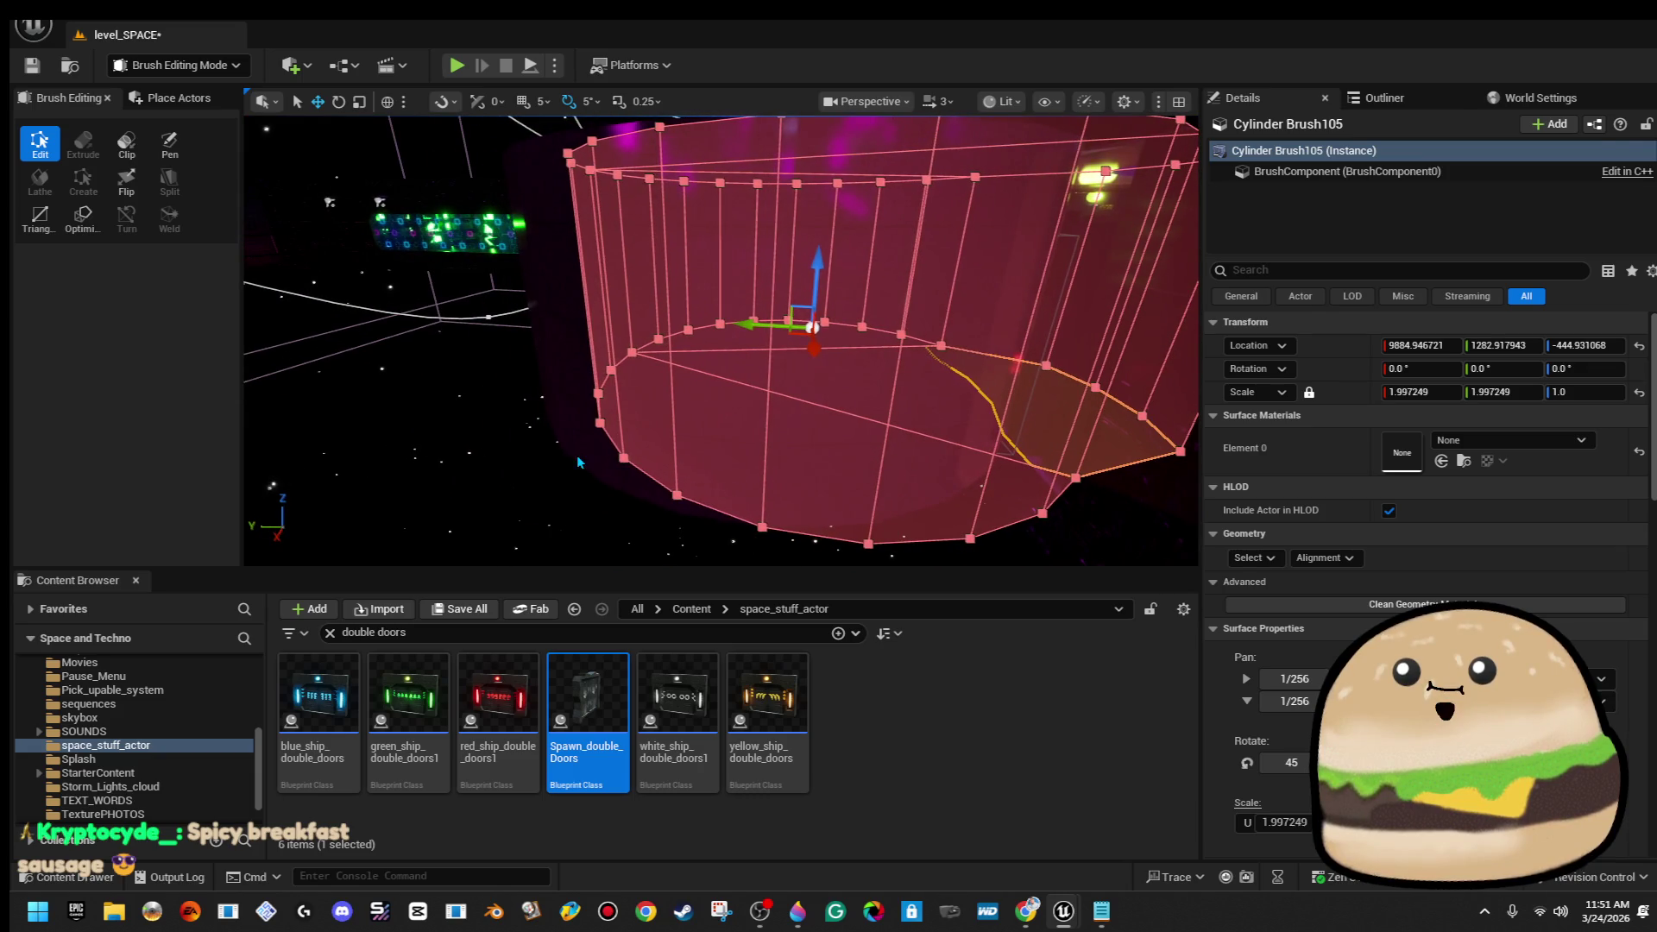
{"action": "left_click", "coordinate": [609, 452], "text": "ctrl"}
{"action": "left_click_drag", "start_coordinate": [1056, 466], "coordinate": [760, 354]}
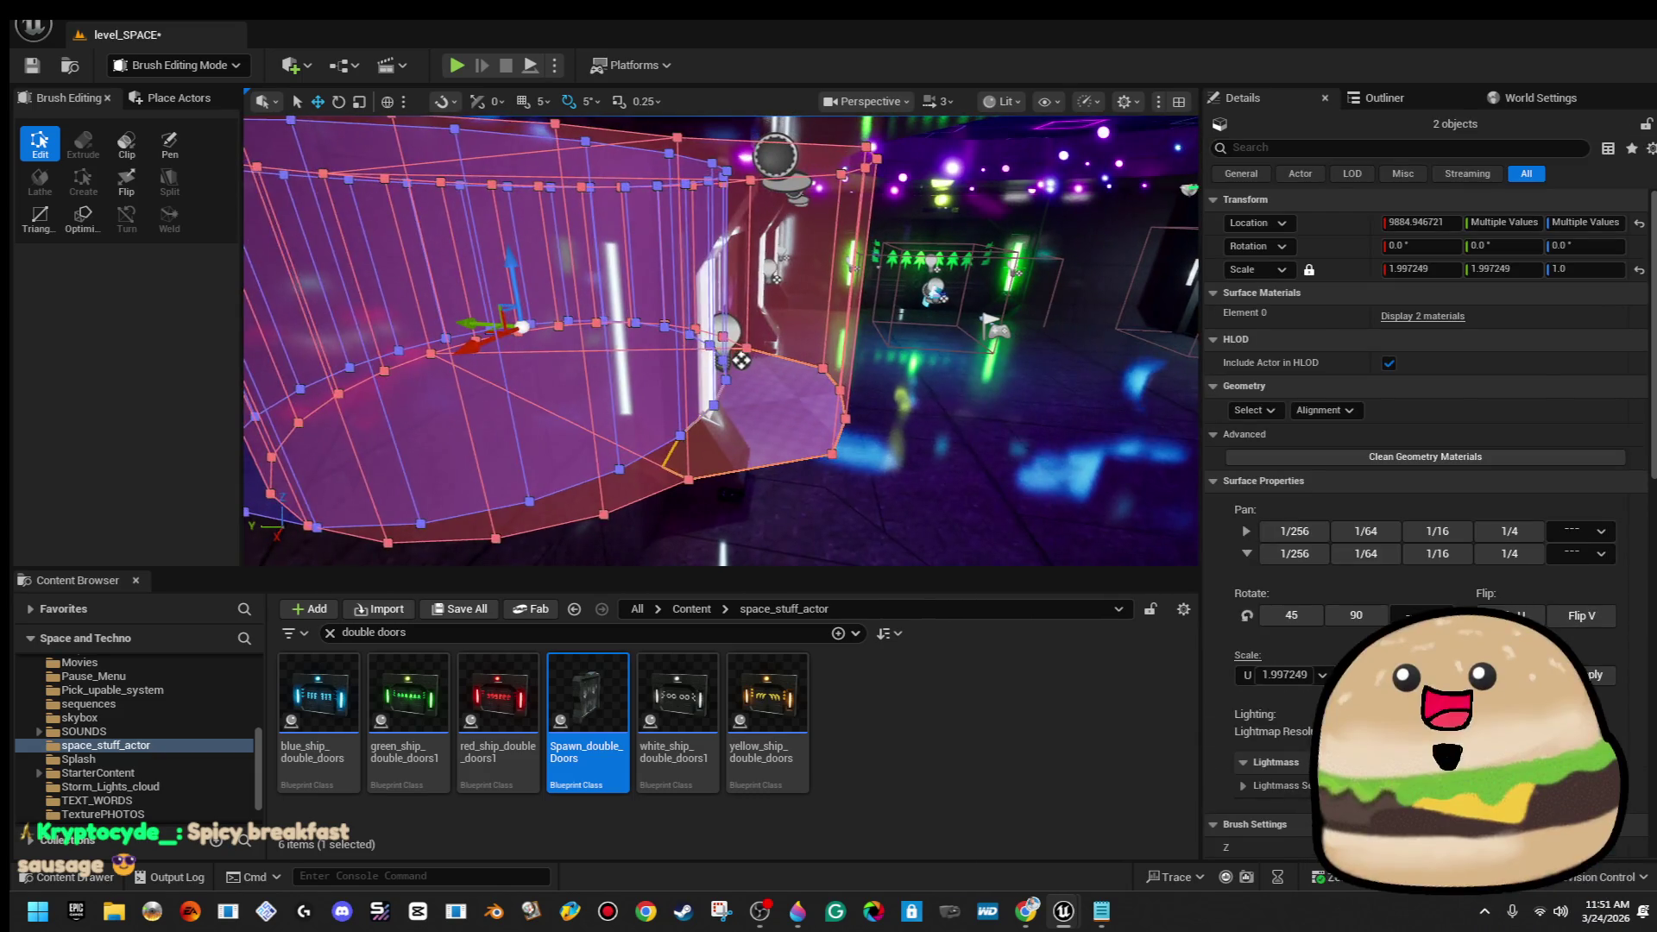
{"action": "key", "text": "ctrl+z"}
{"action": "key", "text": "f"}
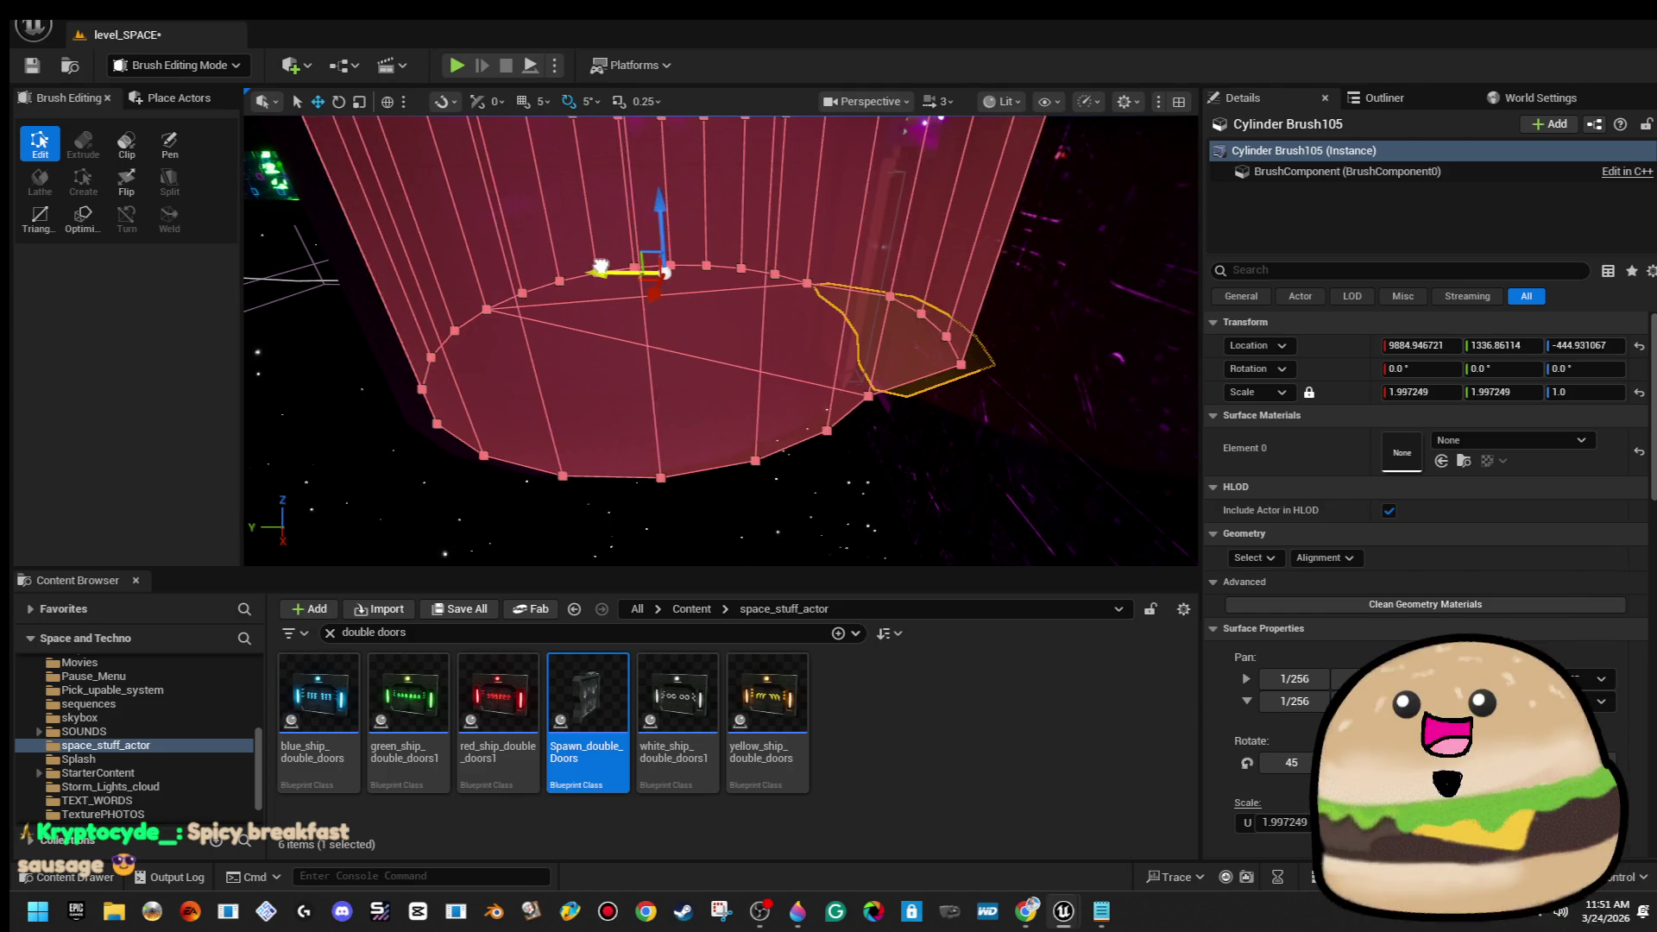
{"action": "left_click_drag", "start_coordinate": [582, 257], "coordinate": [574, 103]}
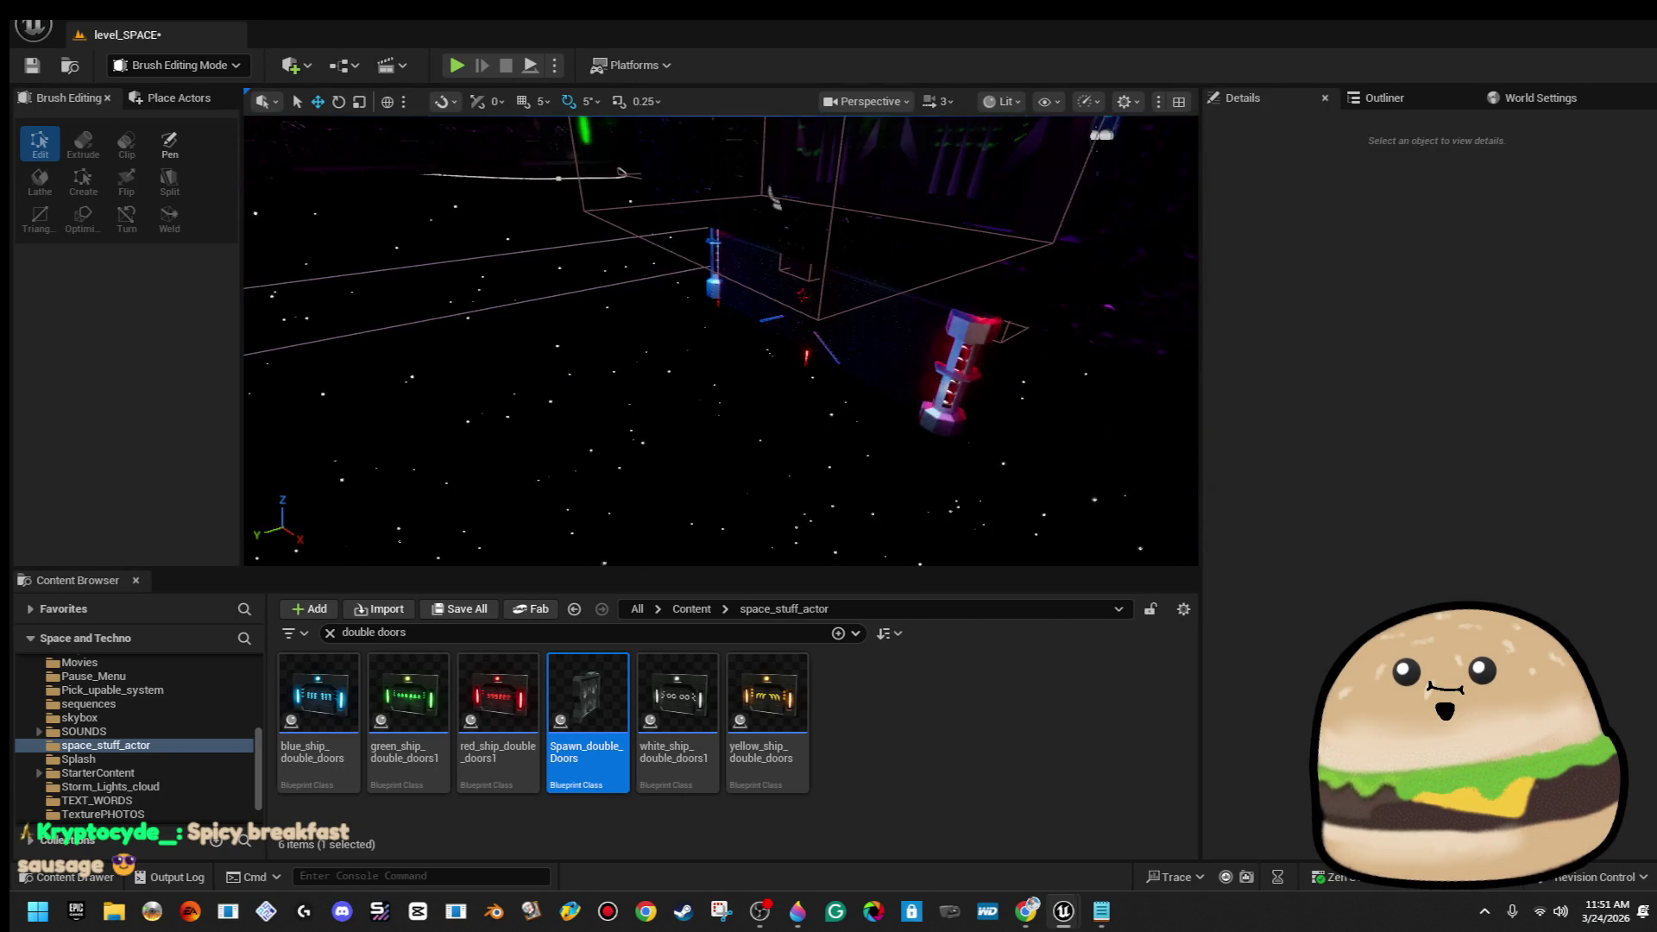
Delete the cylinder brush, fly through the doors, then undo to restore the pink cylinder brush
{"action": "left_click", "coordinate": [634, 259]}
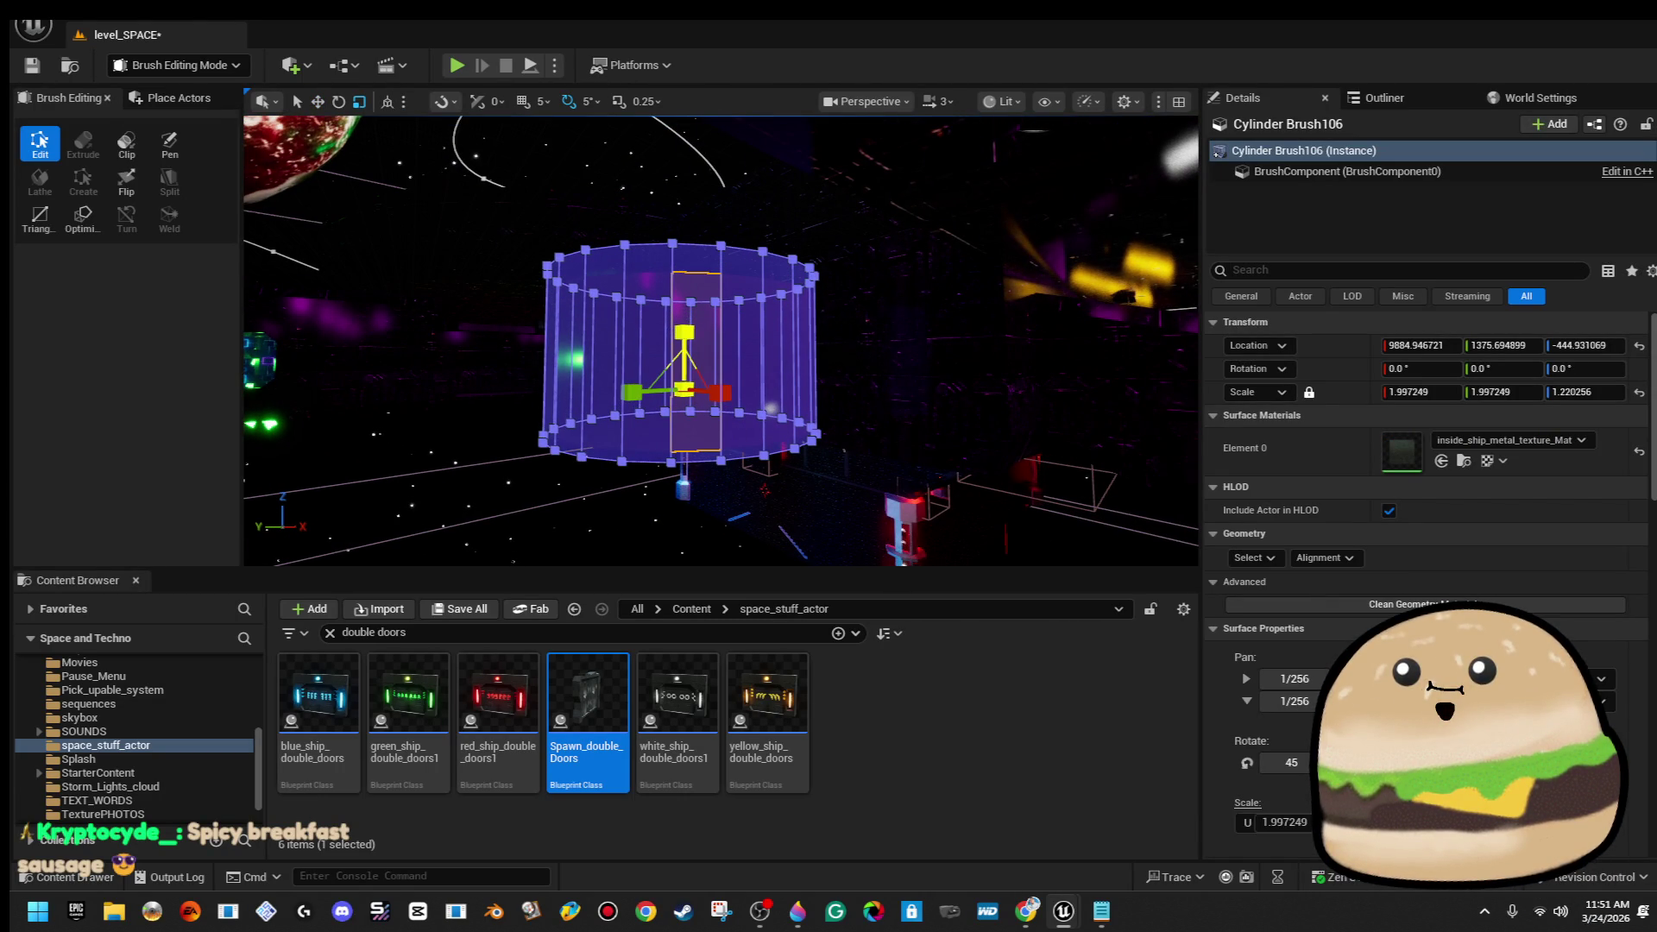
{"action": "left_click", "coordinate": [684, 390]}
{"action": "key", "text": "Delete"}
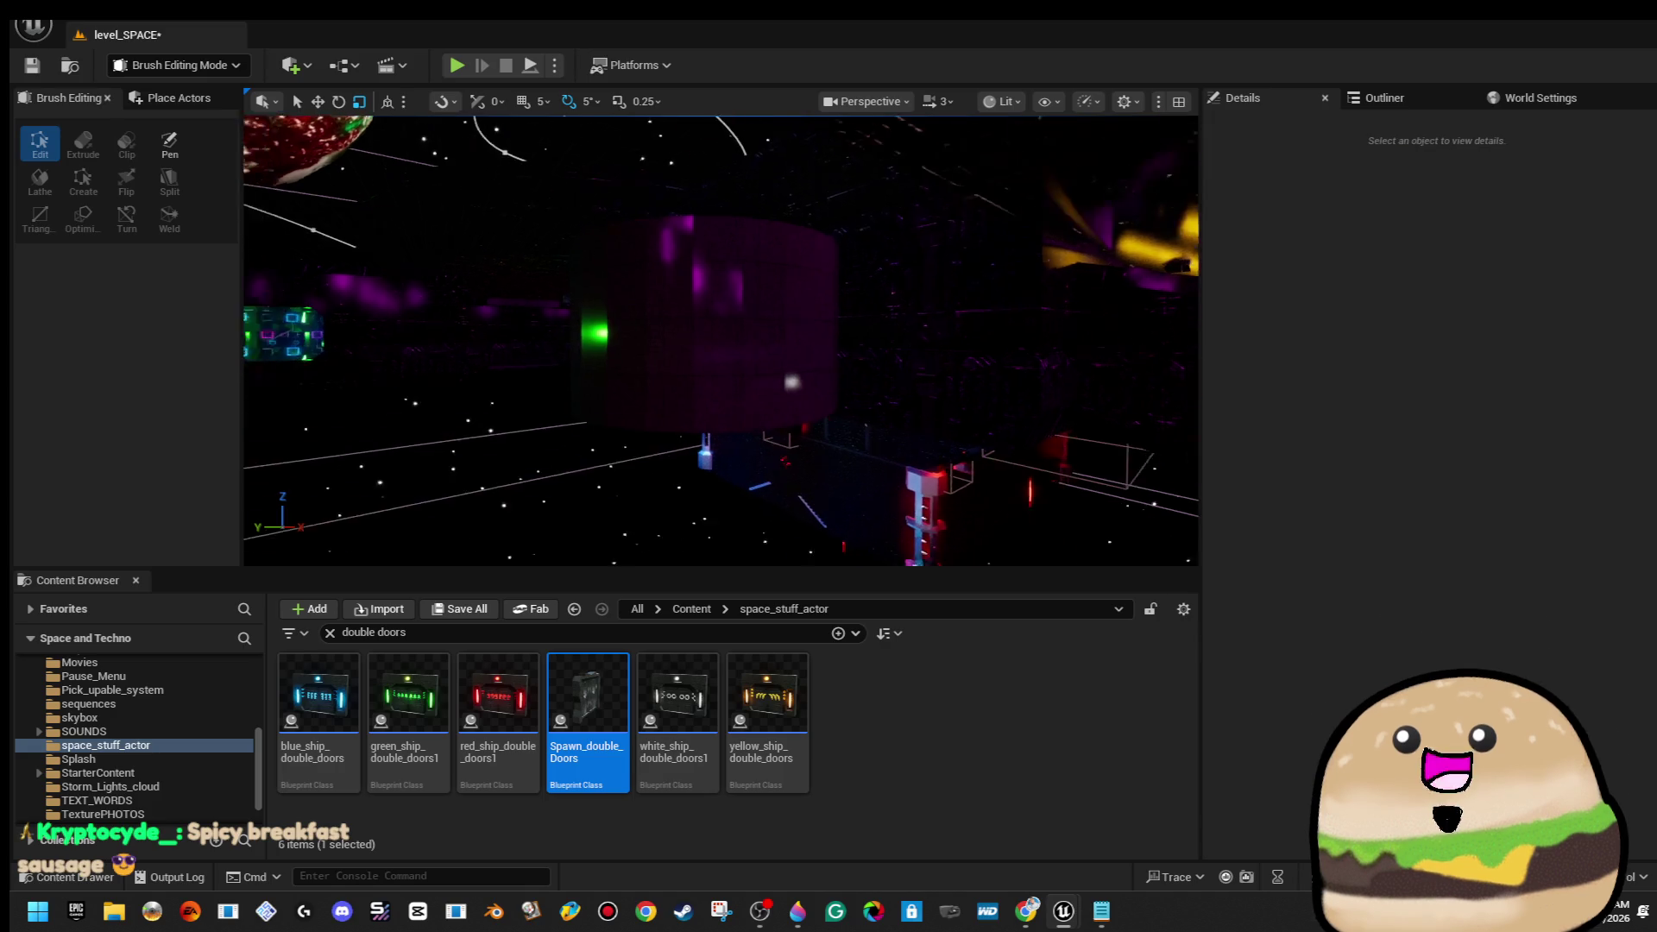
{"action": "key", "text": "w"}
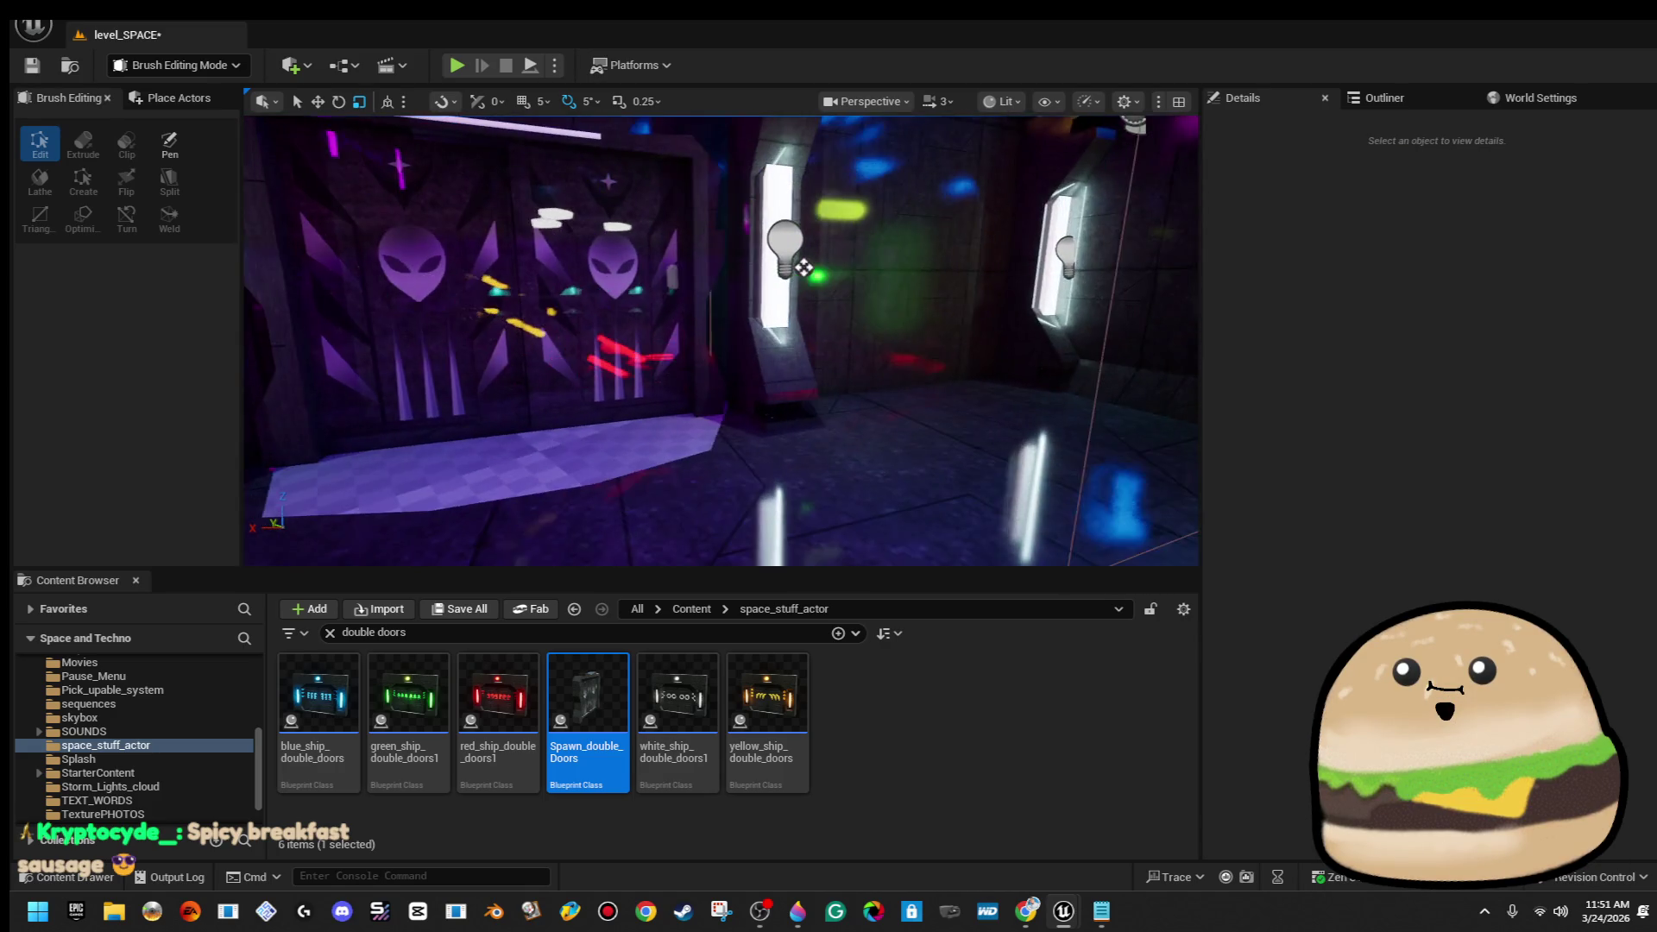
{"action": "key", "text": "s"}
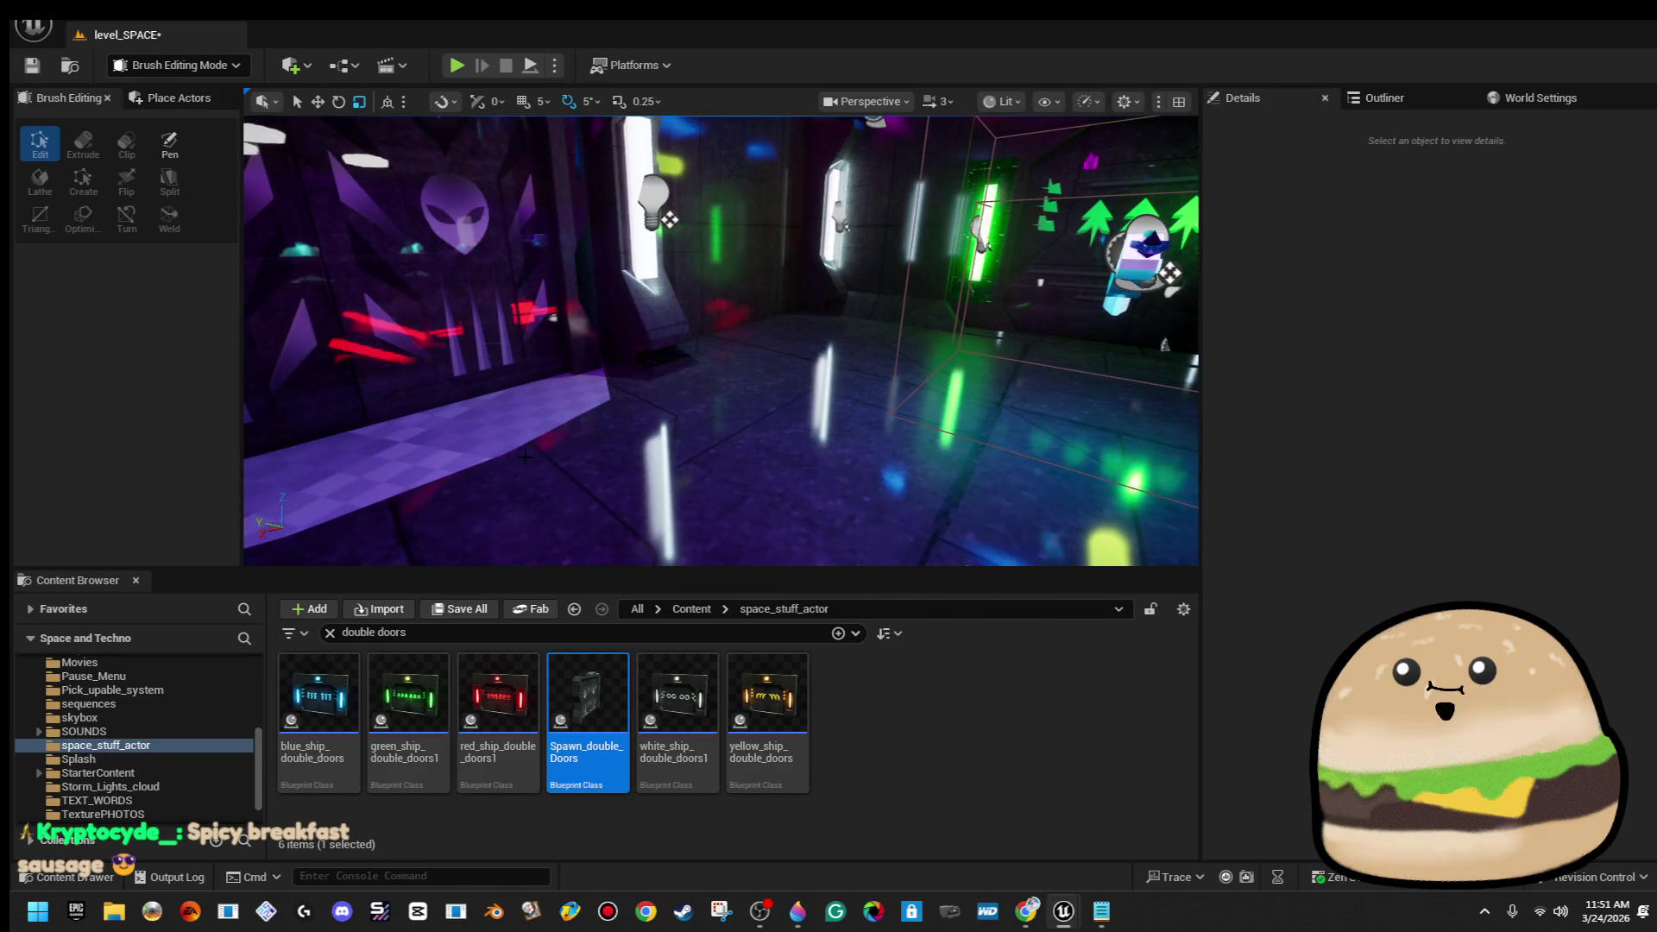
{"action": "key", "text": "ctrl+z"}
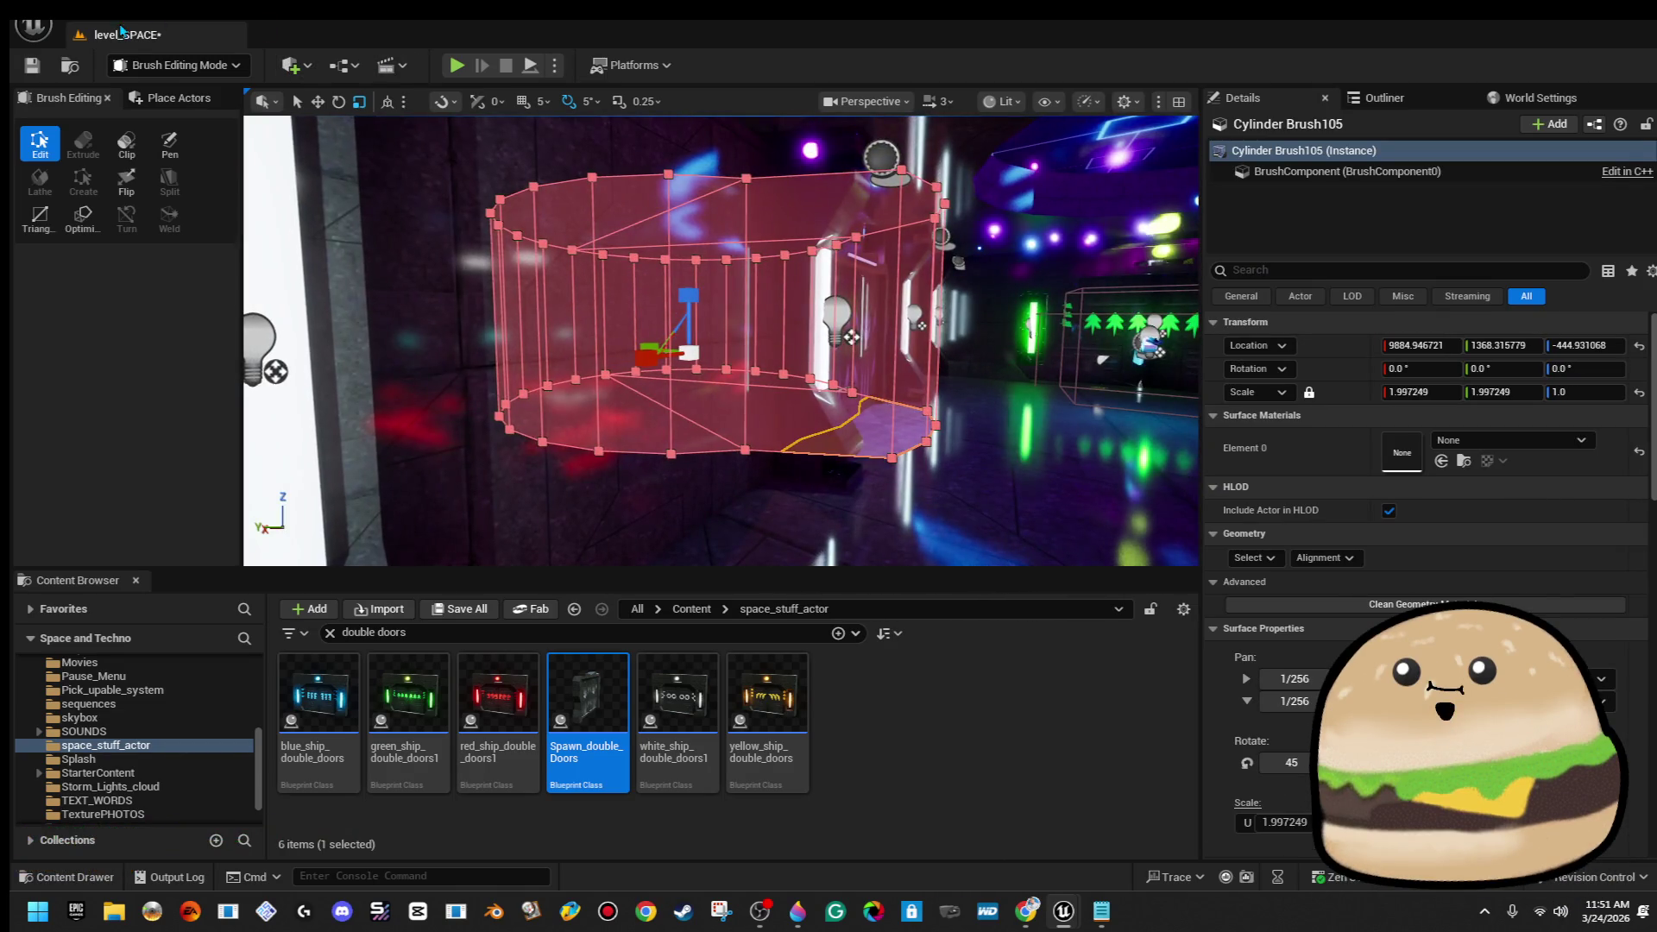
Cut the pink cylinder brush with Ctrl+X and paste it back via Edit > Paste
{"action": "right_click", "coordinate": [122, 32]}
{"action": "key", "text": "Escape"}
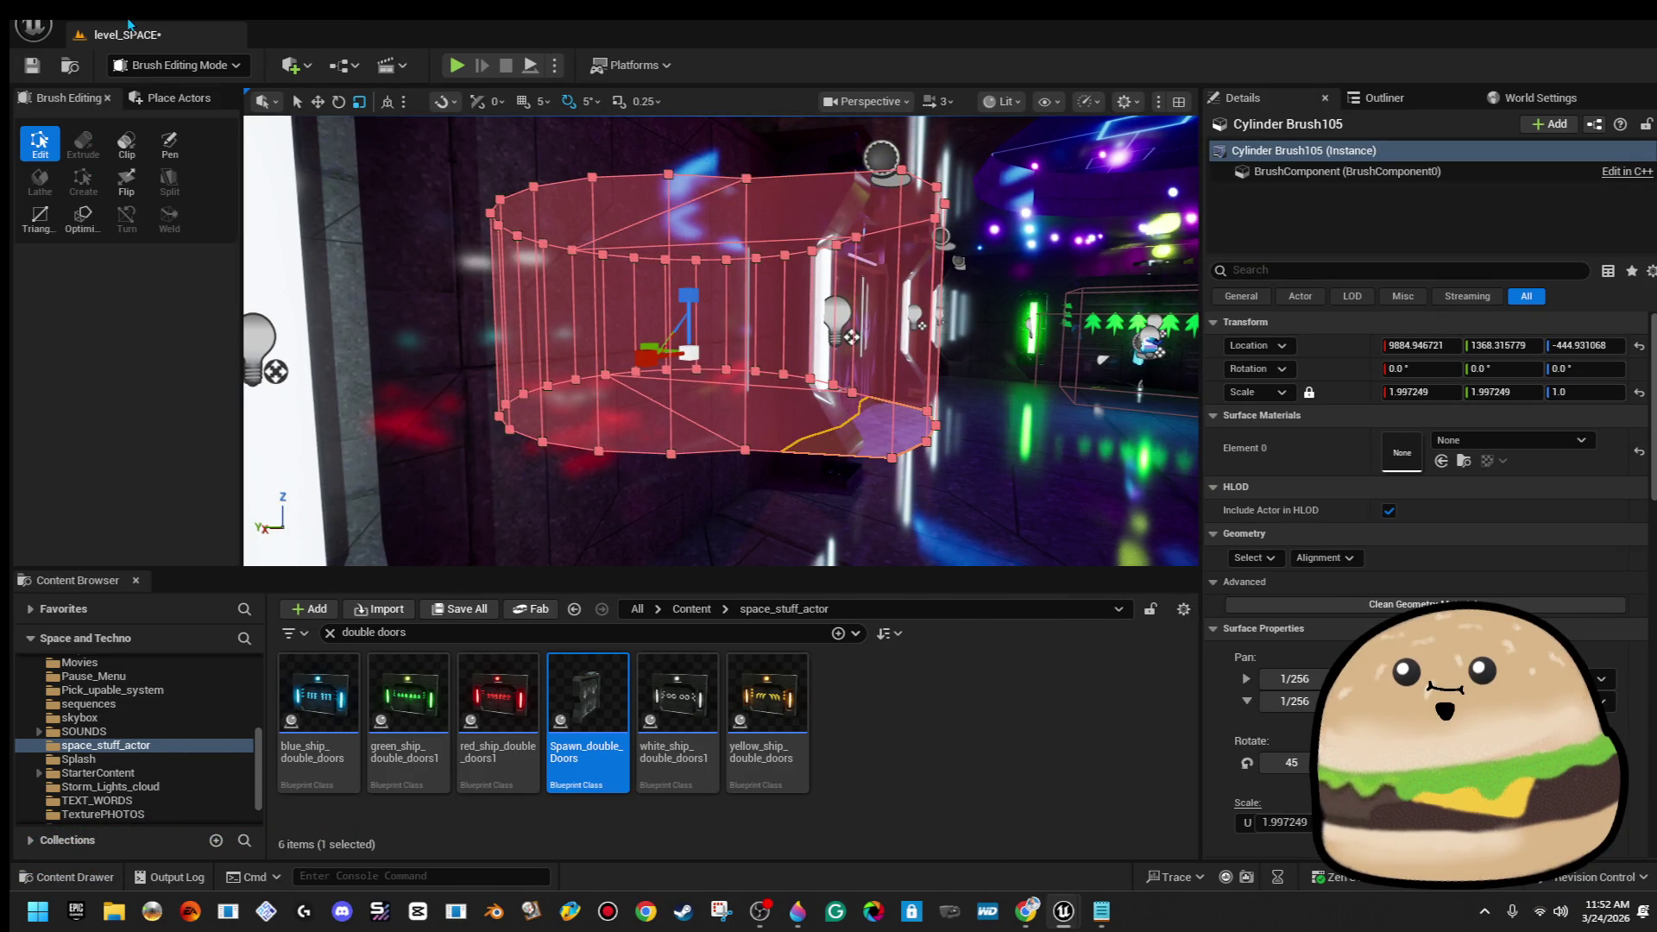
{"action": "key", "text": "ctrl+x"}
{"action": "key", "text": "alt+e"}
{"action": "left_click", "coordinate": [195, 181]}
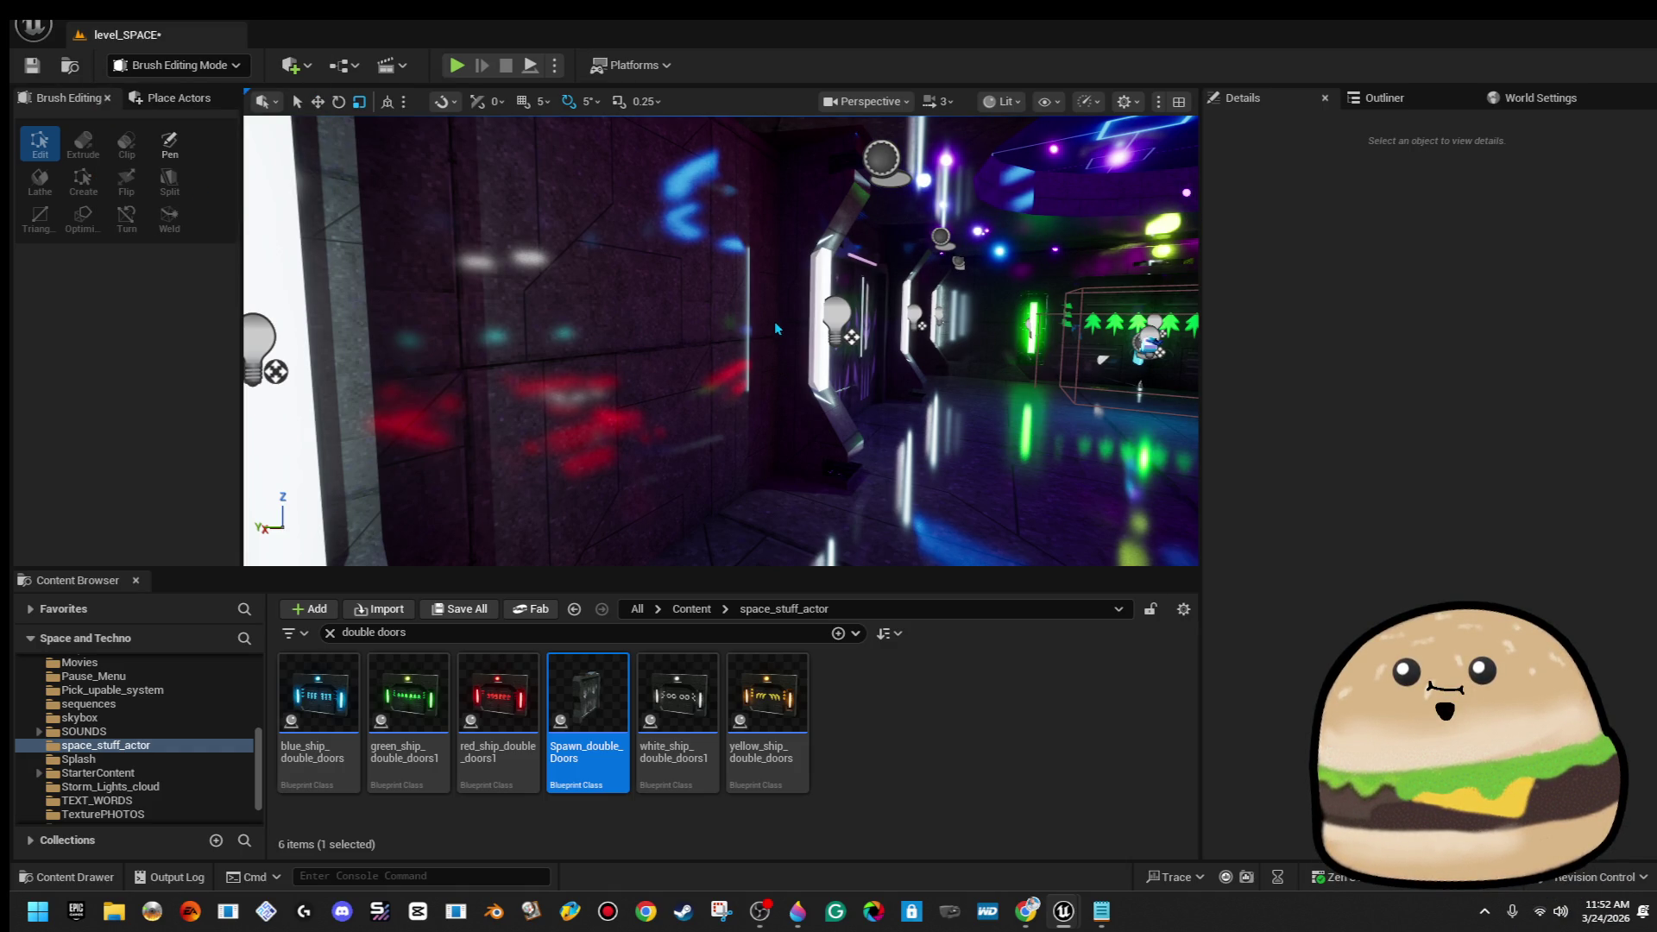
{"action": "scroll", "coordinate": [721, 341], "scroll_direction": "up", "scroll_amount": 10}
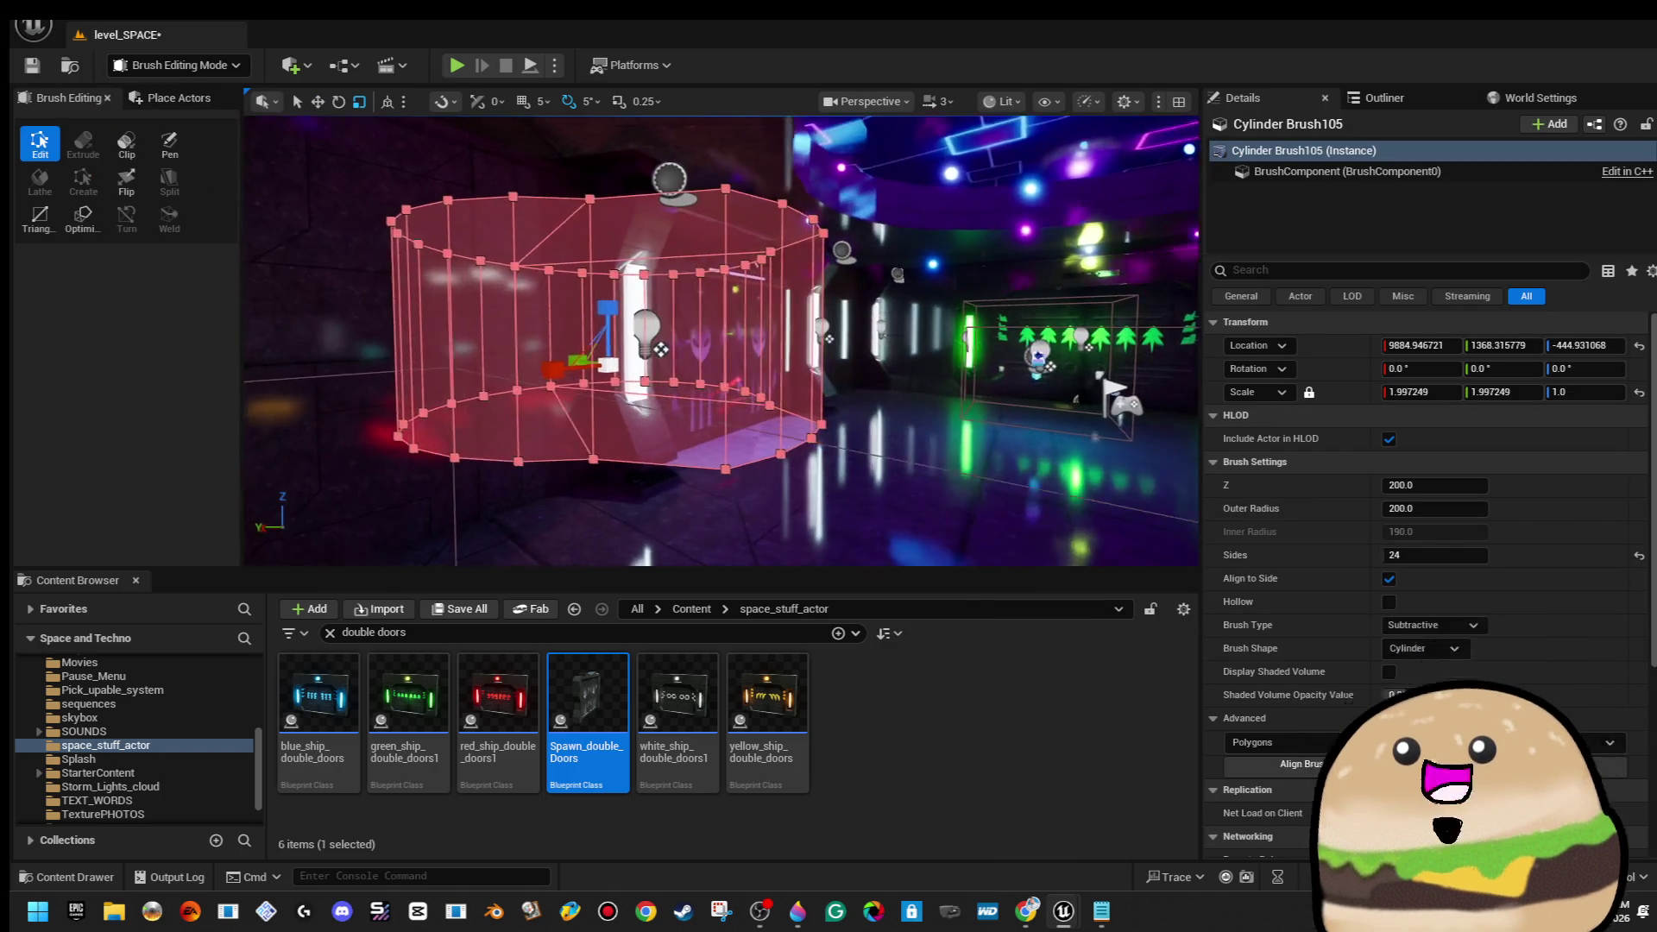
{"action": "mouse_move", "coordinate": [721, 341]}
{"action": "left_mouse_down"}
{"action": "mouse_move", "coordinate": [431, 328]}
{"action": "mouse_move", "coordinate": [1033, 229]}
{"action": "mouse_move", "coordinate": [966, 276]}
{"action": "left_mouse_up"}
Bring purple Cylinder Brush106 to about 2.099899 scale on X and Y, then deselect it
{"action": "key", "text": "Escape"}
{"action": "left_click", "coordinate": [770, 344]}
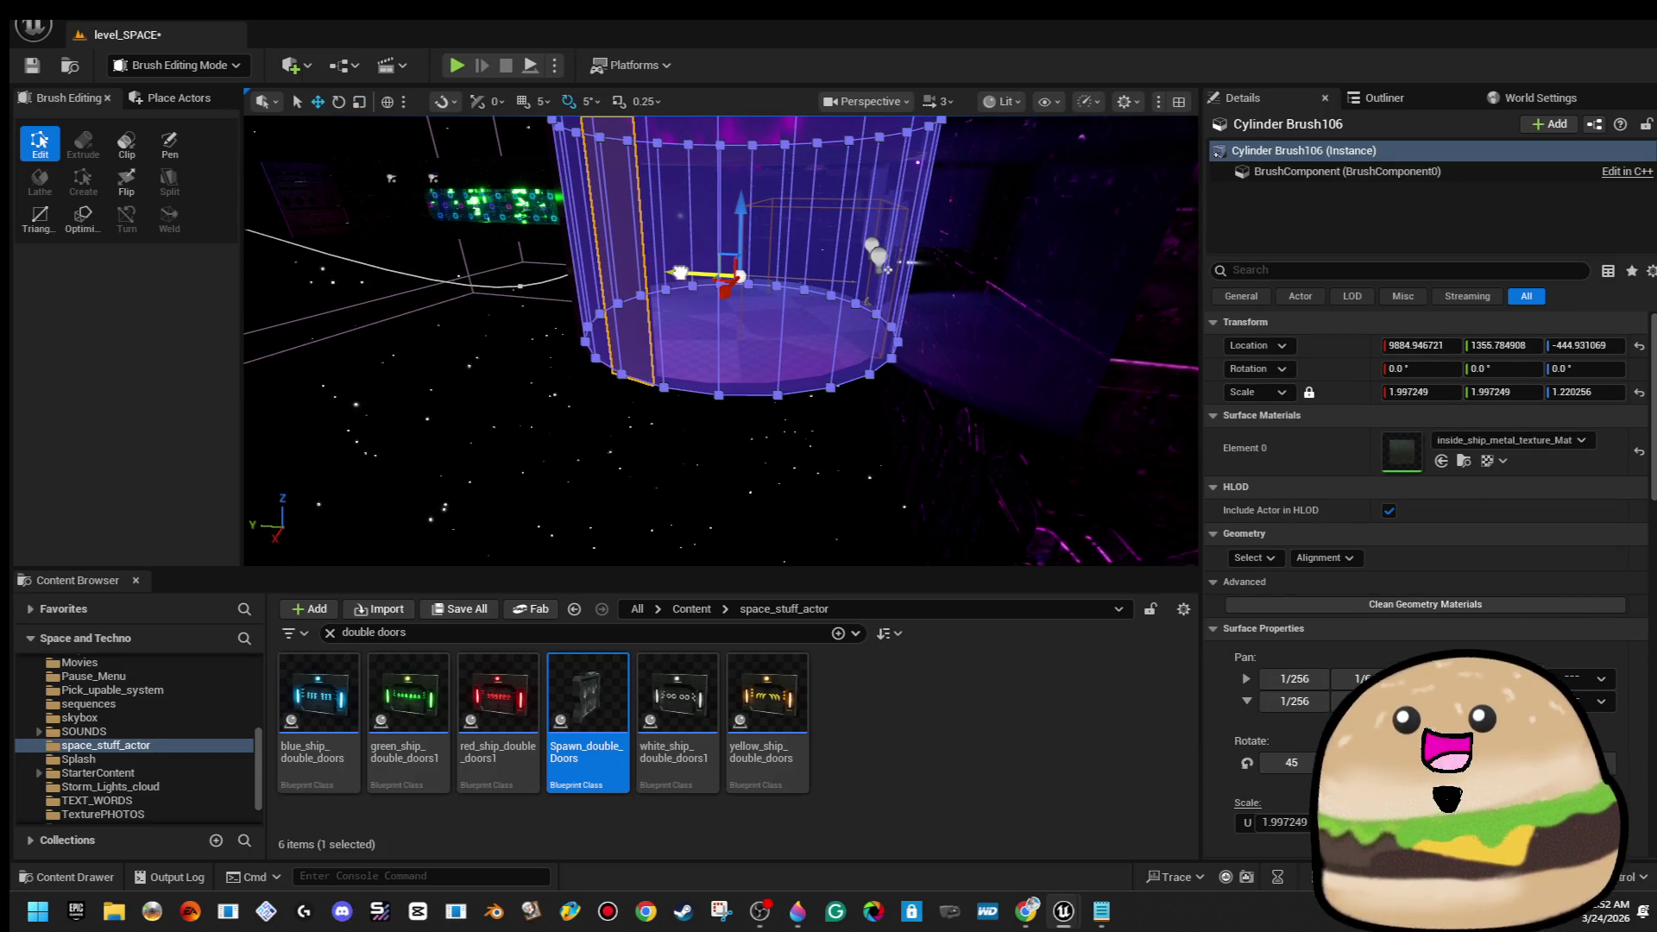
{"action": "left_click", "coordinate": [684, 306]}
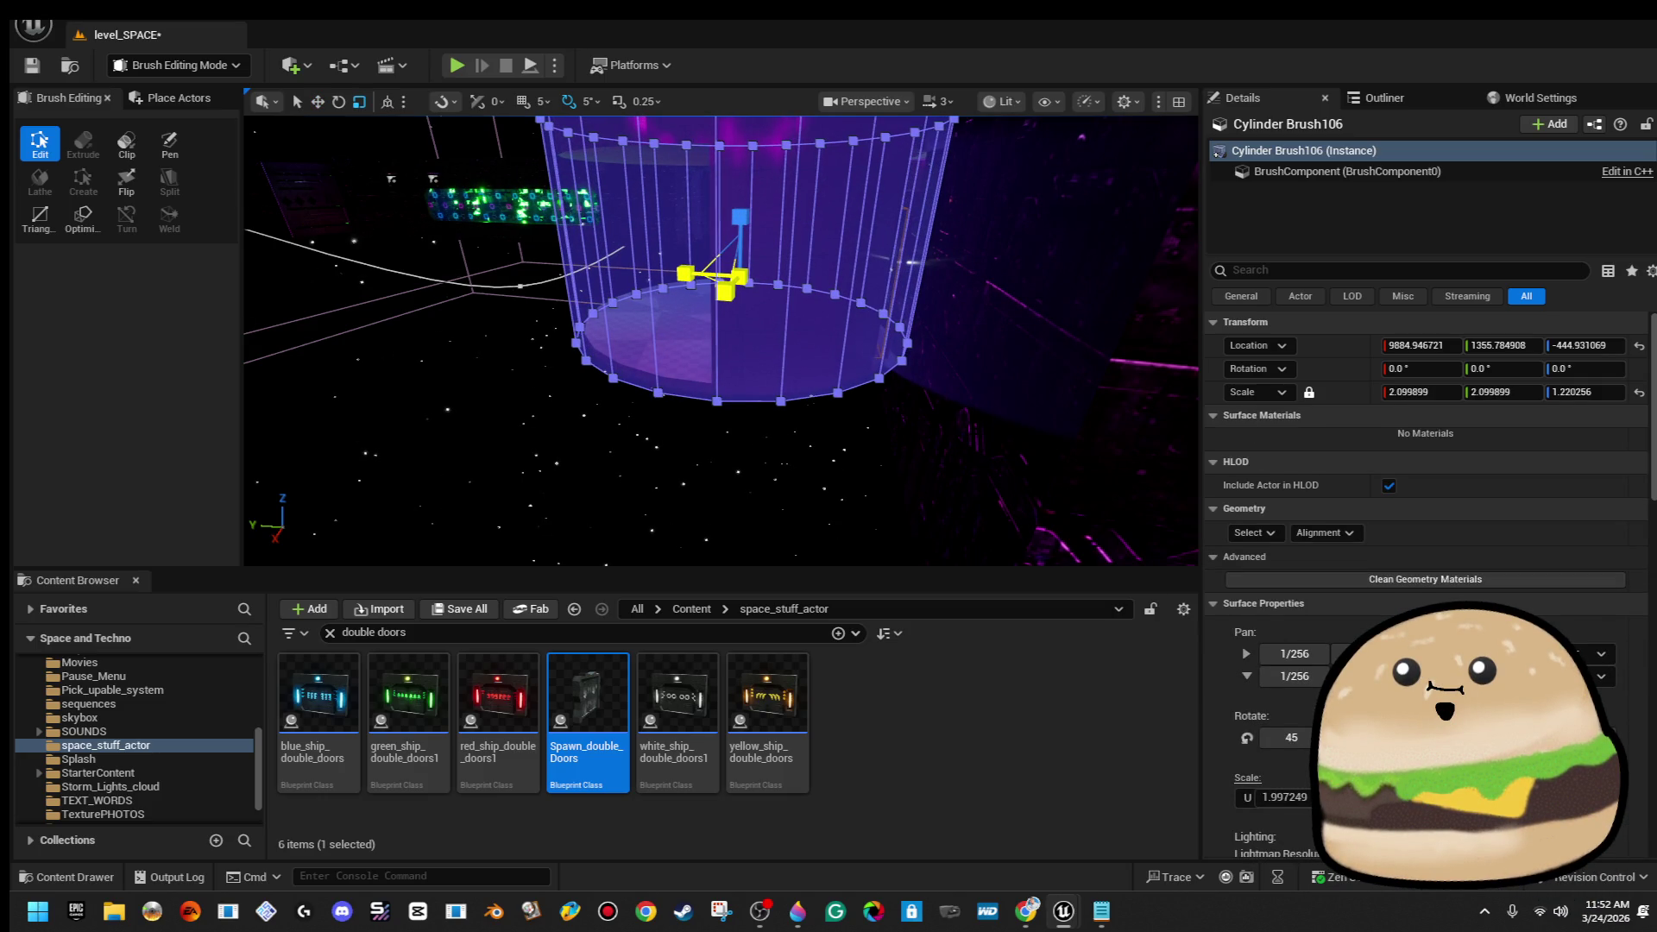
{"action": "key", "text": "Escape"}
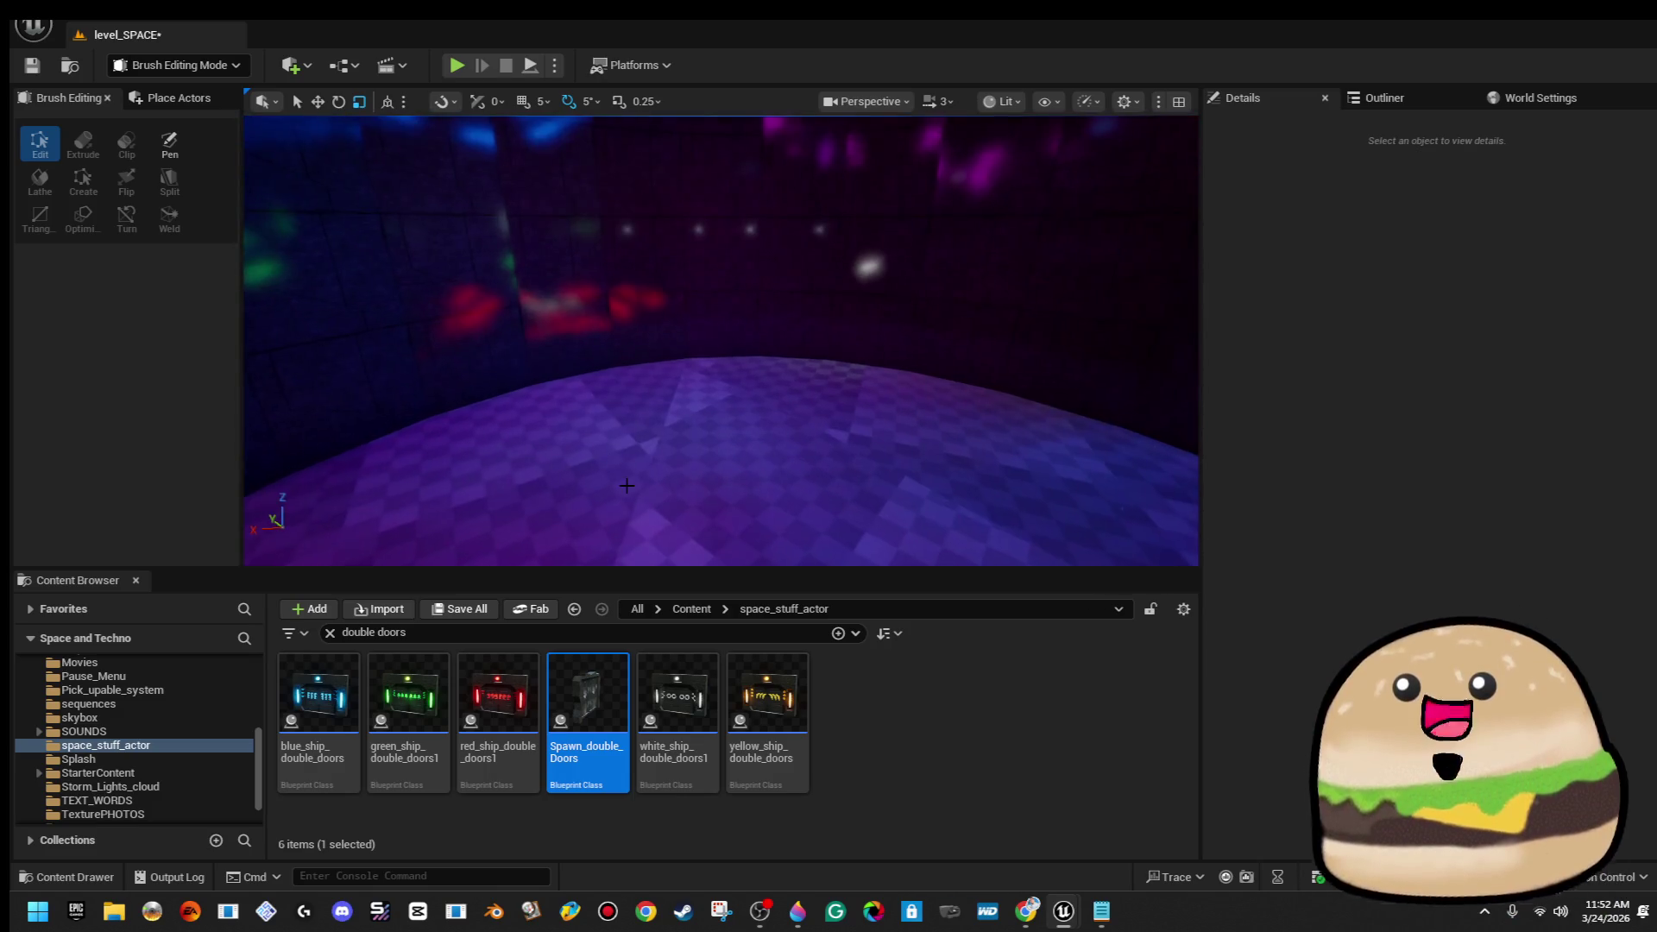
{"action": "right_click", "coordinate": [644, 475]}
Play-test the room from the red cylinder brush's spot, then stop with Esc
{"action": "left_click", "coordinate": [725, 875]}
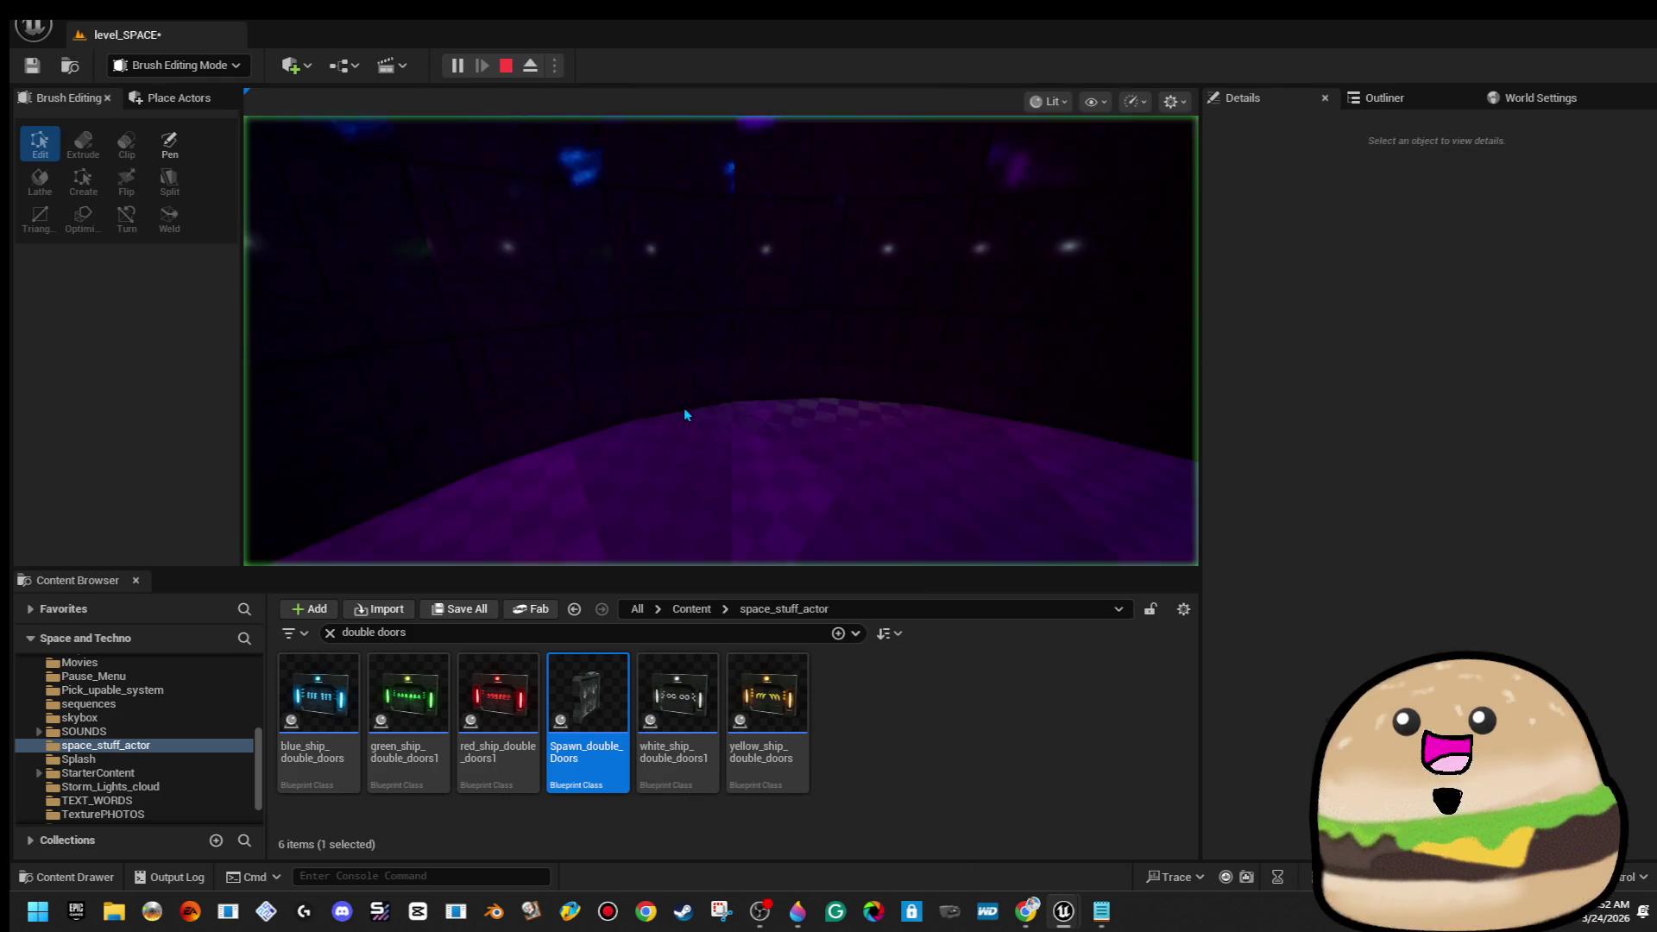
{"action": "key", "text": "F11"}
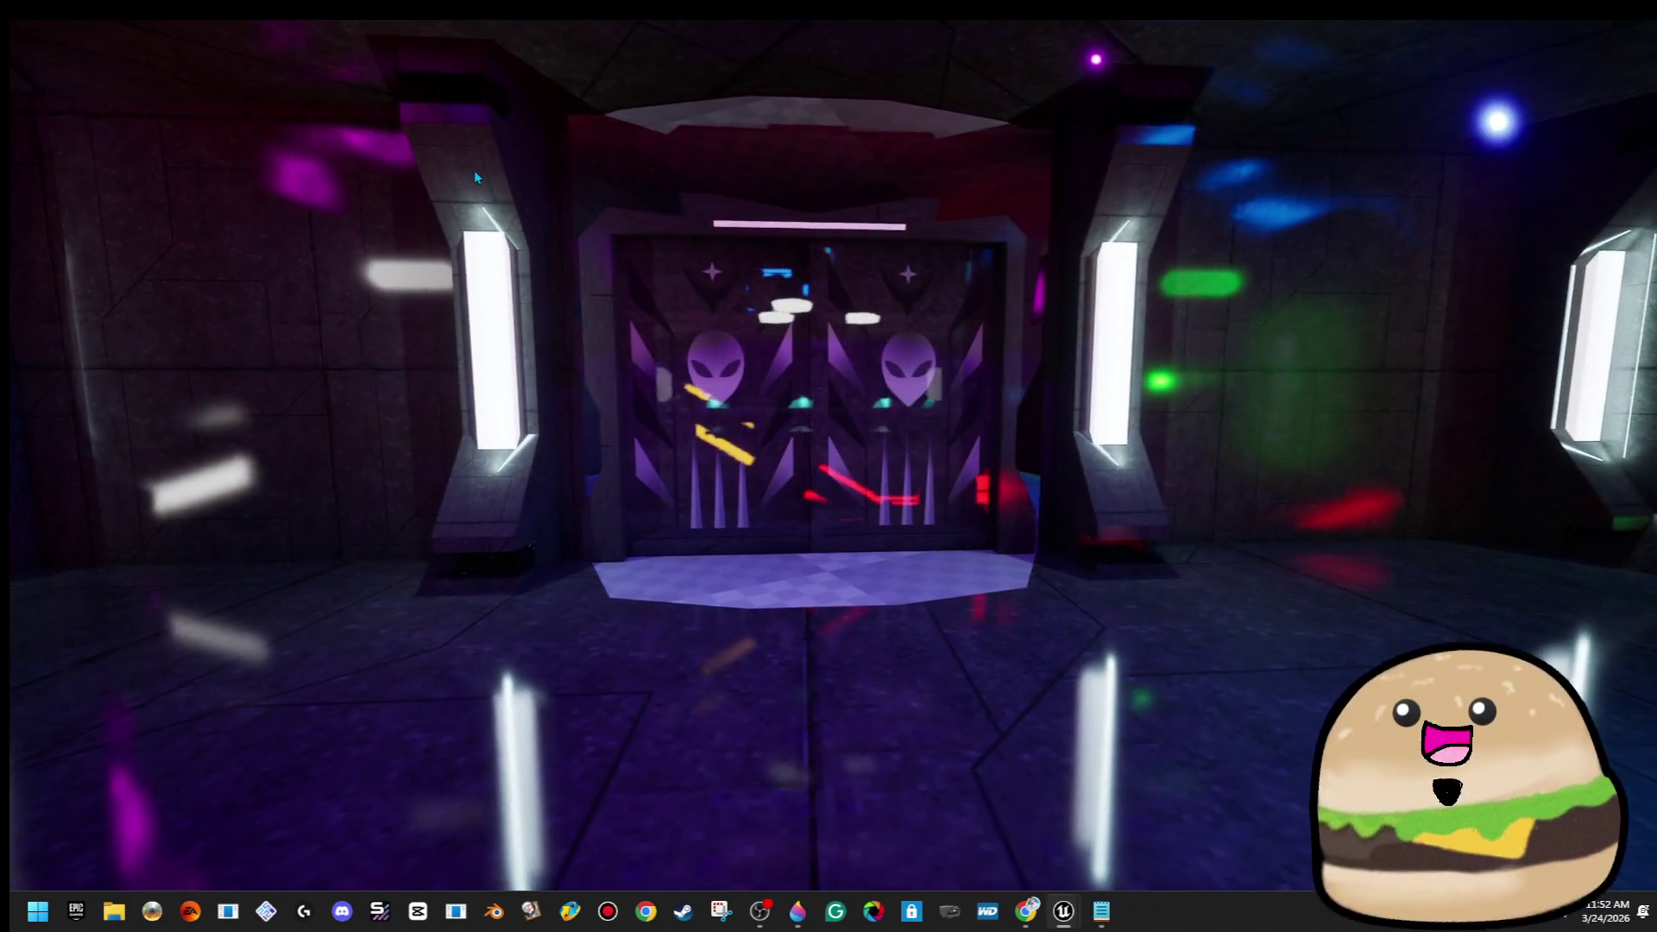
{"action": "key", "text": "Escape"}
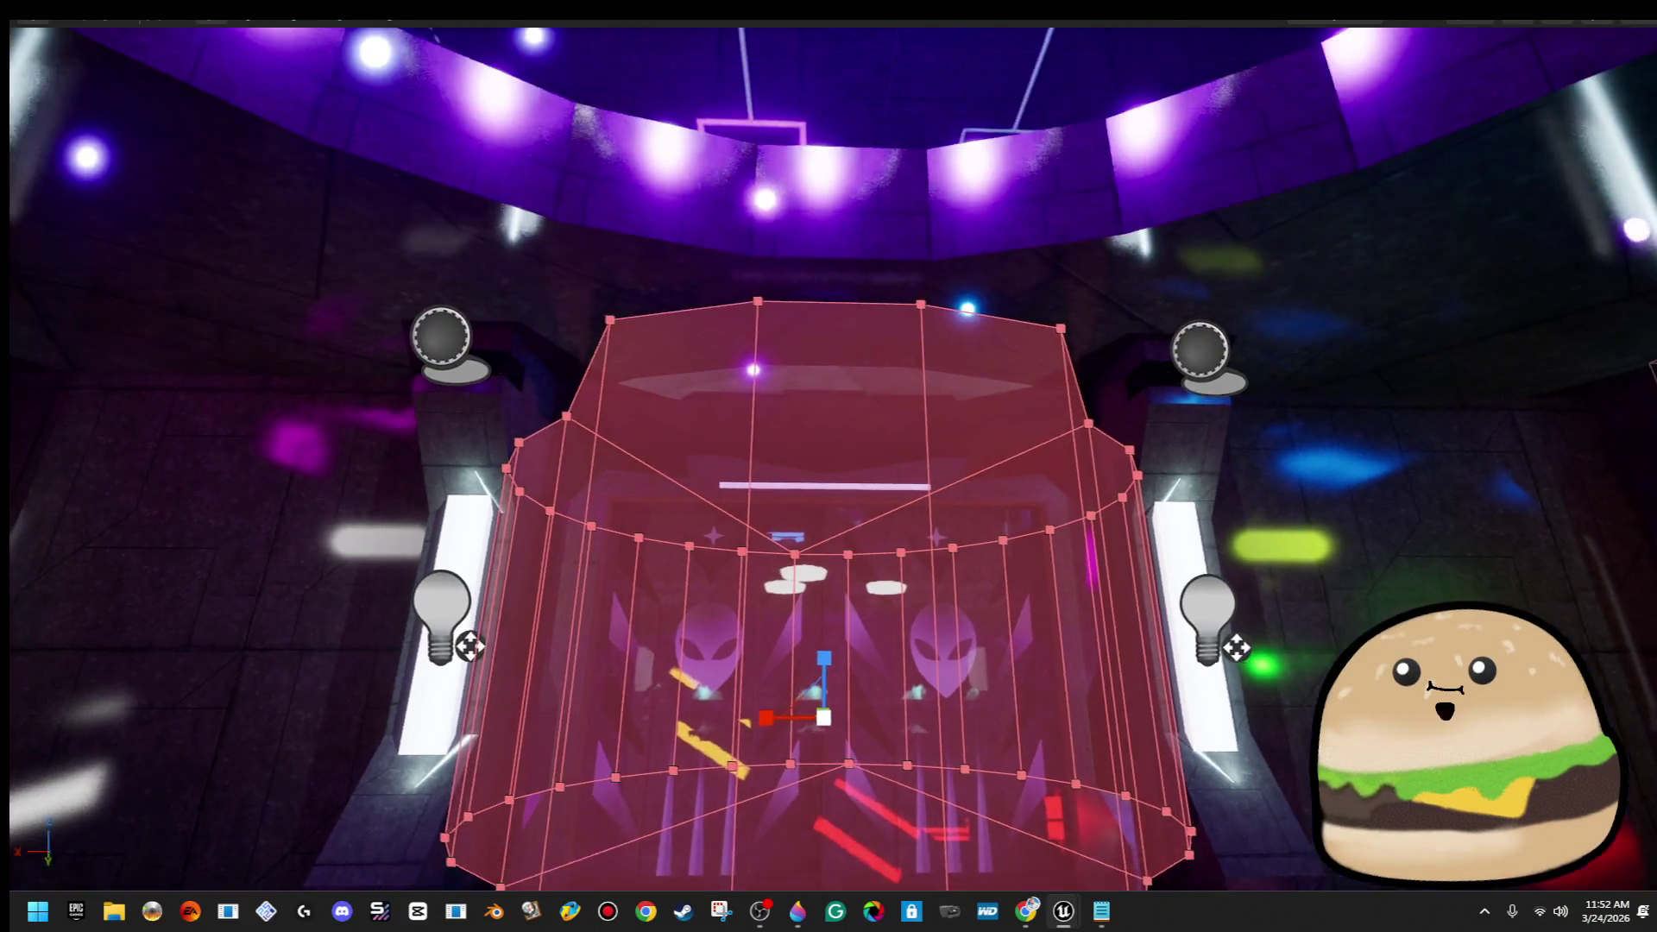
Frame the red volume, lower its top face, and push one side edge outward along Y
{"action": "key", "text": "f"}
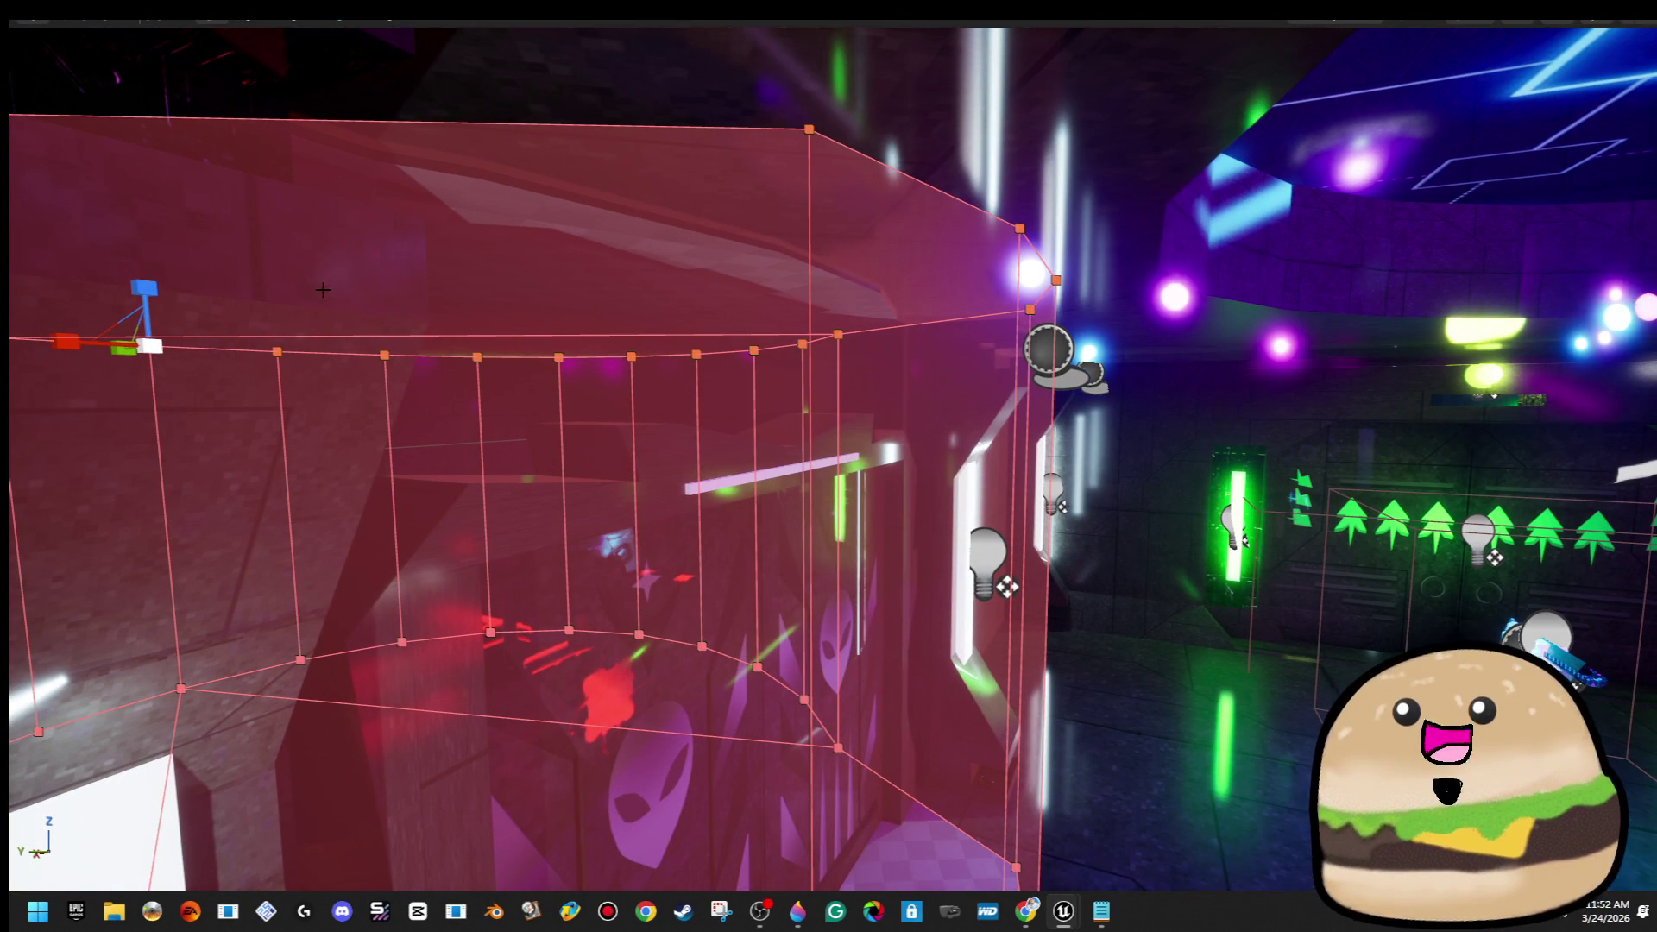
{"action": "left_click_drag", "start_coordinate": [144, 274], "coordinate": [154, 358]}
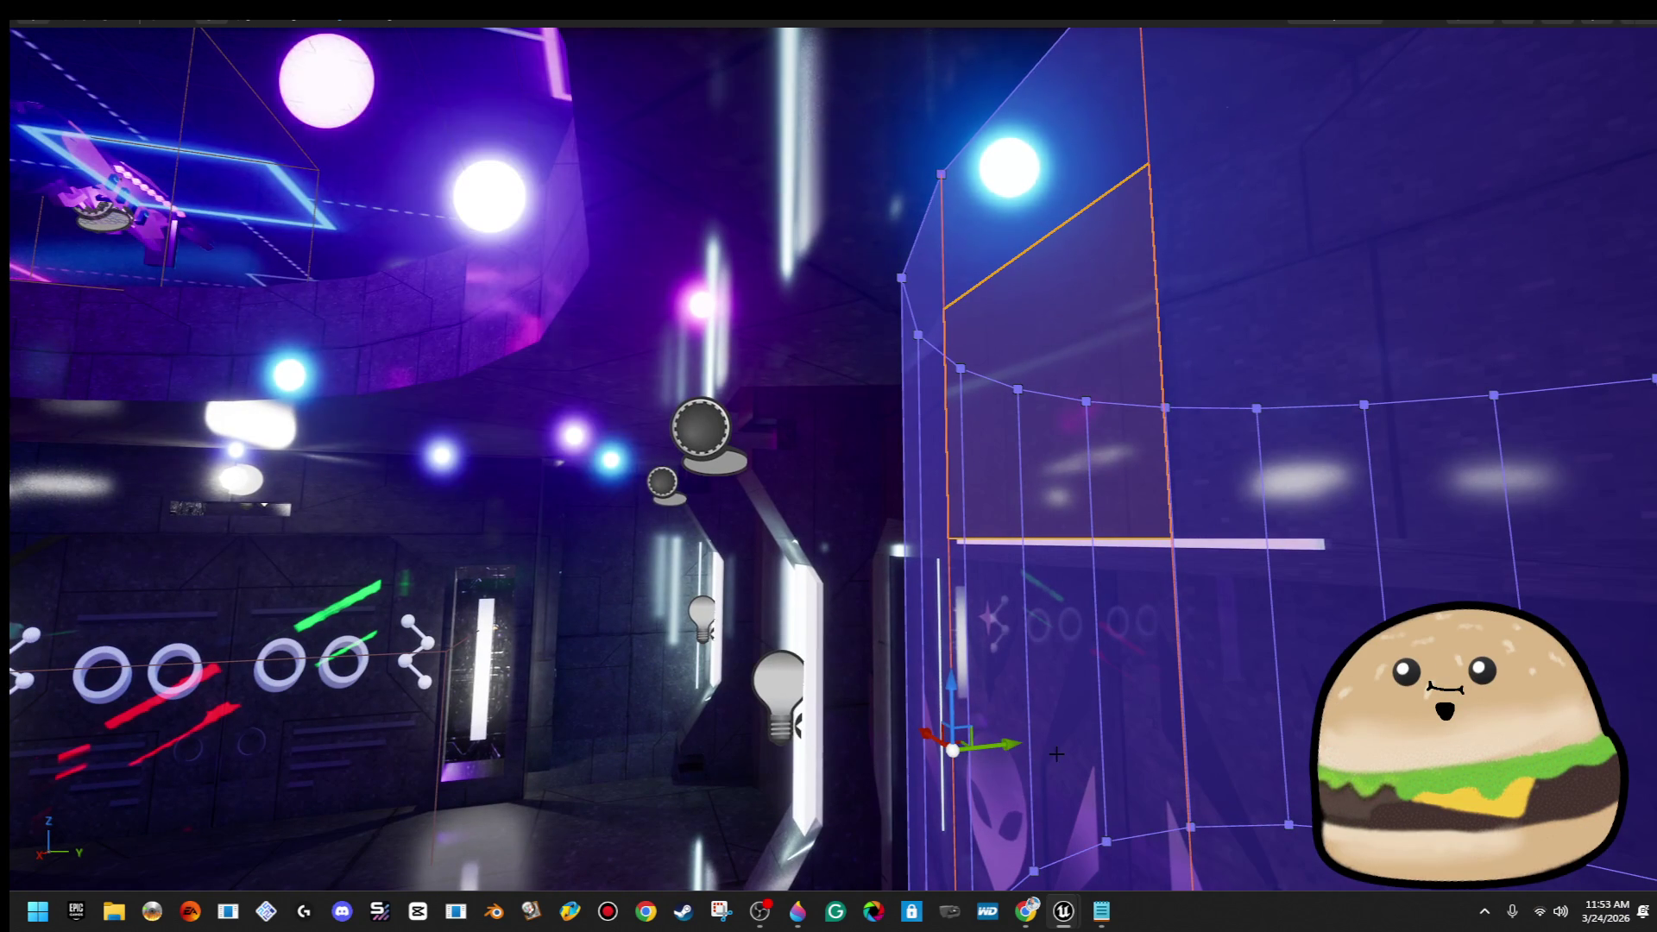
{"action": "left_click_drag", "start_coordinate": [1011, 741], "coordinate": [1060, 748]}
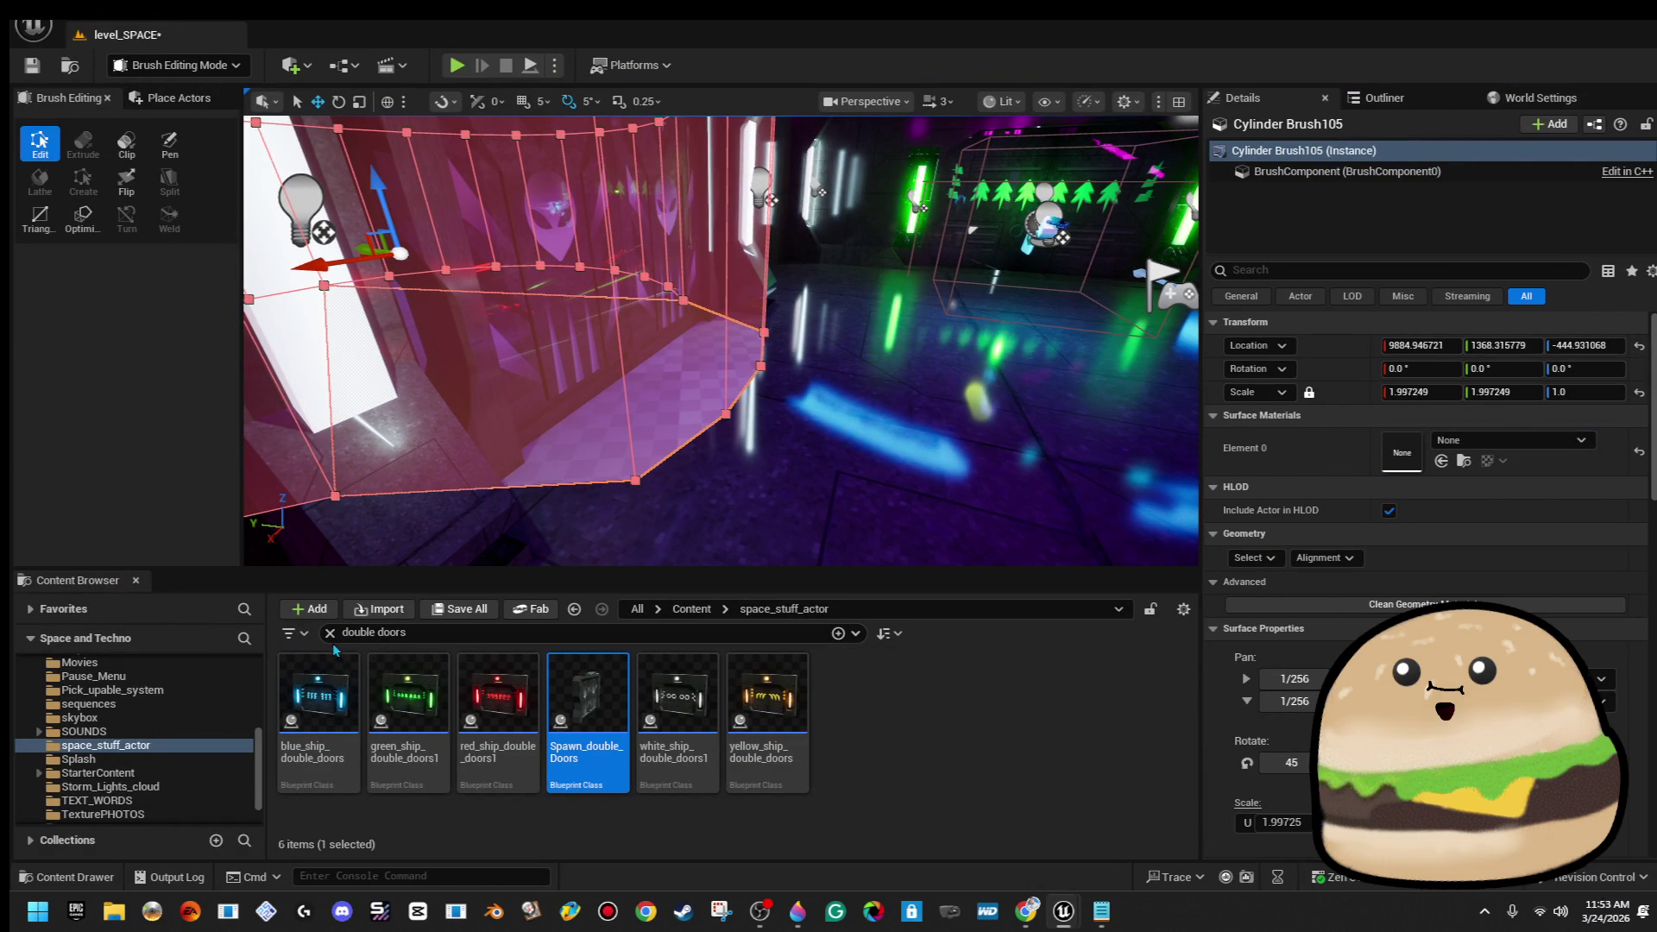
Select the matching brushes and assign inside_ship_metal_texture_Mat to Element 0
{"action": "left_click", "coordinate": [1311, 610]}
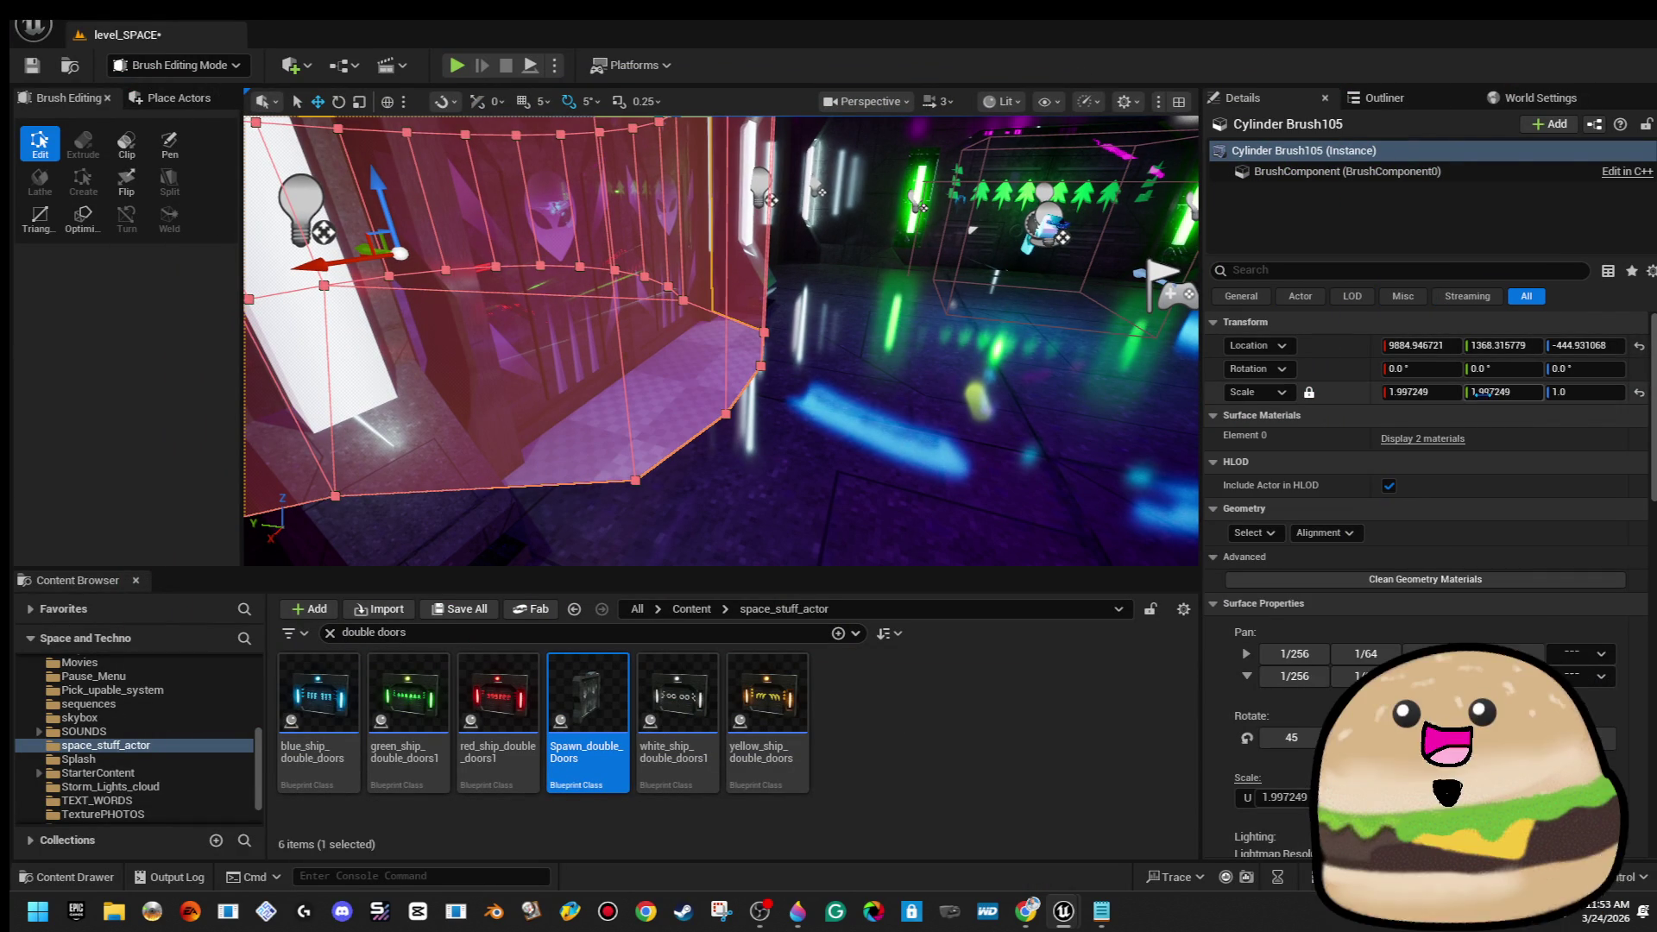
{"action": "left_click", "coordinate": [1452, 439]}
{"action": "left_click", "coordinate": [1567, 466]}
{"action": "type", "text": "insid"}
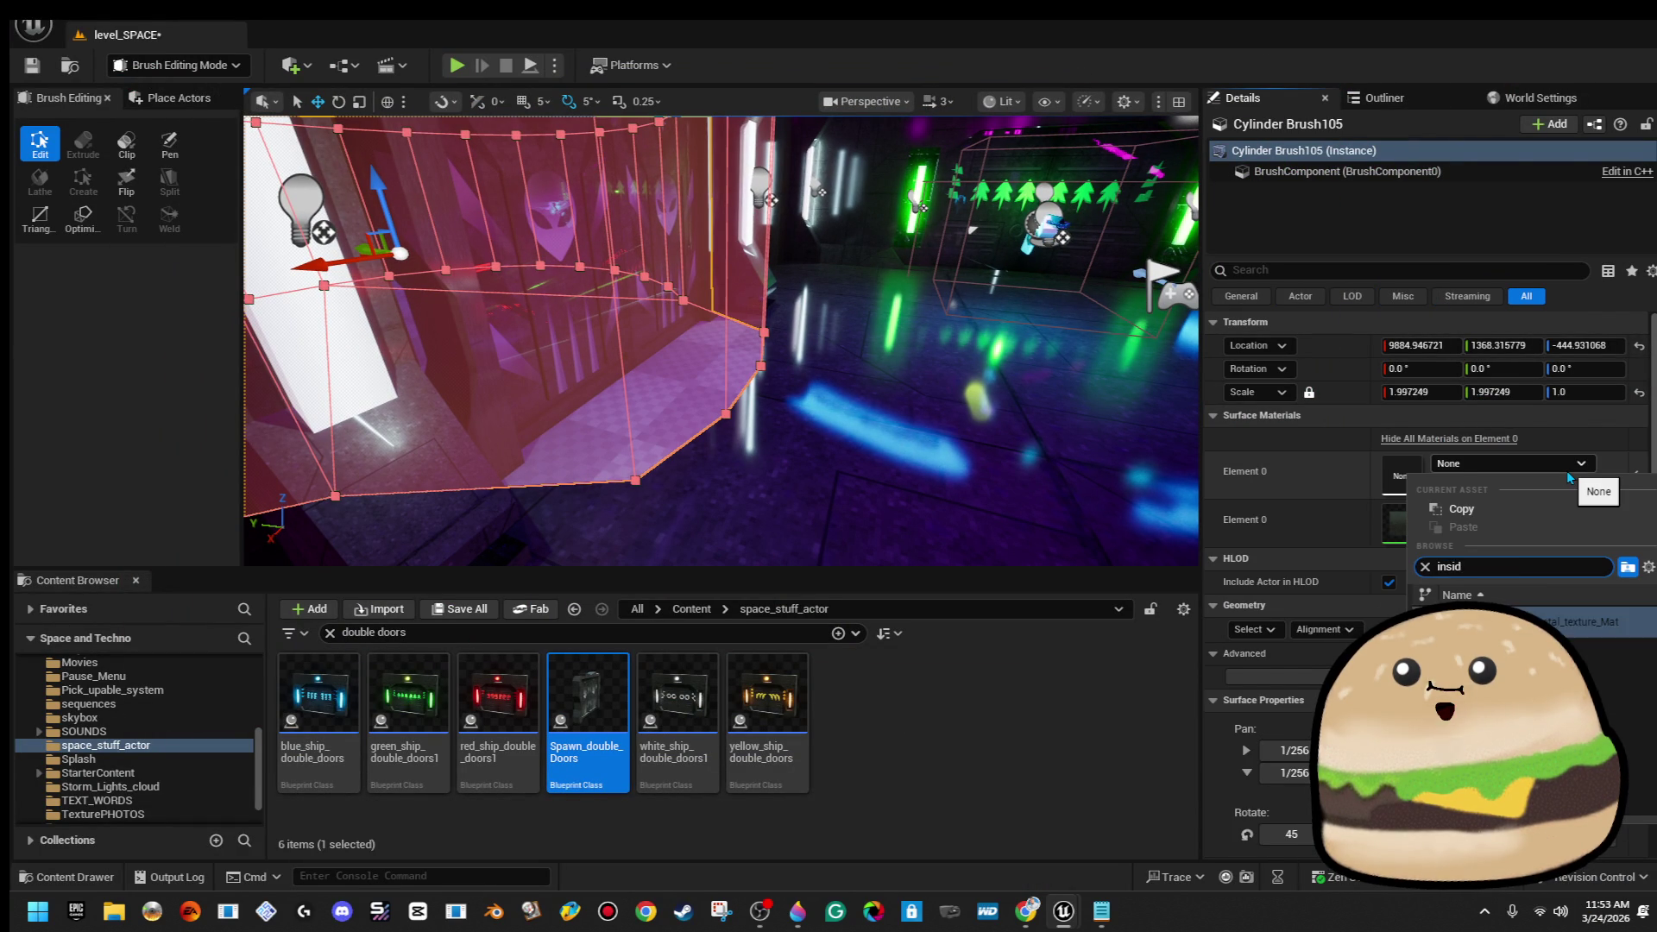
{"action": "key", "text": "Return"}
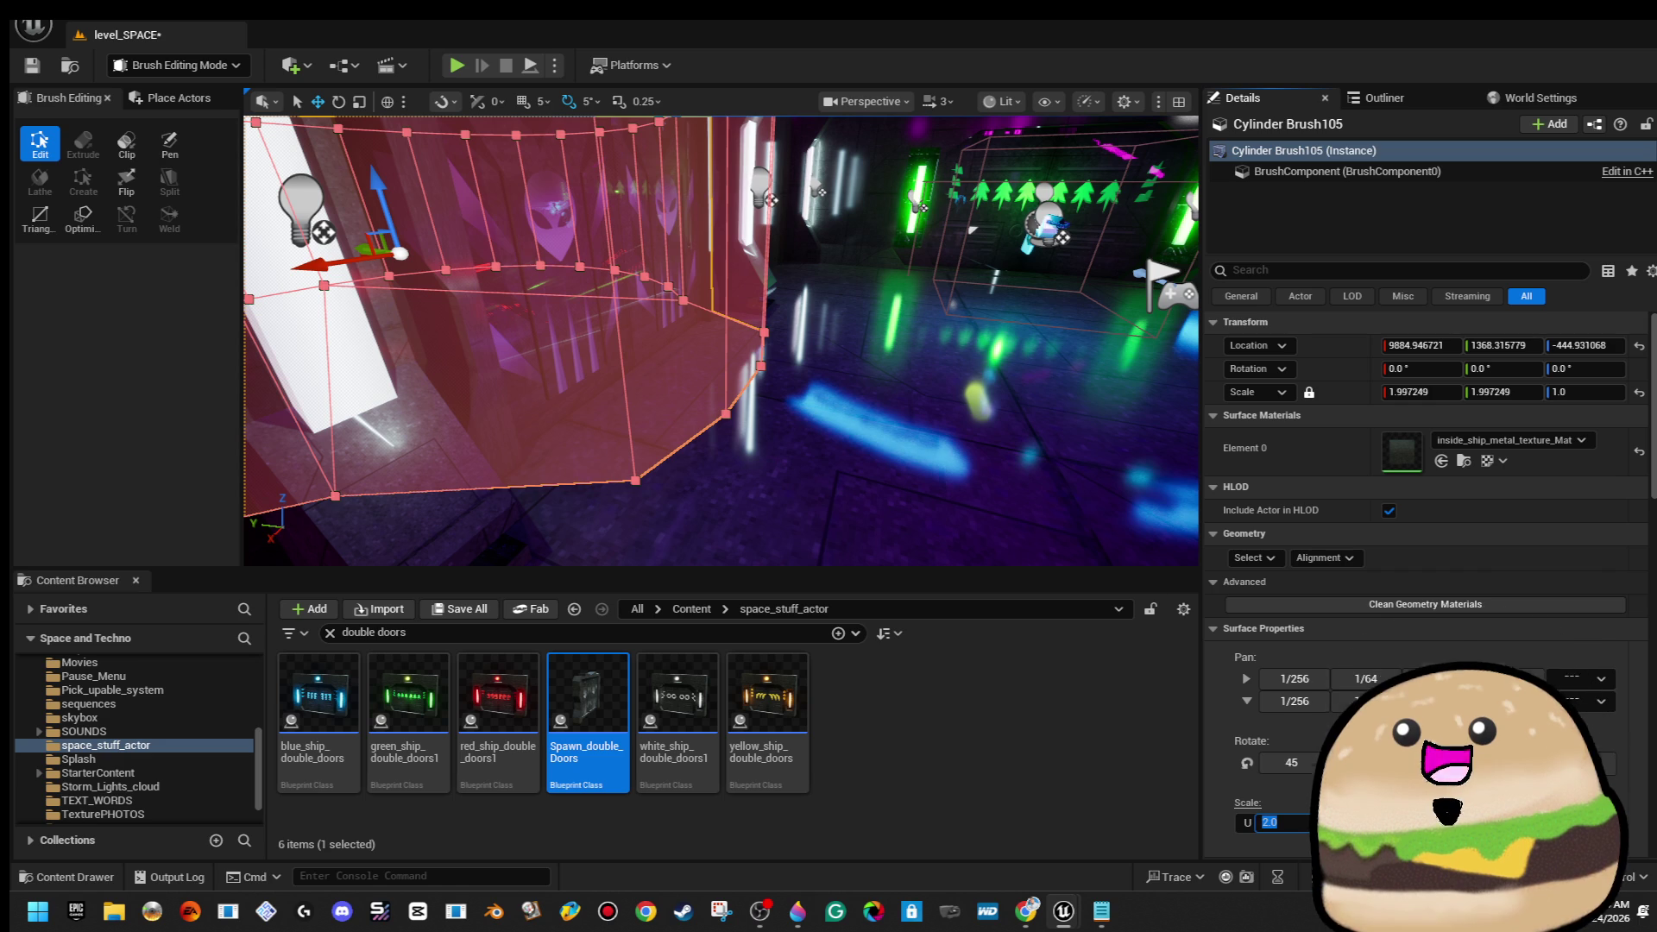
Change the cylinder brush surface texture Scale U from 2.0 to 4.0, then frame the brush
{"action": "key", "text": "Return"}
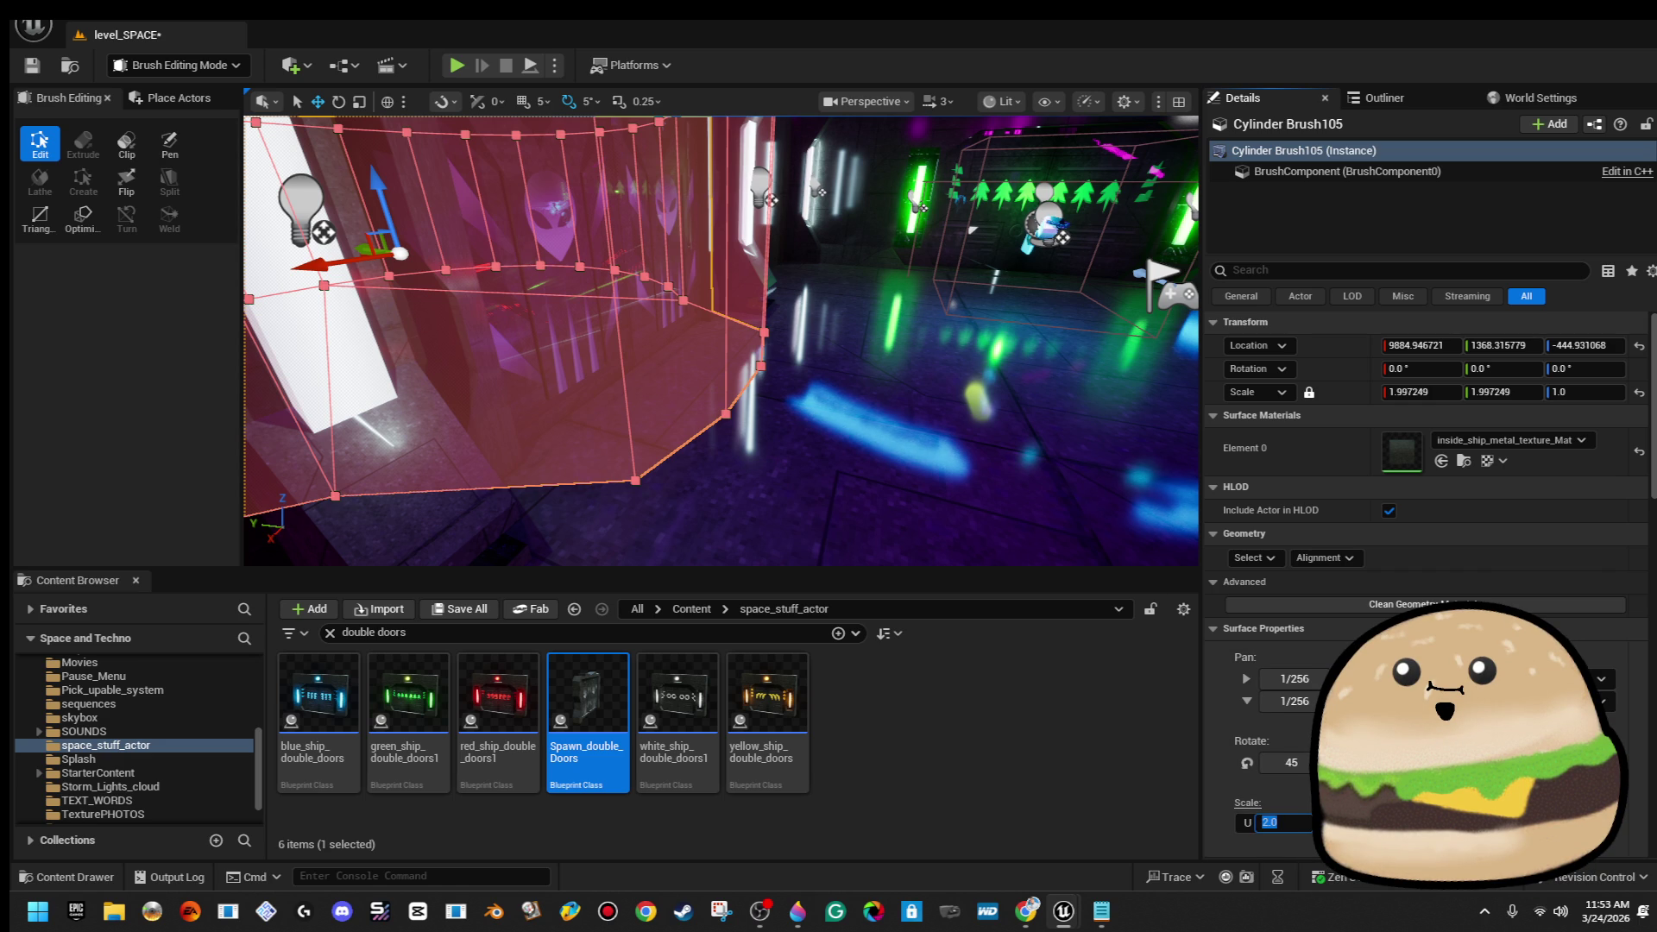
{"action": "mouse_move", "coordinate": [974, 488]}
{"action": "left_mouse_down"}
{"action": "mouse_move", "coordinate": [974, 557]}
{"action": "mouse_move", "coordinate": [932, 543]}
{"action": "left_mouse_up"}
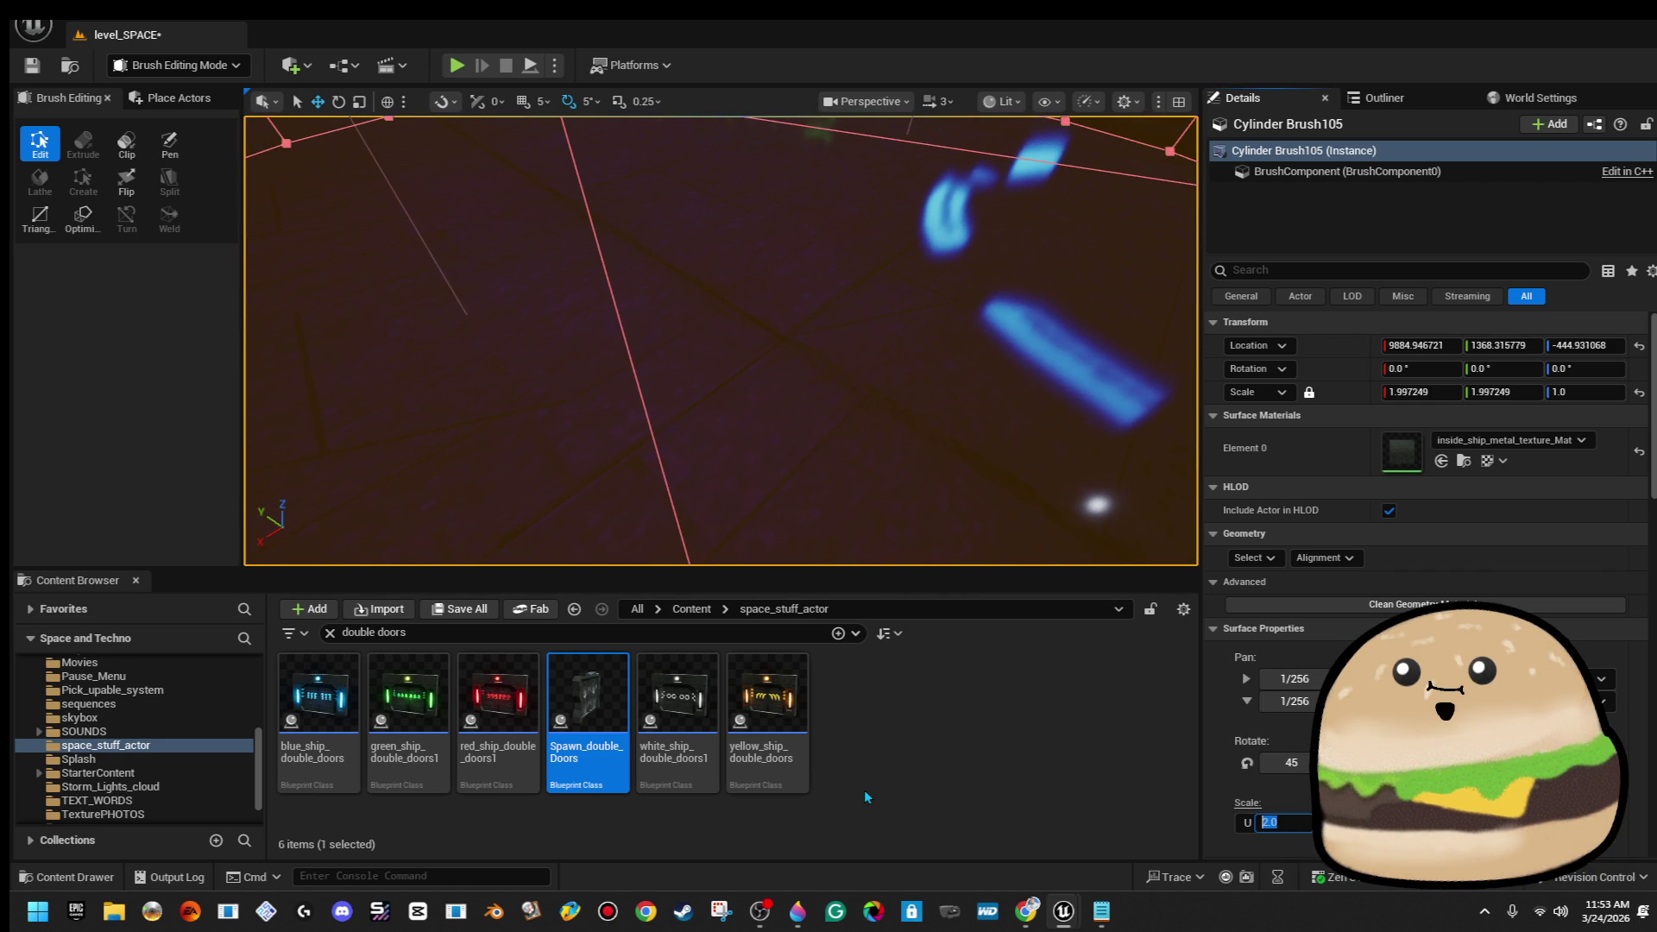
{"action": "type", "text": "4"}
{"action": "key", "text": "Return"}
{"action": "key", "text": "f"}
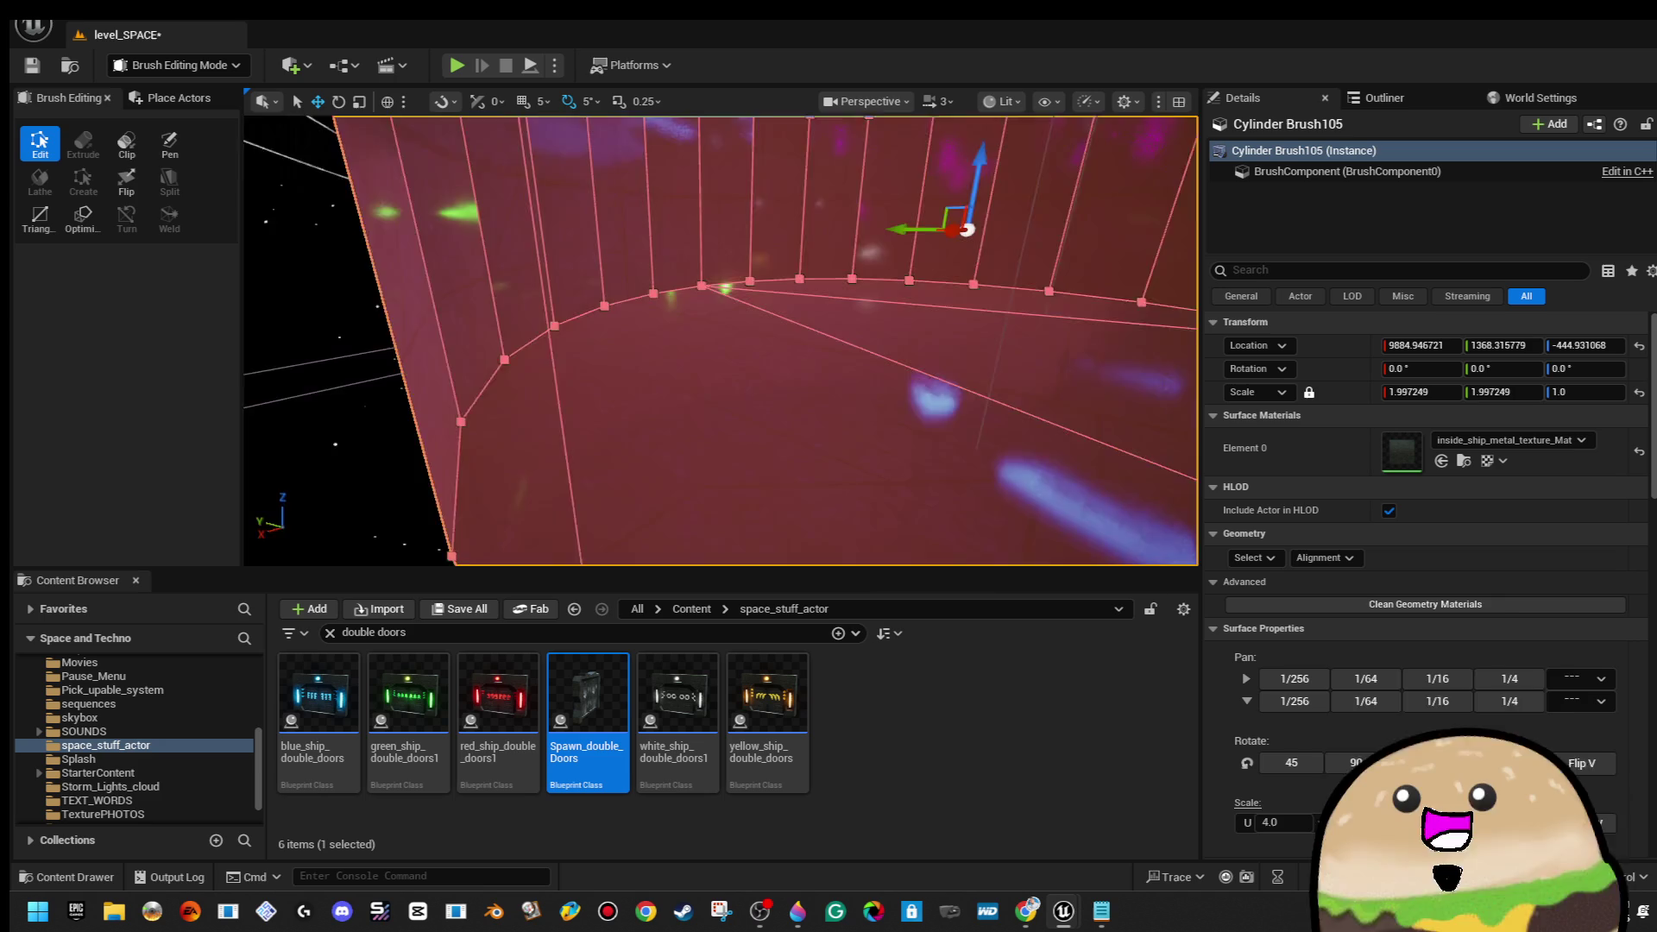
{"action": "mouse_move", "coordinate": [721, 341]}
{"action": "left_mouse_down"}
{"action": "mouse_move", "coordinate": [682, 340]}
{"action": "mouse_move", "coordinate": [699, 341]}
{"action": "mouse_move", "coordinate": [638, 296]}
{"action": "mouse_move", "coordinate": [518, 296]}
{"action": "left_mouse_up"}
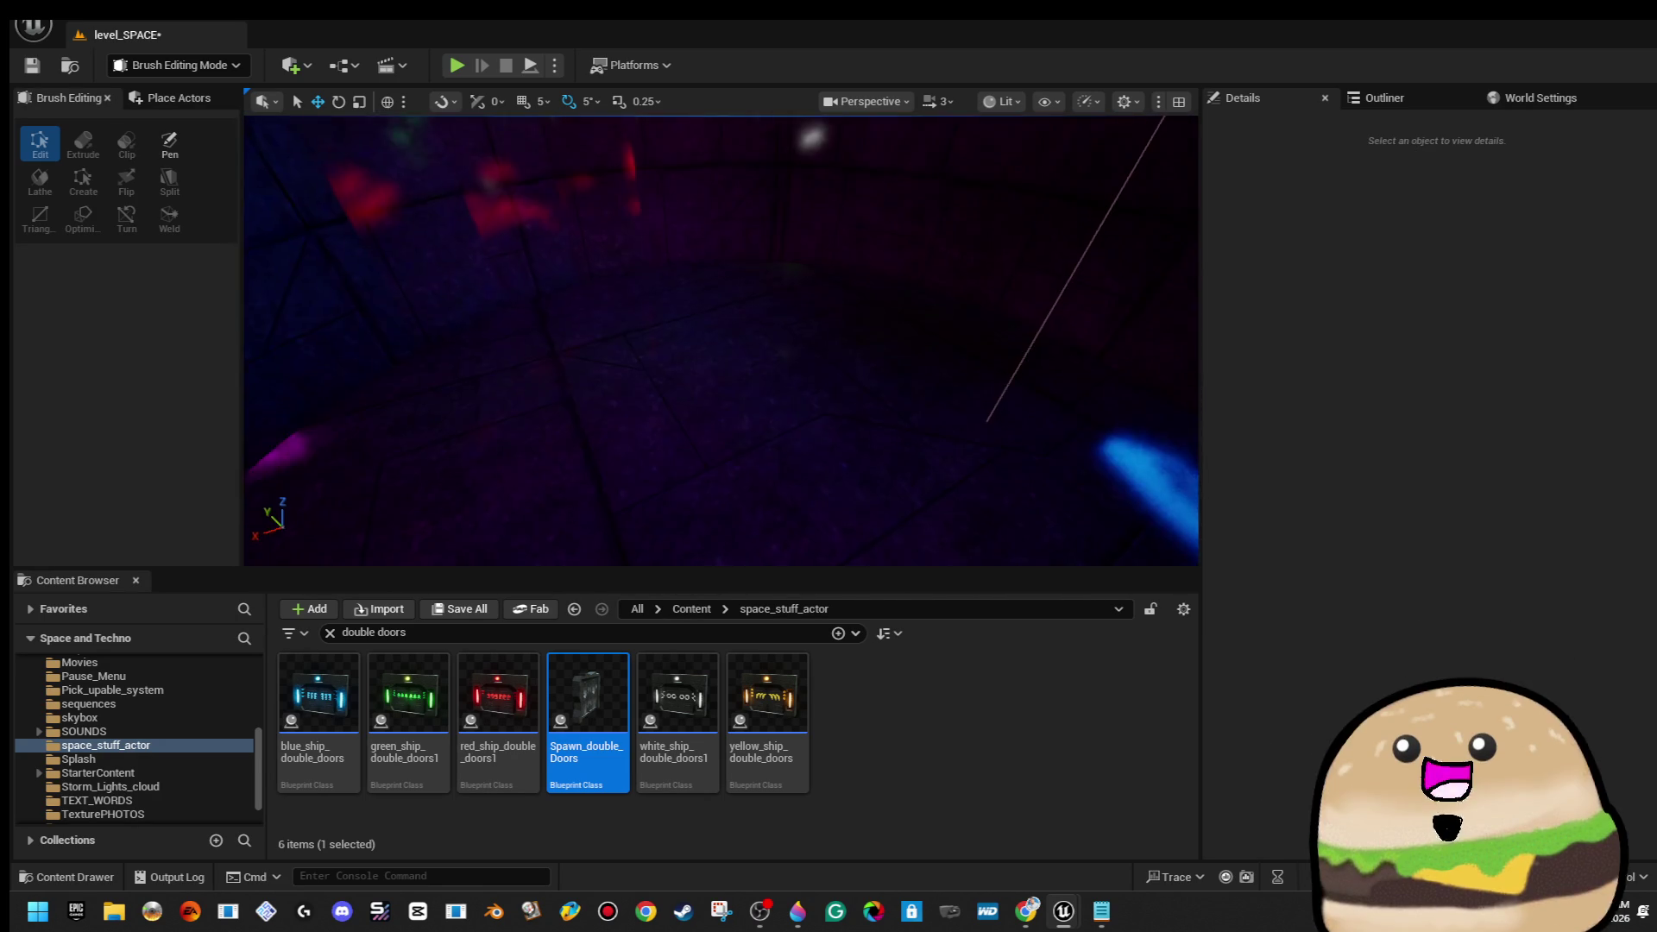
Play-test the level from the cylinder brush area, then return to the editor facing the room
{"action": "right_click", "coordinate": [666, 316]}
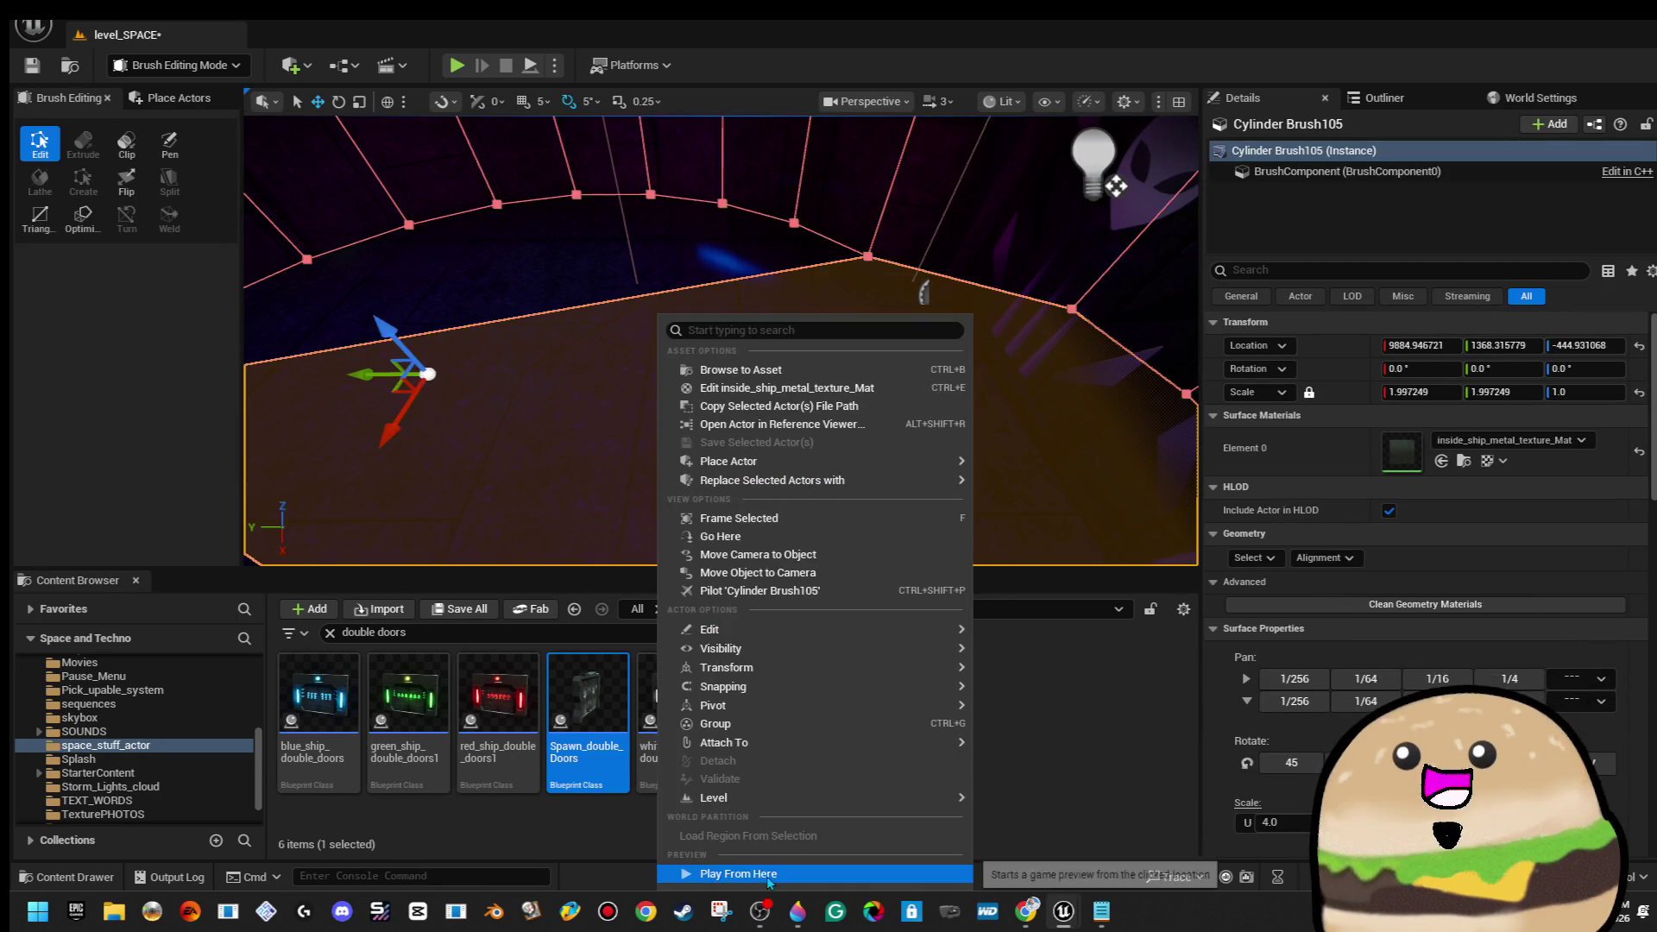
{"action": "key", "text": "Escape"}
{"action": "key", "text": "alt+p"}
{"action": "key", "text": "F11"}
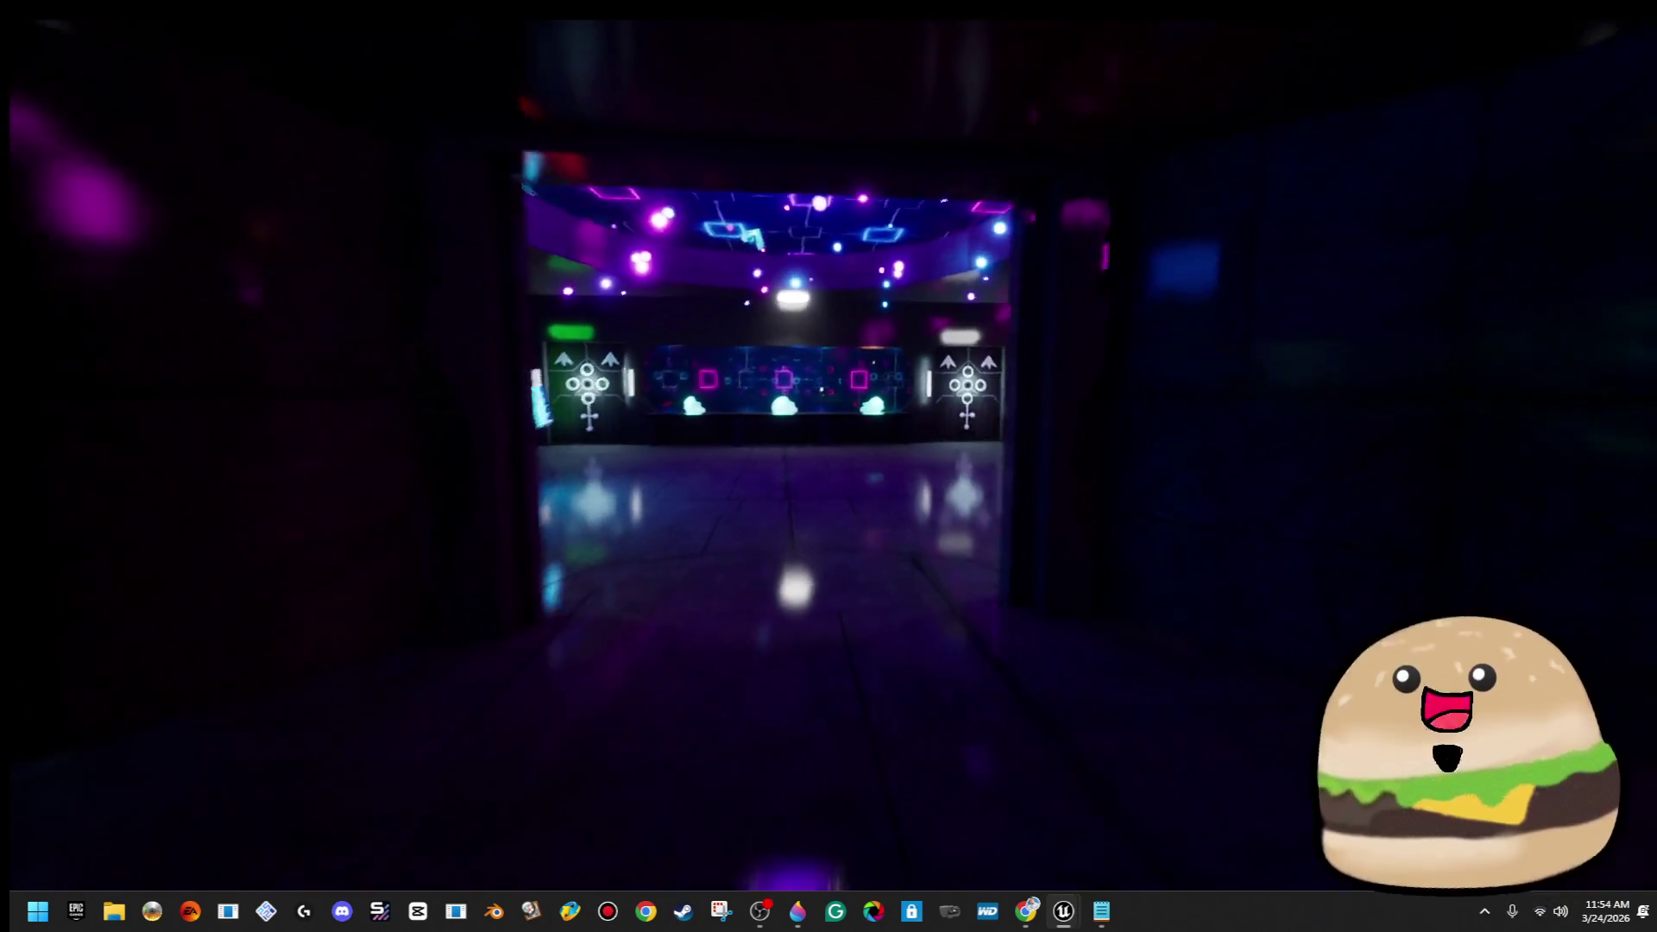
{"action": "key", "text": "Escape"}
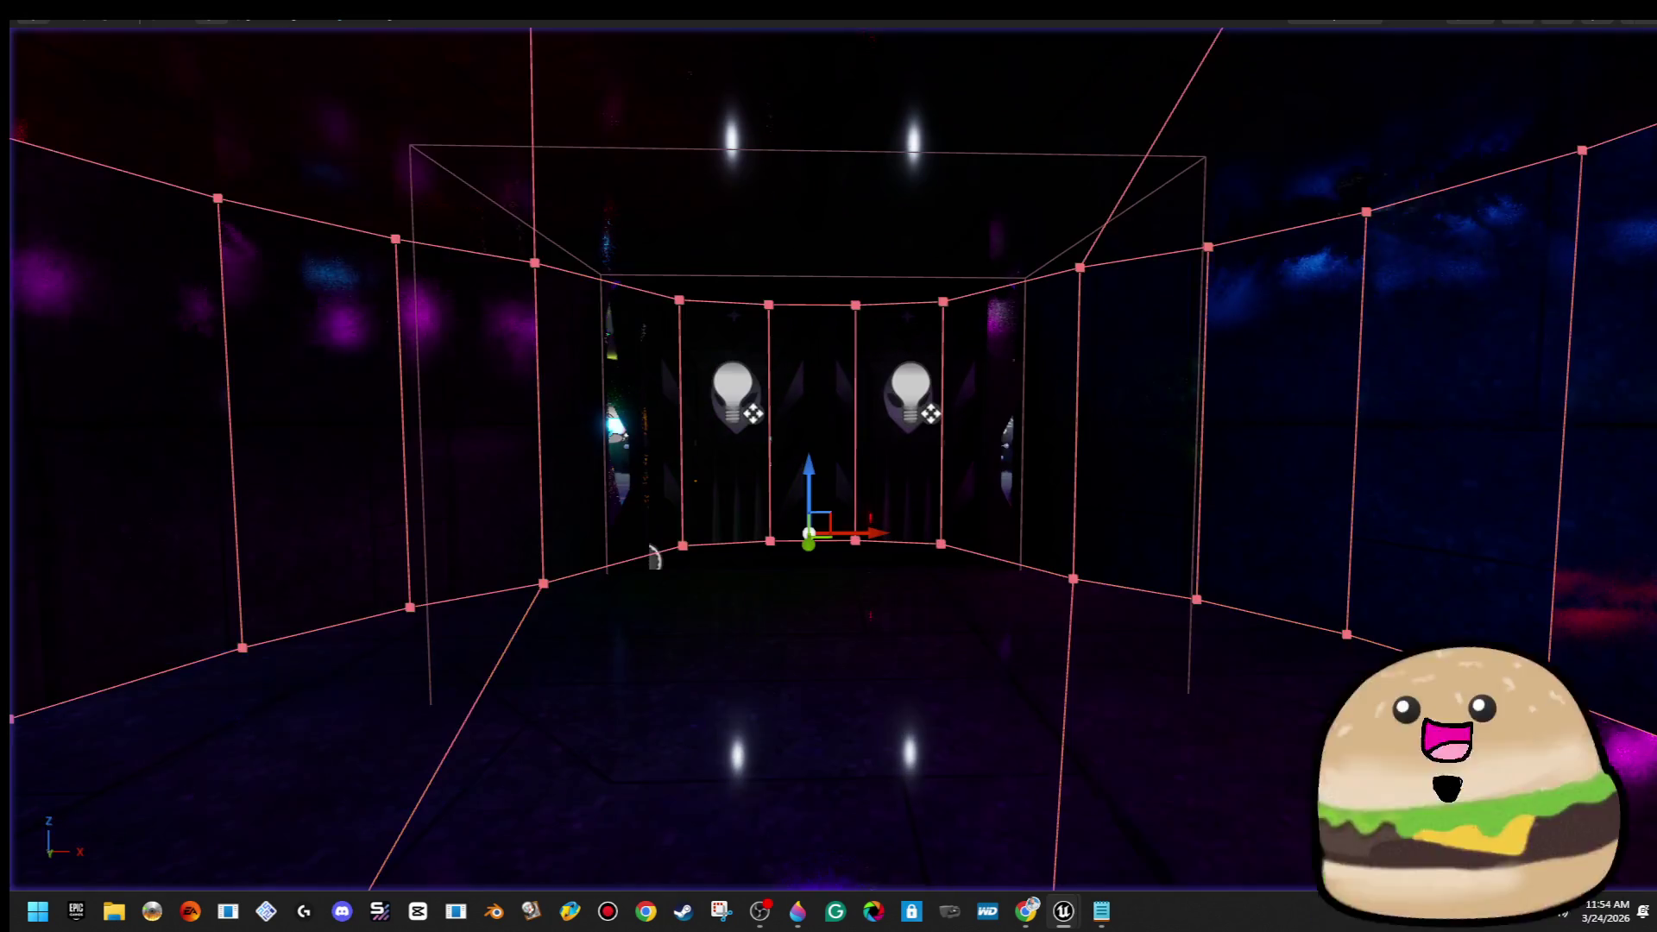
{"action": "scroll", "coordinate": [828, 466], "scroll_direction": "up", "scroll_amount": 5}
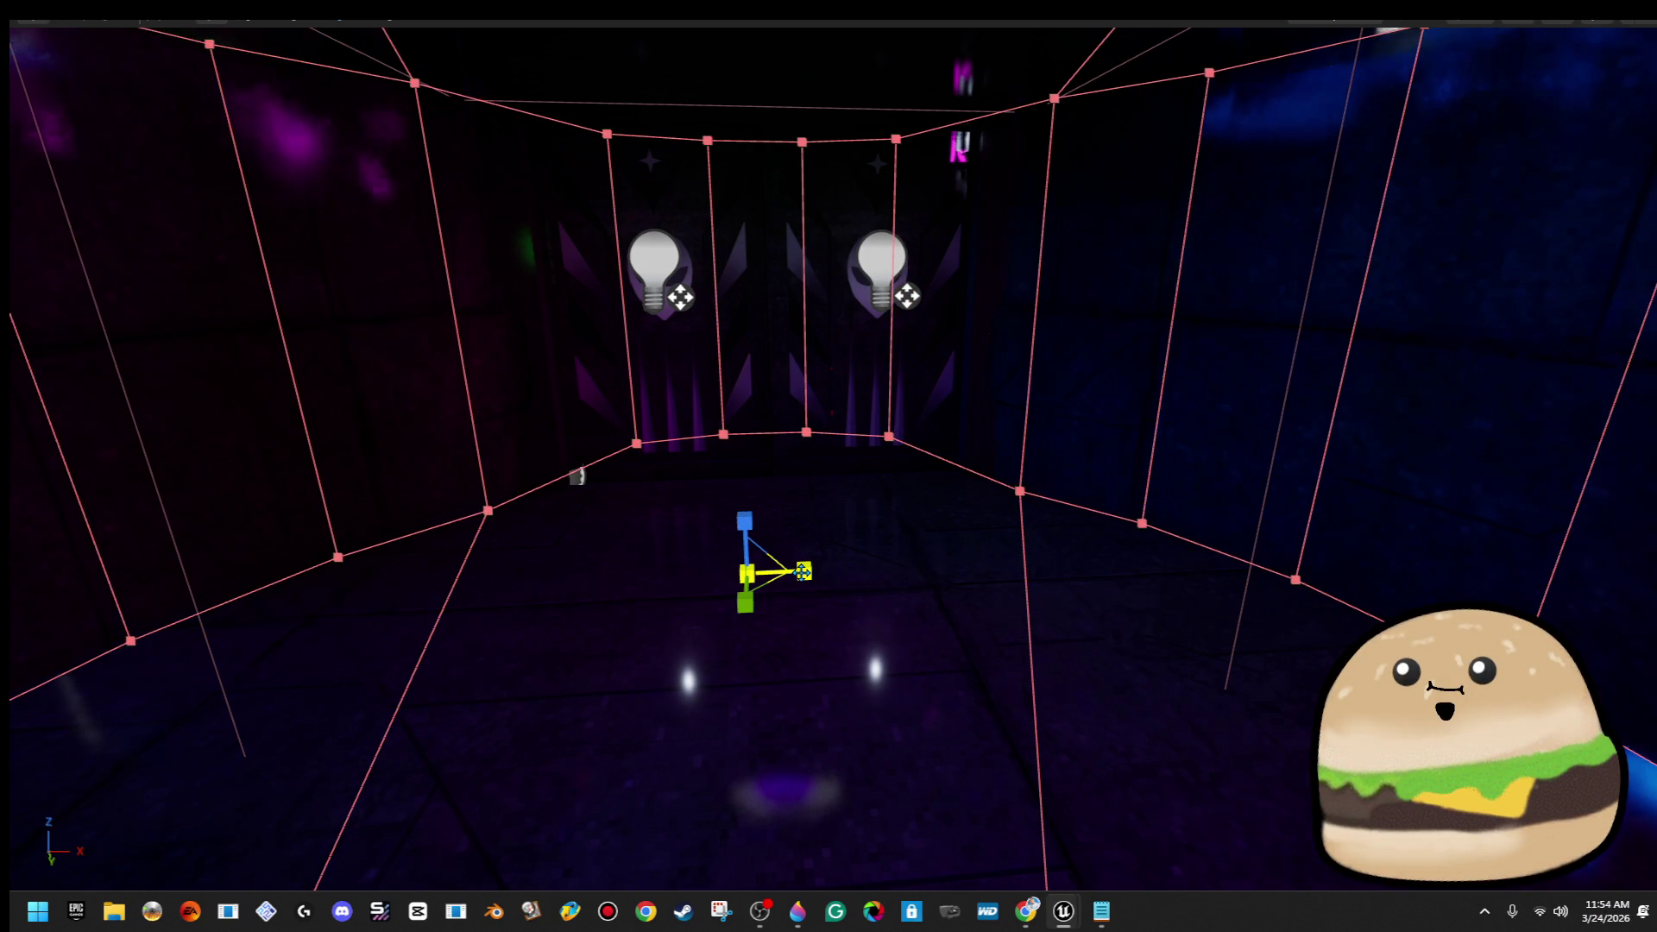
{"action": "mouse_move", "coordinate": [828, 466]}
{"action": "left_mouse_down"}
{"action": "mouse_move", "coordinate": [742, 440]}
{"action": "mouse_move", "coordinate": [733, 483]}
{"action": "left_mouse_up"}
Play from the floor spot and walk forward toward the alien doors
{"action": "right_click", "coordinate": [656, 811]}
{"action": "left_click", "coordinate": [725, 874]}
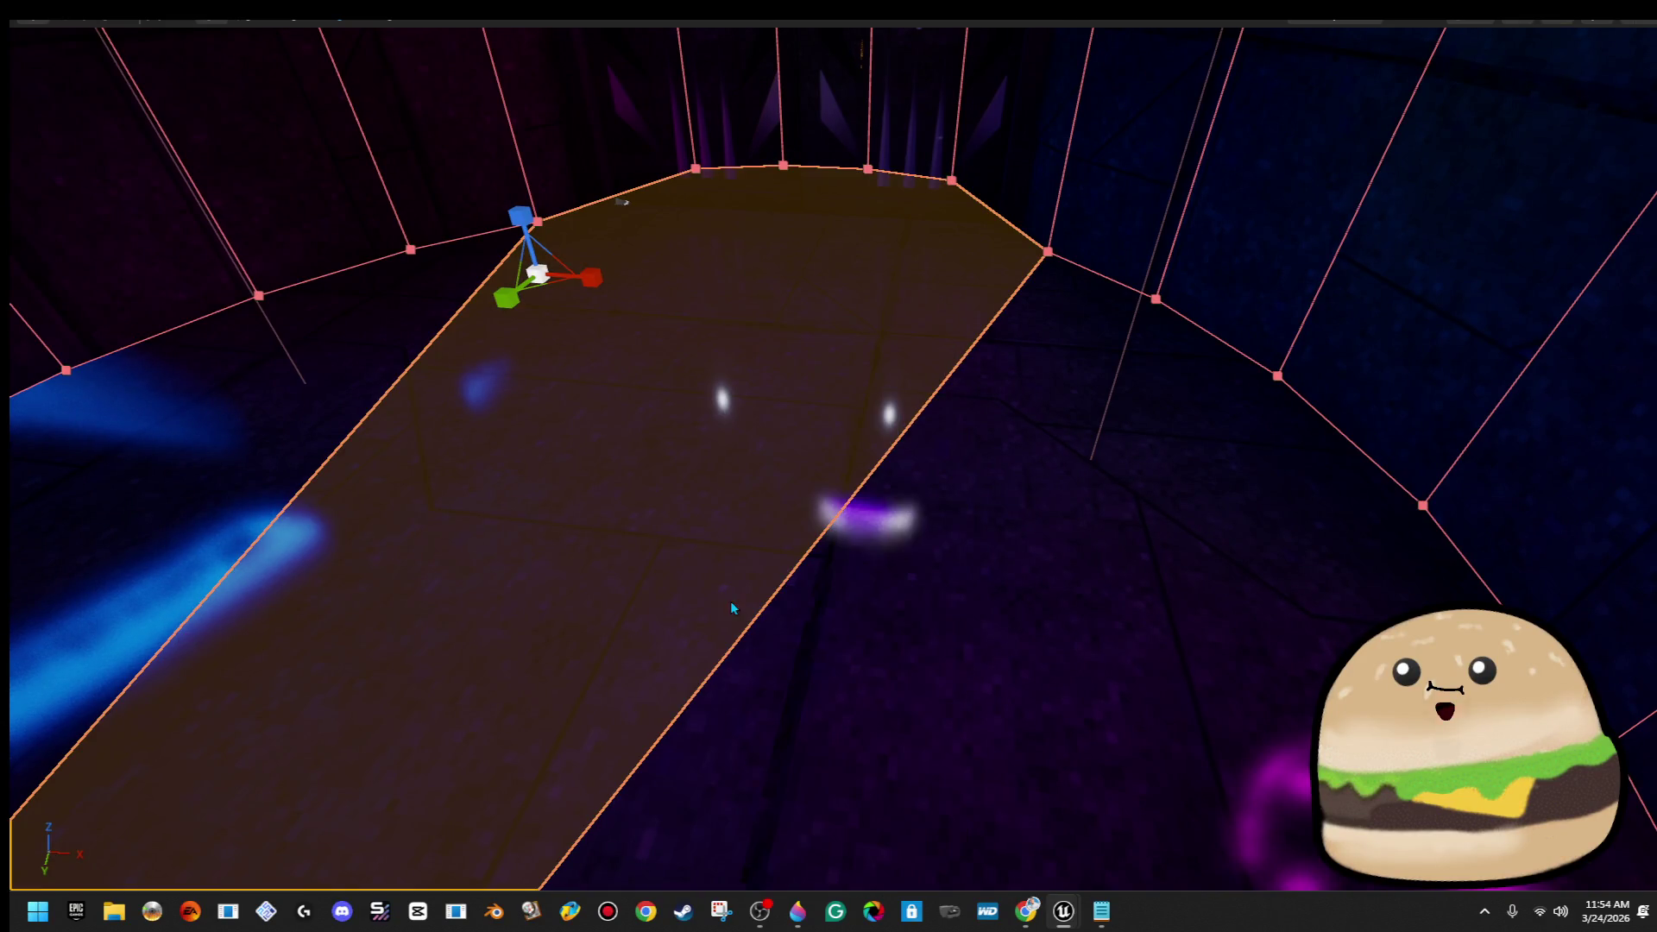
{"action": "key", "text": "w"}
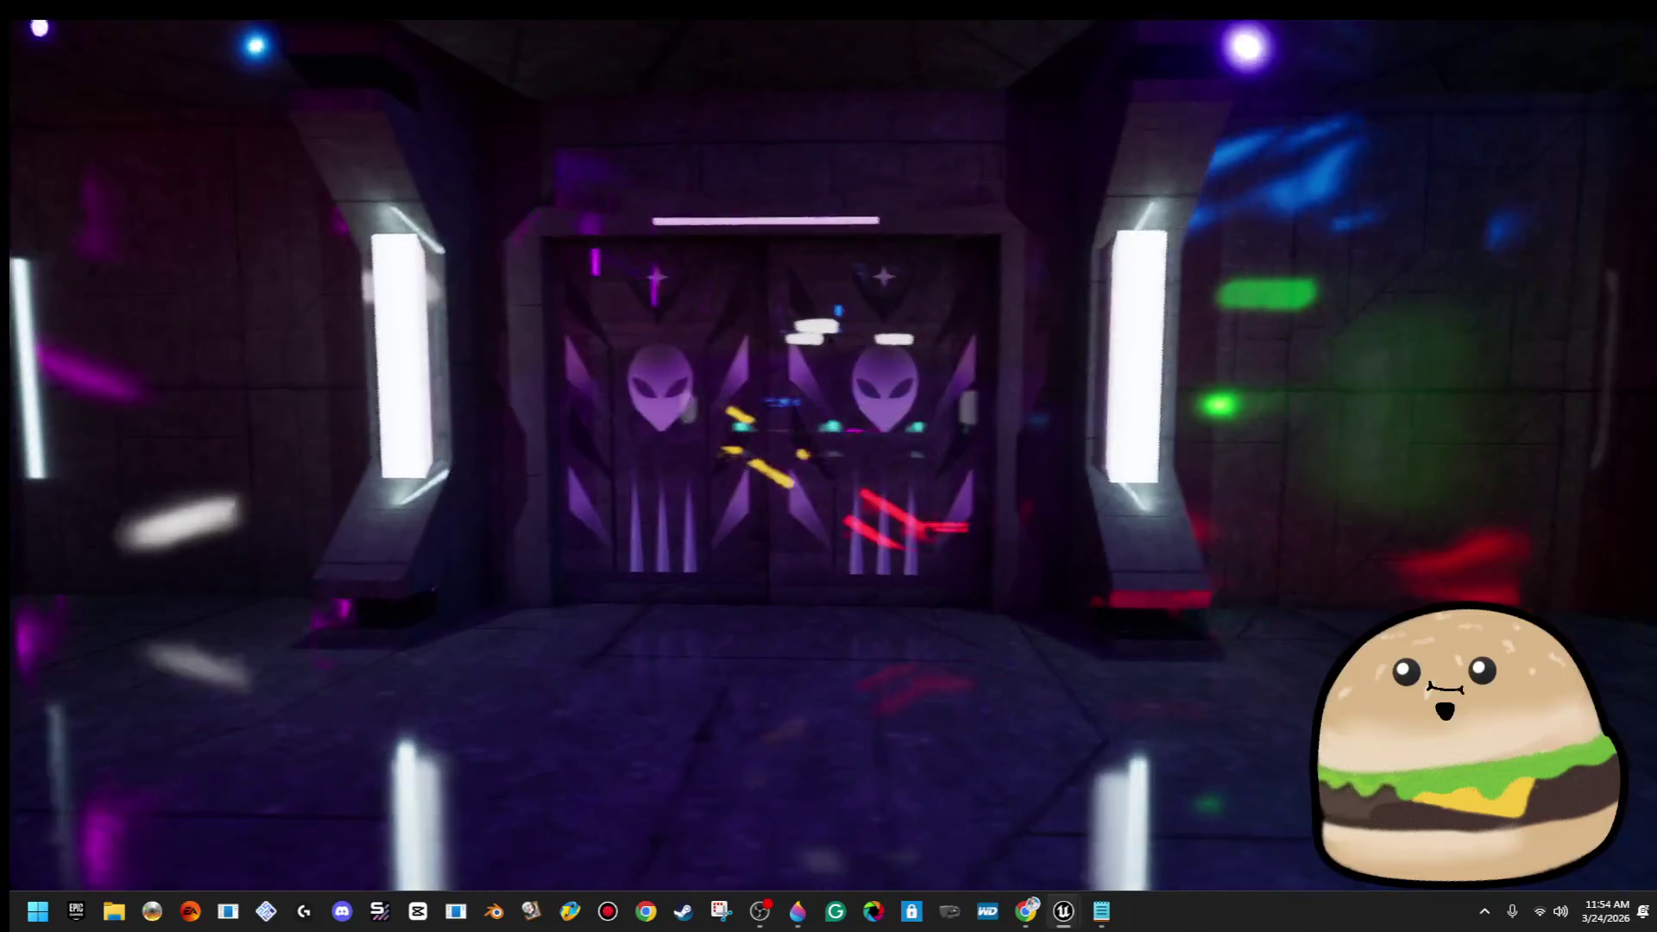
{"action": "key", "text": "Escape"}
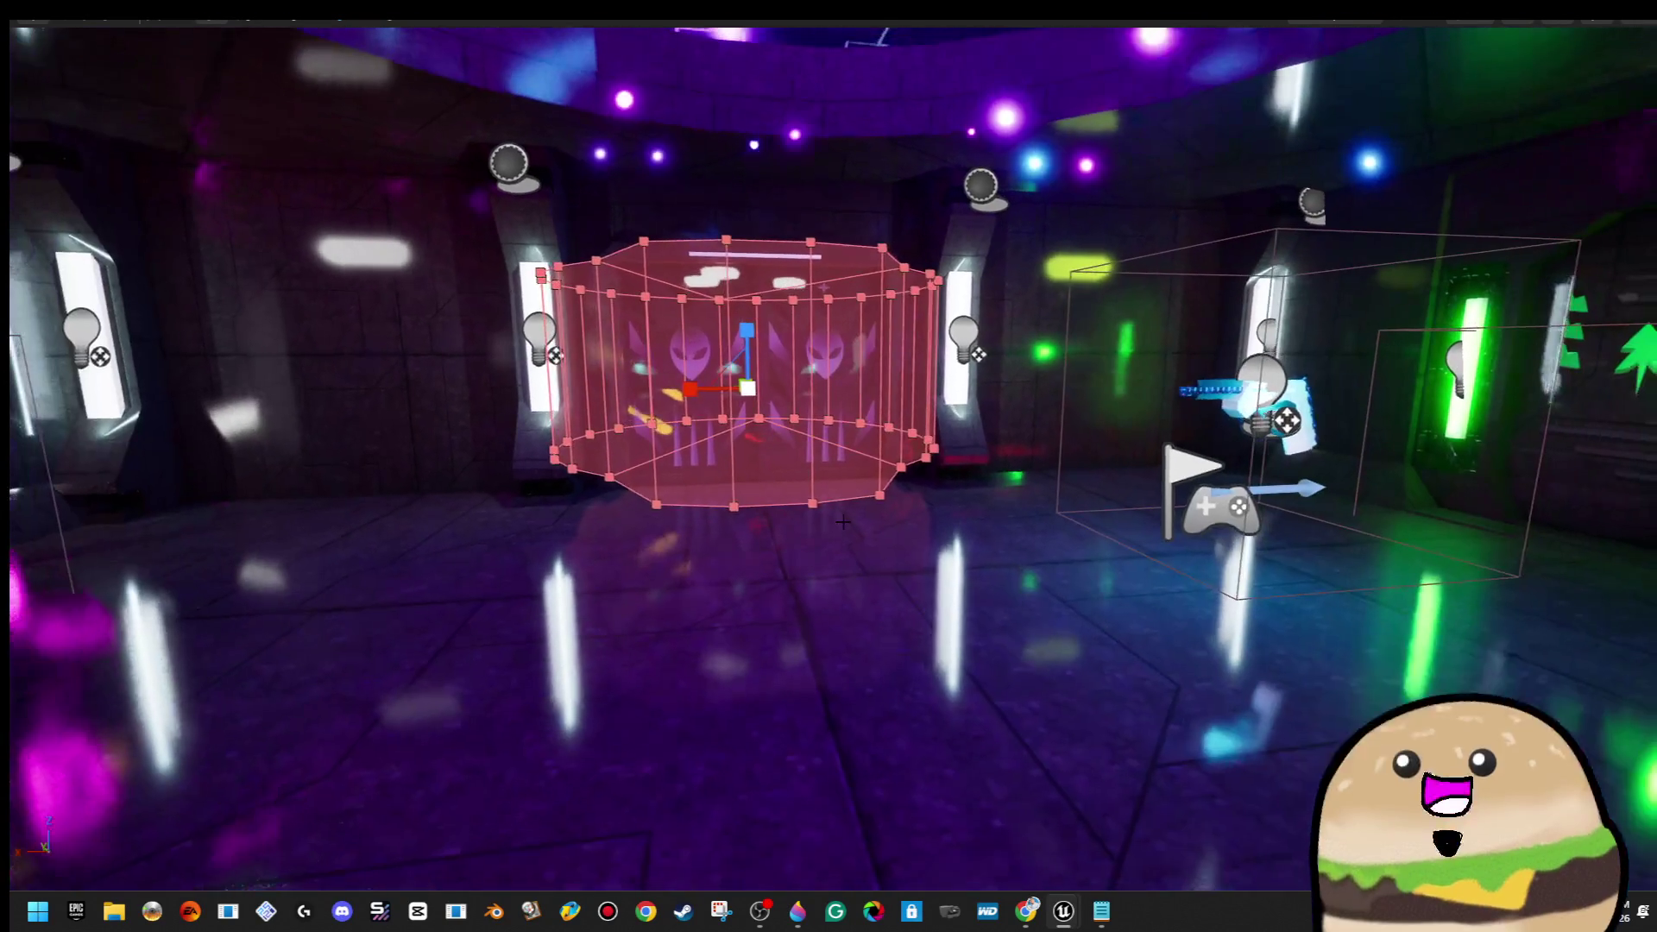
Play-test again from the red volume, then bring up the double doors actor's actions
{"action": "right_click", "coordinate": [859, 590]}
{"action": "left_click", "coordinate": [932, 875]}
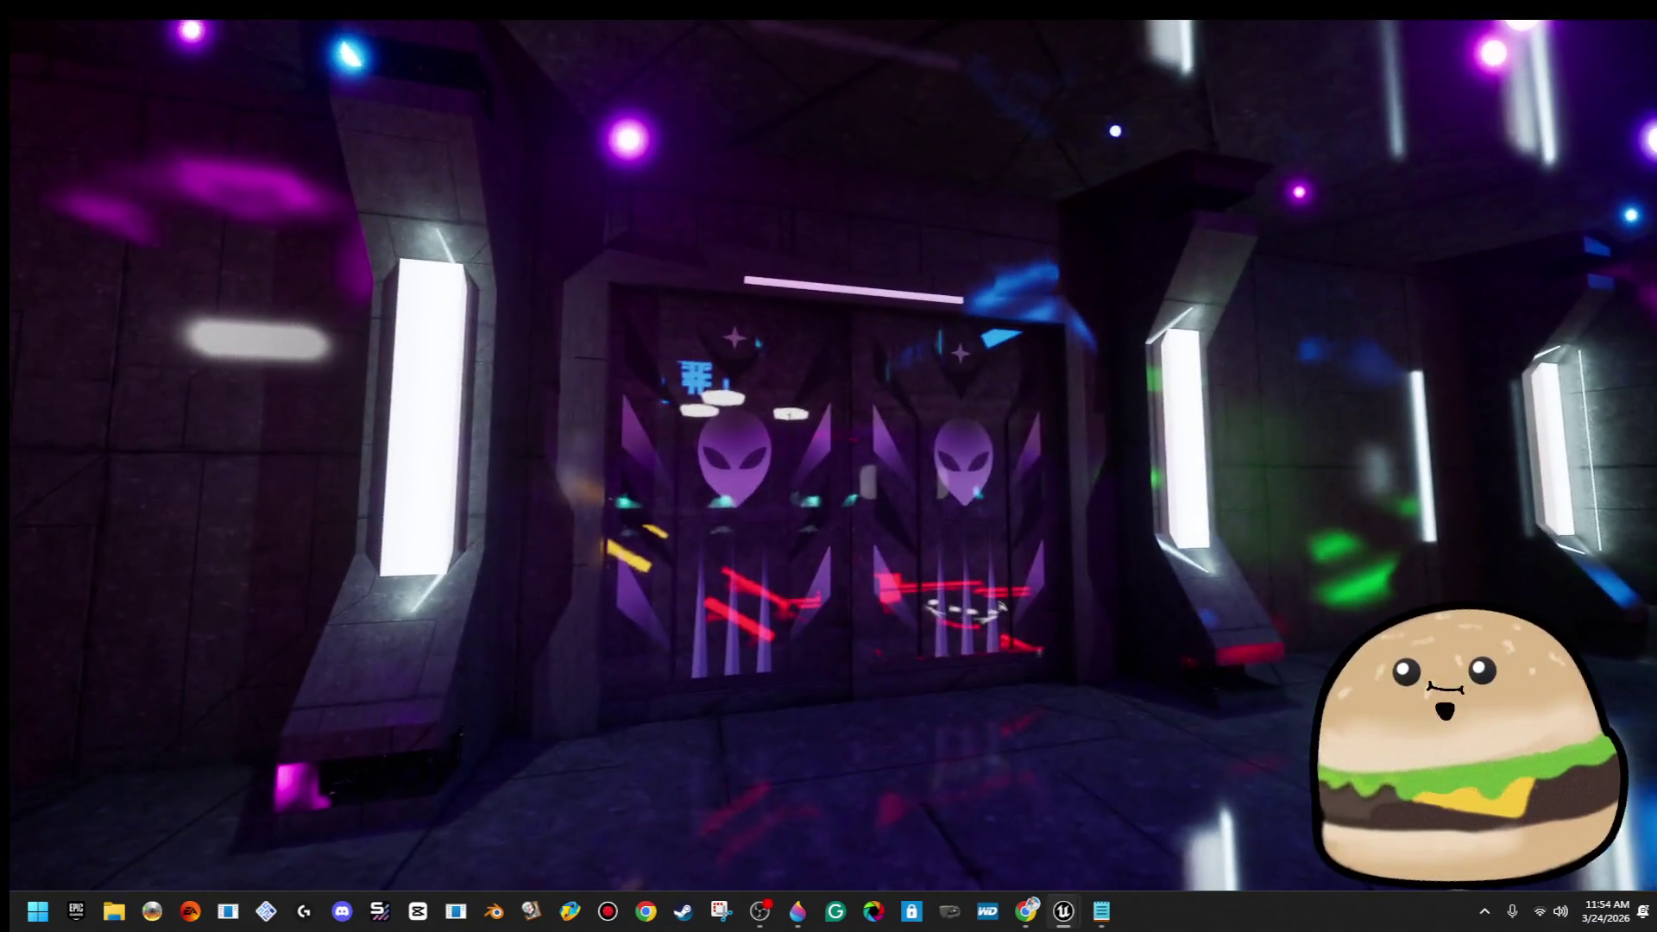
{"action": "key", "text": "Escape"}
{"action": "right_click", "coordinate": [915, 387]}
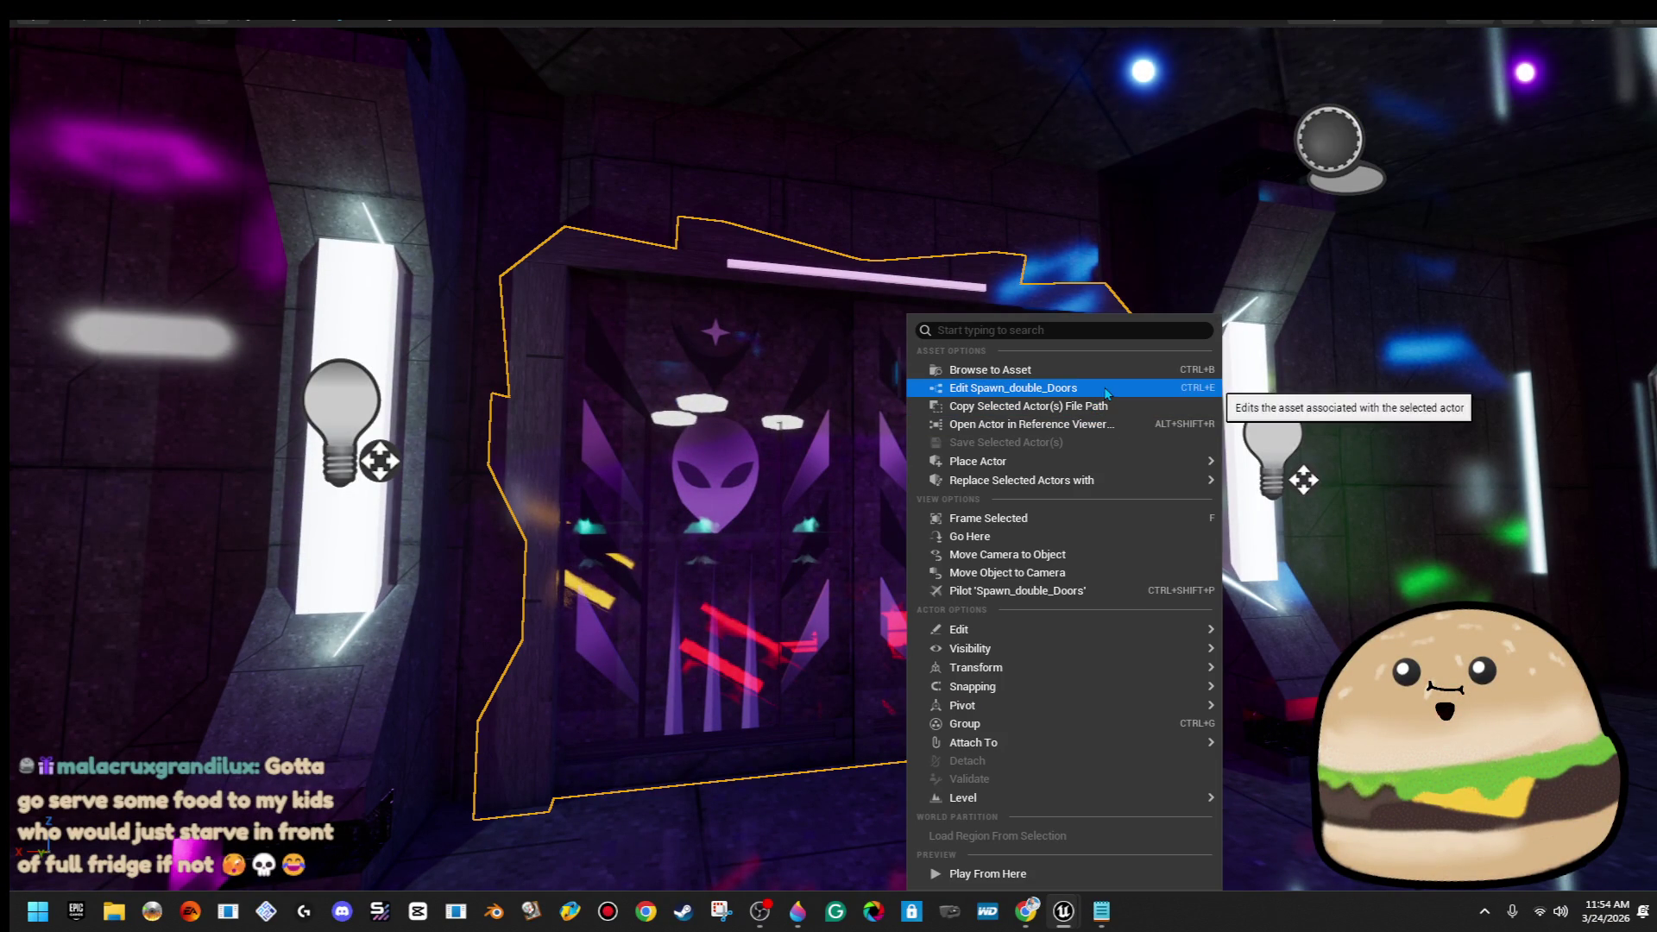
Open the Spawn_double_Doors Blueprint and cut the two Set Material nodes from its event graph
{"action": "left_click", "coordinate": [1105, 387]}
{"action": "mouse_move", "coordinate": [974, 464]}
{"action": "left_mouse_down"}
{"action": "mouse_move", "coordinate": [927, 464]}
{"action": "mouse_move", "coordinate": [974, 464]}
{"action": "left_mouse_up"}
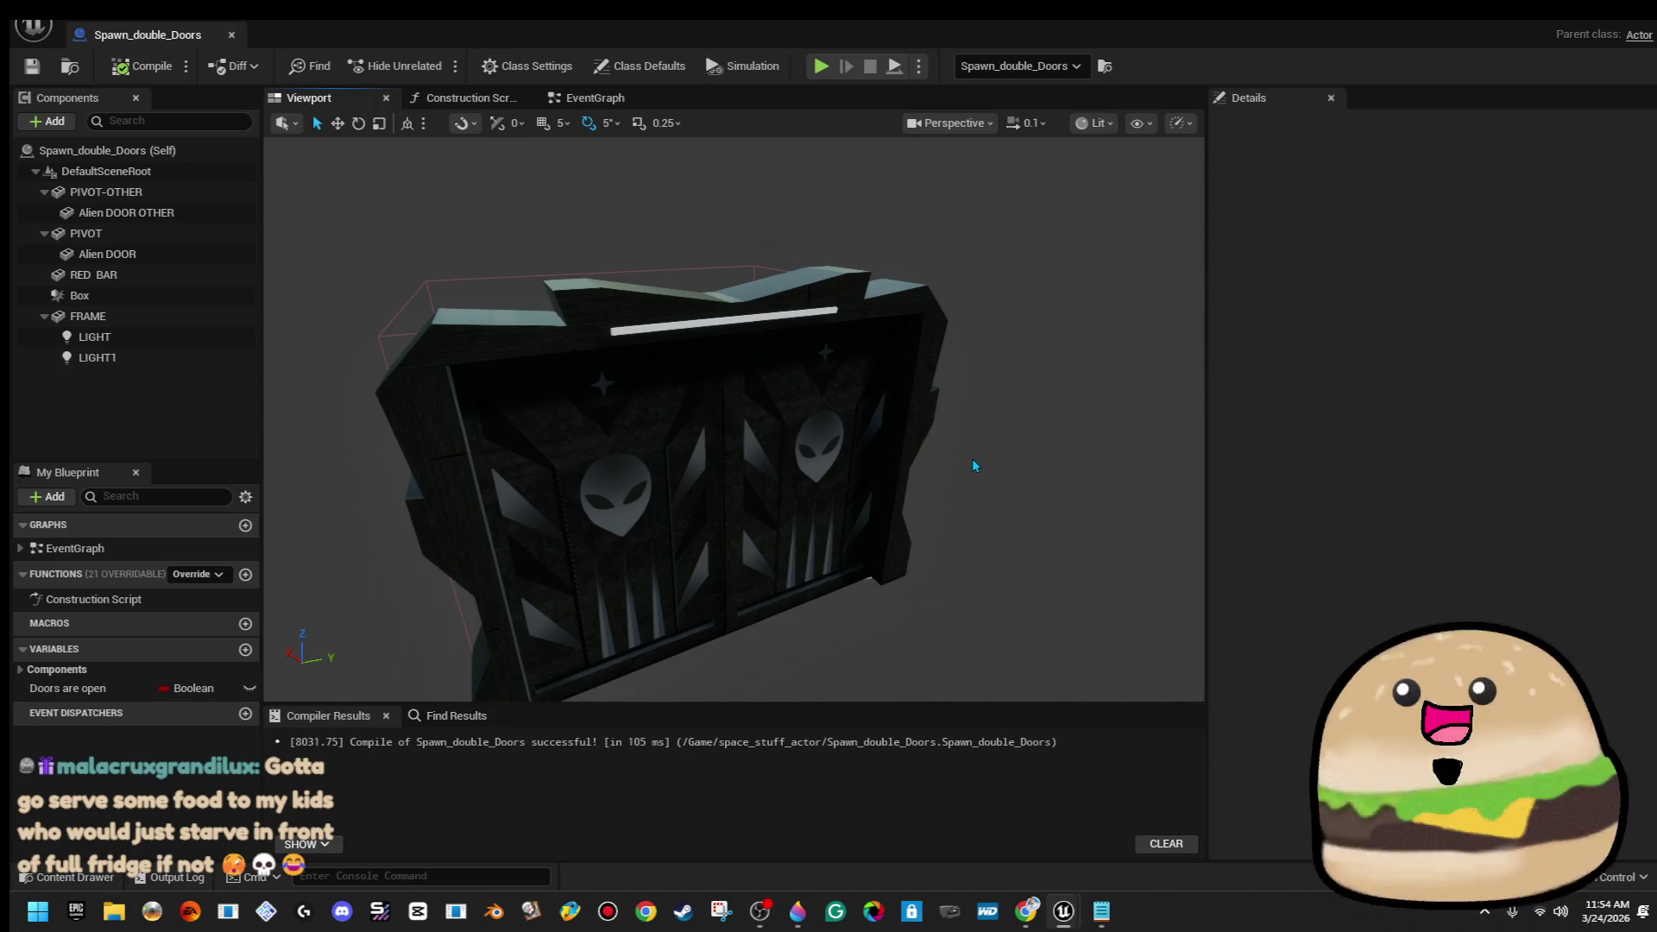
{"action": "left_click", "coordinate": [594, 98]}
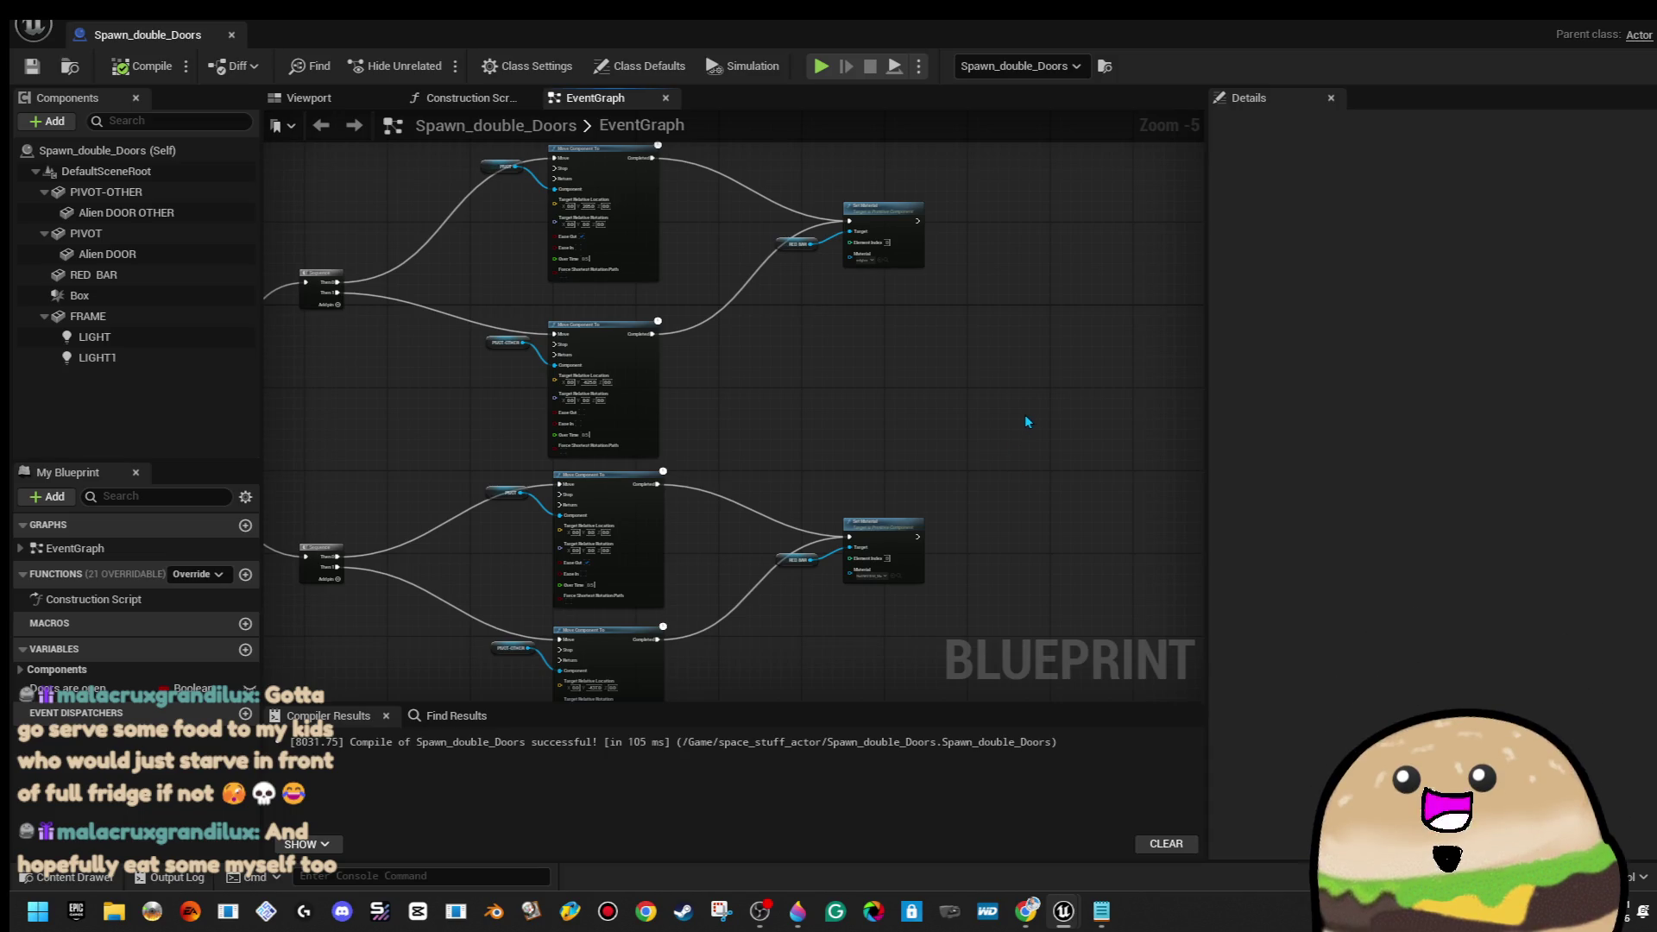
{"action": "left_click_drag", "start_coordinate": [792, 621], "coordinate": [792, 618]}
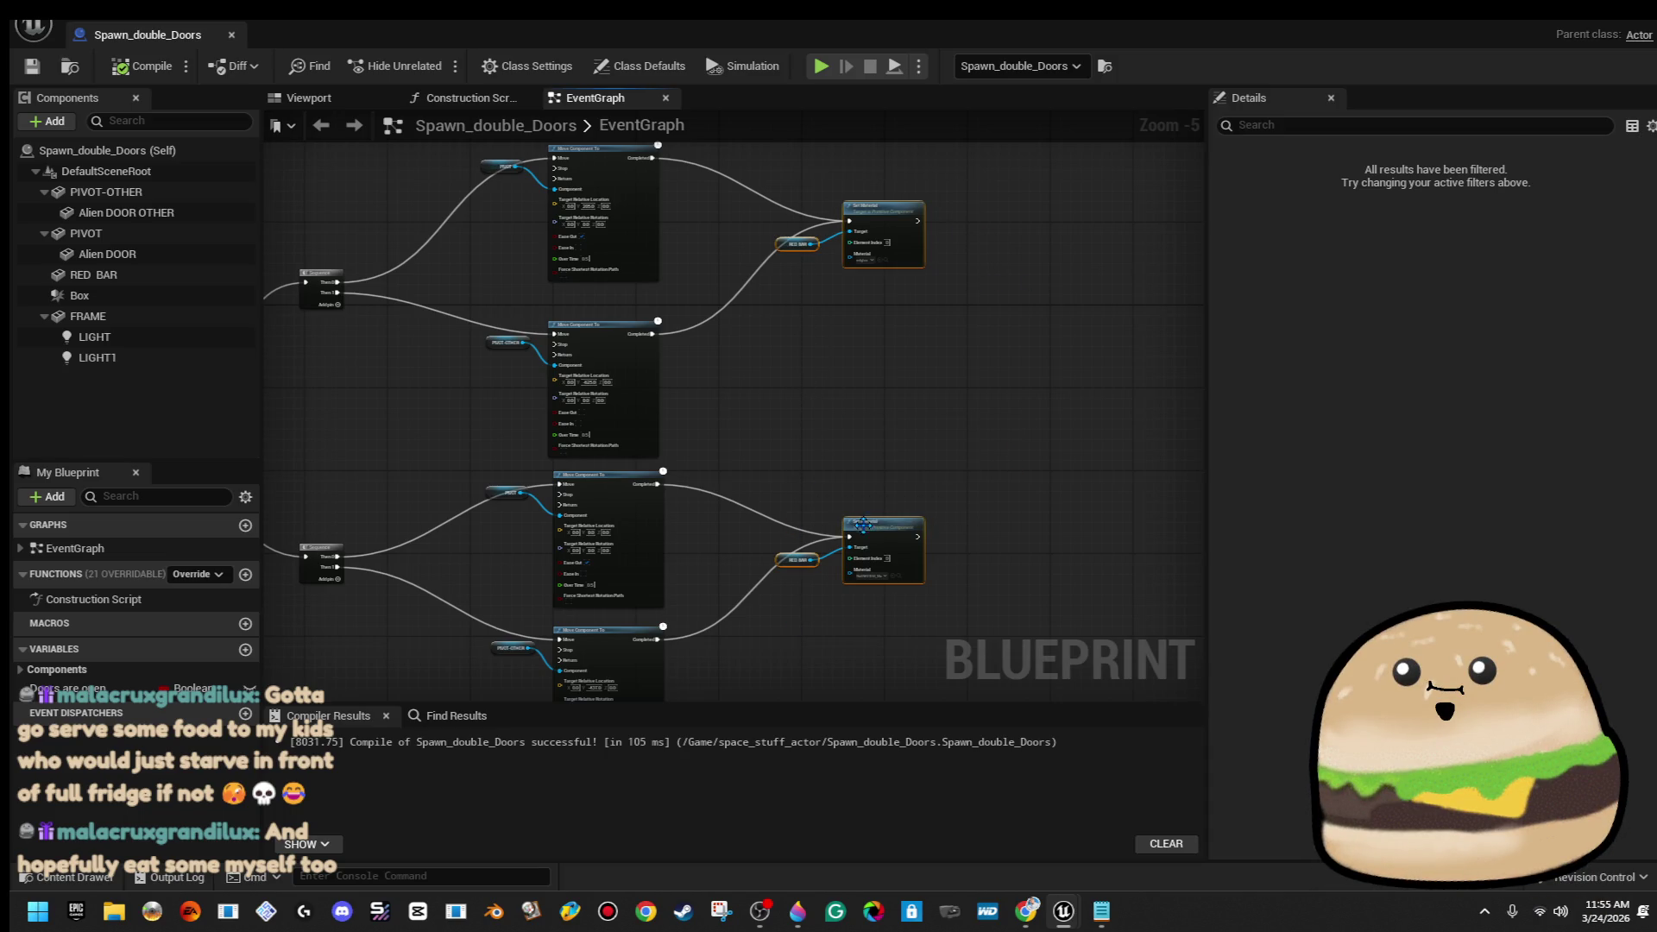
{"action": "right_click", "coordinate": [866, 535]}
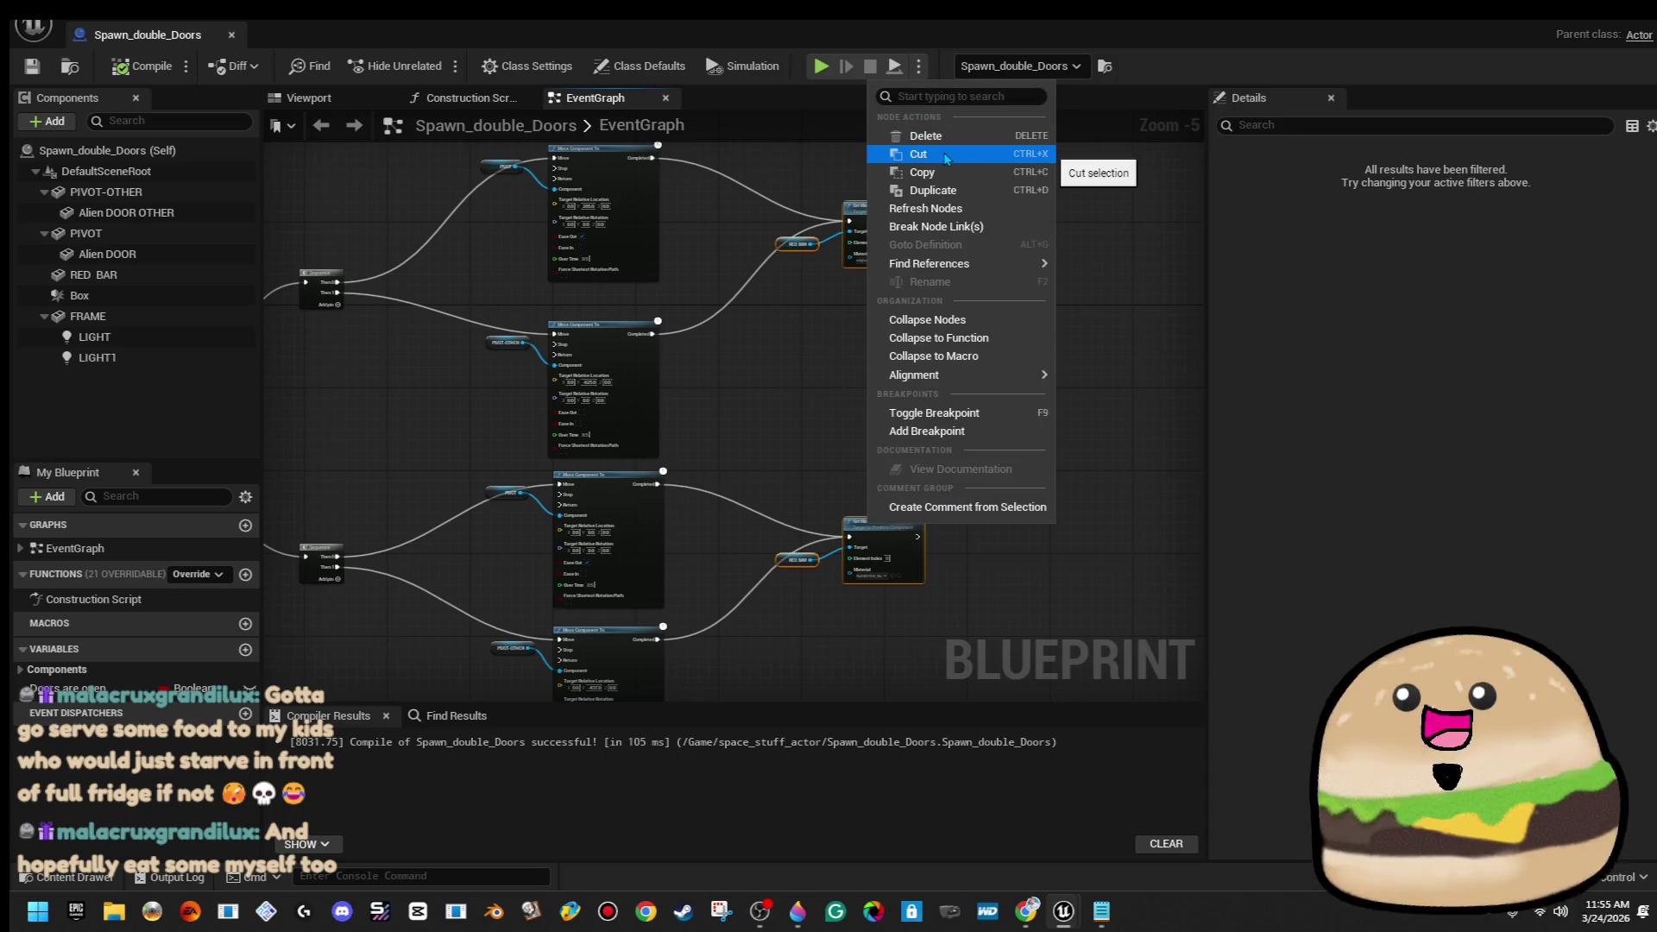
{"action": "left_click", "coordinate": [947, 157]}
{"action": "scroll", "coordinate": [786, 341], "scroll_direction": "down", "scroll_amount": 2}
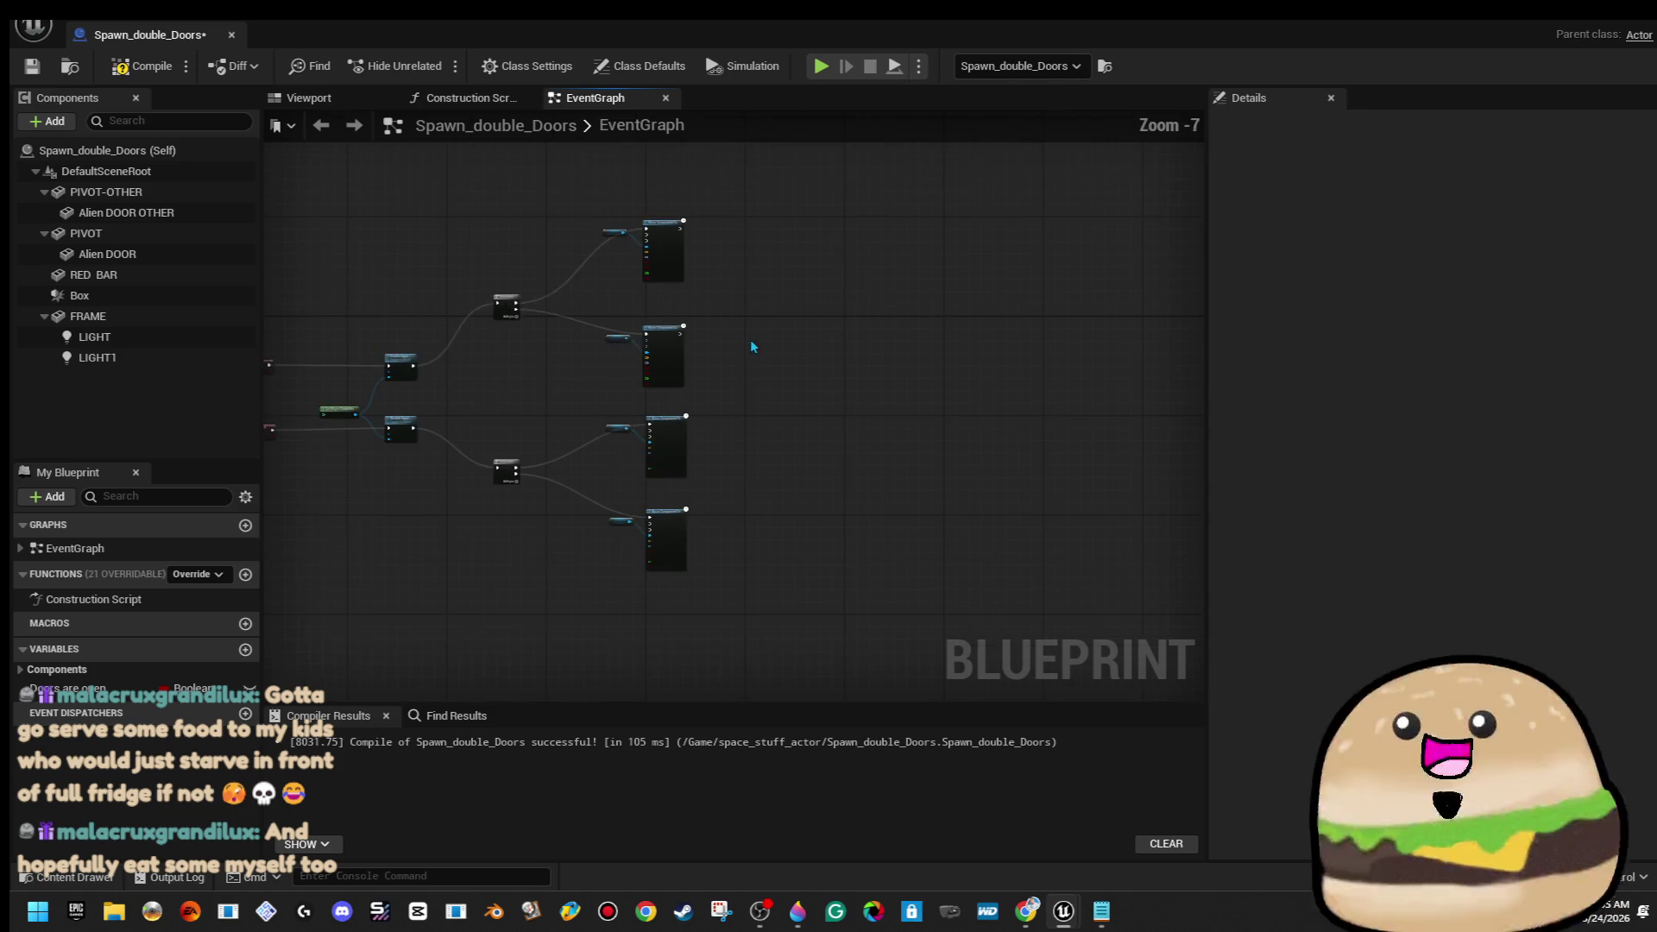
{"action": "left_click_drag", "start_coordinate": [460, 456], "coordinate": [831, 418]}
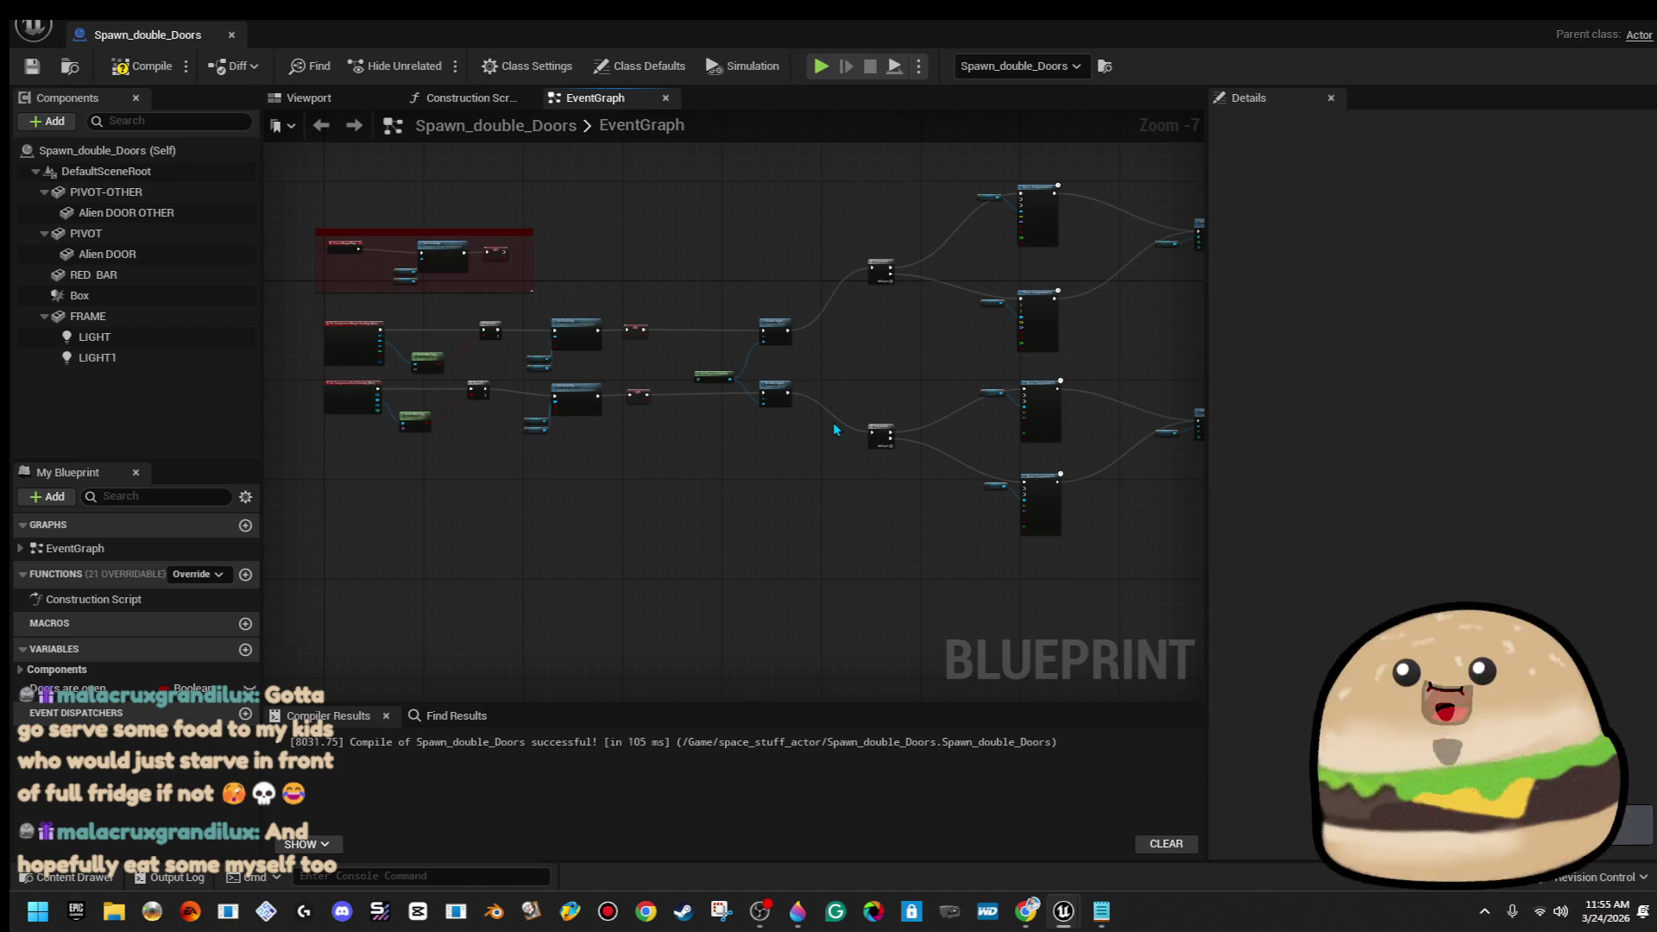
Compile the Blueprint and return to the 3D preview of the doors
{"action": "left_click", "coordinate": [146, 67]}
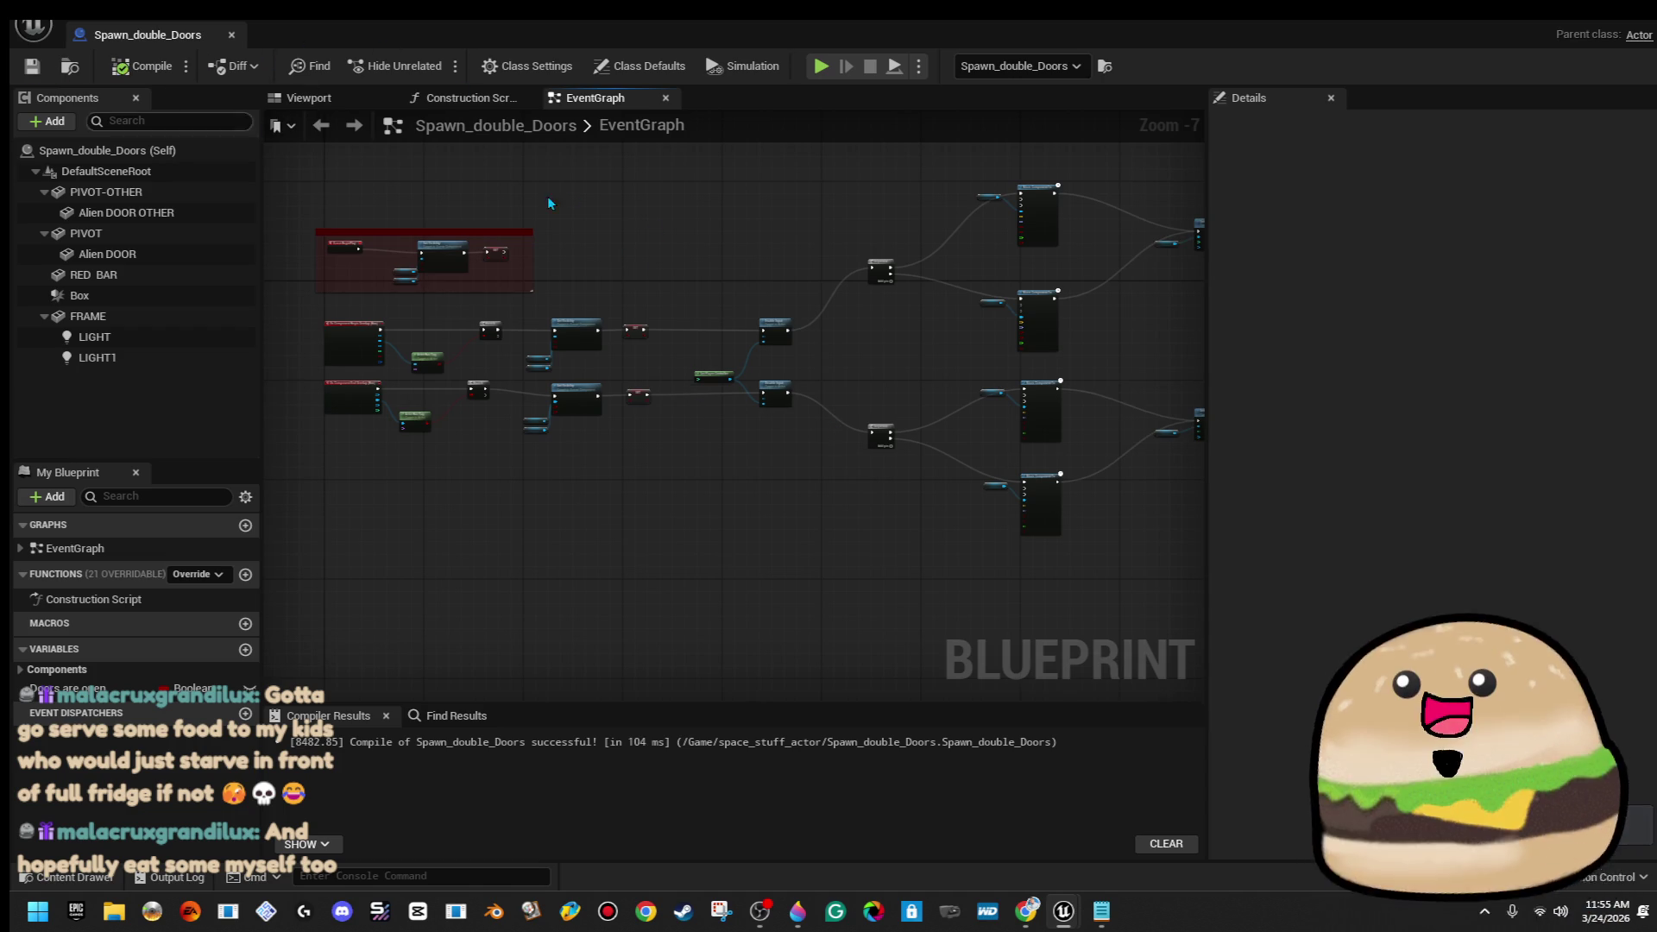
{"action": "left_click_drag", "start_coordinate": [549, 203], "coordinate": [699, 204]}
{"action": "scroll", "coordinate": [692, 361], "scroll_direction": "up", "scroll_amount": 2}
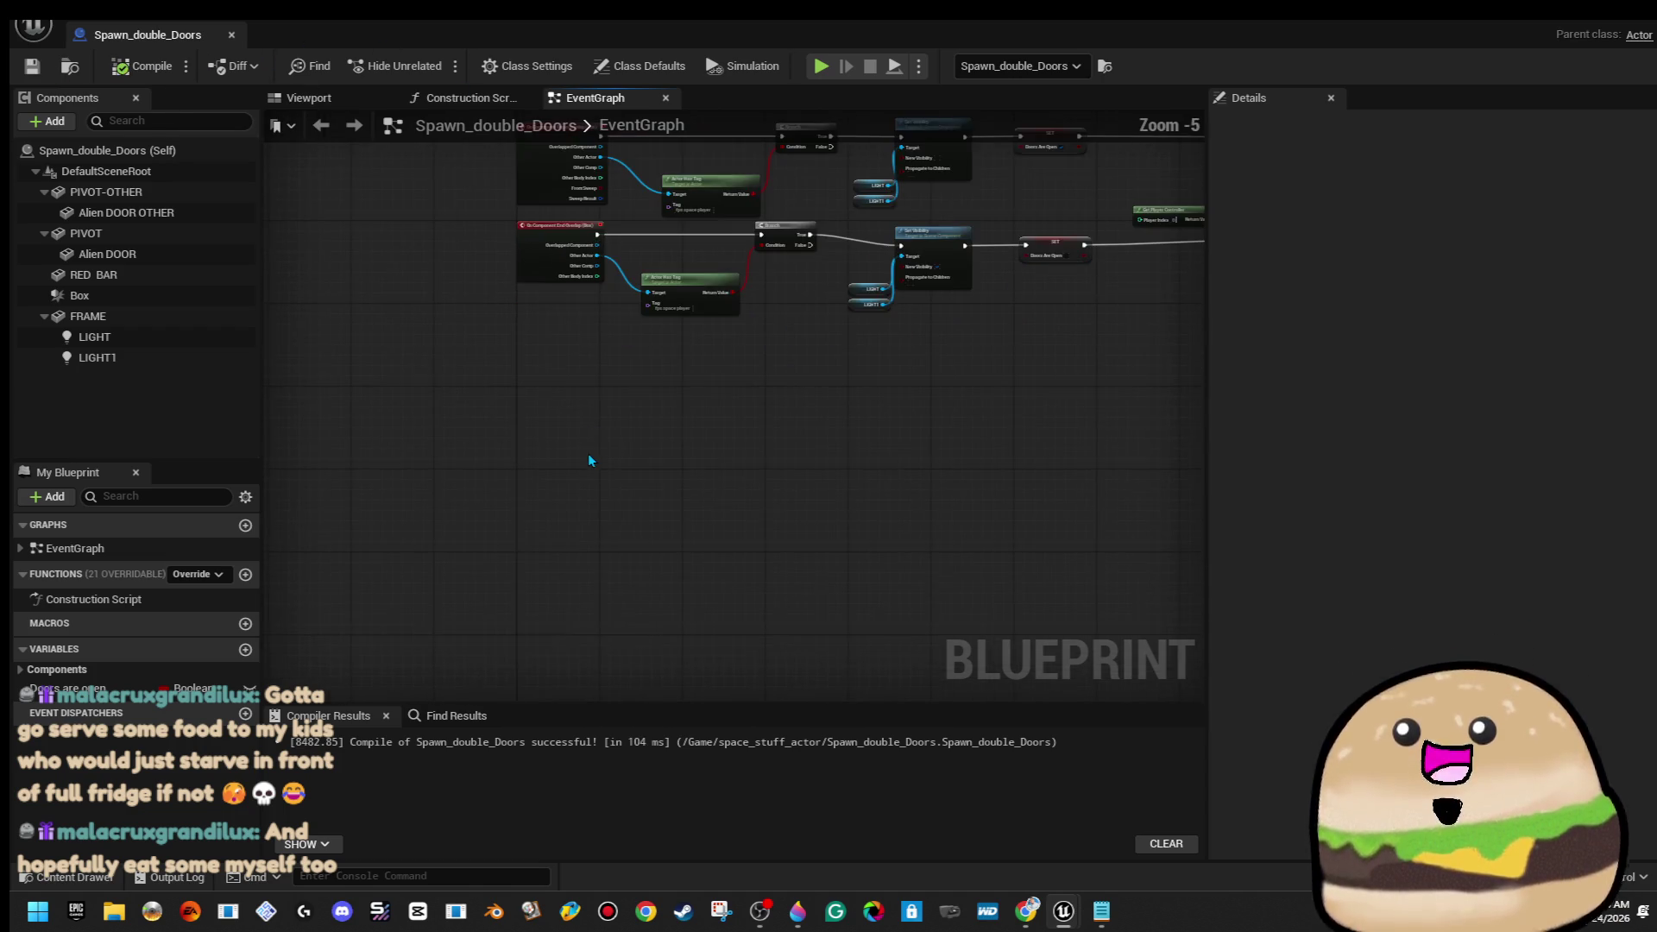
{"action": "left_click", "coordinate": [304, 97]}
{"action": "left_click_drag", "start_coordinate": [722, 423], "coordinate": [722, 423]}
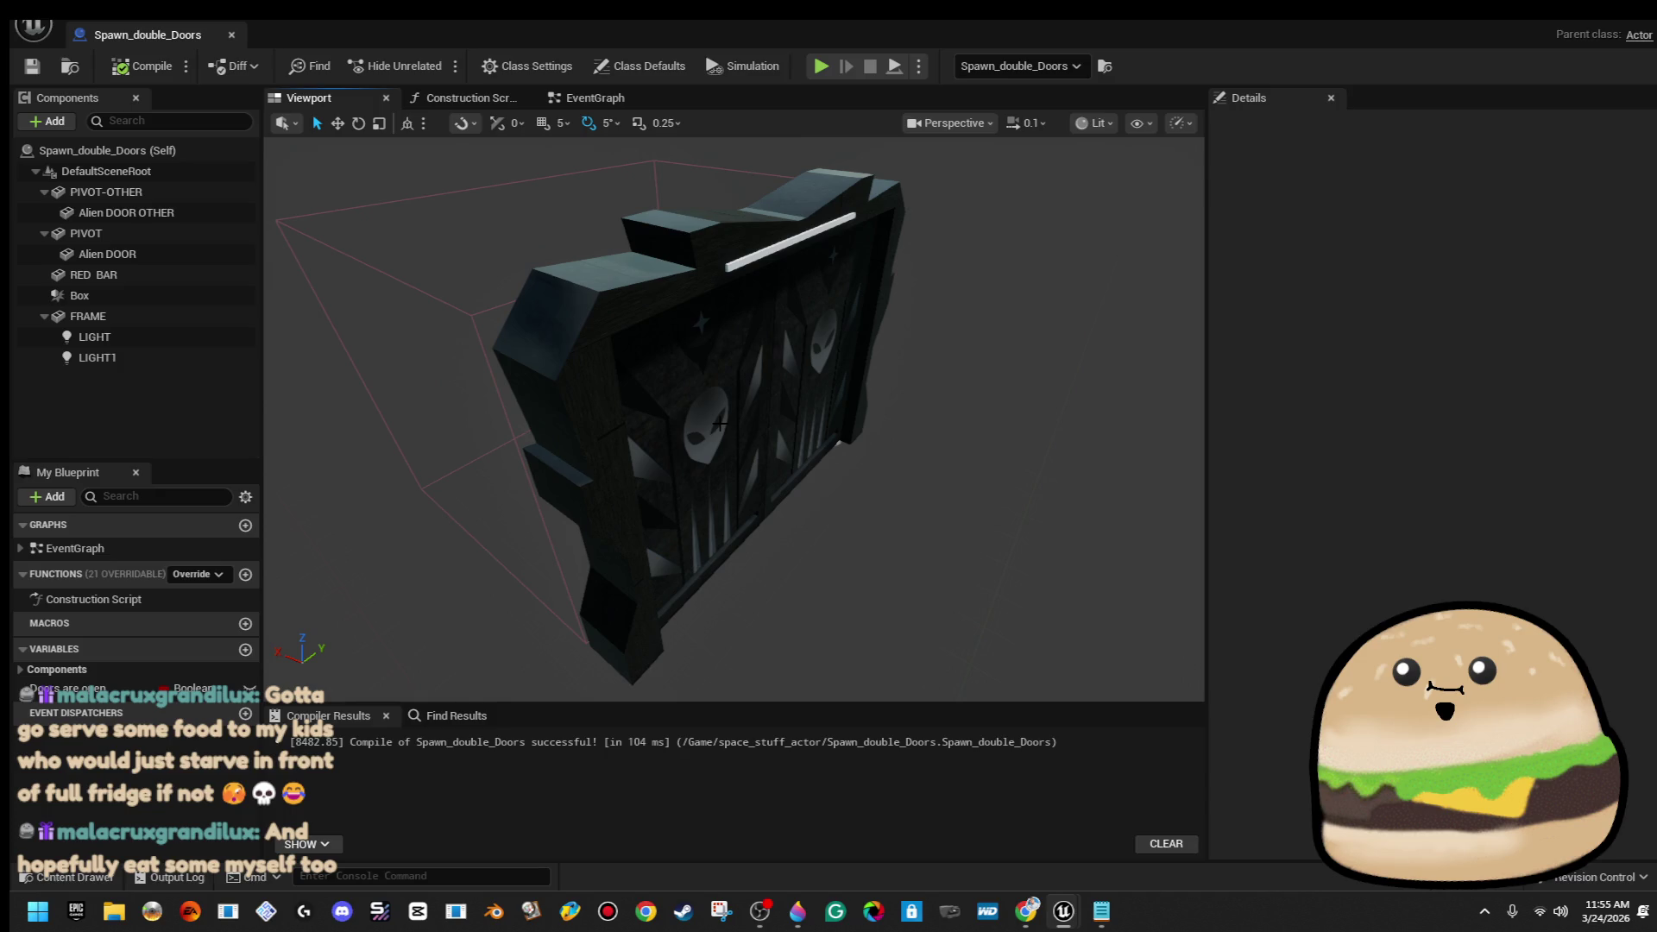
Add a Point Light component to Spawn_double_Doors with its light colour set to full red
{"action": "left_click", "coordinate": [68, 123]}
{"action": "type", "text": "light"}
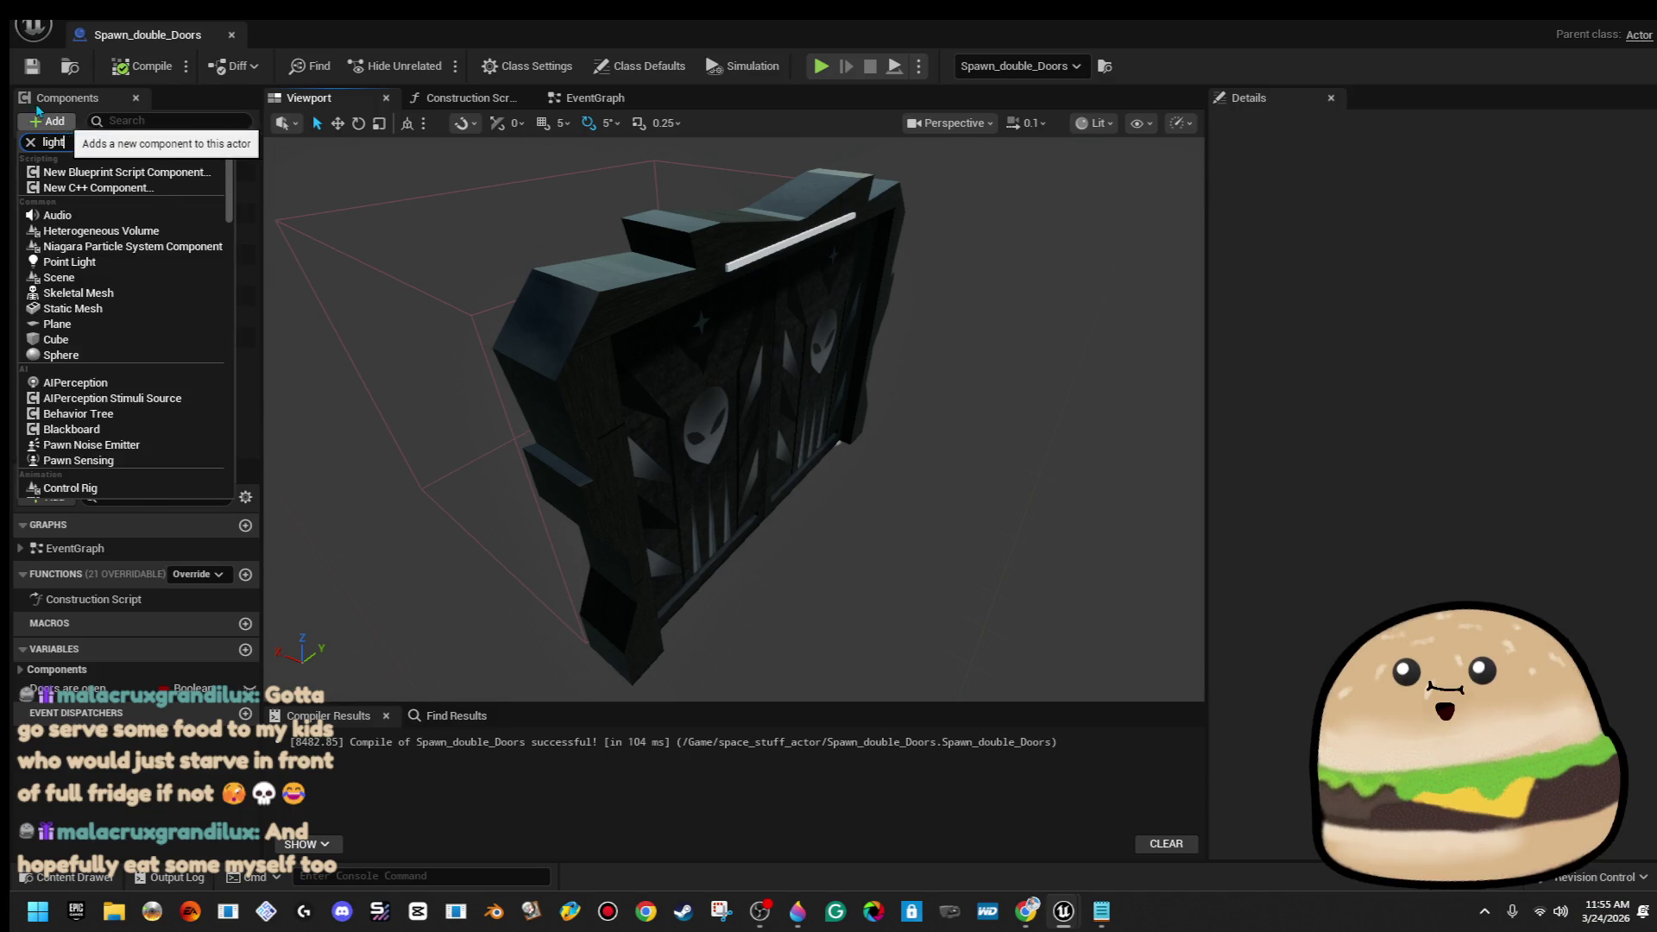
{"action": "left_click", "coordinate": [69, 182]}
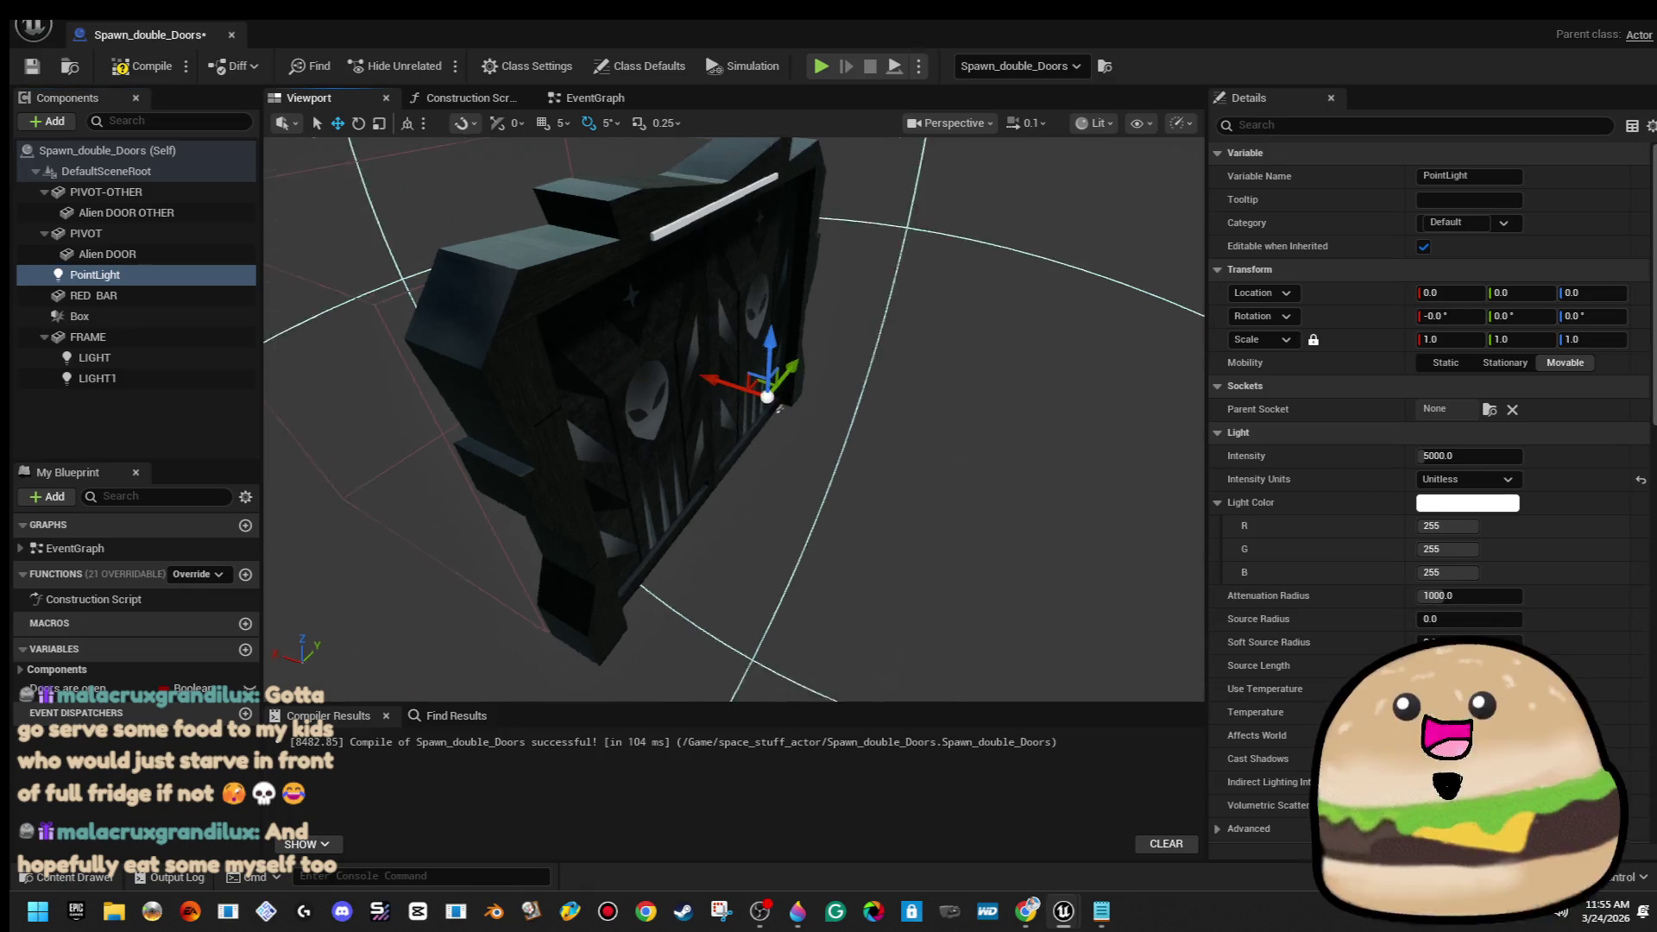
{"action": "left_click", "coordinate": [1467, 502]}
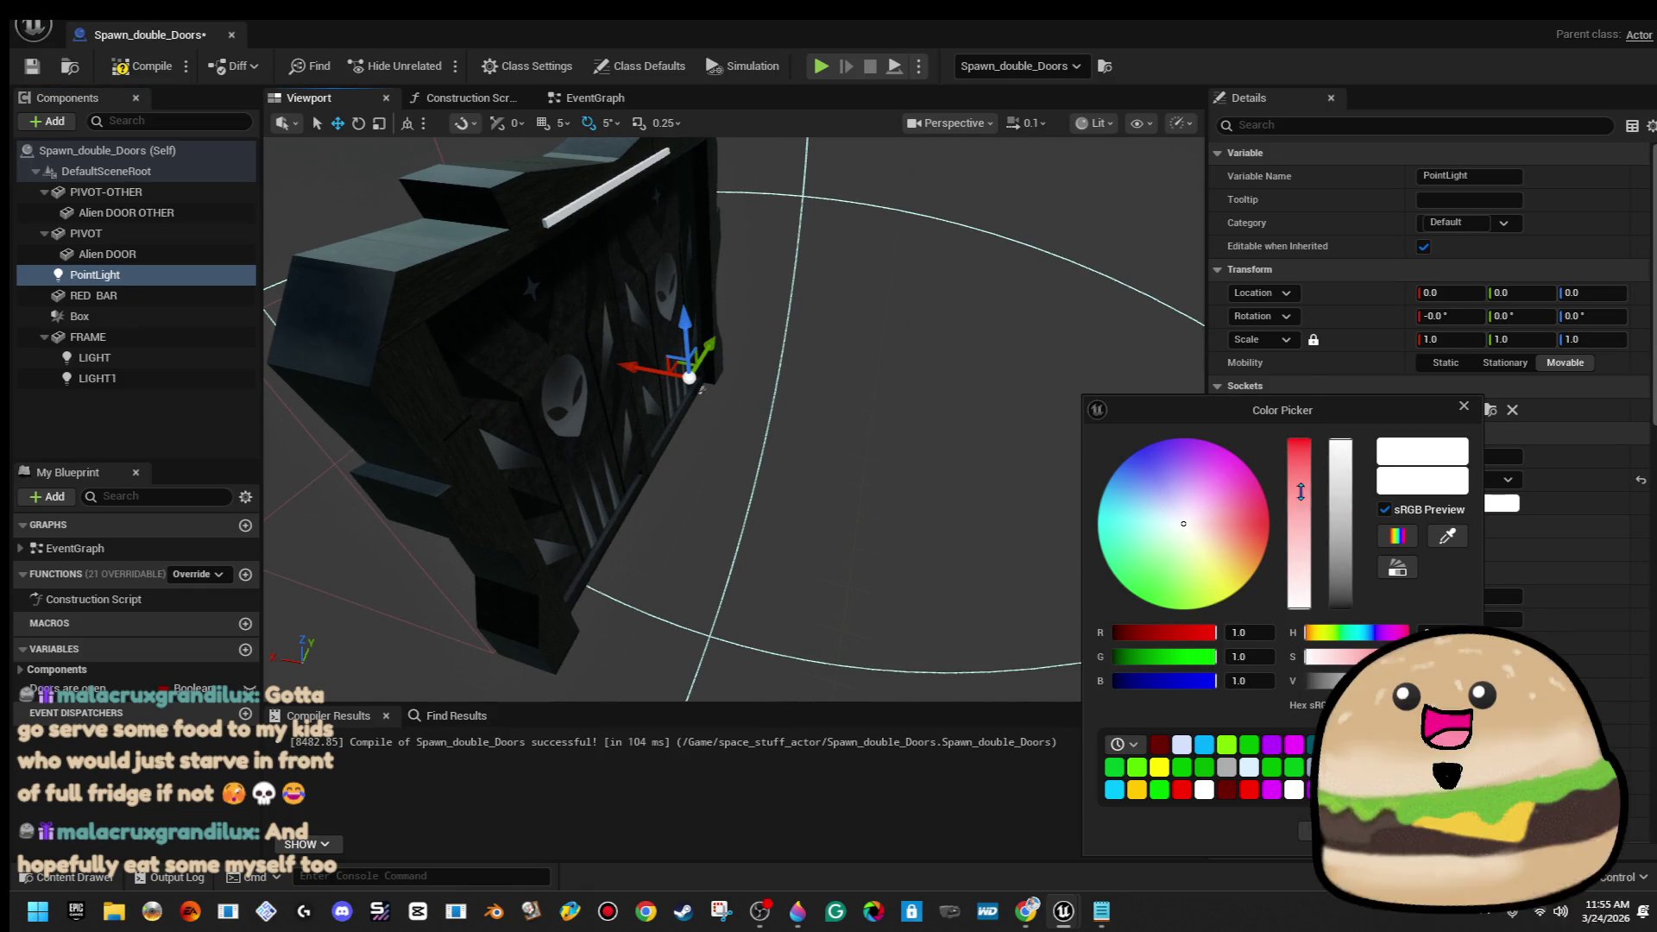
{"action": "left_click_drag", "start_coordinate": [1301, 491], "coordinate": [1301, 442]}
{"action": "left_click", "coordinate": [1080, 457]}
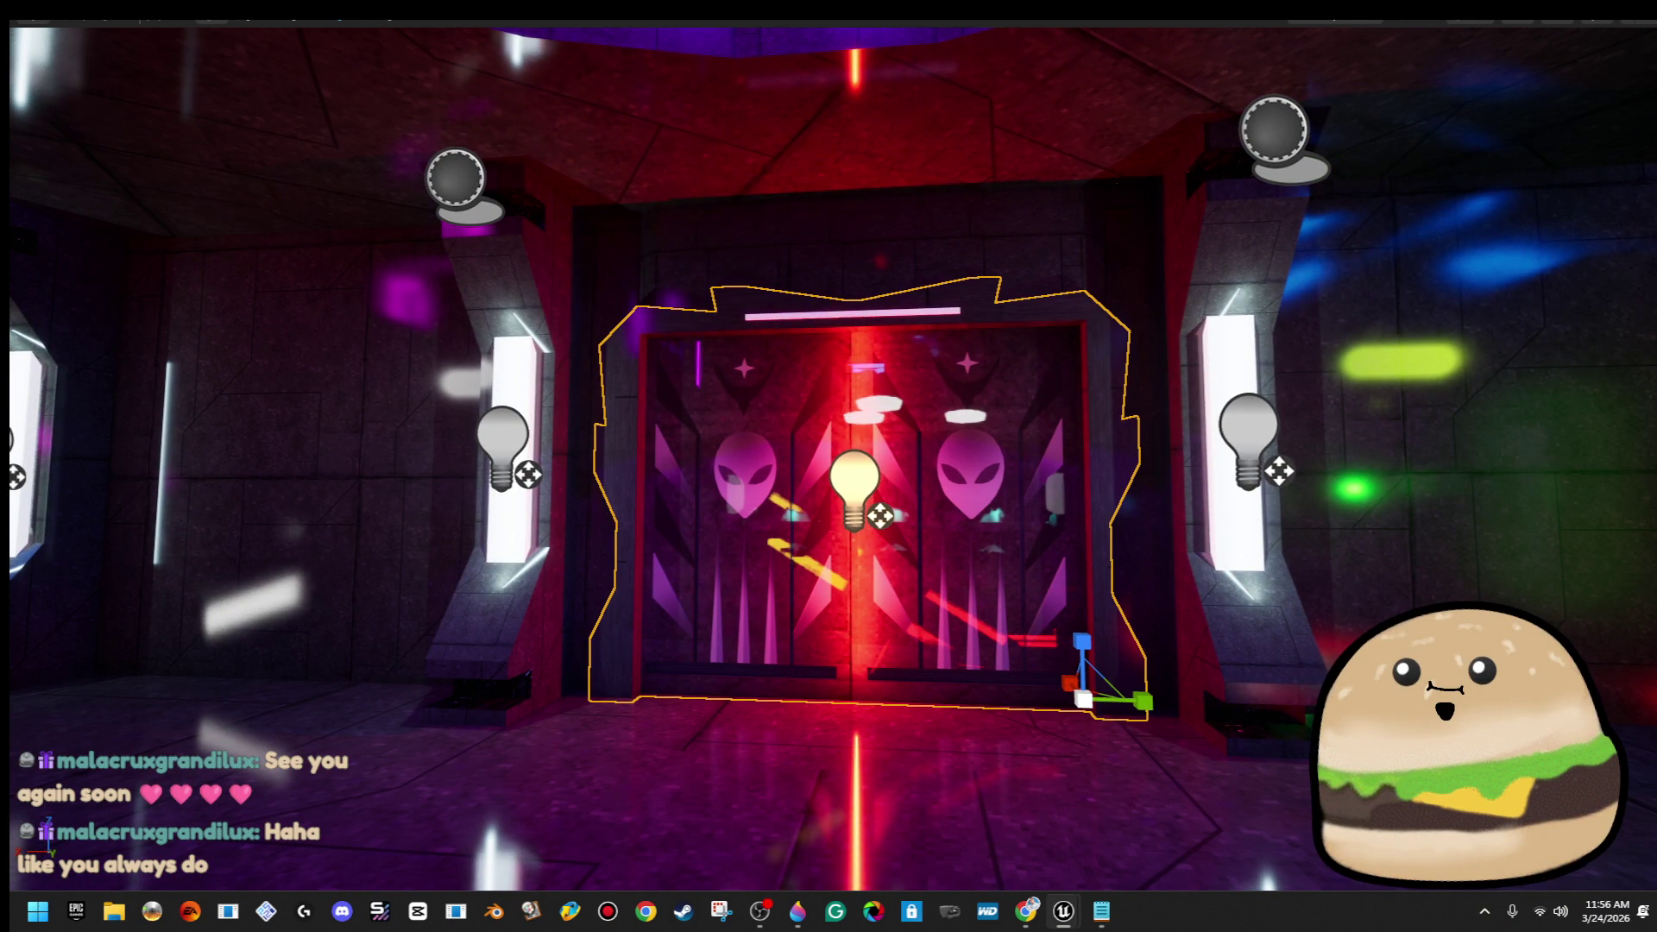
{"action": "key", "text": "ctrl+e"}
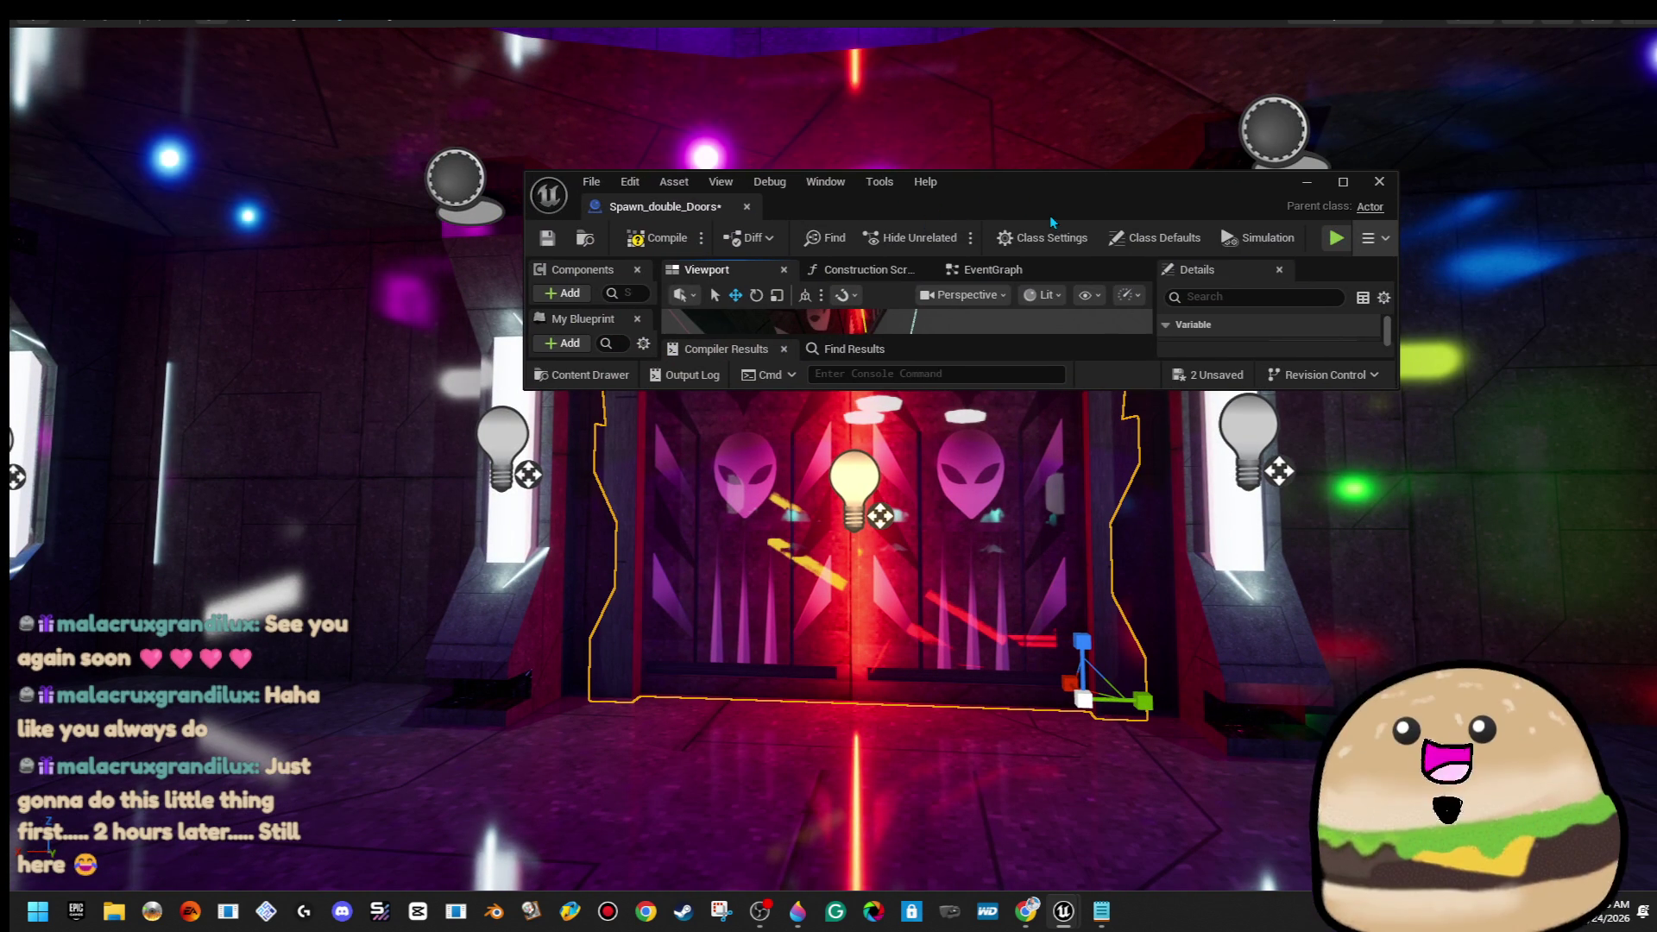
Rename the PointLight component to 'red outside light'
{"action": "double_click", "coordinate": [1050, 215]}
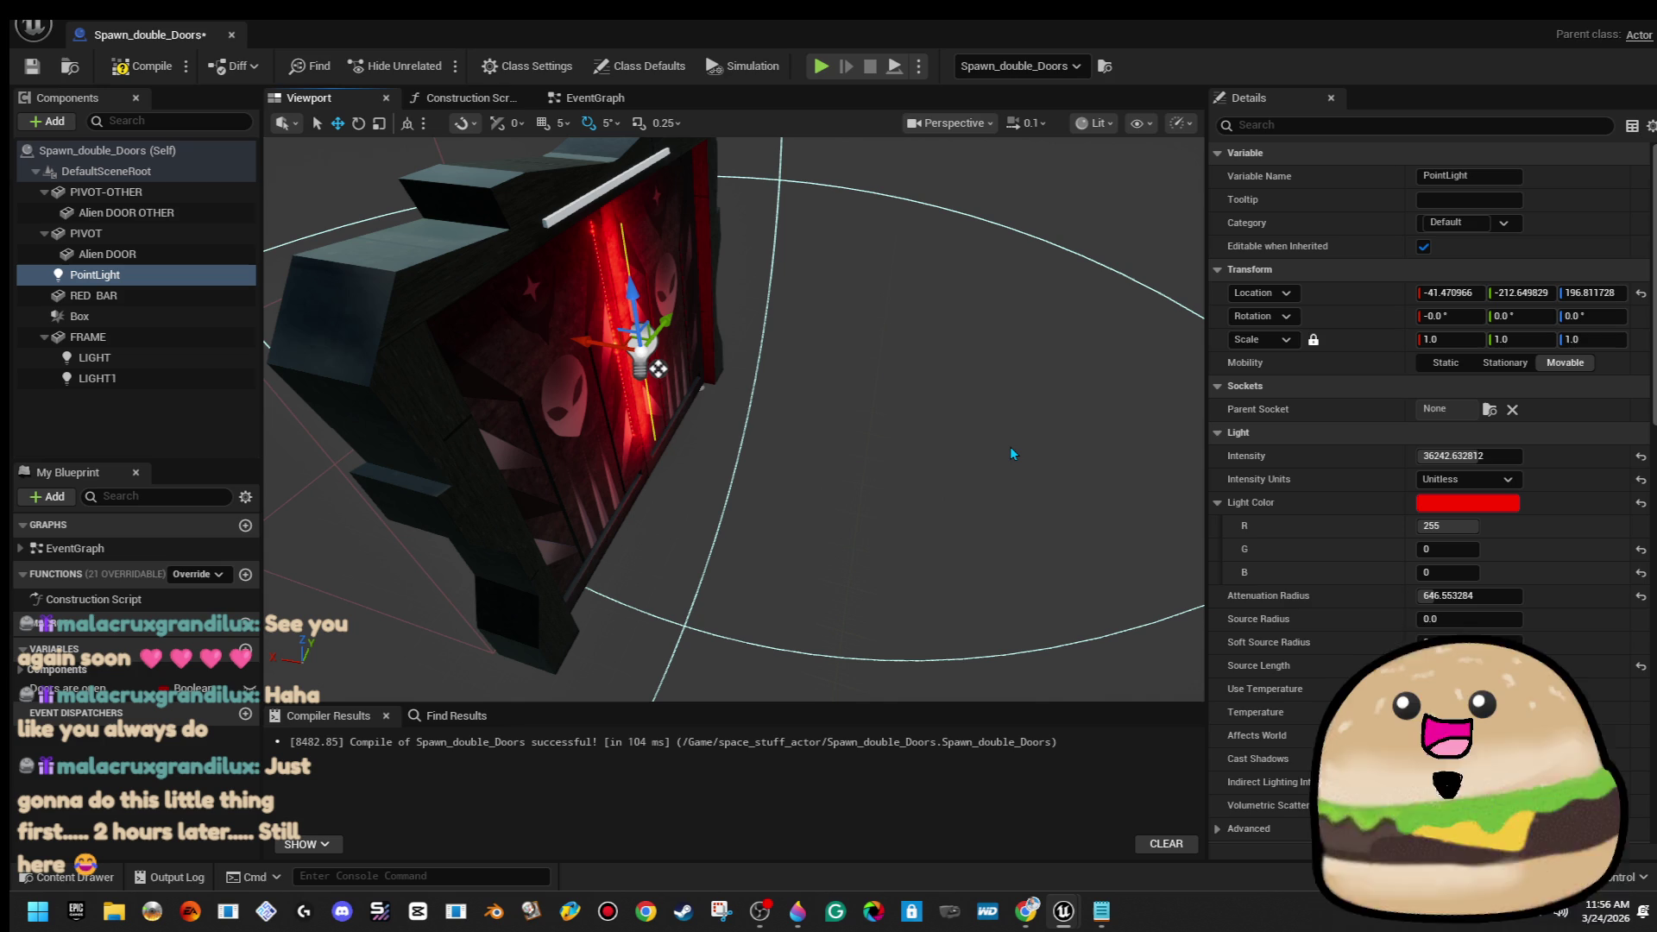
{"action": "right_click", "coordinate": [121, 255]}
{"action": "right_click", "coordinate": [102, 274]}
{"action": "right_click", "coordinate": [102, 274]}
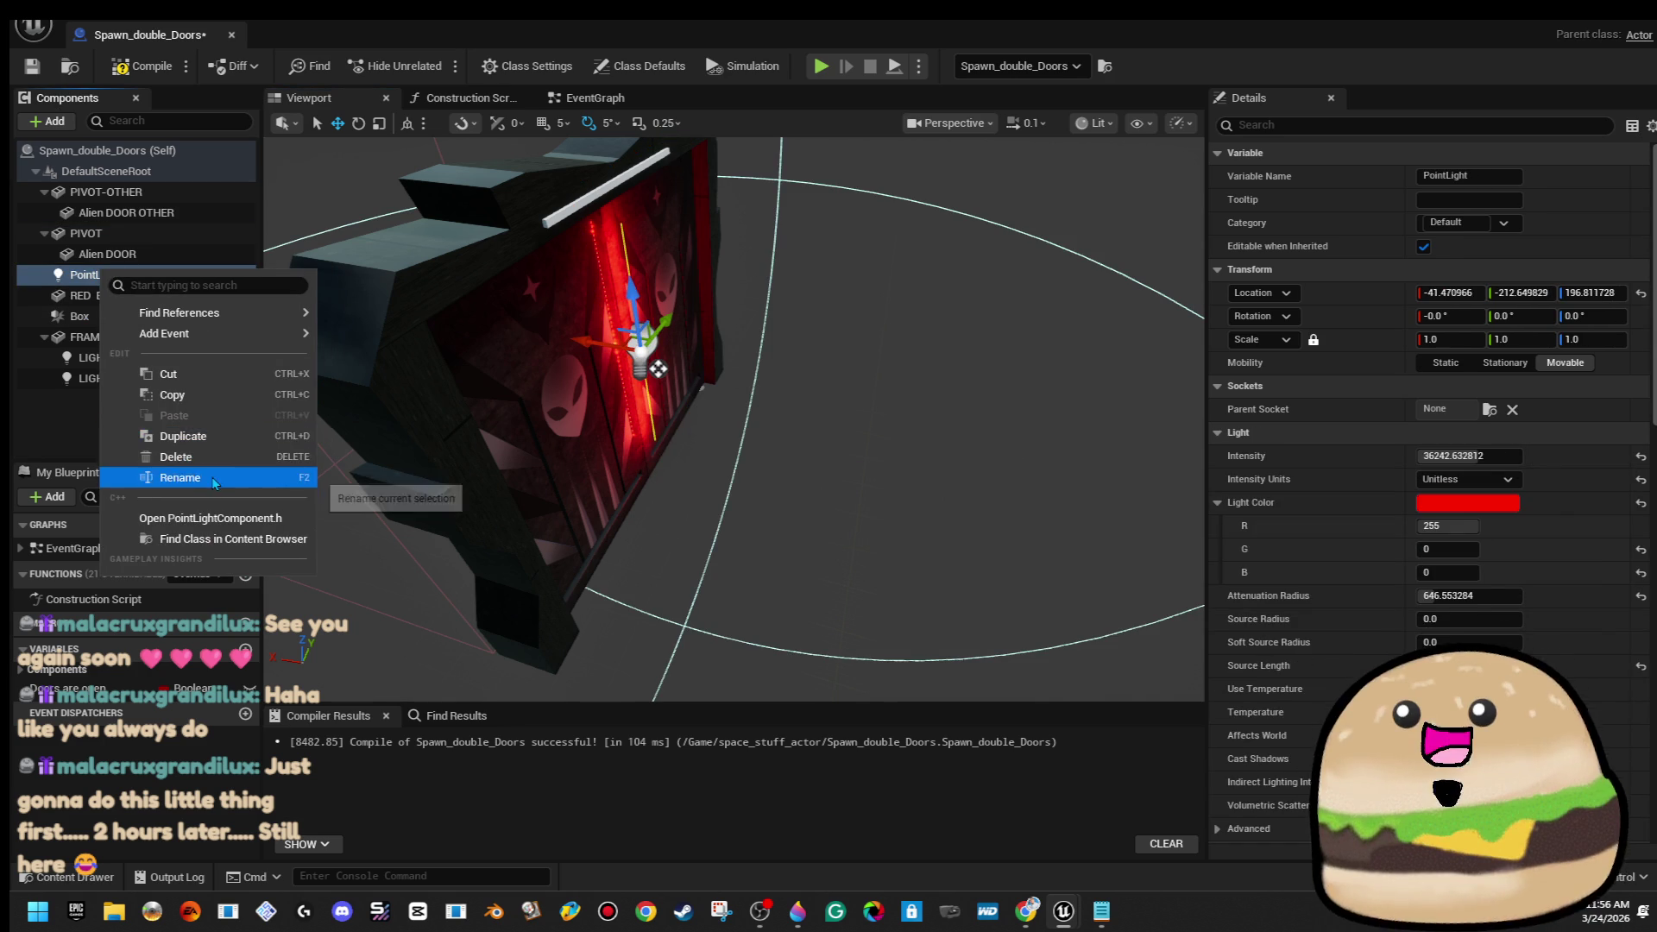
{"action": "left_click", "coordinate": [212, 476]}
{"action": "type", "text": "red outside light"}
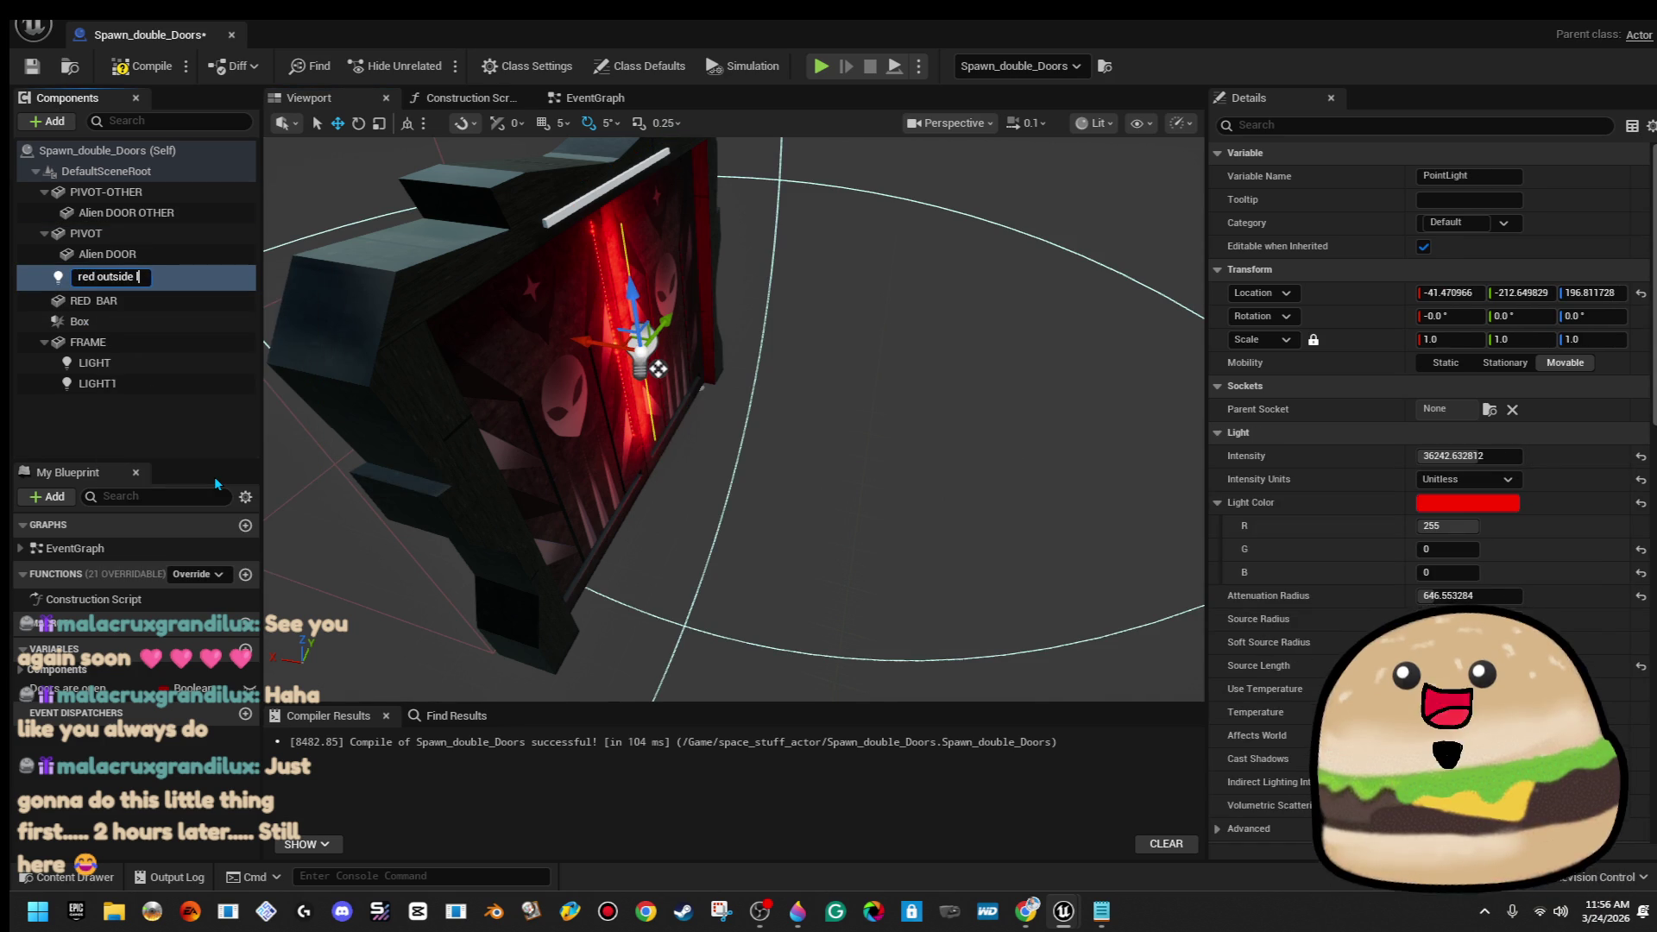
{"action": "key", "text": "Return"}
Return to the 3D preview and open the component Add list
{"action": "left_click", "coordinate": [594, 98]}
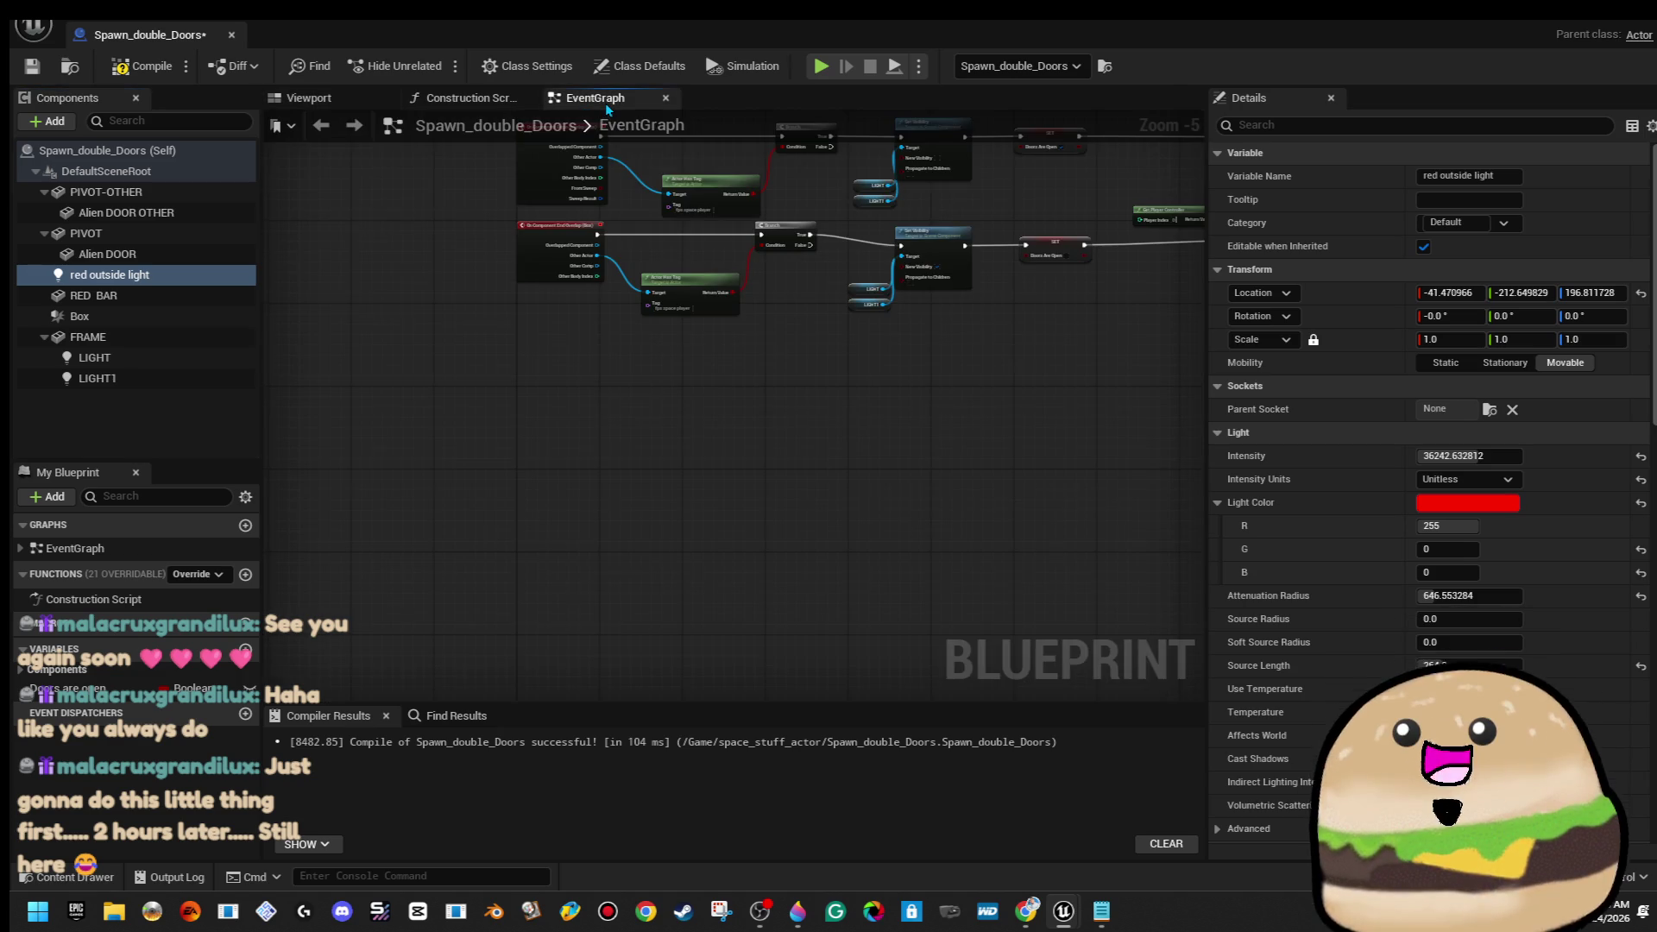
{"action": "left_click", "coordinate": [303, 97]}
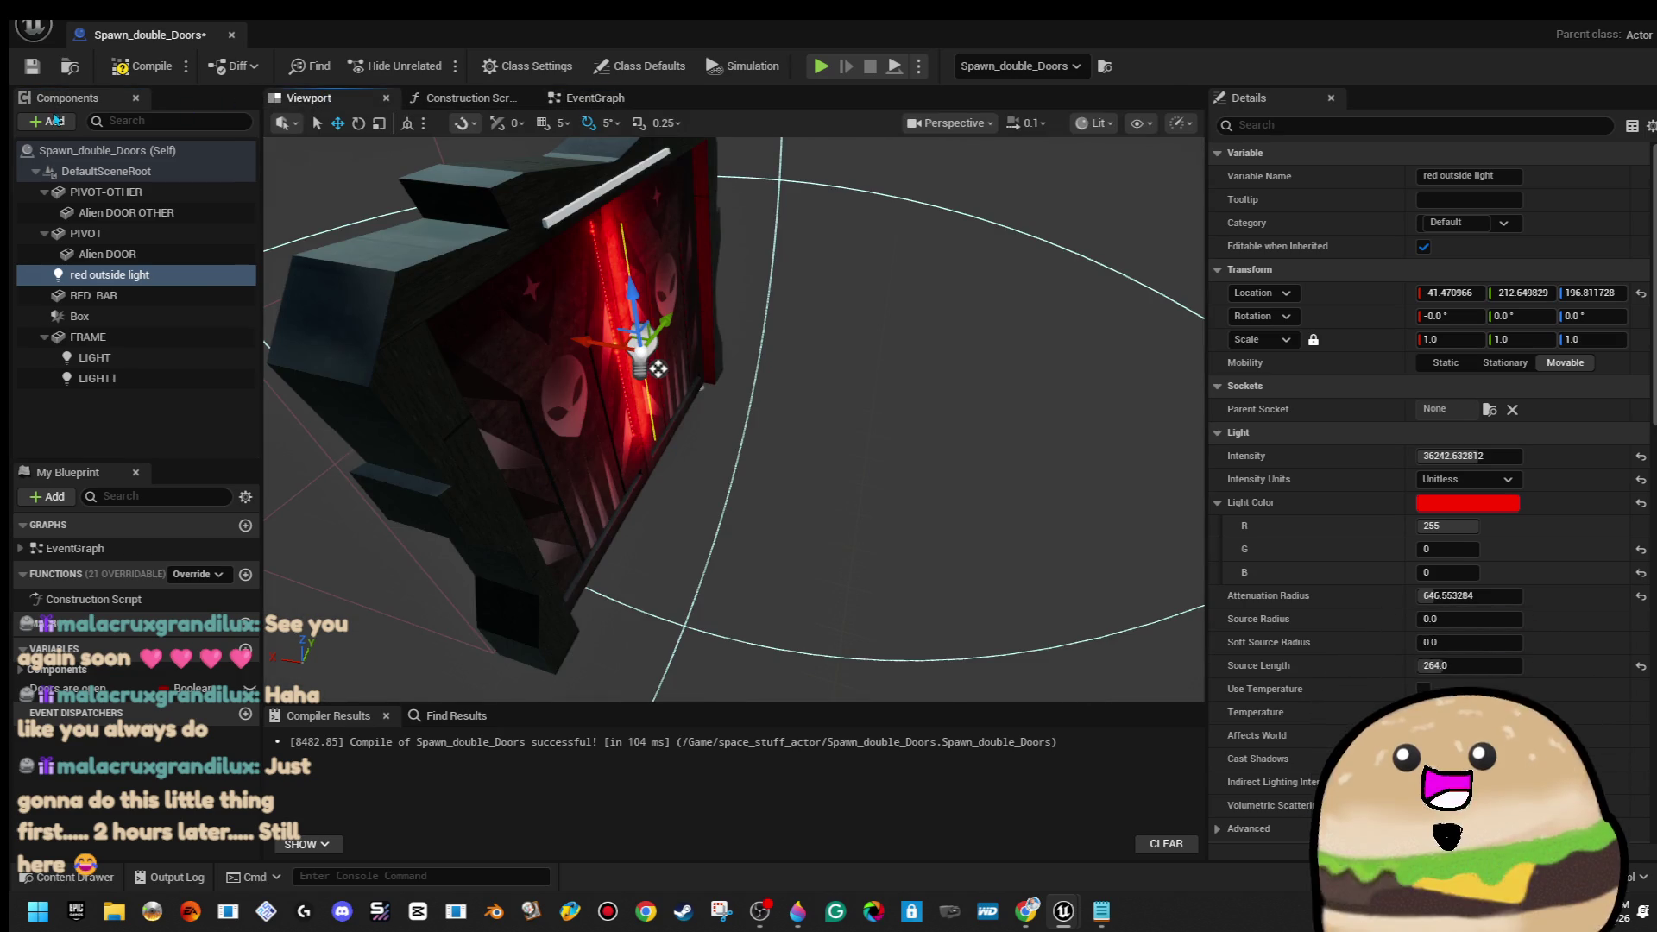
{"action": "left_click", "coordinate": [56, 120]}
{"action": "type", "text": "box"}
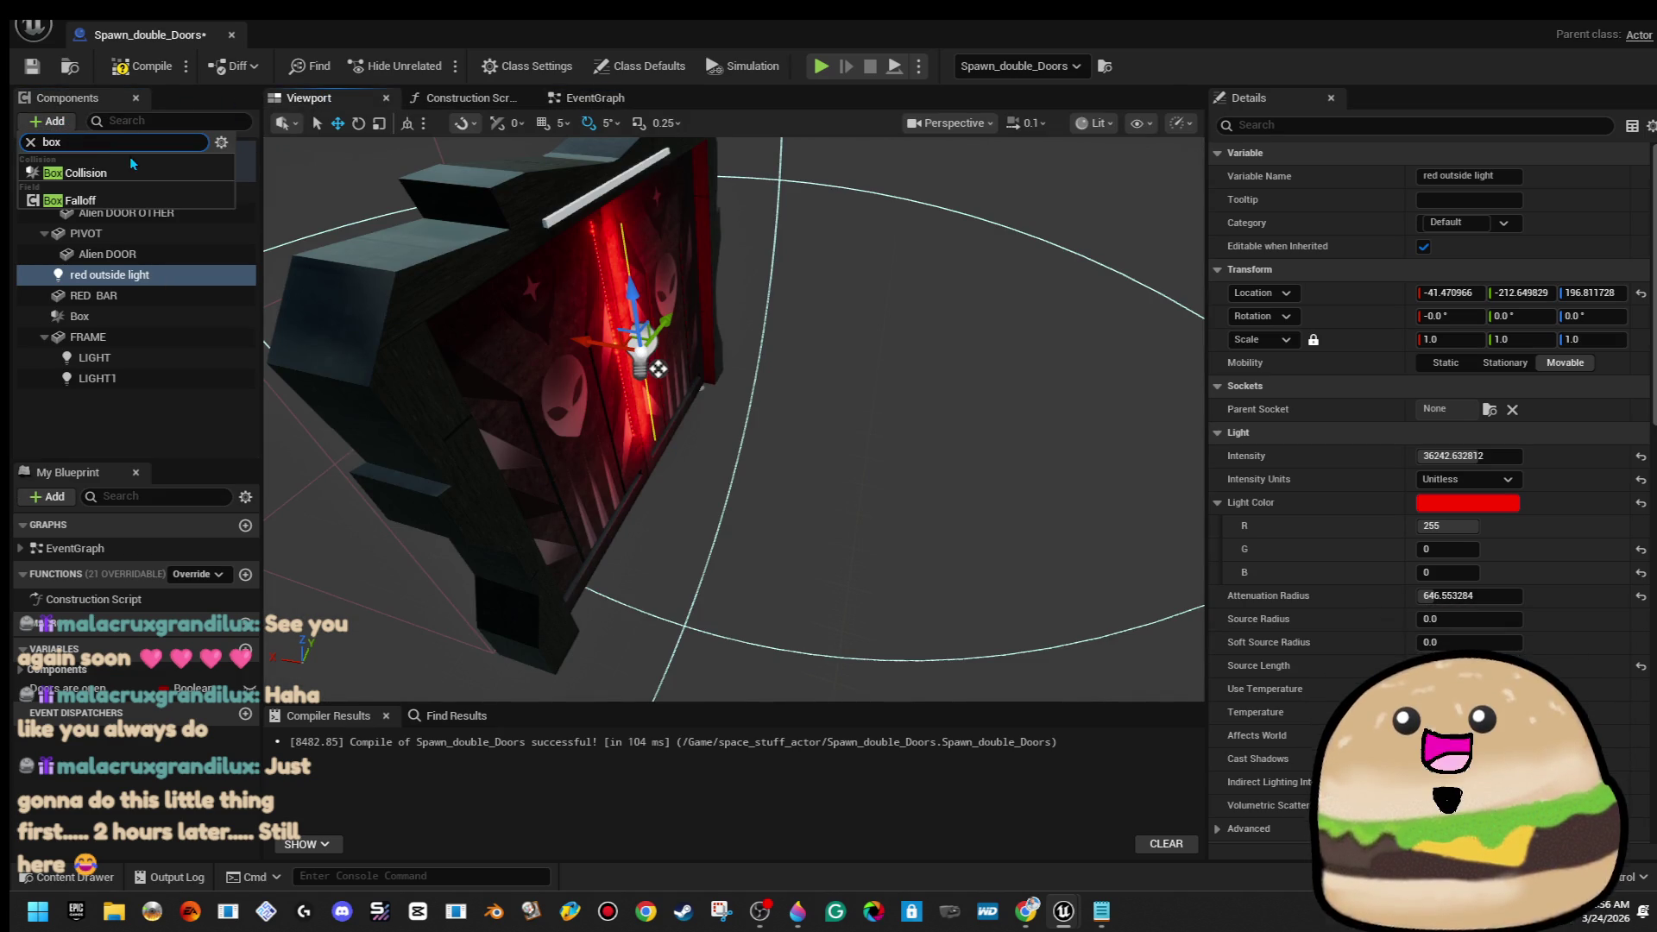
Add a Box Collision under the light, then move and scale it to cover the doorway
{"action": "left_click", "coordinate": [131, 182]}
{"action": "mouse_move", "coordinate": [569, 350]}
{"action": "left_mouse_down"}
{"action": "mouse_move", "coordinate": [573, 377]}
{"action": "mouse_move", "coordinate": [850, 426]}
{"action": "mouse_move", "coordinate": [803, 418]}
{"action": "left_mouse_up"}
{"action": "left_click_drag", "start_coordinate": [930, 435], "coordinate": [805, 481]}
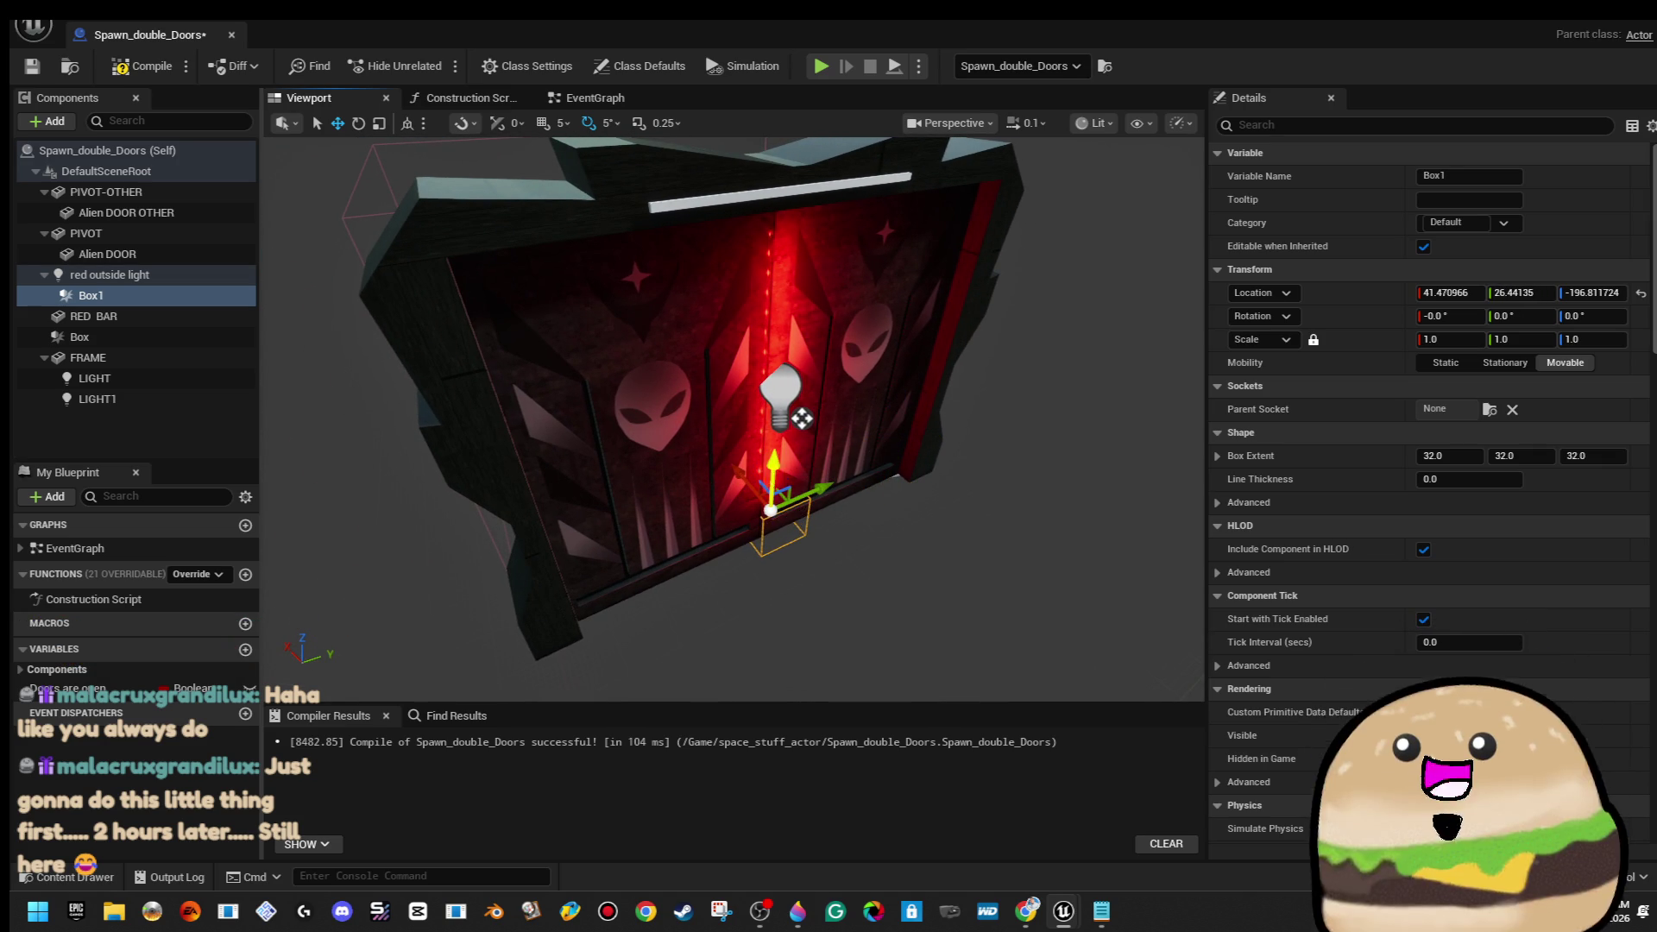
{"action": "left_click_drag", "start_coordinate": [731, 388], "coordinate": [876, 526]}
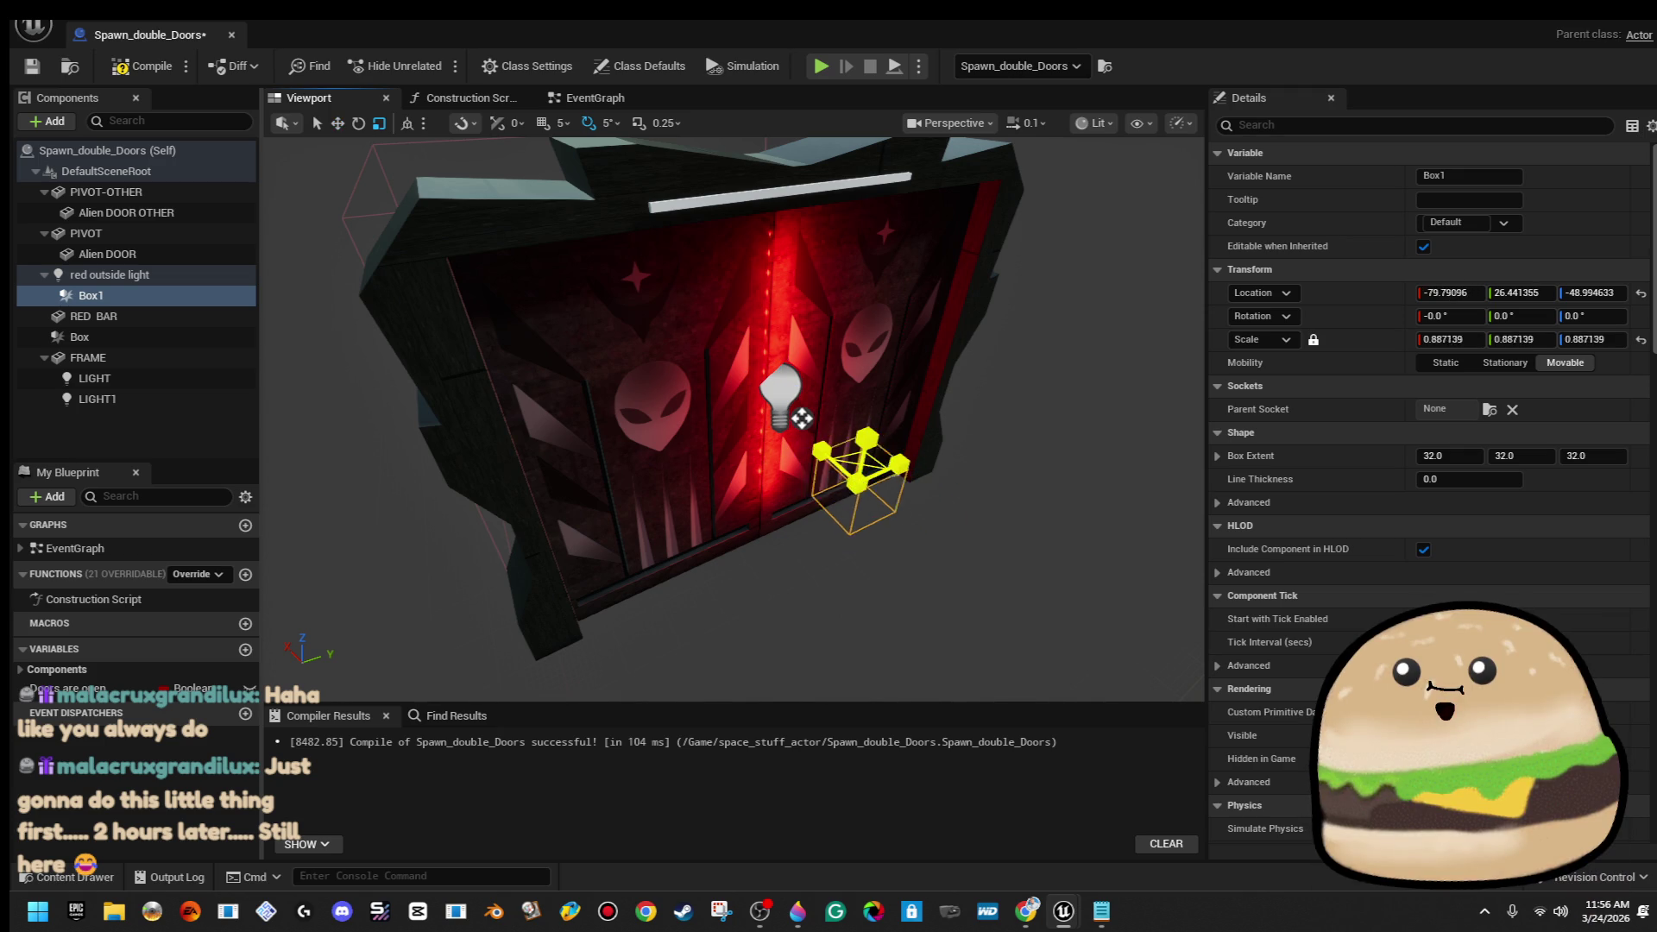
{"action": "mouse_move", "coordinate": [802, 419]}
{"action": "left_mouse_down"}
{"action": "mouse_move", "coordinate": [854, 485]}
{"action": "mouse_move", "coordinate": [944, 472]}
{"action": "mouse_move", "coordinate": [866, 441]}
{"action": "mouse_move", "coordinate": [866, 423]}
{"action": "left_mouse_up"}
{"action": "left_click_drag", "start_coordinate": [950, 560], "coordinate": [1087, 561]}
{"action": "key", "text": "w"}
{"action": "mouse_move", "coordinate": [696, 416]}
{"action": "left_mouse_down"}
{"action": "mouse_move", "coordinate": [805, 459]}
{"action": "mouse_move", "coordinate": [729, 381]}
{"action": "mouse_move", "coordinate": [704, 197]}
{"action": "mouse_move", "coordinate": [703, 359]}
{"action": "mouse_move", "coordinate": [776, 379]}
{"action": "mouse_move", "coordinate": [730, 404]}
{"action": "mouse_move", "coordinate": [837, 426]}
{"action": "left_mouse_up"}
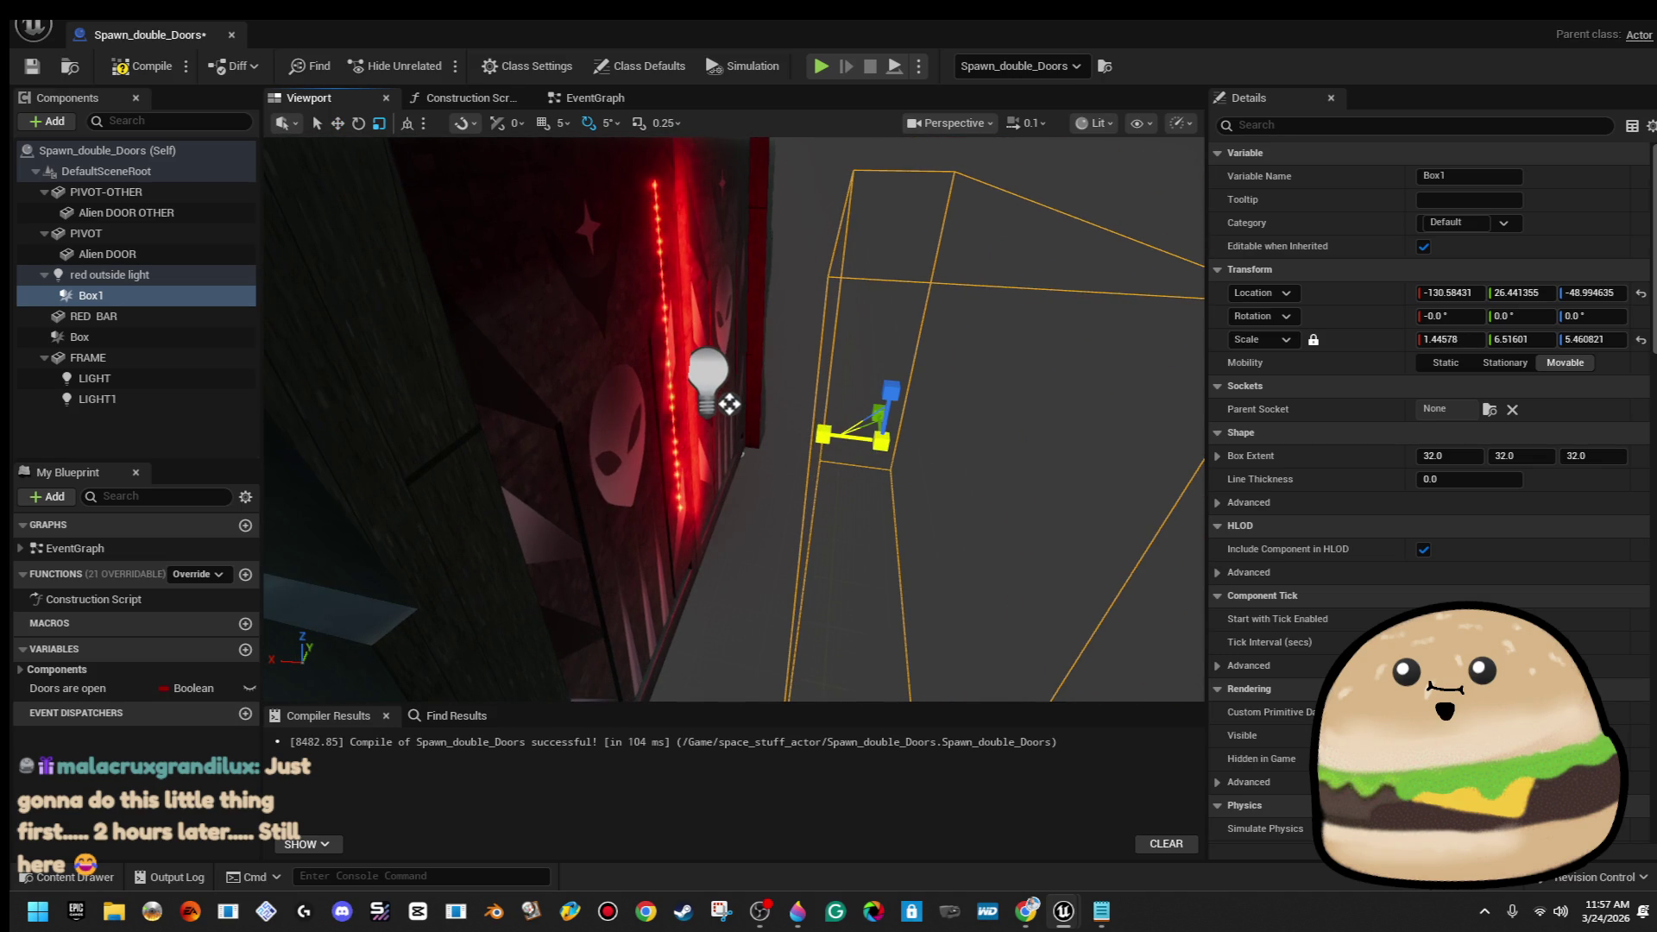
Save the Blueprint, rename the box collision to 'outside hitbox', and view the event graph
{"action": "left_click", "coordinate": [47, 68]}
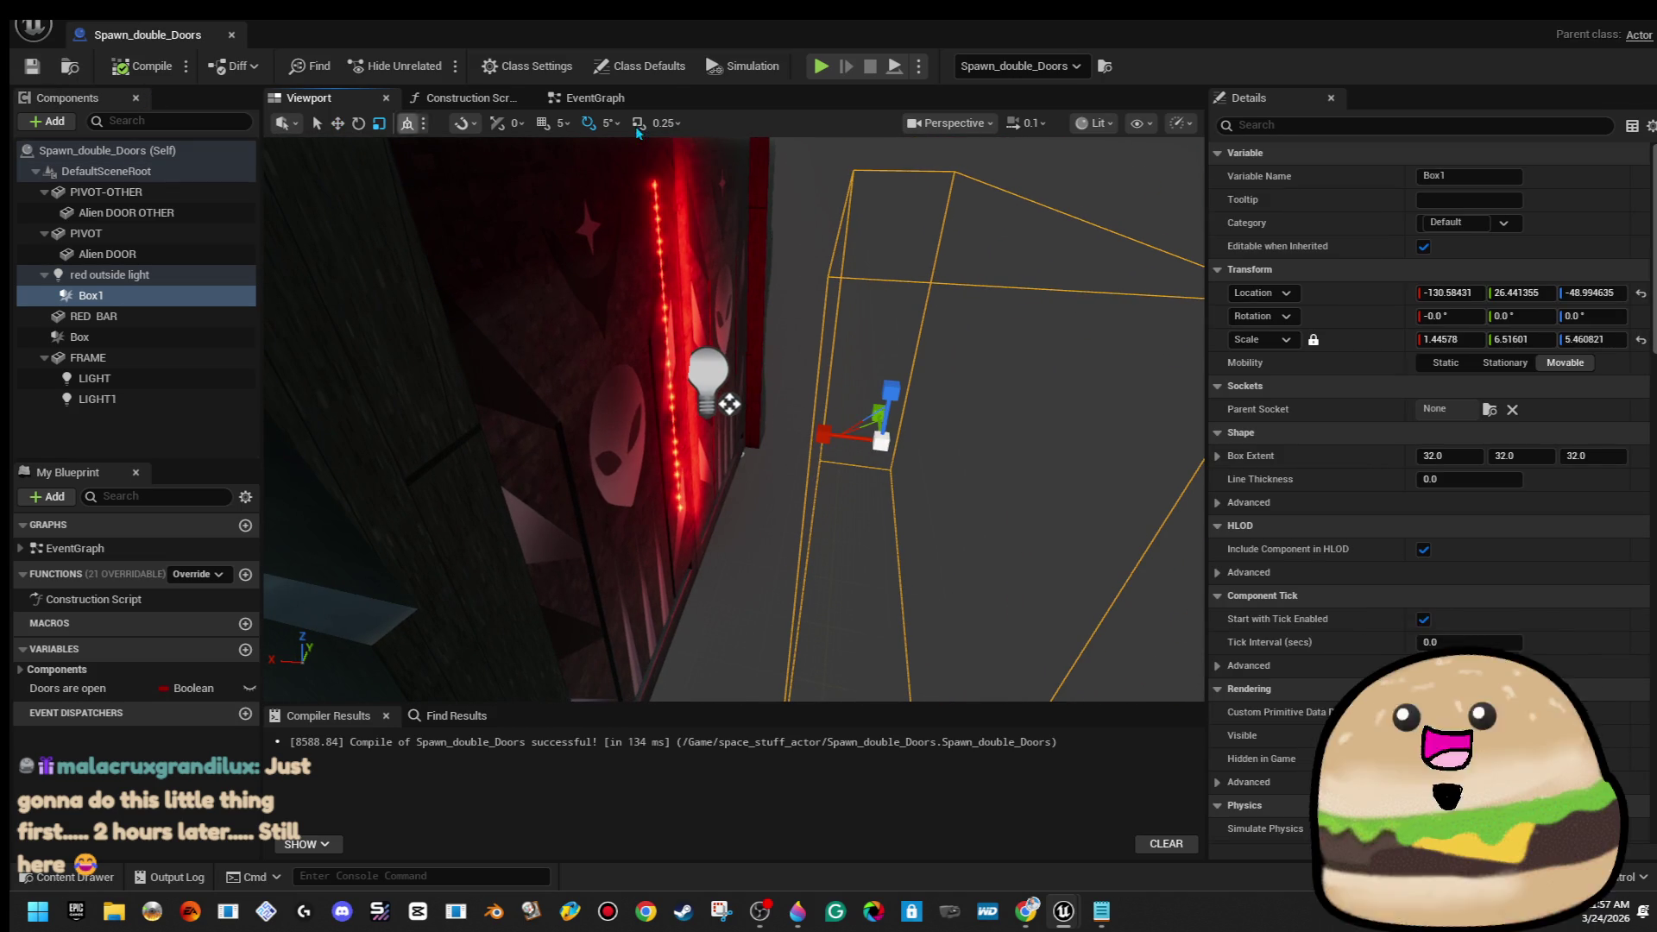
{"action": "right_click", "coordinate": [130, 296]}
{"action": "left_click", "coordinate": [232, 510]}
{"action": "type", "text": "outside hitbox"}
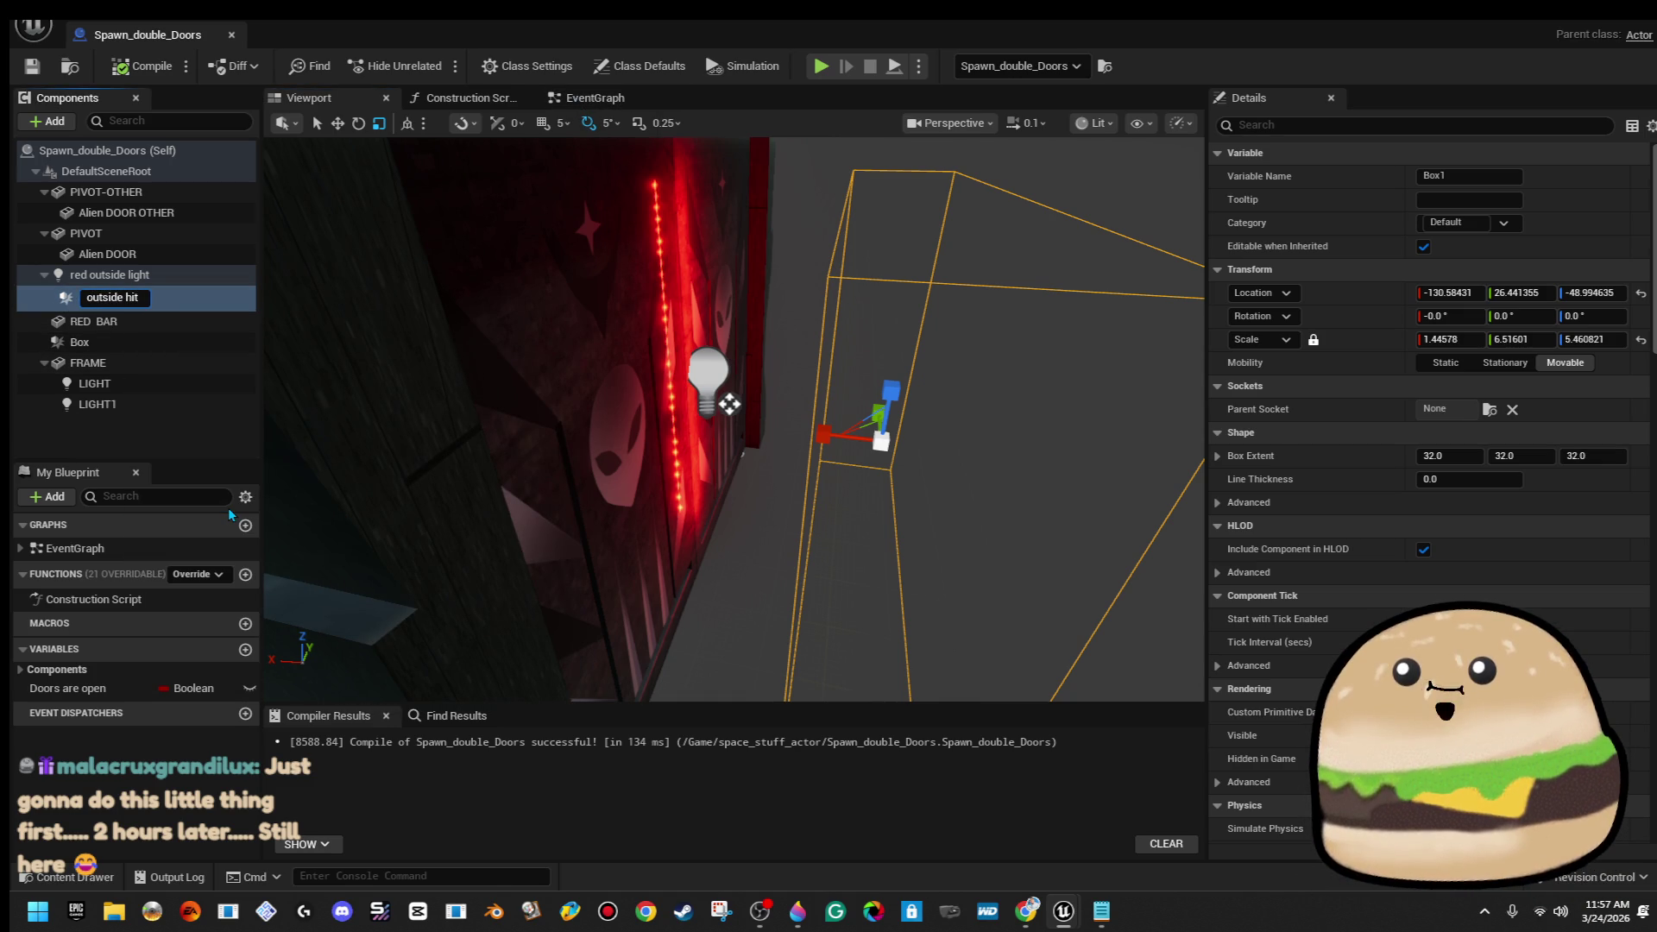
{"action": "key", "text": "Return"}
{"action": "left_click", "coordinate": [595, 97]}
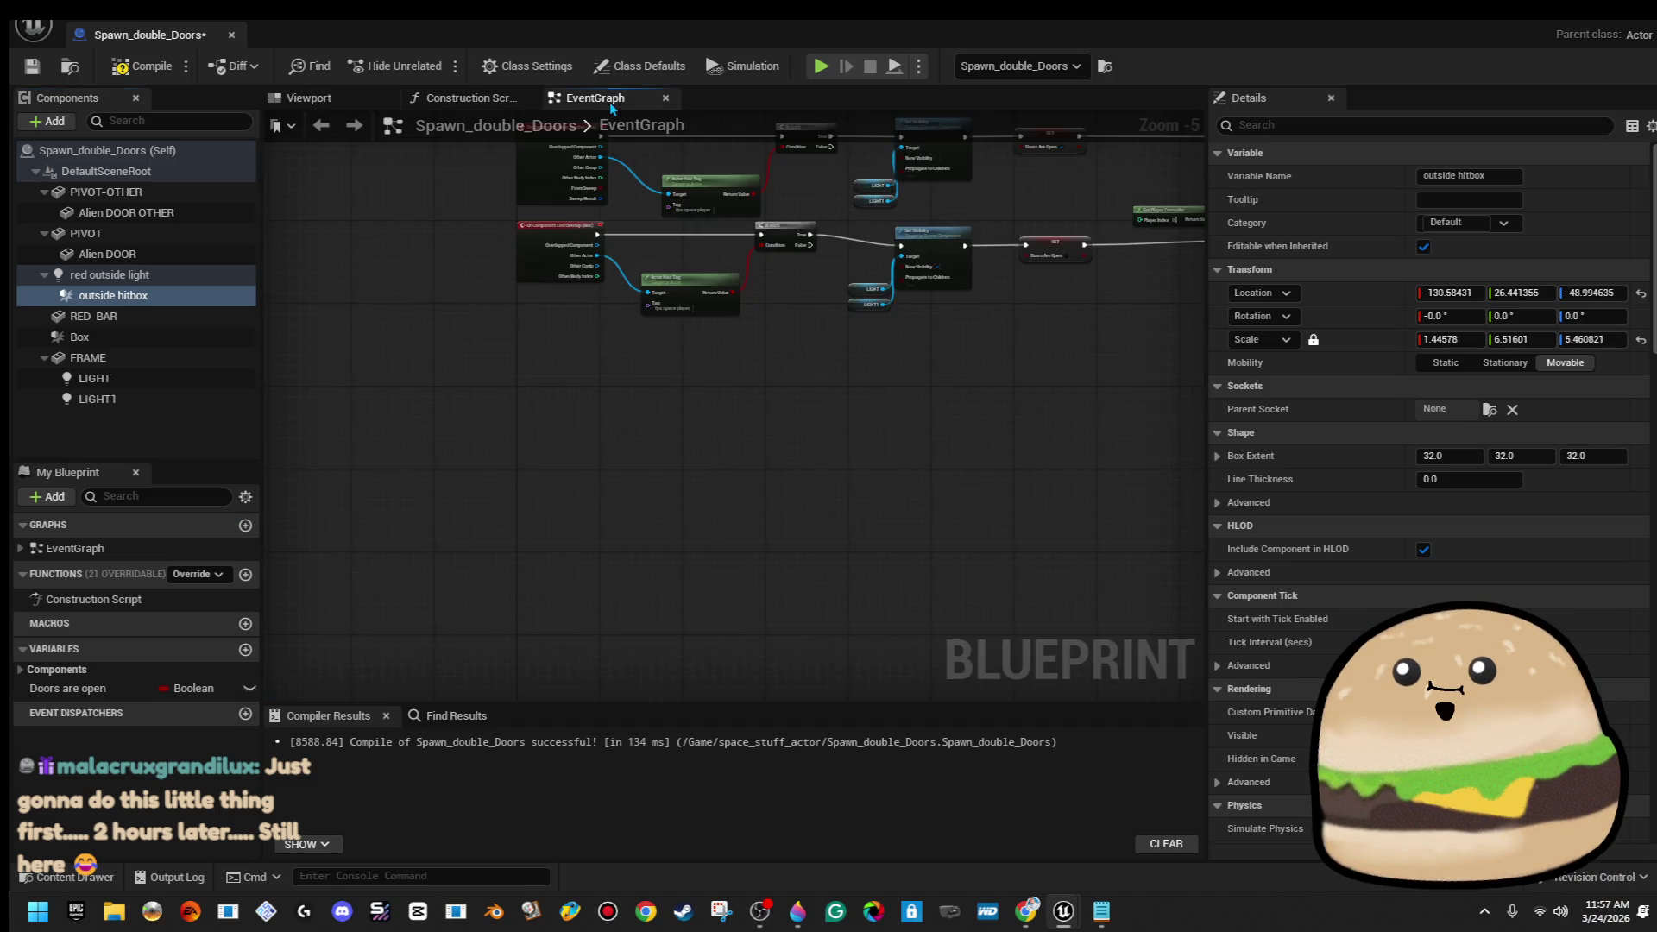
Try adding a hit event for outside hitbox, delete it, and bring the existing event chains into view
{"action": "scroll", "coordinate": [470, 466], "scroll_direction": "up", "scroll_amount": 2}
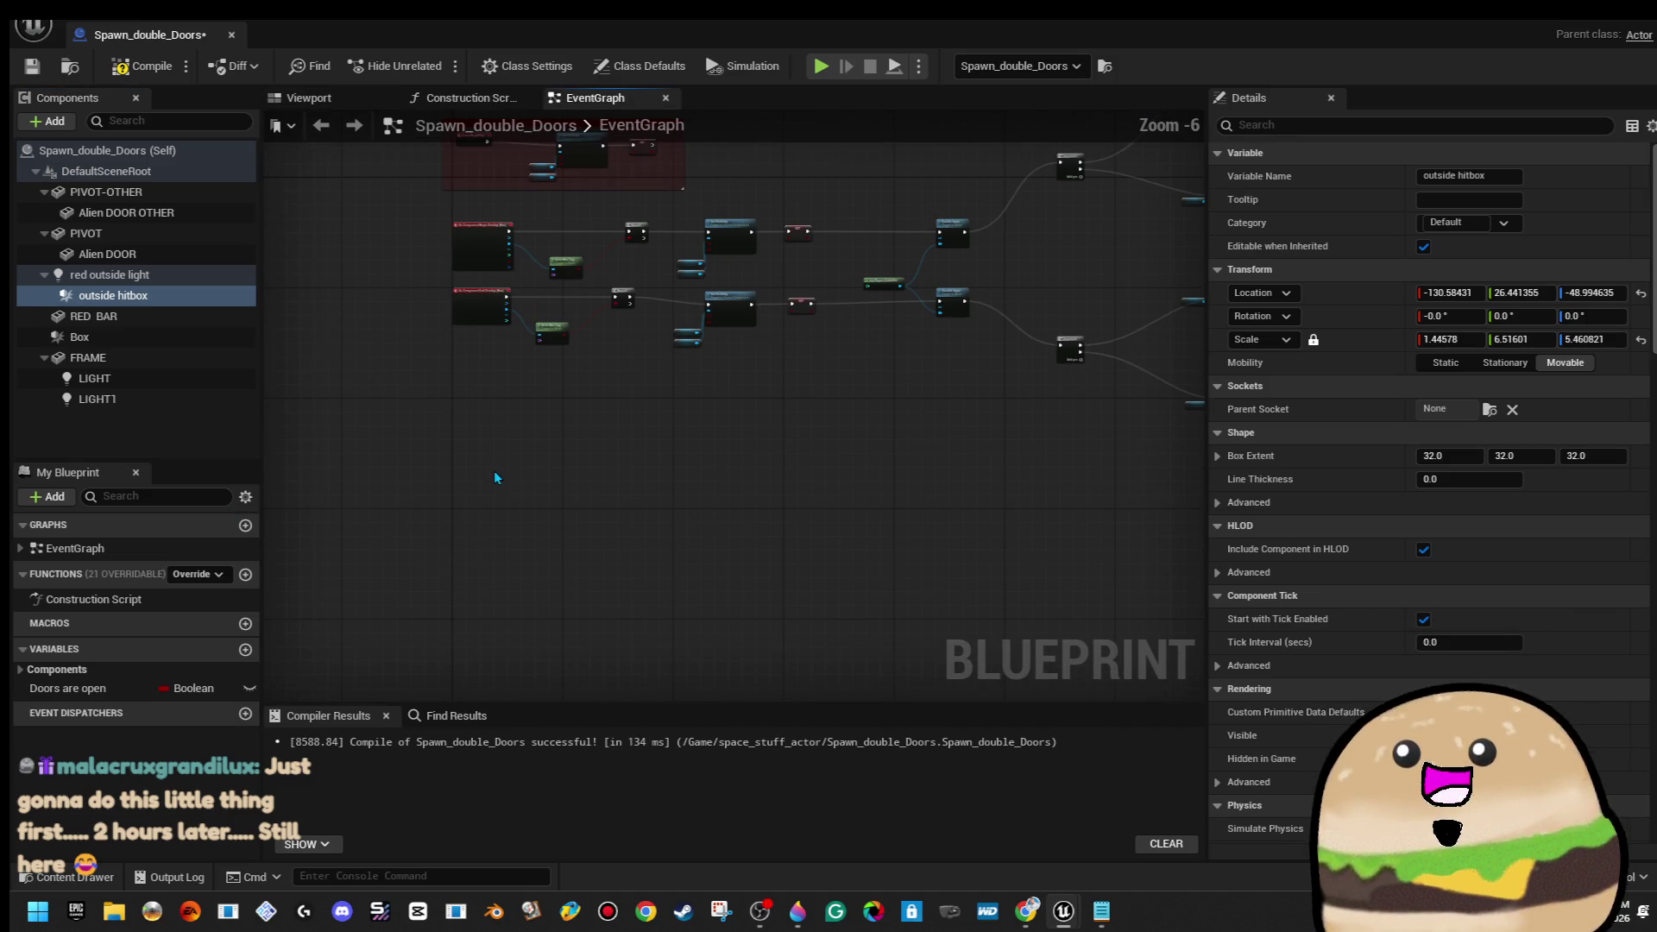
{"action": "right_click", "coordinate": [152, 300]}
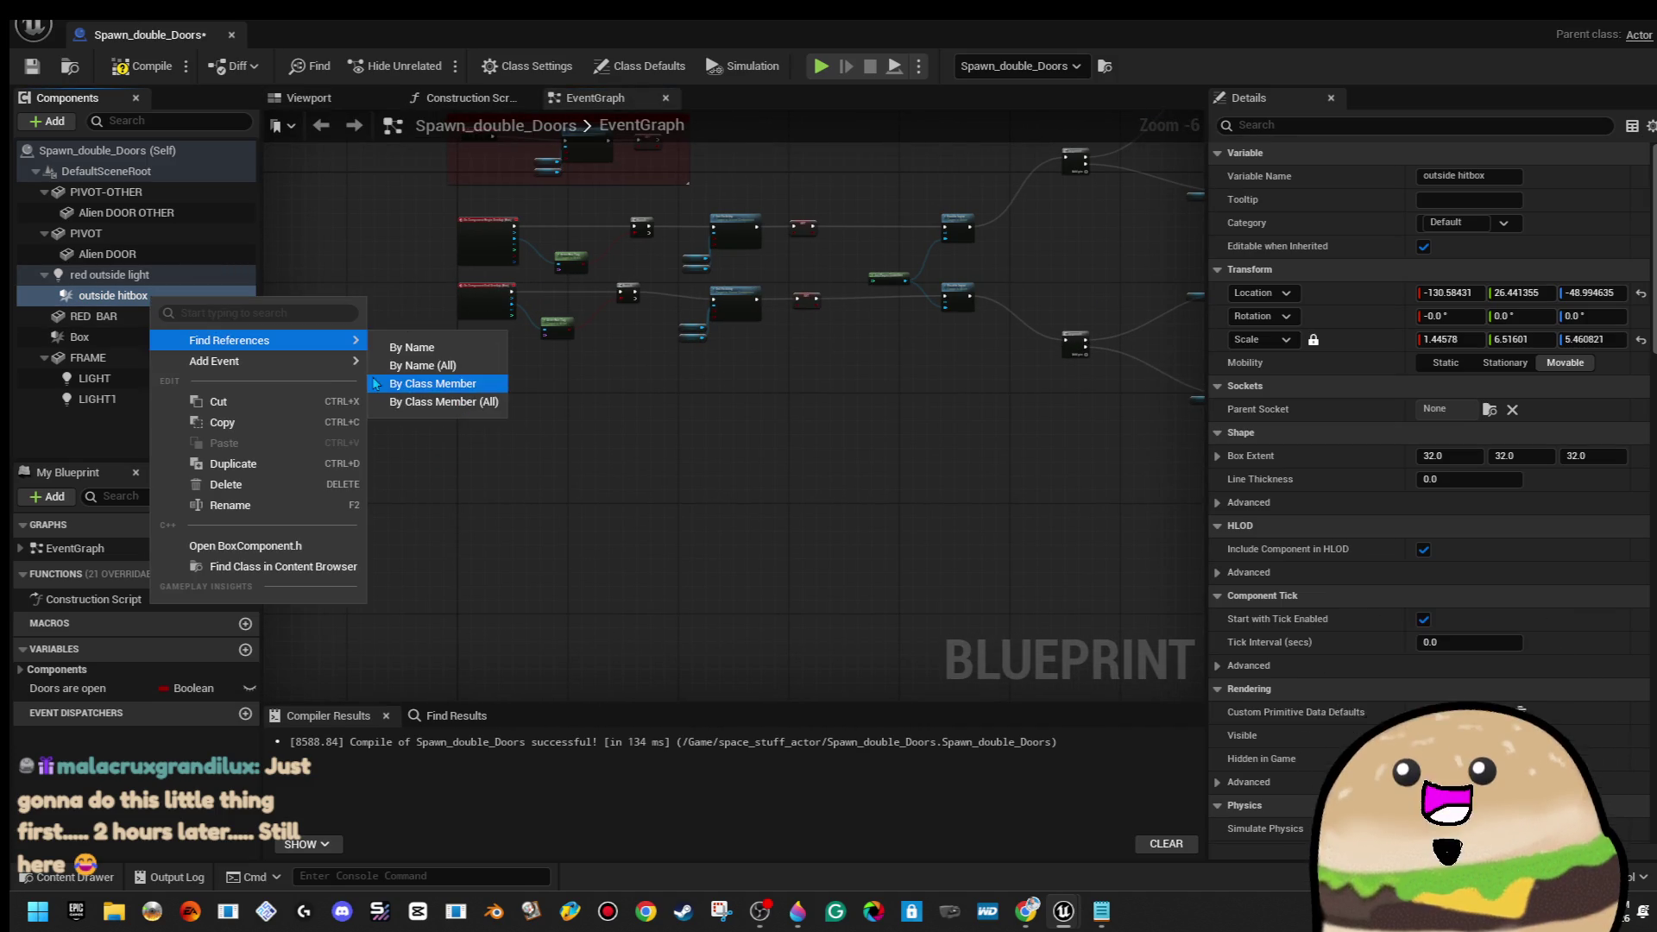
{"action": "mouse_move", "coordinate": [259, 360]}
{"action": "left_click", "coordinate": [536, 413]}
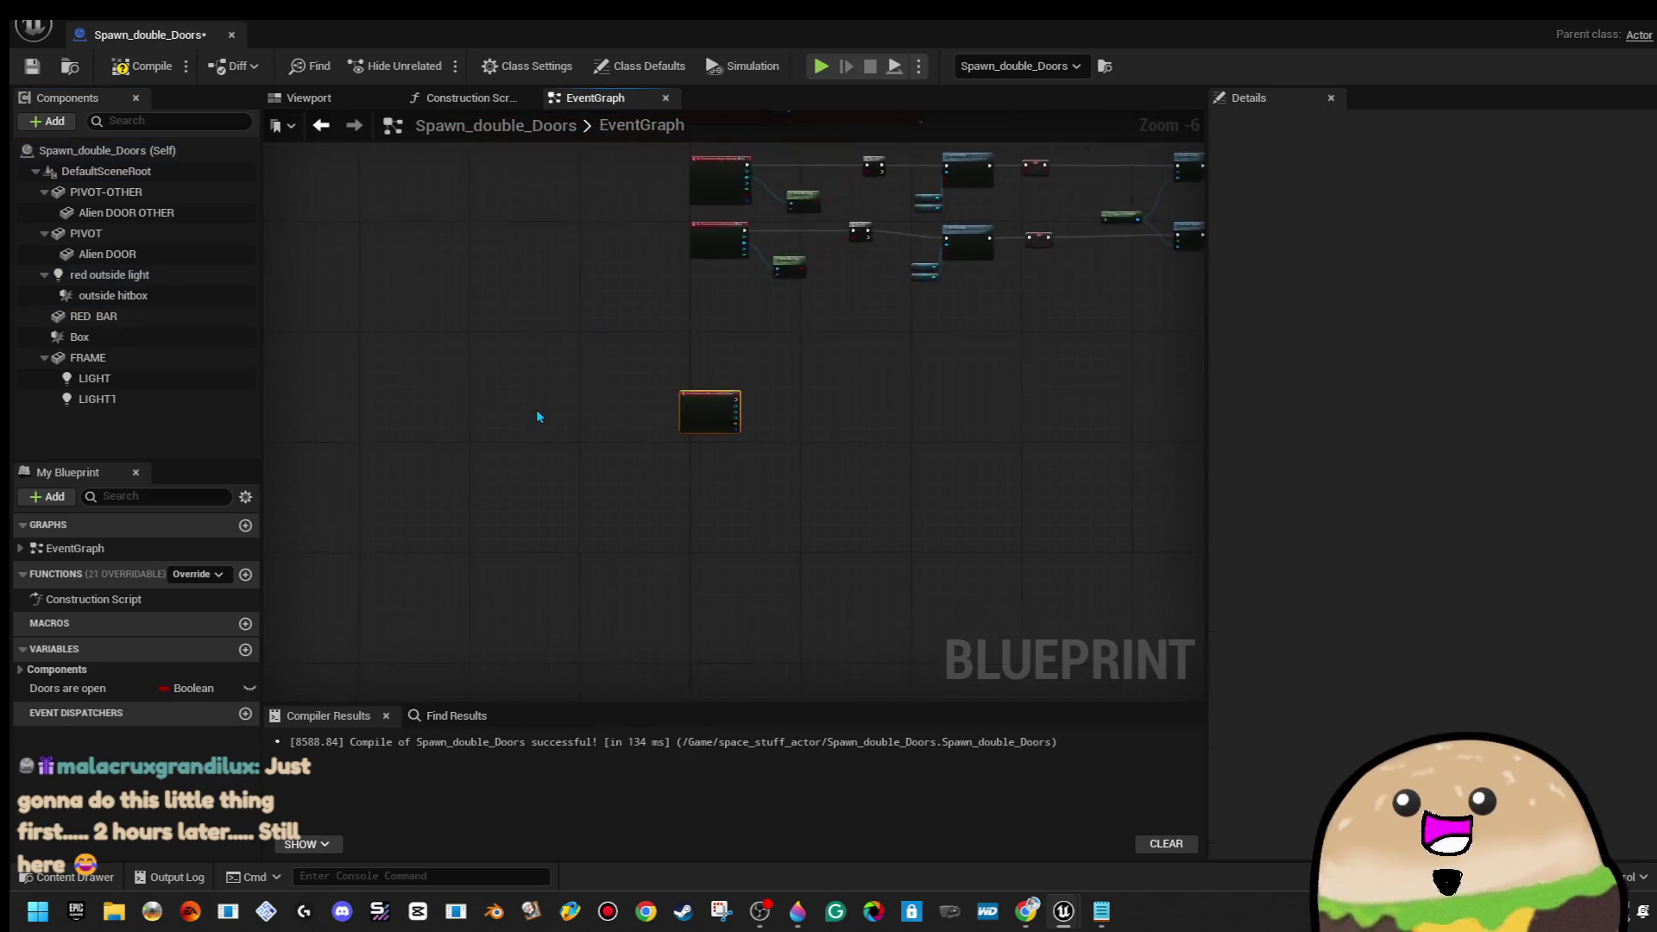
{"action": "key", "text": "Delete"}
{"action": "scroll", "coordinate": [633, 447], "scroll_direction": "down", "scroll_amount": 5}
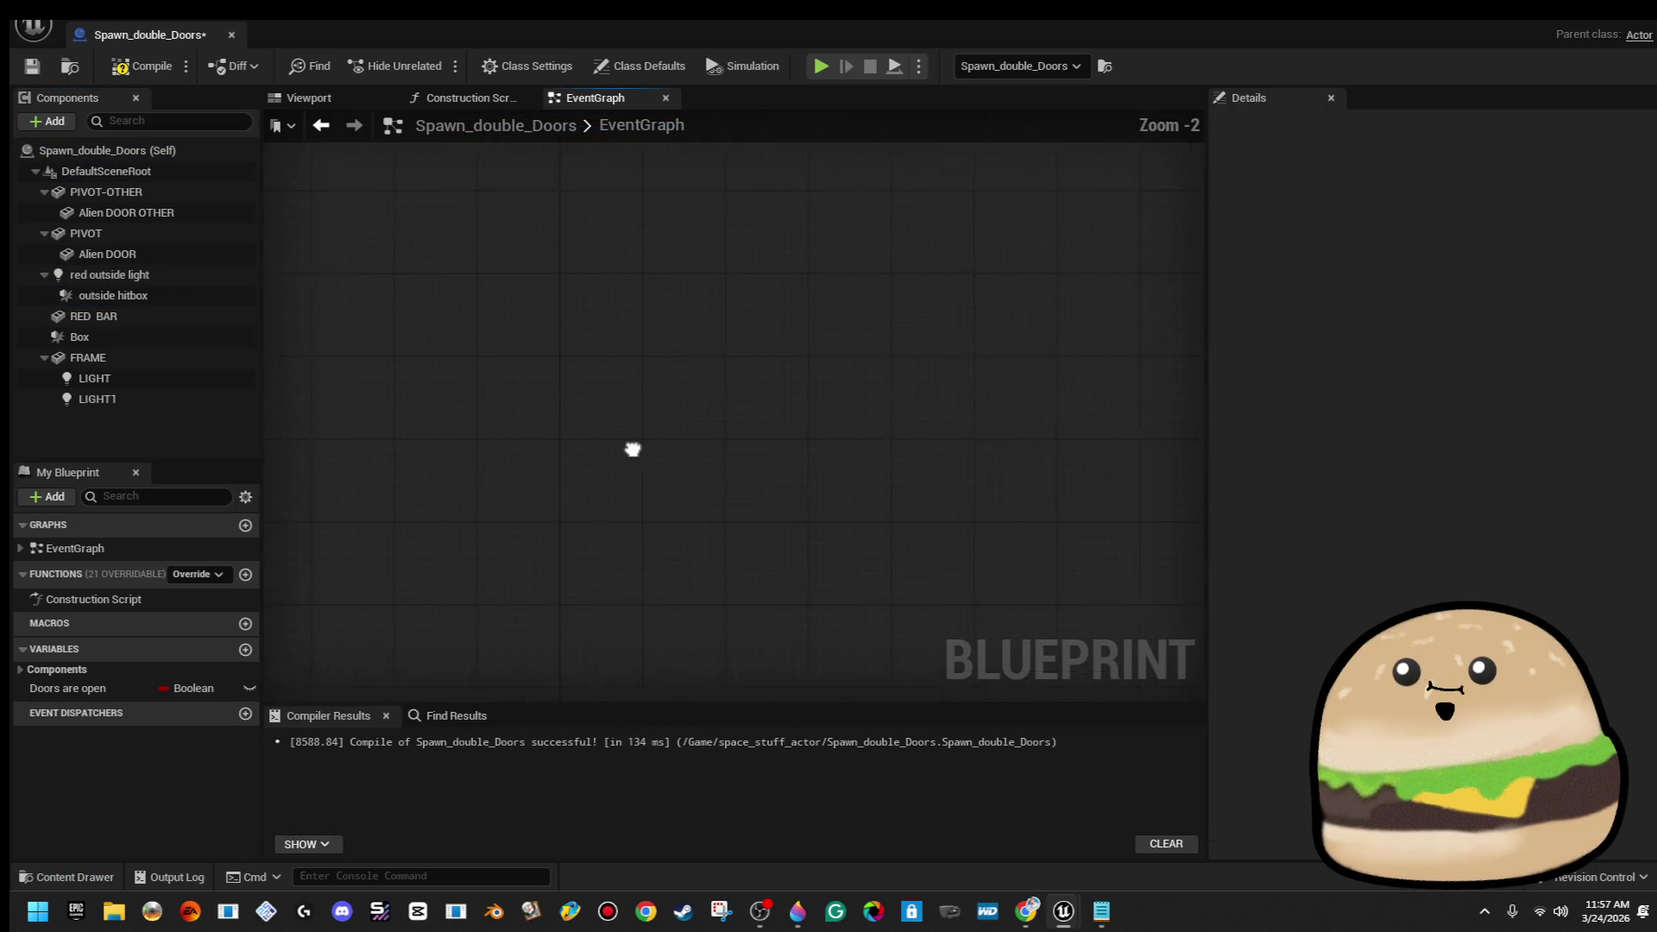
{"action": "right_click", "coordinate": [627, 421]}
{"action": "left_click", "coordinate": [669, 366]}
{"action": "scroll", "coordinate": [669, 367], "scroll_direction": "down", "scroll_amount": 3}
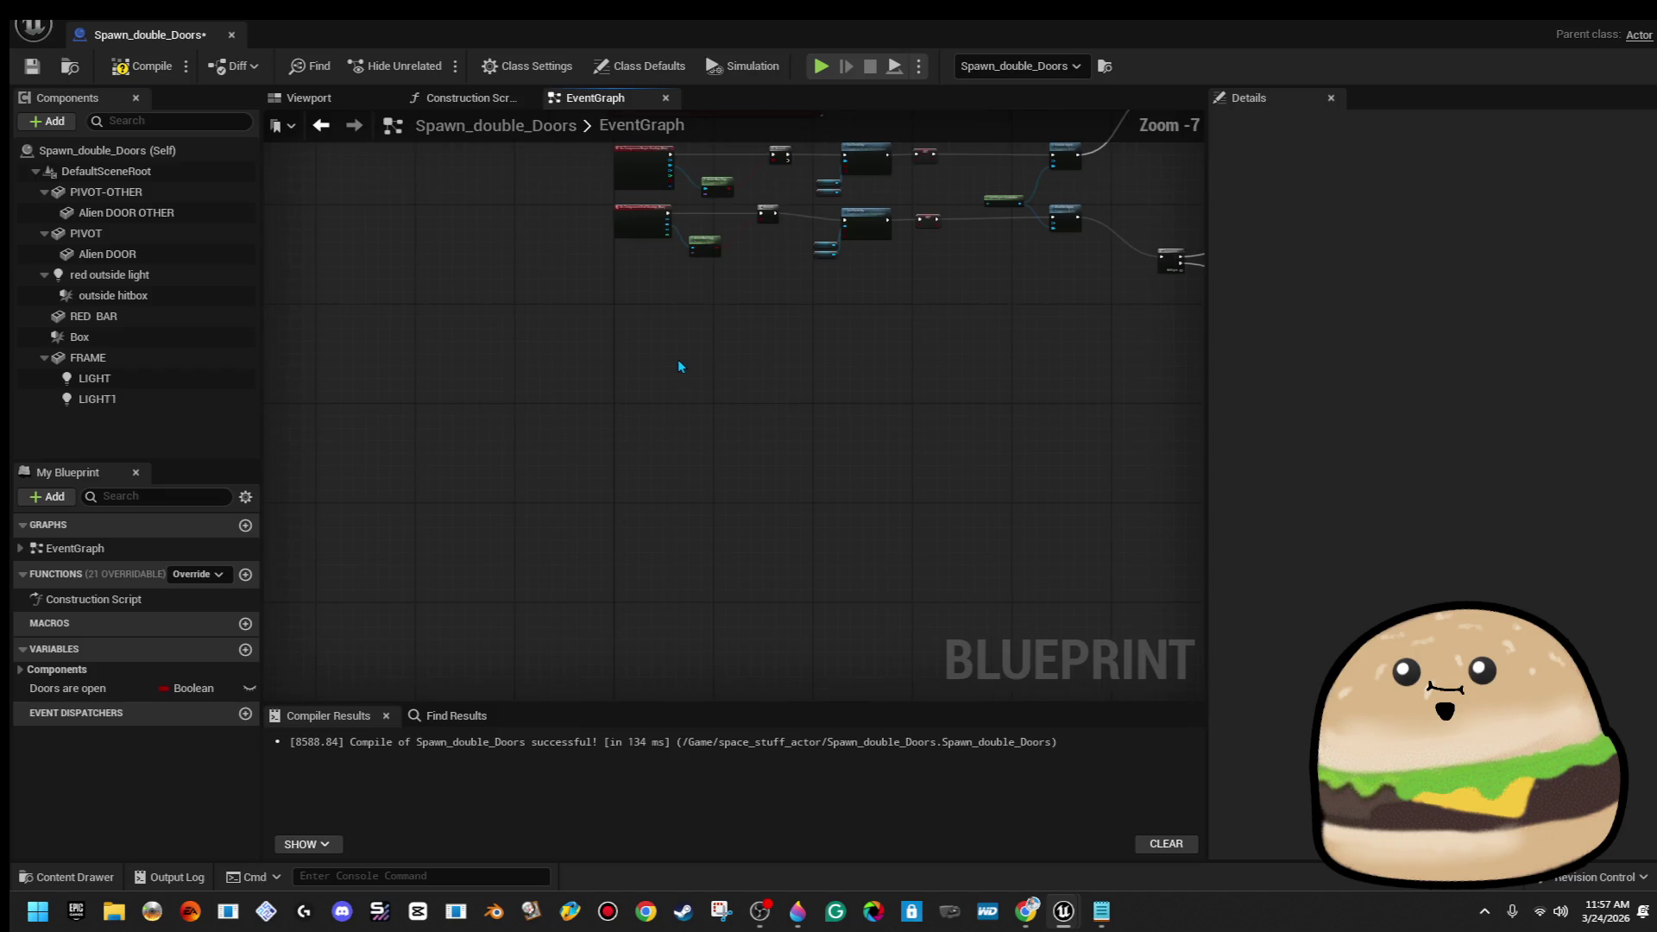
{"action": "left_click_drag", "start_coordinate": [660, 376], "coordinate": [499, 406]}
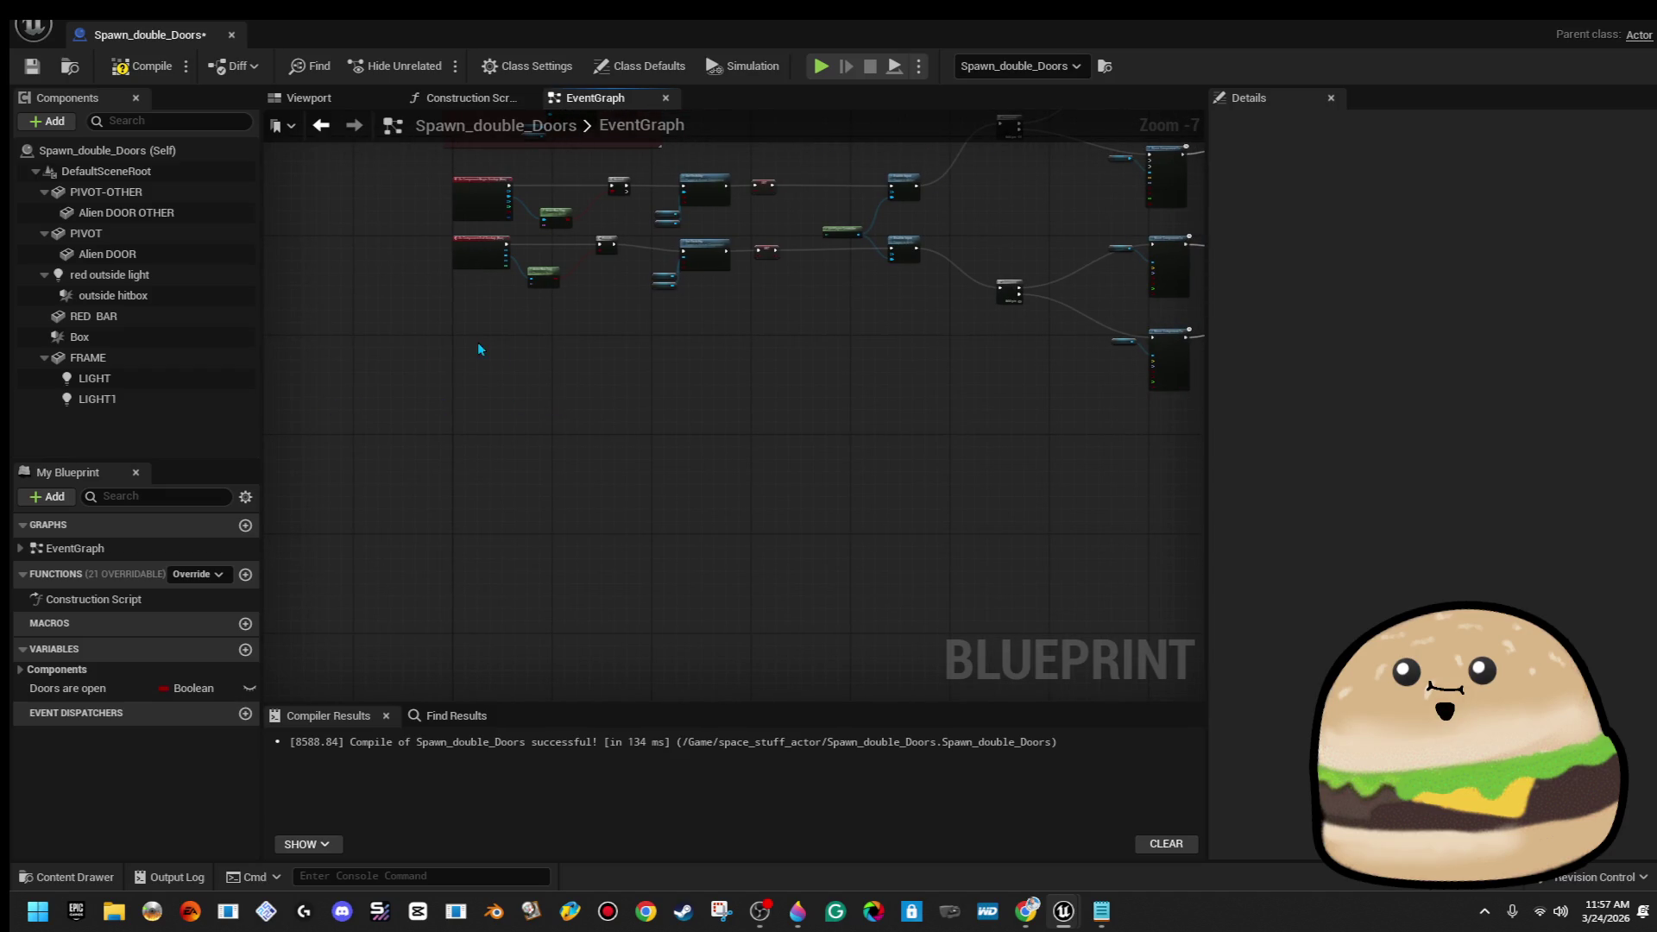
Add an On Component Hit event for outside hitbox from the graph's Collision events
{"action": "left_click", "coordinate": [189, 298]}
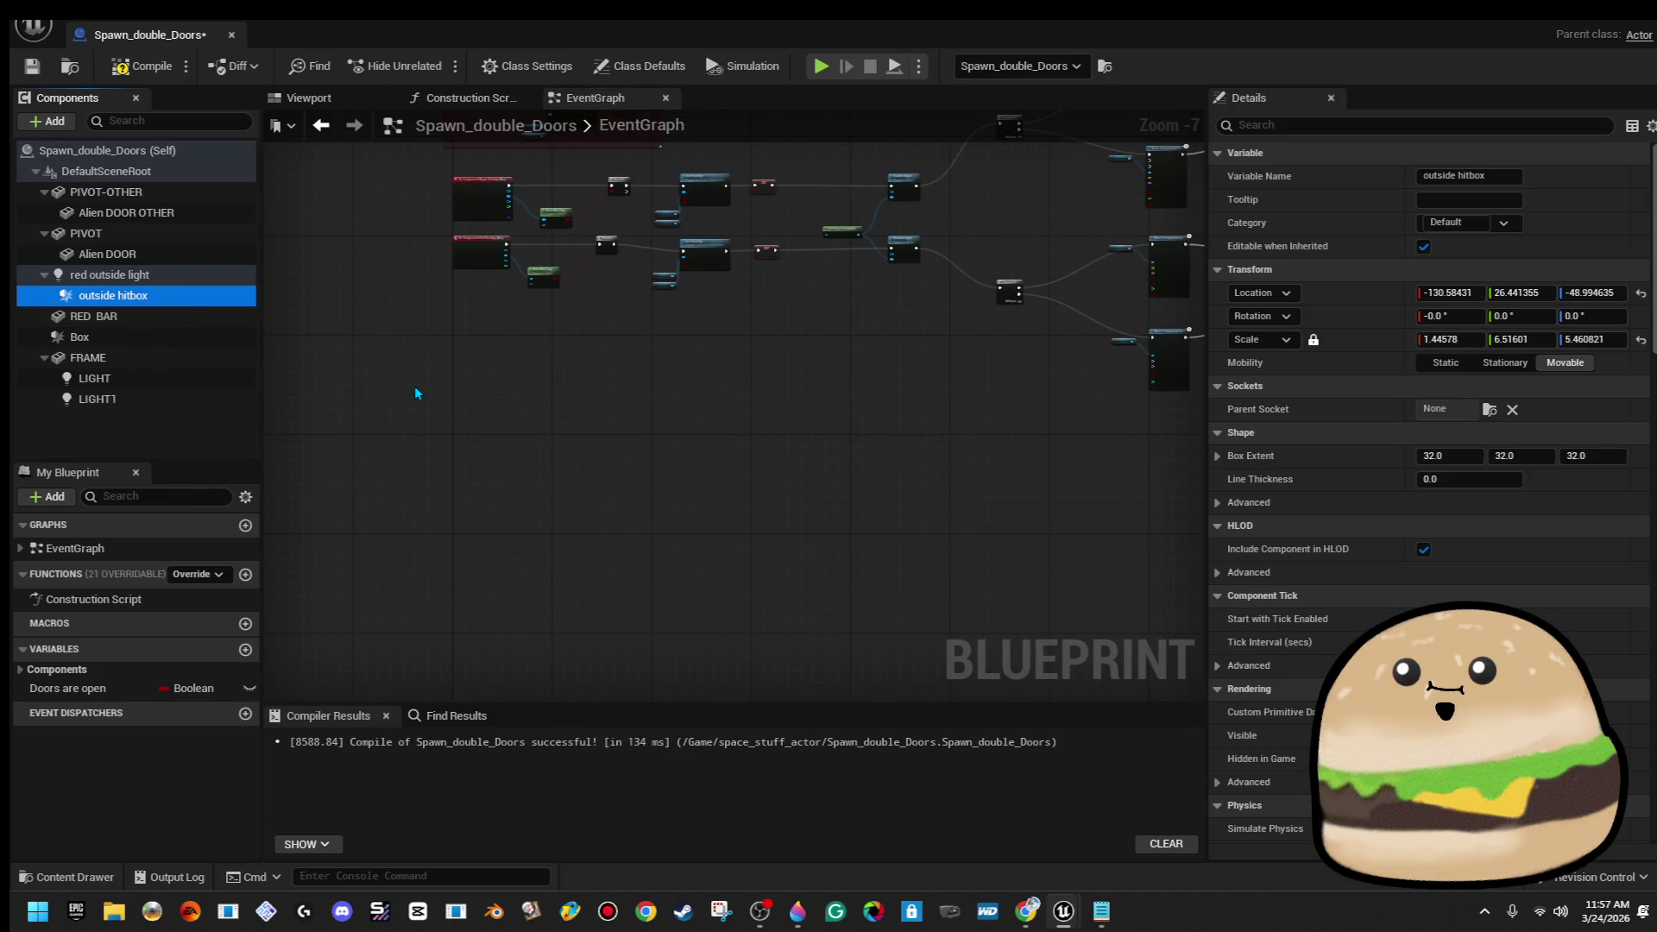
{"action": "right_click", "coordinate": [459, 376]}
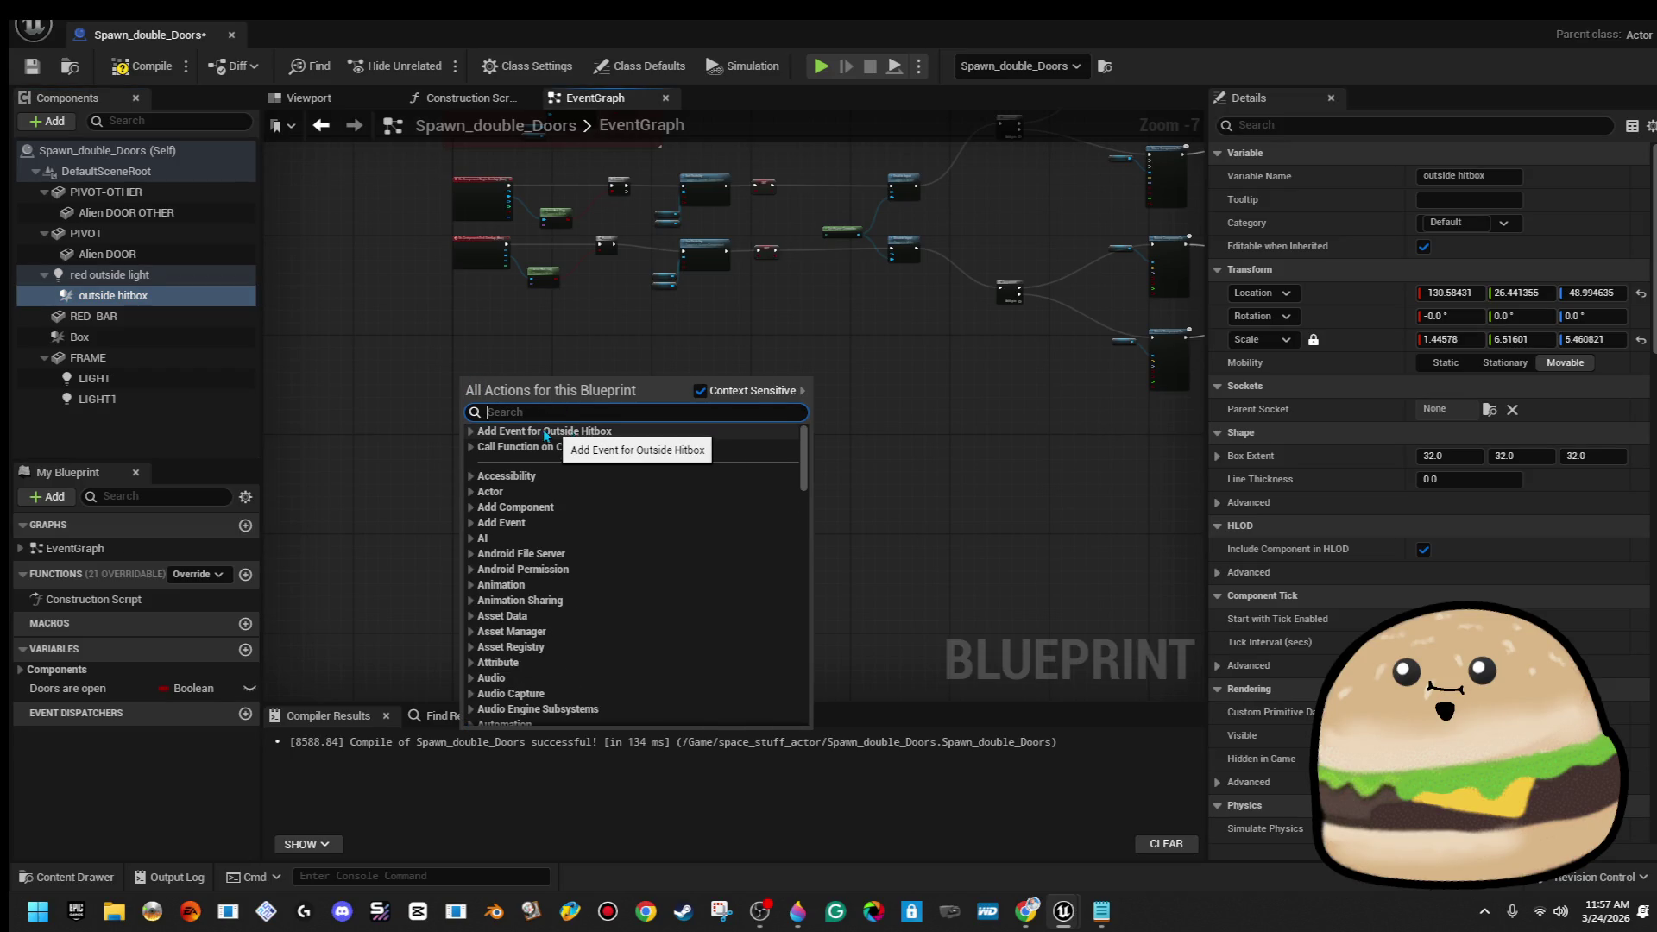
{"action": "left_click", "coordinate": [472, 432]}
{"action": "left_click", "coordinate": [472, 431]}
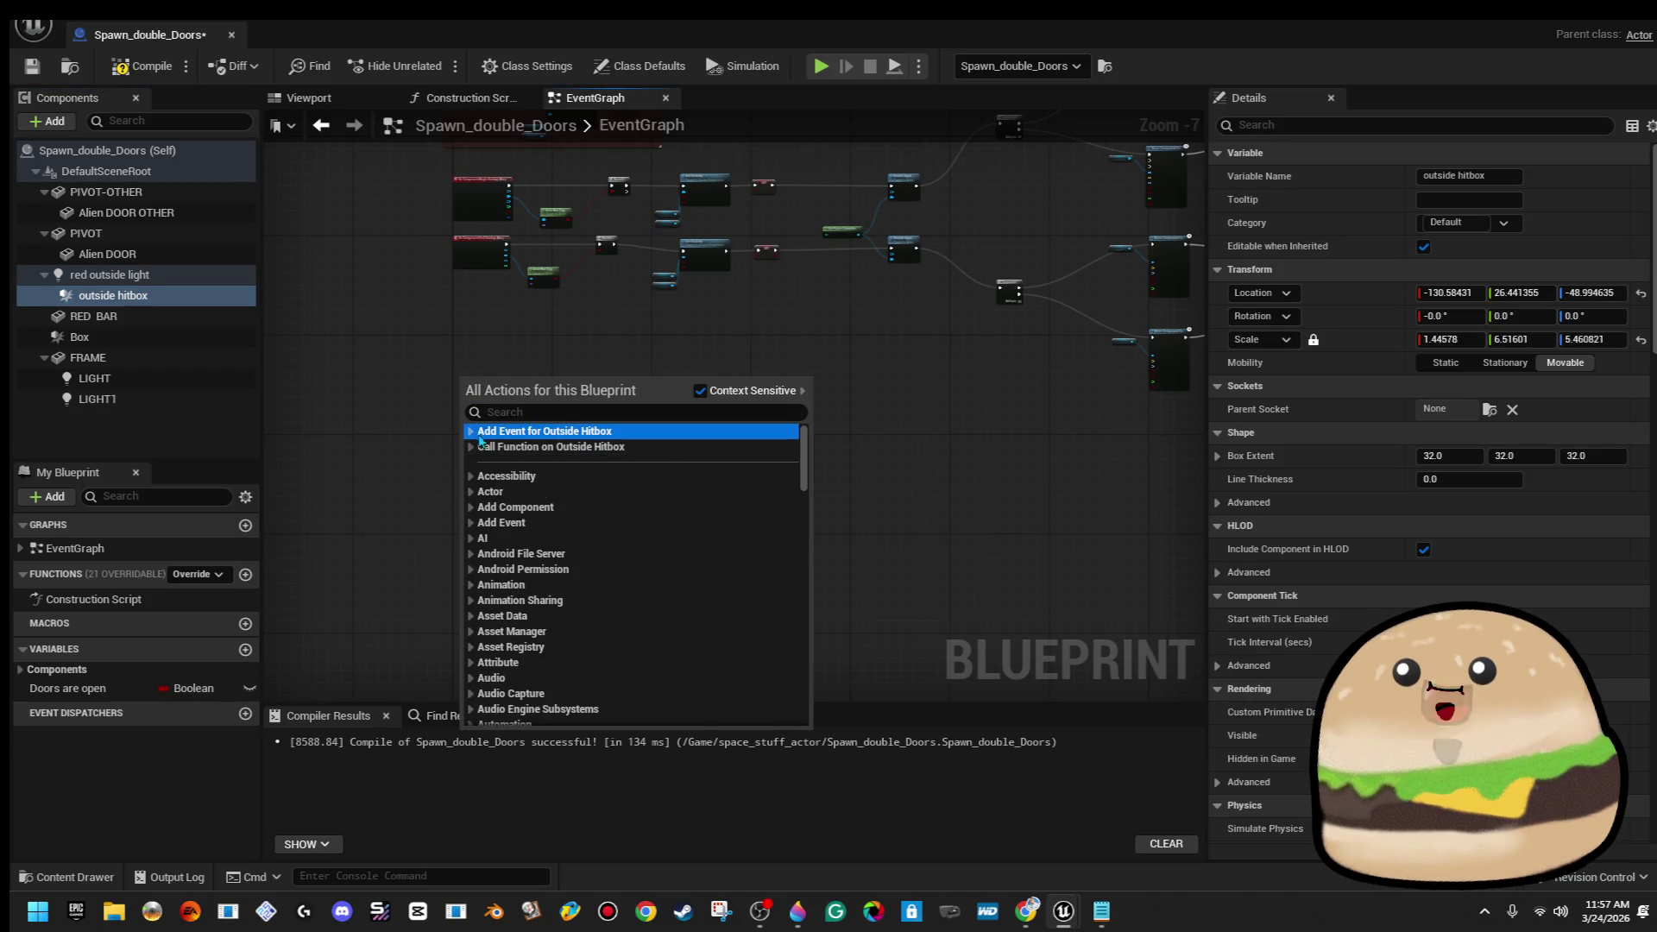
{"action": "left_click", "coordinate": [479, 438]}
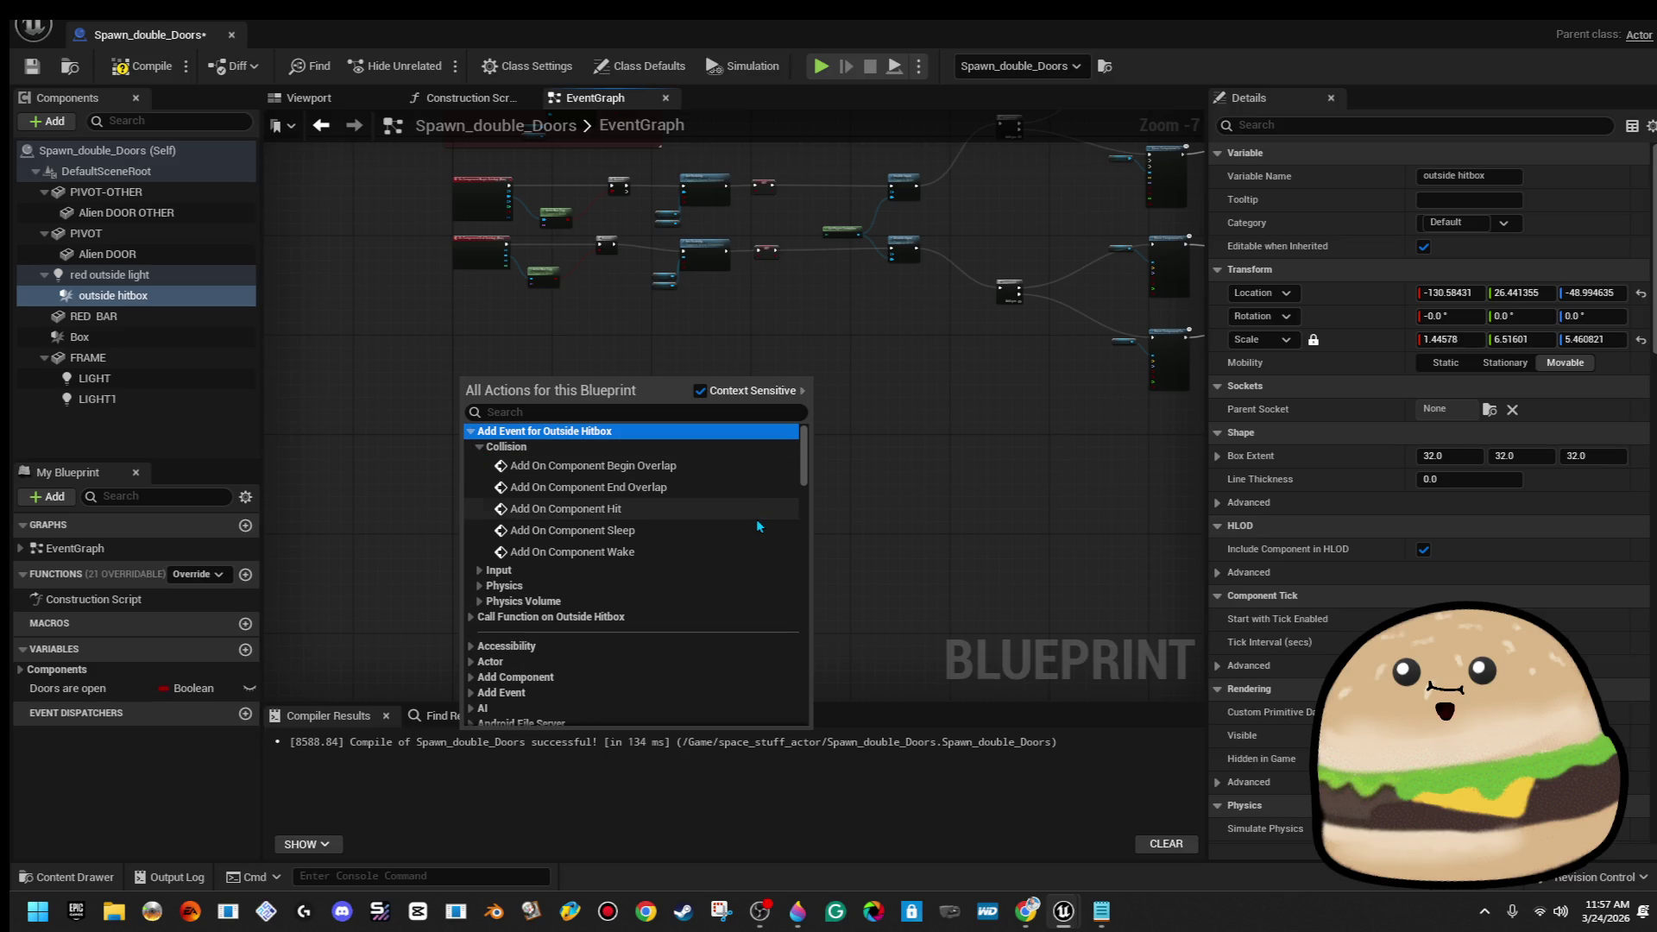
{"action": "left_click", "coordinate": [759, 513]}
{"action": "scroll", "coordinate": [547, 397], "scroll_direction": "up", "scroll_amount": 3}
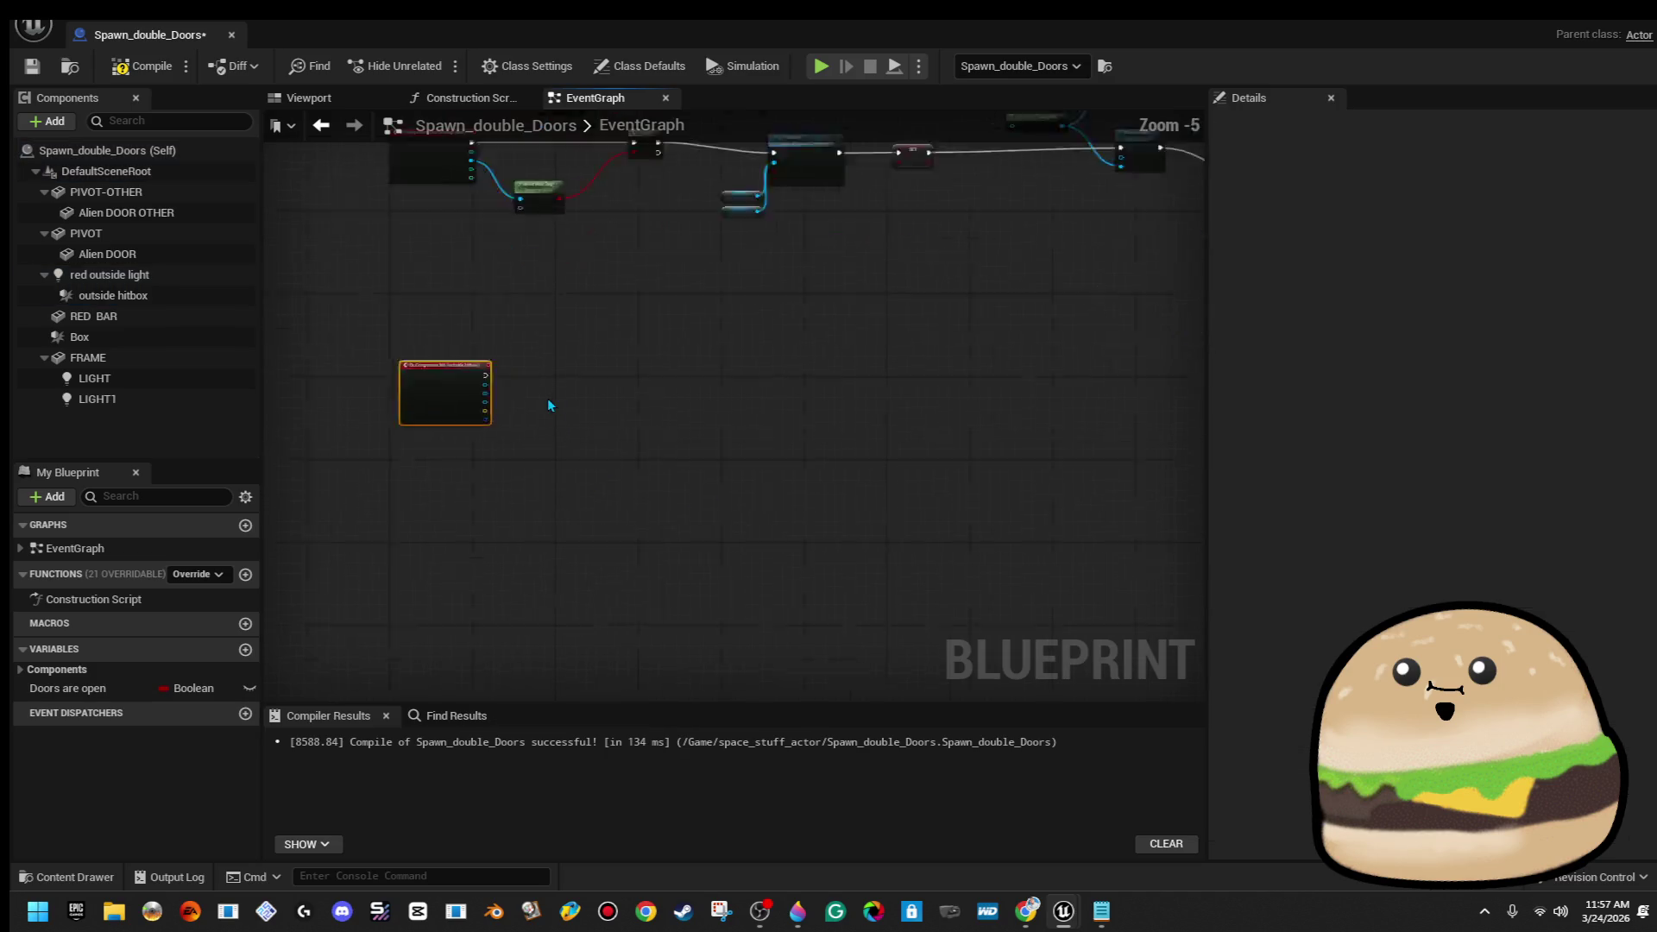
Copy the tag-check, Branch and Set Visibility nodes and paste them beside the hit event
{"action": "mouse_move", "coordinate": [463, 473]}
{"action": "left_mouse_down"}
{"action": "mouse_move", "coordinate": [636, 175]}
{"action": "mouse_move", "coordinate": [659, 182]}
{"action": "left_mouse_up"}
{"action": "right_click", "coordinate": [660, 180]}
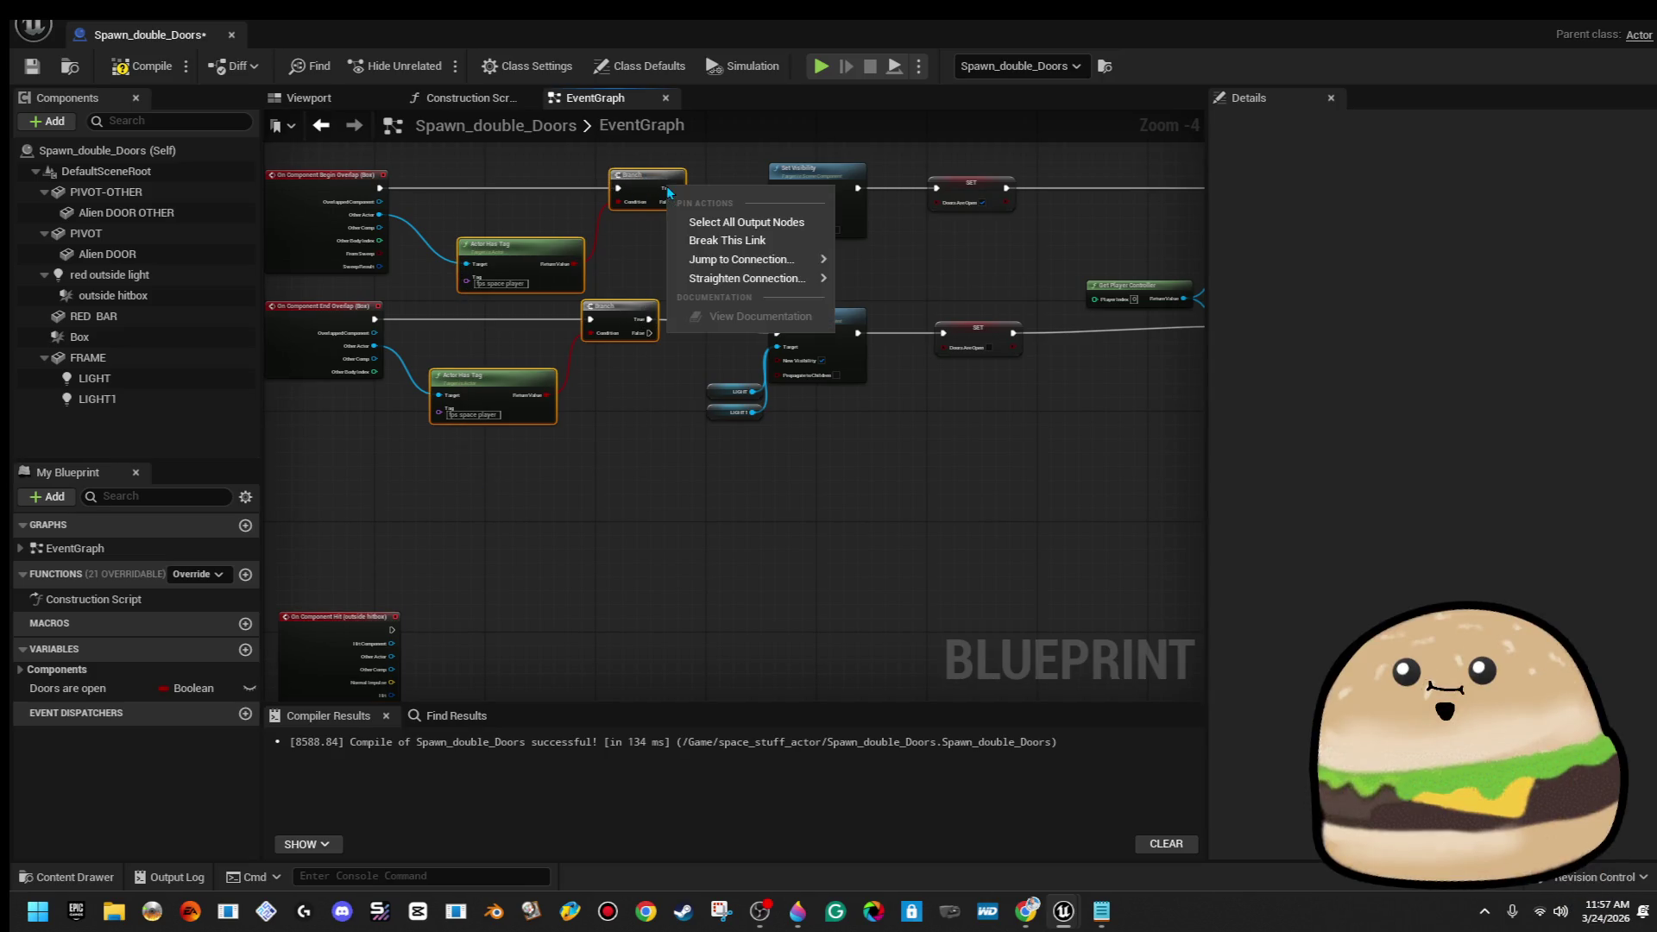
{"action": "right_click", "coordinate": [651, 185]}
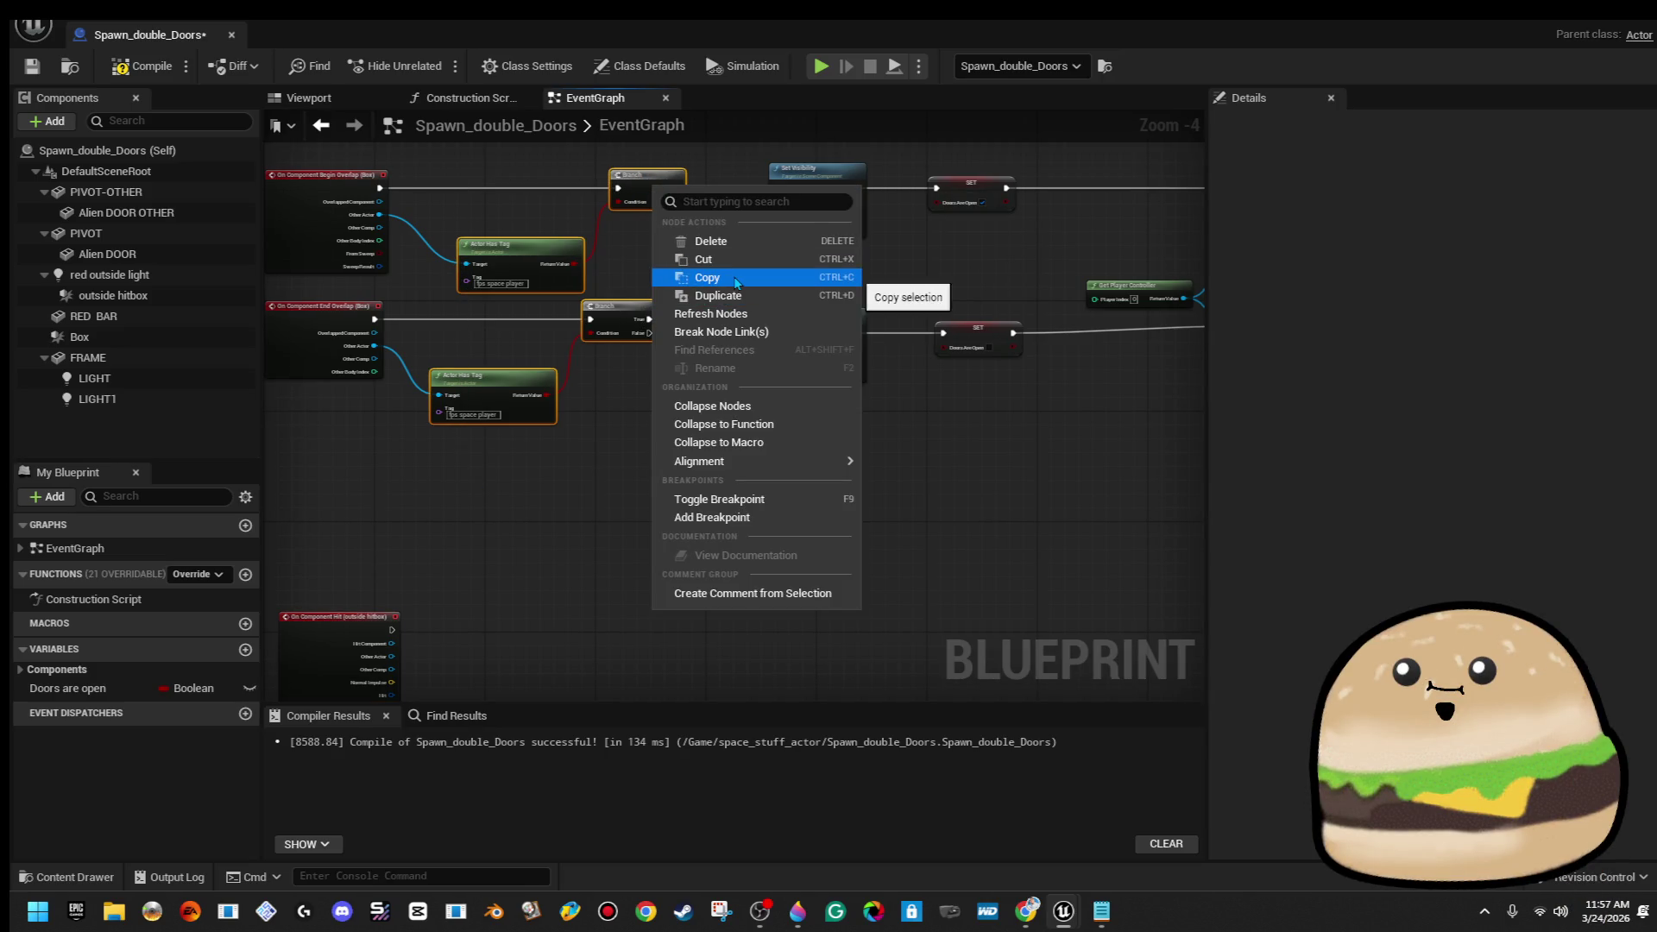
{"action": "left_click", "coordinate": [669, 277]}
{"action": "left_click_drag", "start_coordinate": [539, 474], "coordinate": [818, 179]}
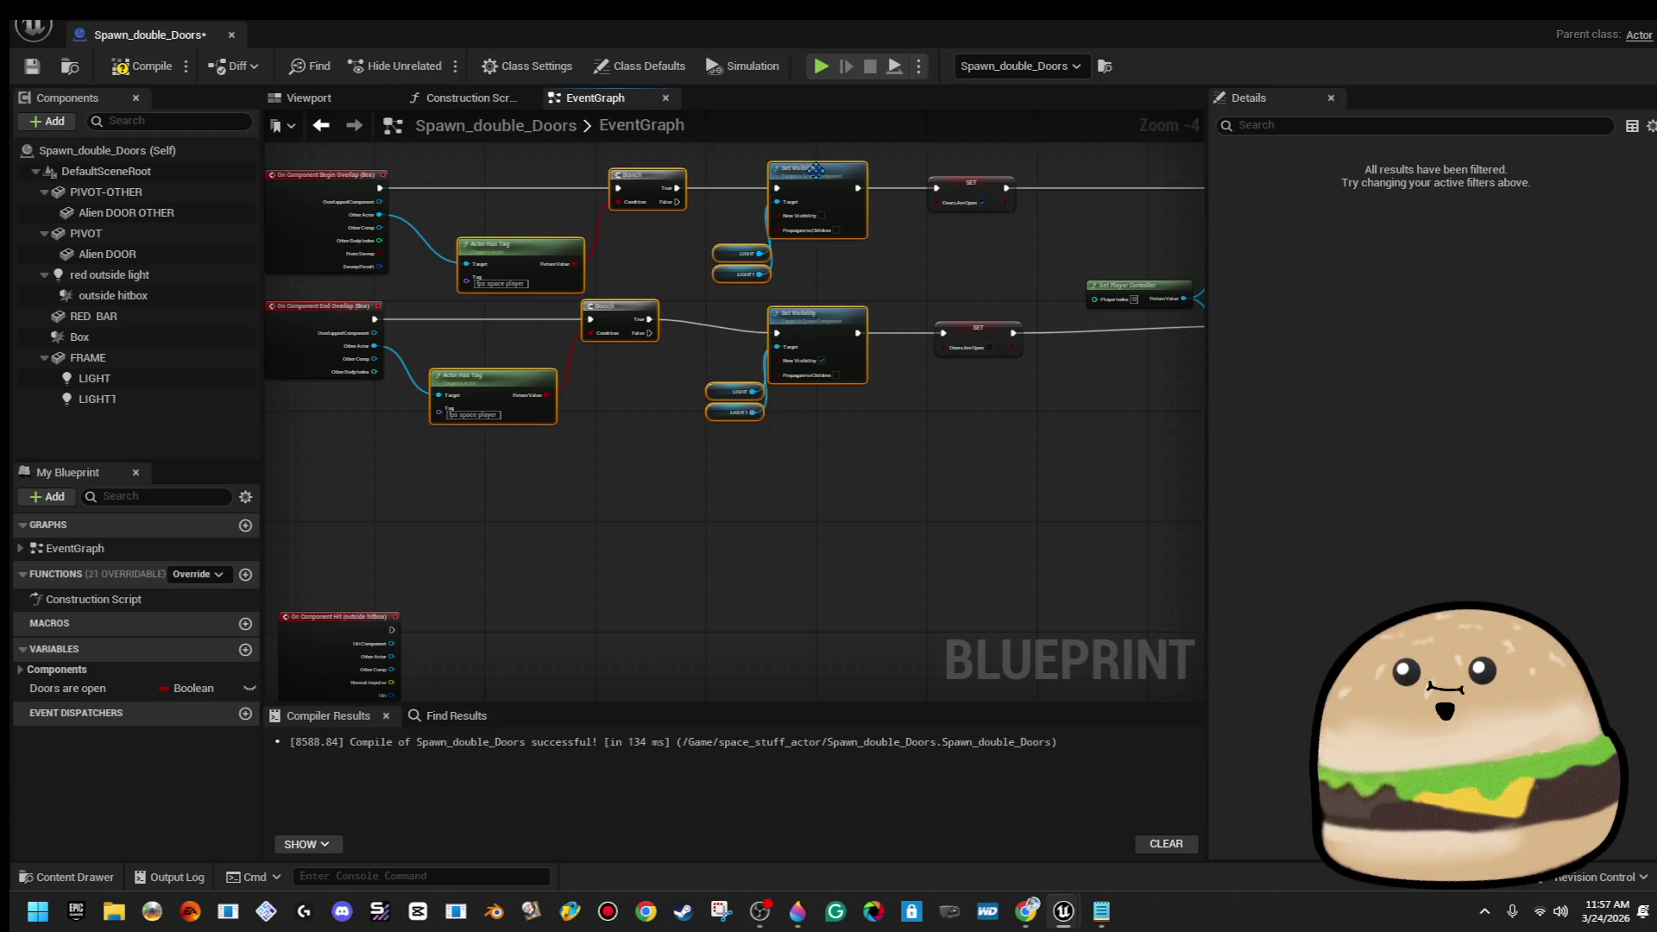
{"action": "right_click", "coordinate": [818, 179]}
{"action": "left_click", "coordinate": [905, 277]}
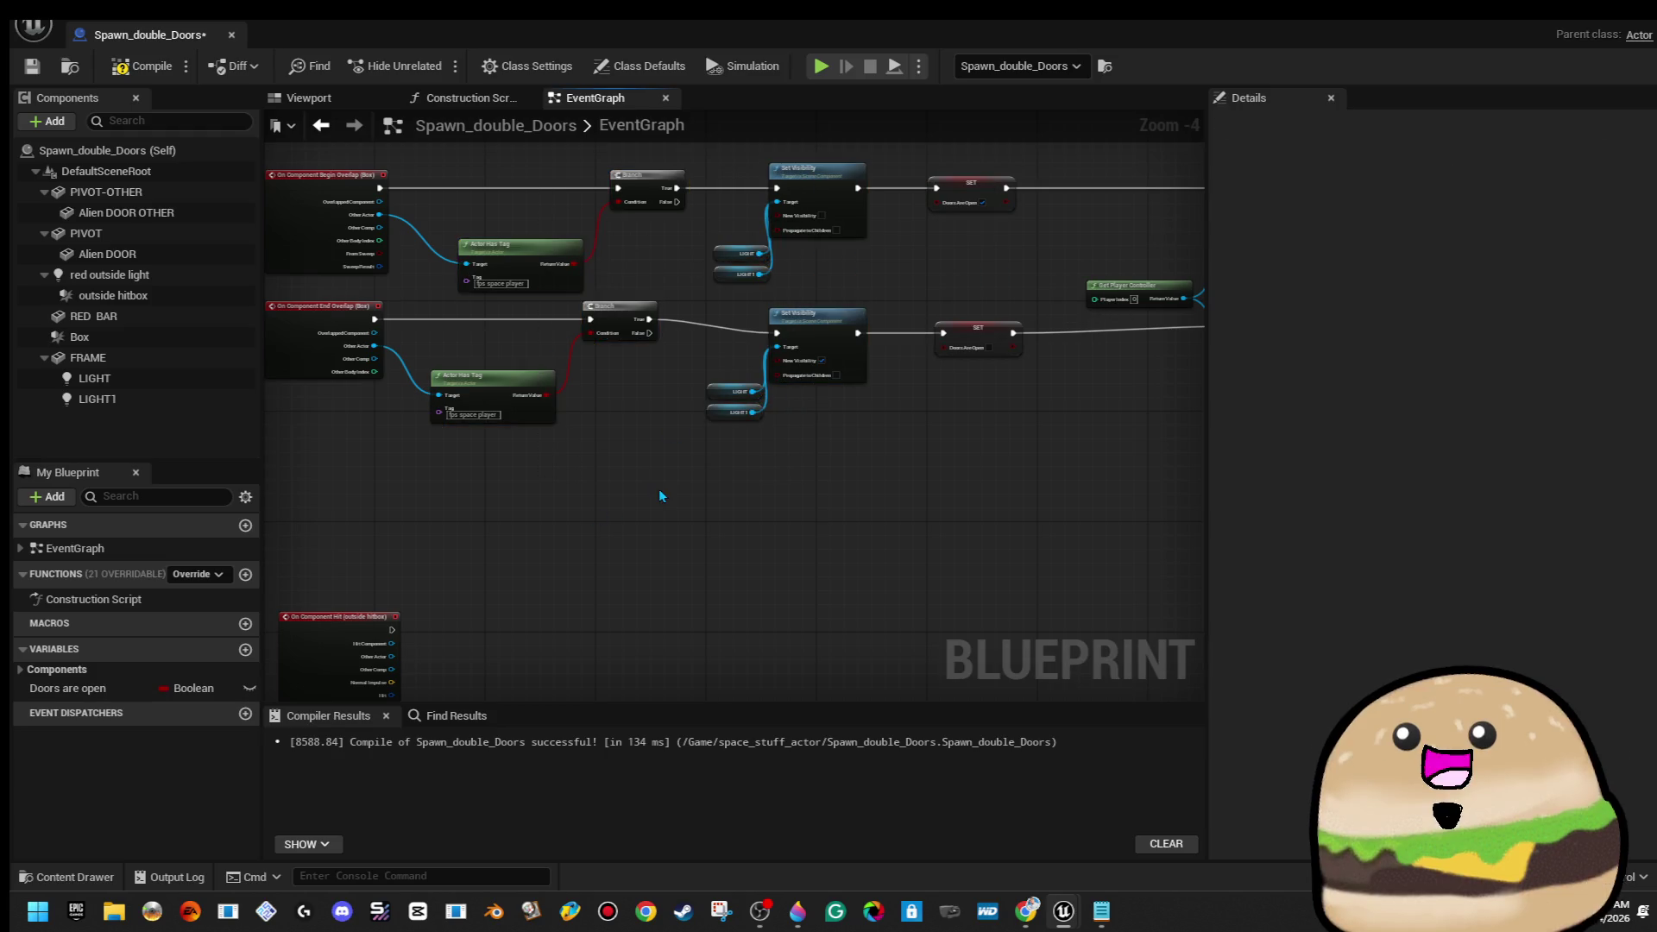
{"action": "left_click_drag", "start_coordinate": [659, 488], "coordinate": [580, 345]}
{"action": "key", "text": "ctrl+v"}
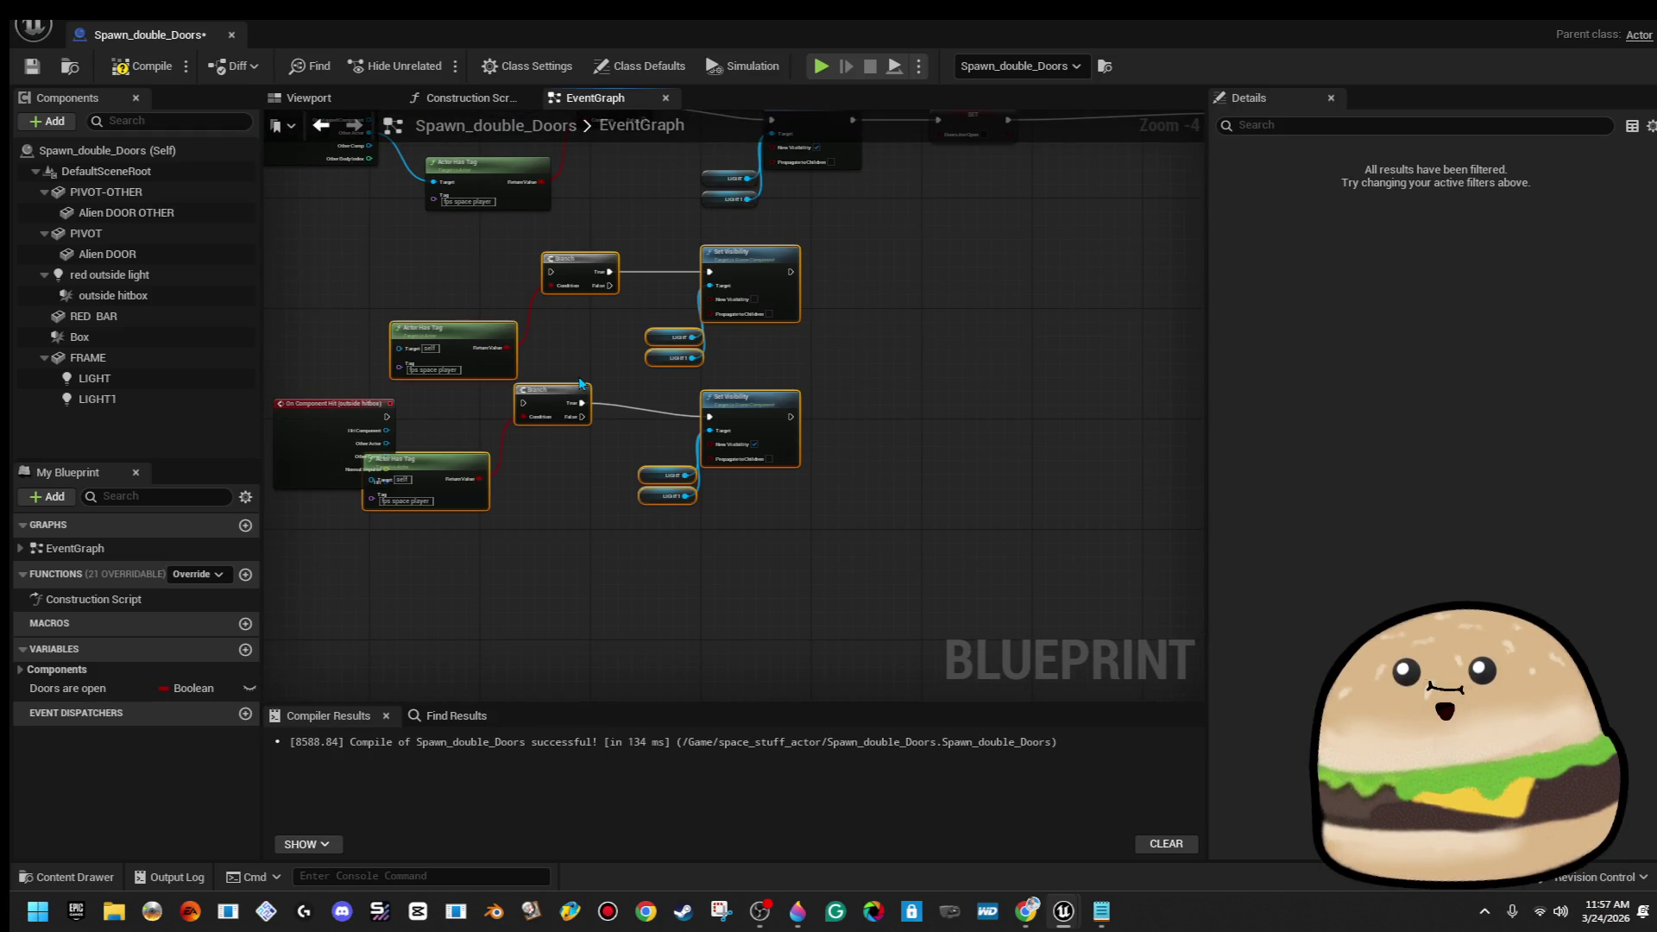
{"action": "mouse_move", "coordinate": [566, 267]}
{"action": "left_mouse_down"}
{"action": "mouse_move", "coordinate": [623, 434]}
{"action": "mouse_move", "coordinate": [390, 431]}
{"action": "left_mouse_up"}
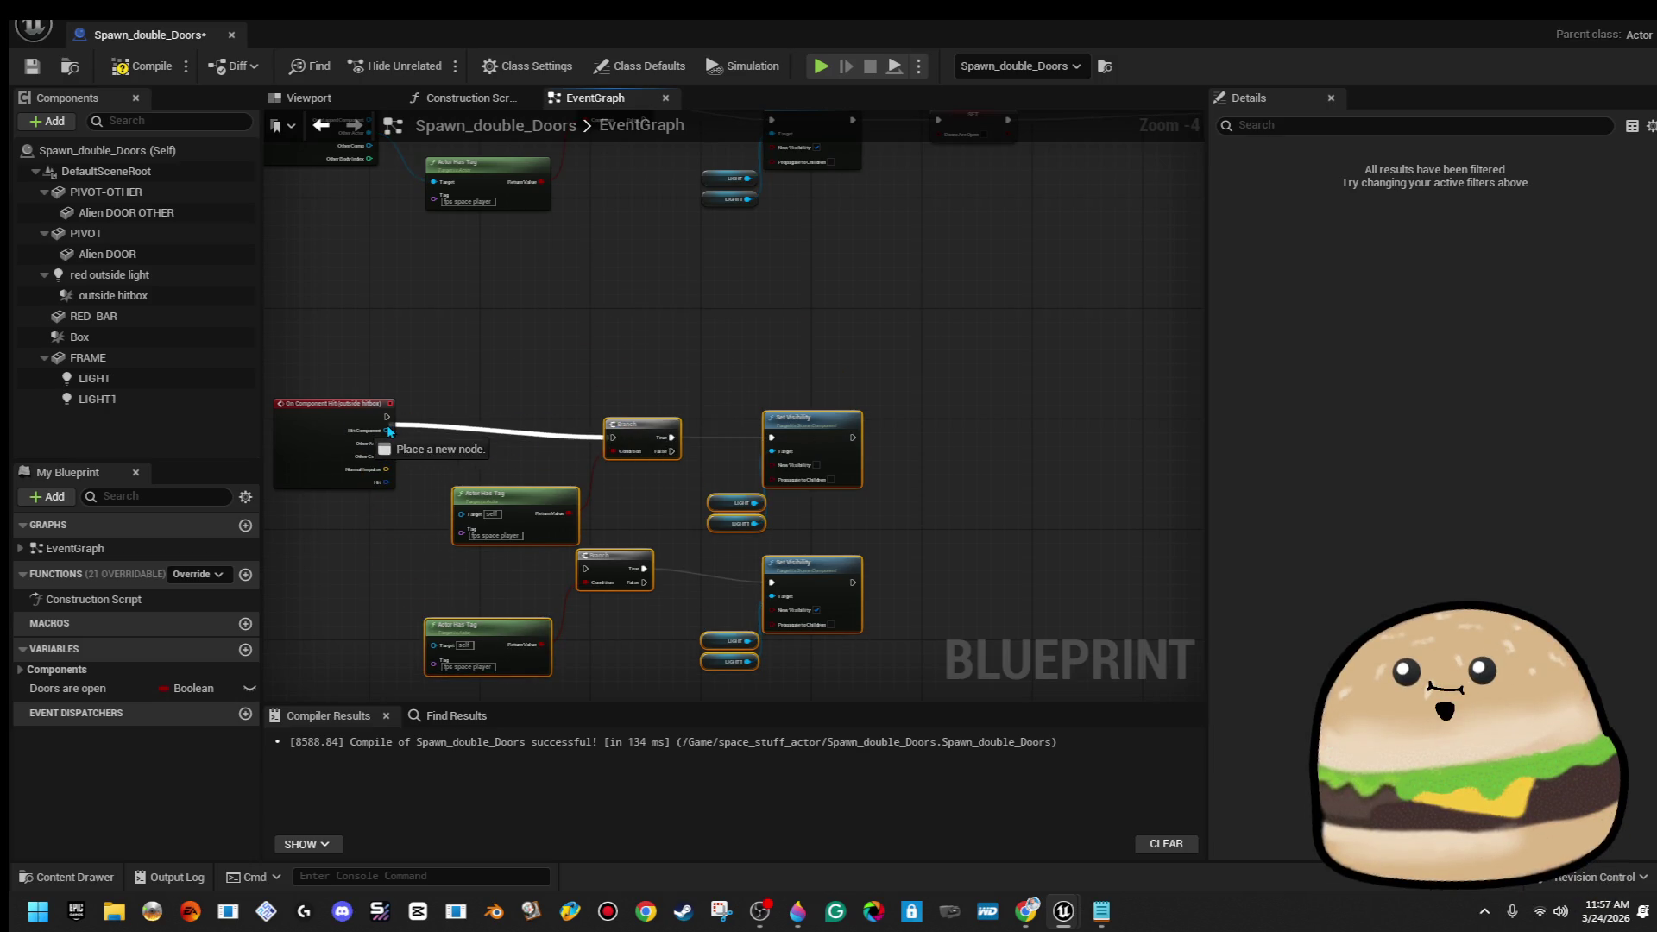
{"action": "left_click_drag", "start_coordinate": [736, 361], "coordinate": [723, 257]}
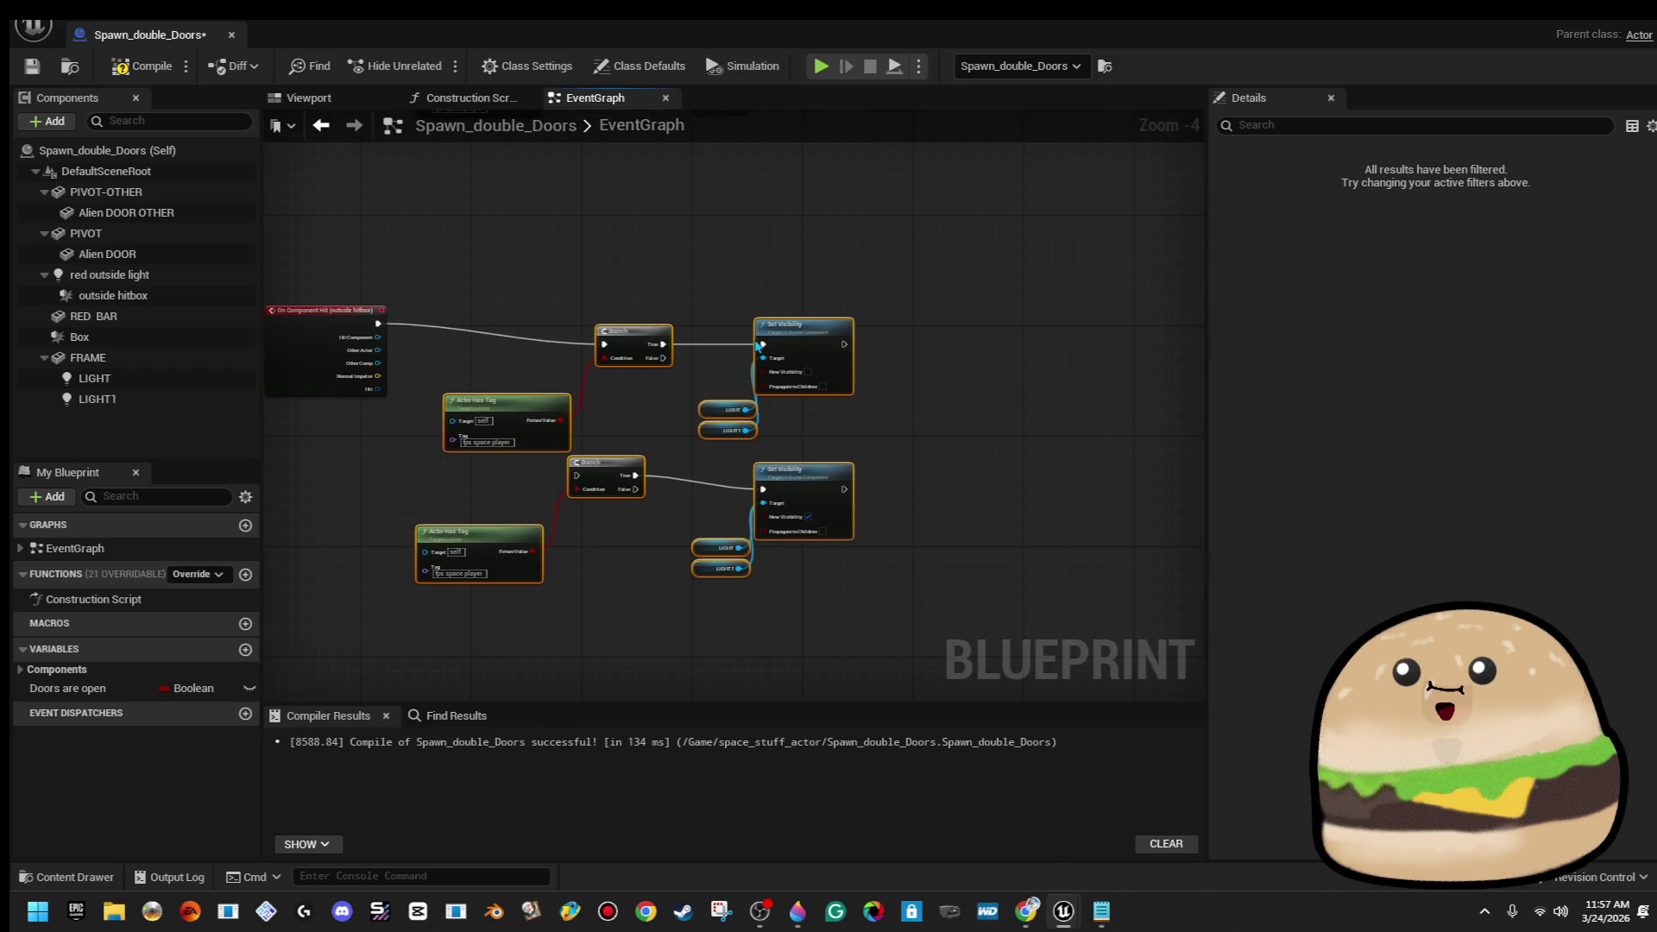
Straighten the wires of the pasted node group and align it beside the On Component Hit node
{"action": "left_click_drag", "start_coordinate": [499, 295], "coordinate": [800, 437]}
{"action": "key", "text": "q"}
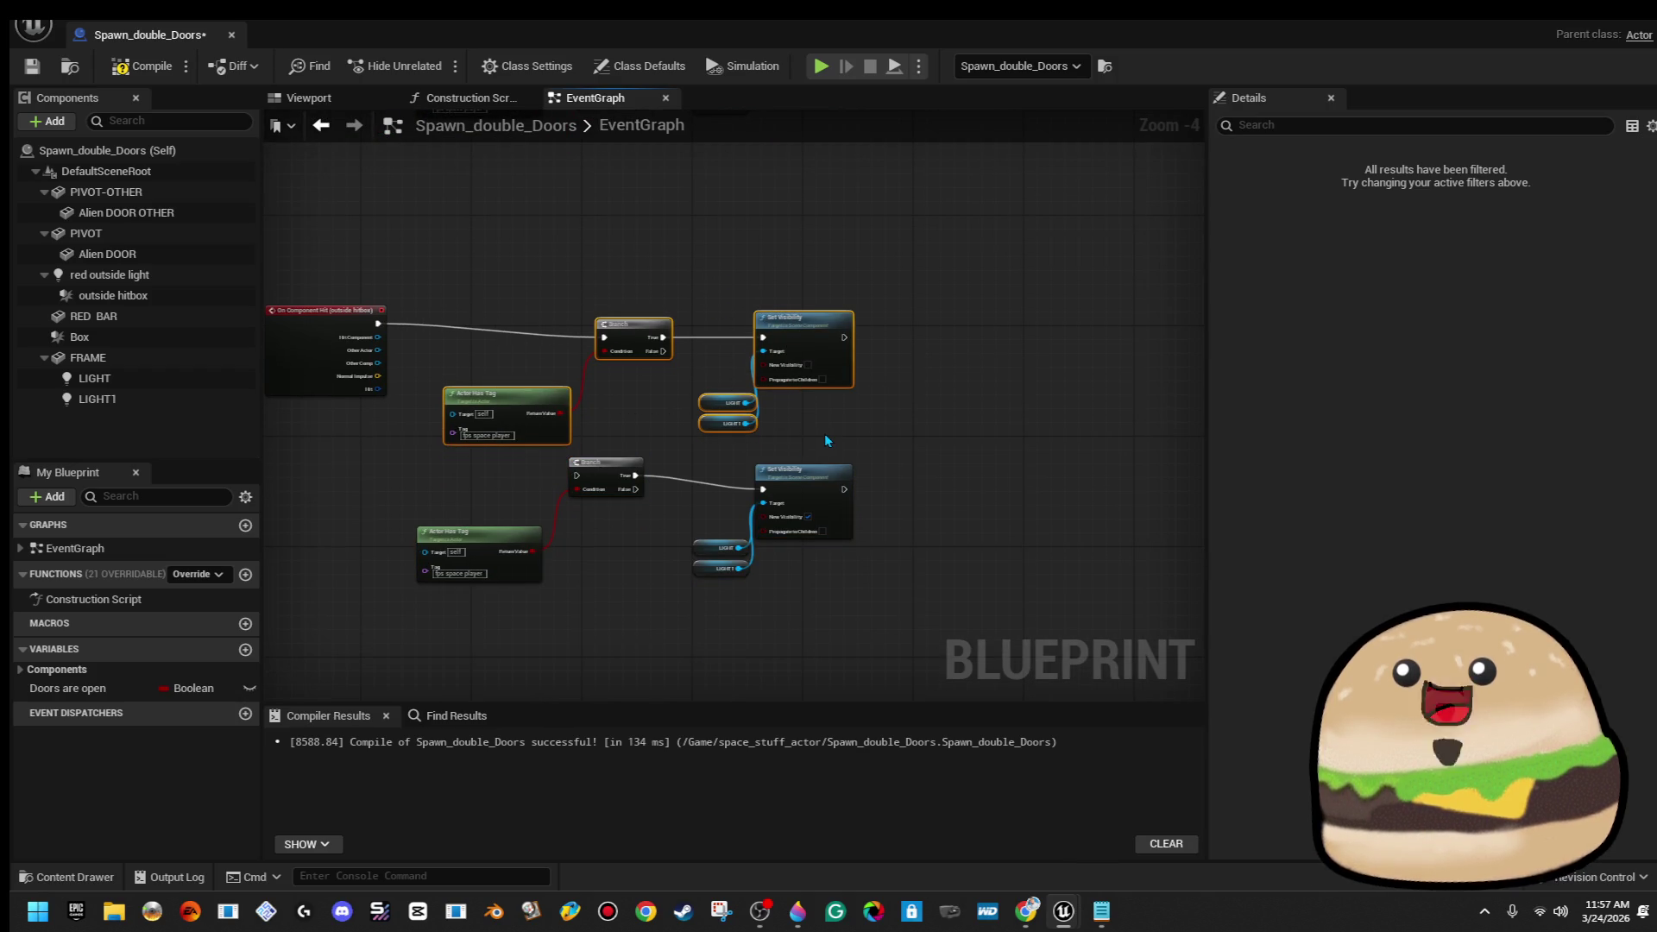
{"action": "left_click", "coordinate": [825, 440]}
{"action": "scroll", "coordinate": [825, 440], "scroll_direction": "up", "scroll_amount": 1}
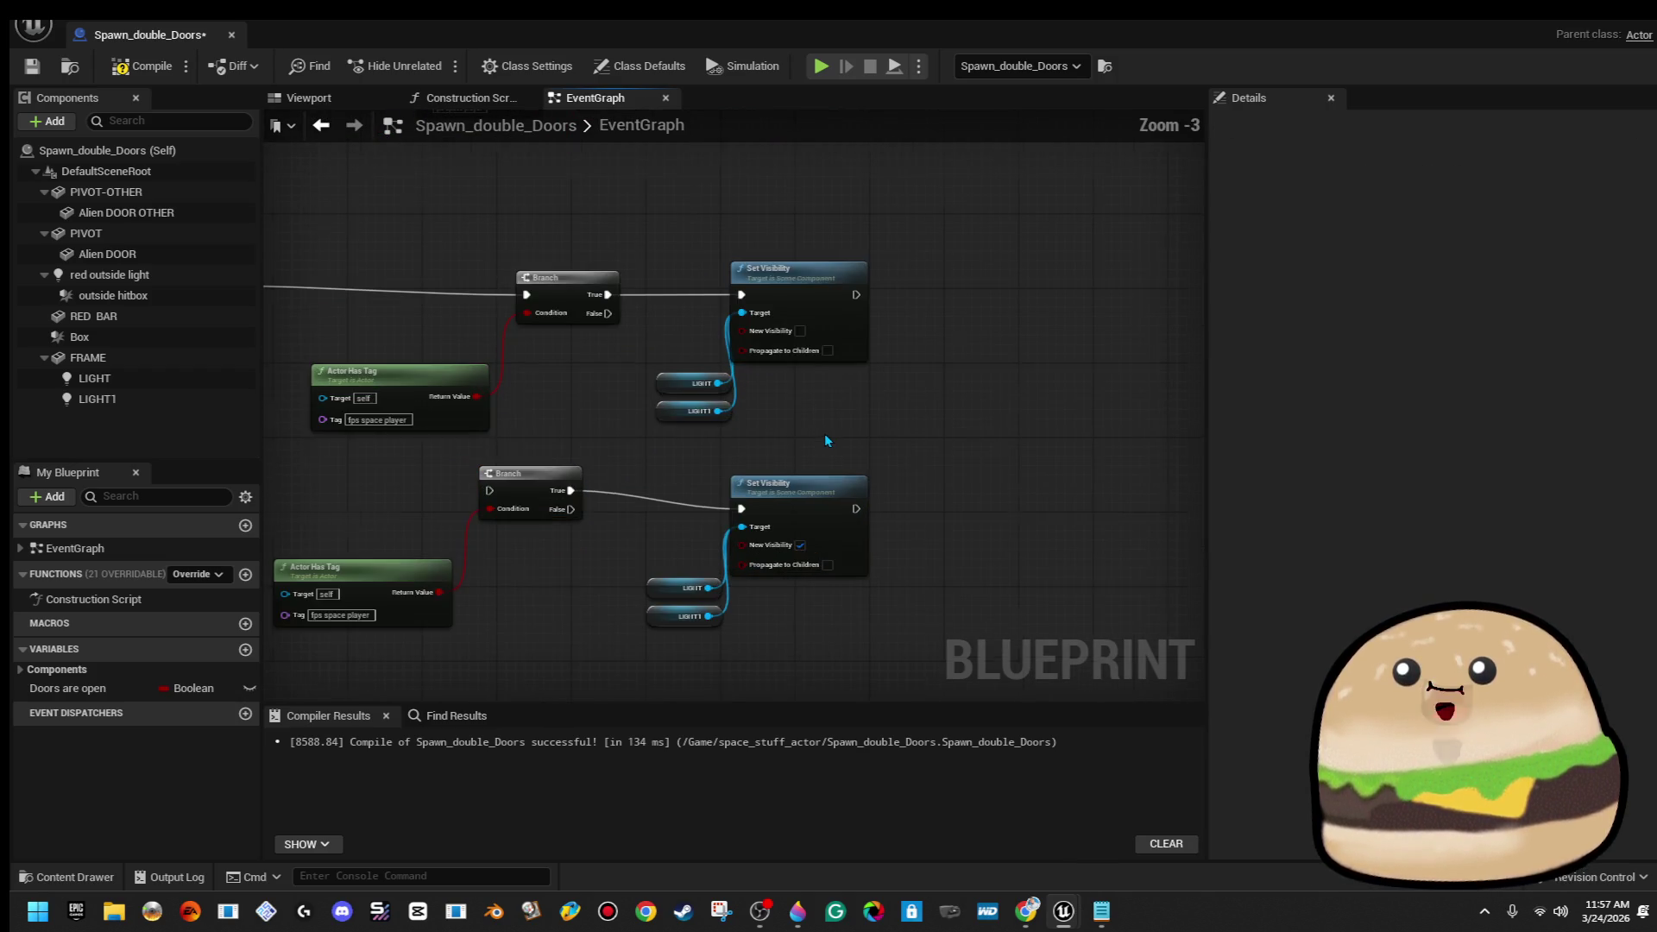
{"action": "mouse_move", "coordinate": [653, 473]}
{"action": "left_mouse_down"}
{"action": "mouse_move", "coordinate": [729, 452]}
{"action": "mouse_move", "coordinate": [837, 457]}
{"action": "left_mouse_up"}
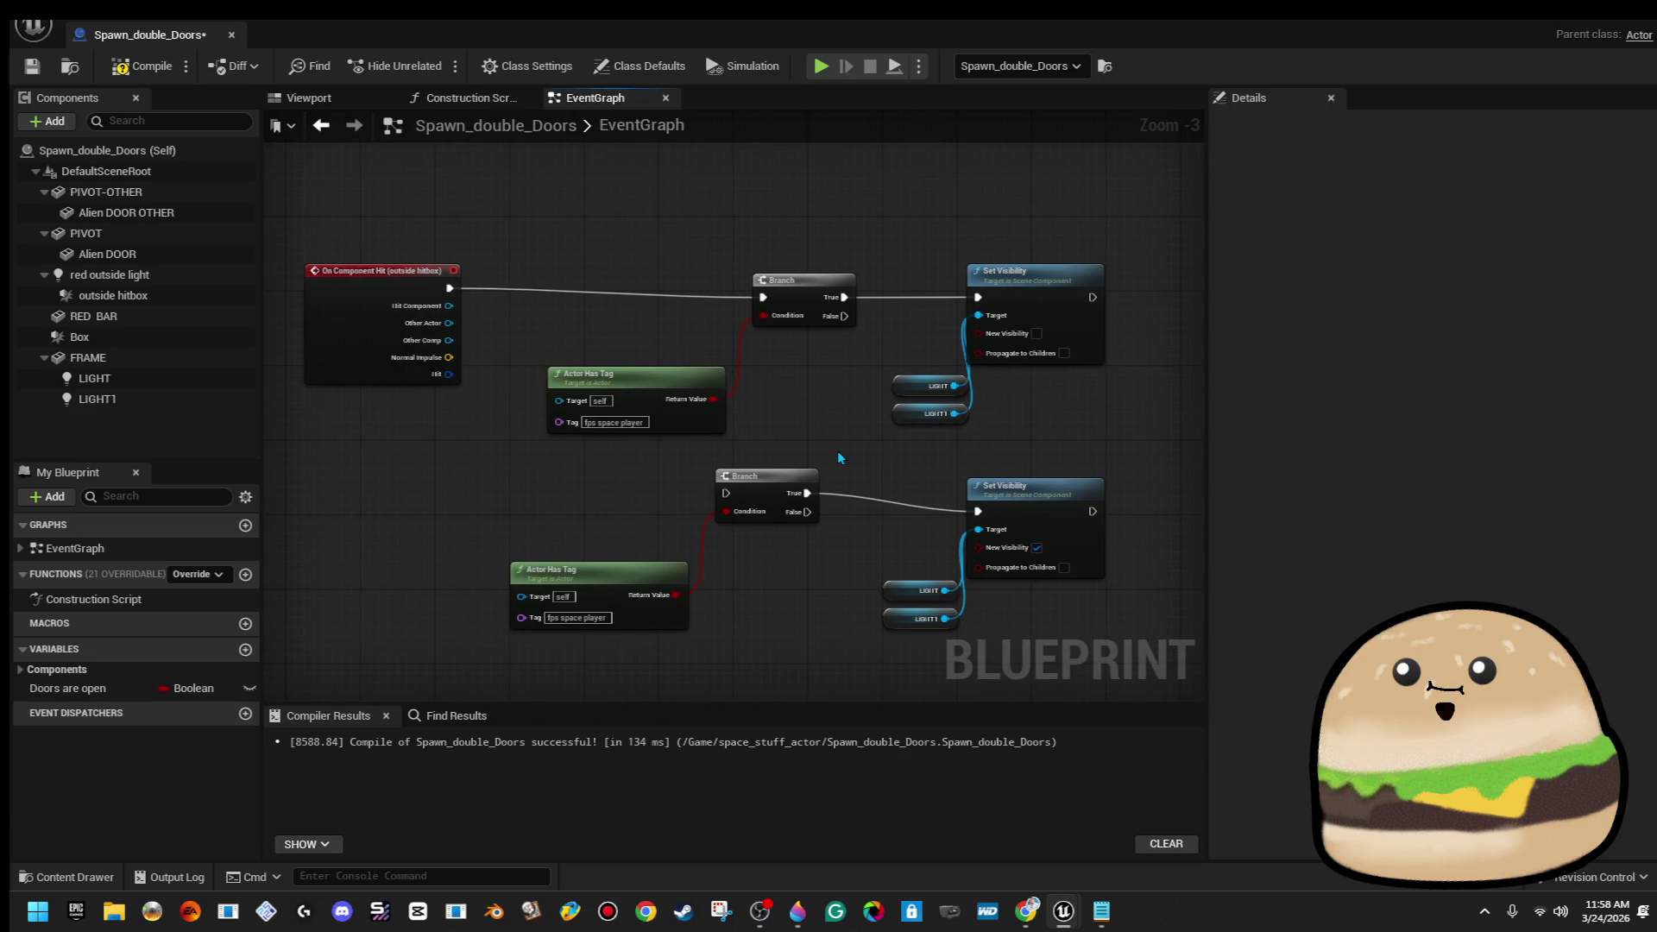
{"action": "left_click_drag", "start_coordinate": [618, 246], "coordinate": [1060, 447]}
{"action": "key", "text": "q"}
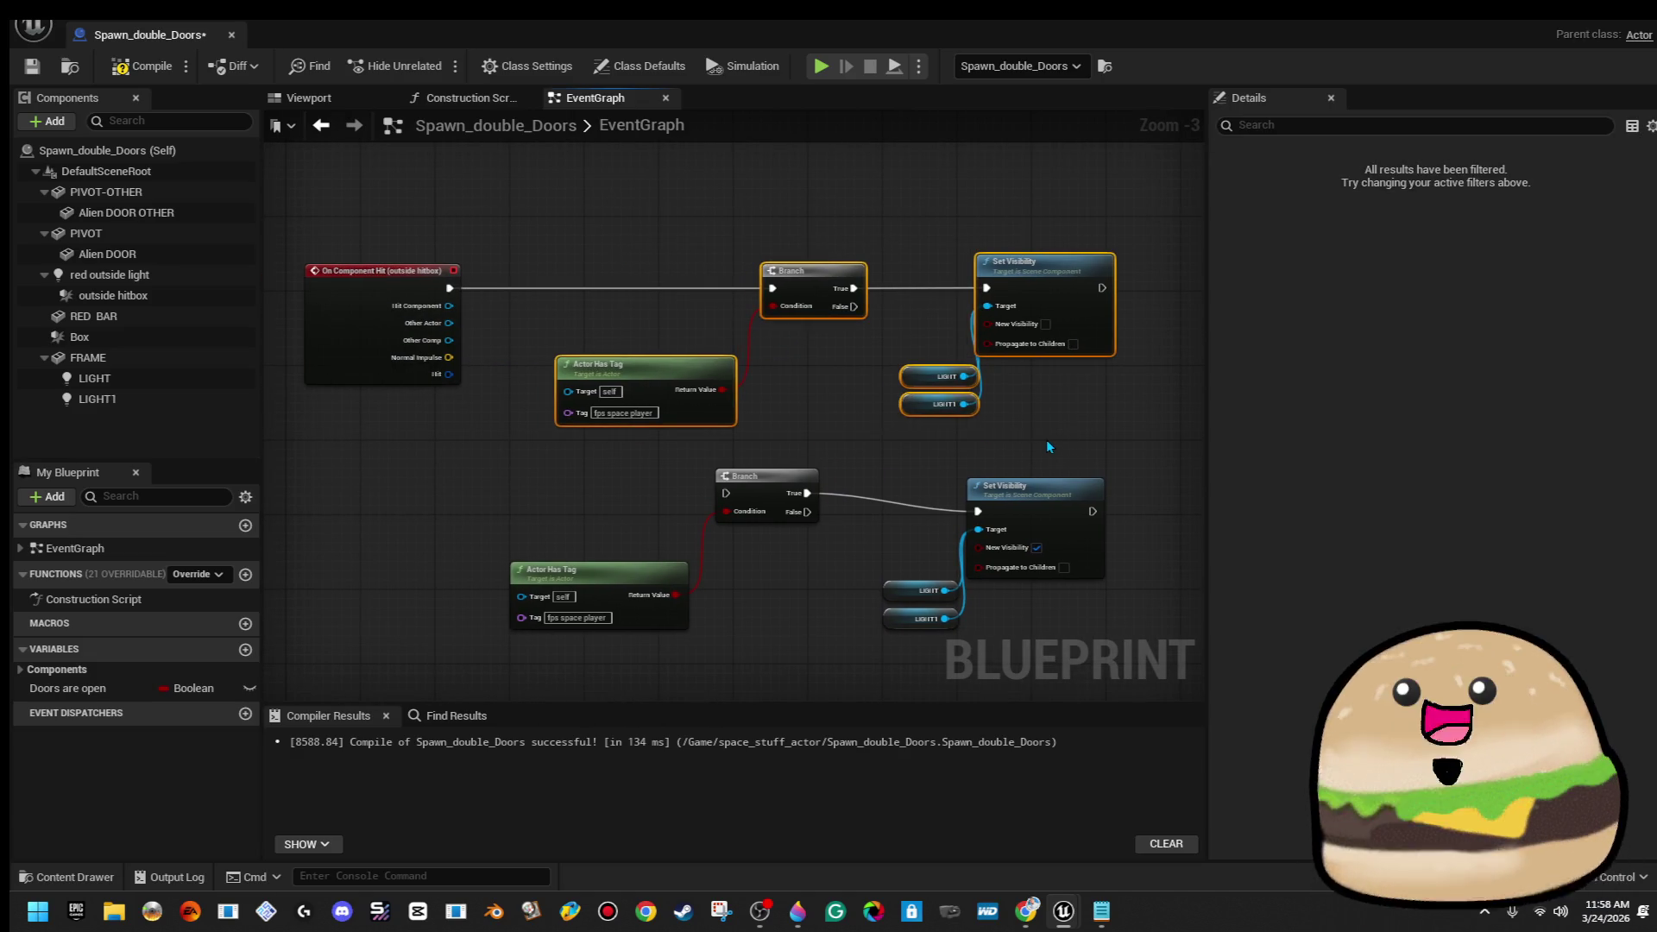
{"action": "mouse_move", "coordinate": [580, 401]}
{"action": "left_mouse_down"}
{"action": "mouse_move", "coordinate": [647, 401]}
{"action": "mouse_move", "coordinate": [608, 401]}
{"action": "mouse_move", "coordinate": [449, 323]}
{"action": "left_mouse_up"}
Wire Other Actor to Actor Has Tag, add a 'Doors are open' Branch, and route False to Set Visibility
{"action": "mouse_move", "coordinate": [660, 207]}
{"action": "left_mouse_down"}
{"action": "mouse_move", "coordinate": [773, 359]}
{"action": "mouse_move", "coordinate": [906, 395]}
{"action": "left_mouse_up"}
{"action": "left_click_drag", "start_coordinate": [818, 246], "coordinate": [1107, 247]}
{"action": "left_click_drag", "start_coordinate": [618, 271], "coordinate": [737, 271]}
{"action": "mouse_move", "coordinate": [155, 687]}
{"action": "left_mouse_down"}
{"action": "mouse_move", "coordinate": [897, 470]}
{"action": "mouse_move", "coordinate": [734, 292]}
{"action": "mouse_move", "coordinate": [685, 305]}
{"action": "left_mouse_up"}
{"action": "left_click_drag", "start_coordinate": [810, 299], "coordinate": [1039, 278]}
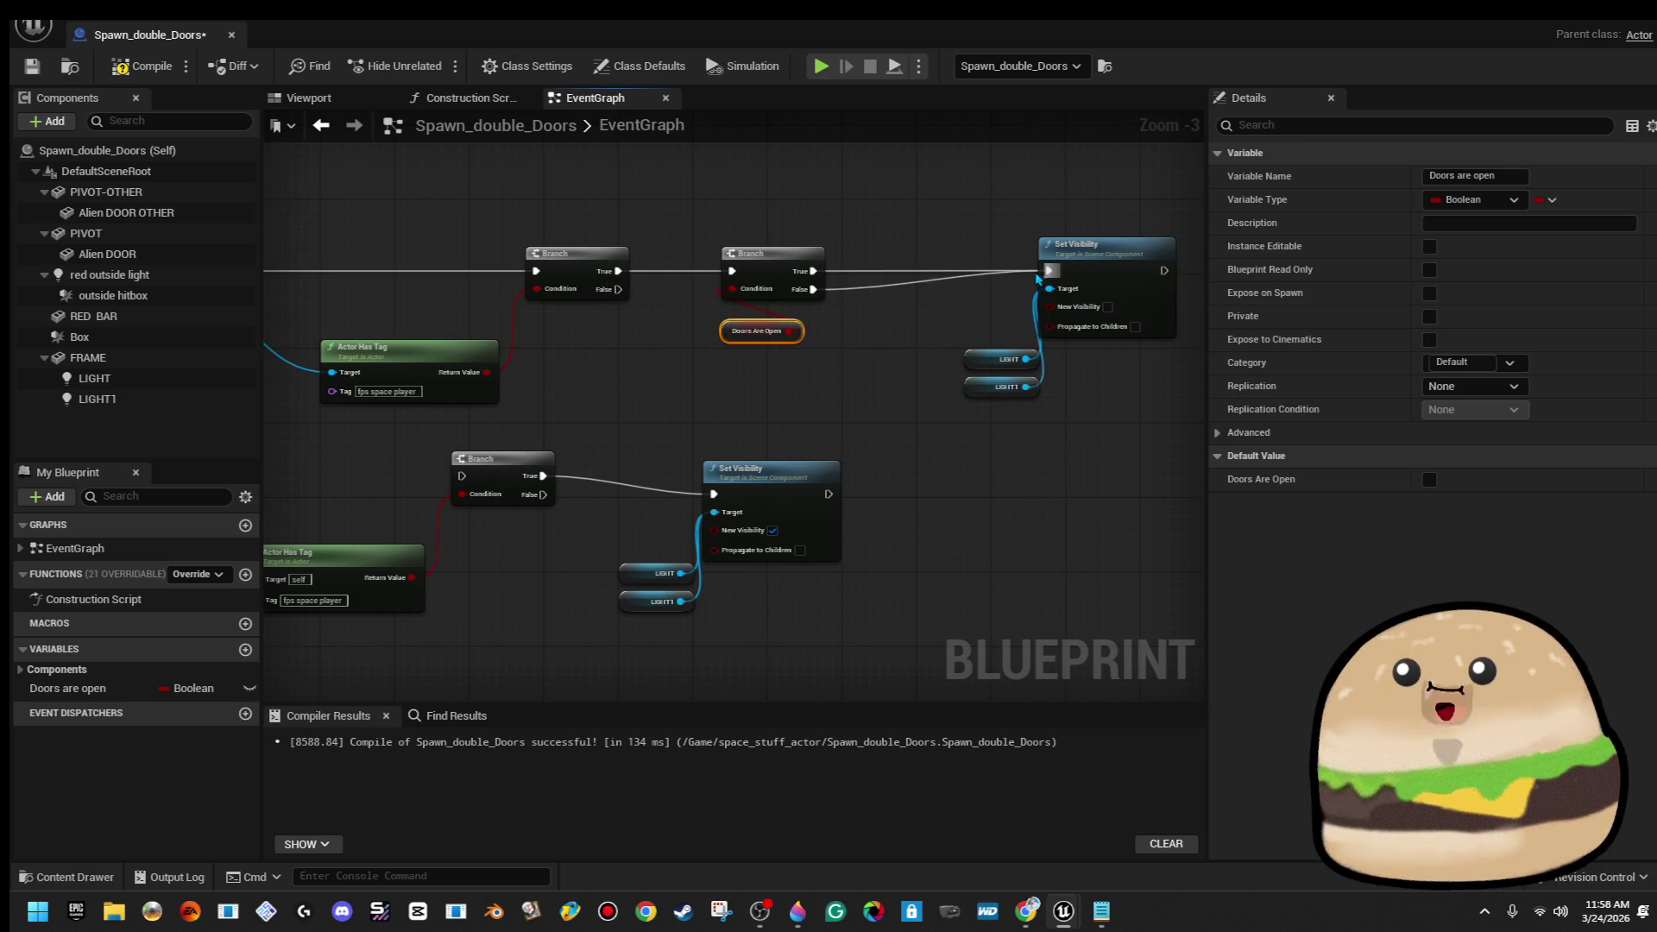
Unlink the Branch's True output from Set Visibility and delete the lower copied Branch and visibility nodes
{"action": "right_click", "coordinate": [811, 271]}
{"action": "left_click", "coordinate": [859, 328]}
{"action": "scroll", "coordinate": [801, 359], "scroll_direction": "down", "scroll_amount": 1}
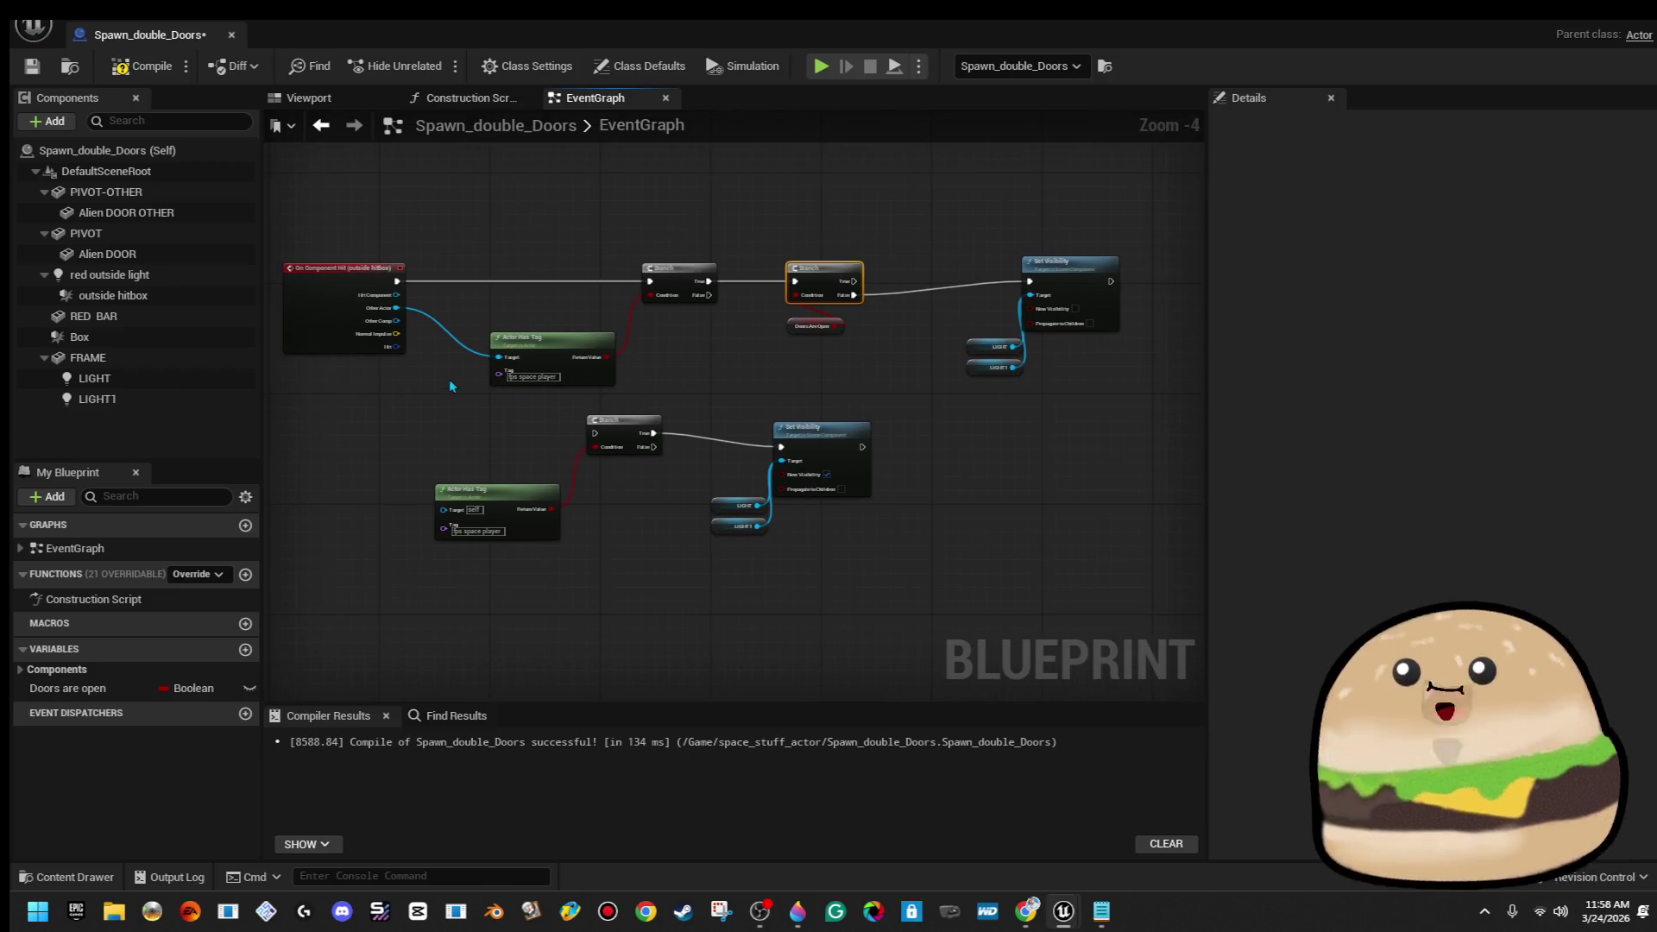
{"action": "left_click_drag", "start_coordinate": [725, 529], "coordinate": [727, 531]}
{"action": "key", "text": "Delete"}
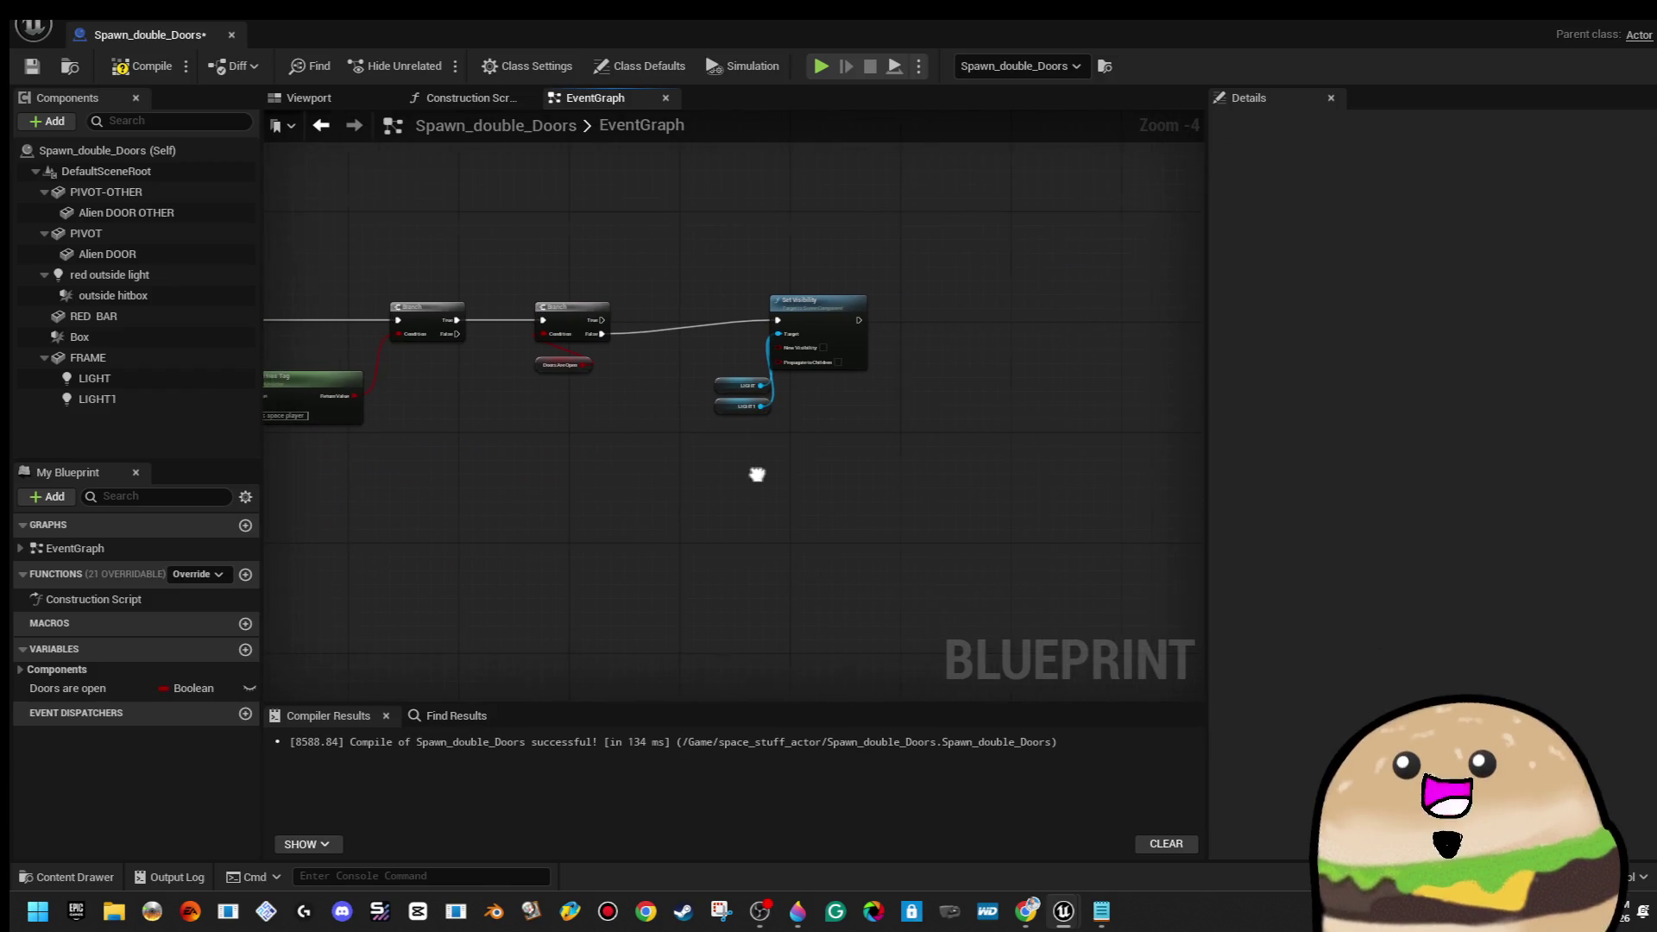
Add a 1.0-second Delay after Set Visibility and align the nodes with the False wire
{"action": "left_click_drag", "start_coordinate": [850, 323], "coordinate": [984, 342]}
{"action": "type", "text": "1"}
{"action": "left_click", "coordinate": [1101, 261]}
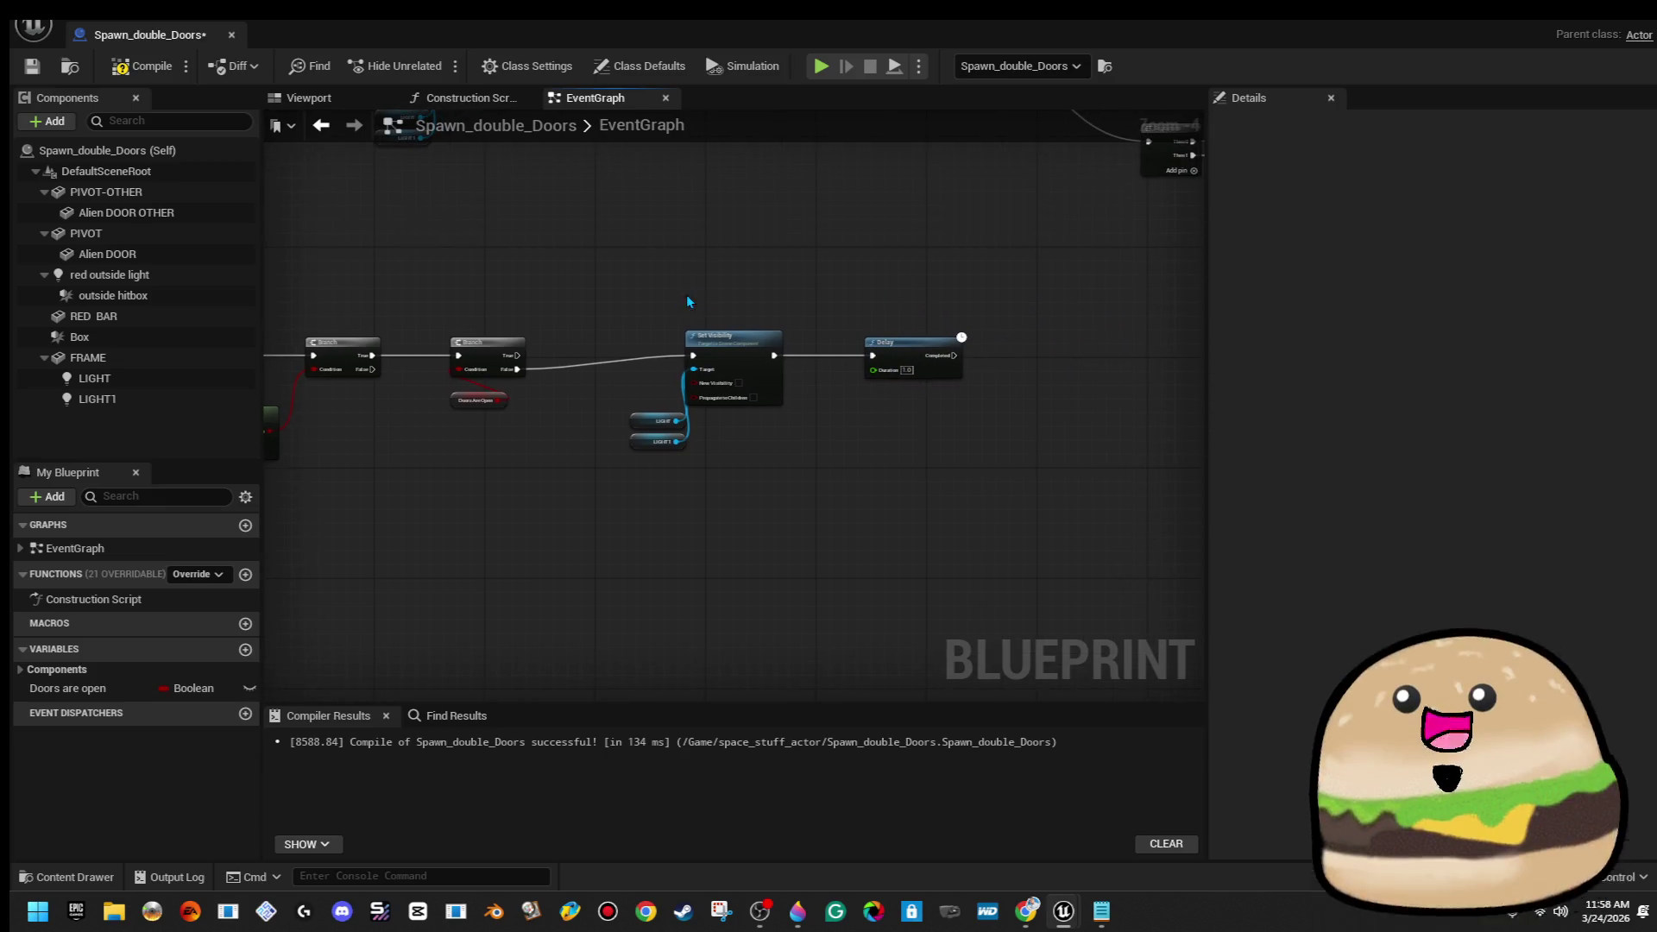
{"action": "left_click_drag", "start_coordinate": [966, 488], "coordinate": [965, 488]}
{"action": "key", "text": "q"}
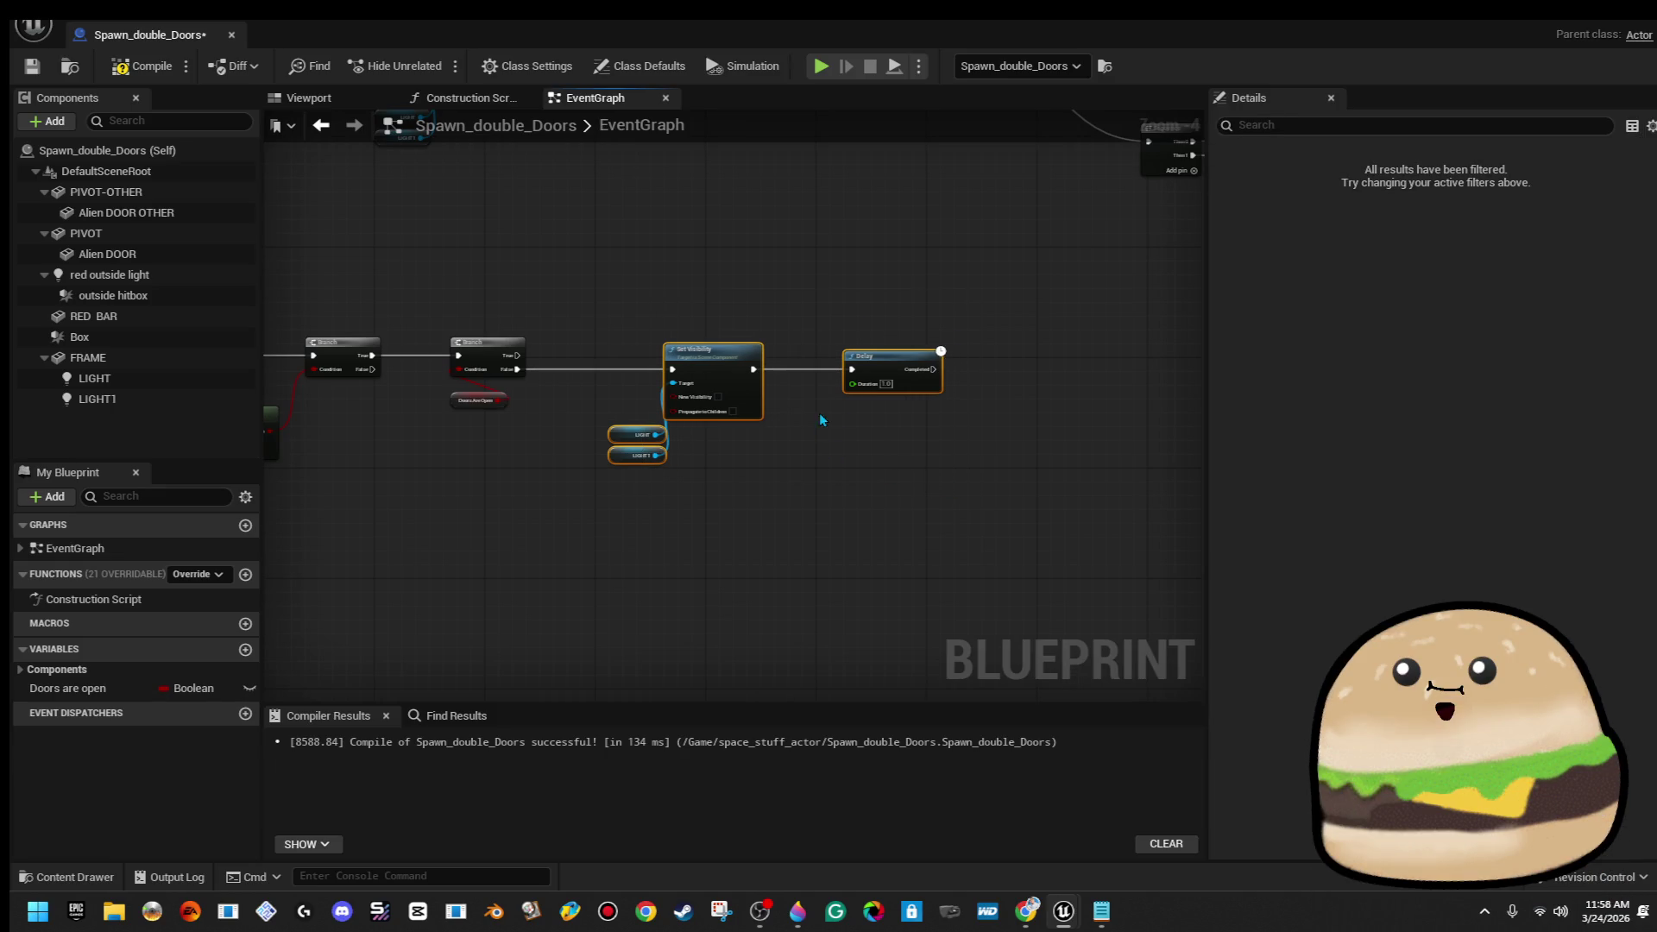
{"action": "scroll", "coordinate": [815, 419], "scroll_direction": "up", "scroll_amount": 1}
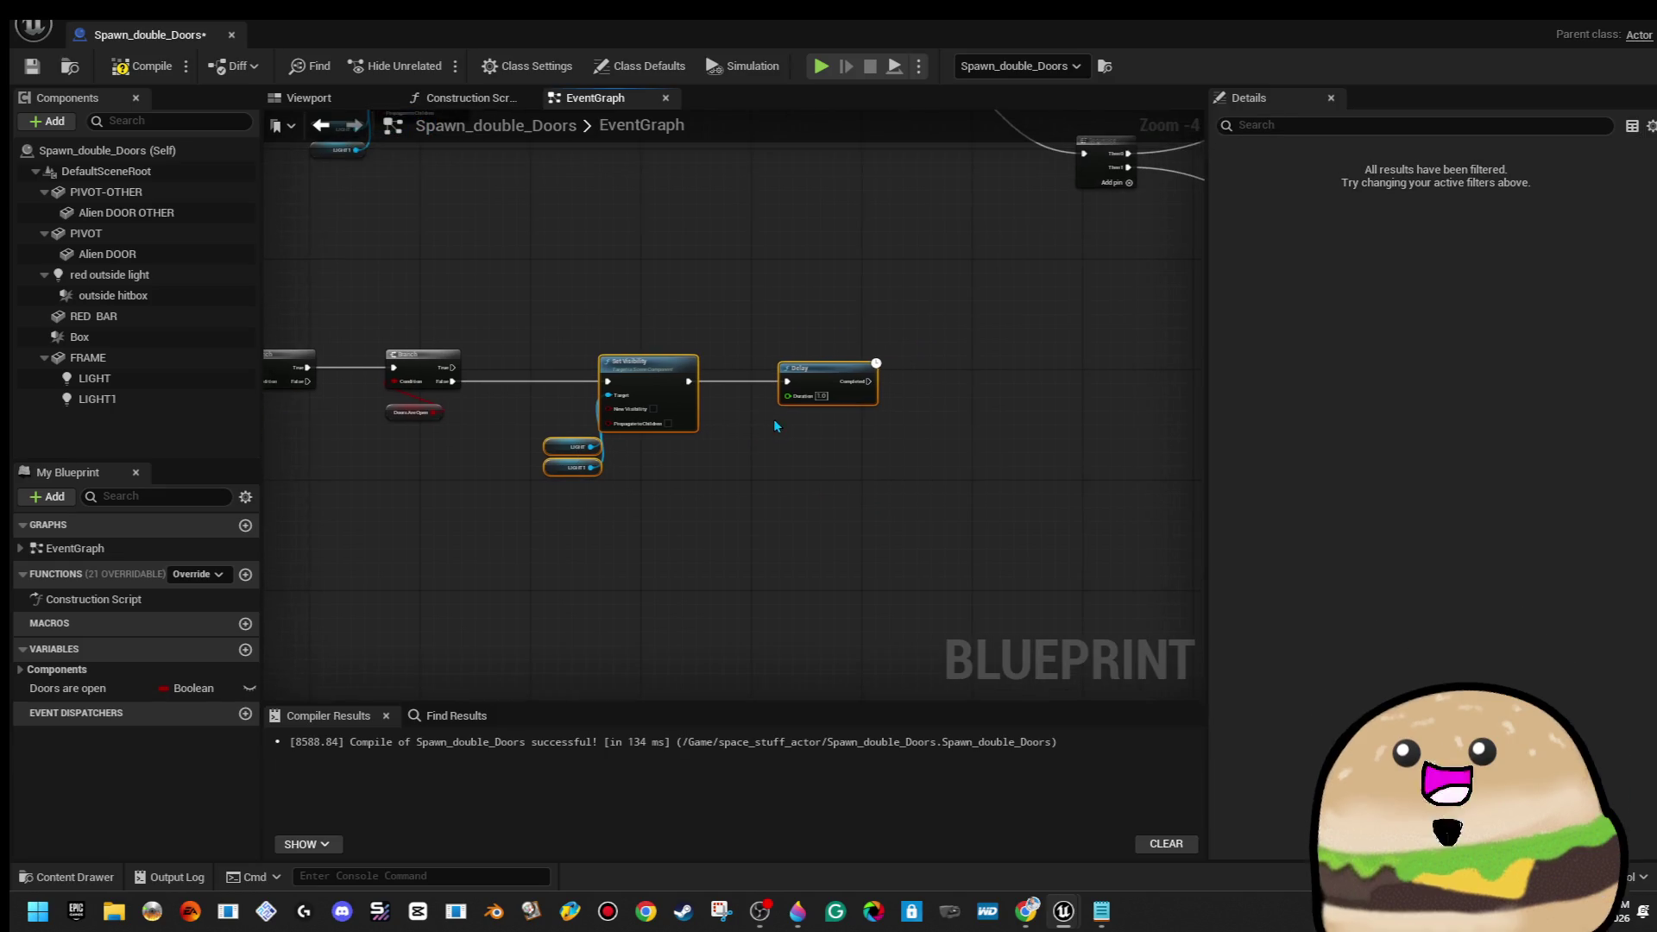
{"action": "left_click", "coordinate": [932, 321]}
Delete the LIGHT and LIGHT1 references and make Set Visibility target the Red Outside Light
{"action": "right_click", "coordinate": [643, 395]}
{"action": "left_click", "coordinate": [846, 484]}
{"action": "left_click", "coordinate": [853, 479]}
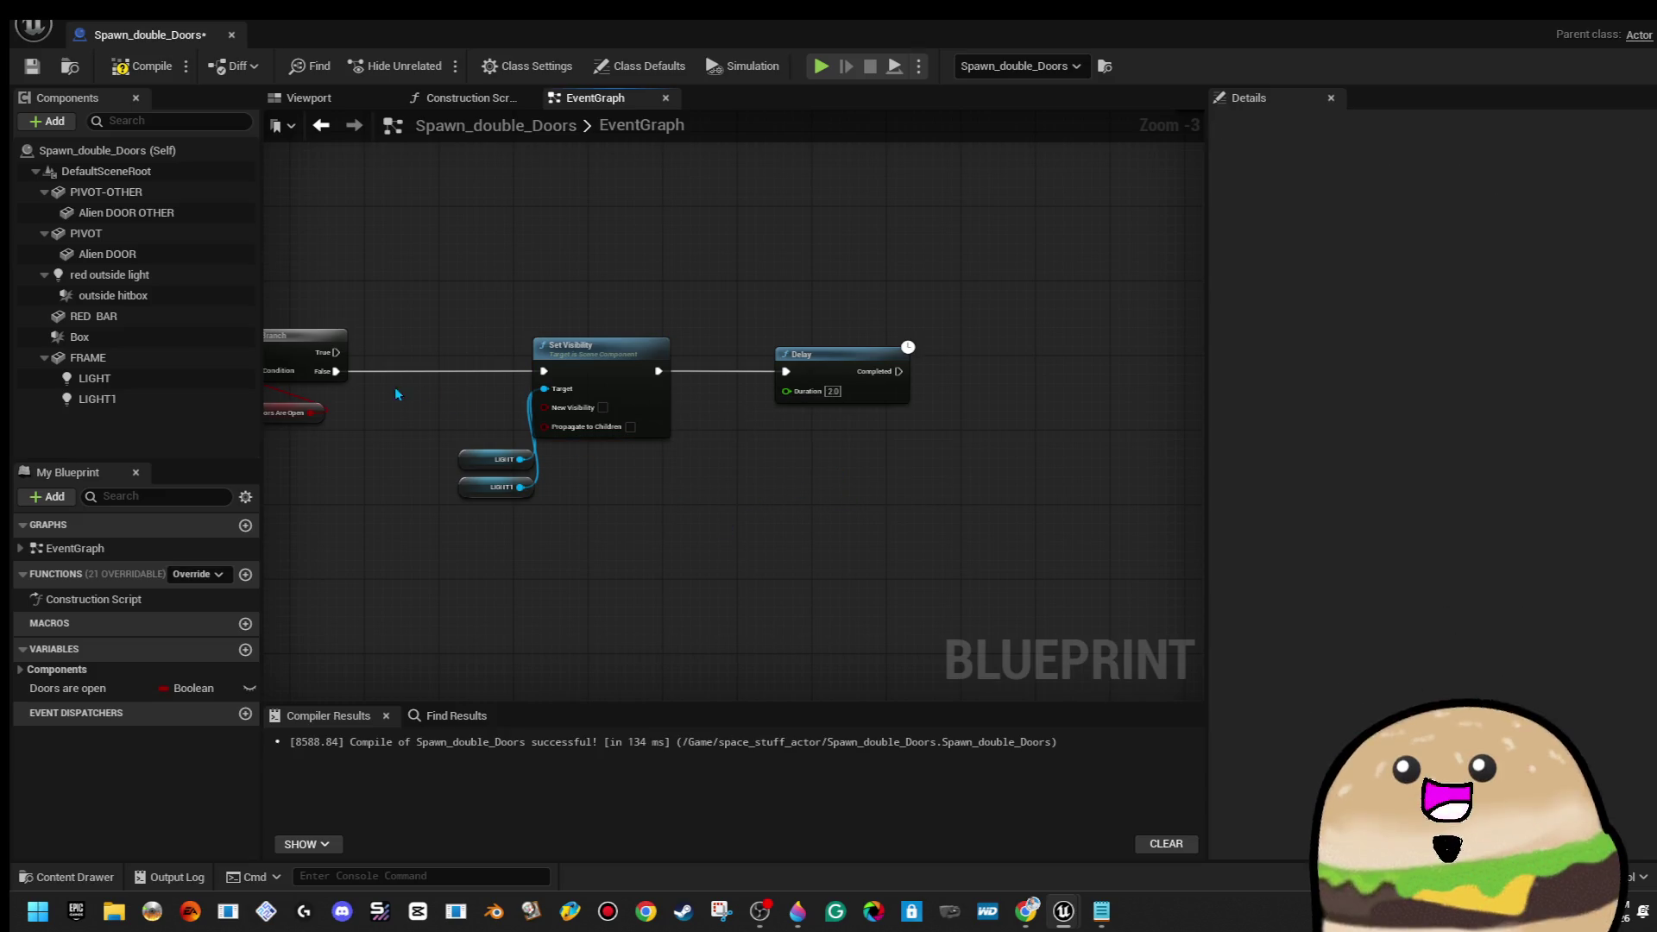
{"action": "left_click_drag", "start_coordinate": [431, 436], "coordinate": [465, 556]}
{"action": "key", "text": "Delete"}
{"action": "mouse_move", "coordinate": [148, 276]}
{"action": "left_mouse_down"}
{"action": "mouse_move", "coordinate": [514, 335]}
{"action": "mouse_move", "coordinate": [546, 401]}
{"action": "left_mouse_up"}
Copy the Red Outside Light and Set Visibility nodes, paste them after the Delay, and compile
{"action": "left_click_drag", "start_coordinate": [592, 459], "coordinate": [596, 455]}
{"action": "right_click", "coordinate": [609, 395]}
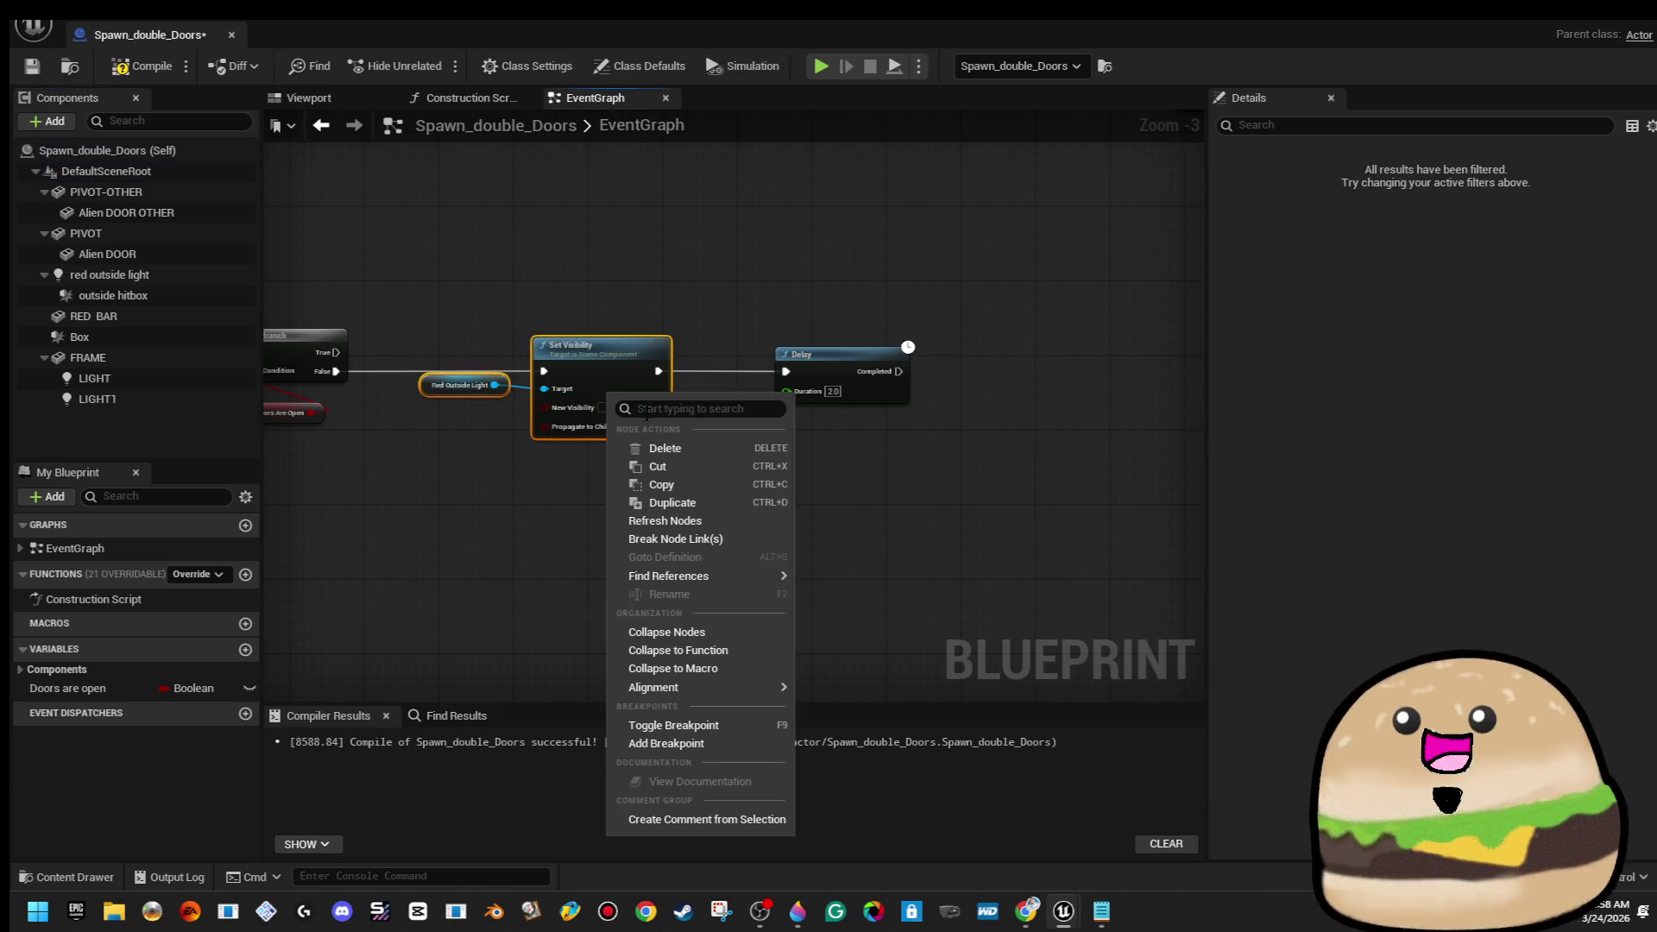
{"action": "left_click", "coordinate": [690, 484]}
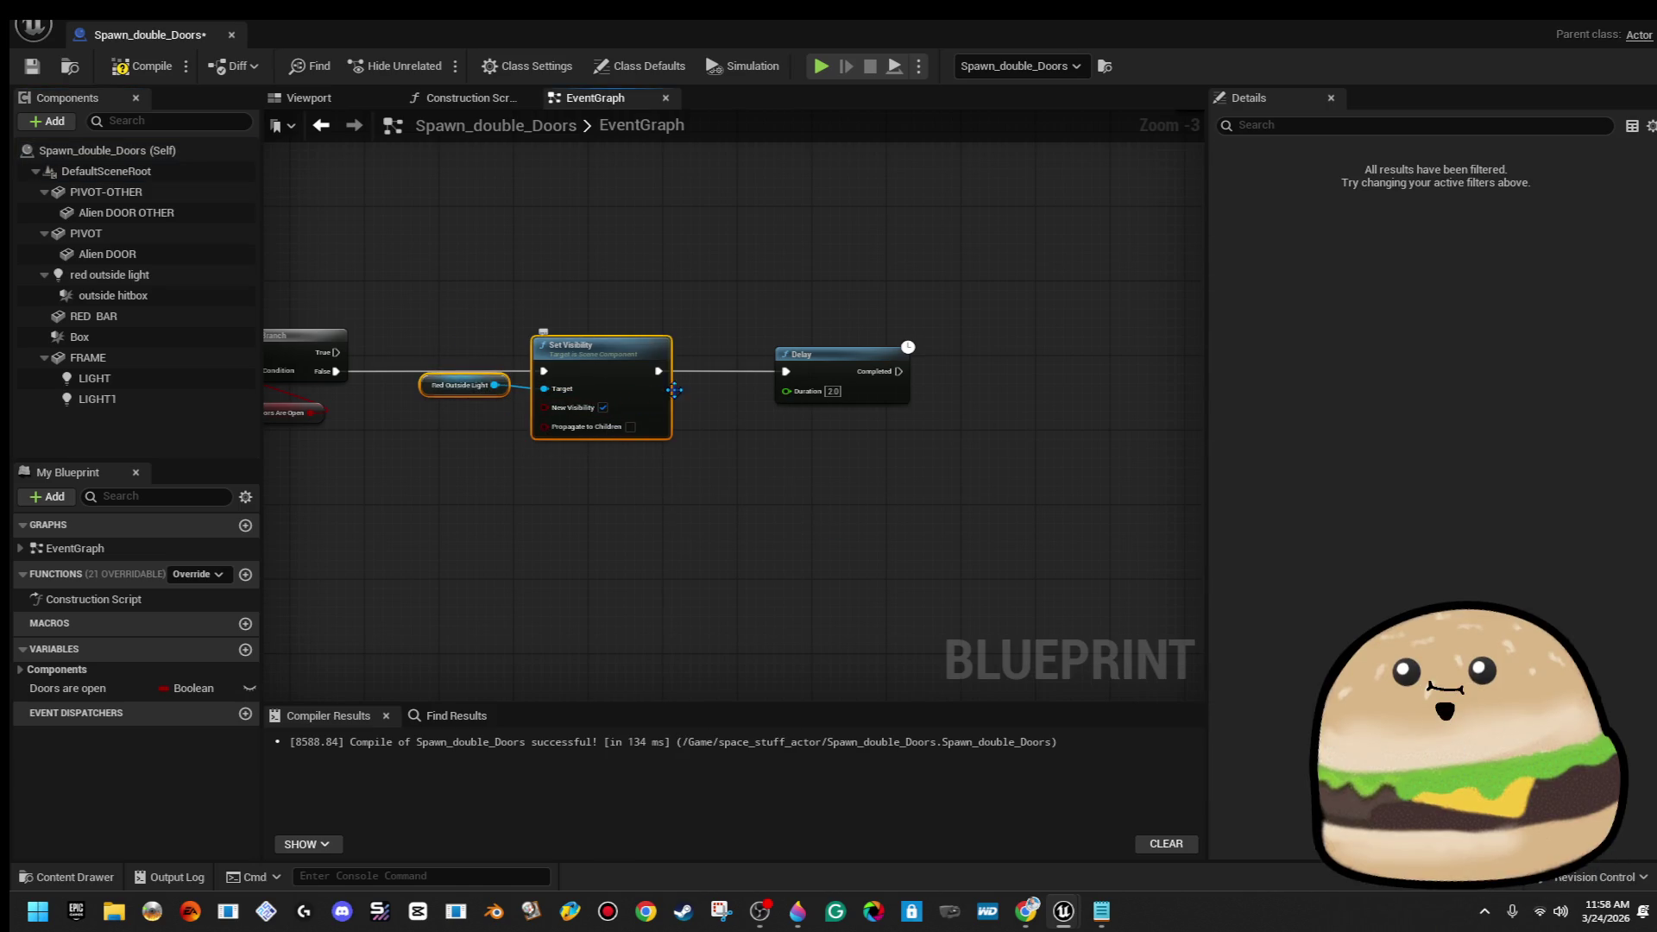
{"action": "key", "text": "ctrl+v"}
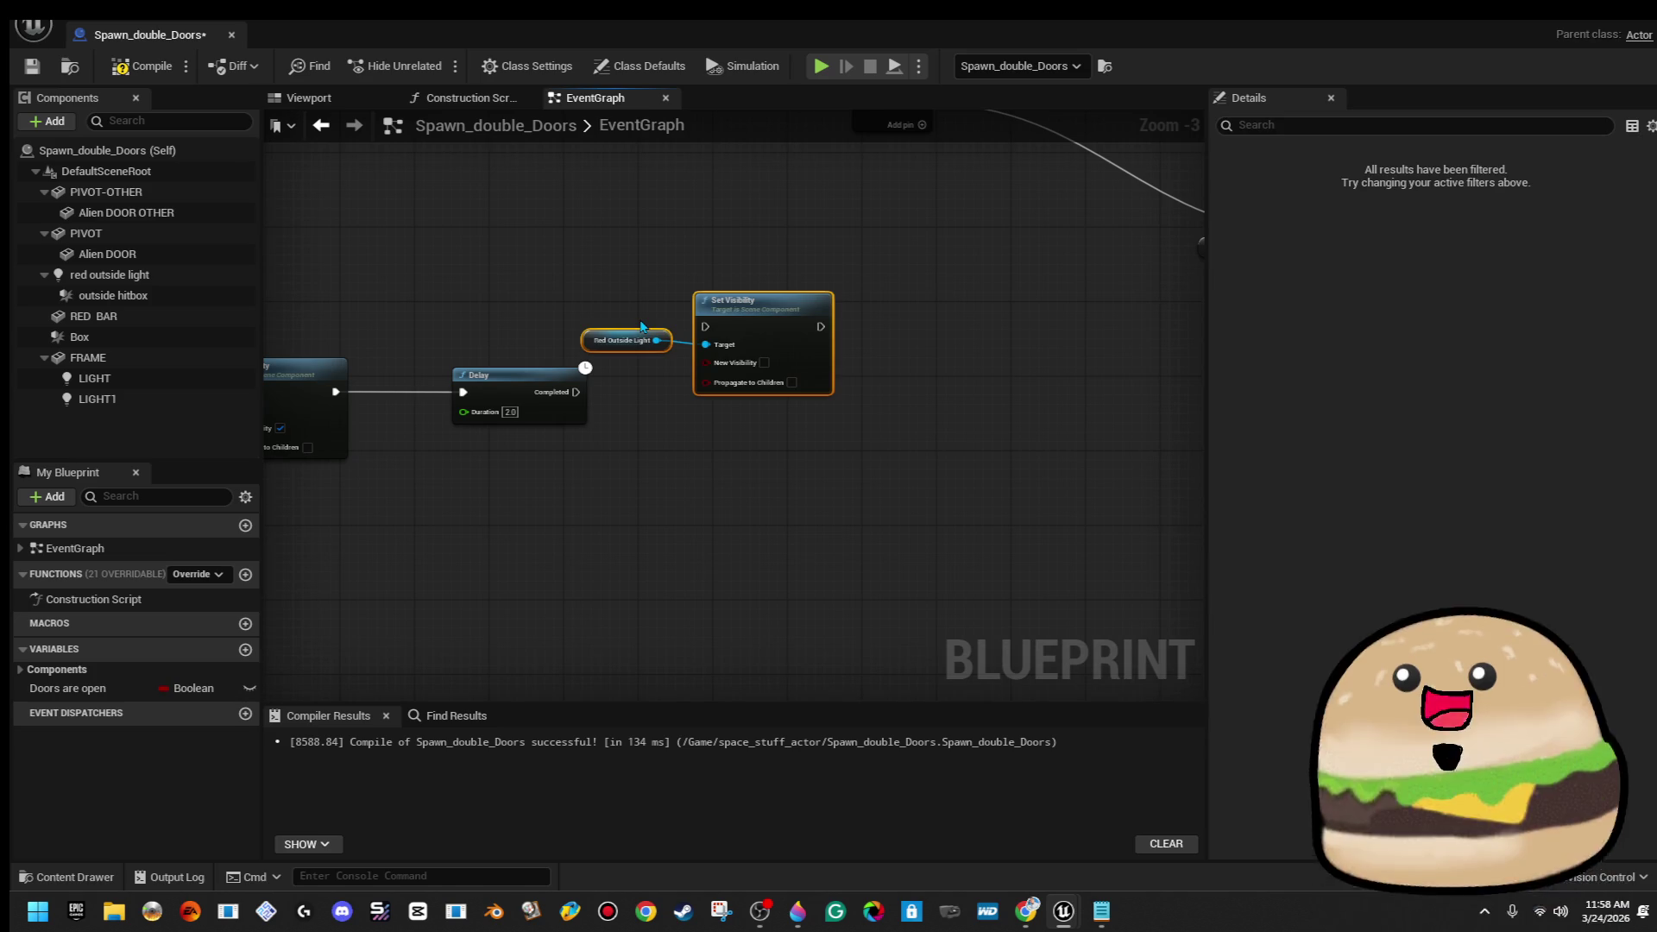
{"action": "left_click_drag", "start_coordinate": [753, 332], "coordinate": [771, 406]}
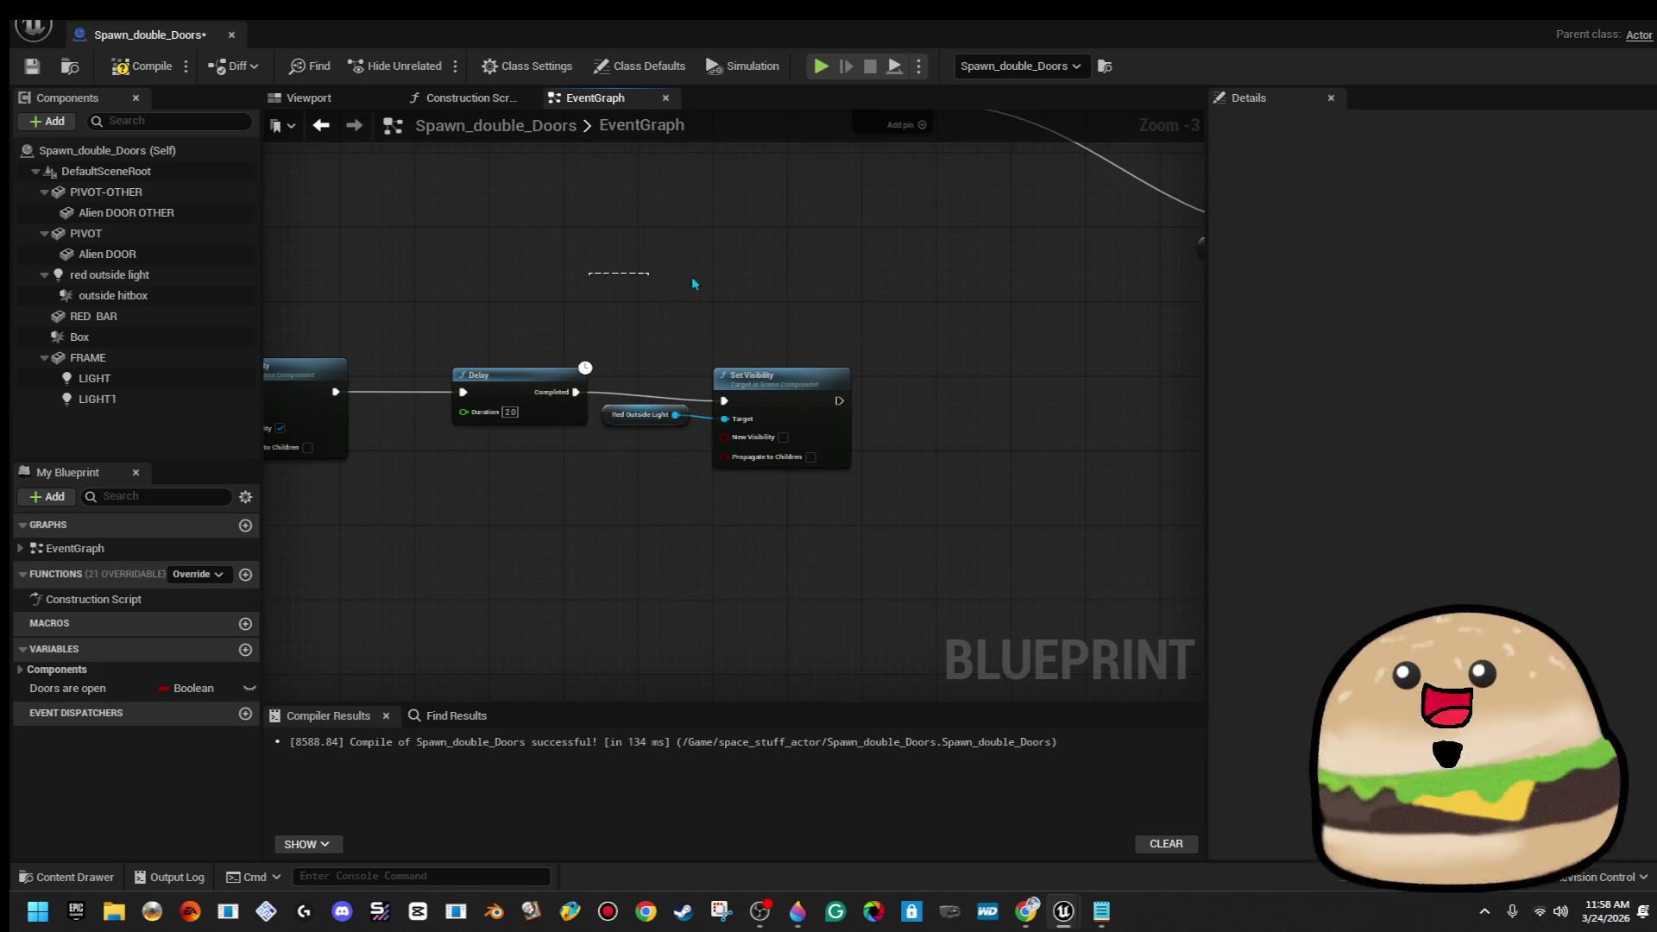
{"action": "left_click_drag", "start_coordinate": [736, 266], "coordinate": [821, 317]}
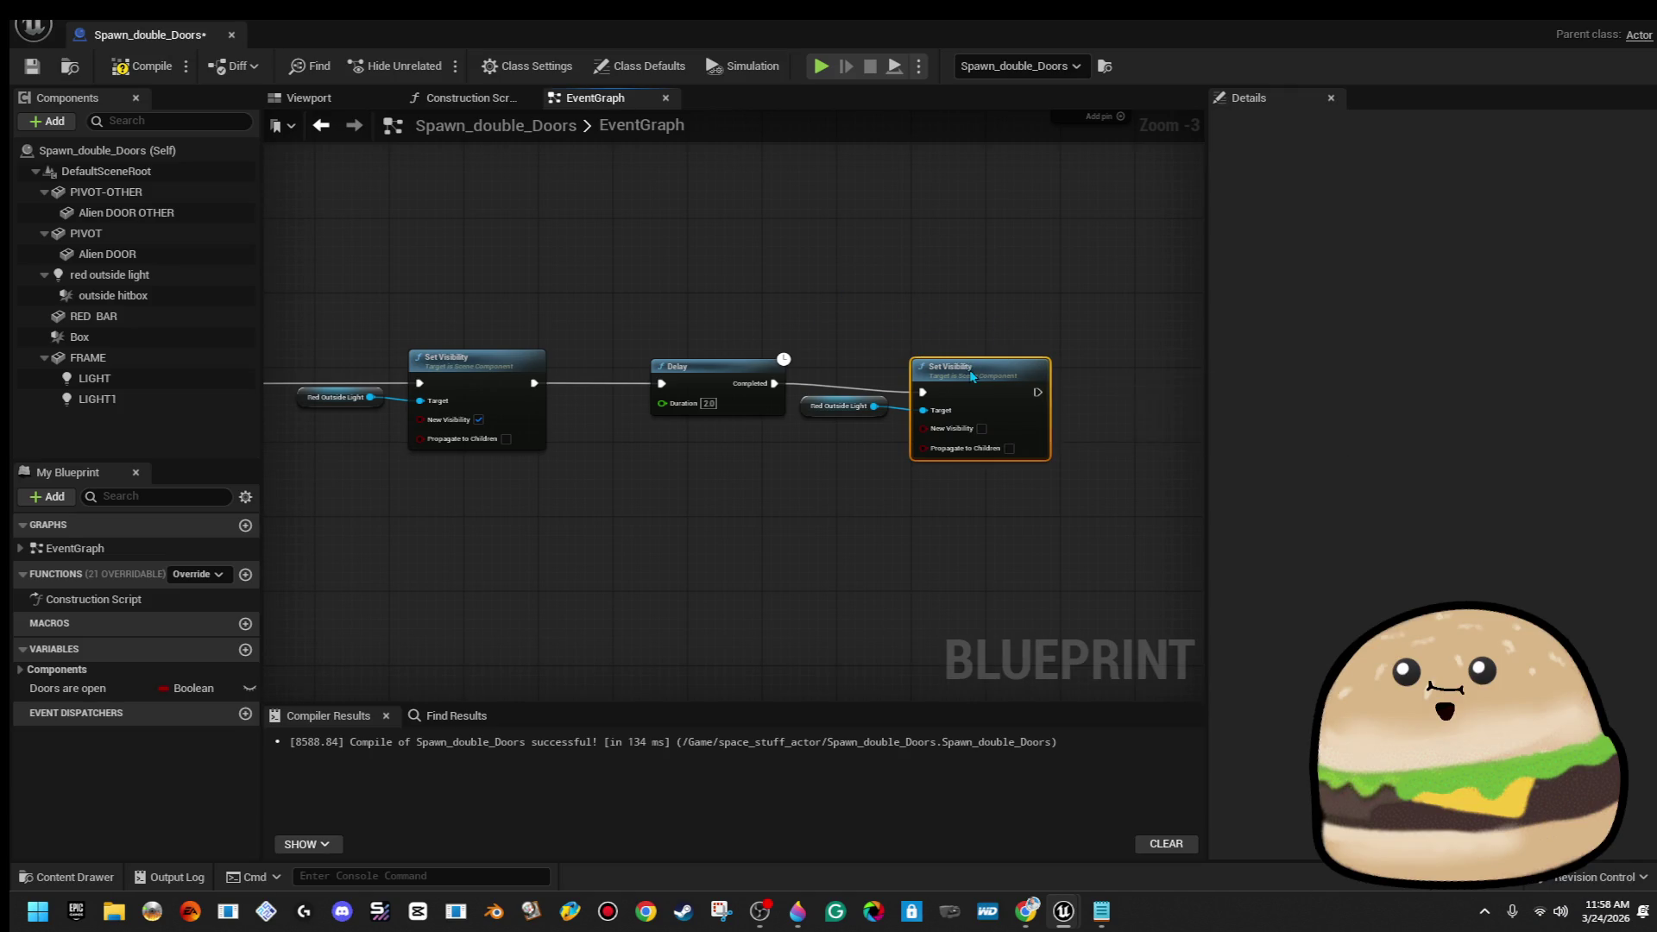
{"action": "left_click_drag", "start_coordinate": [972, 376], "coordinate": [985, 341]}
{"action": "scroll", "coordinate": [972, 262], "scroll_direction": "down", "scroll_amount": 8}
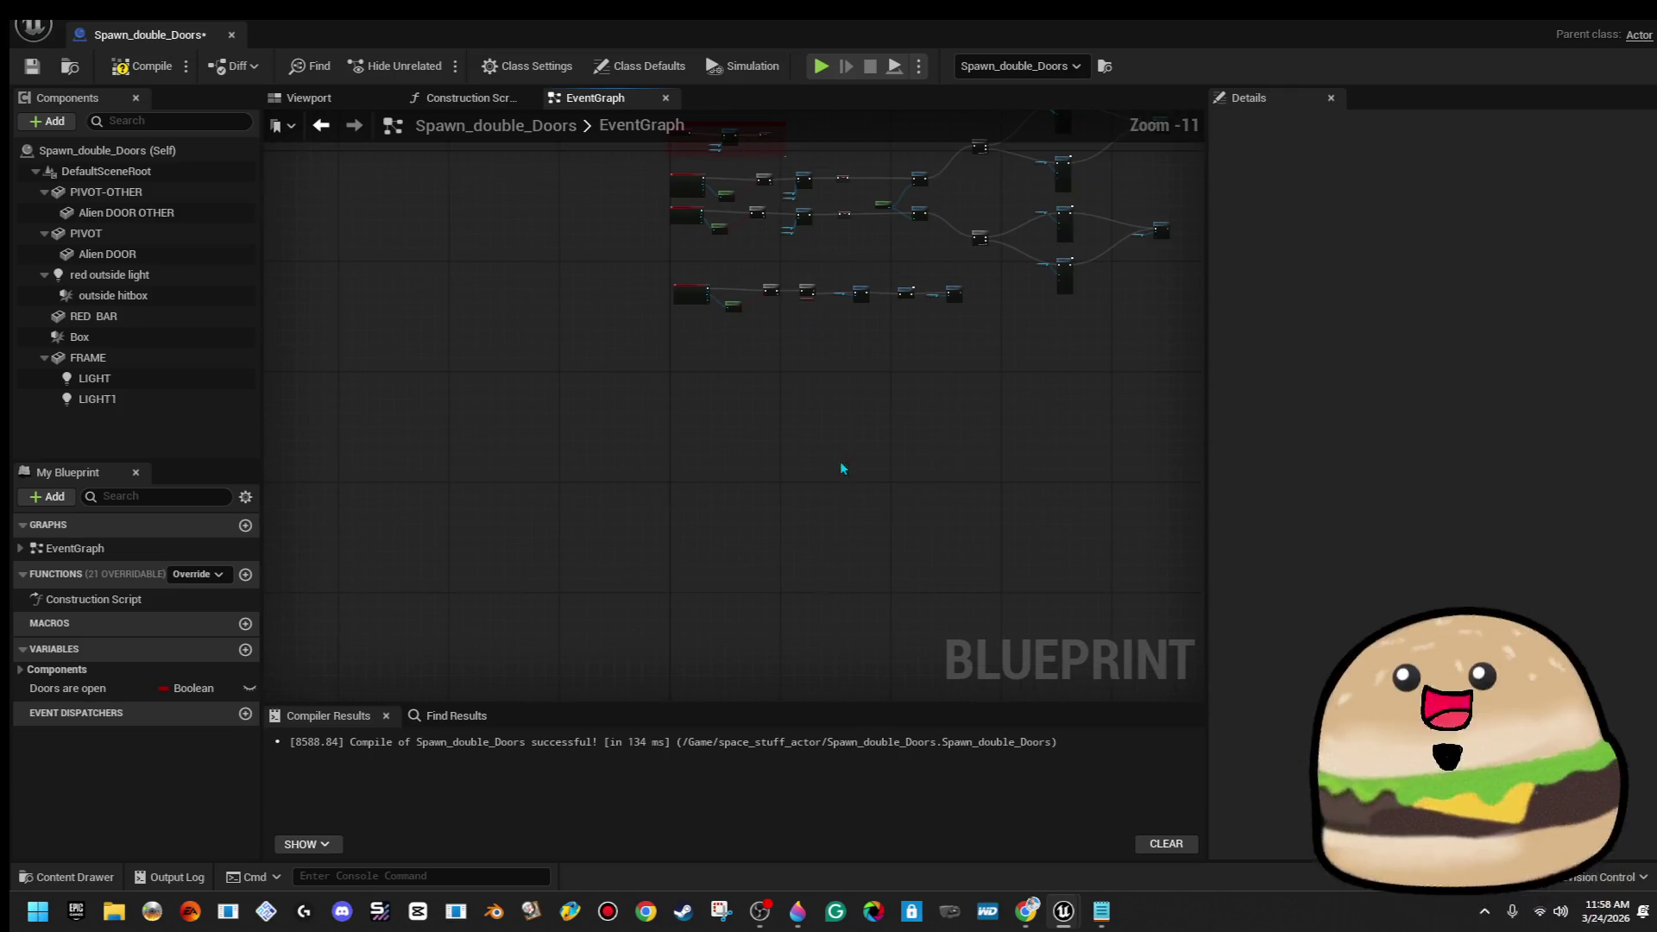
{"action": "right_click", "coordinate": [805, 267]}
{"action": "key", "text": "F7"}
Paste the light-hiding nodes after SET Doors Are Open and widen the red comment around them
{"action": "scroll", "coordinate": [733, 340], "scroll_direction": "up", "scroll_amount": 4}
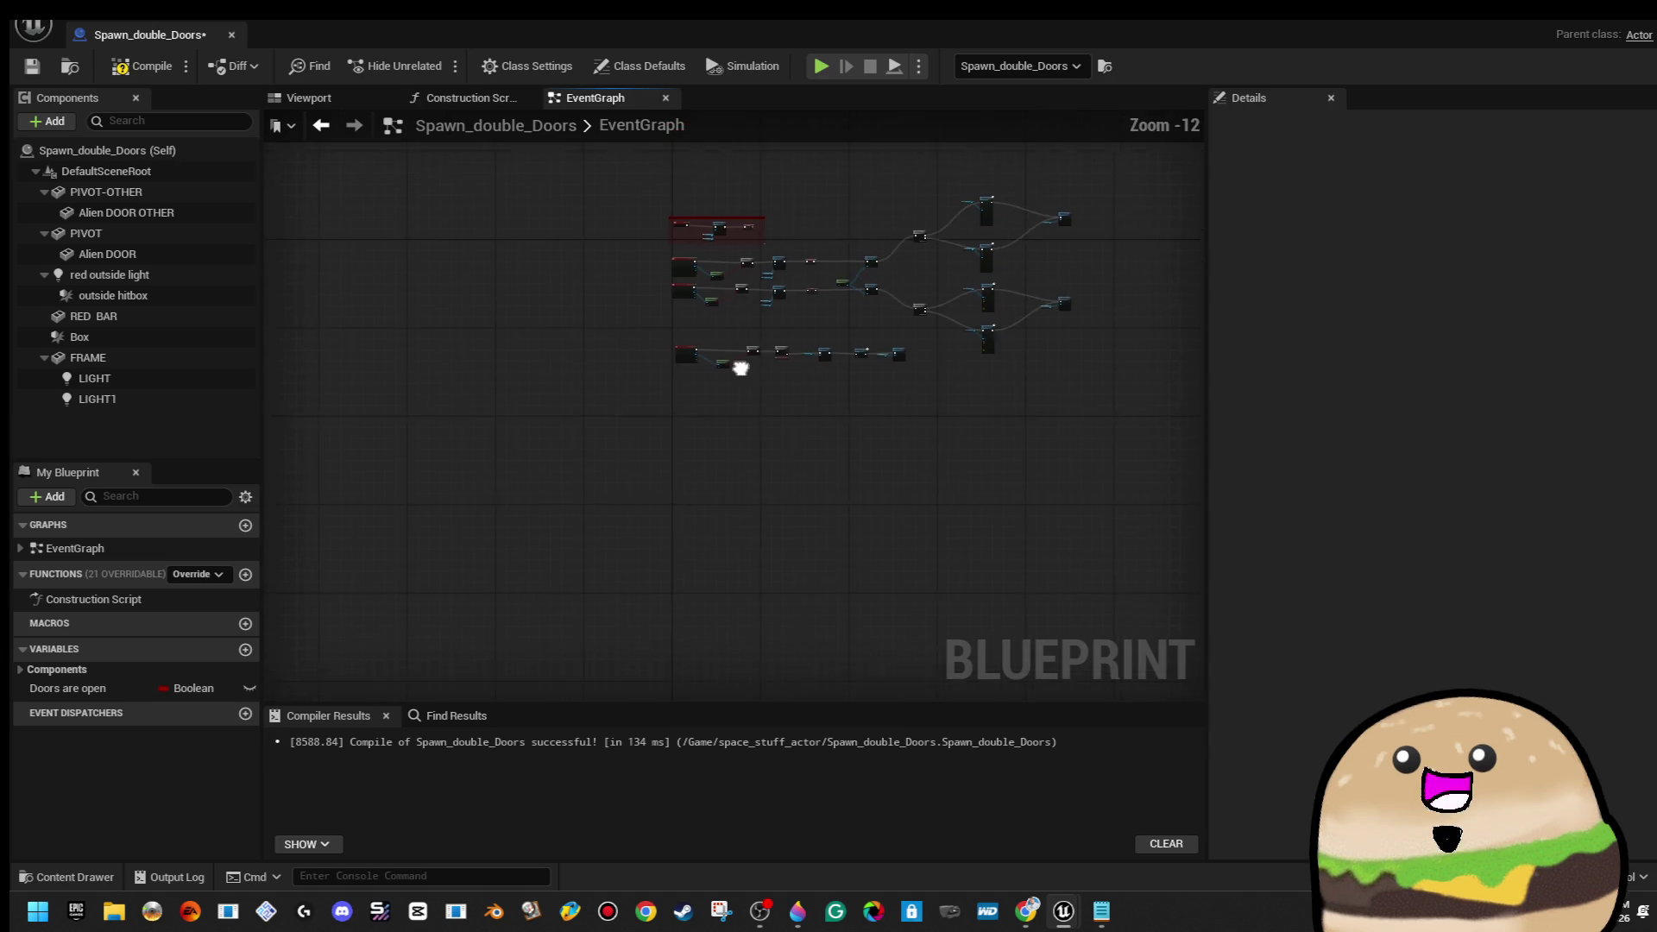
{"action": "scroll", "coordinate": [586, 436], "scroll_direction": "up", "scroll_amount": 7}
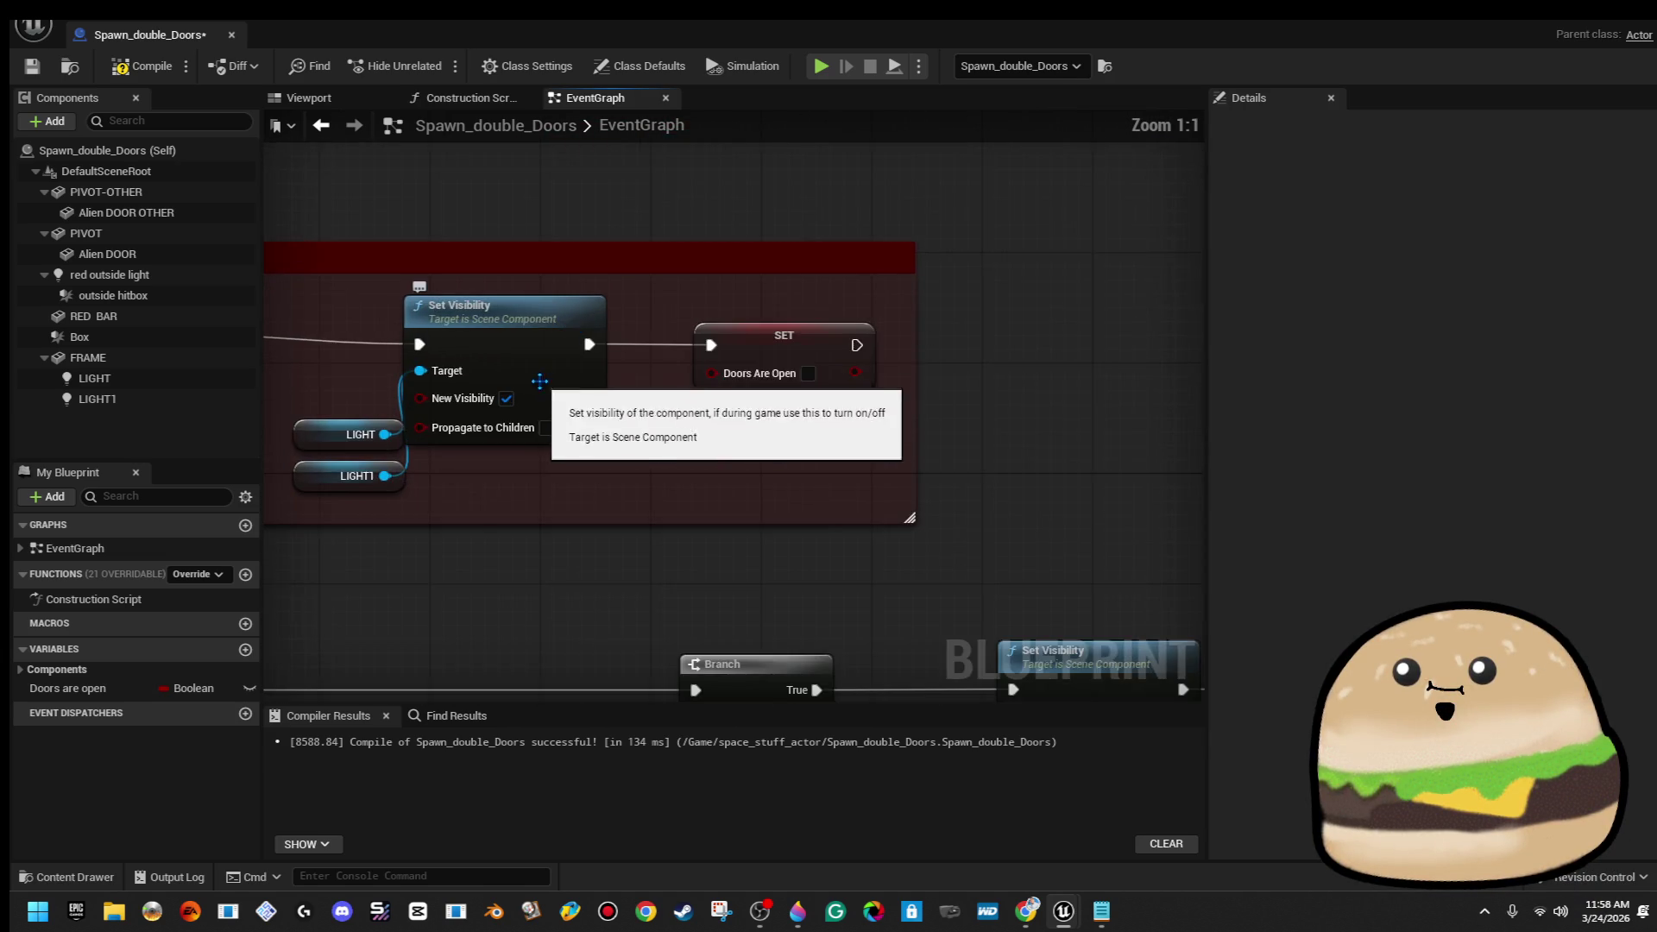
{"action": "left_click_drag", "start_coordinate": [587, 436], "coordinate": [579, 436]}
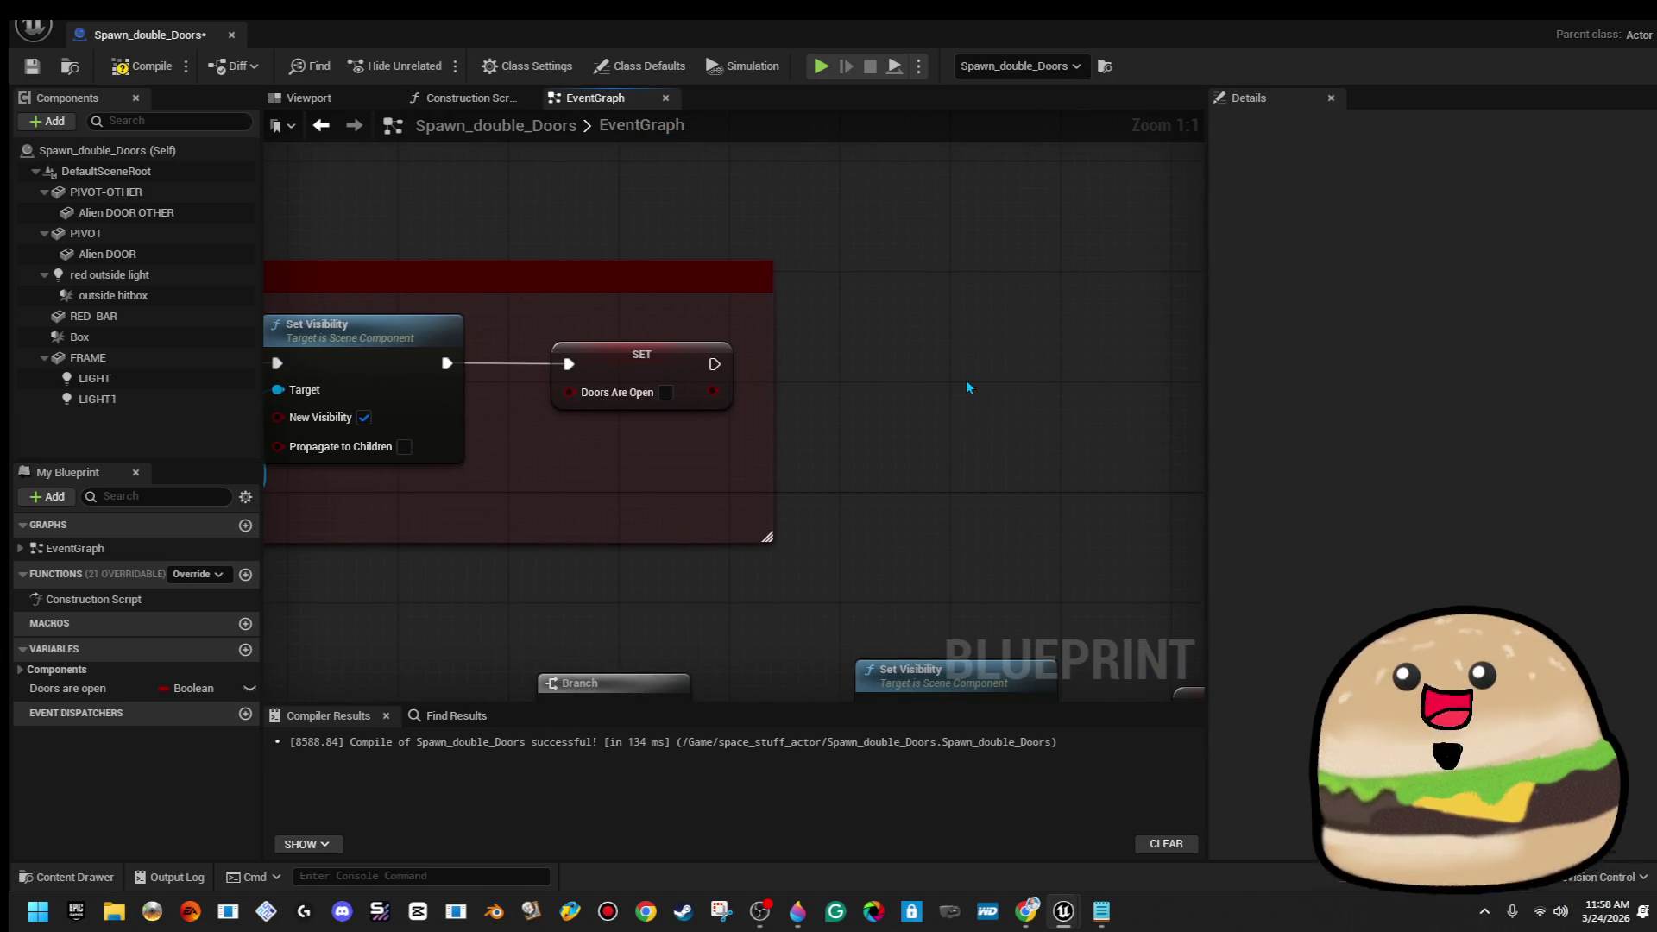
{"action": "key", "text": "ctrl+v"}
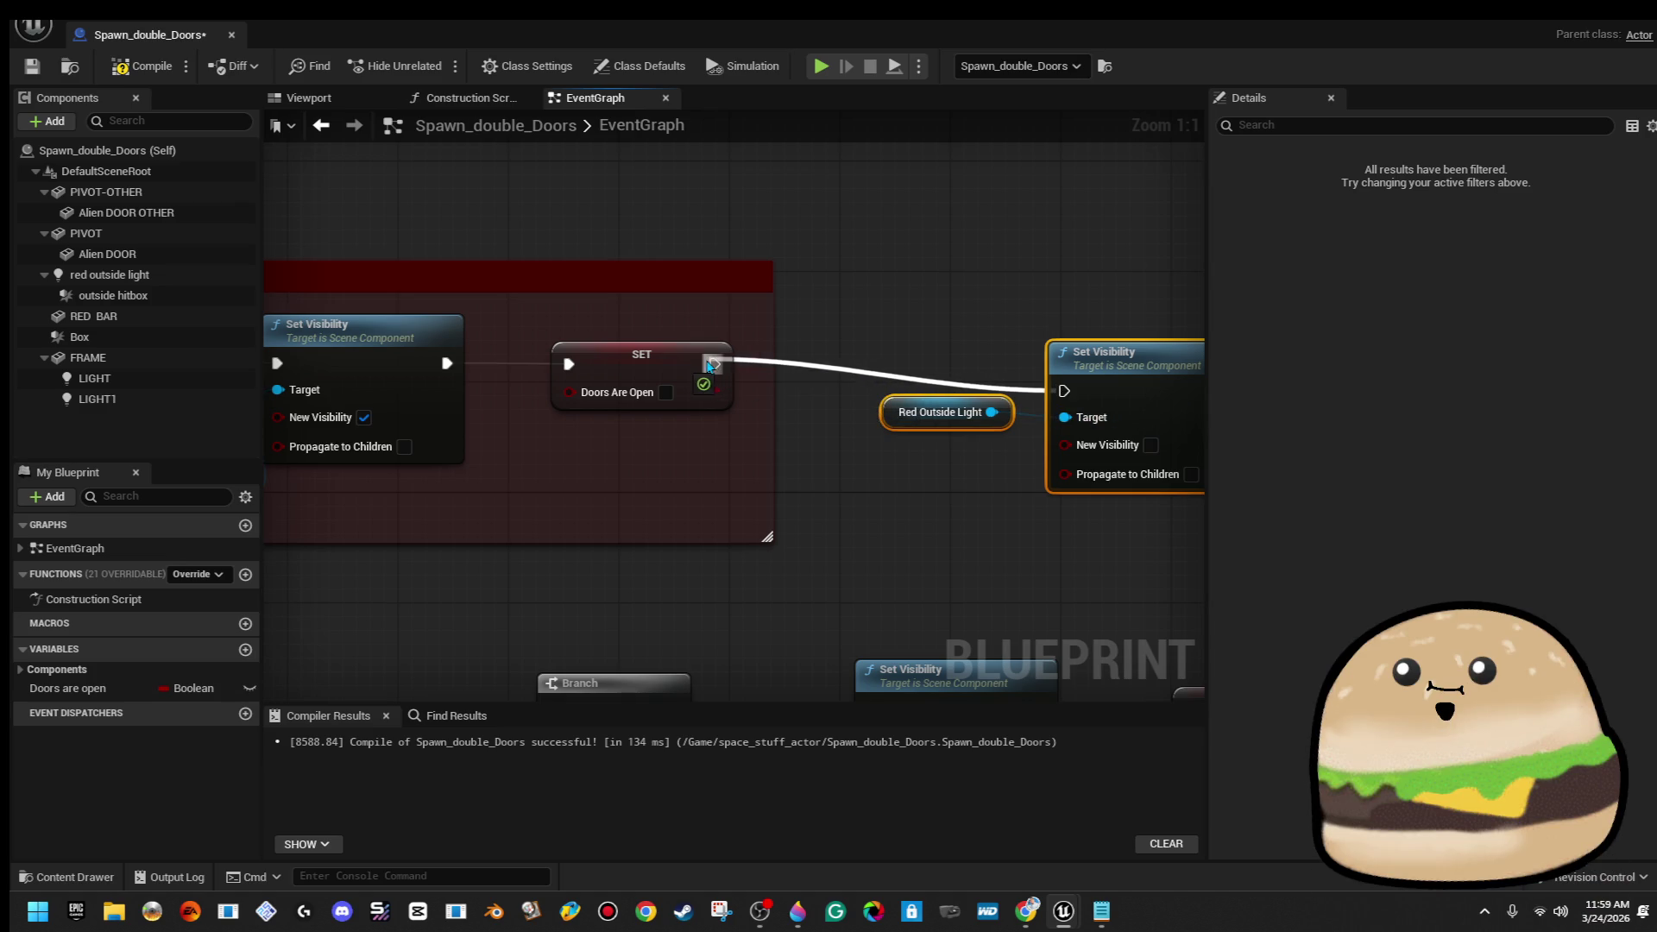
{"action": "left_click_drag", "start_coordinate": [886, 303], "coordinate": [683, 340]}
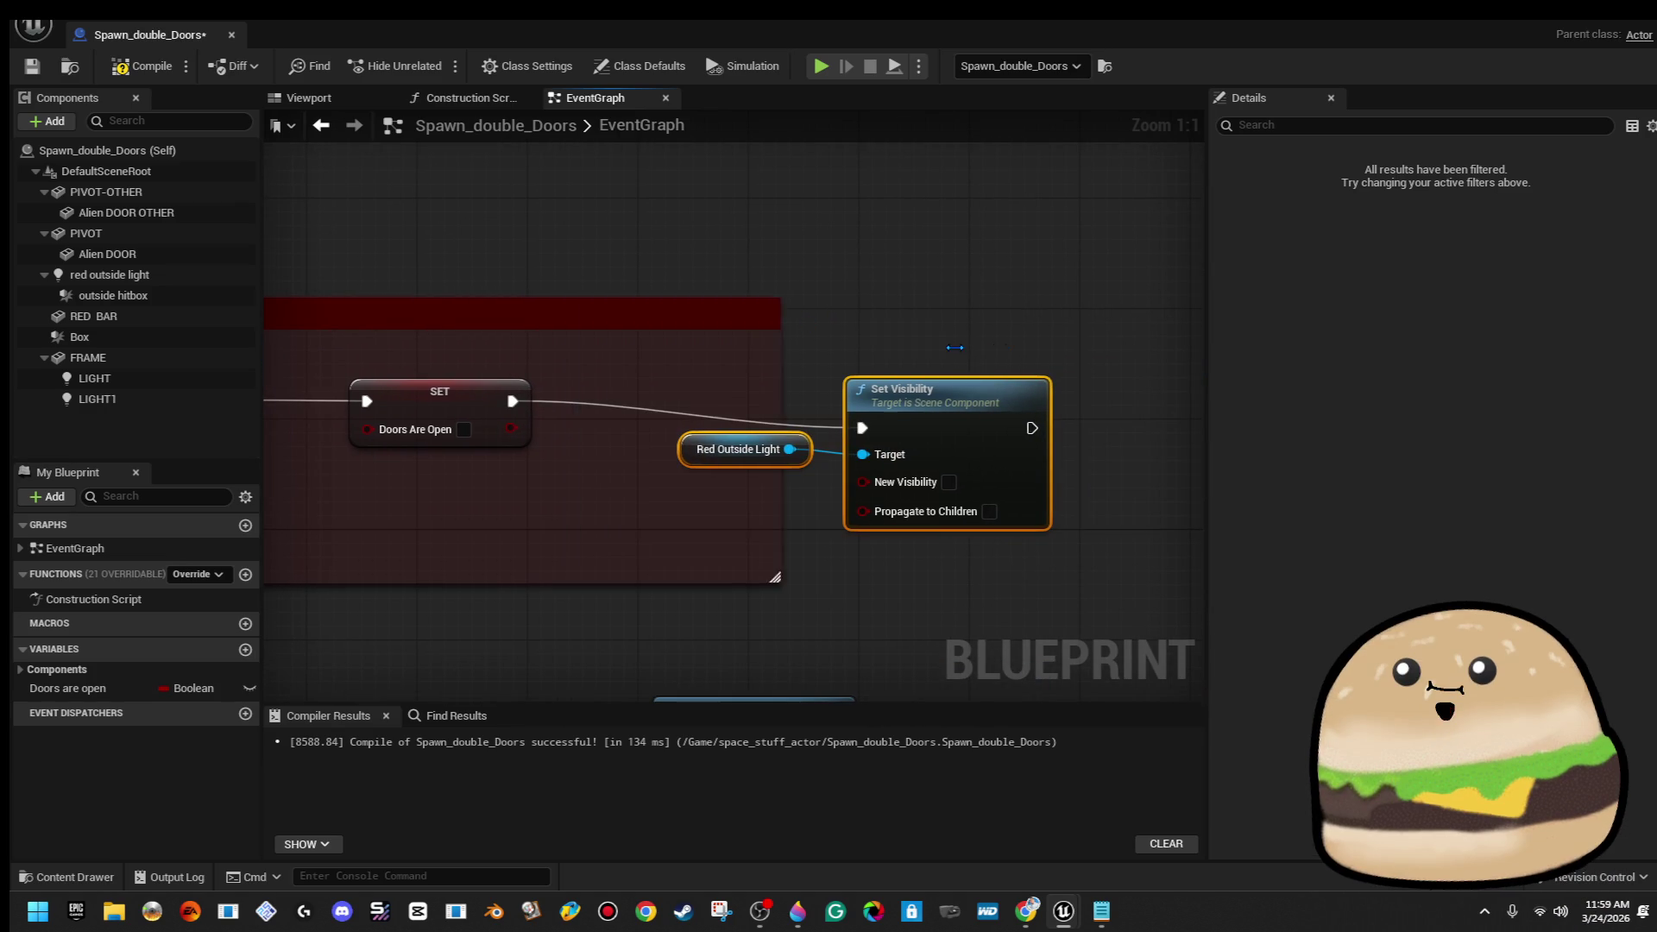
{"action": "left_click_drag", "start_coordinate": [955, 347], "coordinate": [1105, 347]}
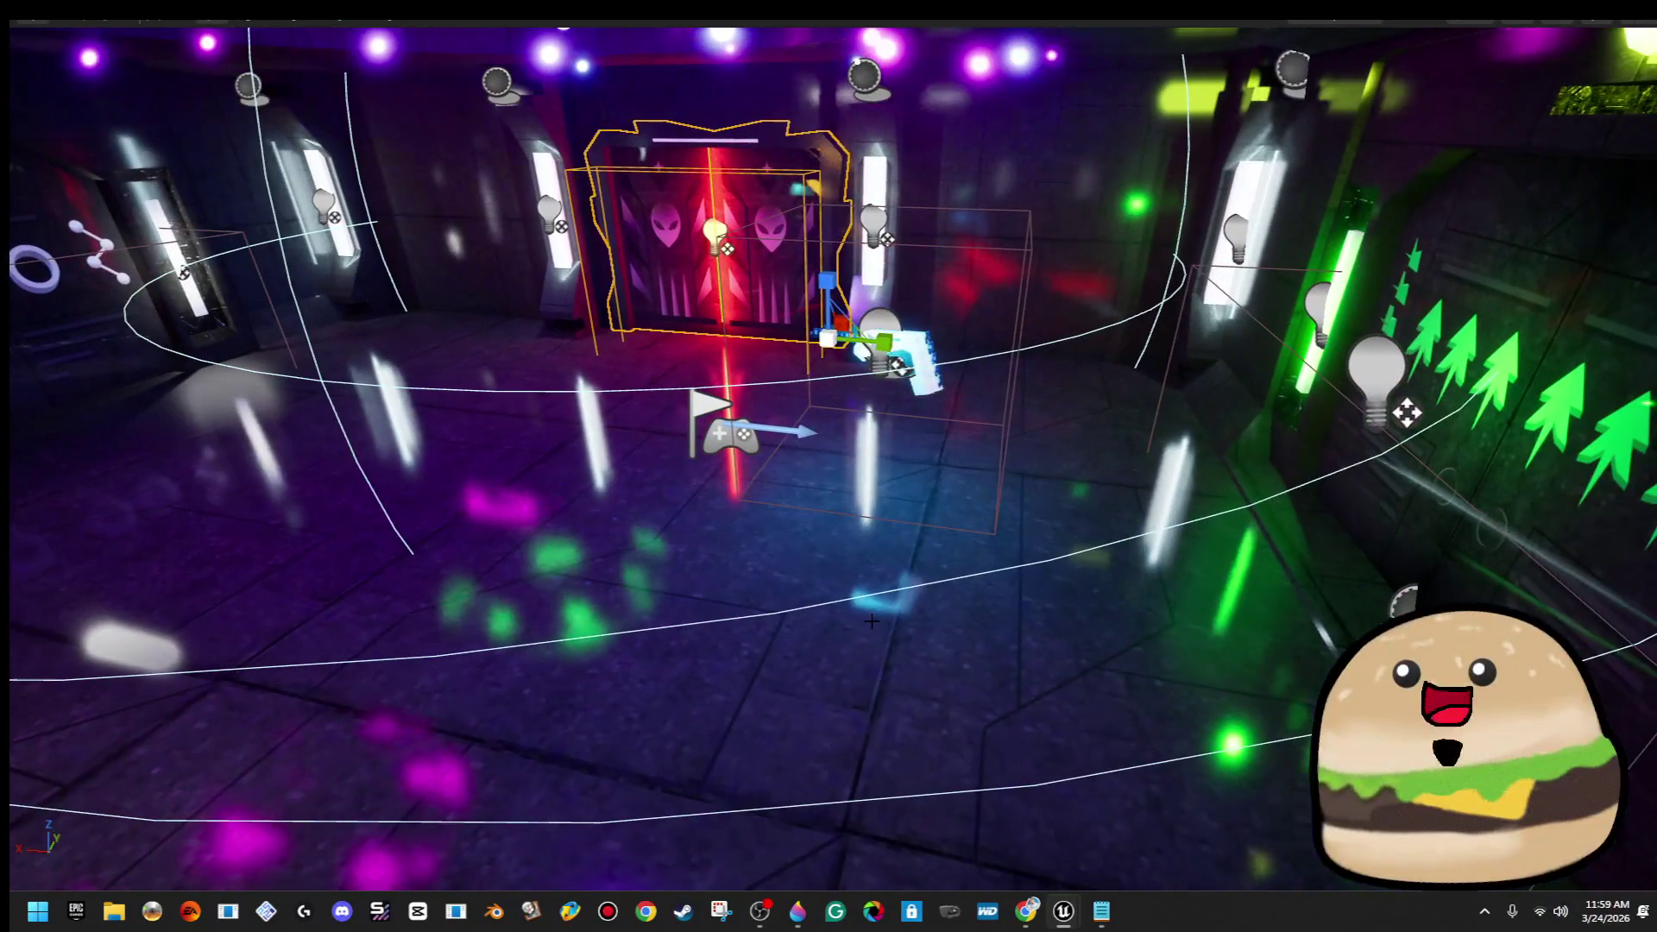
Play from the floor spot, walk up to the alien door and back, then stop the session
{"action": "right_click", "coordinate": [873, 45]}
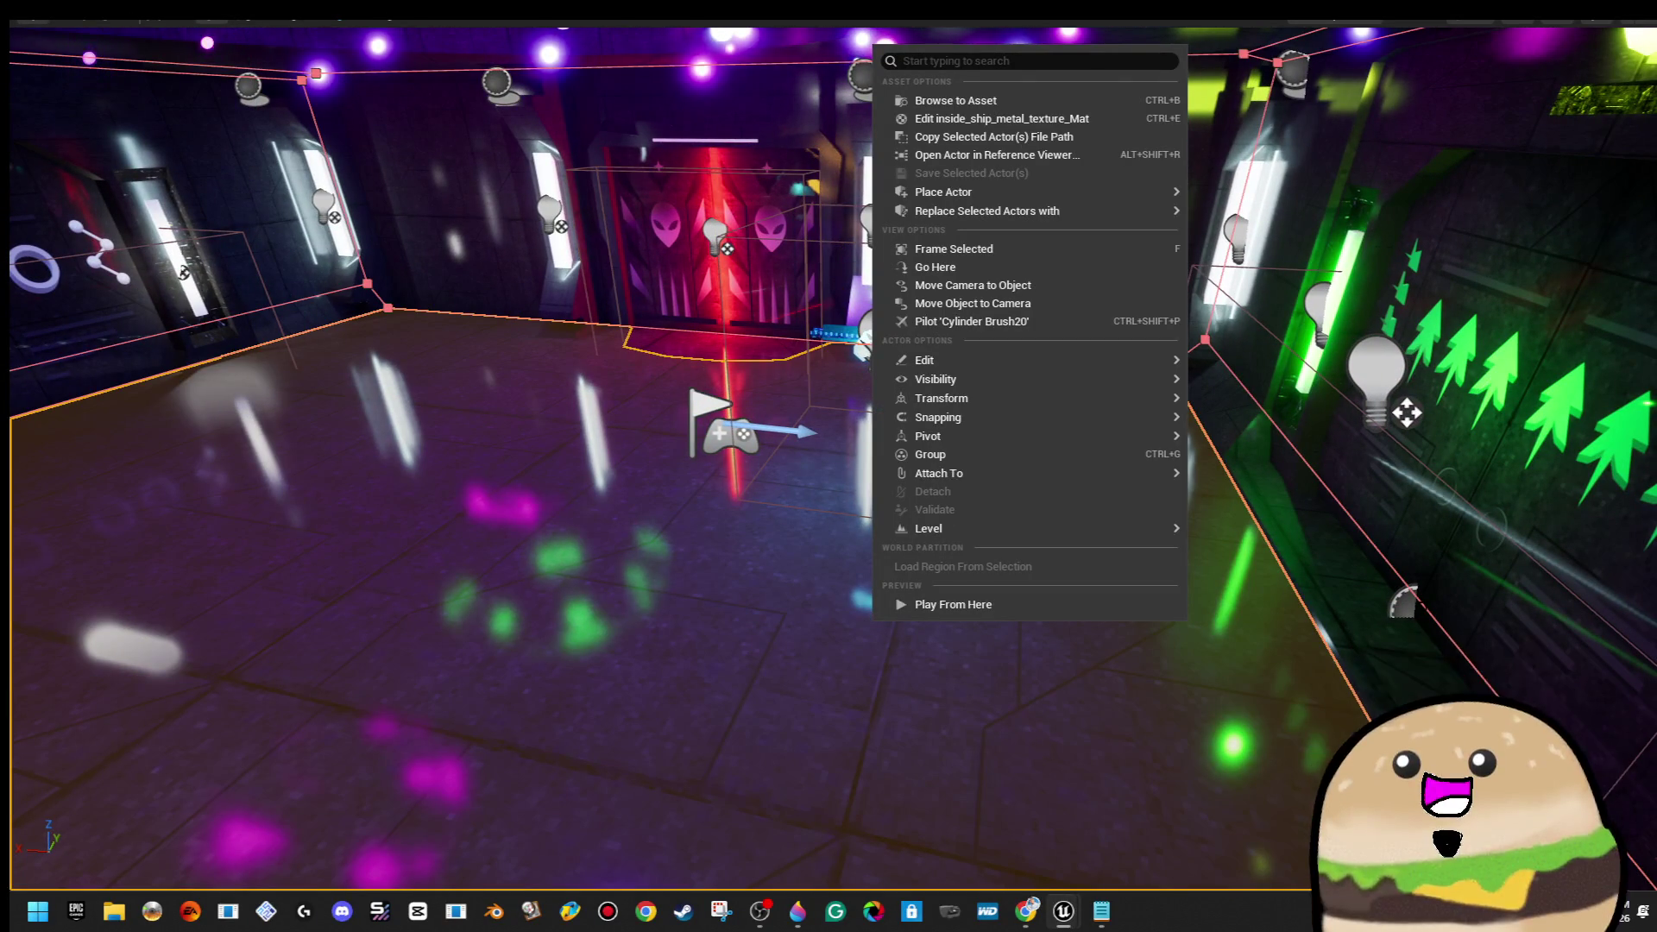
{"action": "left_click", "coordinate": [1063, 603]}
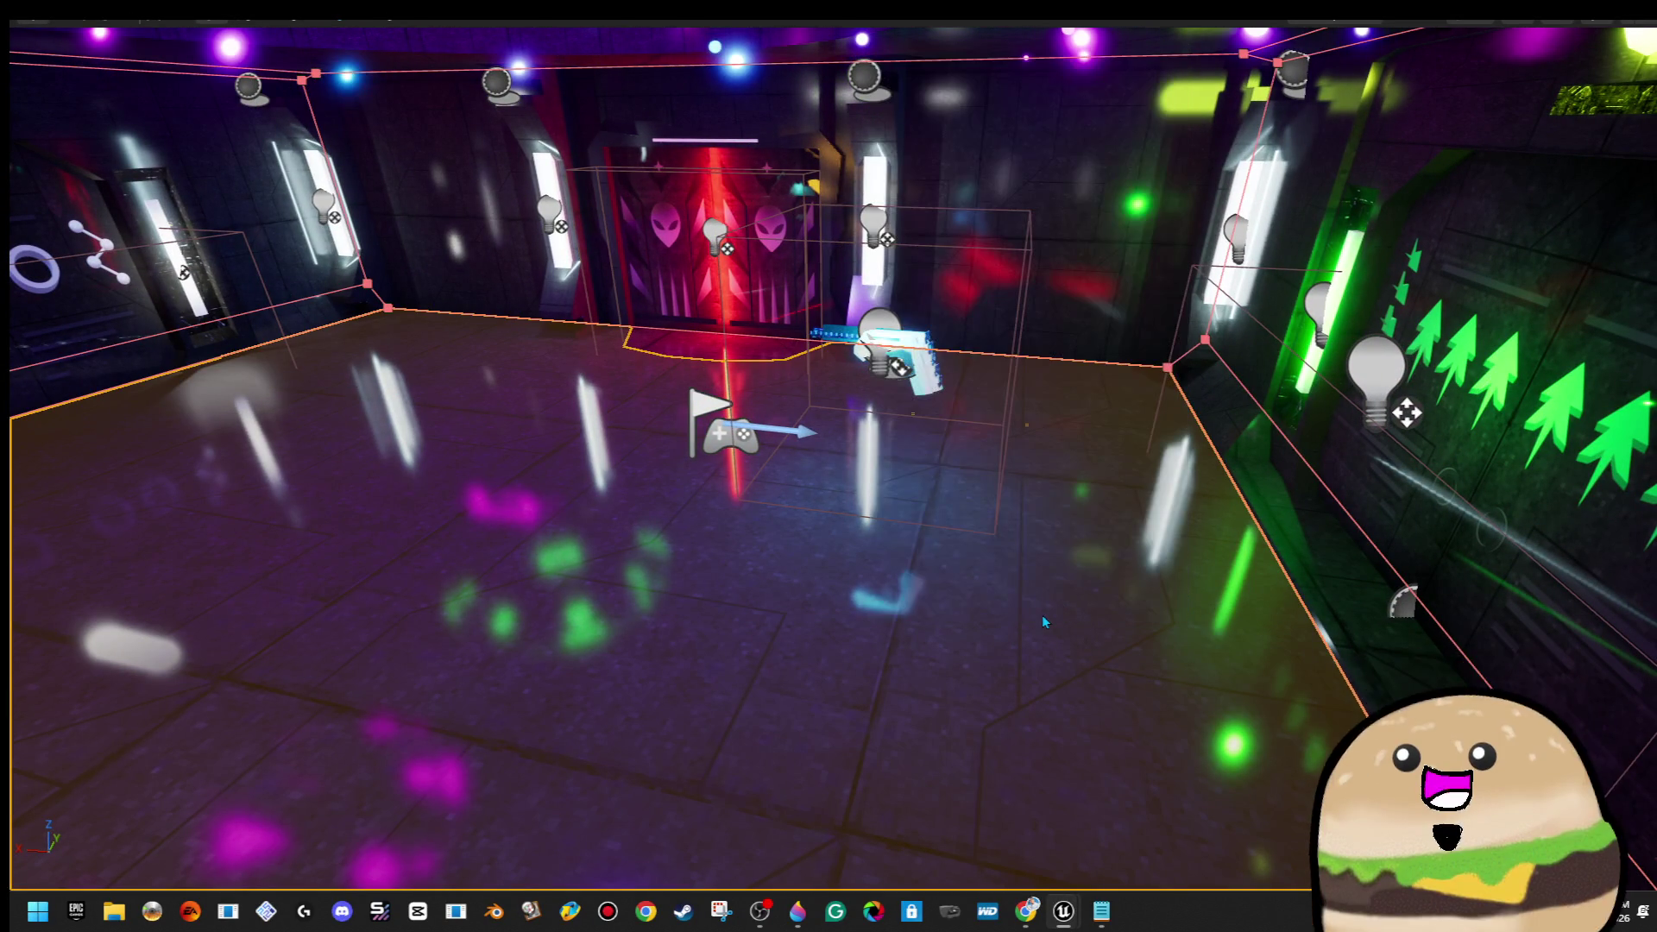
{"action": "key", "text": "w"}
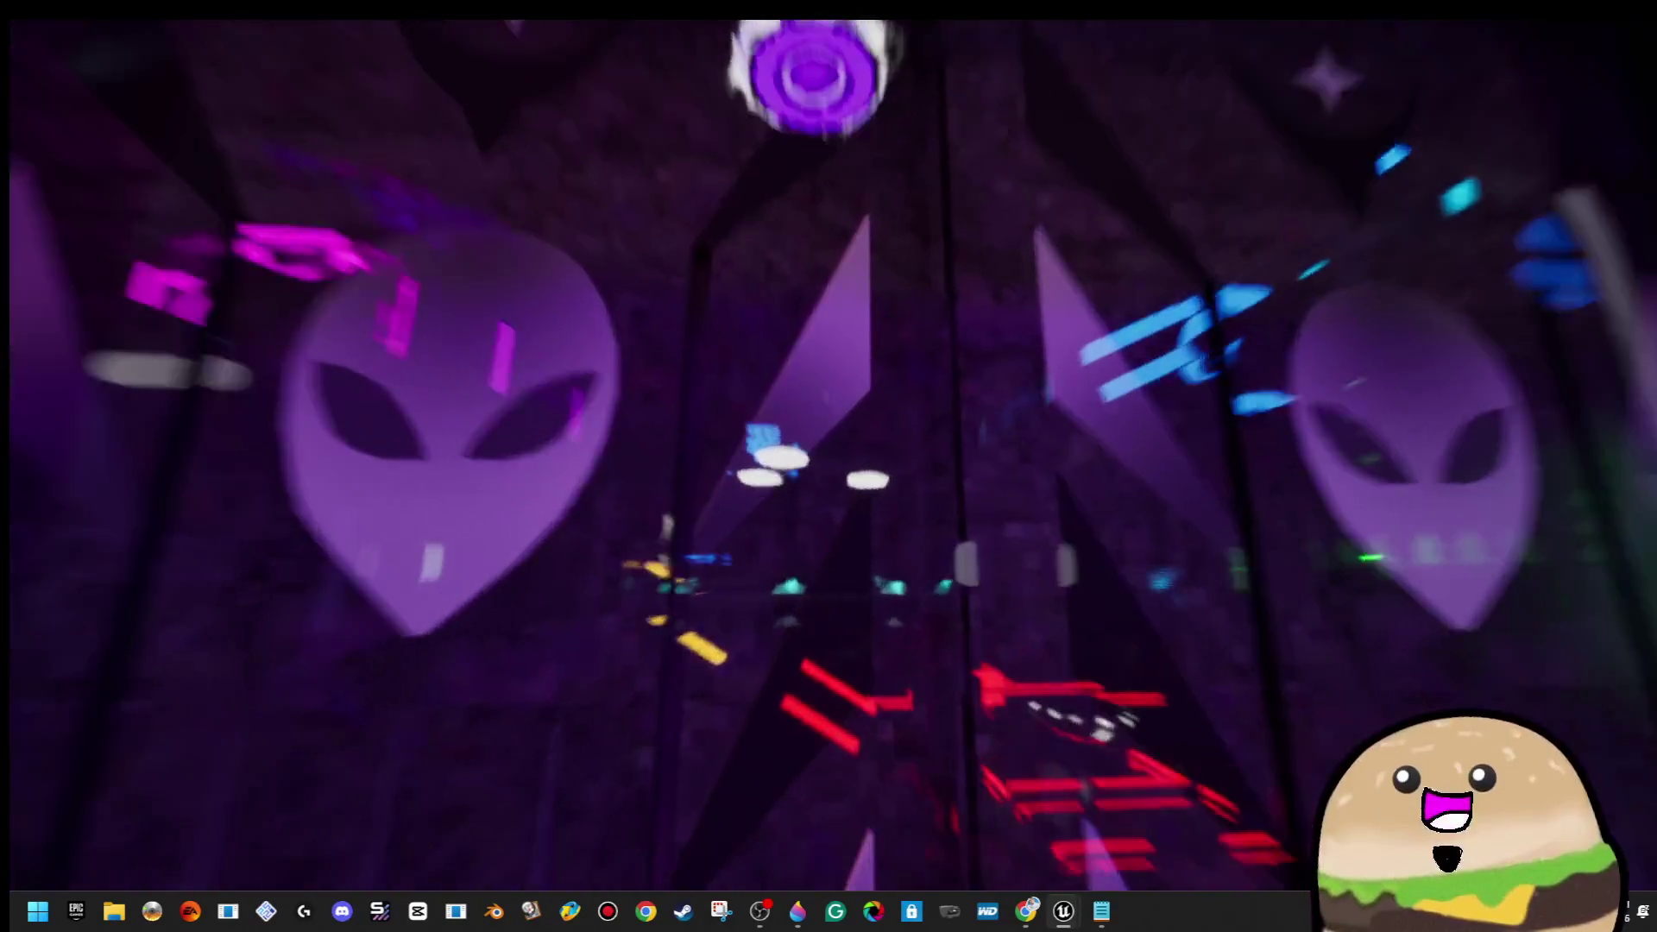
{"action": "key", "text": "s"}
{"action": "key", "text": "w"}
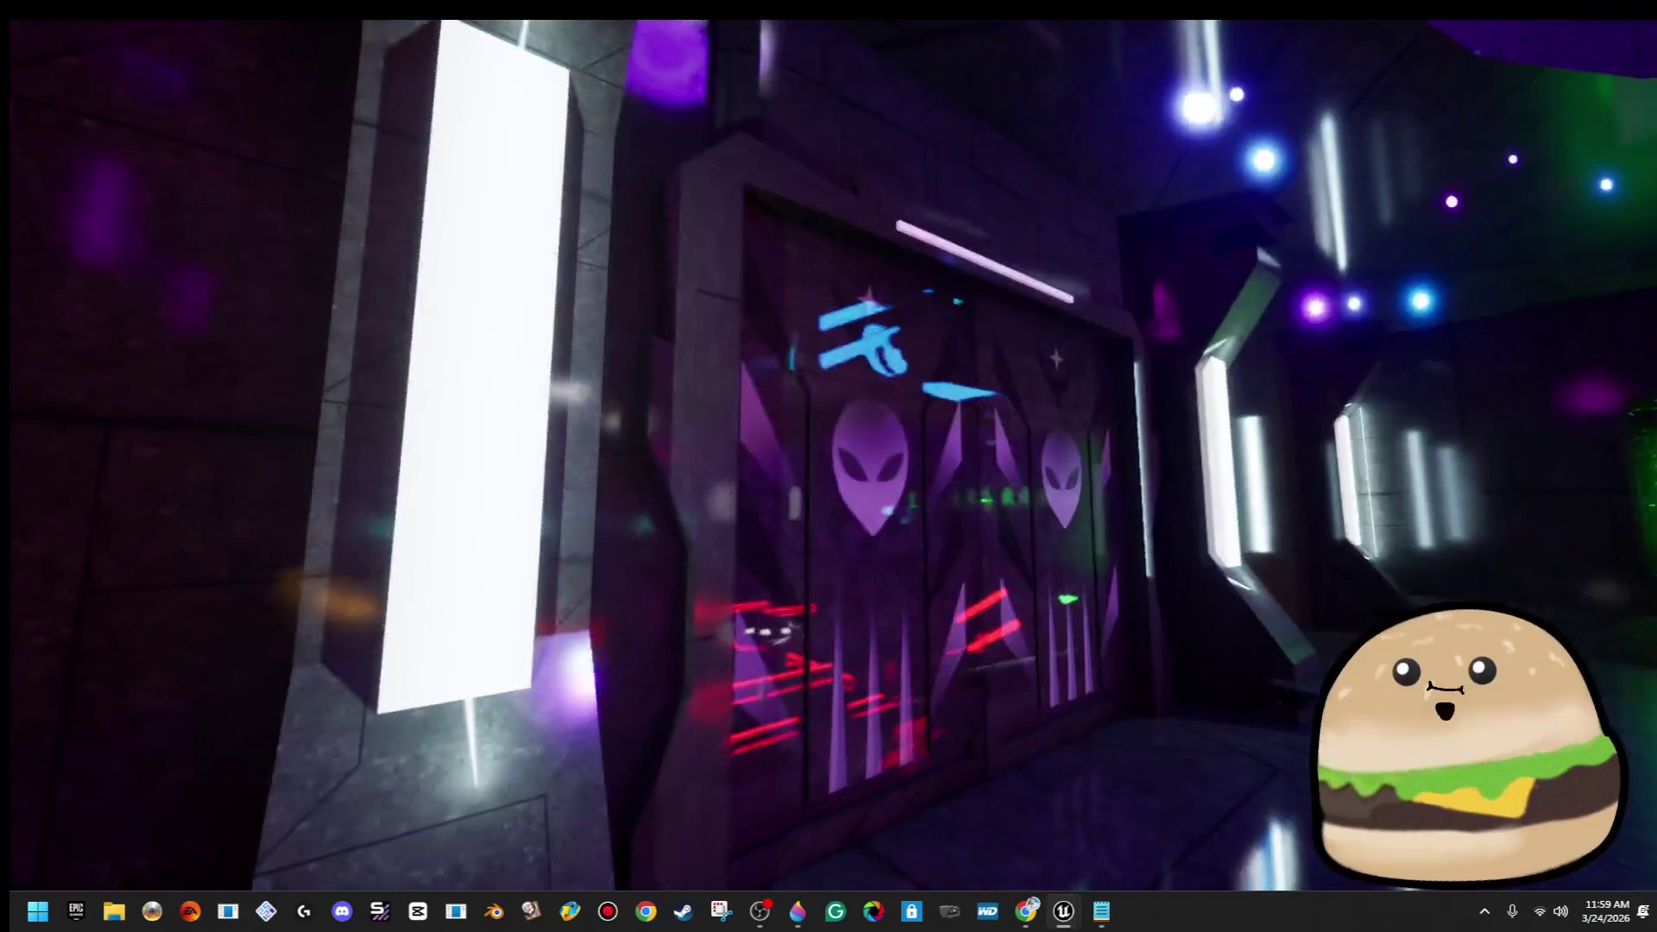
{"action": "key", "text": "Escape"}
{"action": "right_click", "coordinate": [1057, 317]}
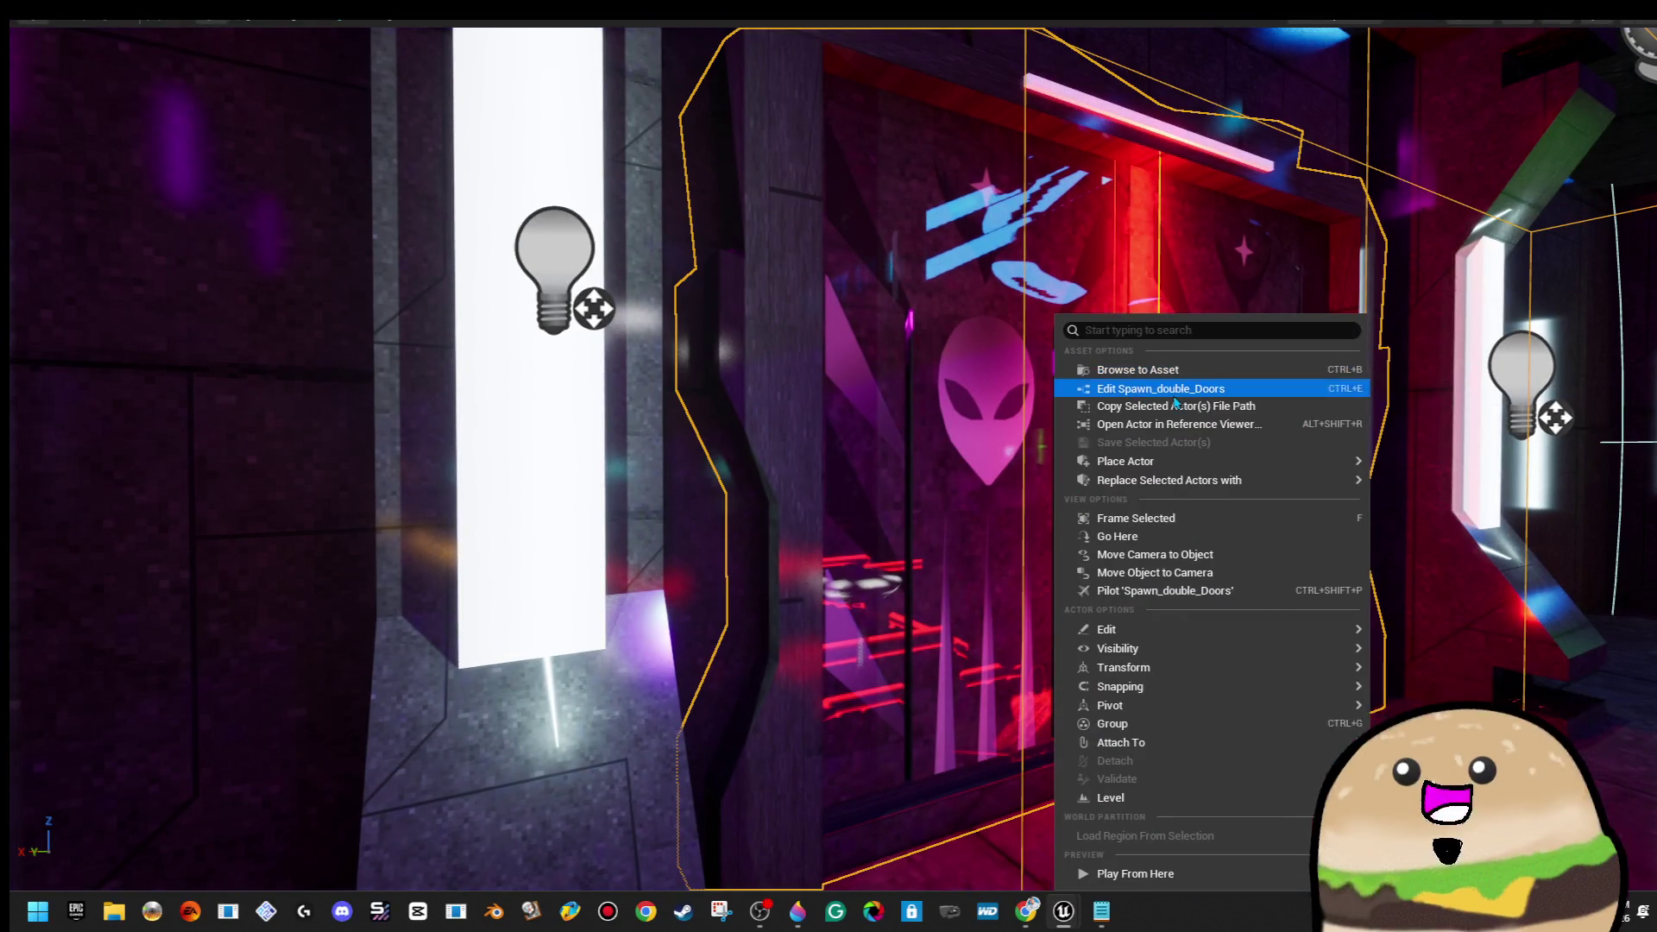
Open the door Blueprint and delete the On Component Hit event with its wires
{"action": "left_click", "coordinate": [1128, 389]}
{"action": "scroll", "coordinate": [920, 424], "scroll_direction": "down", "scroll_amount": 4}
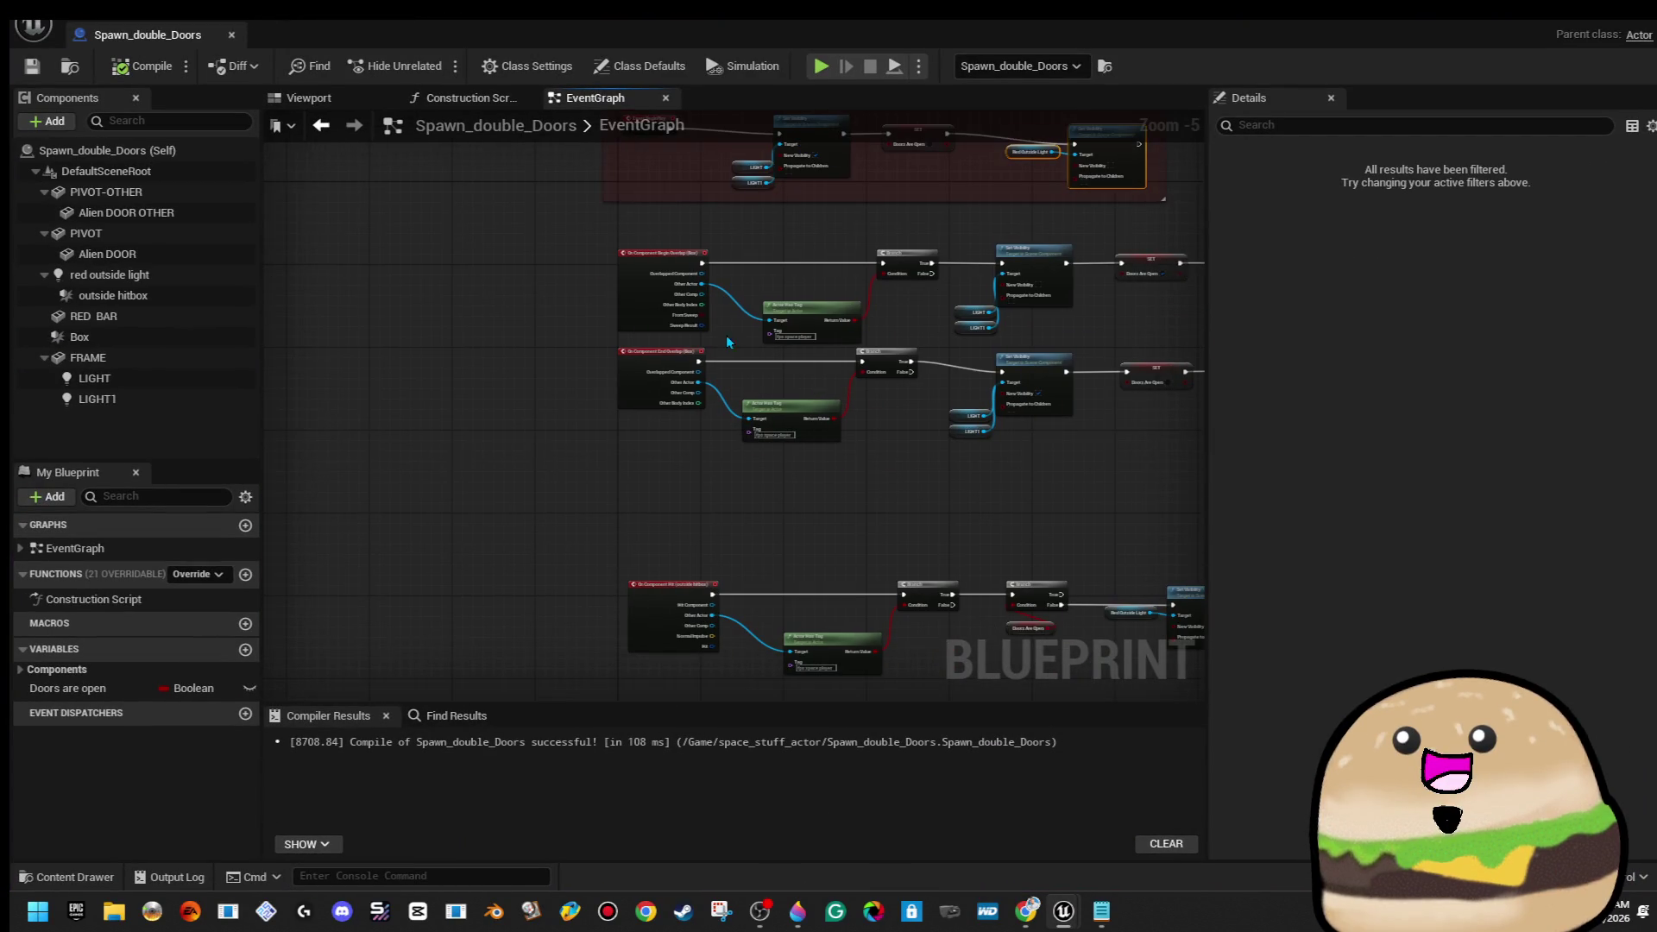
{"action": "scroll", "coordinate": [690, 518], "scroll_direction": "up", "scroll_amount": 3}
{"action": "left_click", "coordinate": [669, 432]}
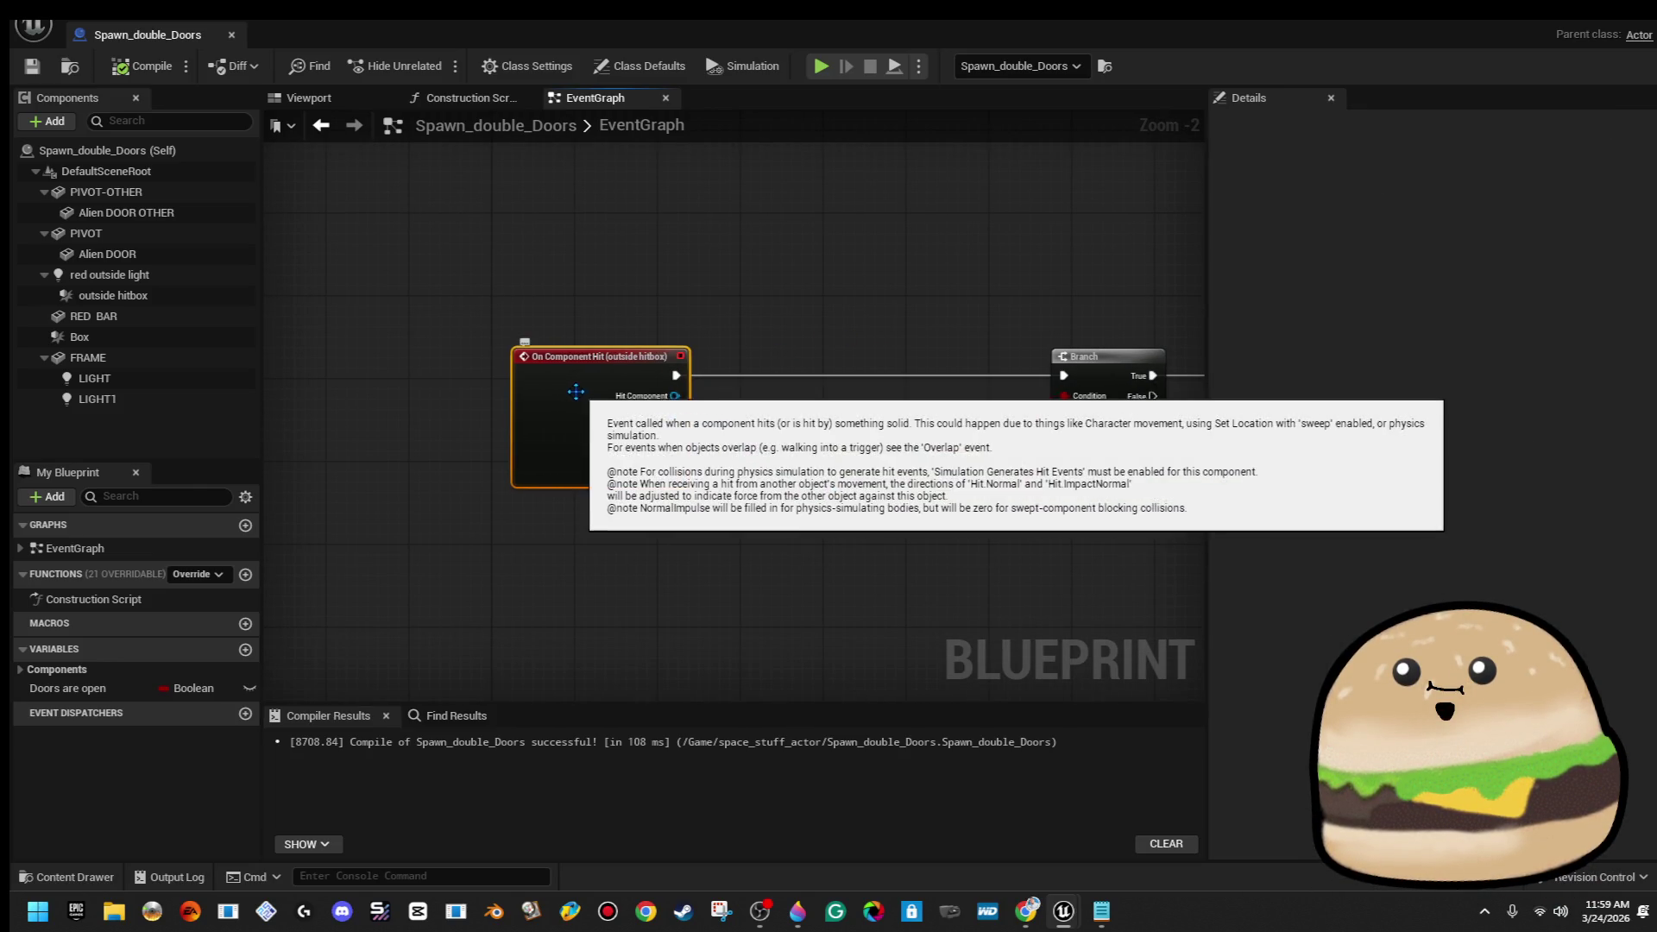
{"action": "key", "text": "Delete"}
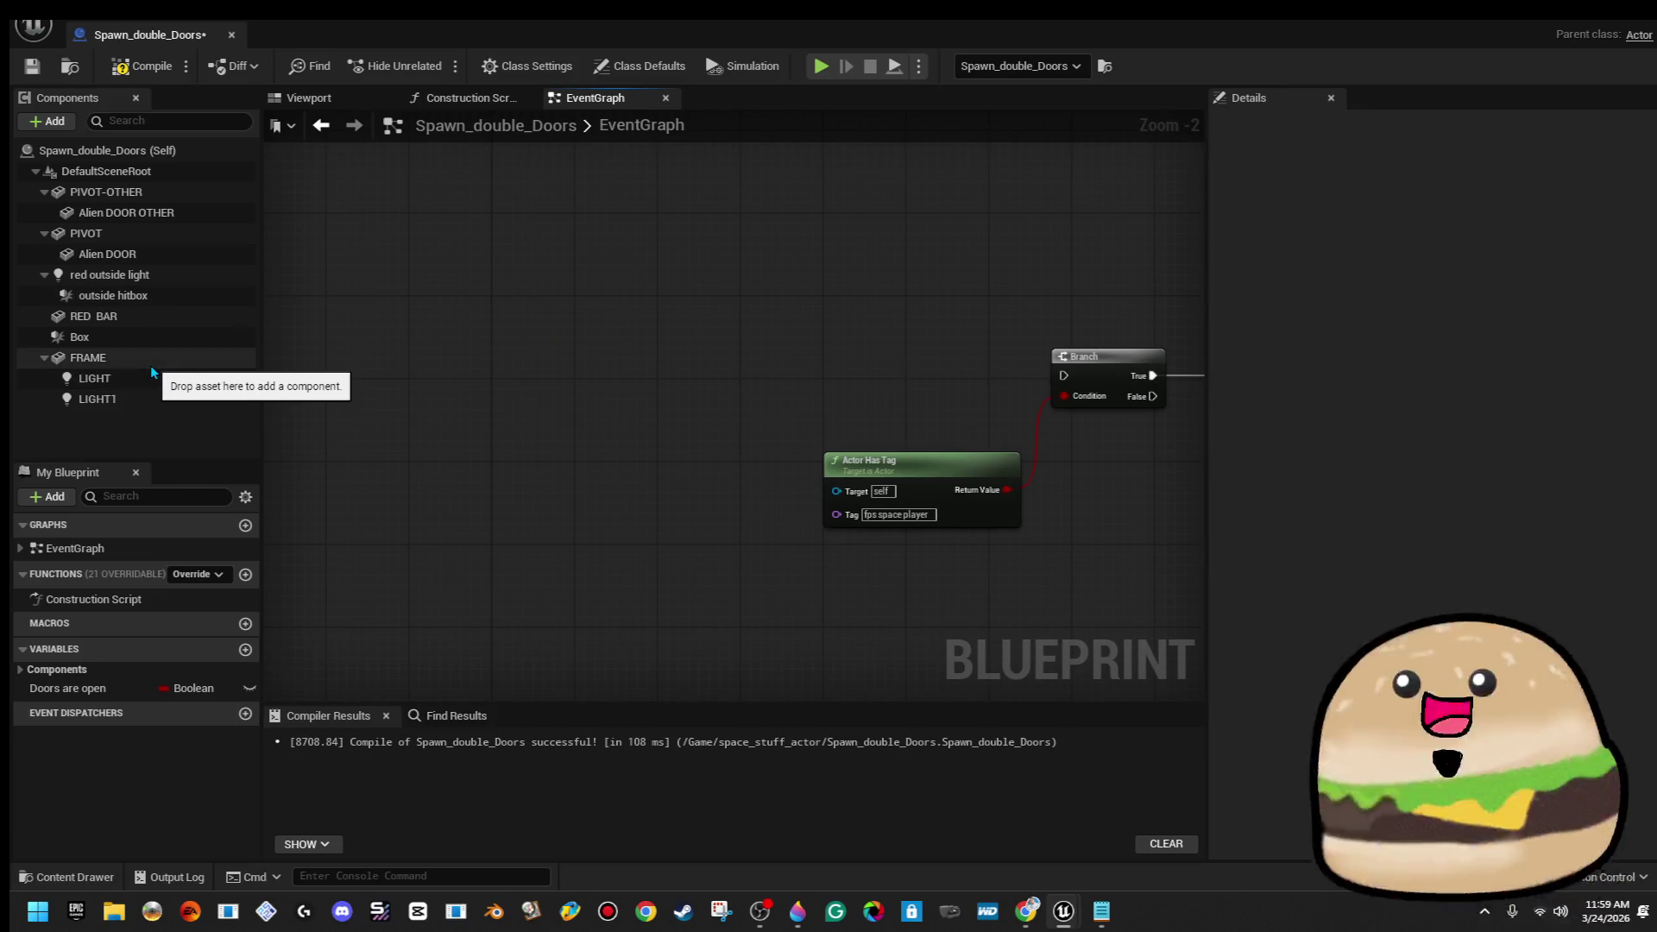
Add an On Component Begin Overlap event for outside hitbox and wire it into the Branch
{"action": "left_click", "coordinate": [142, 296]}
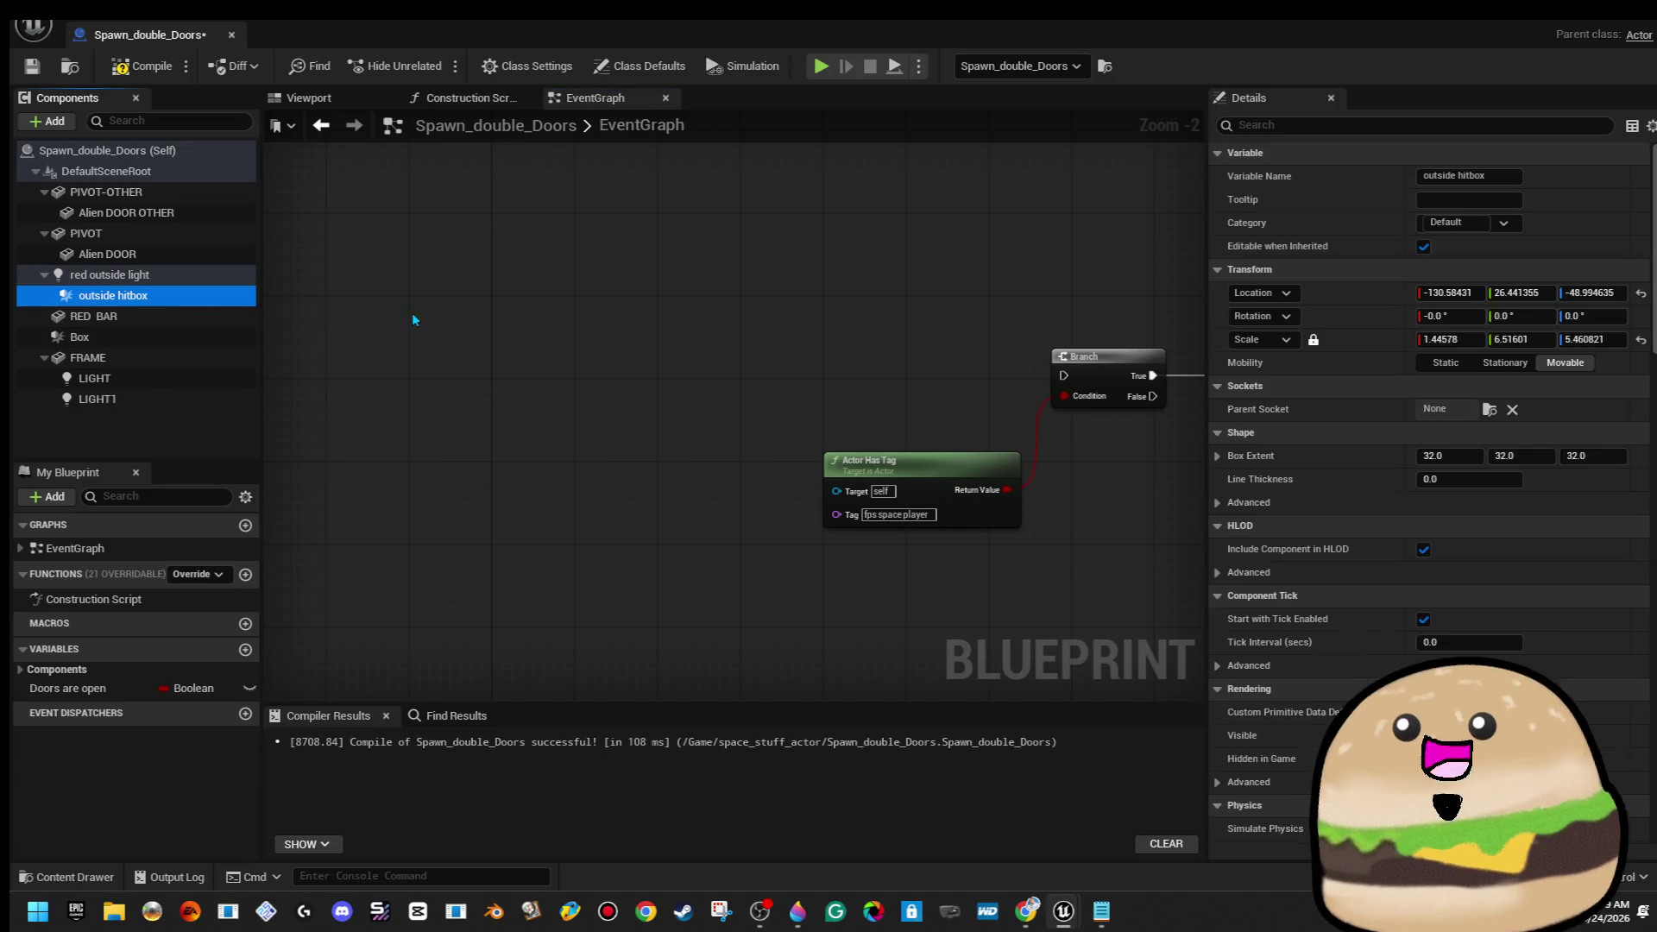
{"action": "right_click", "coordinate": [563, 309]}
{"action": "left_click", "coordinate": [573, 364]}
{"action": "left_click", "coordinate": [583, 380]}
{"action": "left_click", "coordinate": [714, 398]}
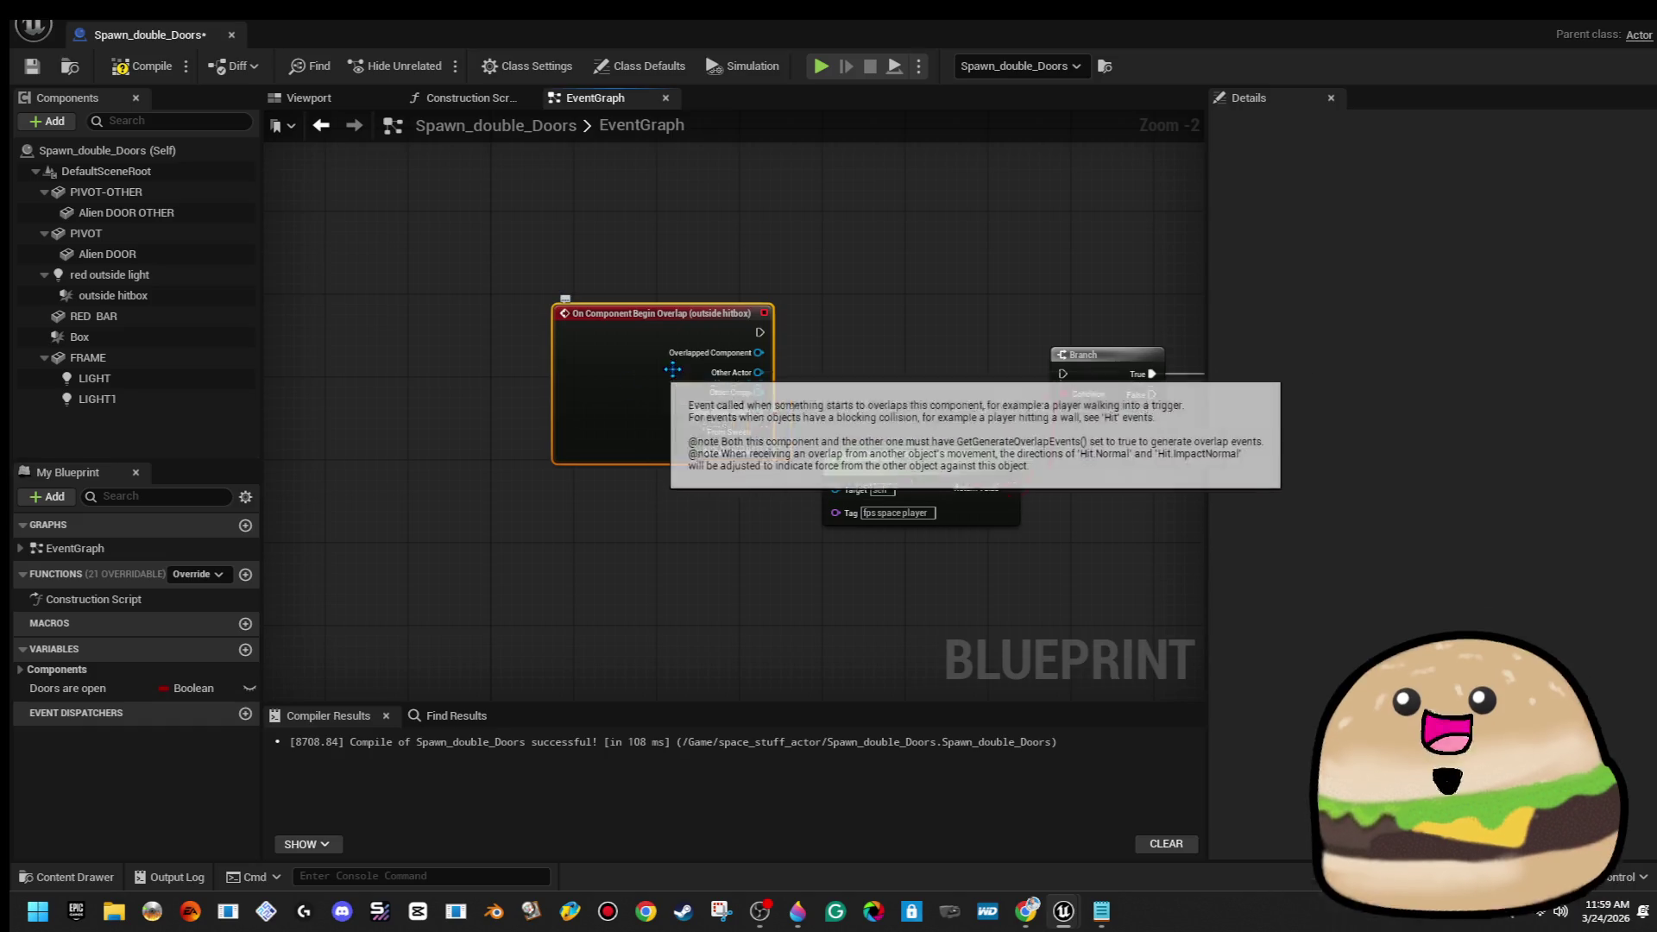
{"action": "left_click_drag", "start_coordinate": [1062, 359], "coordinate": [1064, 372]}
{"action": "left_click_drag", "start_coordinate": [639, 366], "coordinate": [641, 406]}
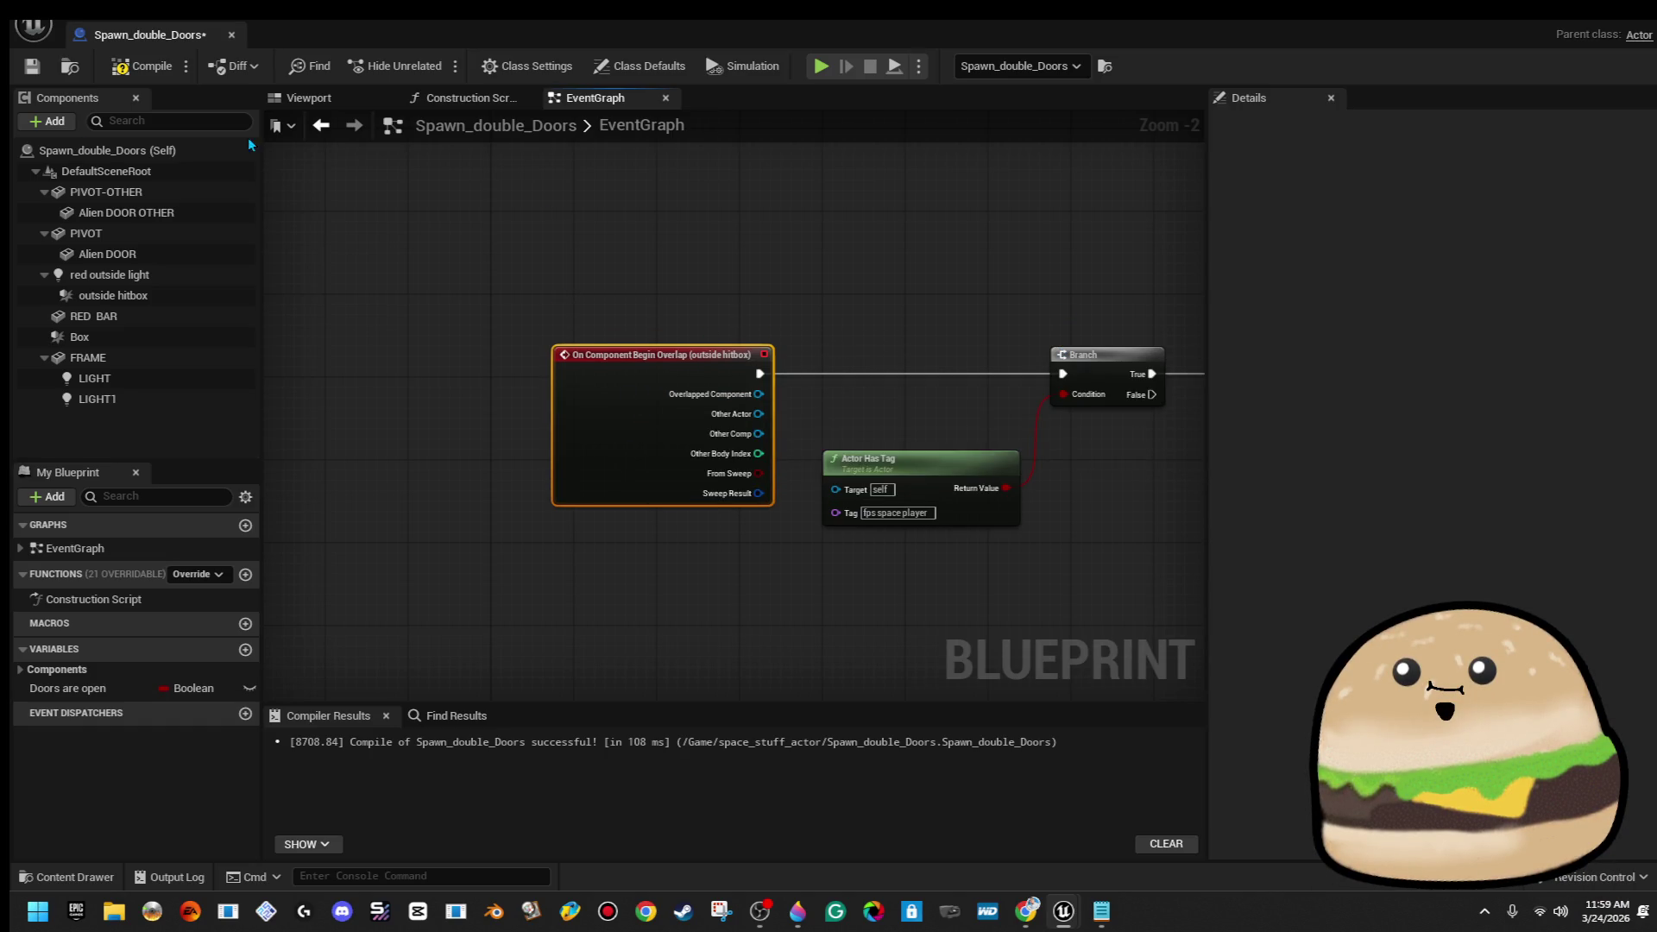
Return to the level and run a quick play-test from the floor
{"action": "left_click", "coordinate": [234, 33]}
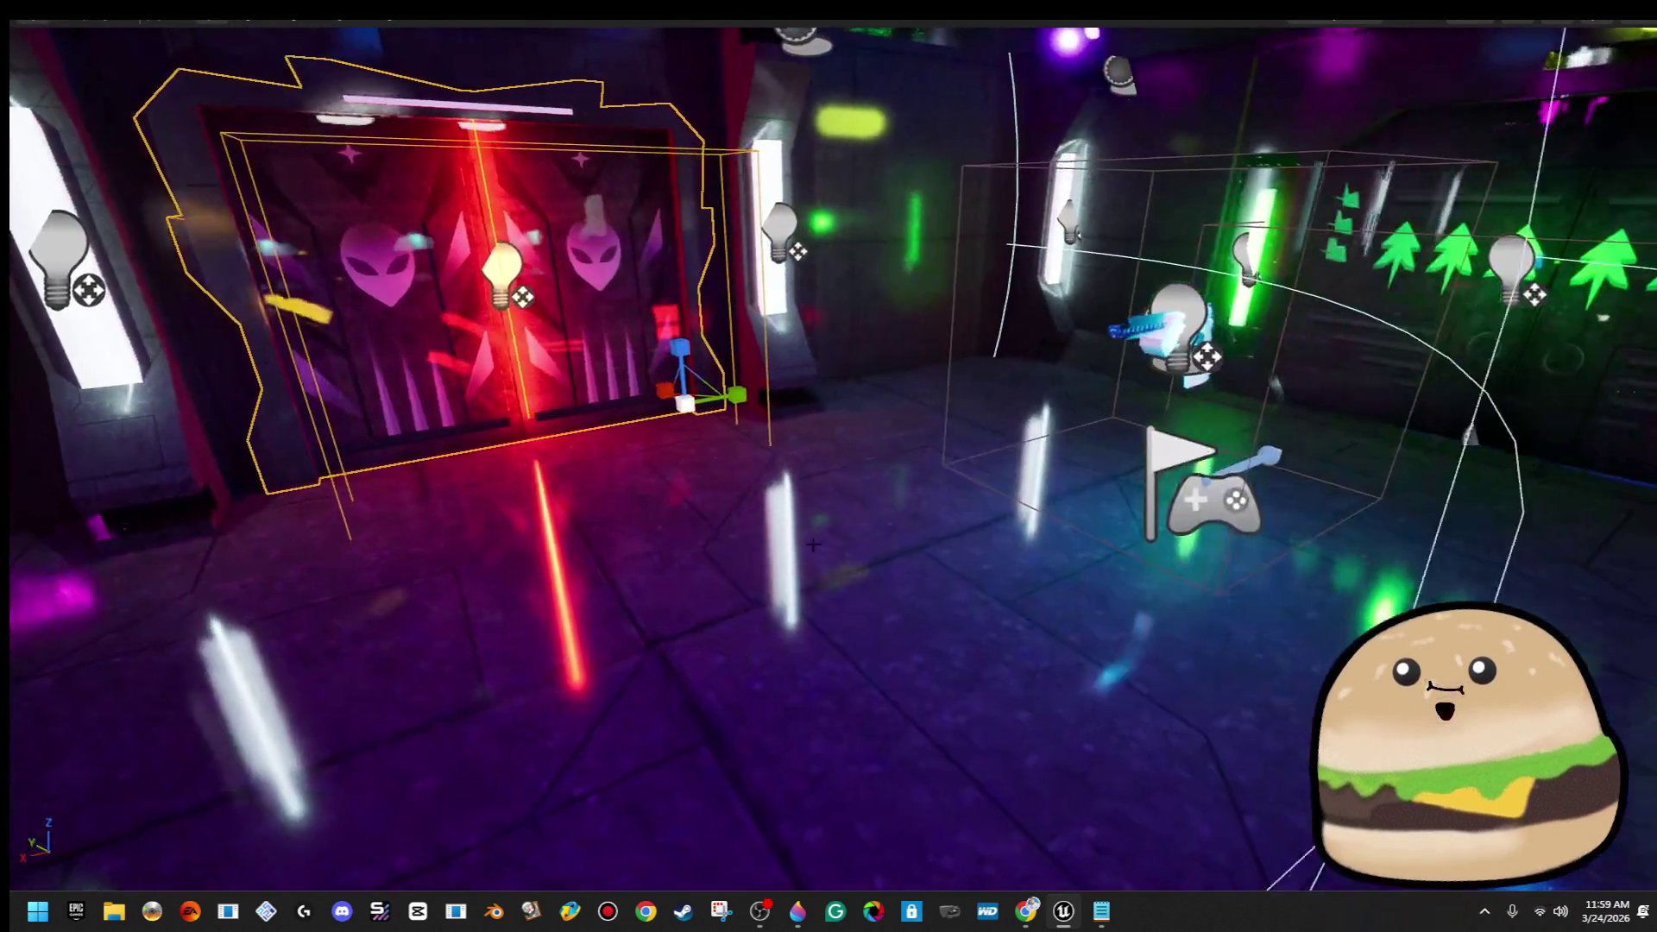
{"action": "right_click", "coordinate": [948, 646]}
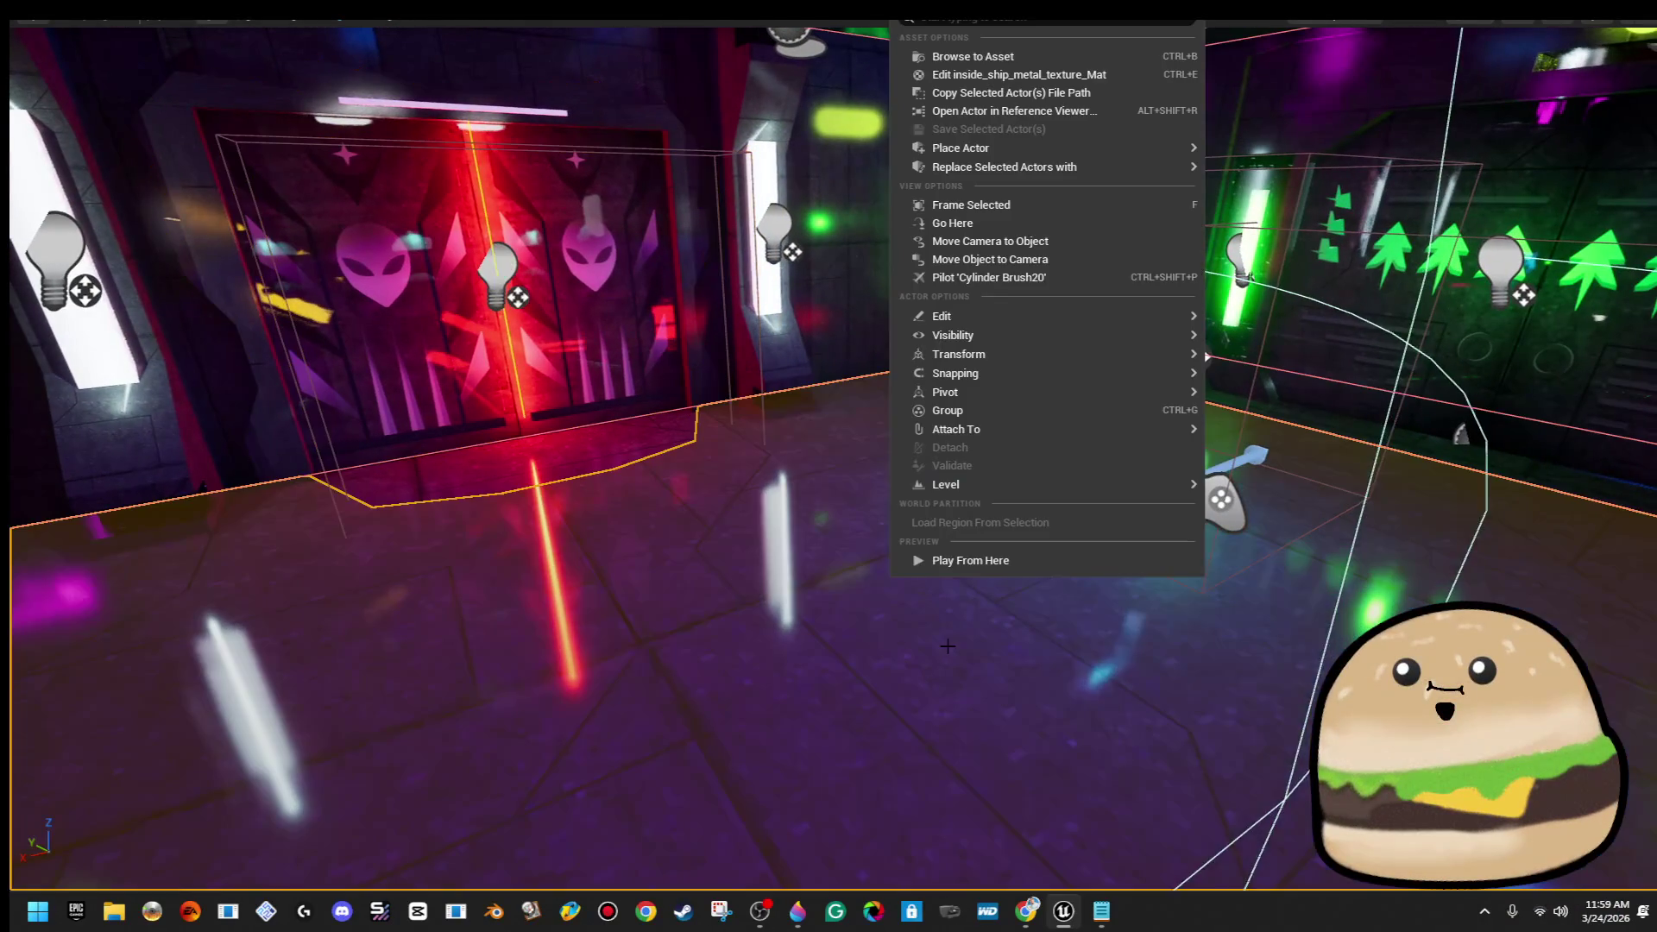
{"action": "left_click", "coordinate": [1039, 567]}
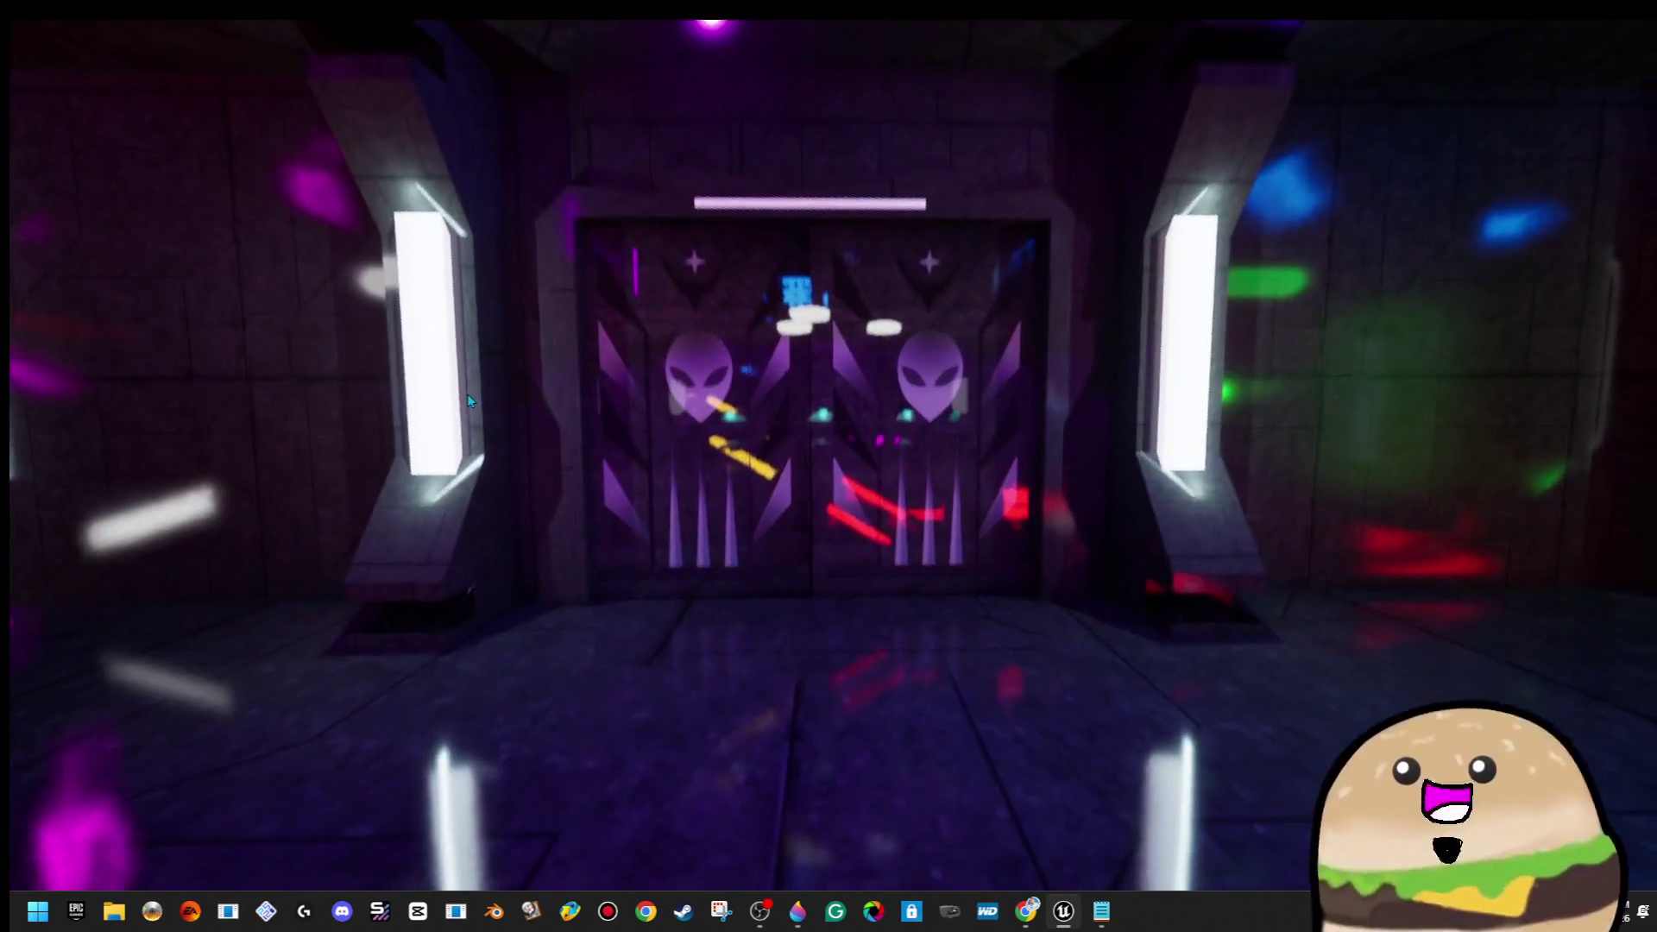
{"action": "key", "text": "Escape"}
Reopen the door Blueprint, then play-test again from the floor
{"action": "right_click", "coordinate": [663, 318]}
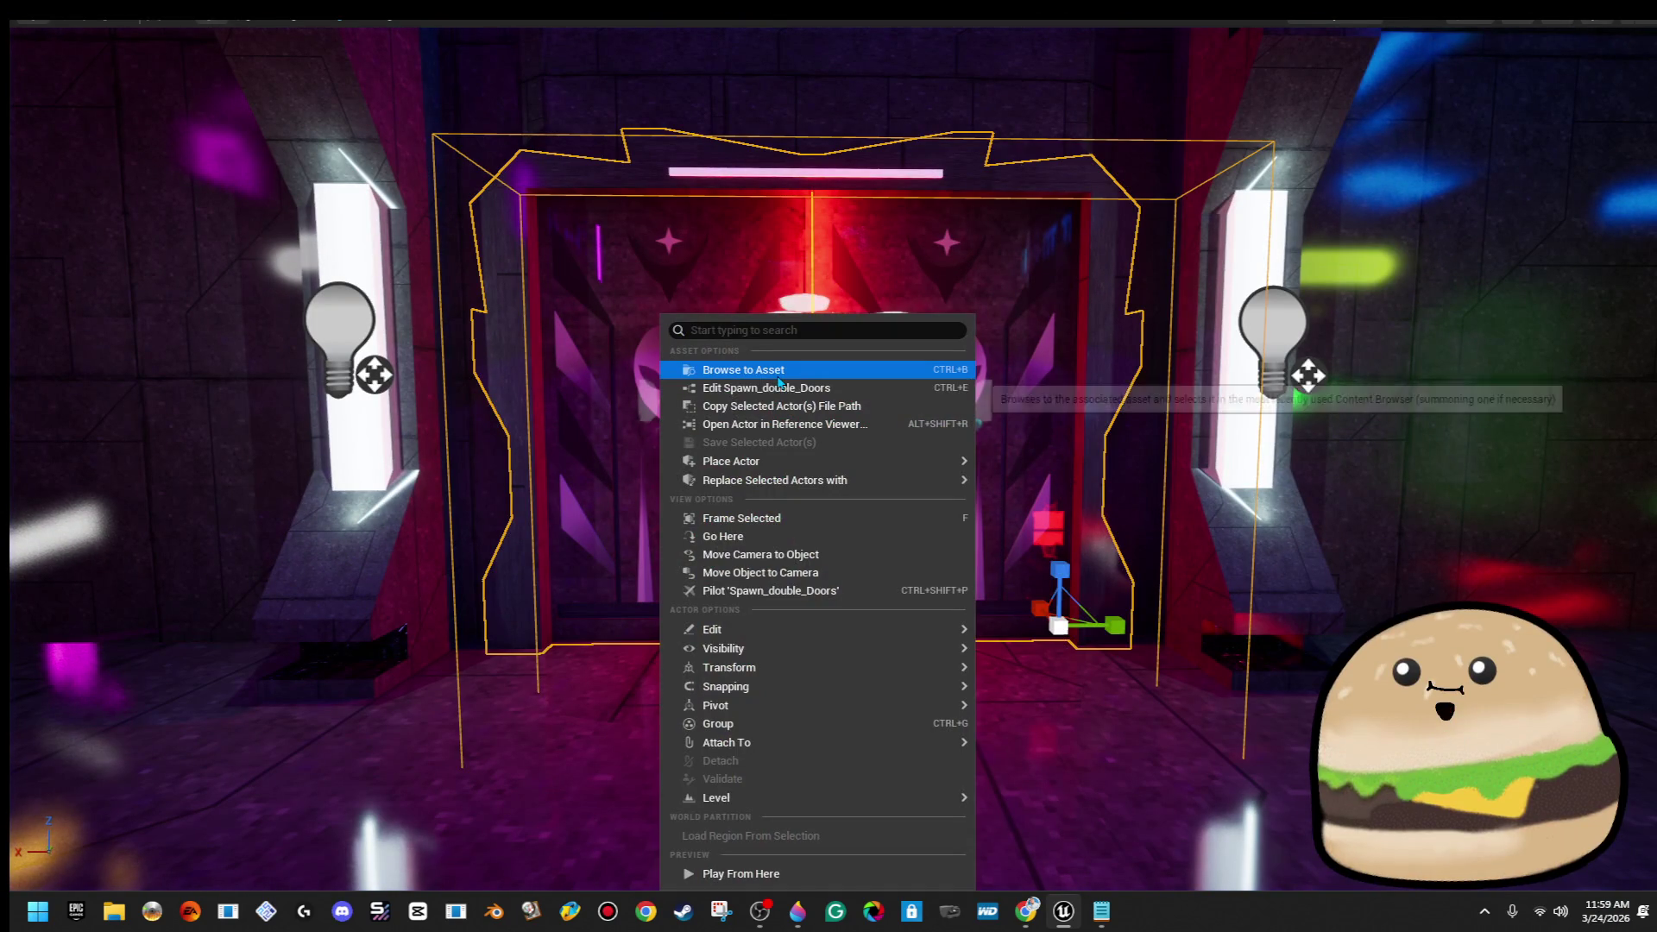
{"action": "left_click", "coordinate": [784, 389]}
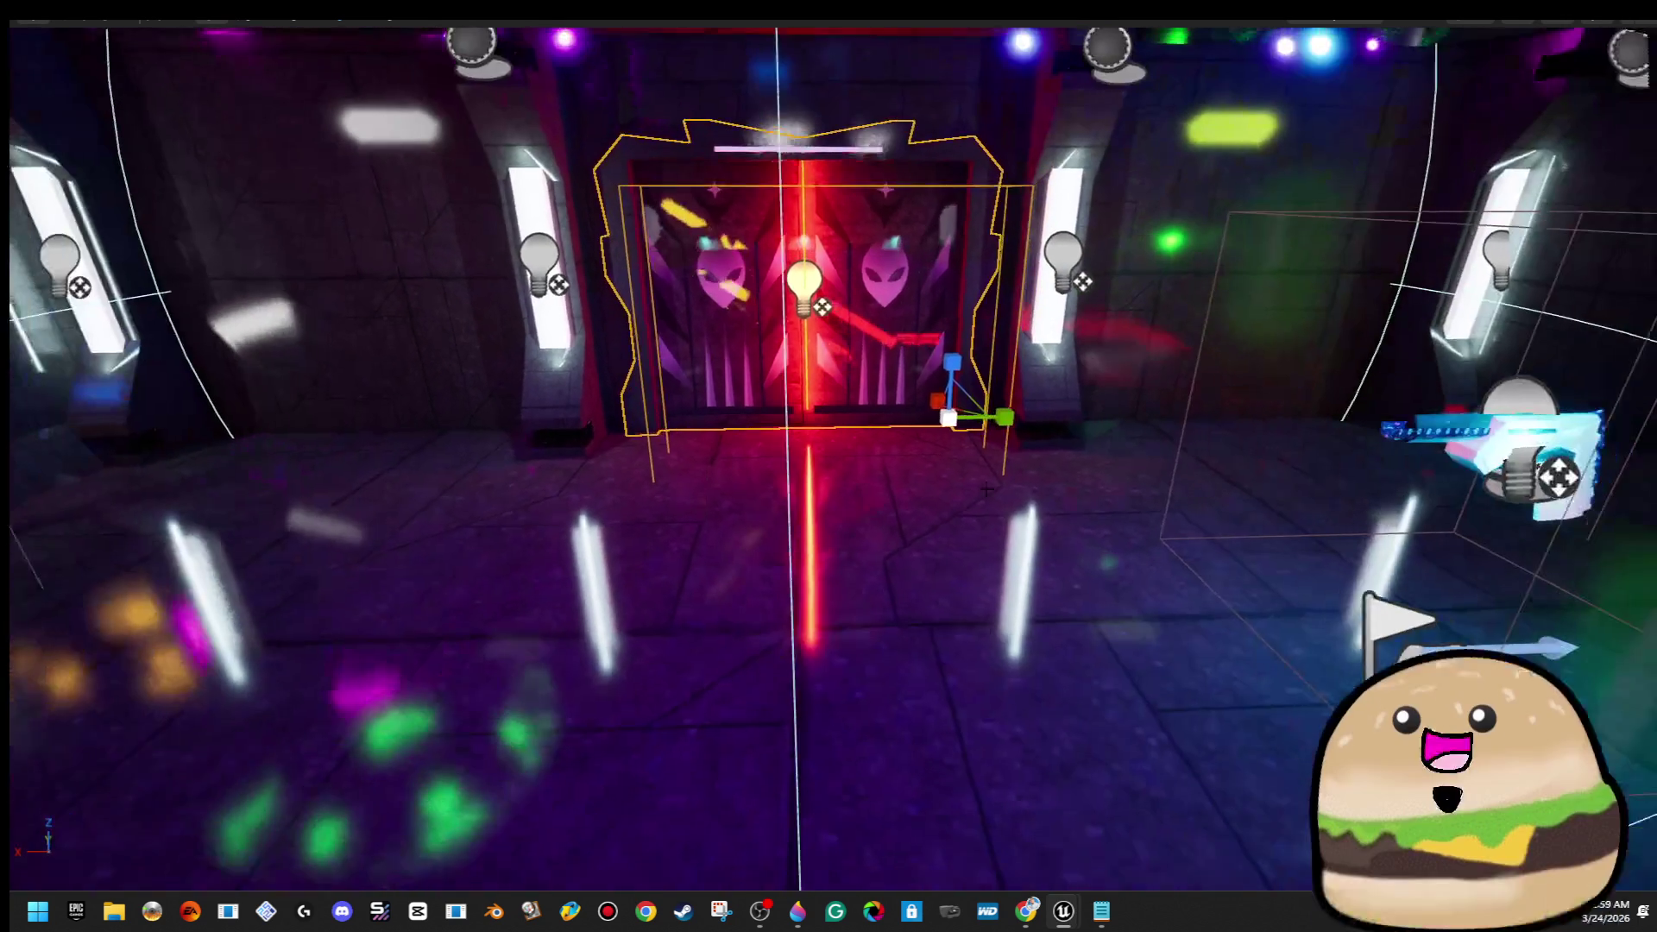
{"action": "right_click", "coordinate": [971, 576]}
{"action": "left_click", "coordinate": [941, 645]}
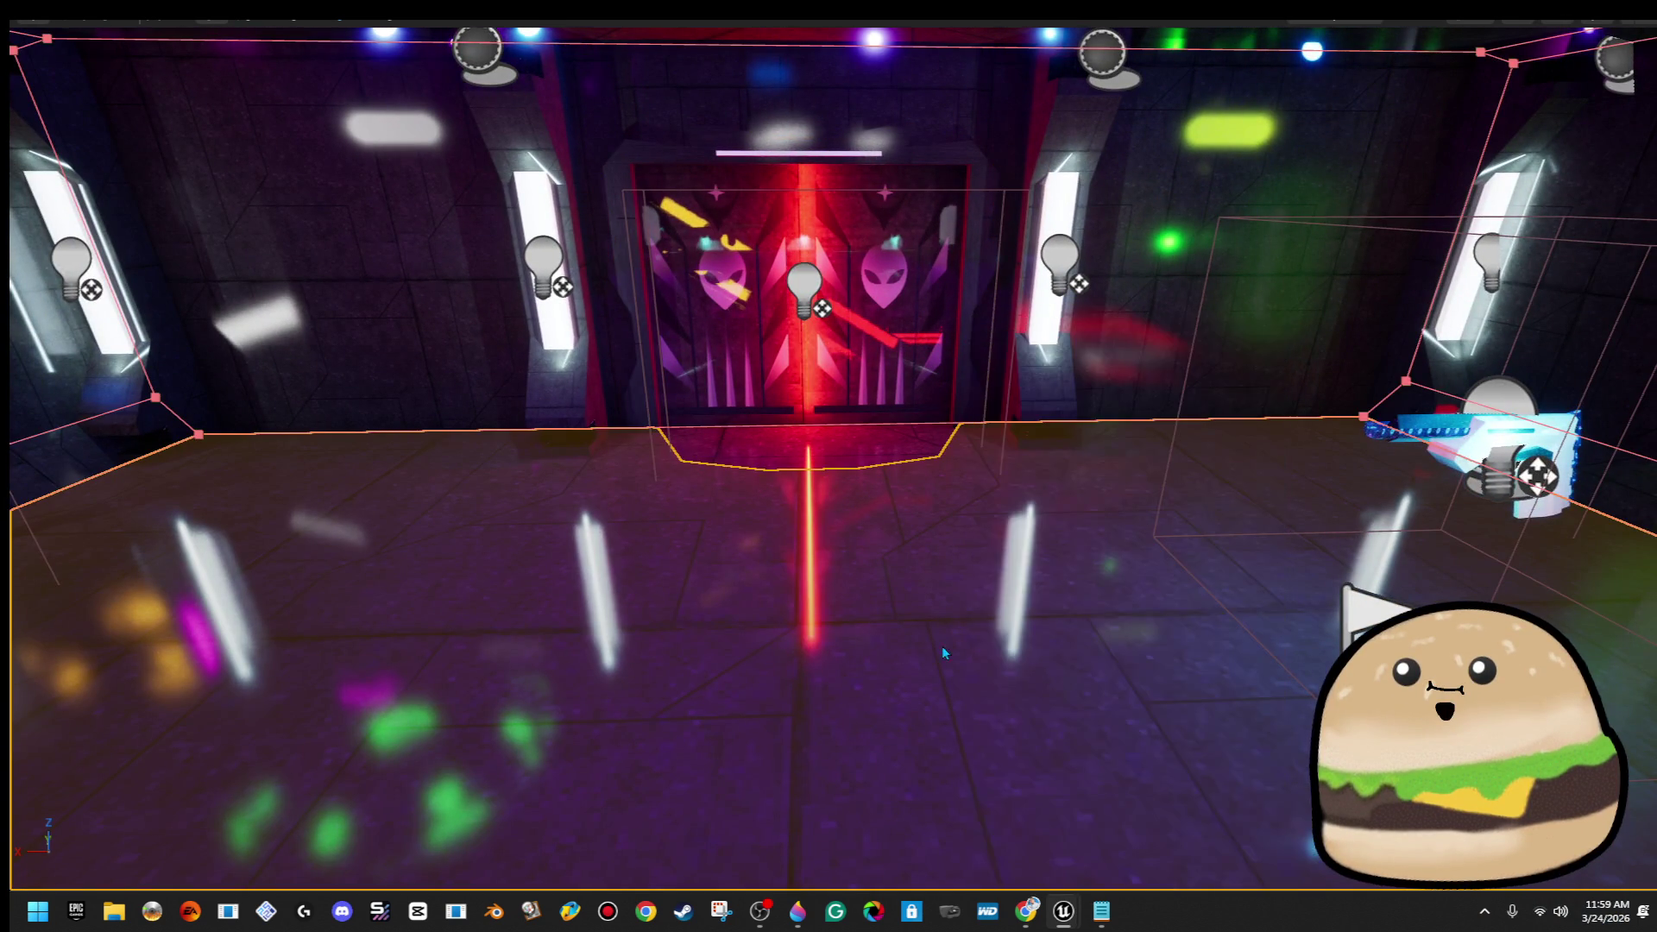
{"action": "scroll", "coordinate": [941, 646], "scroll_direction": "up", "scroll_amount": 5}
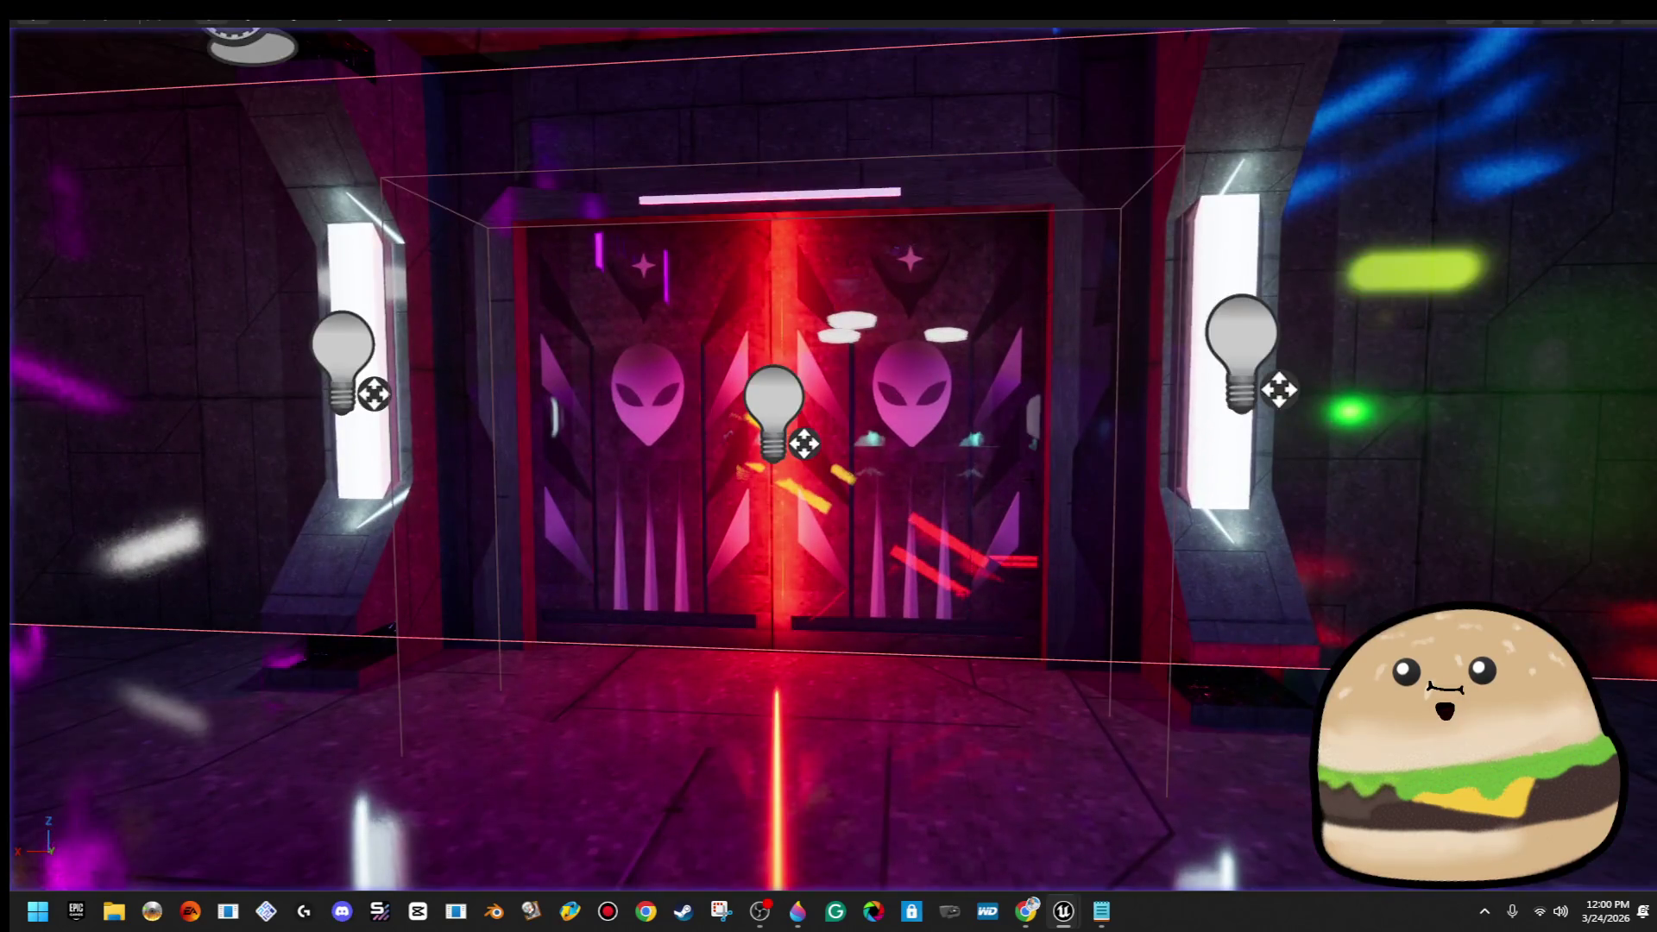
{"action": "right_click", "coordinate": [913, 370]}
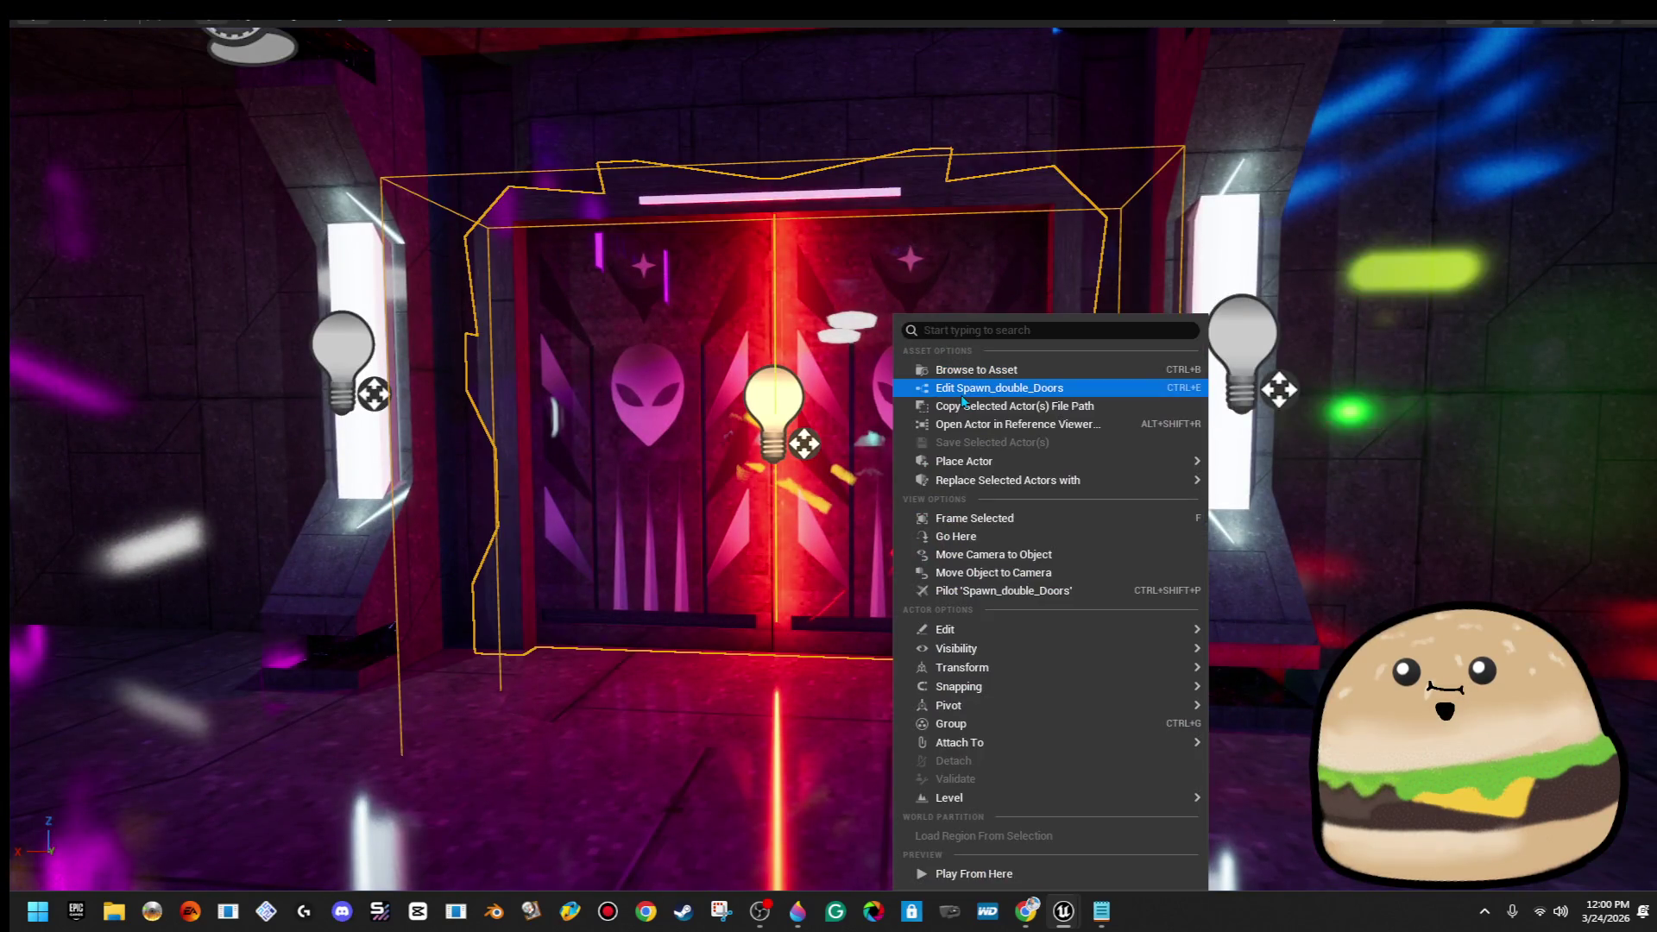
Set the Delay before hiding the Red Outside Light to a 1.0-second duration
{"action": "left_click", "coordinate": [960, 395]}
{"action": "mouse_move", "coordinate": [755, 489]}
{"action": "left_mouse_down"}
{"action": "mouse_move", "coordinate": [710, 502]}
{"action": "mouse_move", "coordinate": [800, 527]}
{"action": "left_mouse_up"}
{"action": "scroll", "coordinate": [779, 505], "scroll_direction": "down", "scroll_amount": 1}
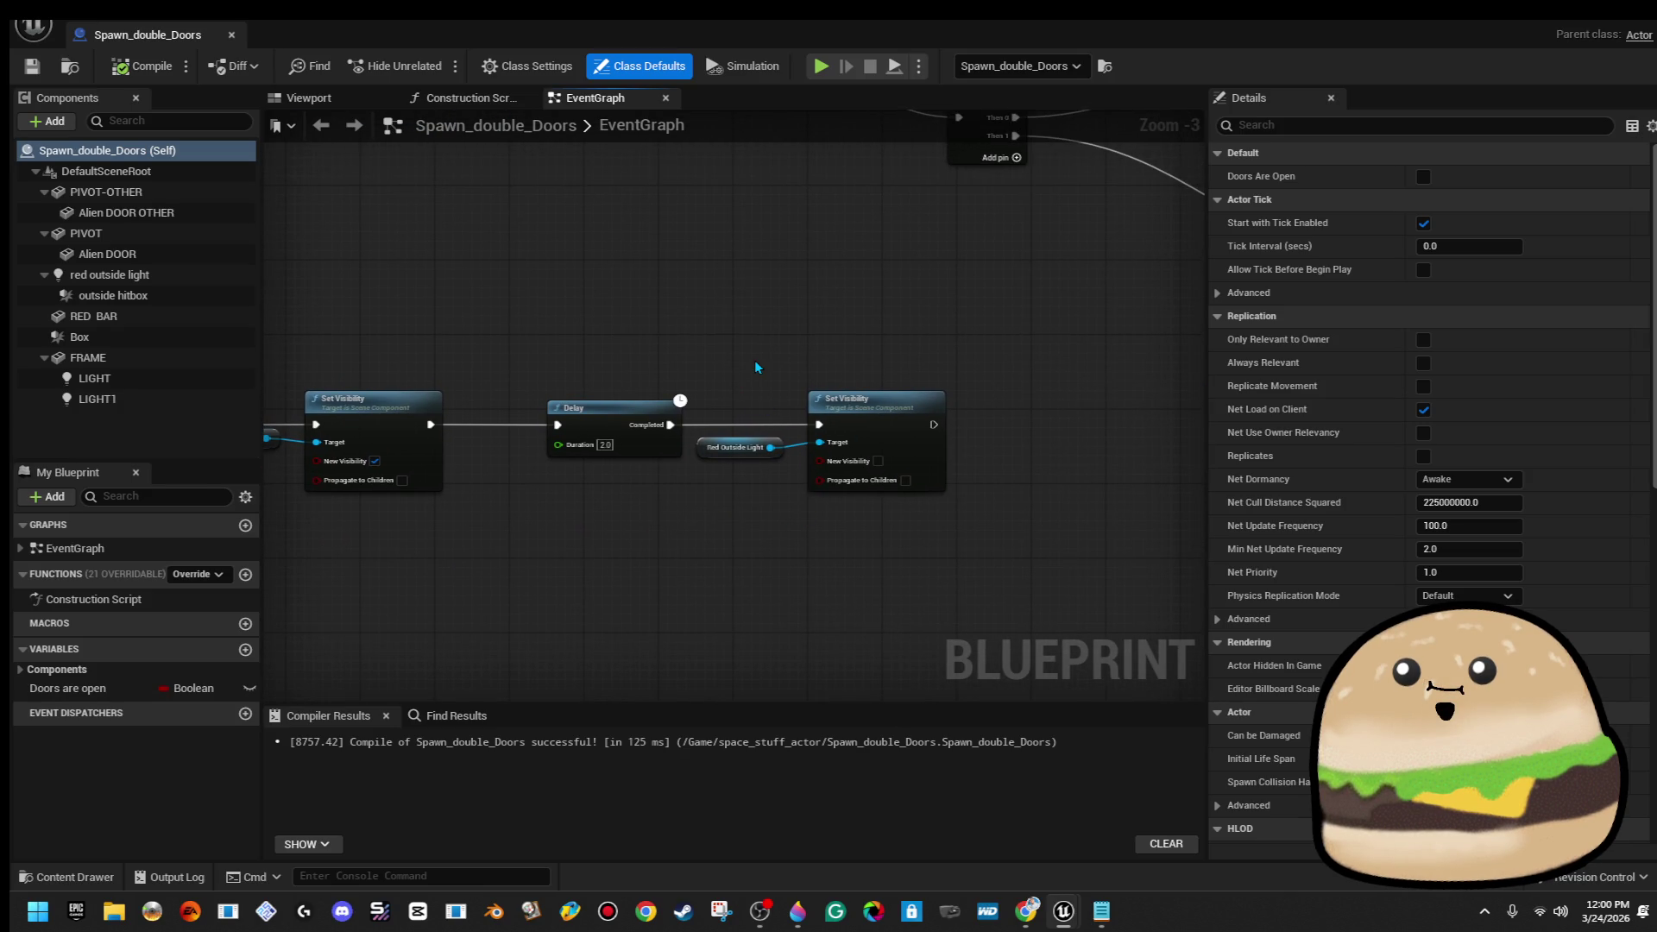
{"action": "scroll", "coordinate": [757, 367], "scroll_direction": "down", "scroll_amount": 2}
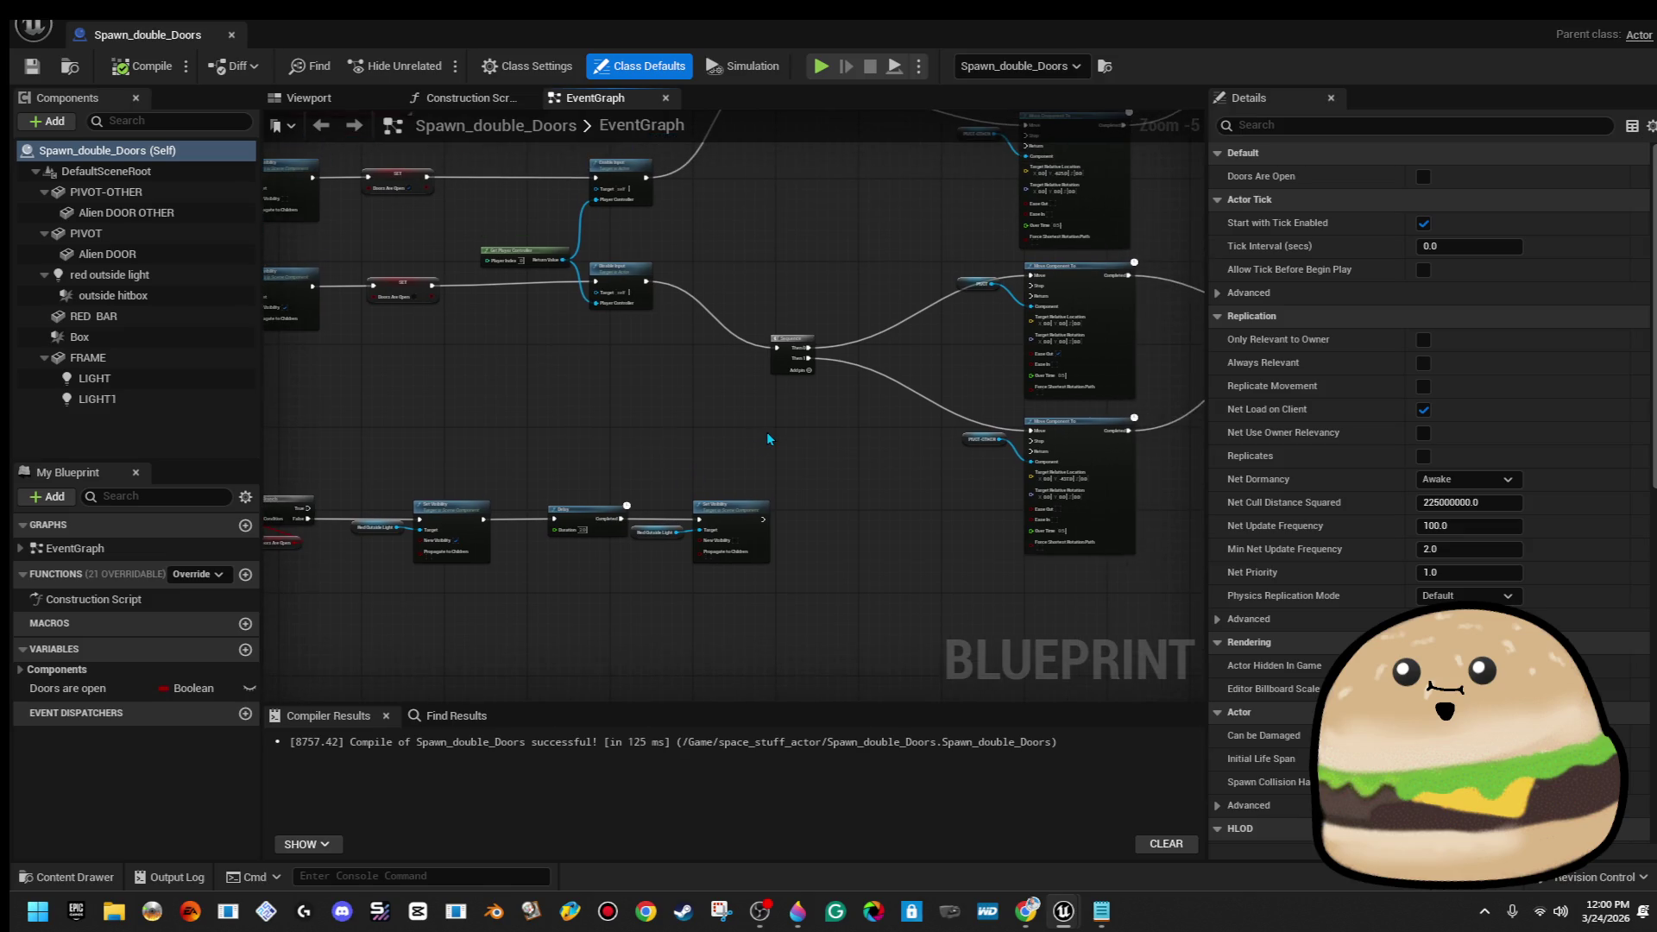
{"action": "scroll", "coordinate": [760, 440], "scroll_direction": "up", "scroll_amount": 1}
{"action": "mouse_move", "coordinate": [743, 444]}
{"action": "left_mouse_down"}
{"action": "mouse_move", "coordinate": [315, 383]}
{"action": "mouse_move", "coordinate": [643, 409]}
{"action": "left_mouse_up"}
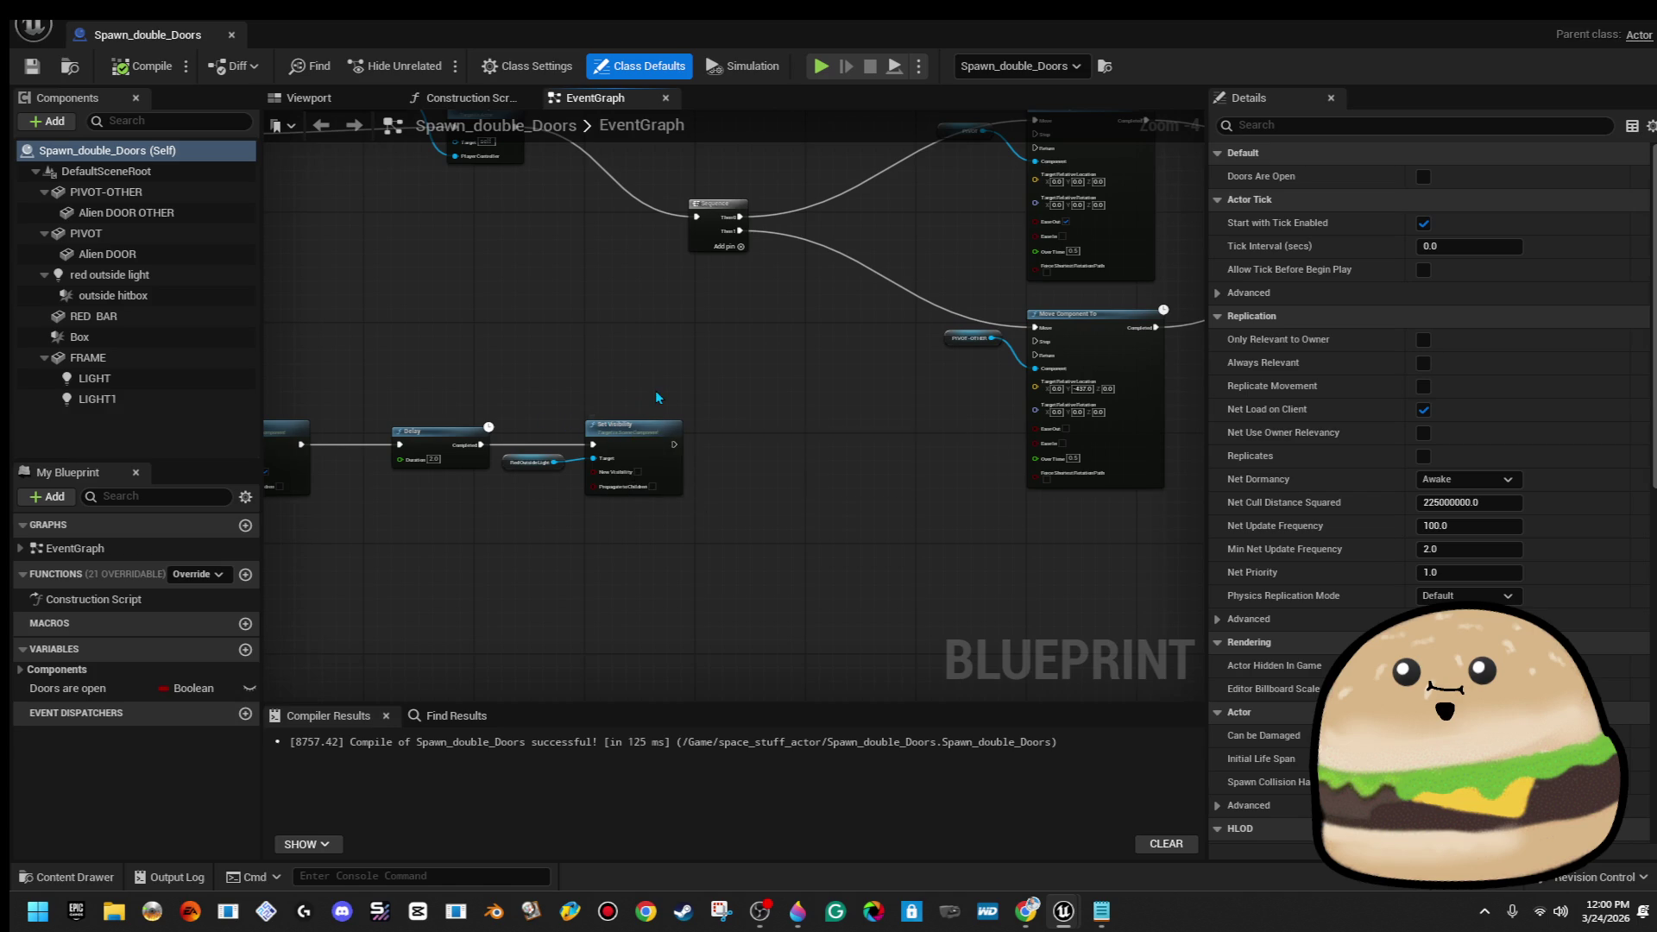
{"action": "scroll", "coordinate": [655, 398], "scroll_direction": "down", "scroll_amount": 1}
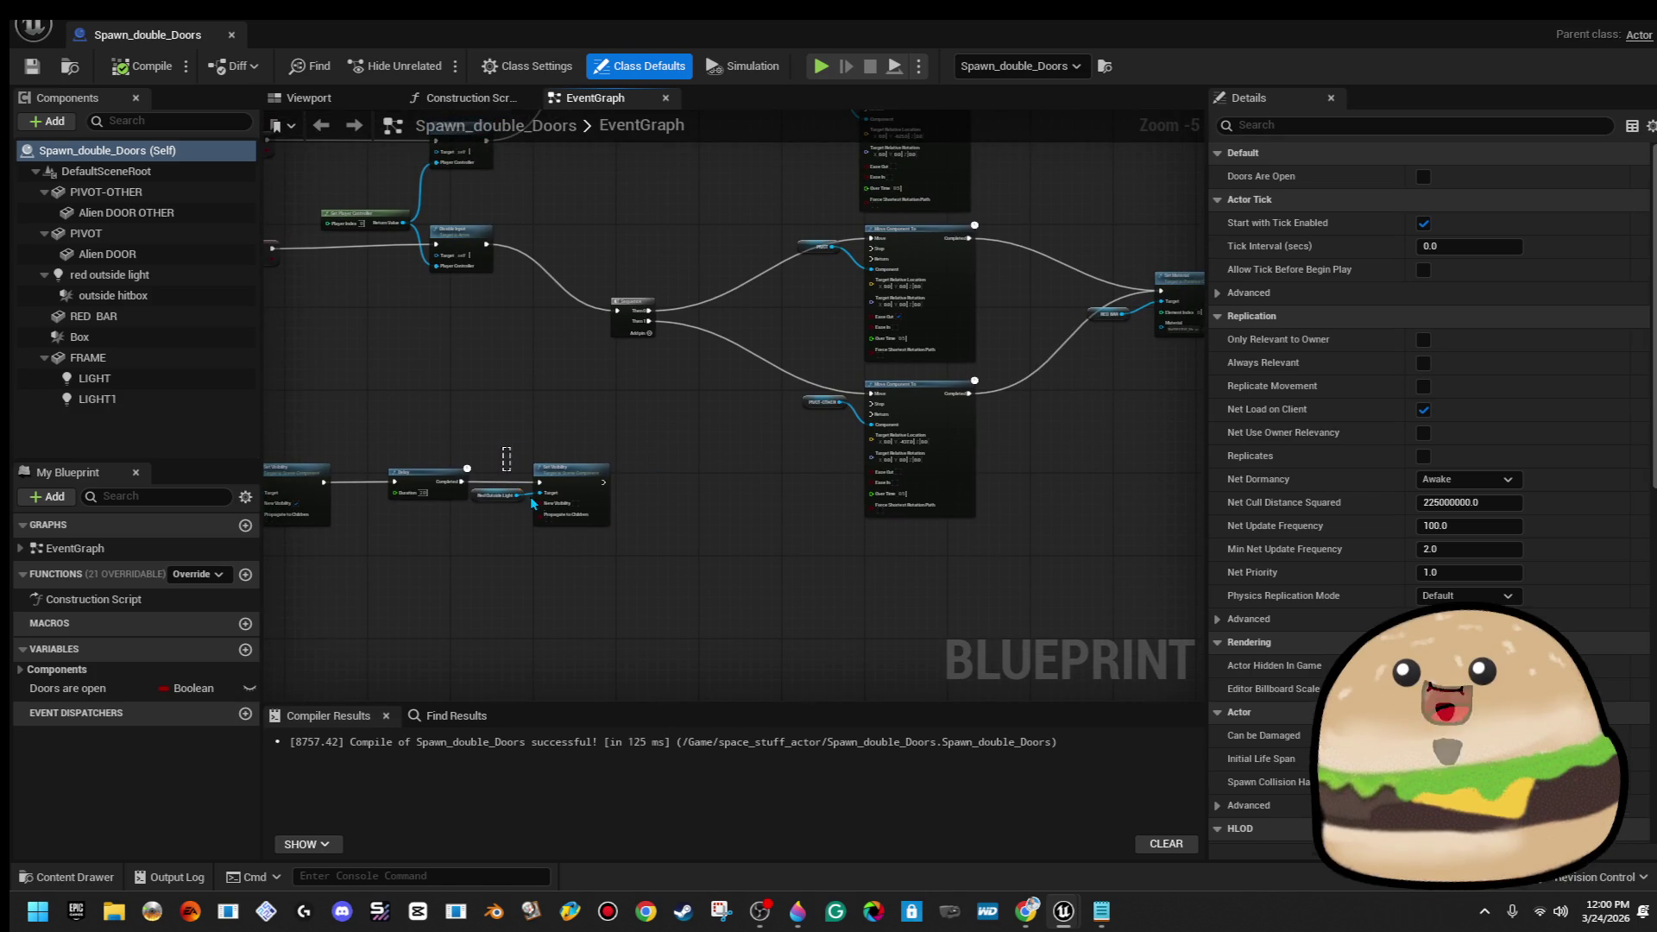
{"action": "left_click", "coordinate": [692, 452]}
{"action": "left_click_drag", "start_coordinate": [693, 453], "coordinate": [472, 478]}
{"action": "scroll", "coordinate": [989, 339], "scroll_direction": "up", "scroll_amount": 5}
{"action": "scroll", "coordinate": [1010, 345], "scroll_direction": "down", "scroll_amount": 1}
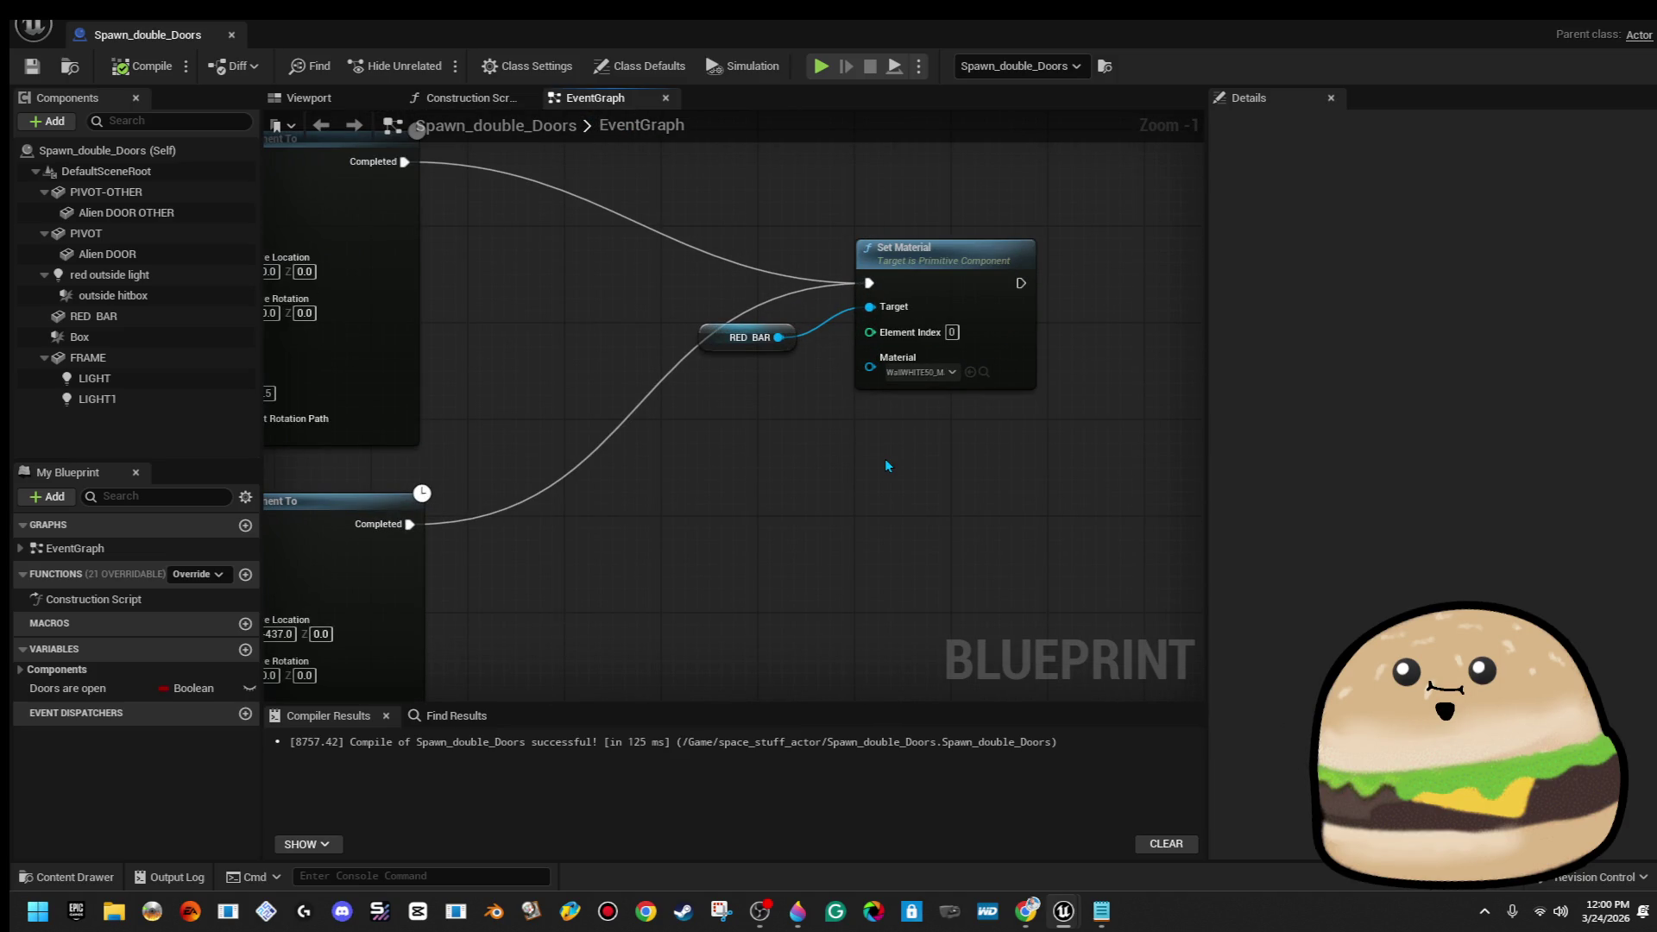
{"action": "scroll", "coordinate": [883, 458], "scroll_direction": "down", "scroll_amount": 4}
{"action": "mouse_move", "coordinate": [665, 571]}
{"action": "left_mouse_down"}
{"action": "mouse_move", "coordinate": [675, 542]}
{"action": "mouse_move", "coordinate": [731, 512]}
{"action": "left_mouse_up"}
{"action": "scroll", "coordinate": [731, 512], "scroll_direction": "up", "scroll_amount": 4}
{"action": "type", "text": "1"}
{"action": "key", "text": "Return"}
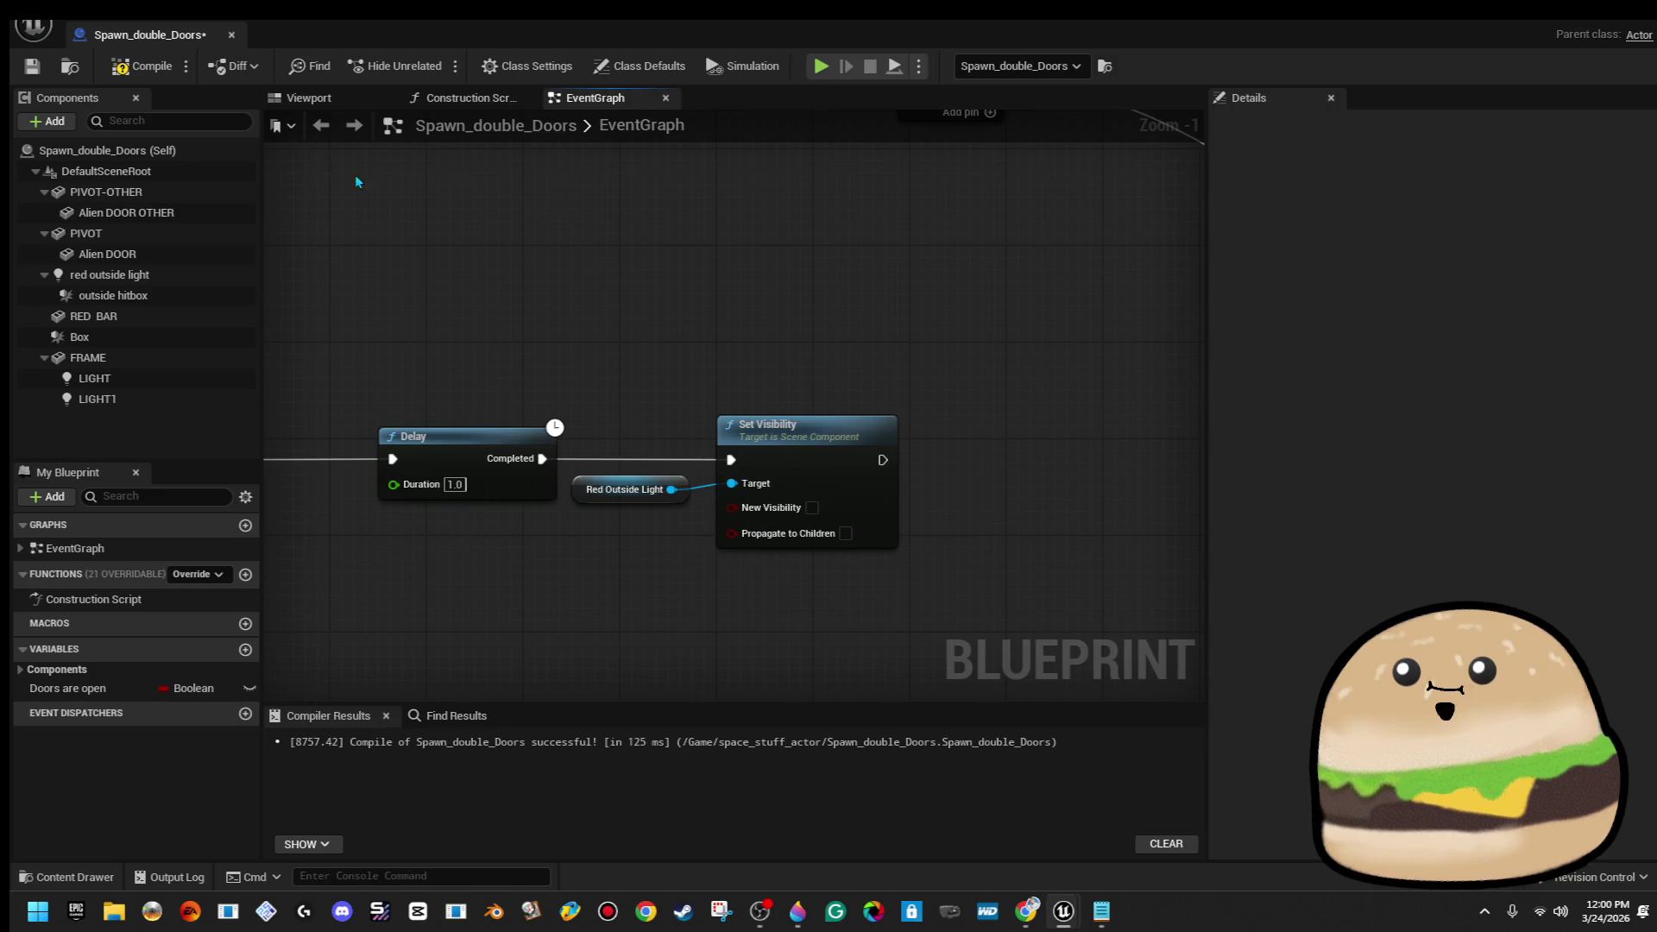
Save the Blueprint and return to the level viewport
{"action": "left_click", "coordinate": [32, 66]}
{"action": "left_click", "coordinate": [231, 36]}
{"action": "right_click", "coordinate": [798, 665]}
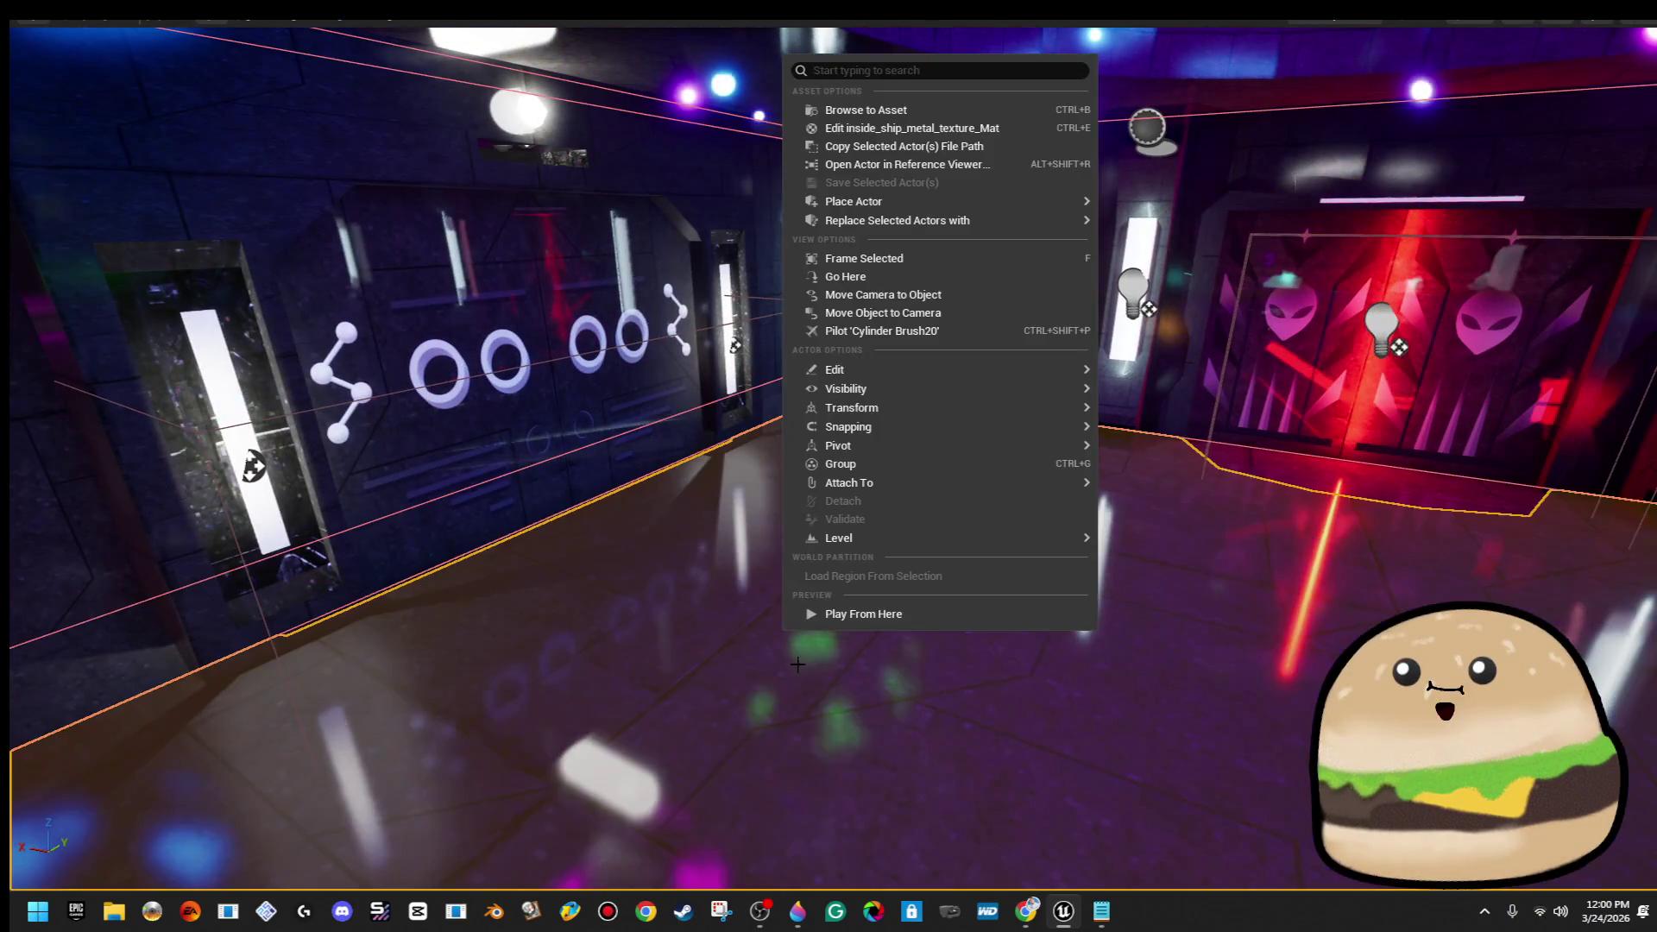
Play-test the doors from that spot, then open Spawn_double_Doors for editing
{"action": "left_click", "coordinate": [826, 615]}
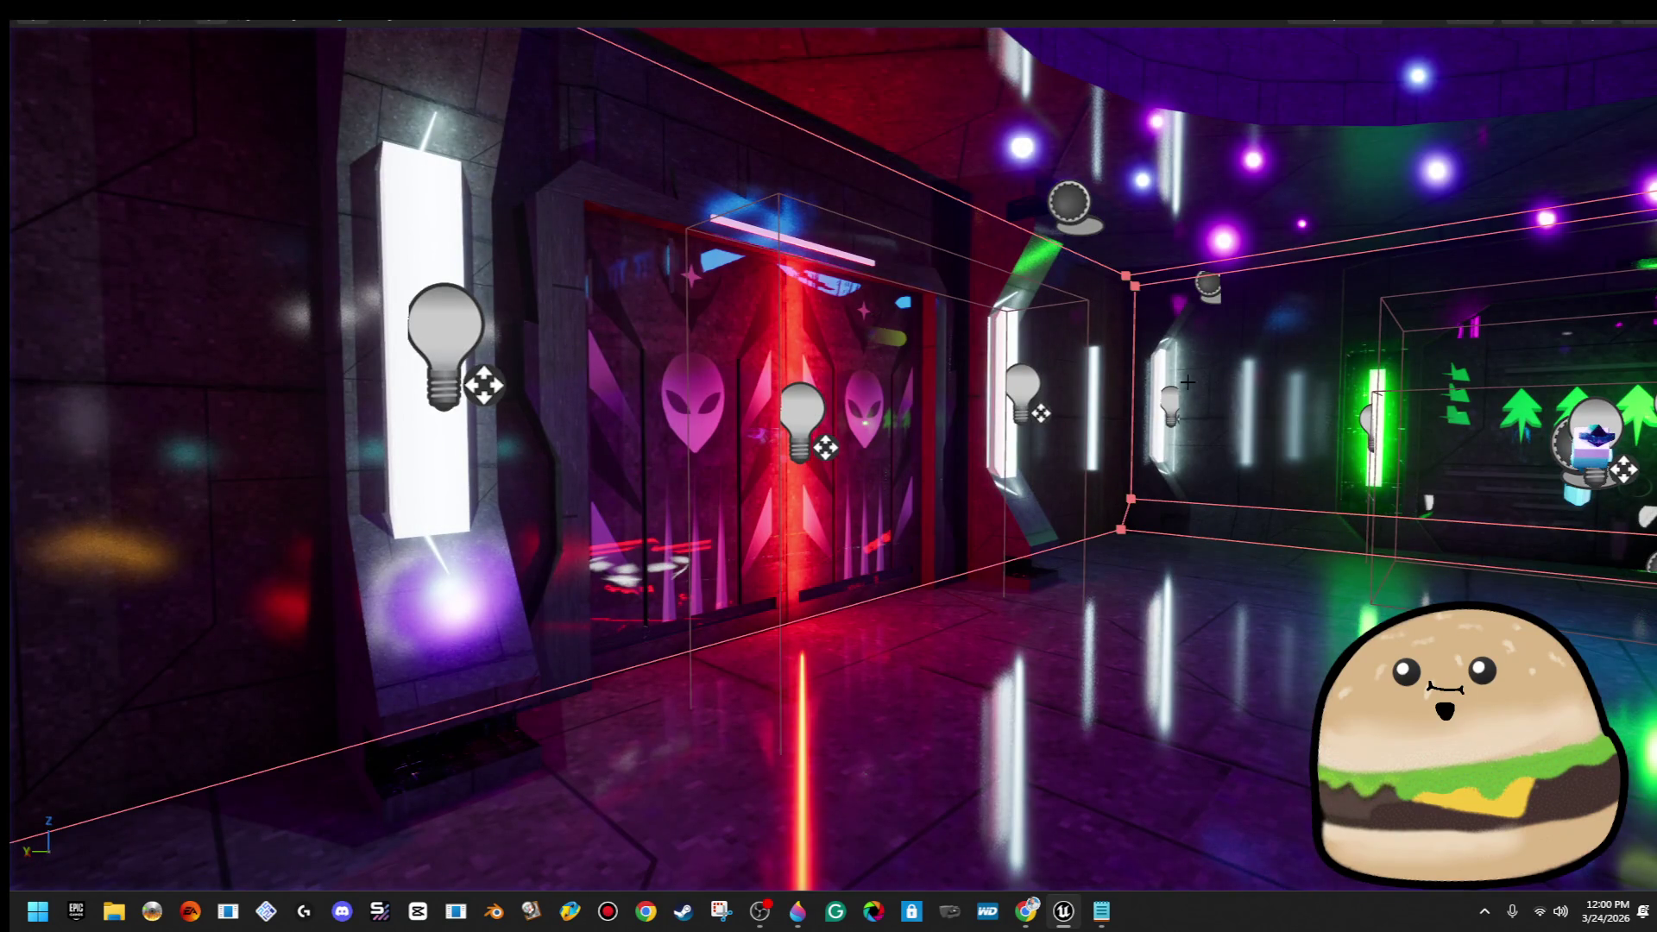
{"action": "right_click", "coordinate": [913, 316]}
{"action": "left_click", "coordinate": [1111, 393]}
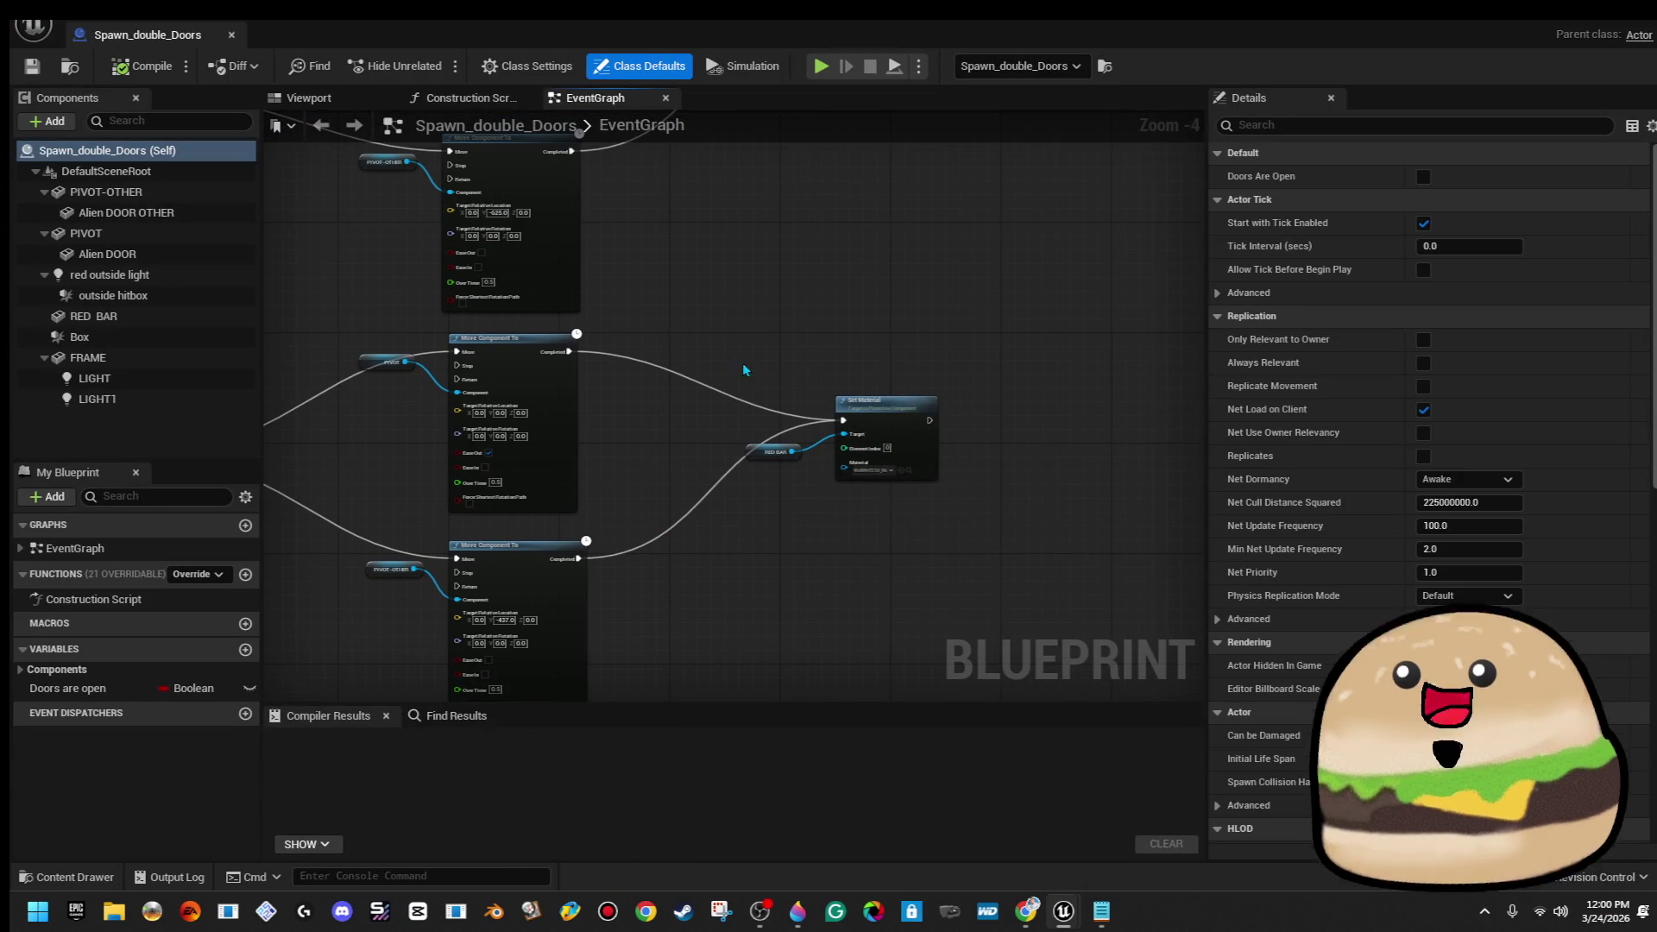
Cut the RED BAR Set Material node out of the door-movement chain
{"action": "left_click", "coordinate": [921, 459]}
{"action": "mouse_move", "coordinate": [921, 459]}
{"action": "left_mouse_down"}
{"action": "mouse_move", "coordinate": [847, 340]}
{"action": "mouse_move", "coordinate": [893, 375]}
{"action": "left_mouse_up"}
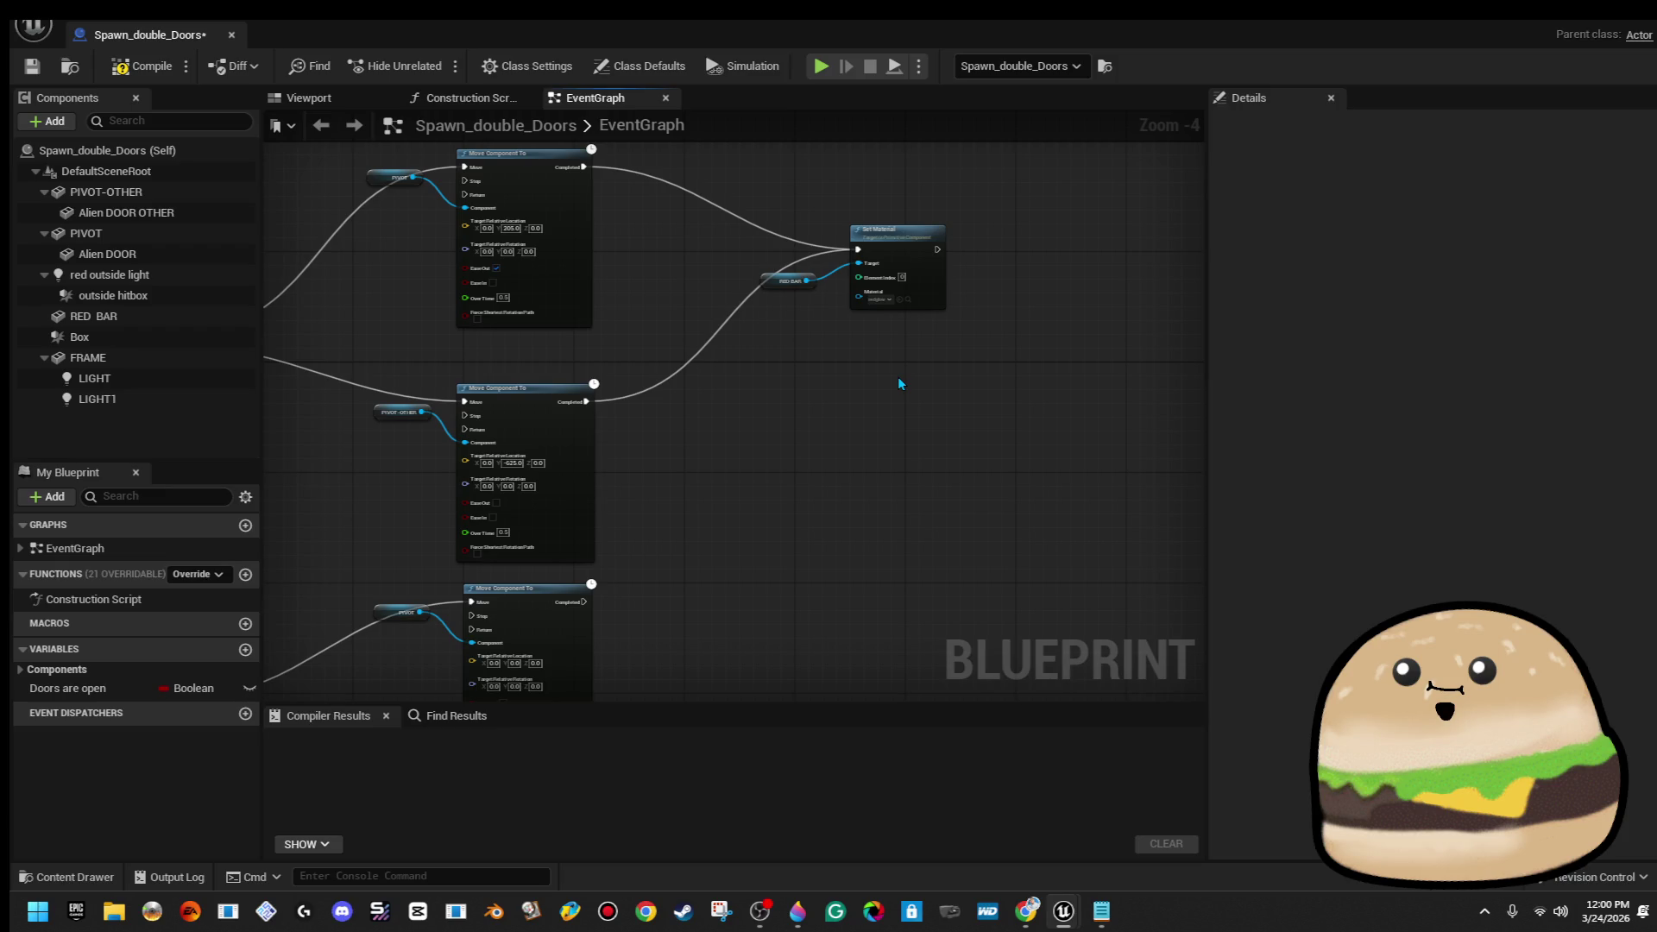
{"action": "left_click_drag", "start_coordinate": [904, 357], "coordinate": [856, 407]}
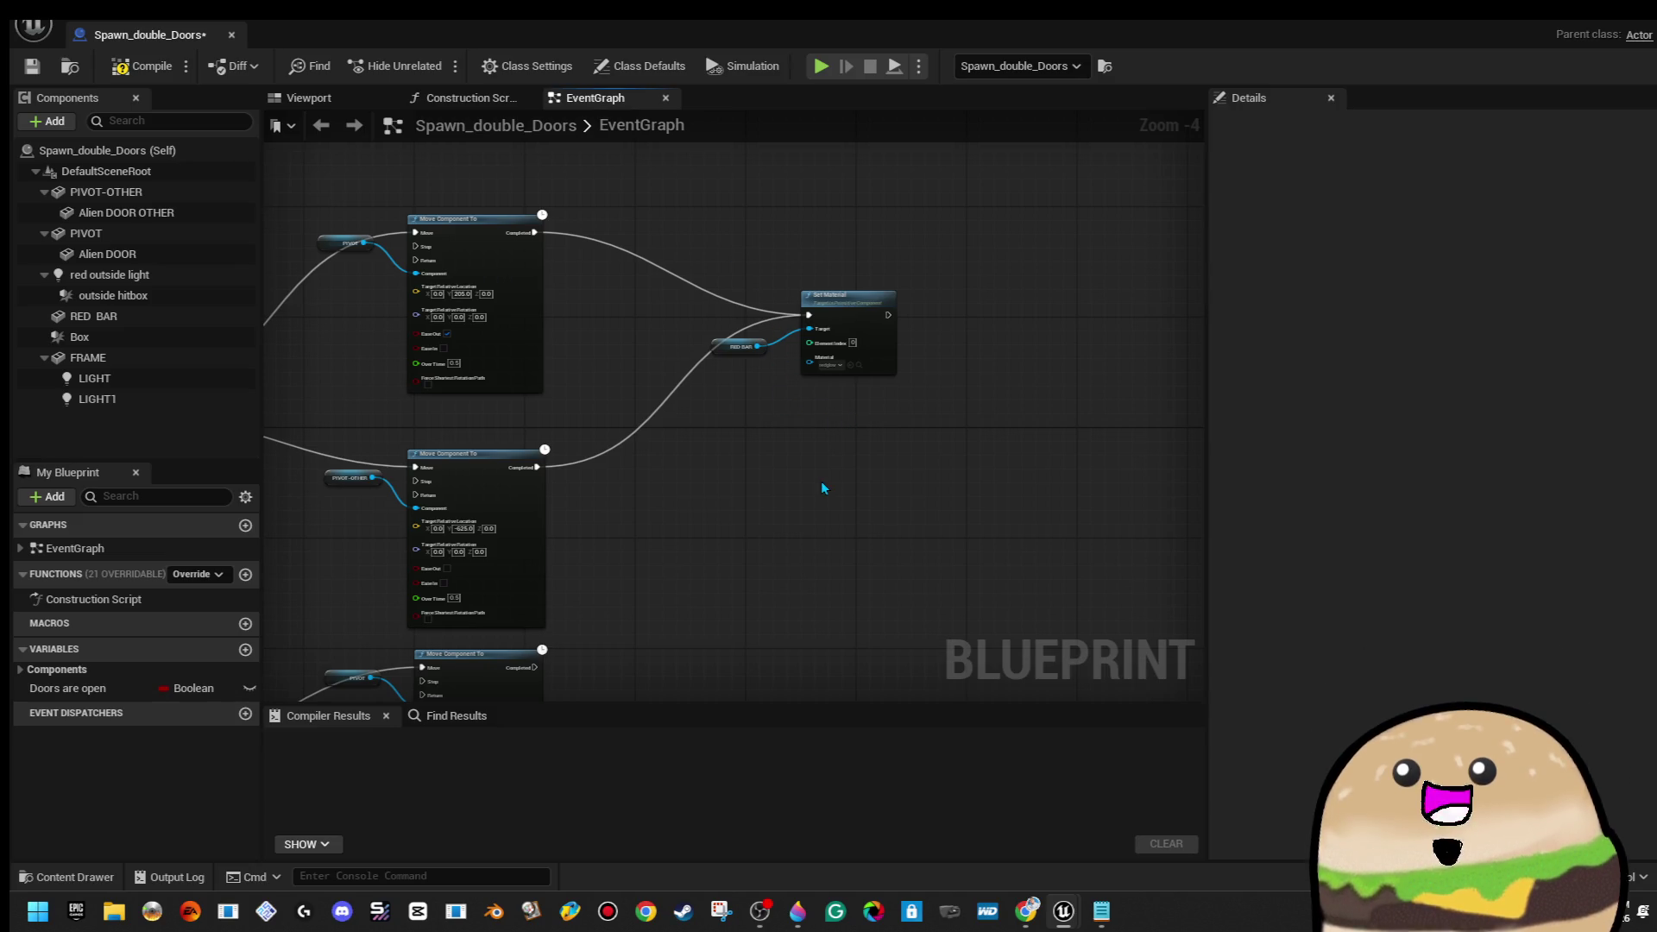
{"action": "right_click", "coordinate": [871, 336]}
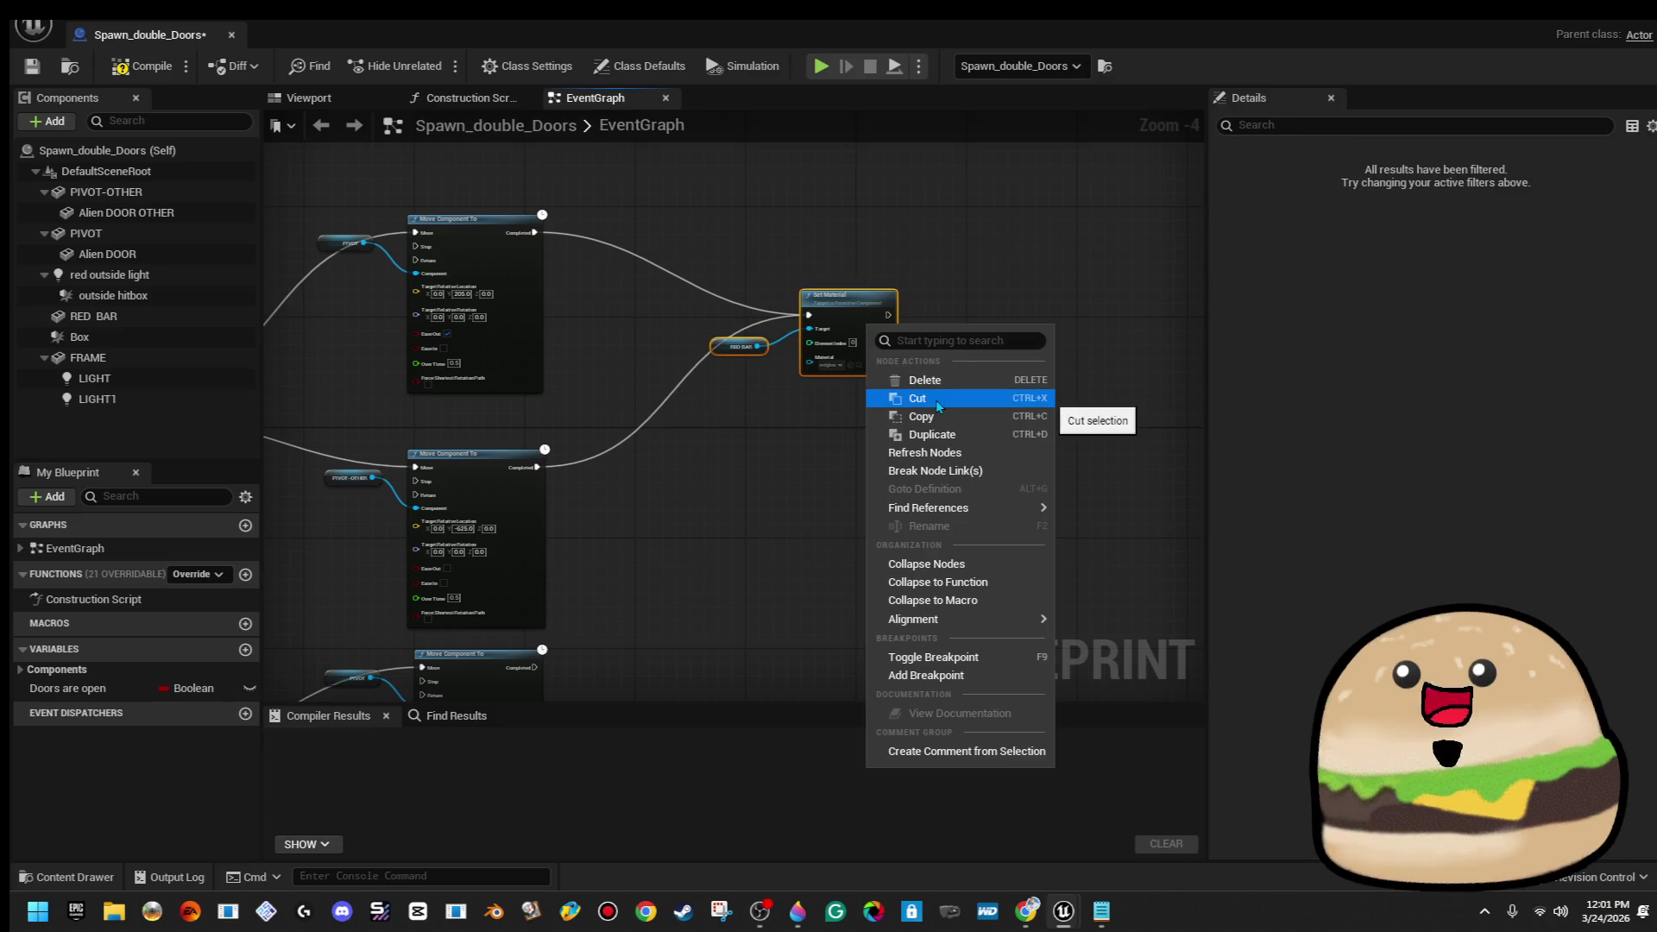
{"action": "left_click", "coordinate": [936, 400]}
Shift the bottom node row lower and paste Set Material beside the Delay and Set Visibility nodes
{"action": "mouse_move", "coordinate": [809, 473]}
{"action": "left_mouse_down"}
{"action": "mouse_move", "coordinate": [824, 477]}
{"action": "mouse_move", "coordinate": [737, 401]}
{"action": "left_mouse_up"}
{"action": "scroll", "coordinate": [729, 500], "scroll_direction": "down", "scroll_amount": 6}
{"action": "left_click_drag", "start_coordinate": [724, 445], "coordinate": [878, 503]}
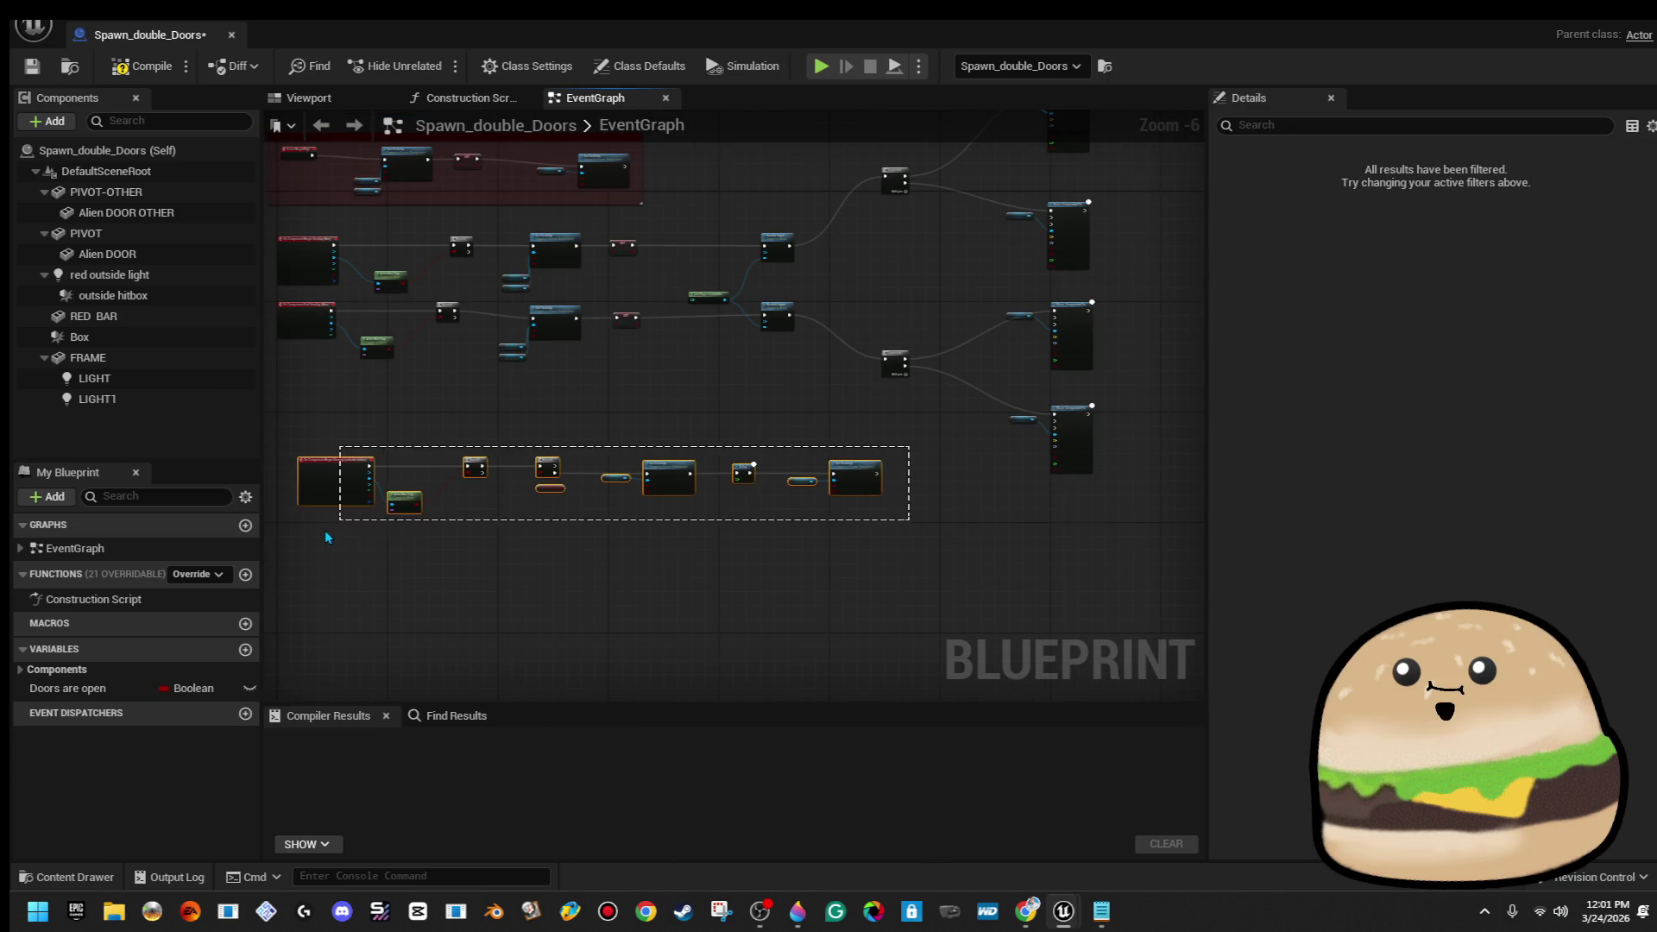
{"action": "left_click_drag", "start_coordinate": [333, 482], "coordinate": [332, 565]}
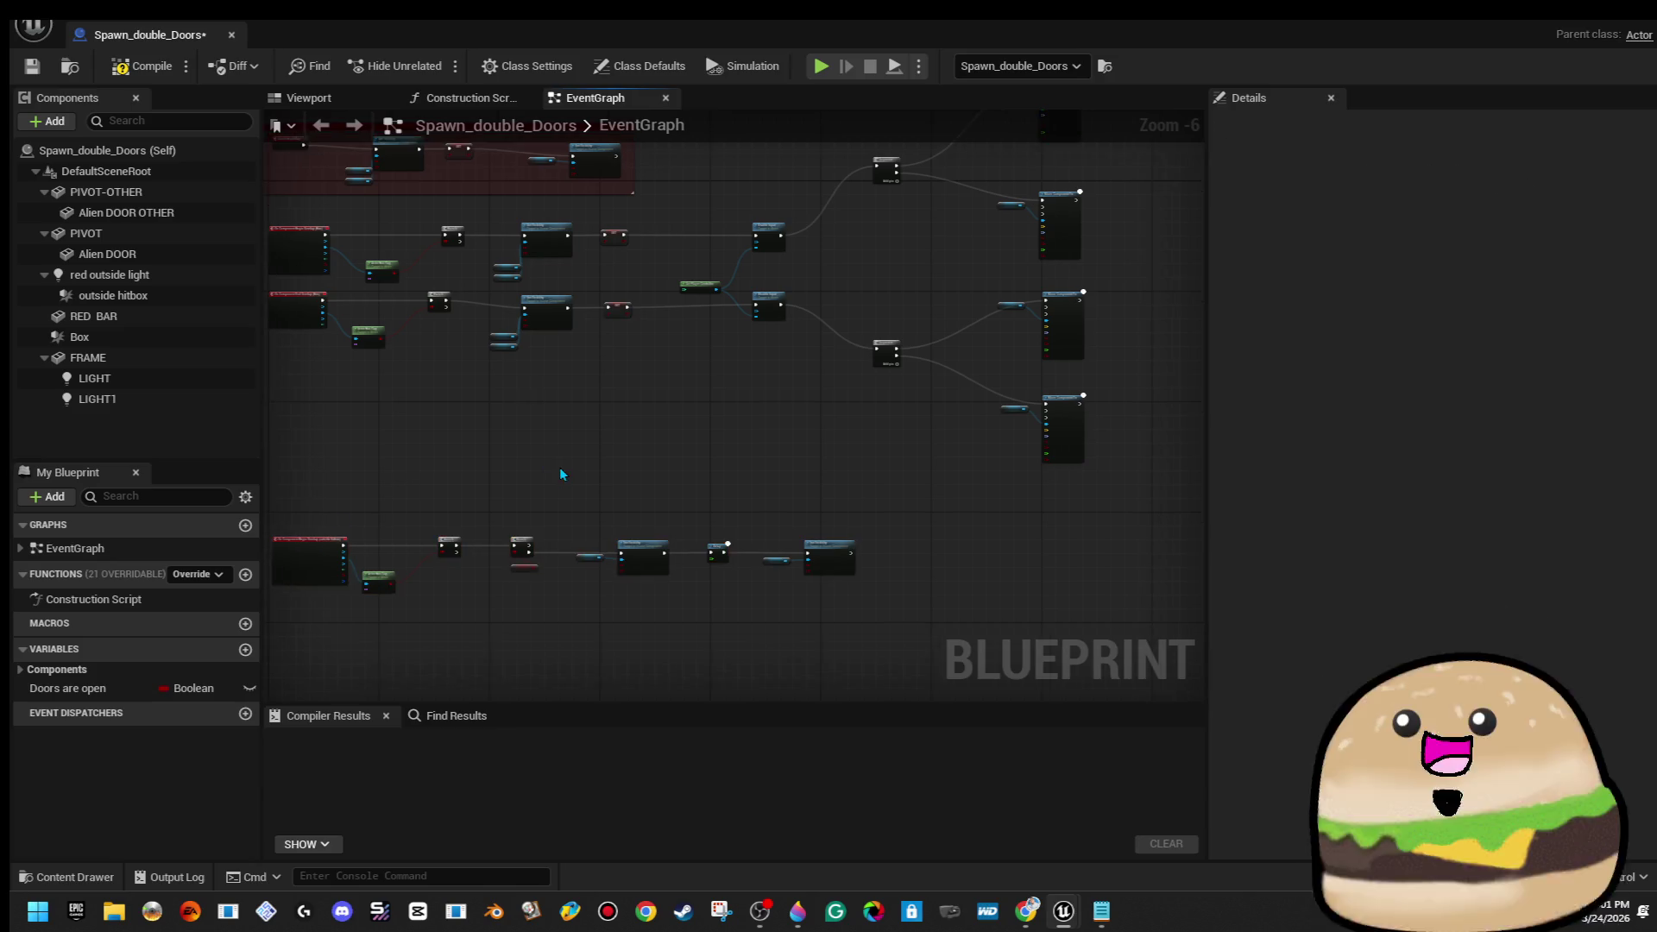
{"action": "scroll", "coordinate": [687, 516], "scroll_direction": "up", "scroll_amount": 2}
{"action": "left_click_drag", "start_coordinate": [688, 522], "coordinate": [681, 458]}
{"action": "left_click_drag", "start_coordinate": [911, 672], "coordinate": [656, 518]}
{"action": "mouse_move", "coordinate": [819, 561]}
{"action": "left_mouse_down"}
{"action": "mouse_move", "coordinate": [616, 524]}
{"action": "mouse_move", "coordinate": [729, 484]}
{"action": "mouse_move", "coordinate": [814, 483]}
{"action": "left_mouse_up"}
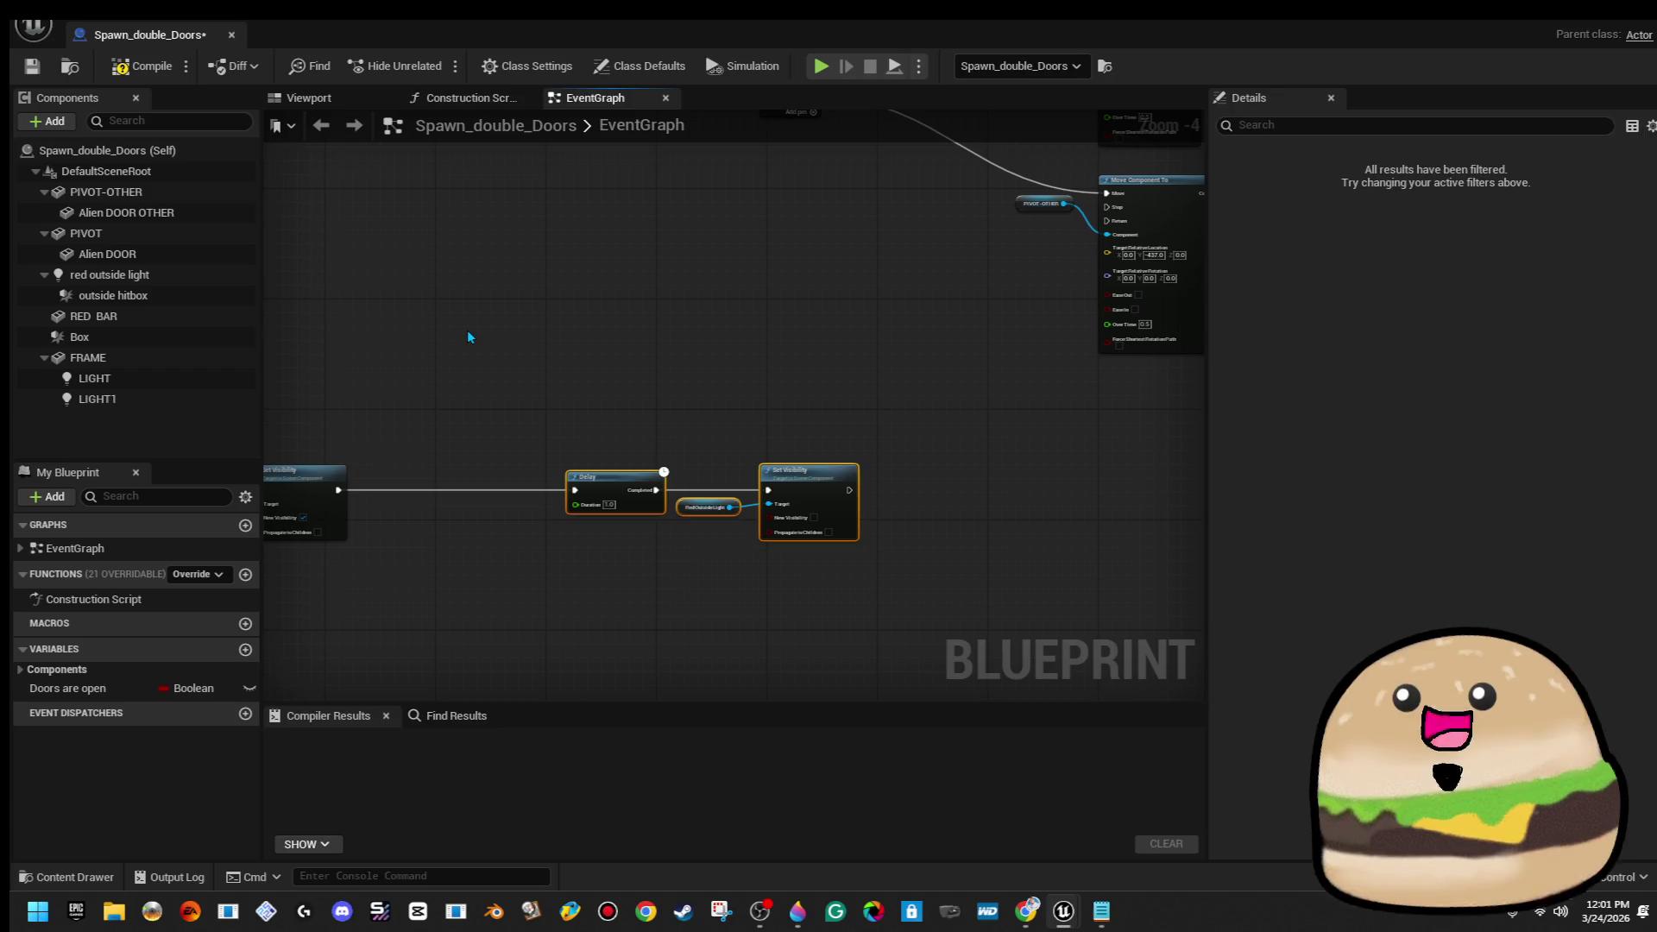
{"action": "key", "text": "ctrl+v"}
{"action": "scroll", "coordinate": [459, 329], "scroll_direction": "up", "scroll_amount": 3}
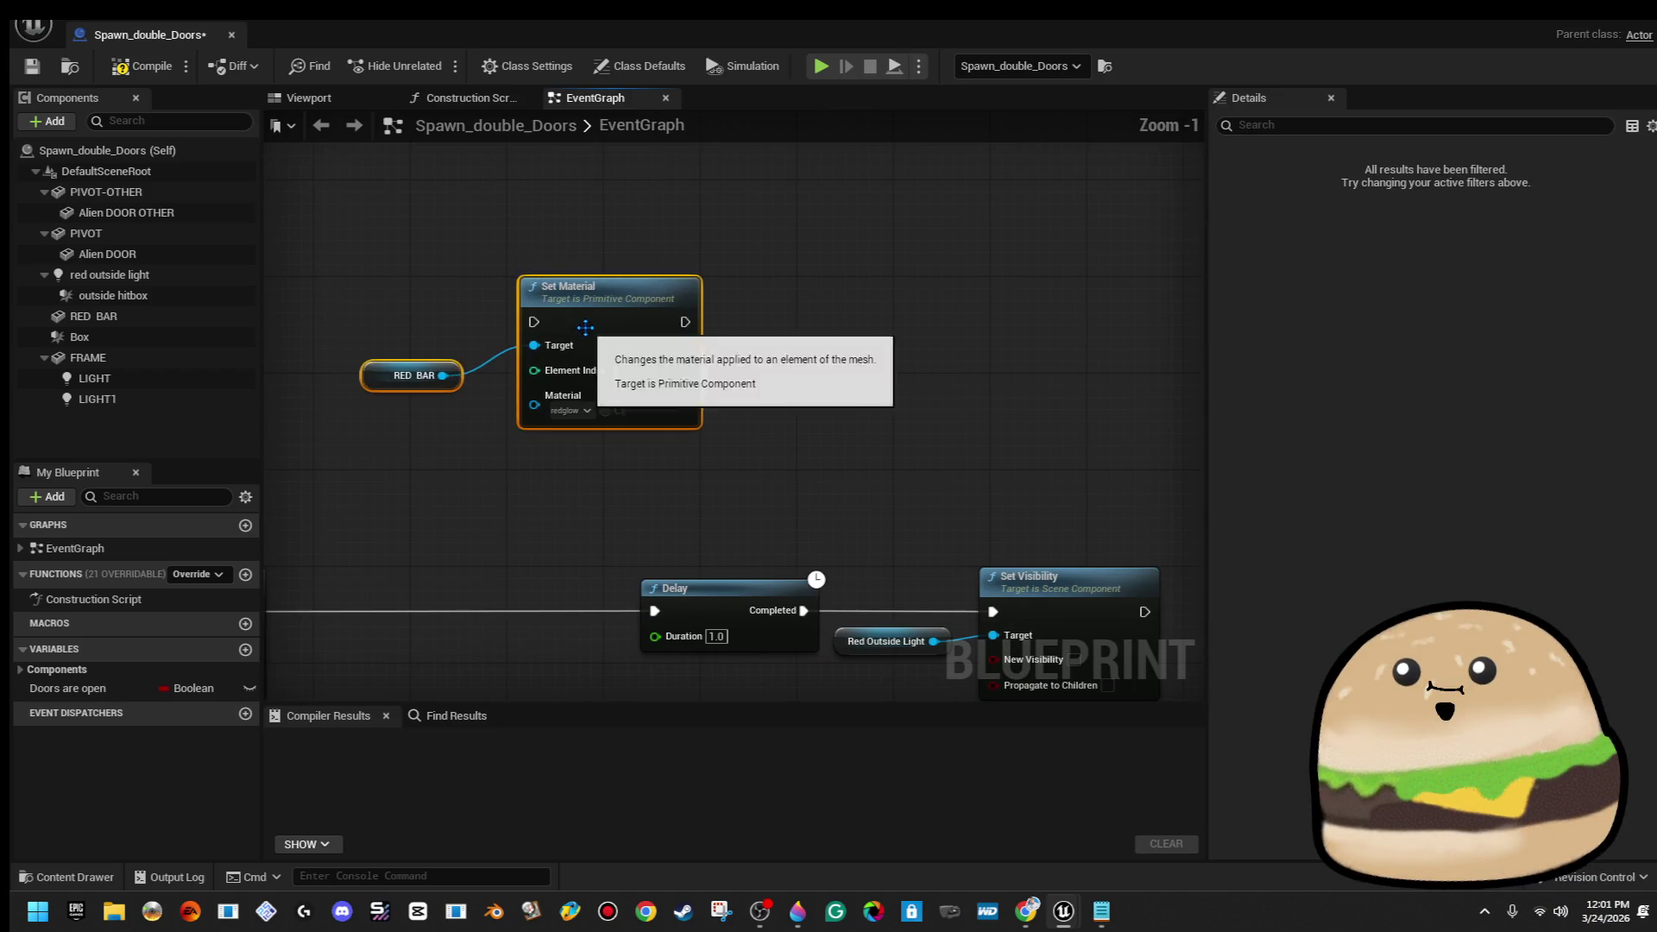
Place the redglow Set Material between Set Visibility and Delay and wire it into the Delay
{"action": "left_click_drag", "start_coordinate": [547, 345], "coordinate": [473, 667]}
{"action": "left_click_drag", "start_coordinate": [481, 457], "coordinate": [781, 343]}
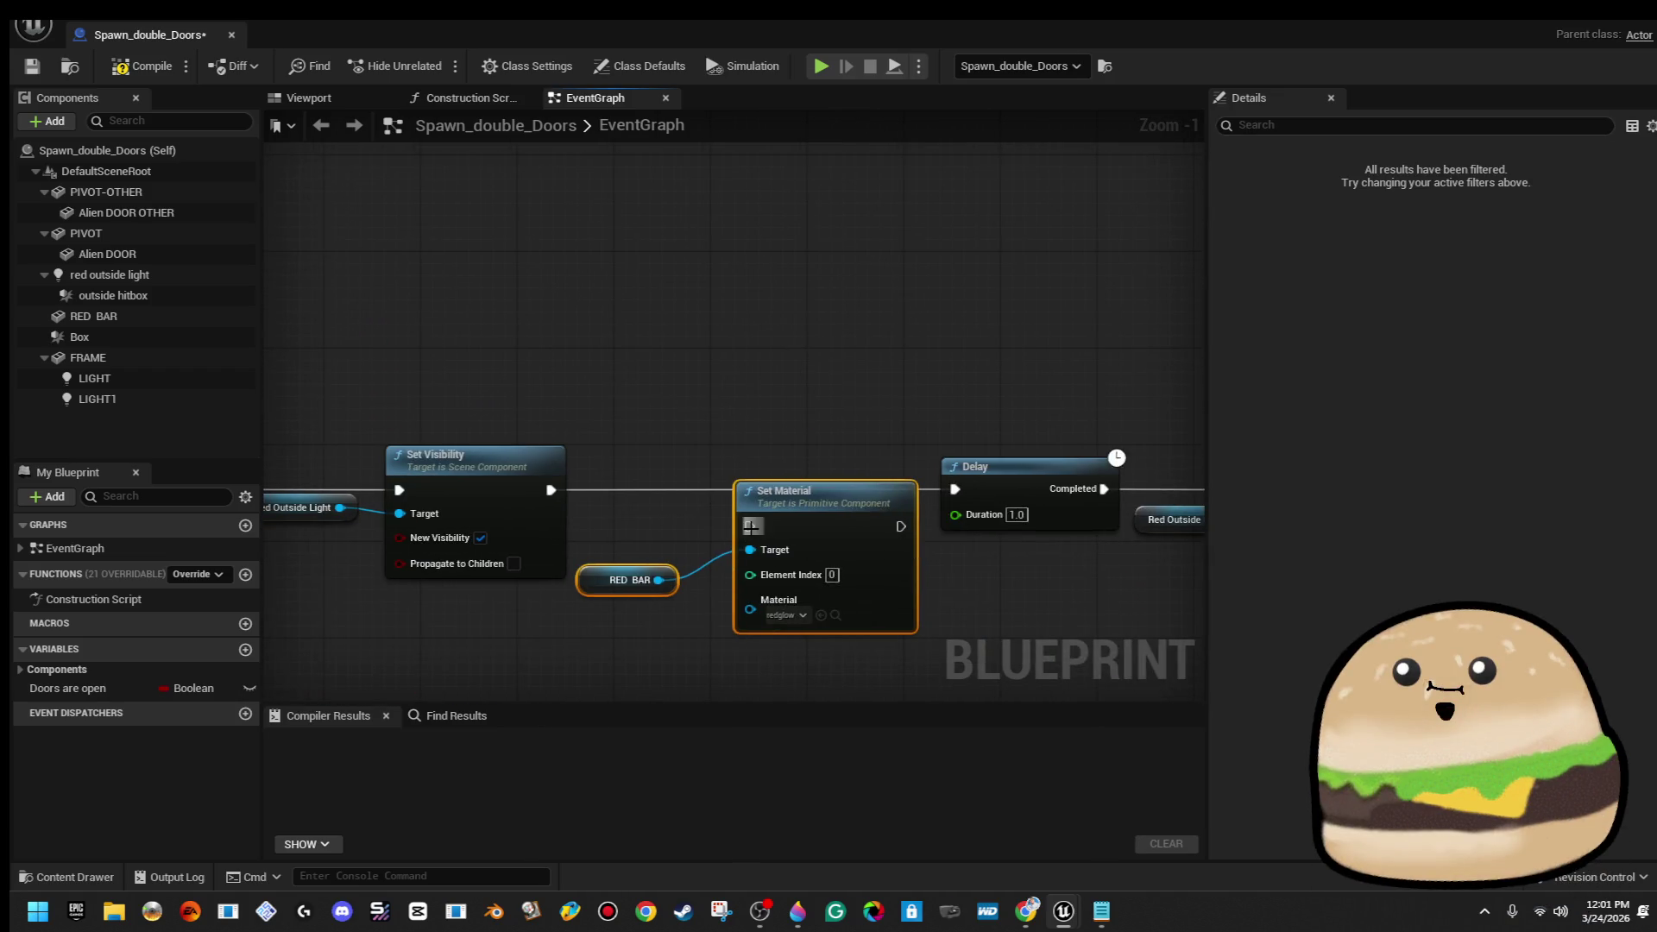
{"action": "left_click_drag", "start_coordinate": [901, 526], "coordinate": [950, 494]}
{"action": "left_click_drag", "start_coordinate": [862, 502], "coordinate": [850, 479]}
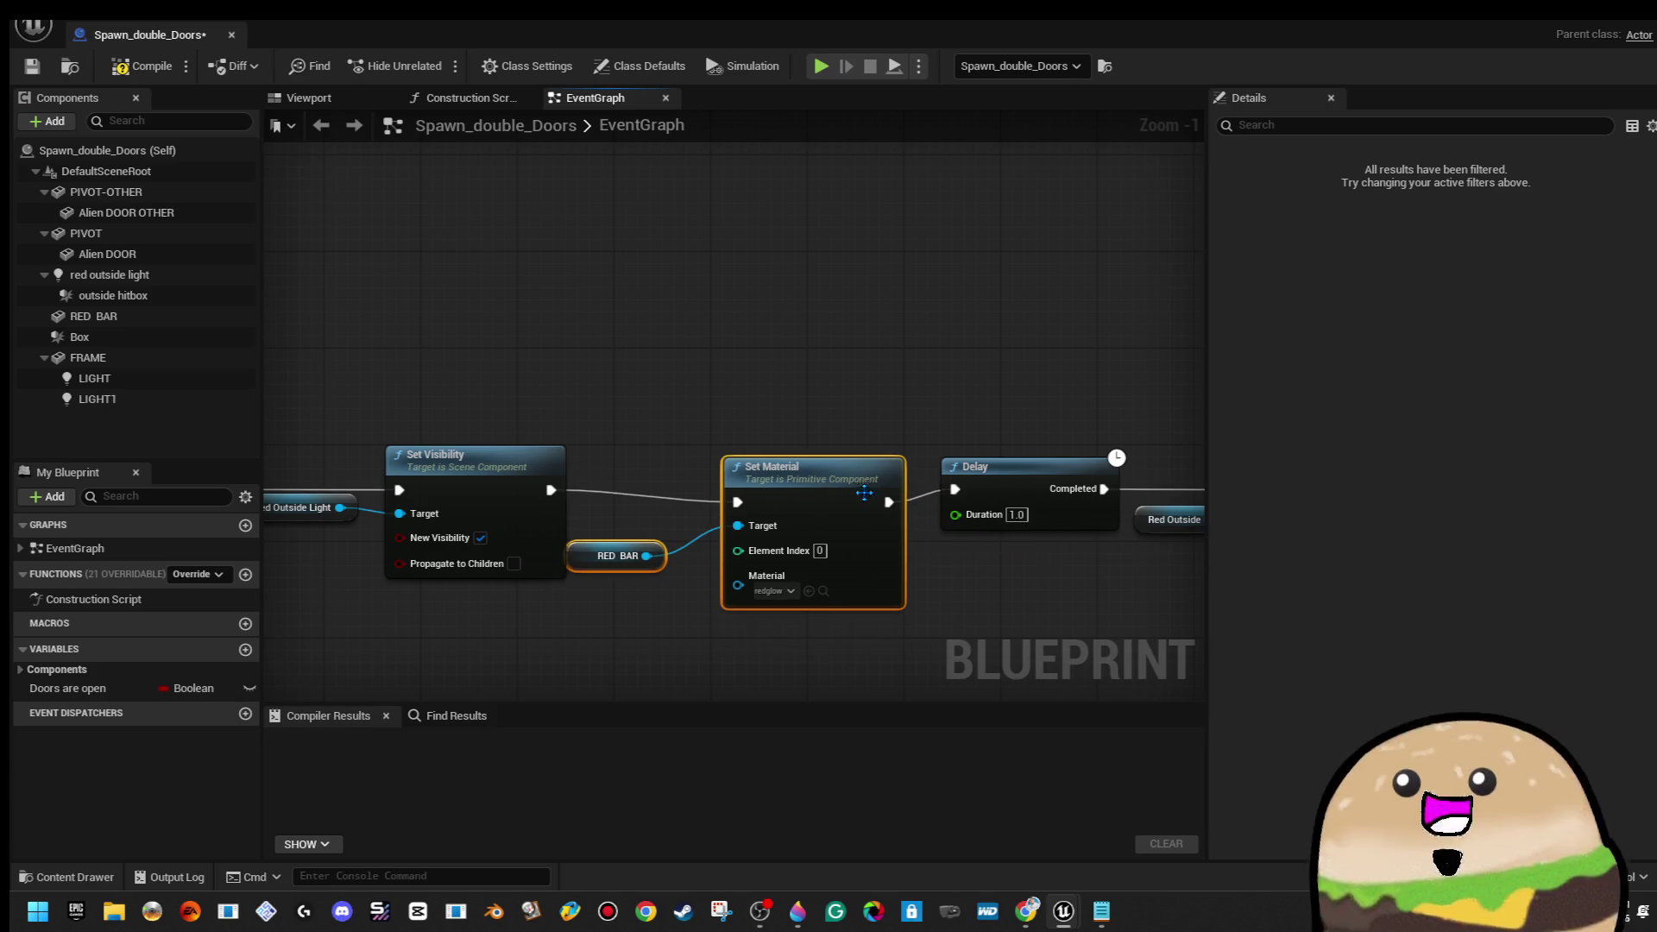
{"action": "left_click", "coordinate": [619, 594]}
{"action": "left_click_drag", "start_coordinate": [643, 589], "coordinate": [644, 589]}
{"action": "mouse_move", "coordinate": [634, 559]}
{"action": "left_mouse_down"}
{"action": "mouse_move", "coordinate": [749, 587]}
{"action": "mouse_move", "coordinate": [826, 464]}
{"action": "left_mouse_up"}
Paste a copy of Set Material with RED BAR next to the light-hiding Set Visibility
{"action": "right_click", "coordinate": [825, 464]}
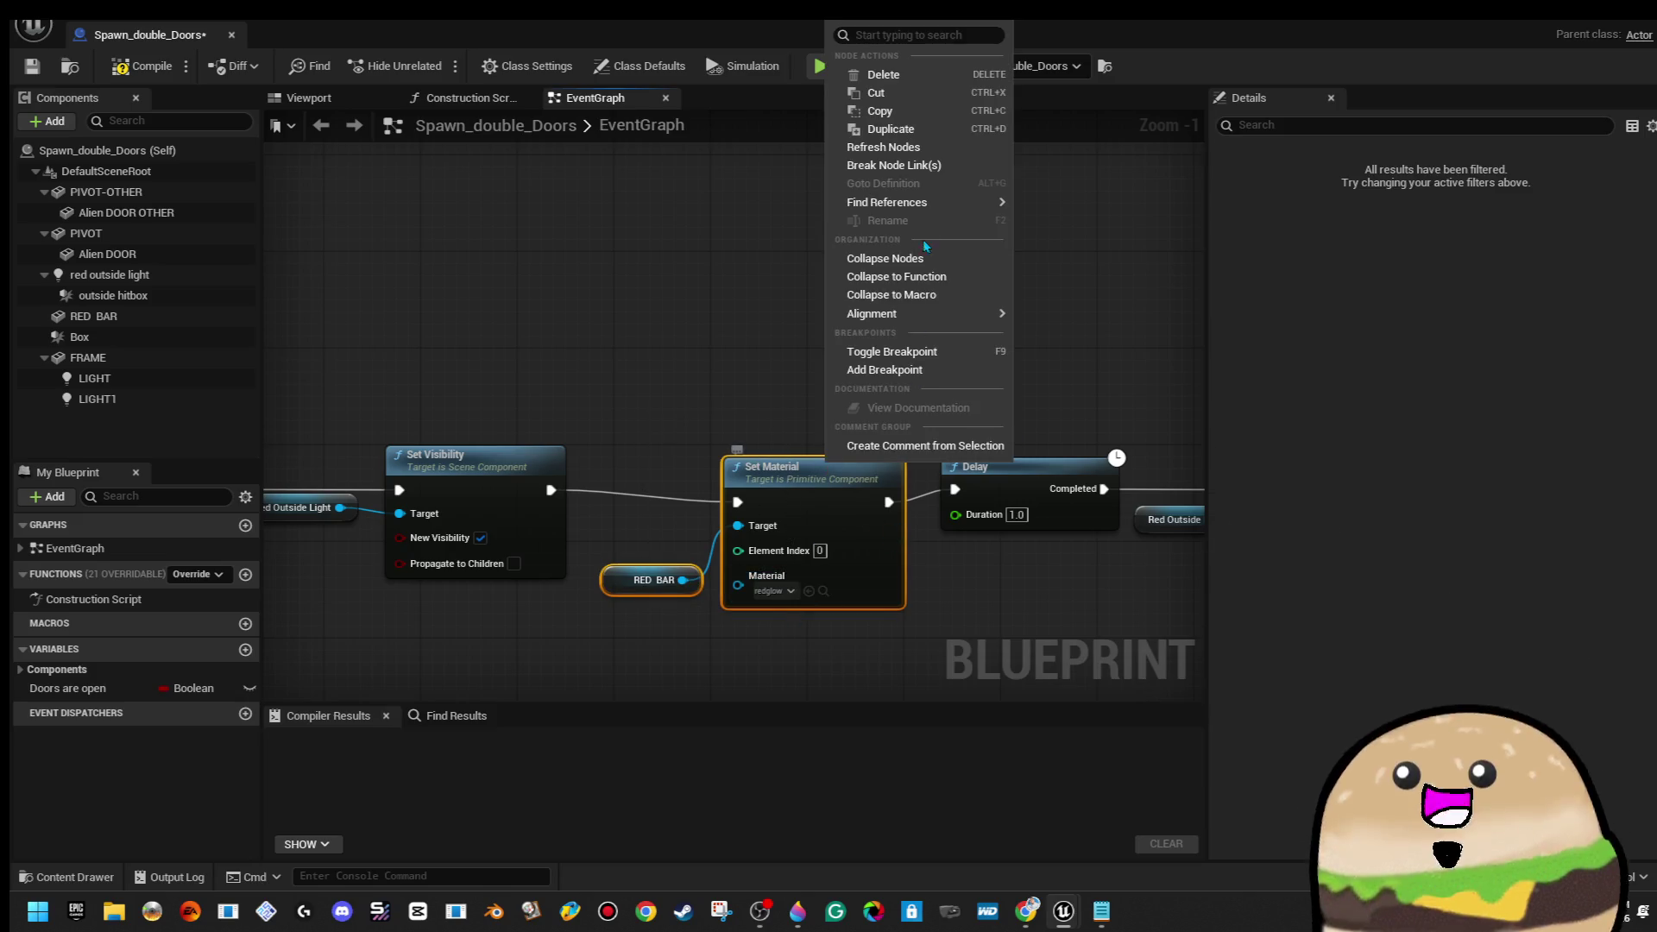
{"action": "left_click", "coordinate": [937, 113]}
{"action": "mouse_move", "coordinate": [996, 344]}
{"action": "left_mouse_down"}
{"action": "mouse_move", "coordinate": [530, 317]}
{"action": "mouse_move", "coordinate": [550, 377]}
{"action": "left_mouse_up"}
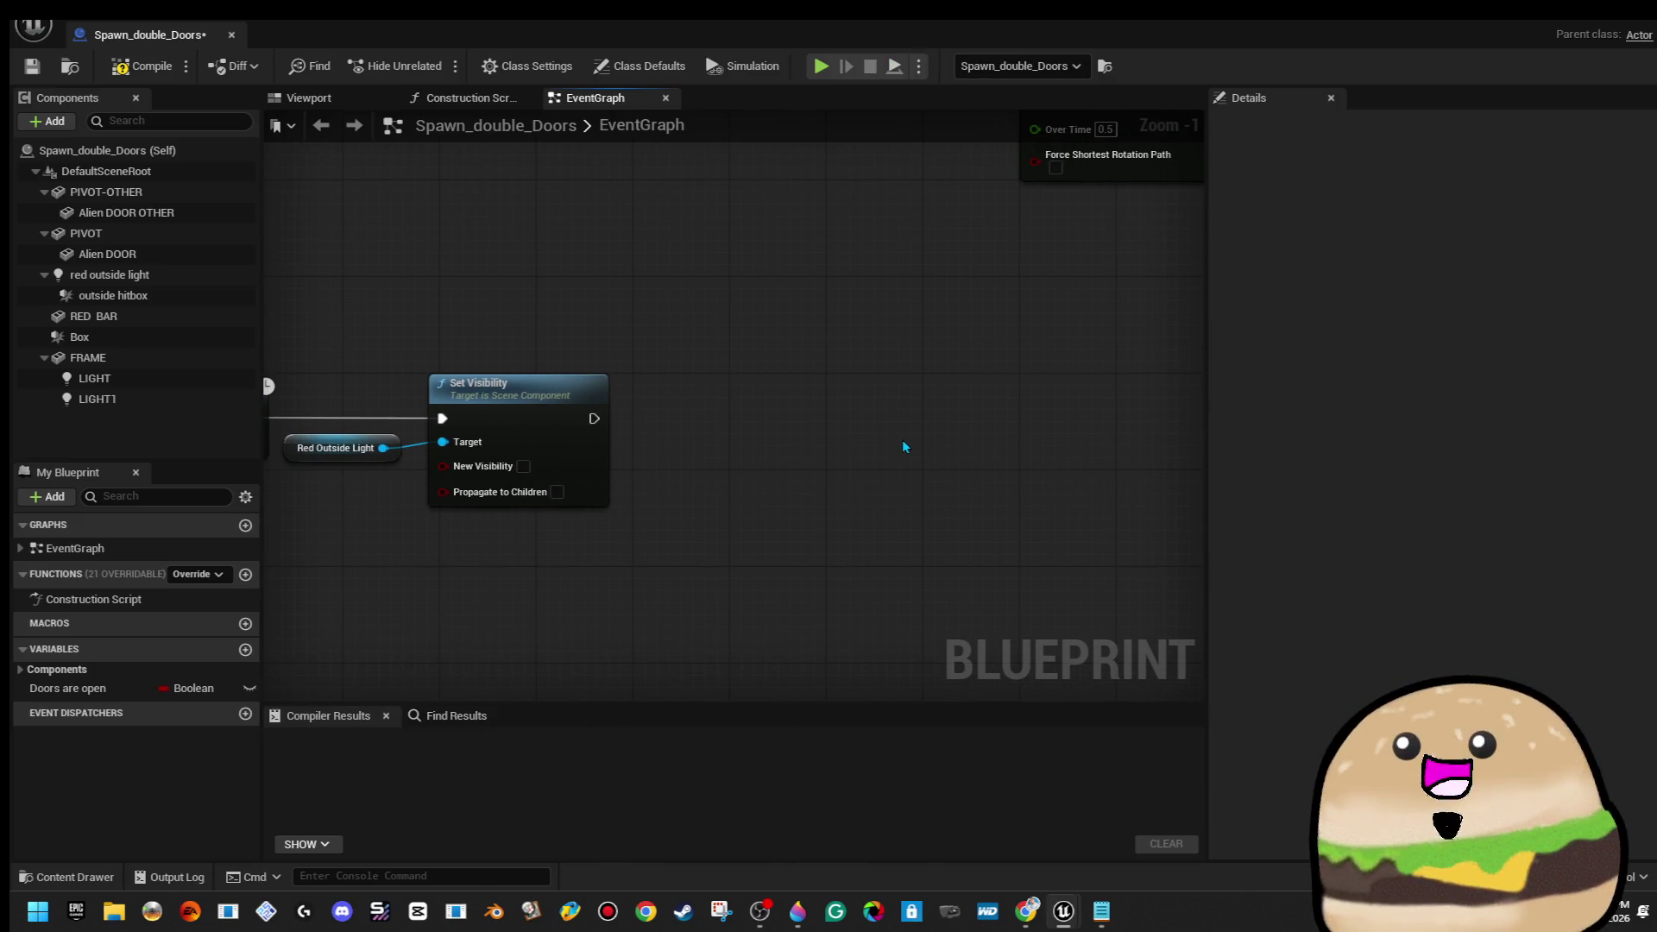
{"action": "key", "text": "ctrl+v"}
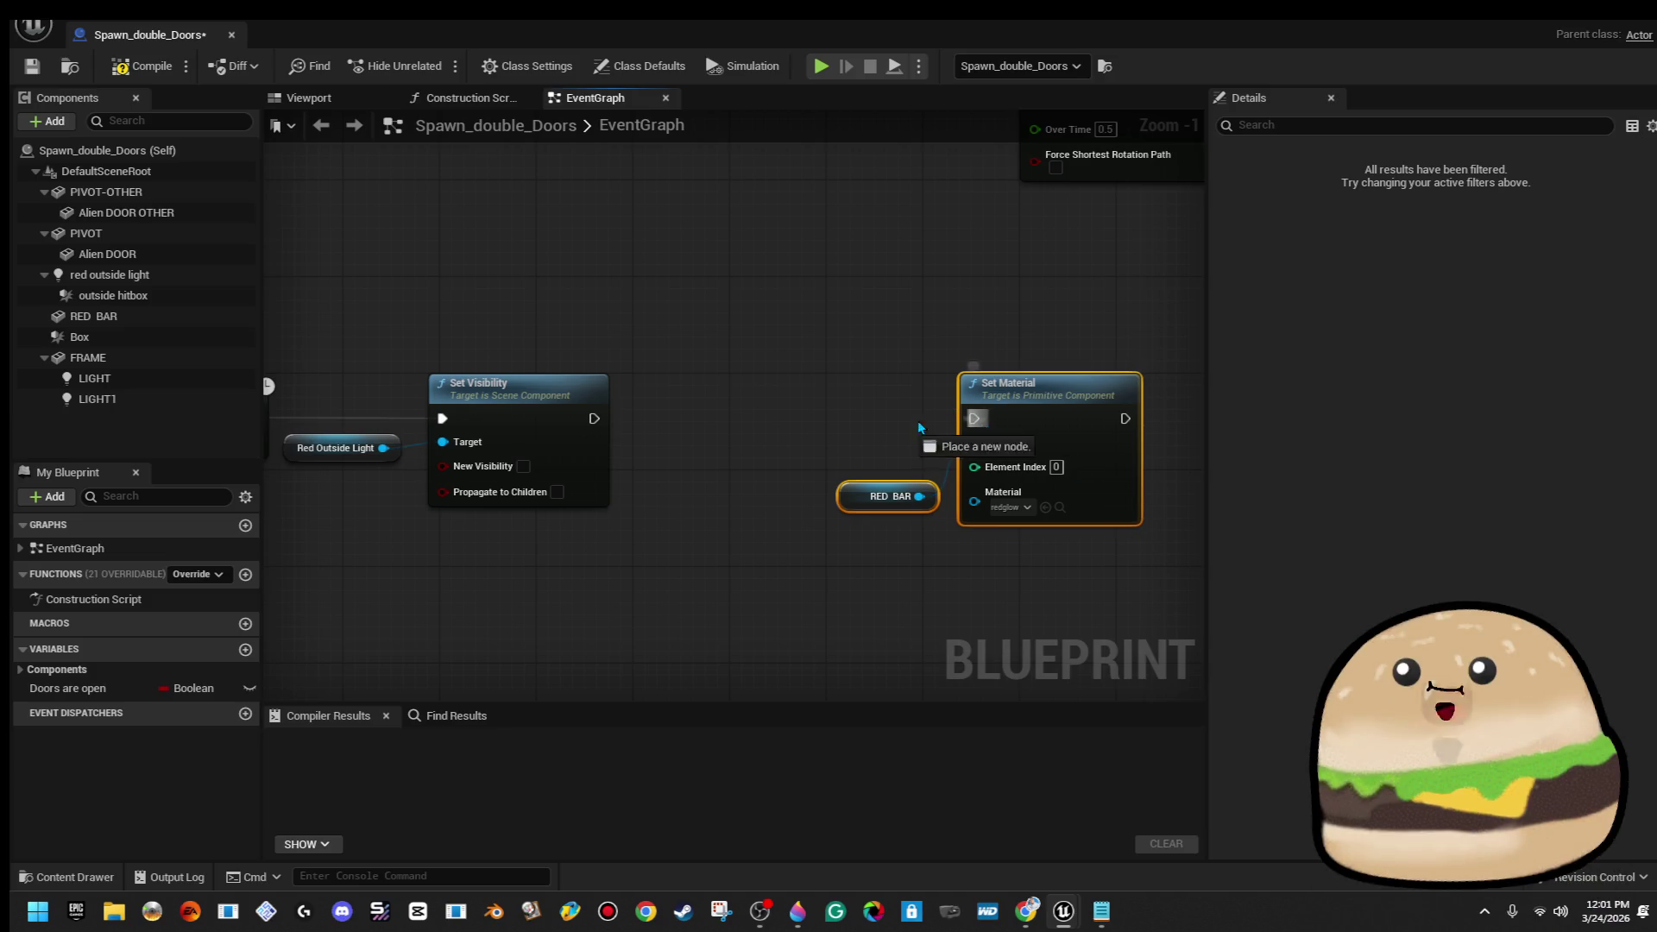
{"action": "mouse_move", "coordinate": [997, 488]}
{"action": "left_mouse_down"}
{"action": "mouse_move", "coordinate": [1044, 513]}
{"action": "mouse_move", "coordinate": [903, 512]}
{"action": "left_mouse_up"}
Set the copied Set Material's material to WallWHITE_Mat
{"action": "left_click", "coordinate": [869, 508]}
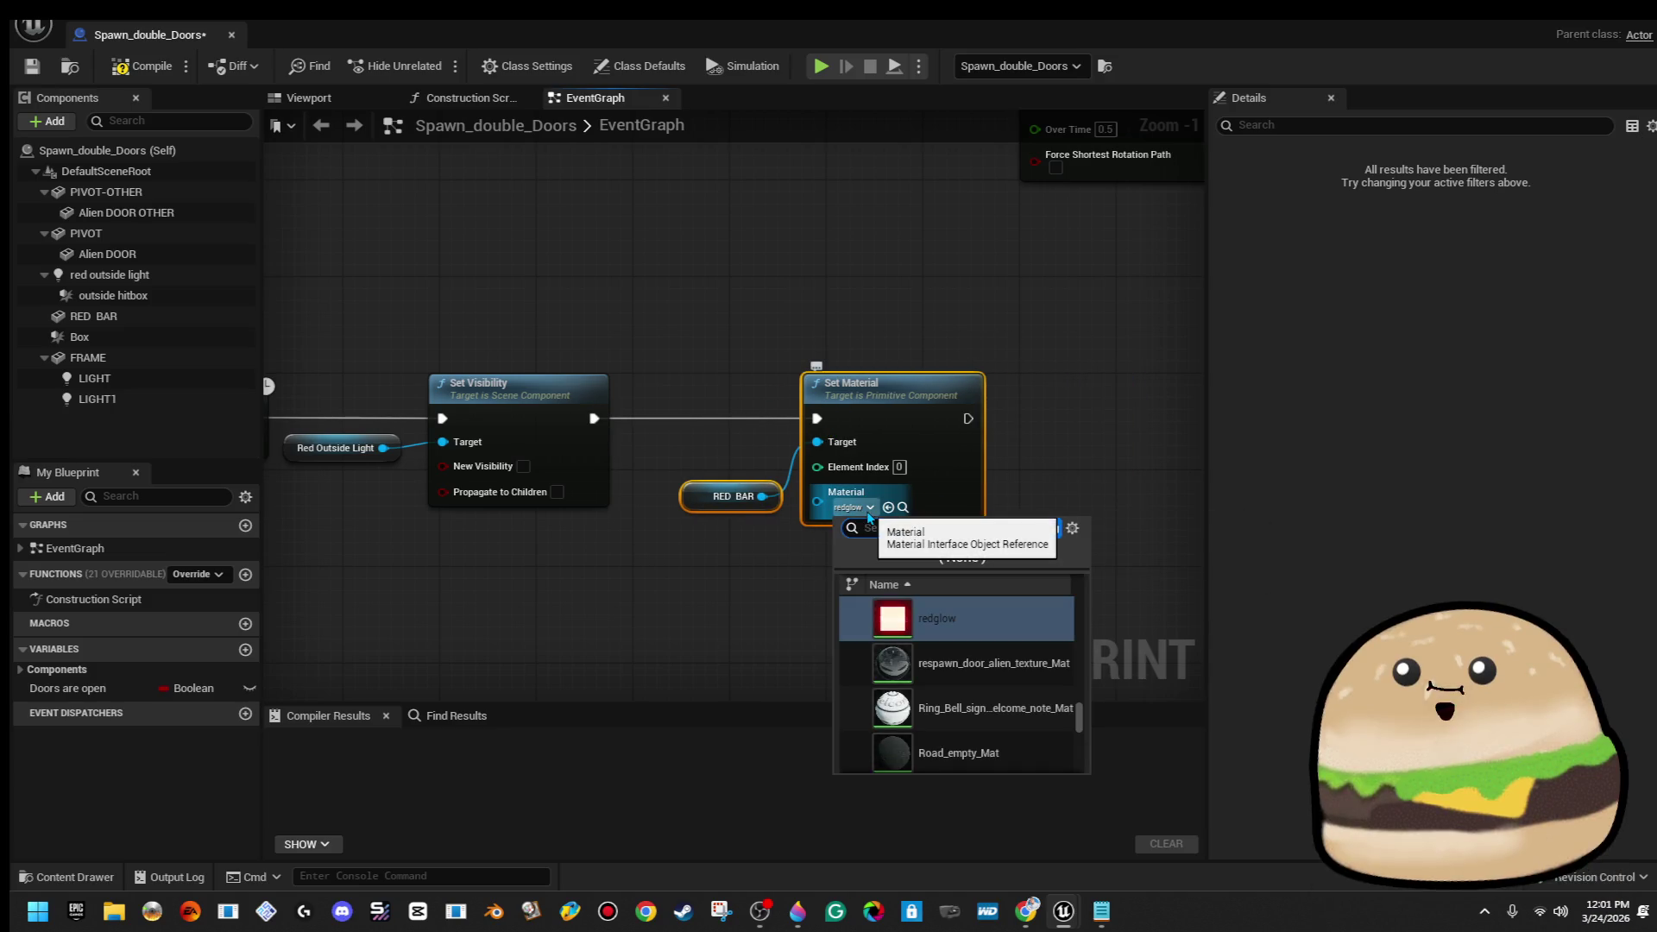
{"action": "type", "text": "ll"}
{"action": "key", "text": "Up"}
{"action": "key", "text": "Up"}
{"action": "key", "text": "Up"}
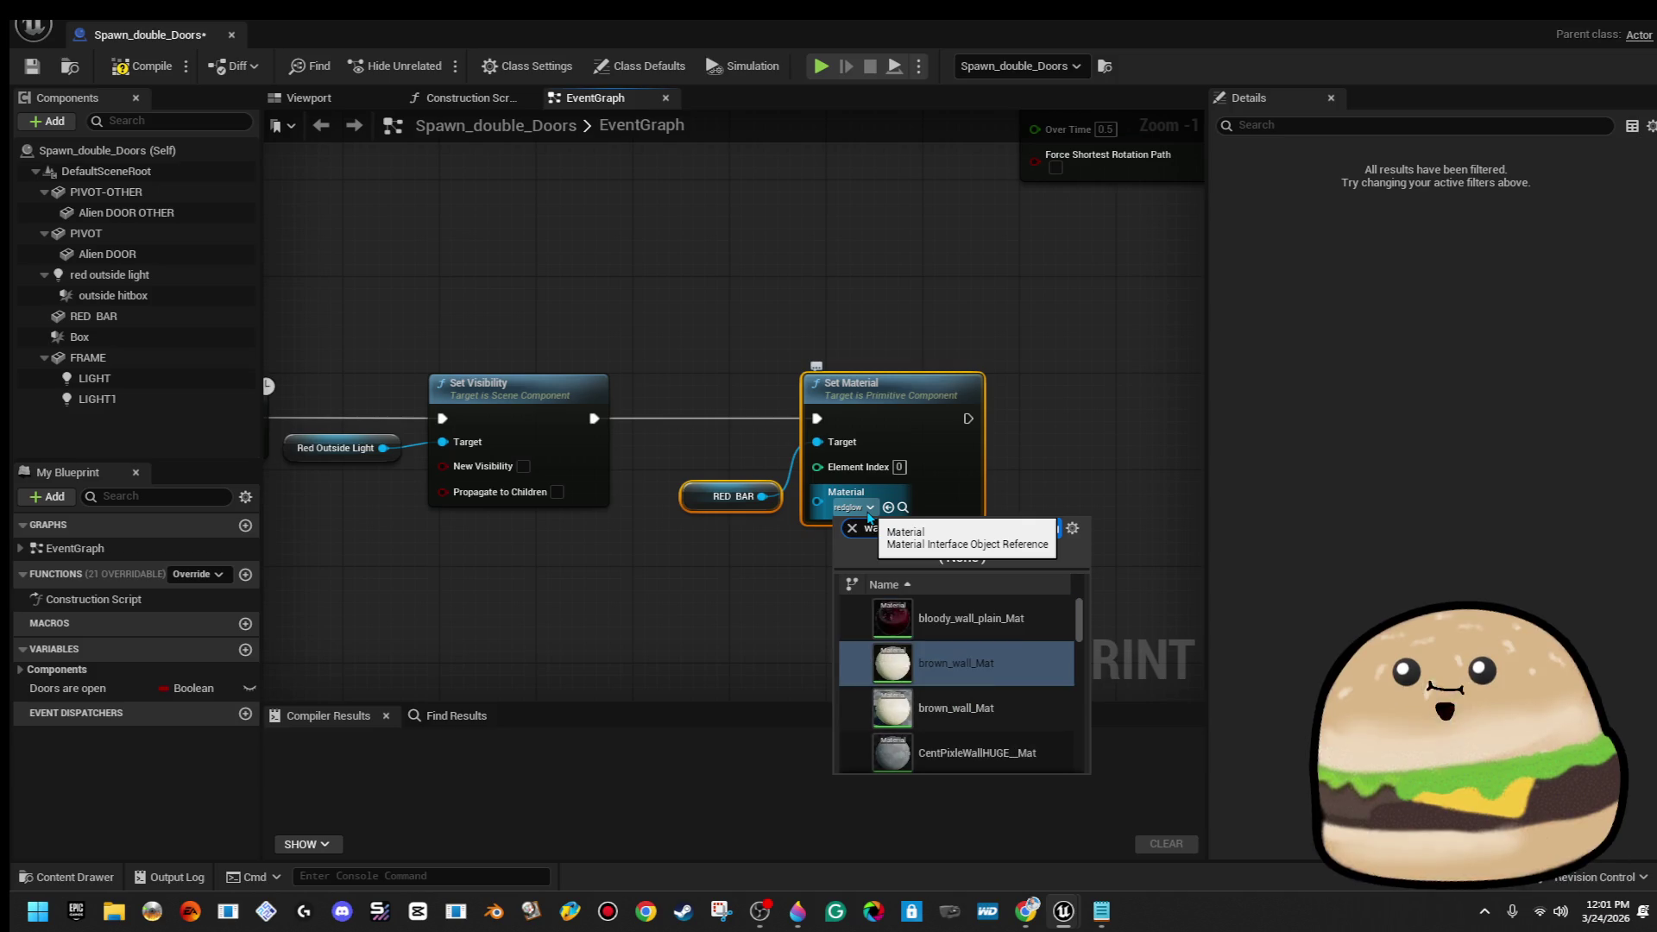
{"action": "key", "text": "Return"}
{"action": "left_click", "coordinate": [869, 507]}
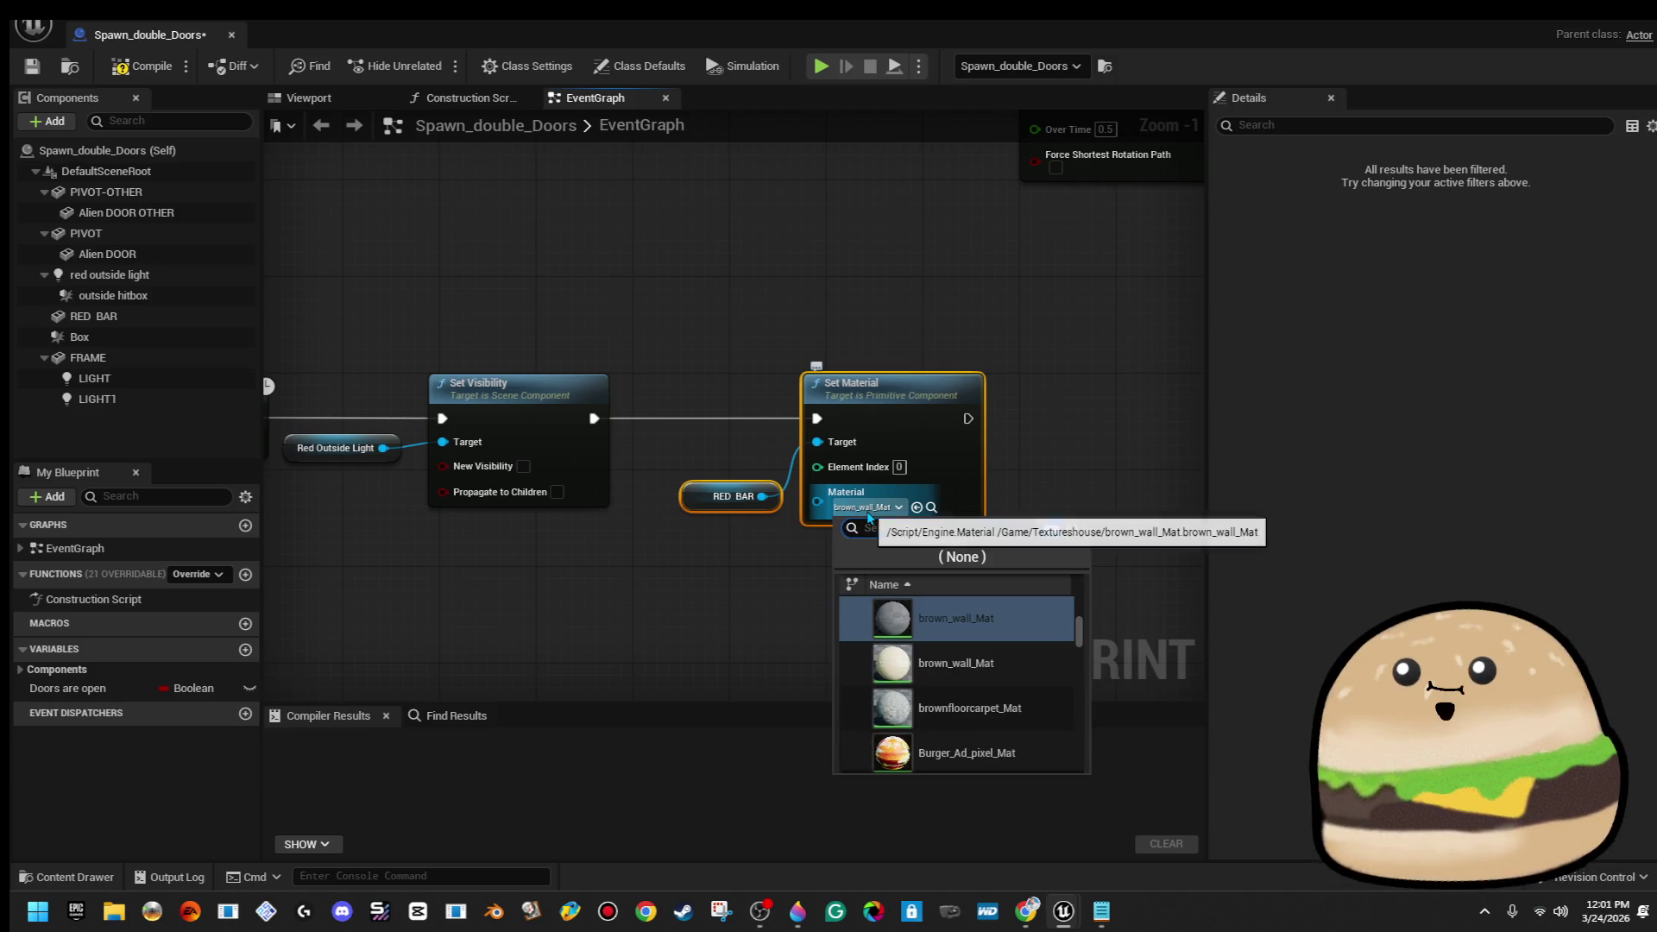
{"action": "key", "text": "Down"}
{"action": "key", "text": "Down"}
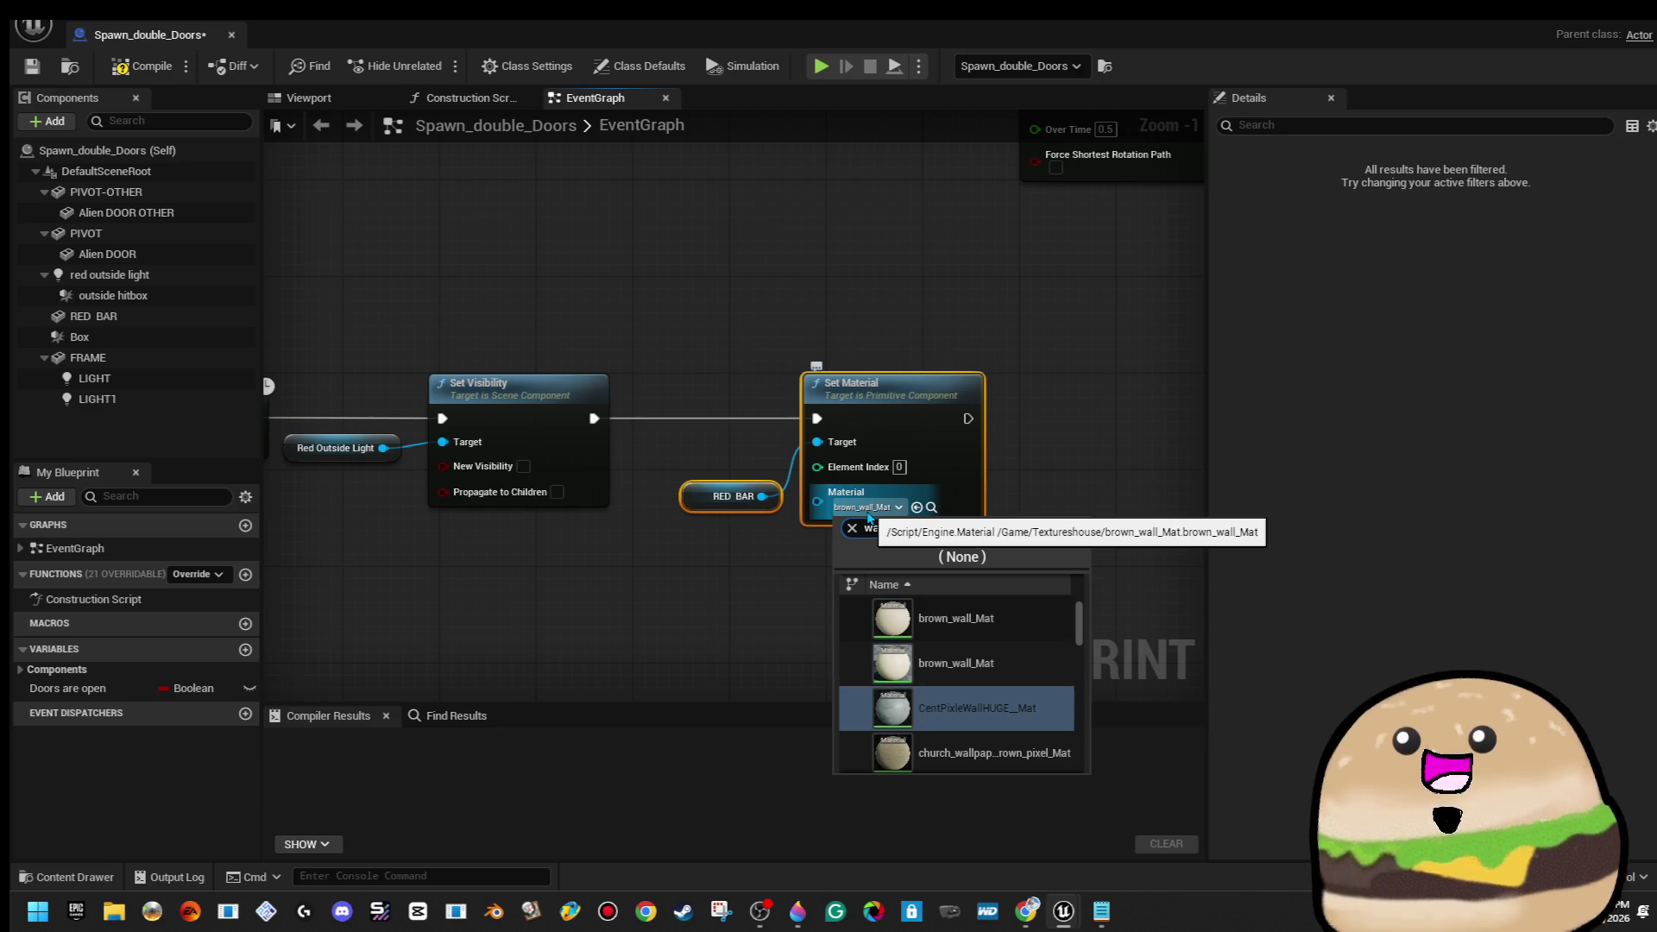
{"action": "type", "text": "ll white"}
{"action": "key", "text": "Down"}
{"action": "key", "text": "Down"}
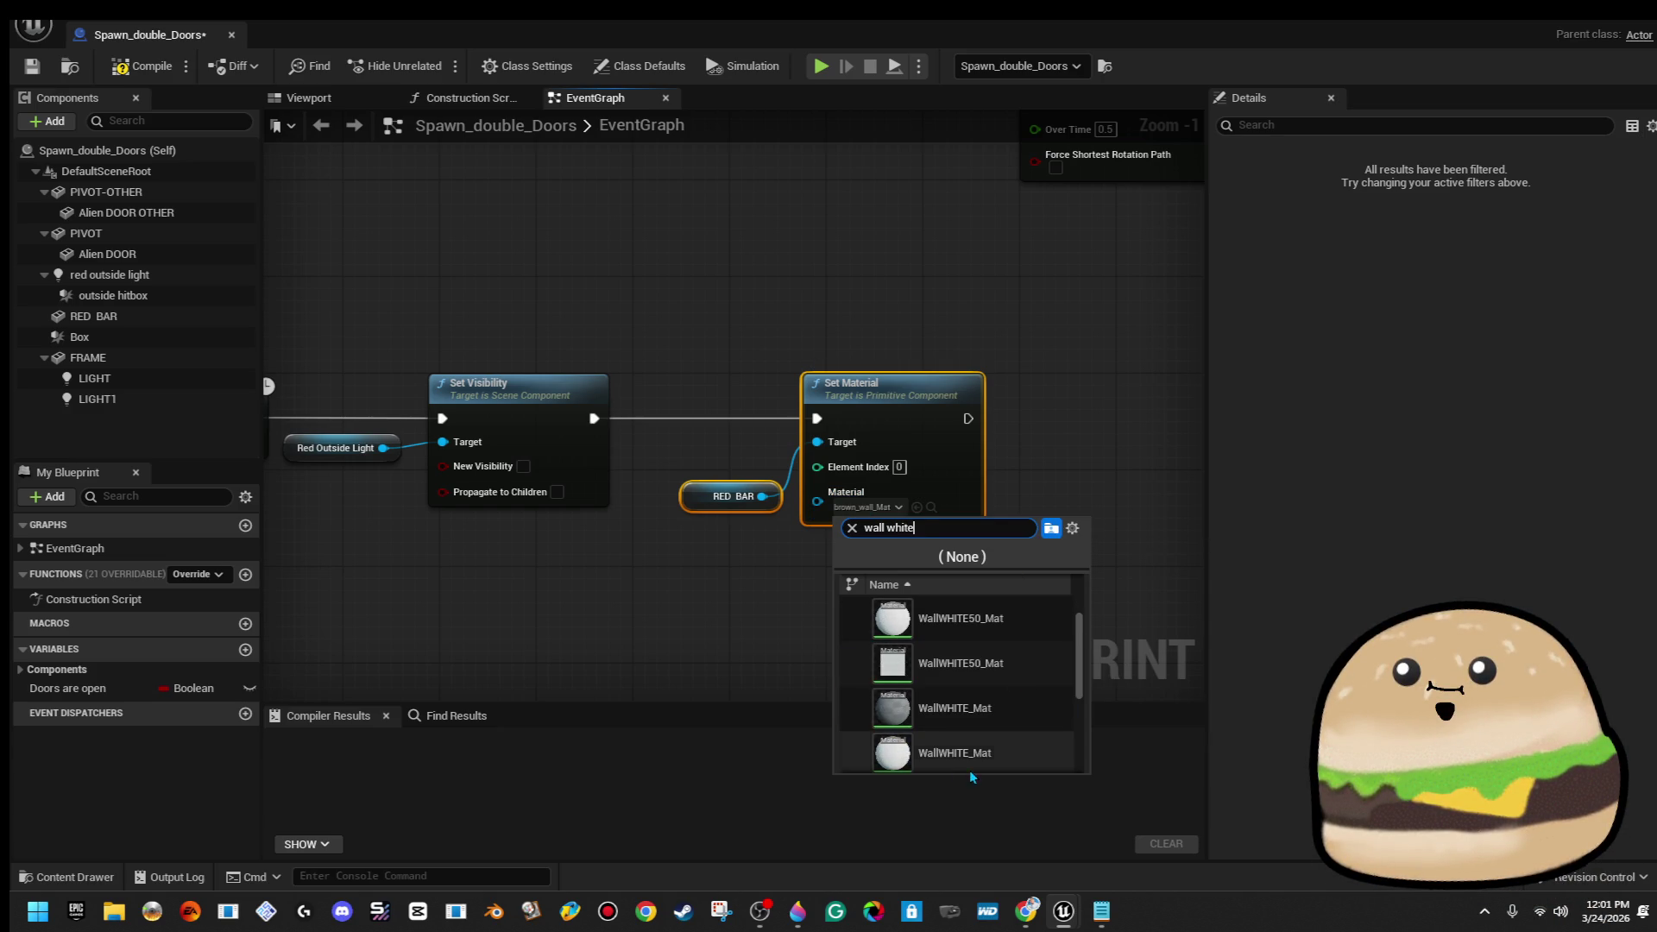
{"action": "key", "text": "Return"}
Close the Blueprint and return to the level viewport
{"action": "left_click", "coordinate": [691, 290]}
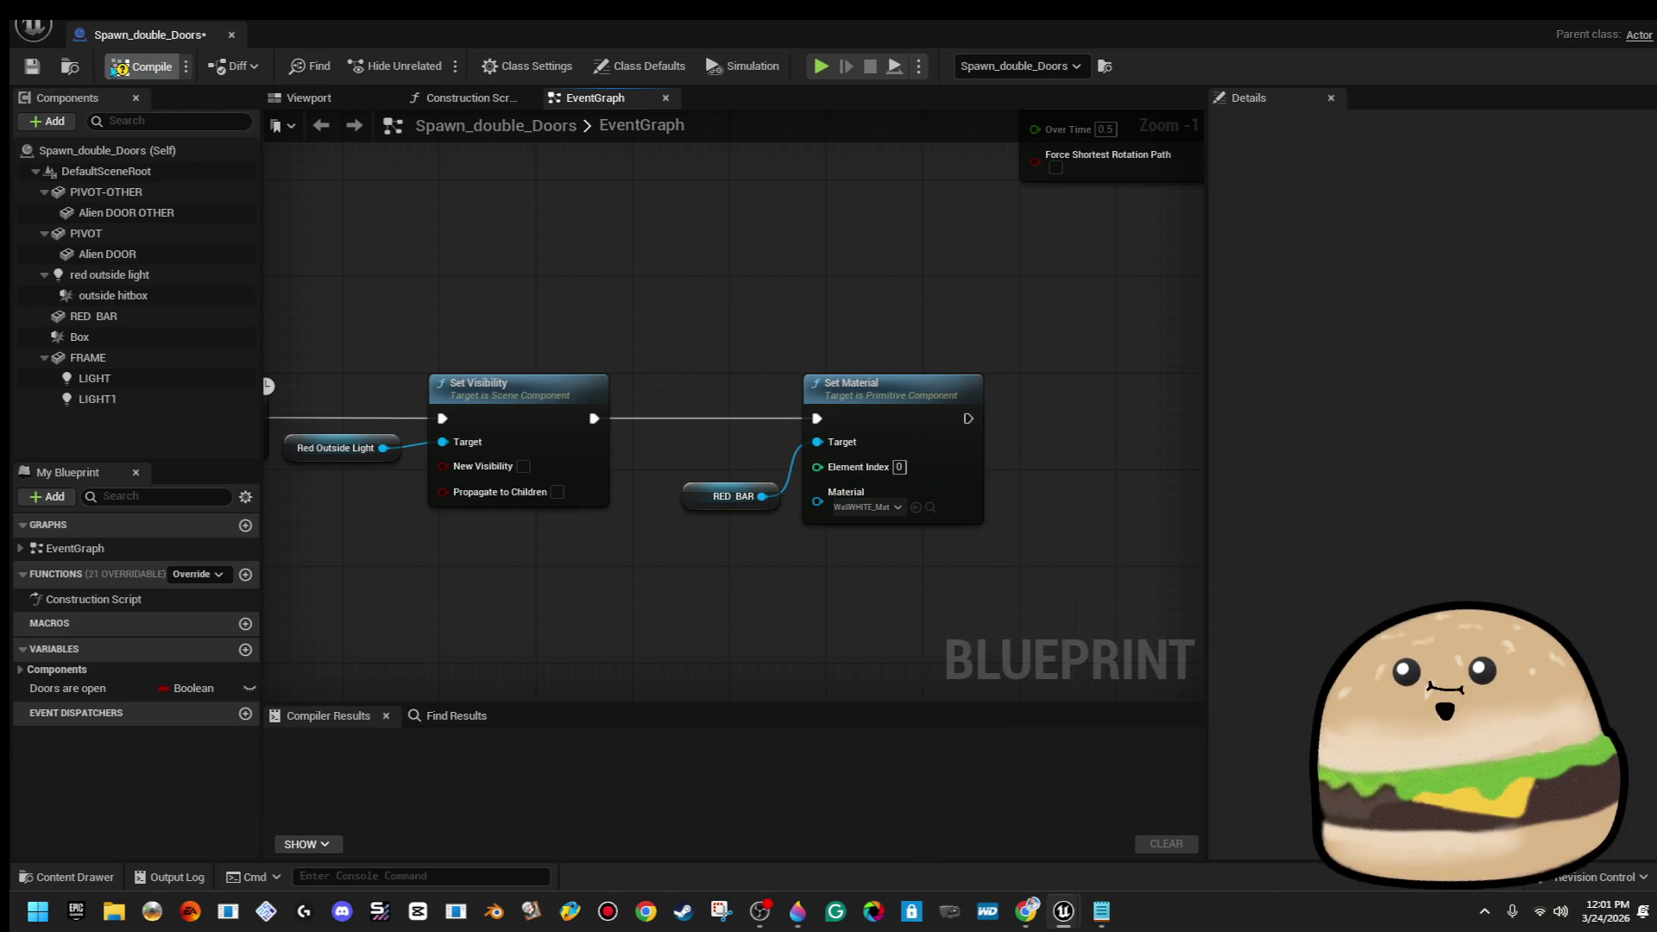
{"action": "left_click", "coordinate": [231, 35]}
{"action": "right_click", "coordinate": [1094, 742]}
Face the alien doors, play from there, stop, and frame the red volume
{"action": "mouse_move", "coordinate": [1135, 677]}
{"action": "left_mouse_down"}
{"action": "mouse_move", "coordinate": [1136, 725]}
{"action": "mouse_move", "coordinate": [829, 690]}
{"action": "left_mouse_up"}
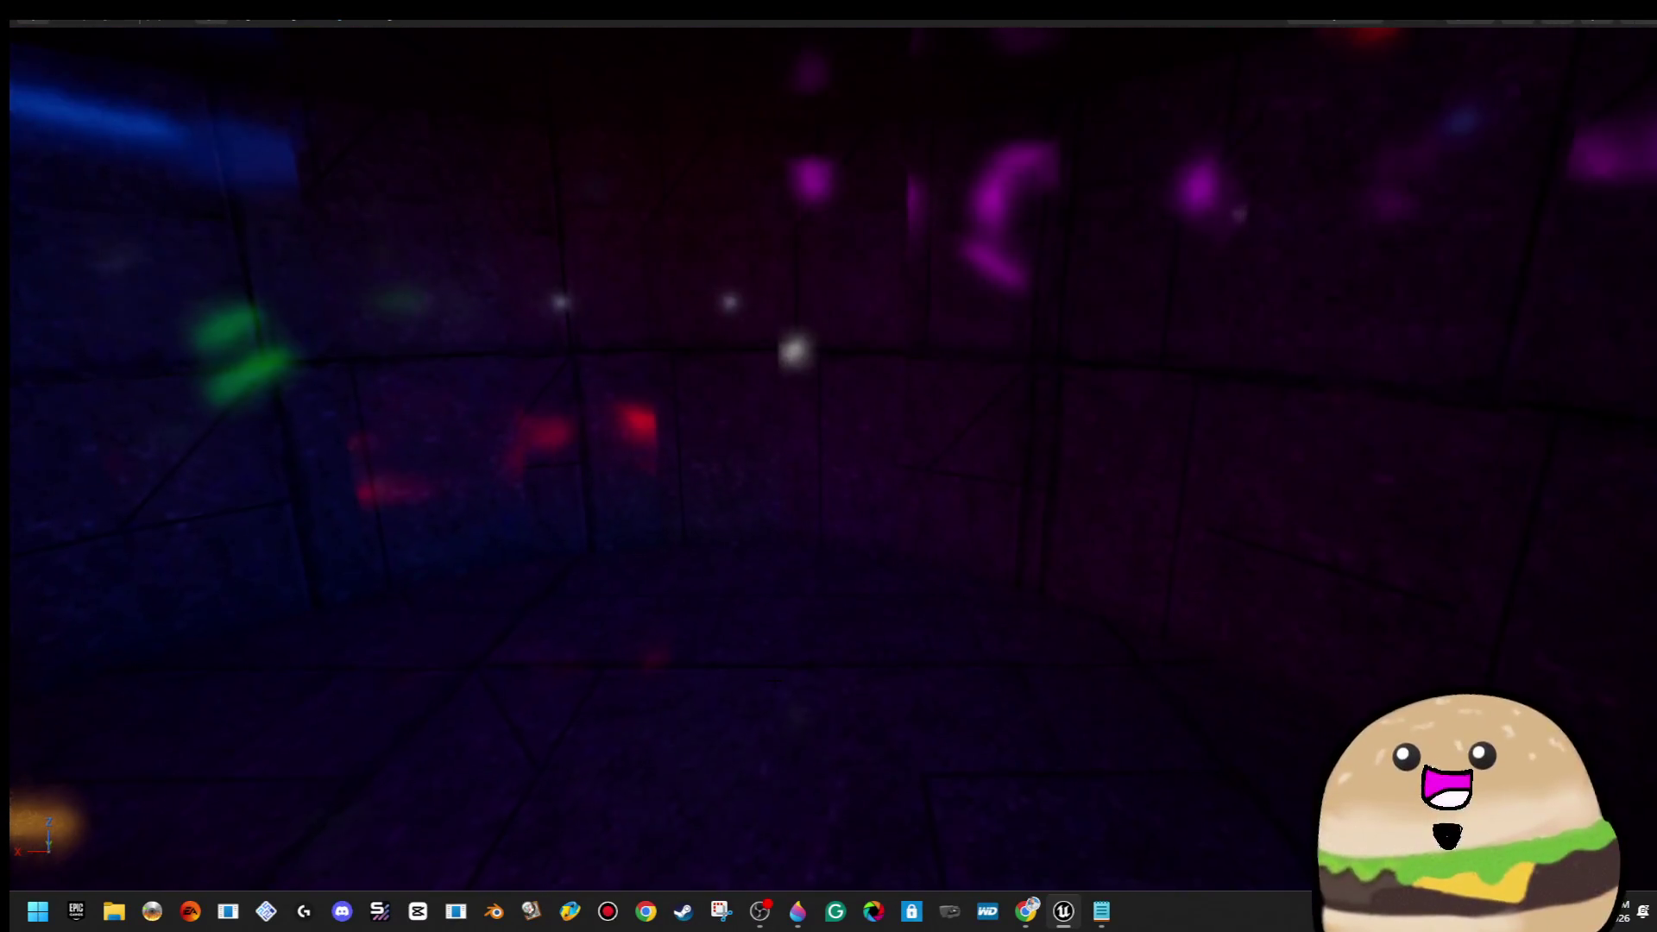
{"action": "right_click", "coordinate": [779, 661]}
{"action": "left_click", "coordinate": [913, 640]}
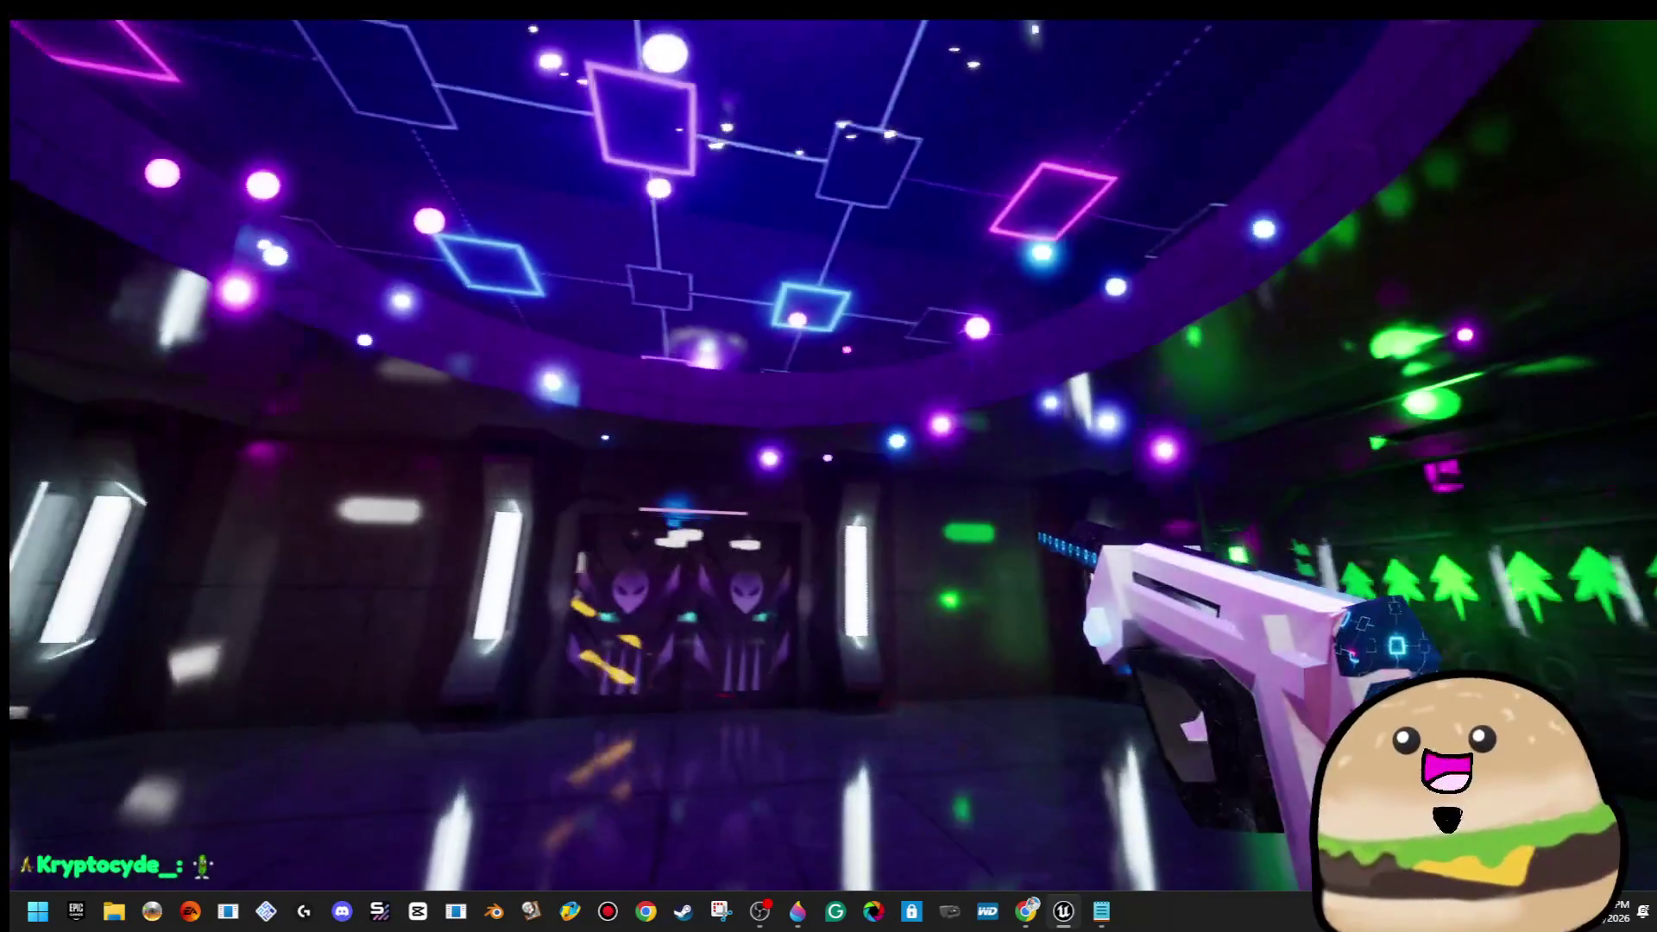
{"action": "key", "text": "Escape"}
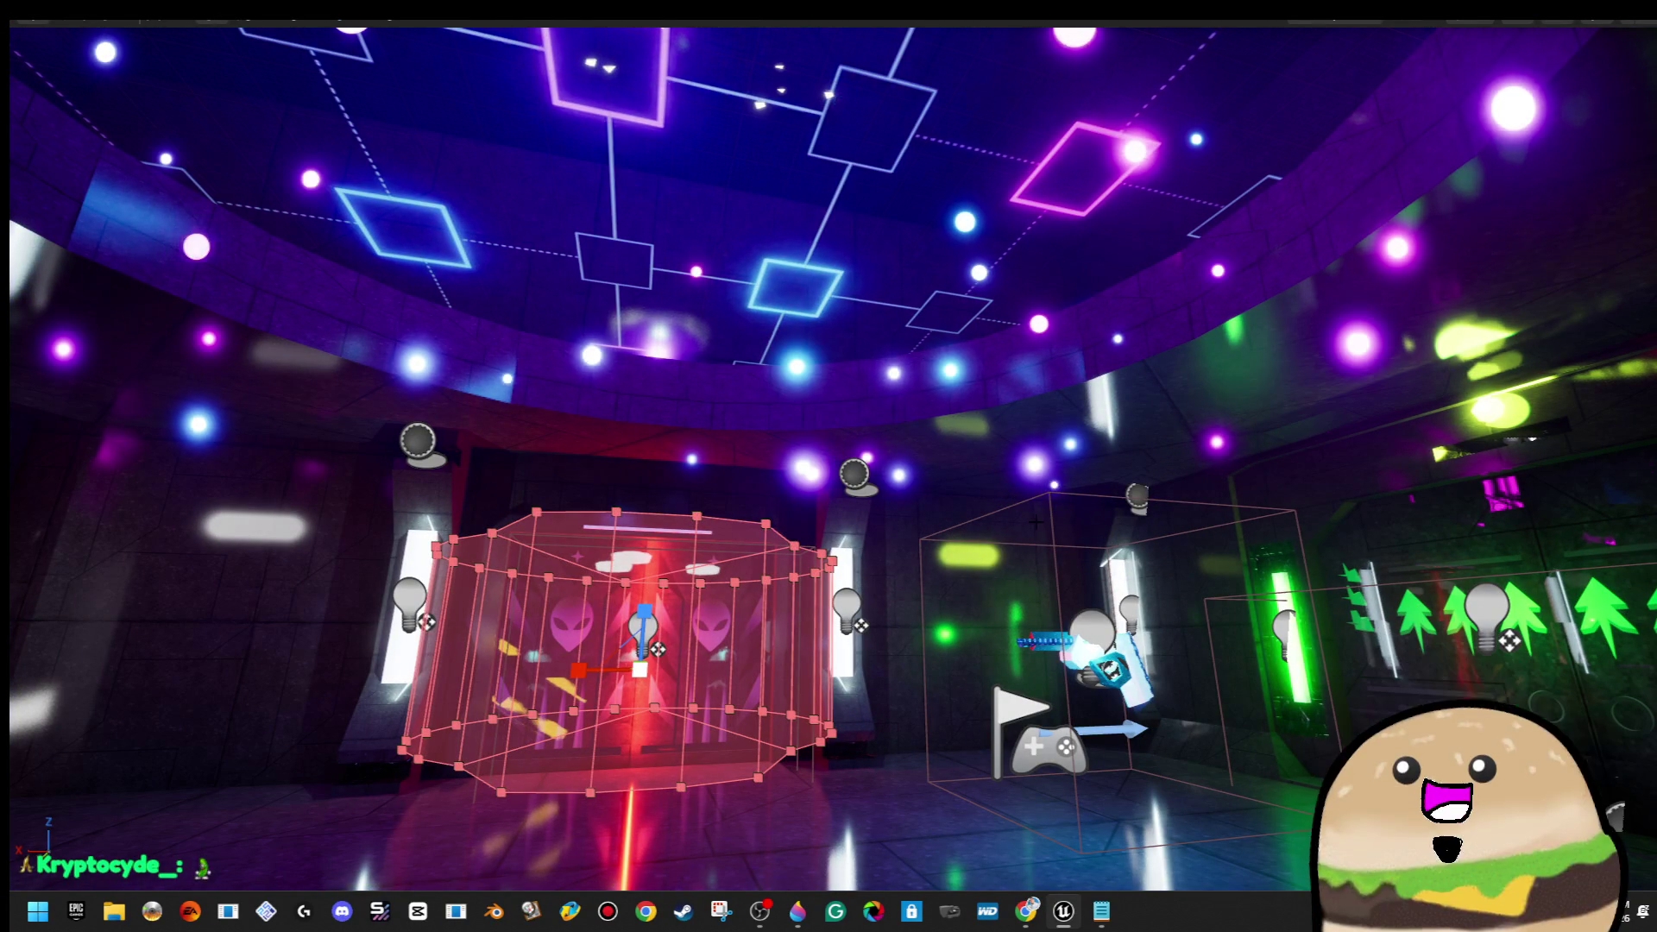
{"action": "left_click_drag", "start_coordinate": [1551, 645], "coordinate": [1223, 542]}
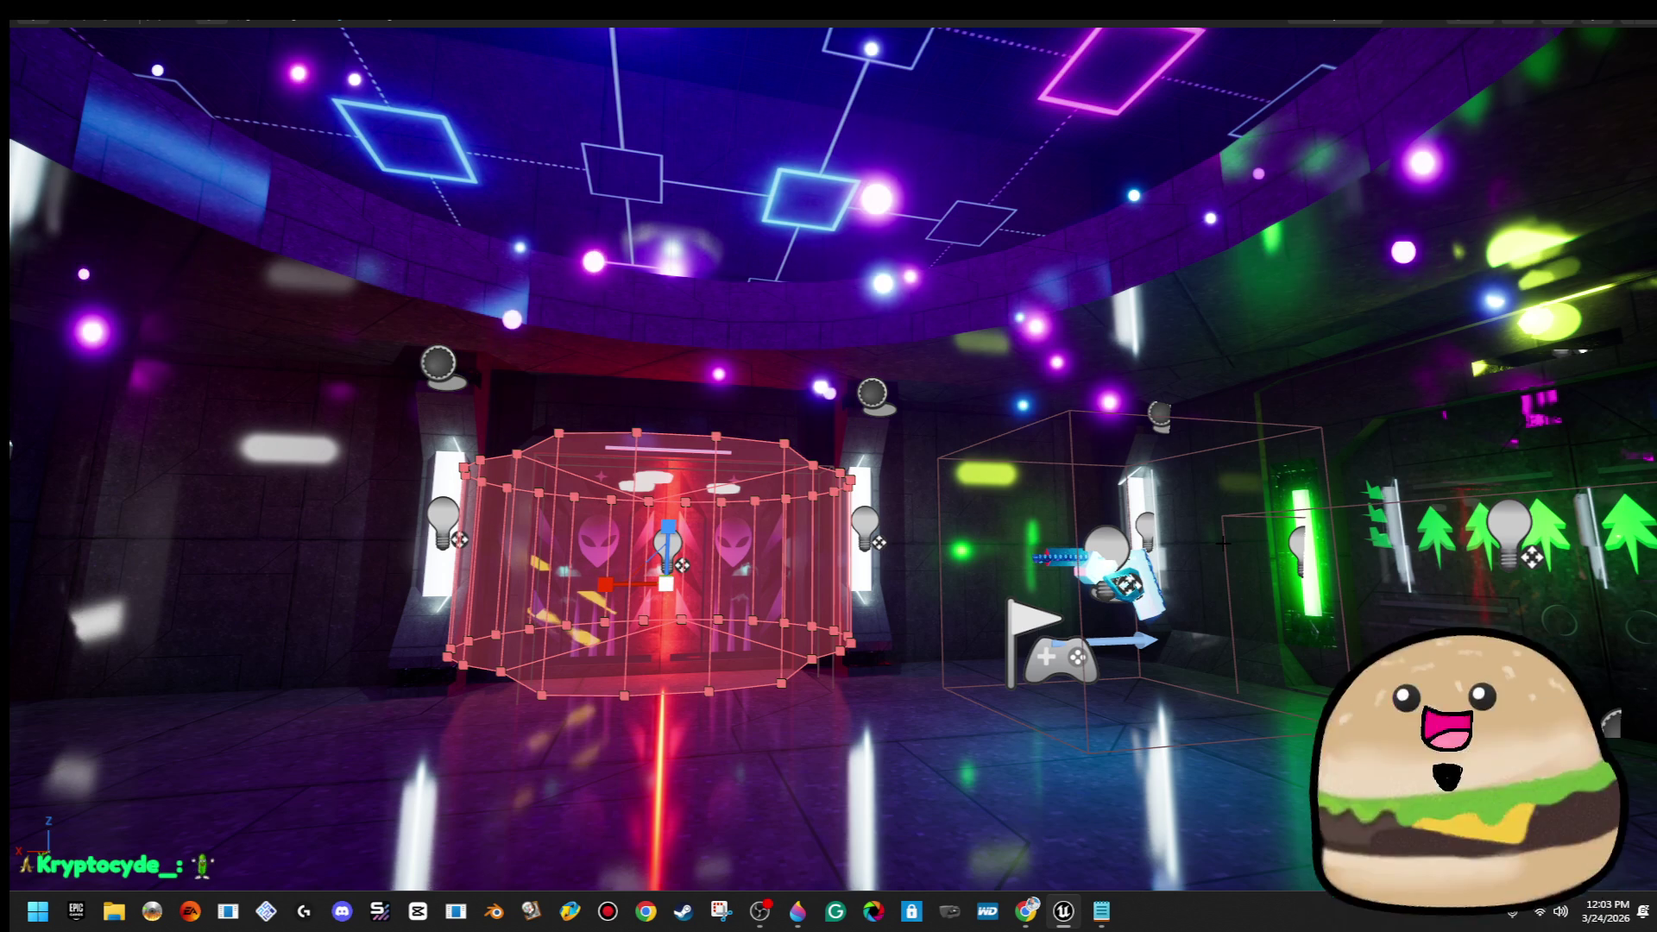